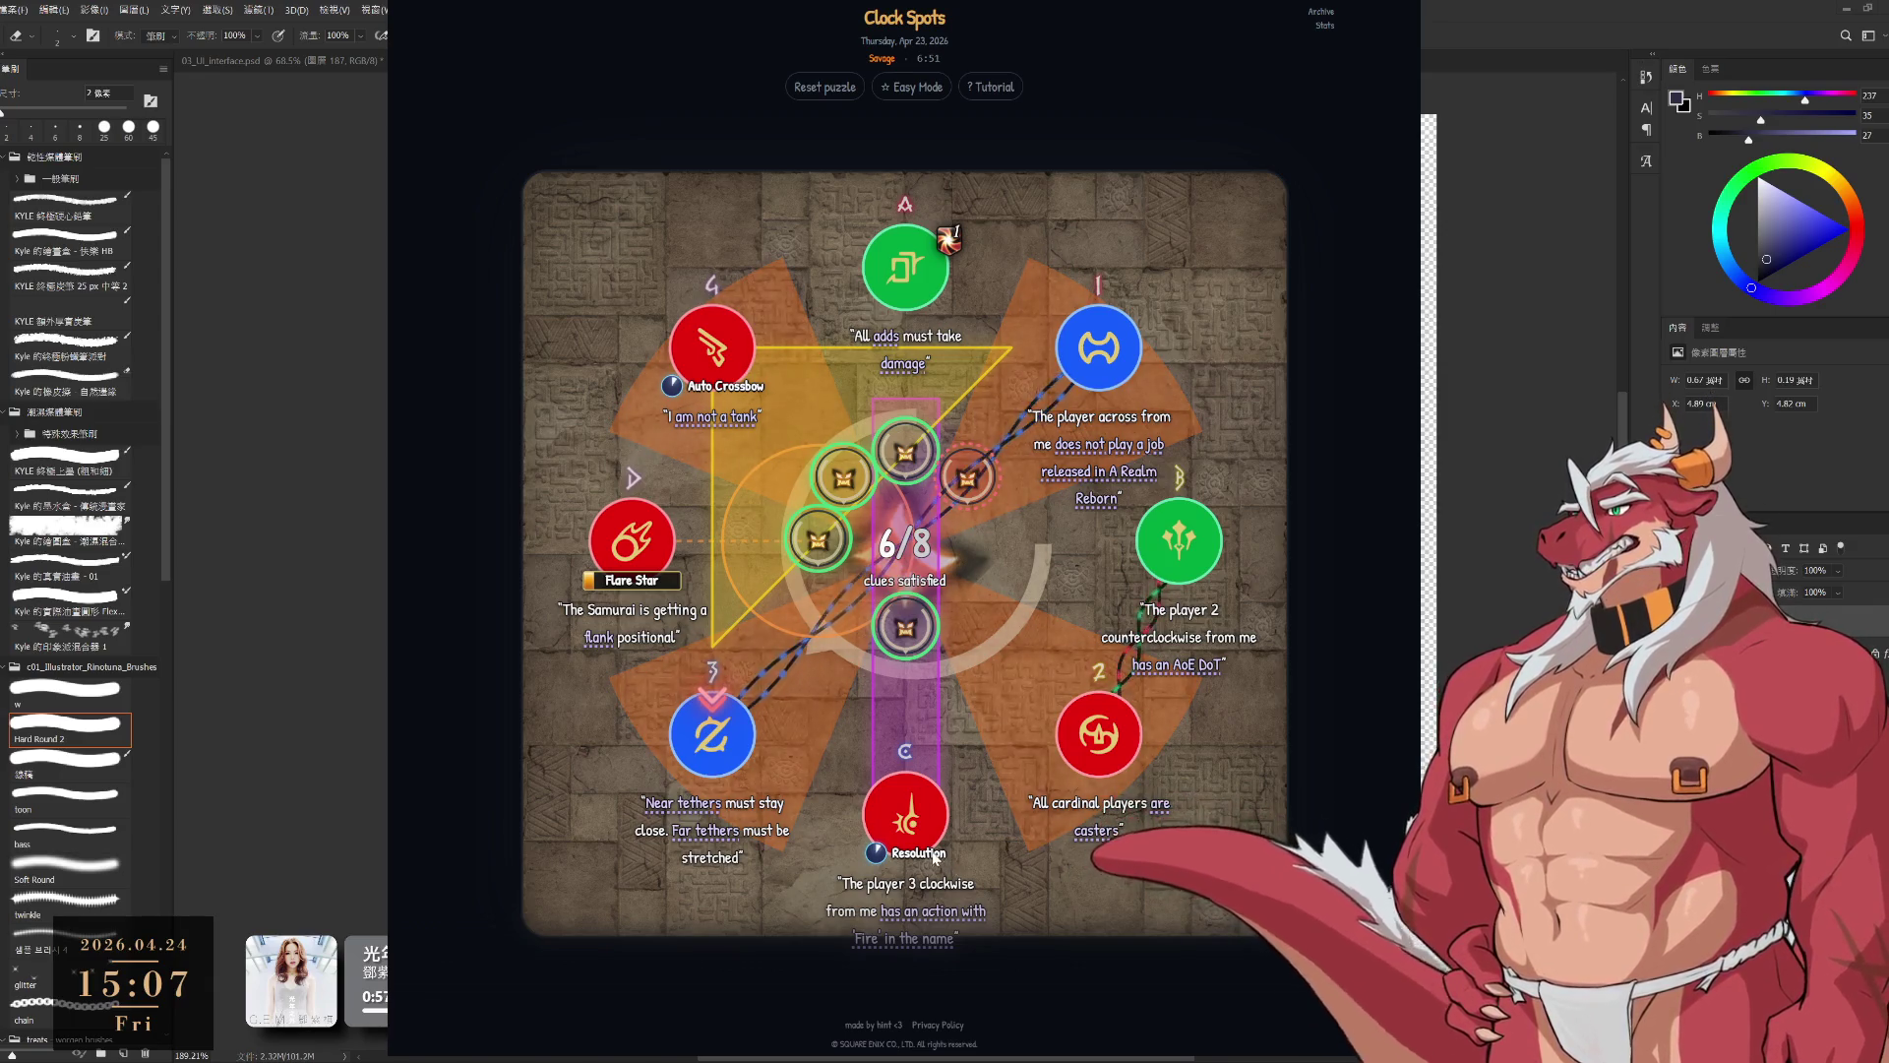
Step: Swap the top and right green clue circles, move the red circle, and put Flare Star in the top slot
mouse_move(1202, 679)
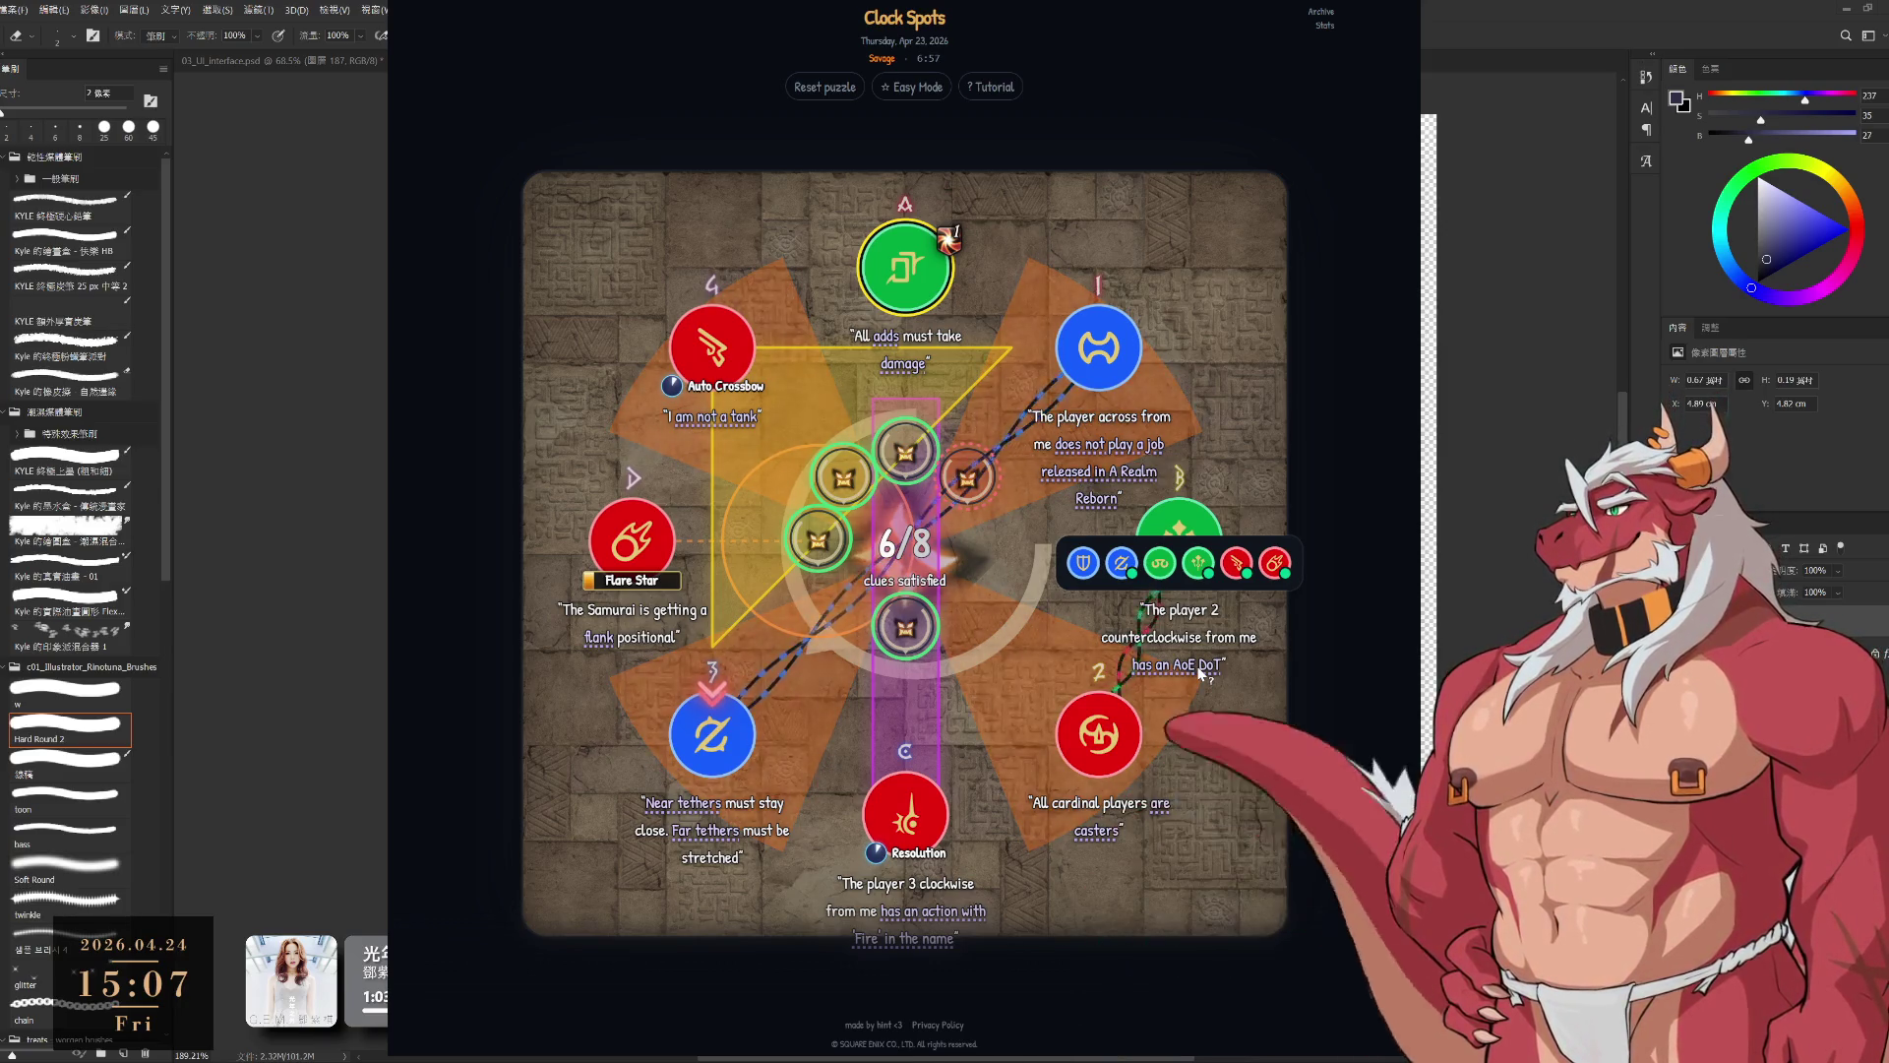
left_click_drag(1179, 541, 906, 268)
mouse_move(1110, 733)
left_mouse_down()
mouse_move(1018, 679)
mouse_move(724, 360)
mouse_move(1099, 733)
left_mouse_up()
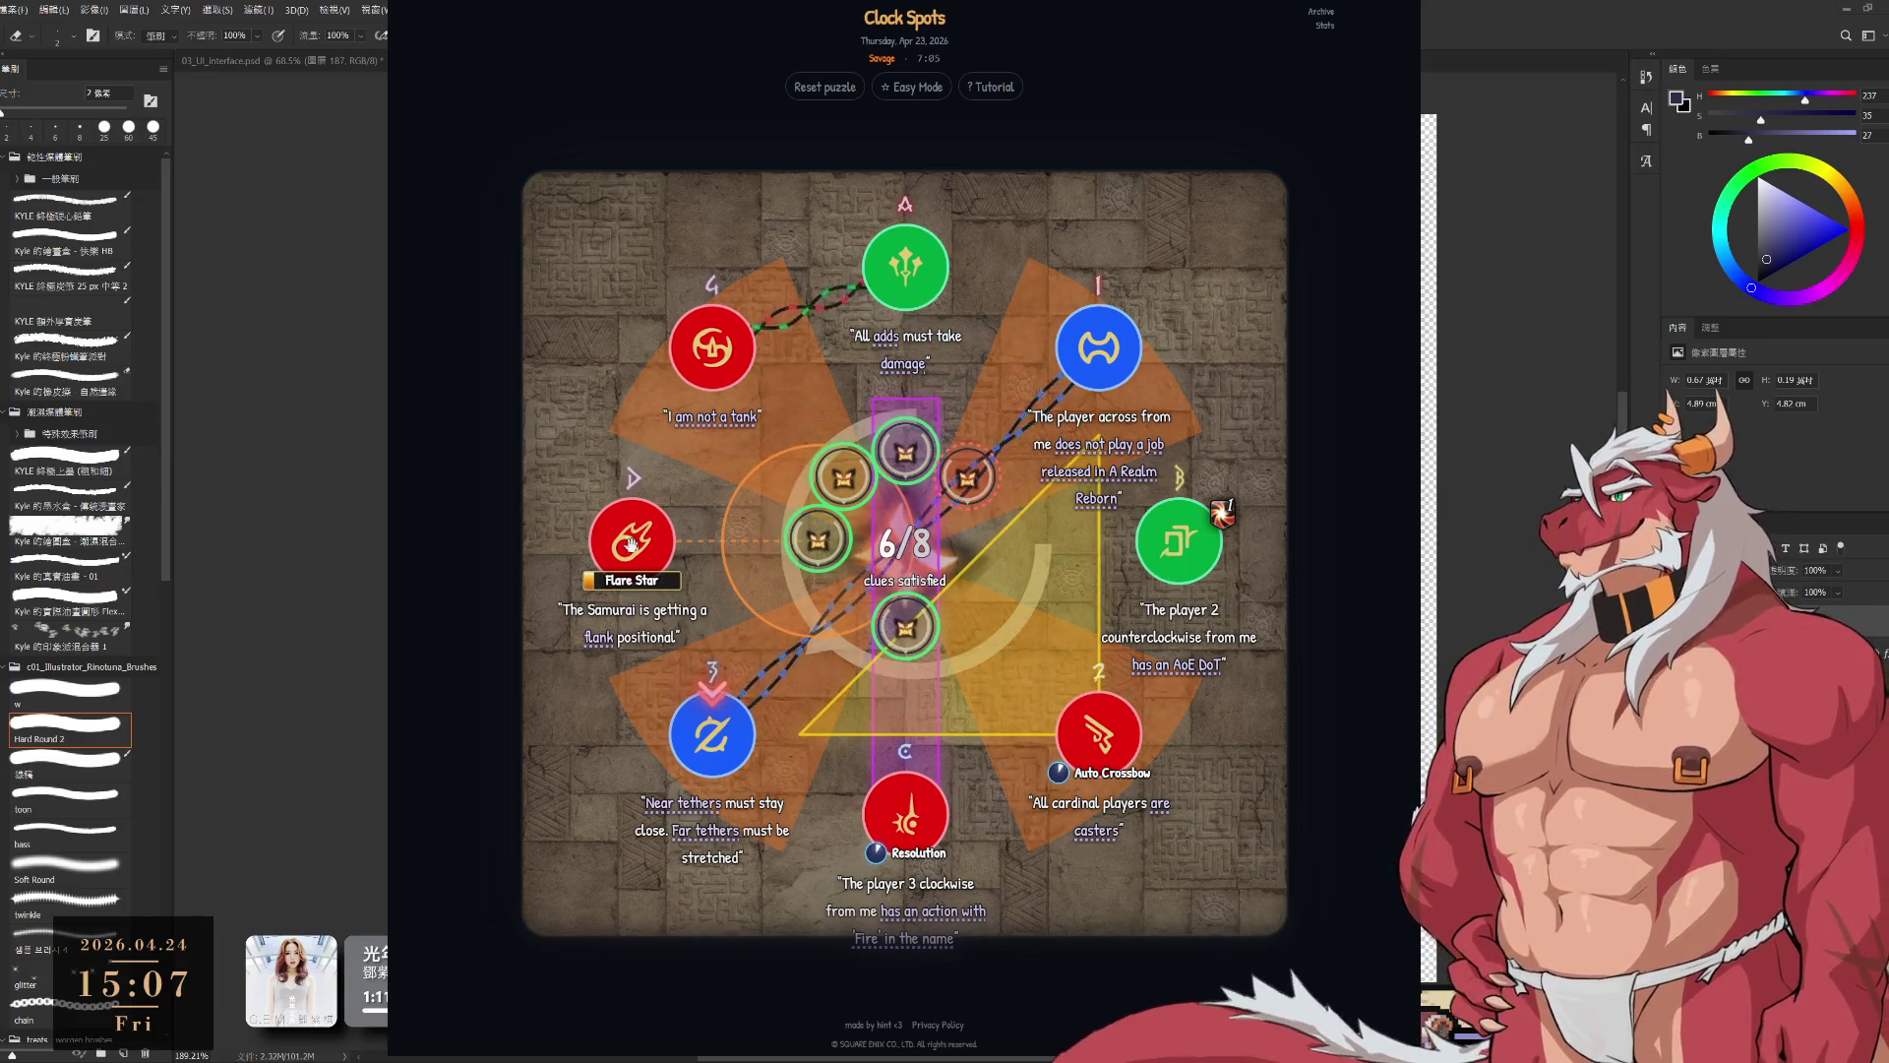
mouse_move(923, 913)
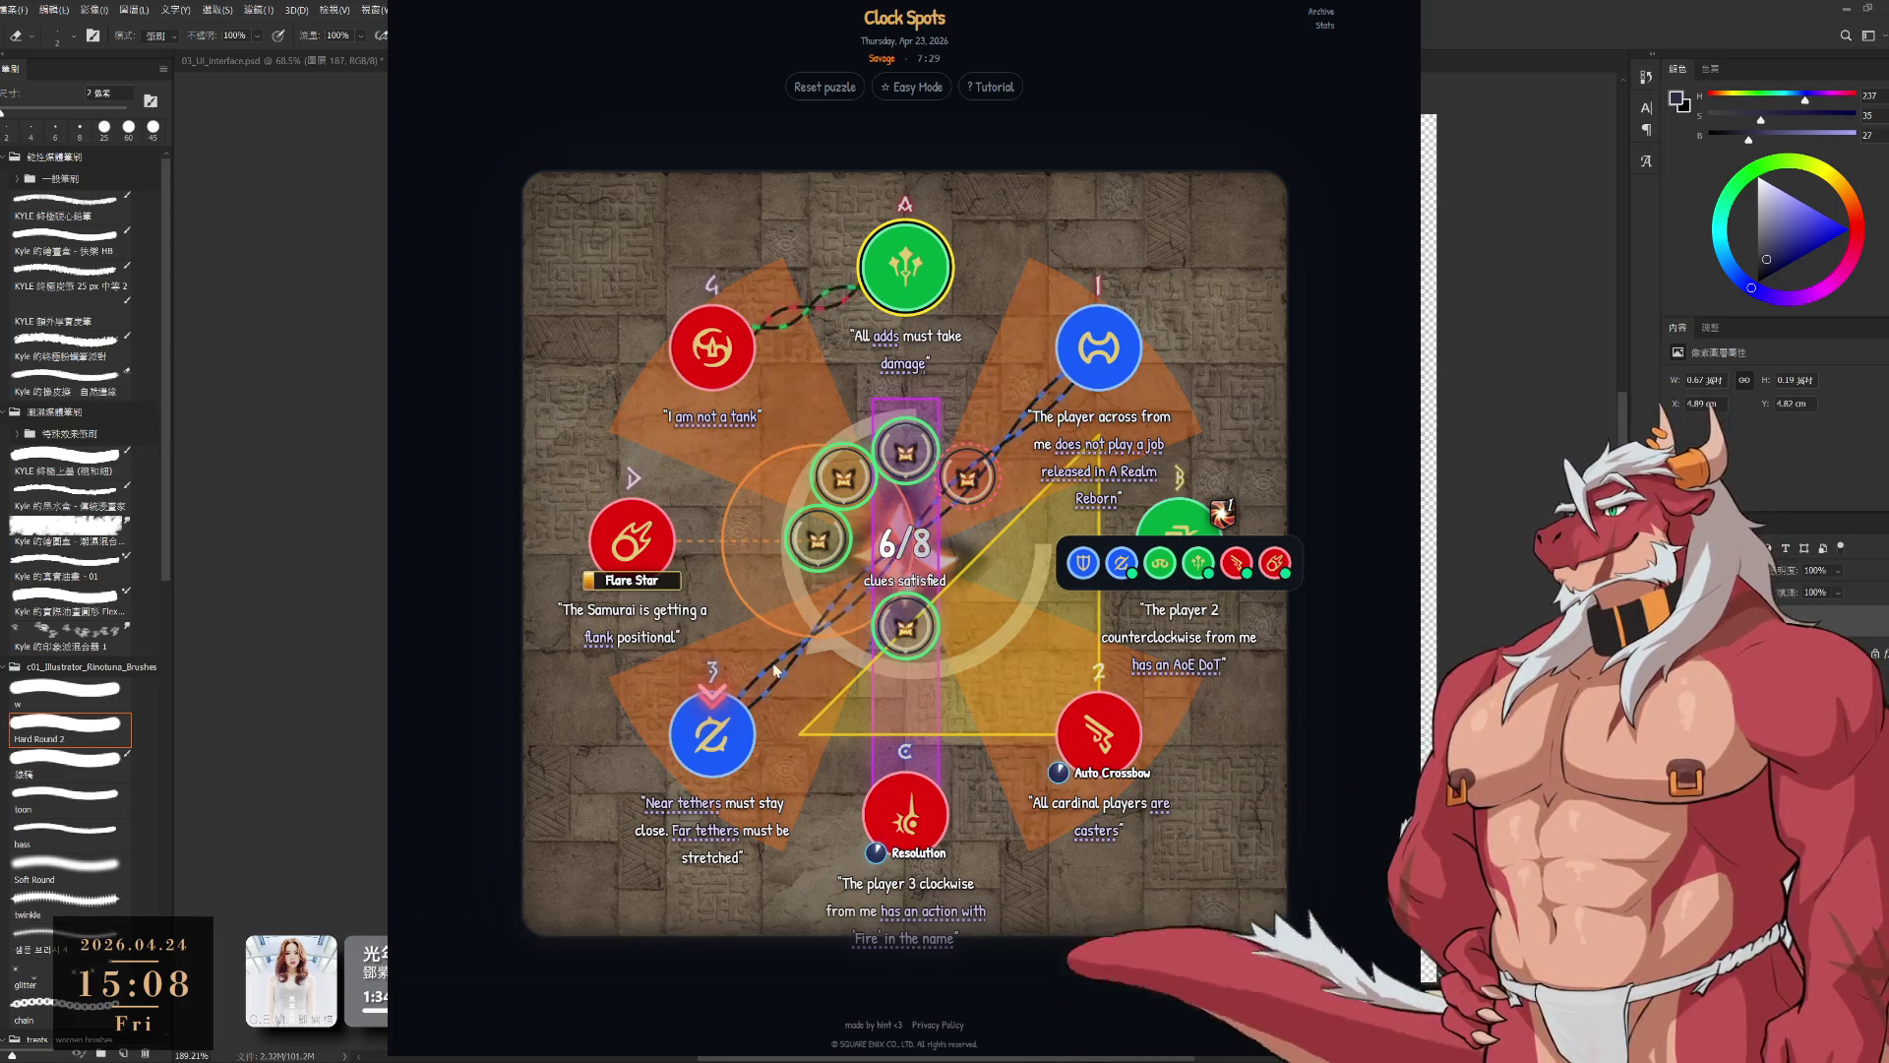
left_click_drag(632, 539, 922, 287)
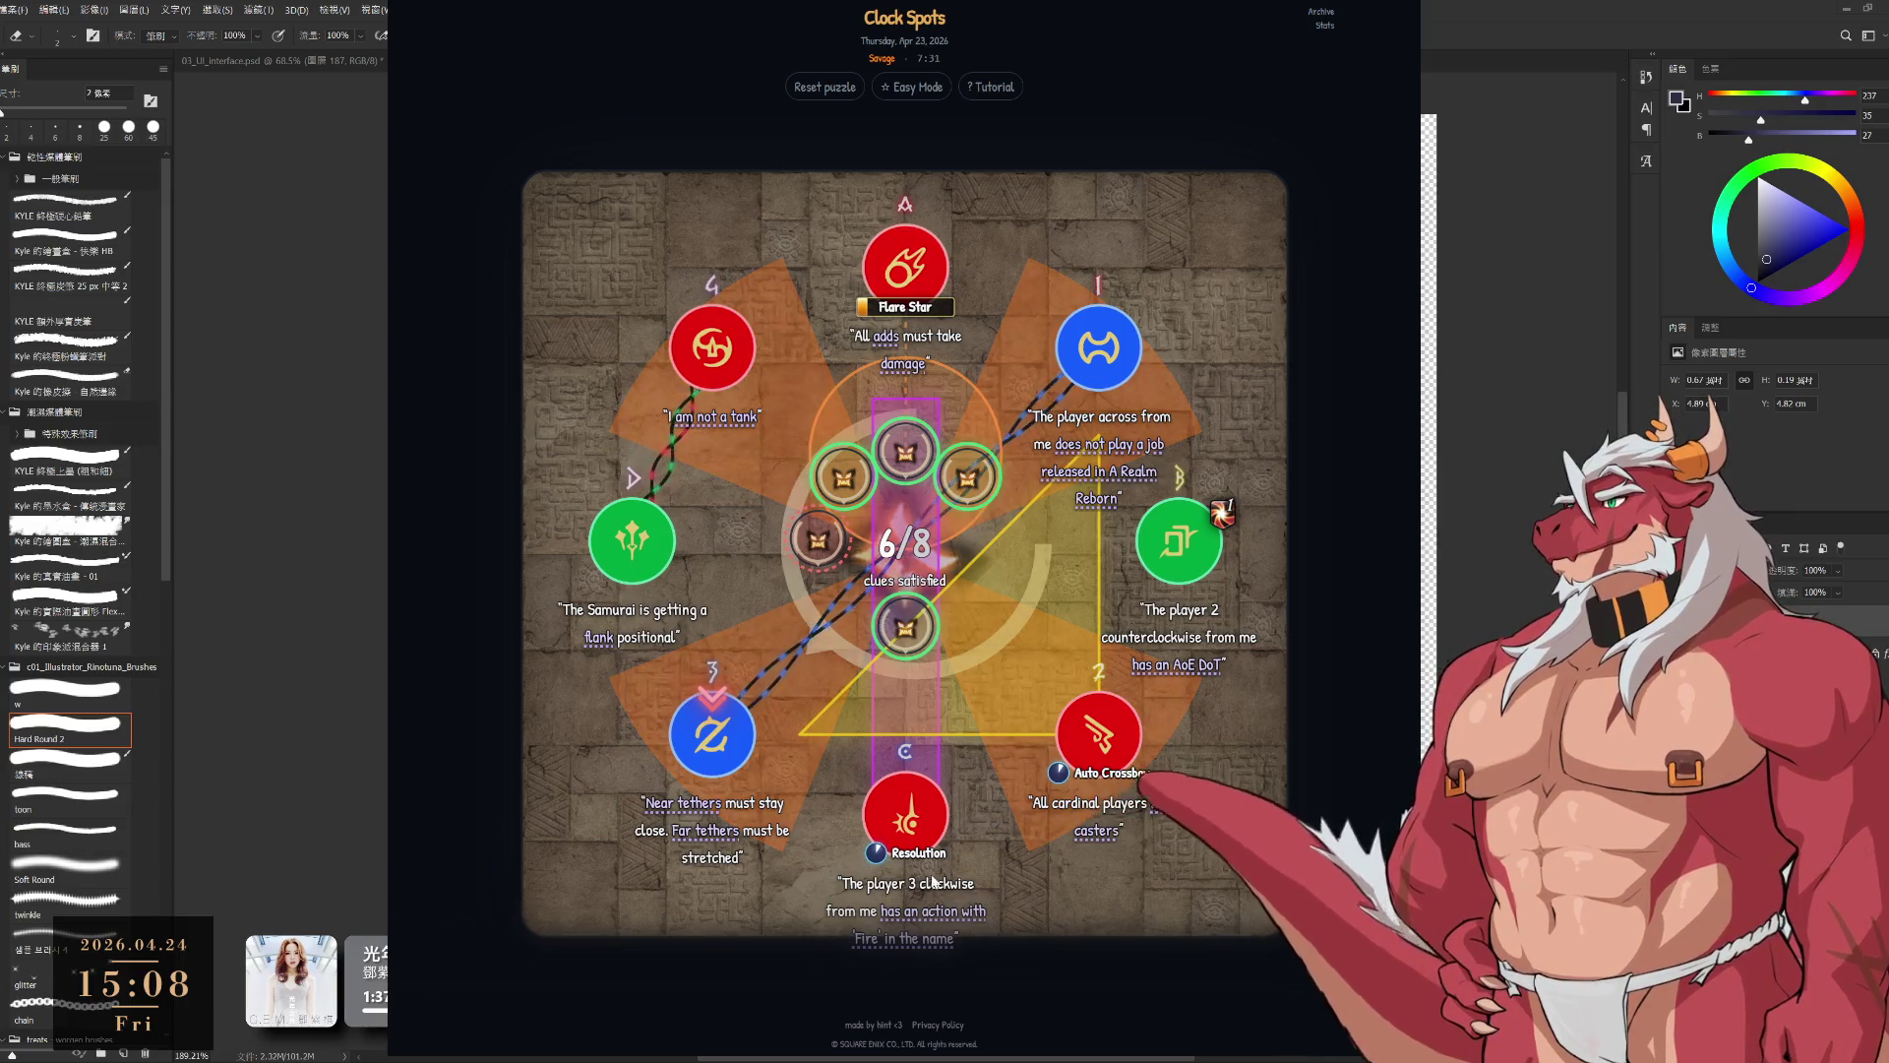
Step: Swap Auto Crossbow into the top-left slot and the Samurai into the left slot
left_click(942, 917)
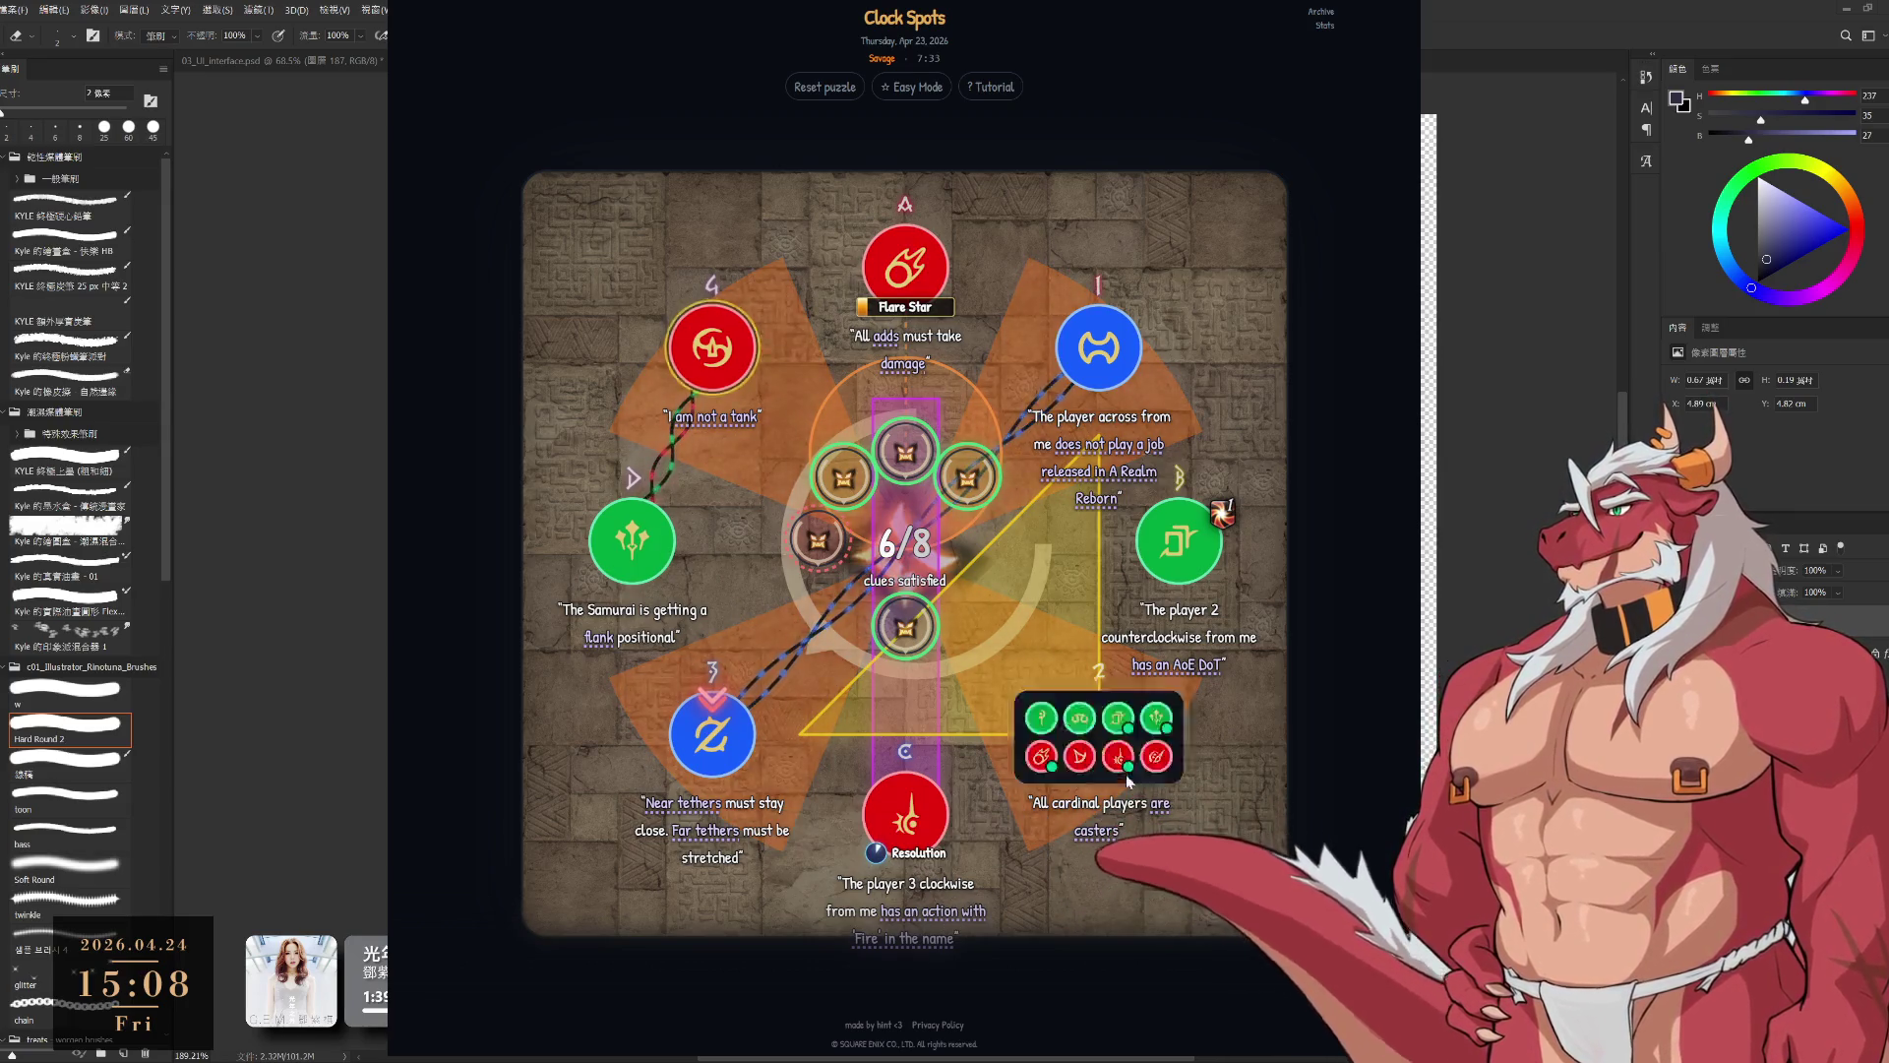
left_click(1126, 773)
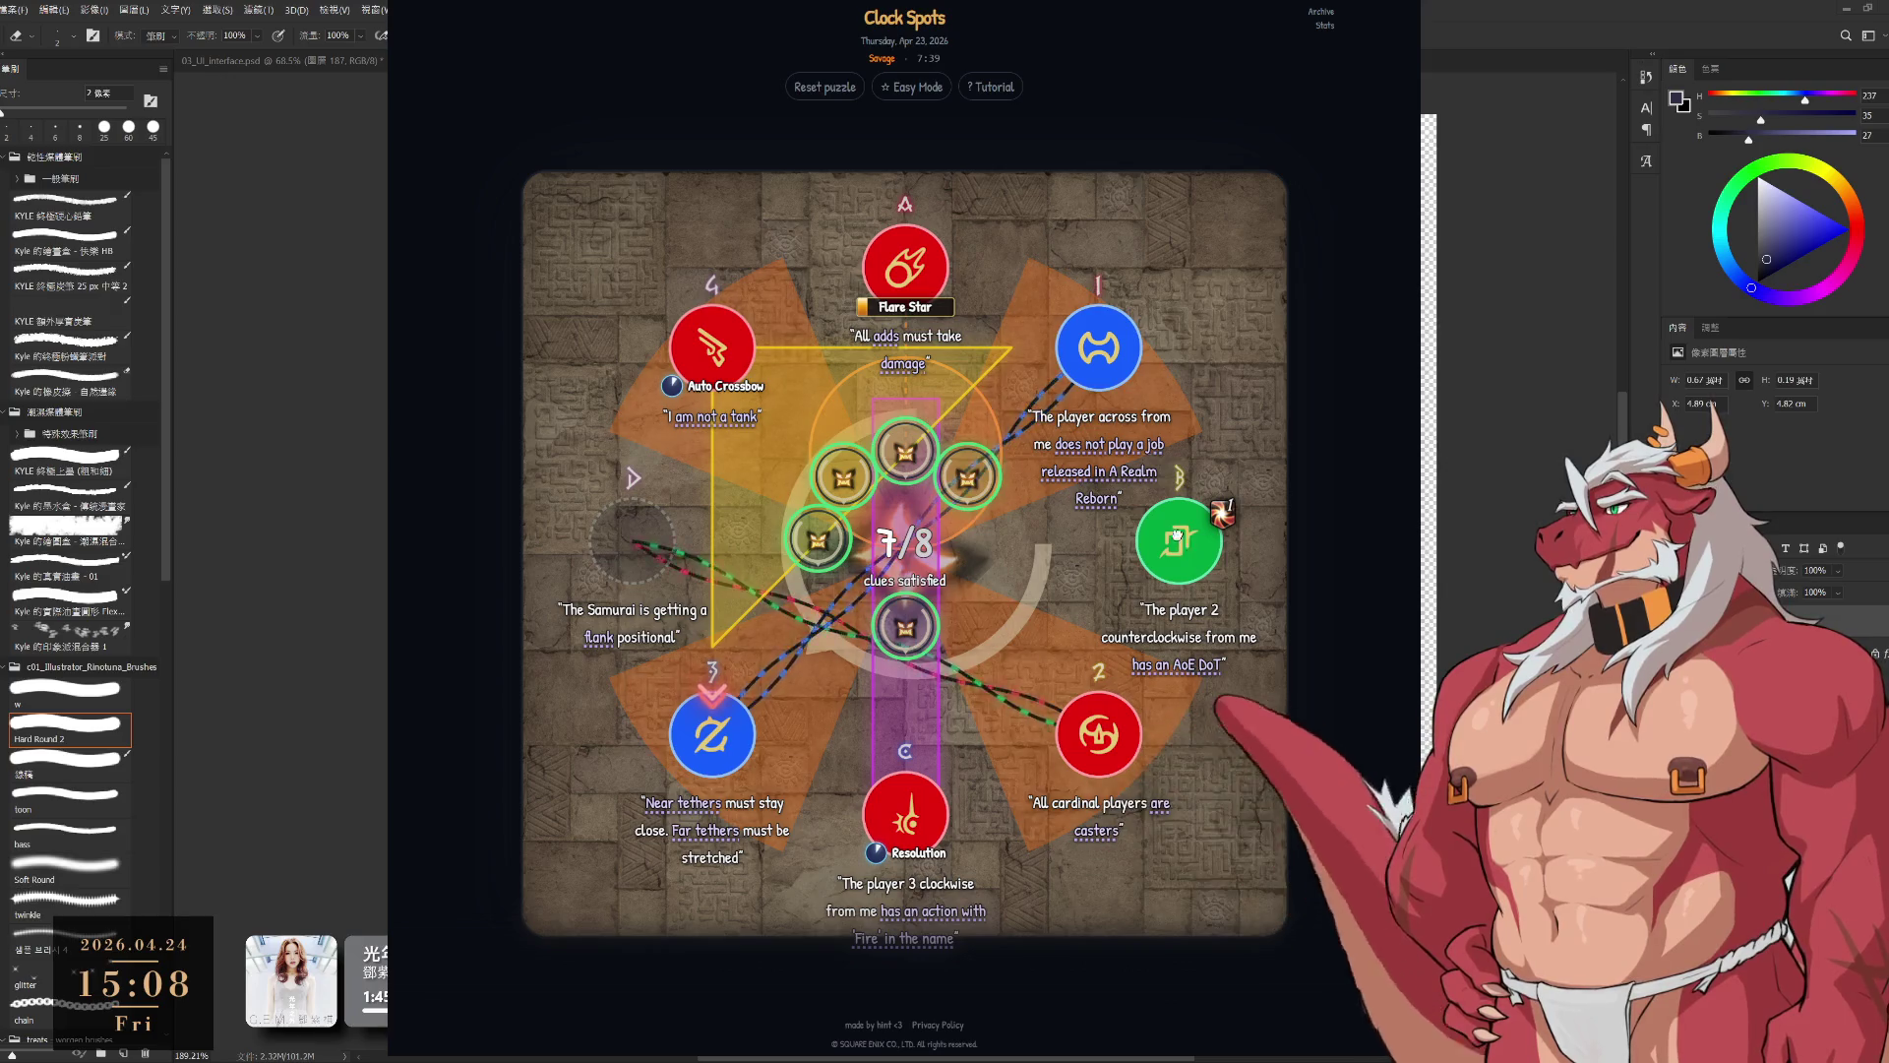
left_click(1263, 576)
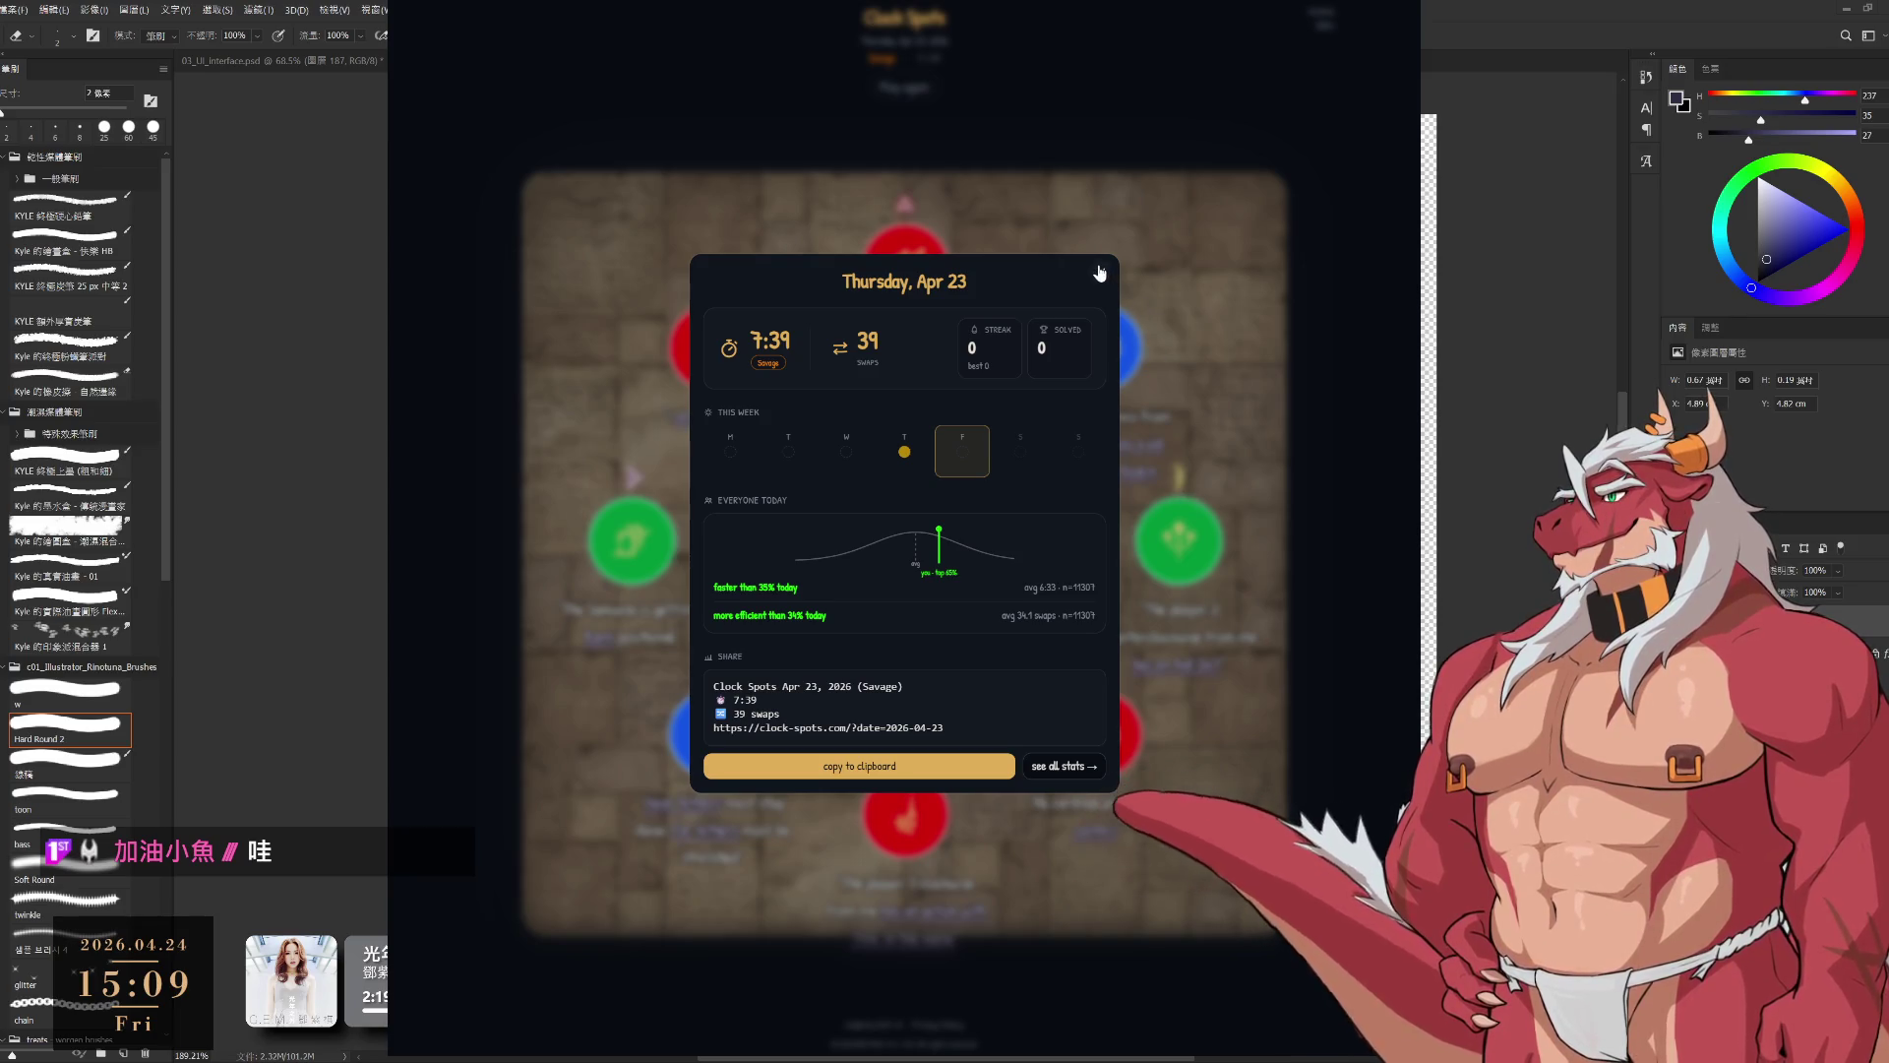
Step: Close the daily results summary and bring the Photoshop EQUIP document back to front
left_click(1220, 339)
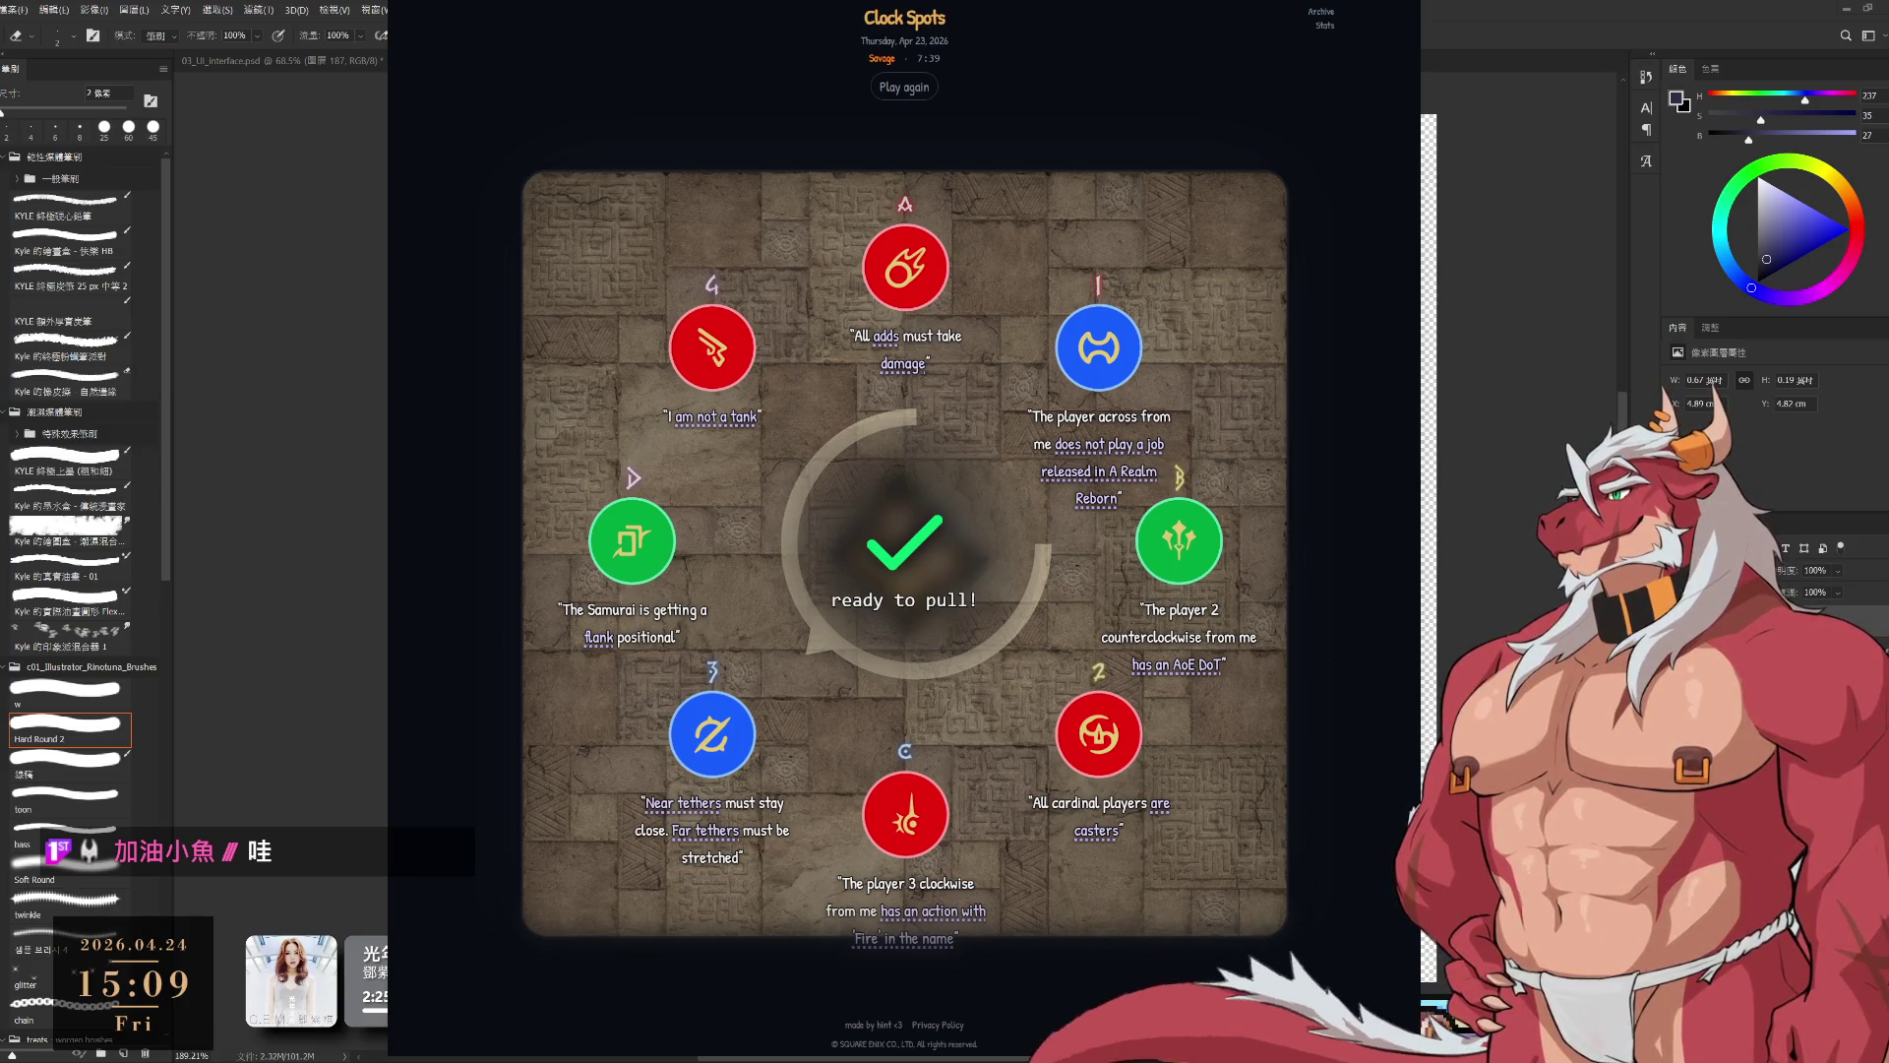
key("alt+Tab")
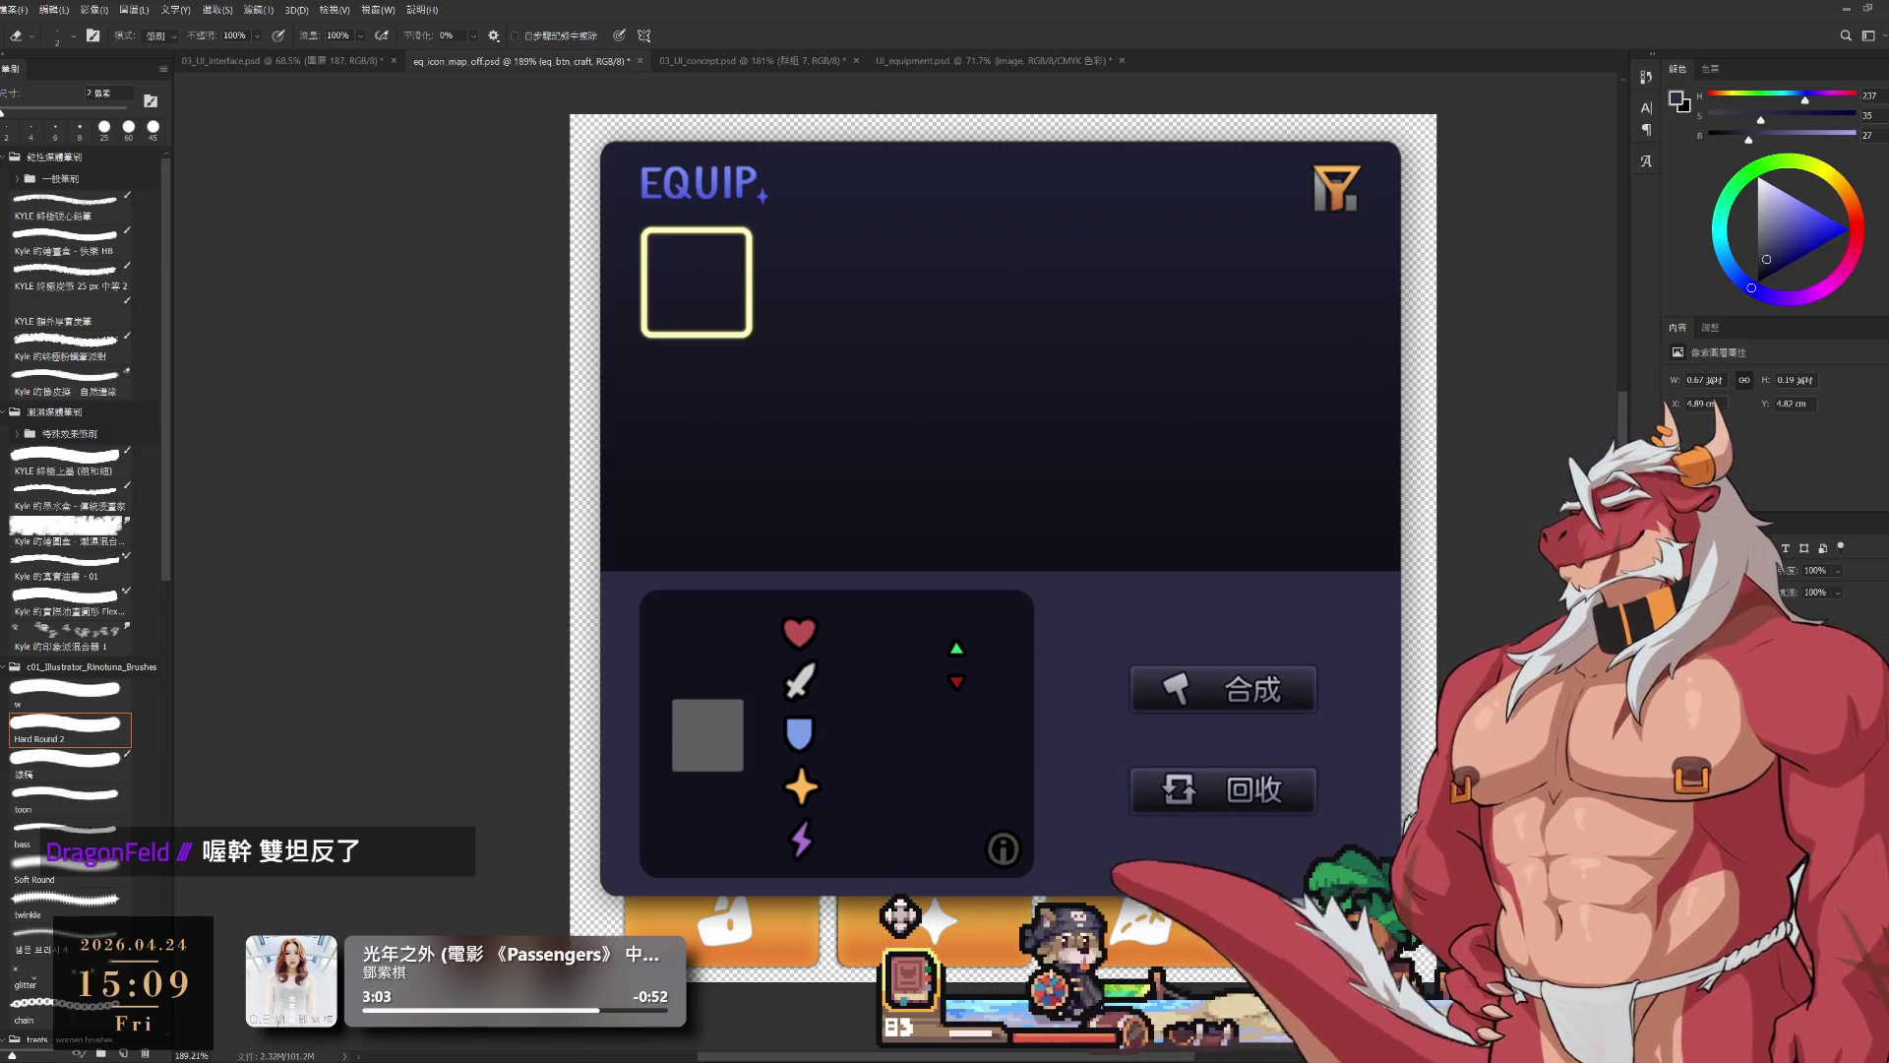
left_click(708, 735, "ctrl")
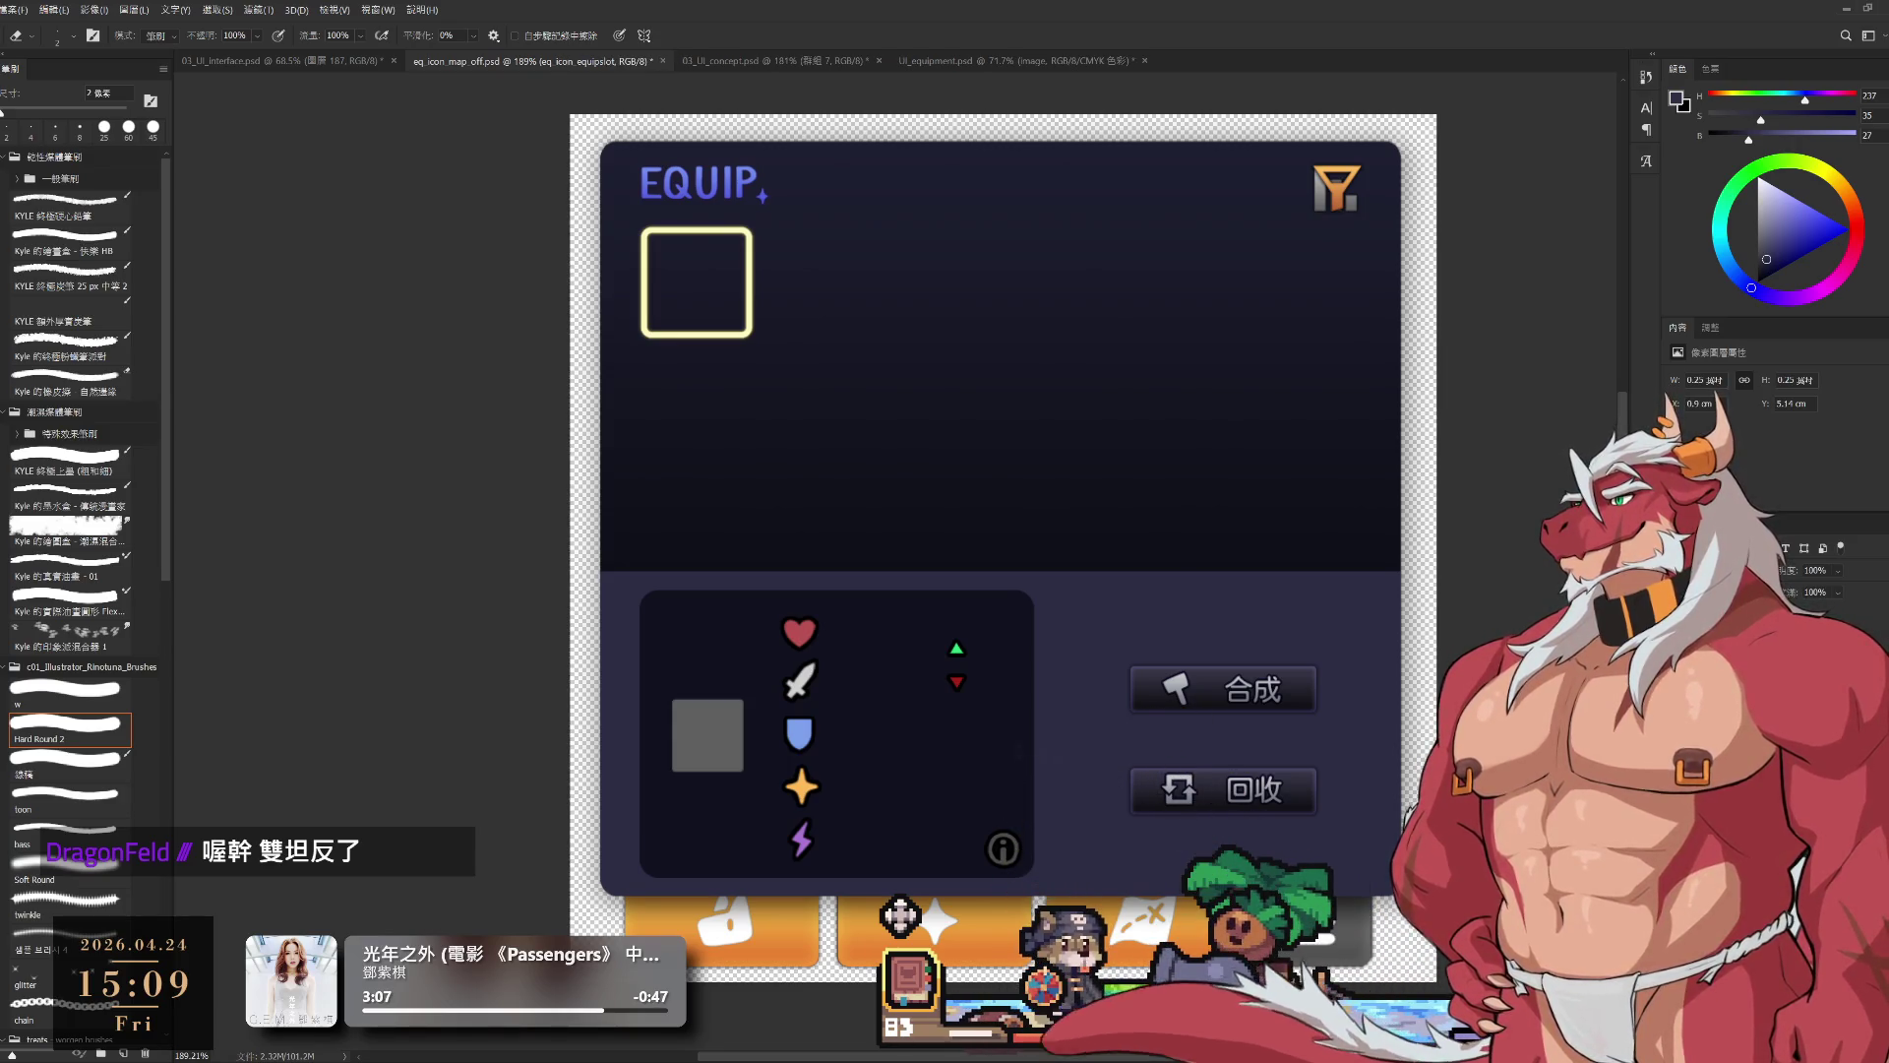
left_click(701, 183, "ctrl")
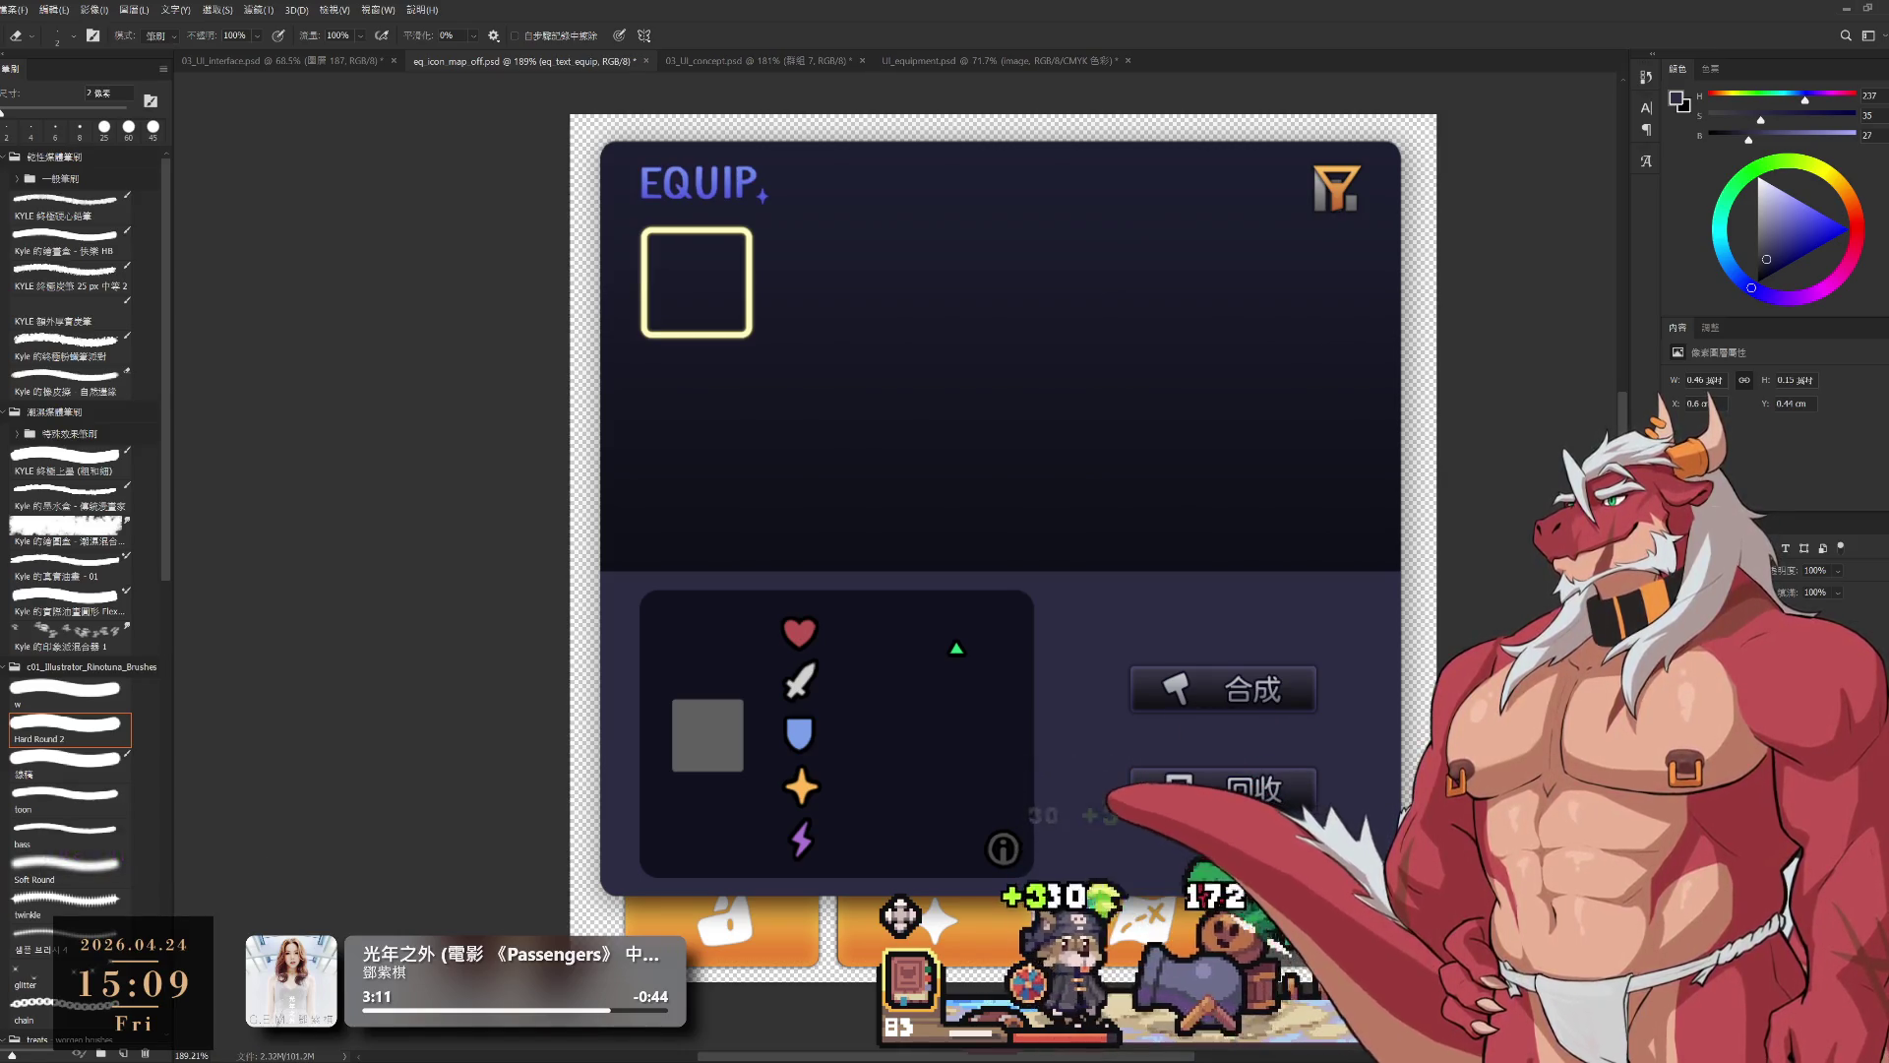
key("alt+bracketleft")
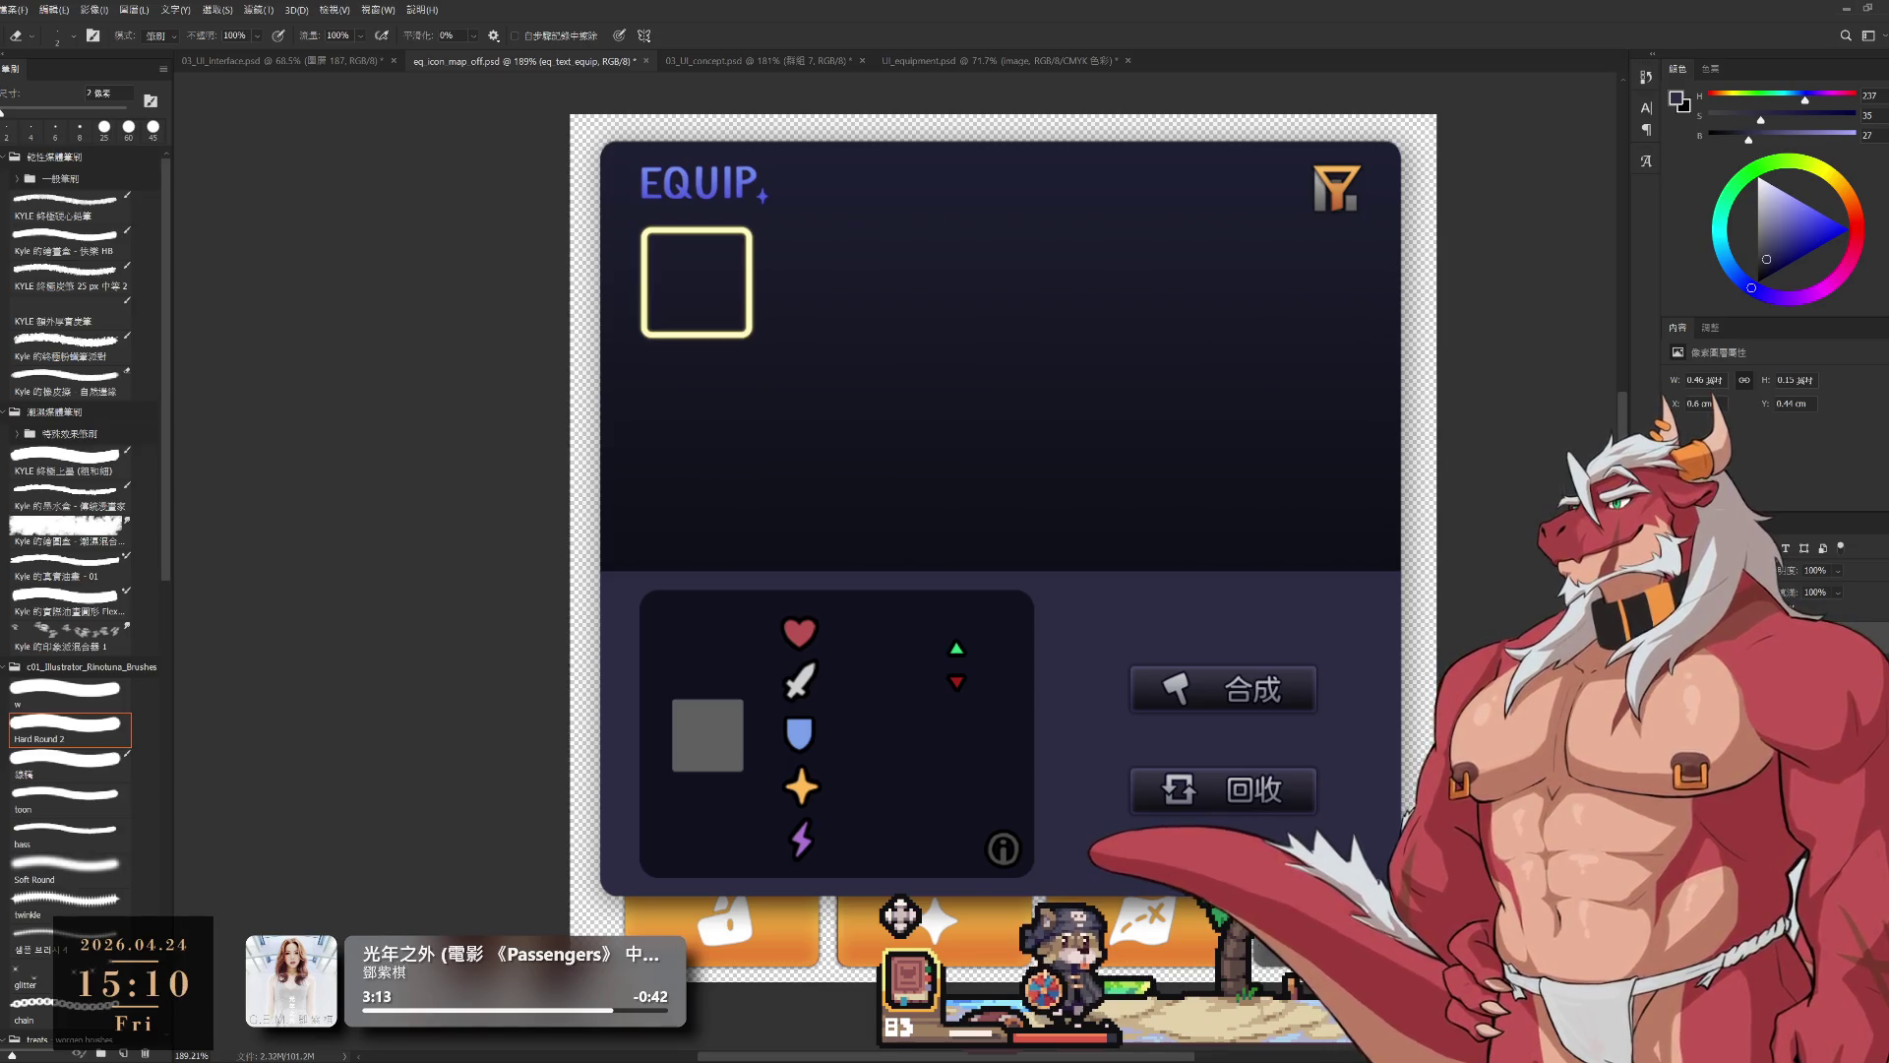
key("alt+bracketleft")
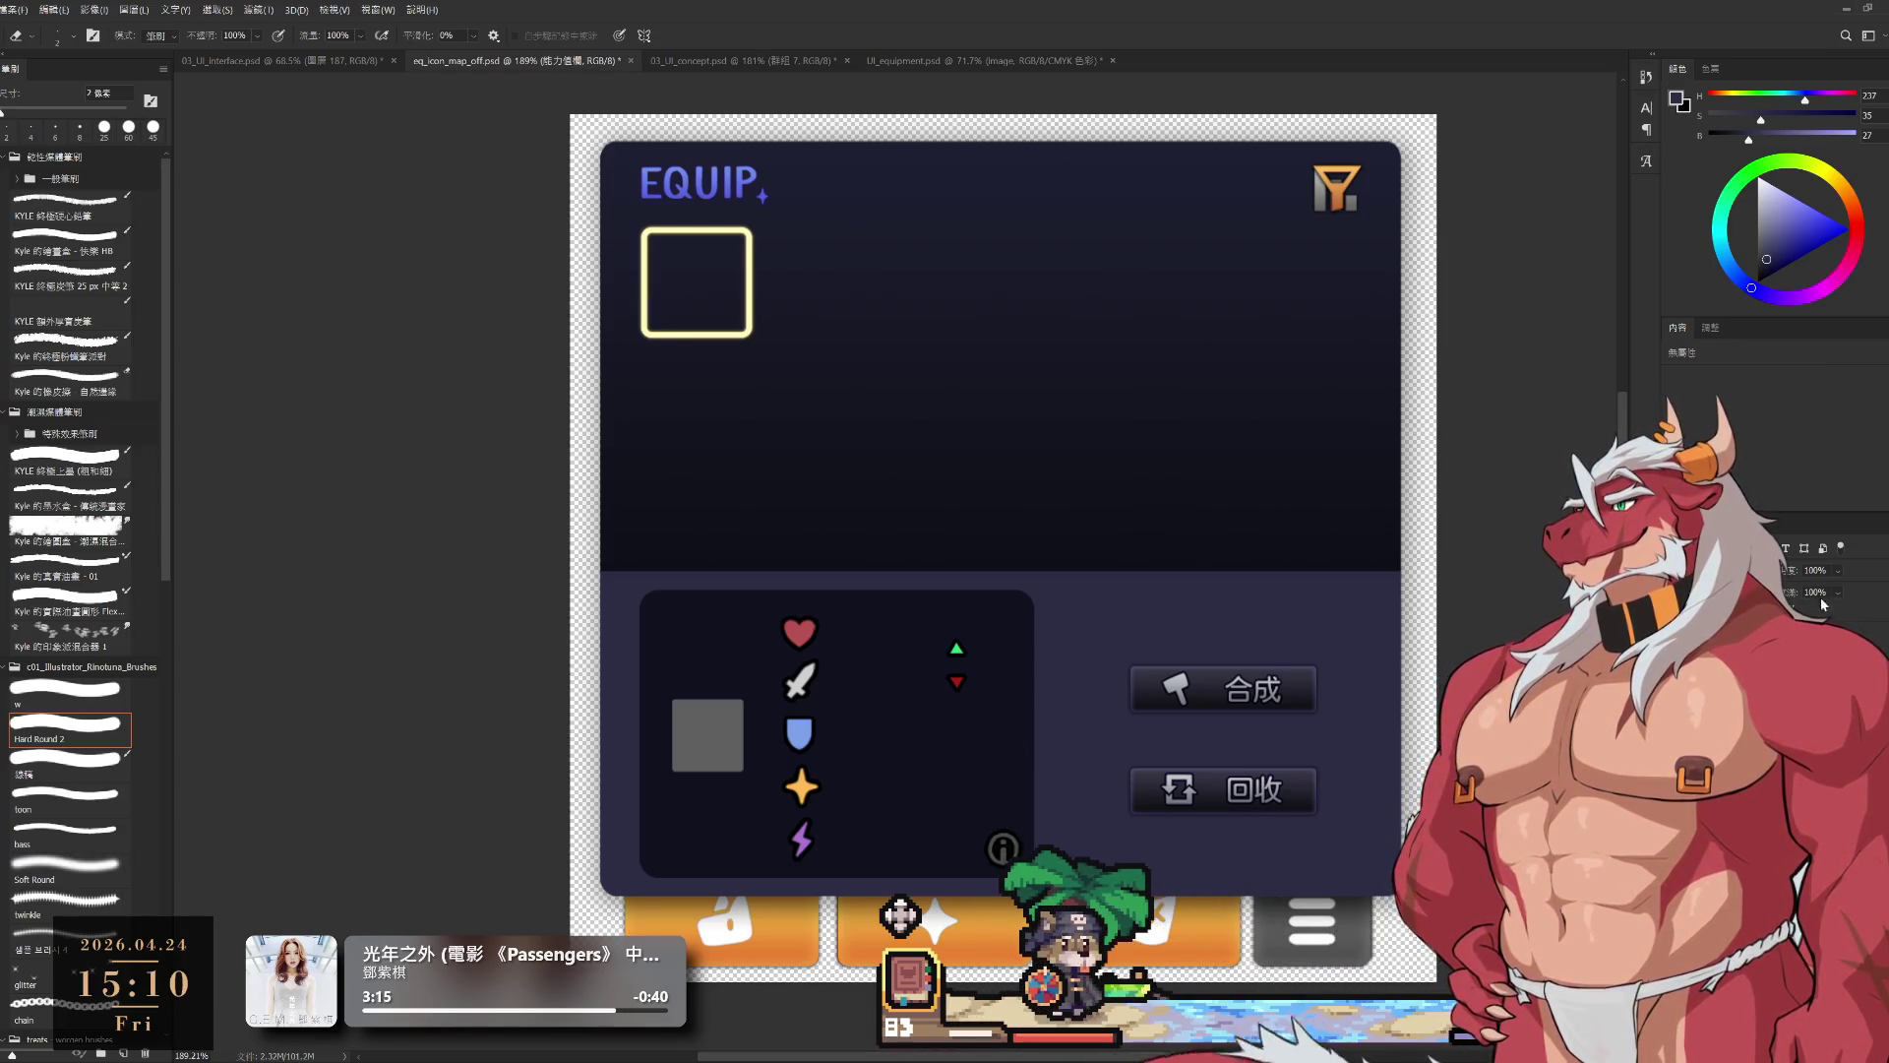
key("alt+bracketleft")
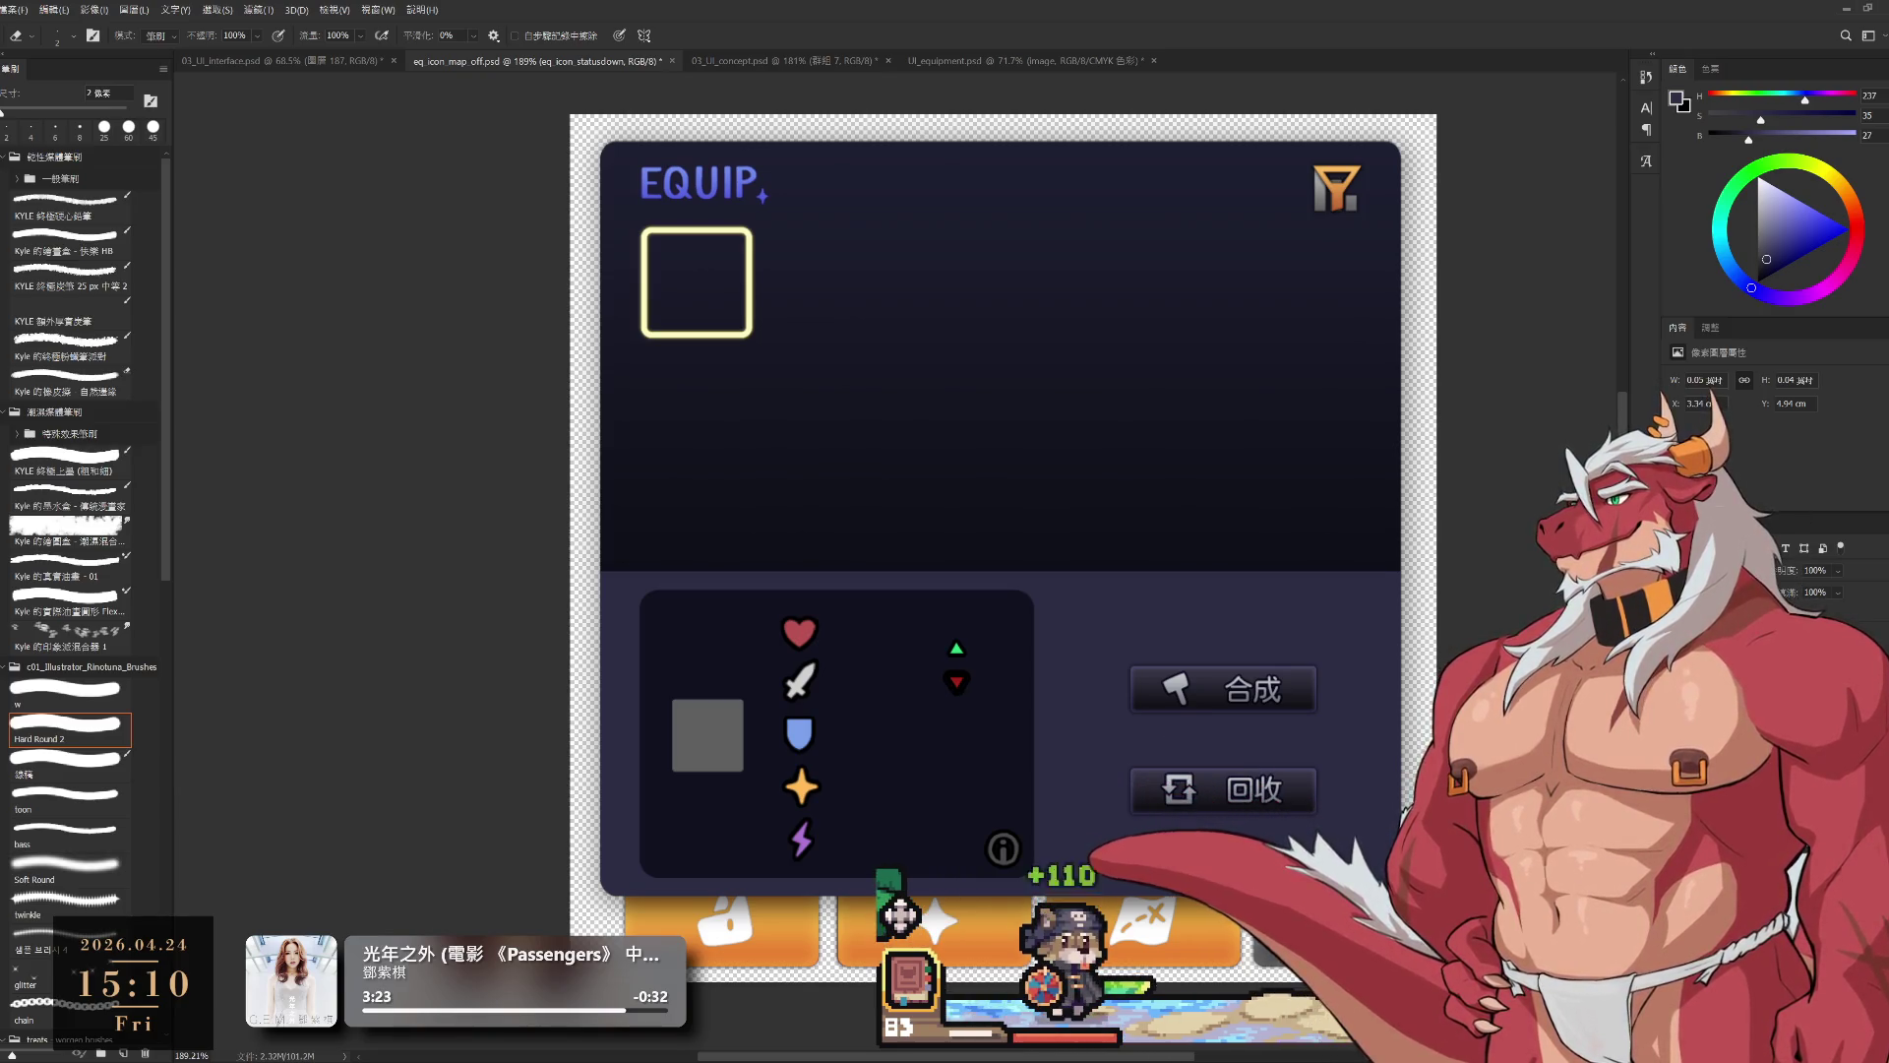
key("alt+bracketright")
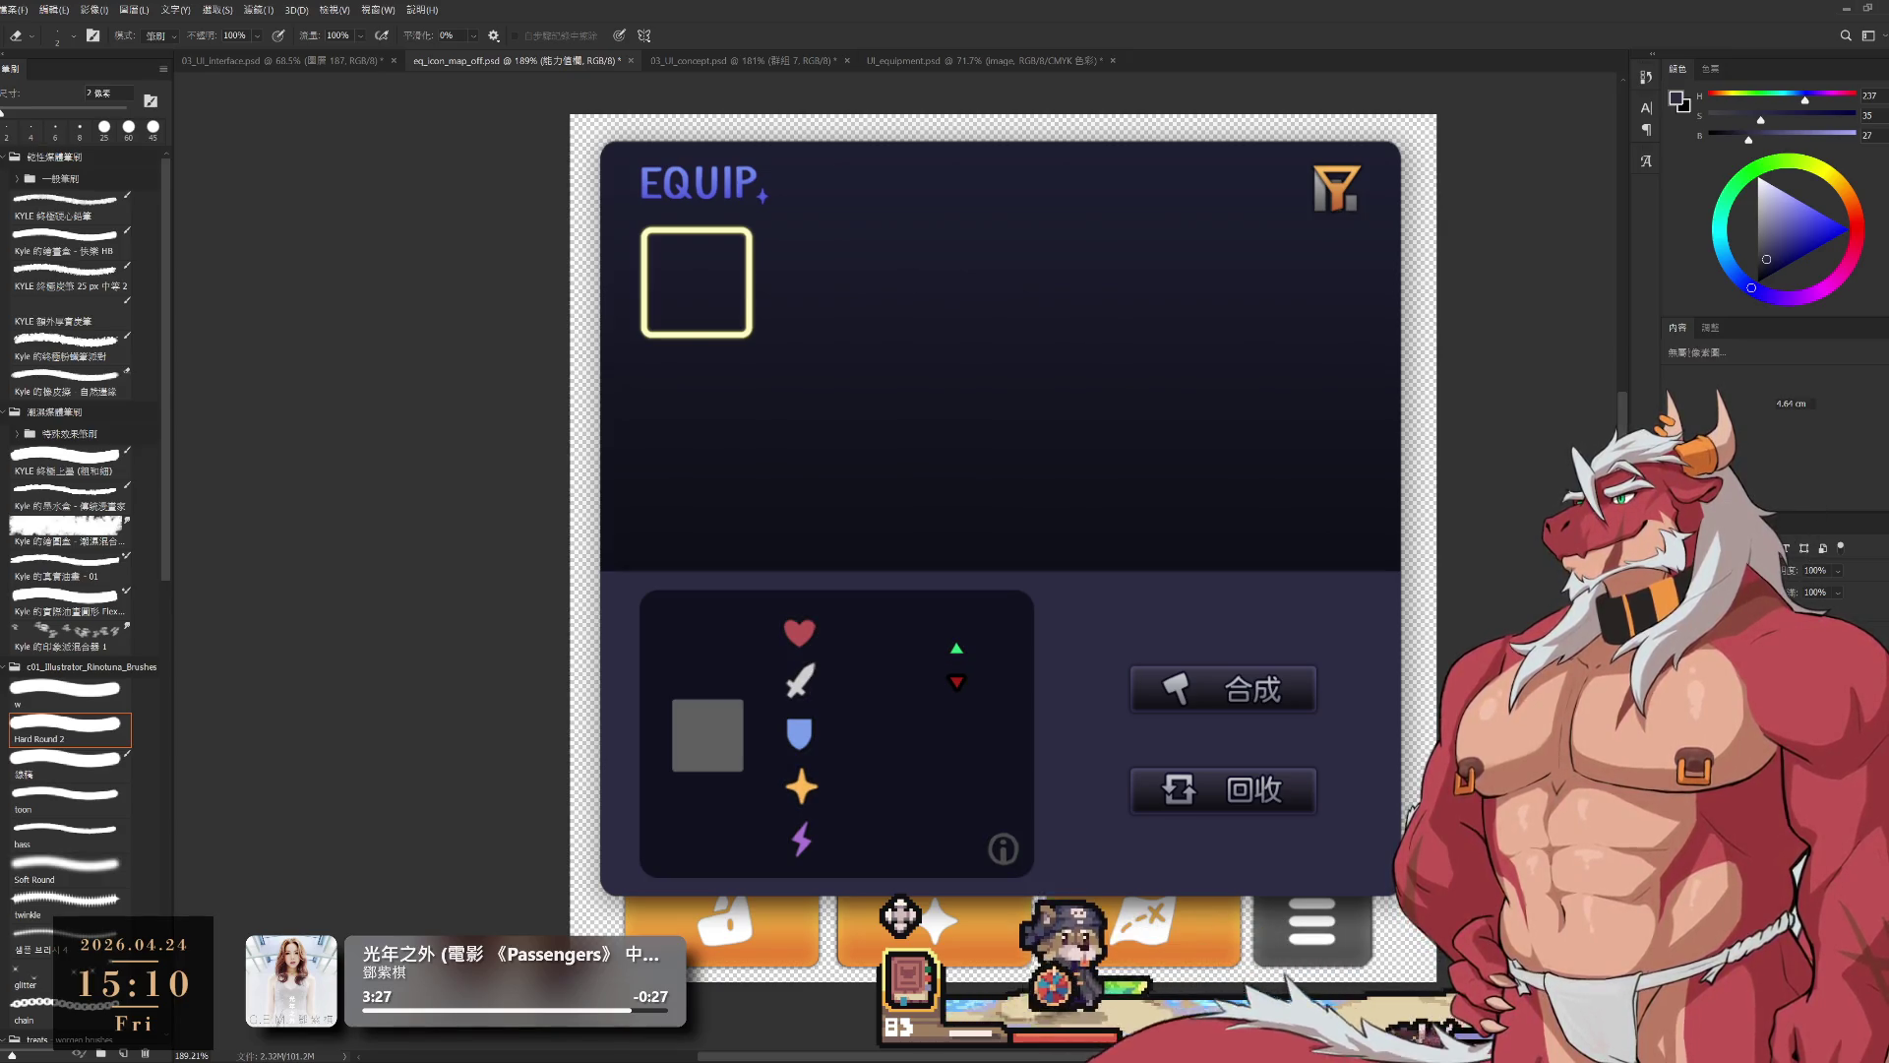
key("alt+bracketleft")
key("alt+bracketleft")
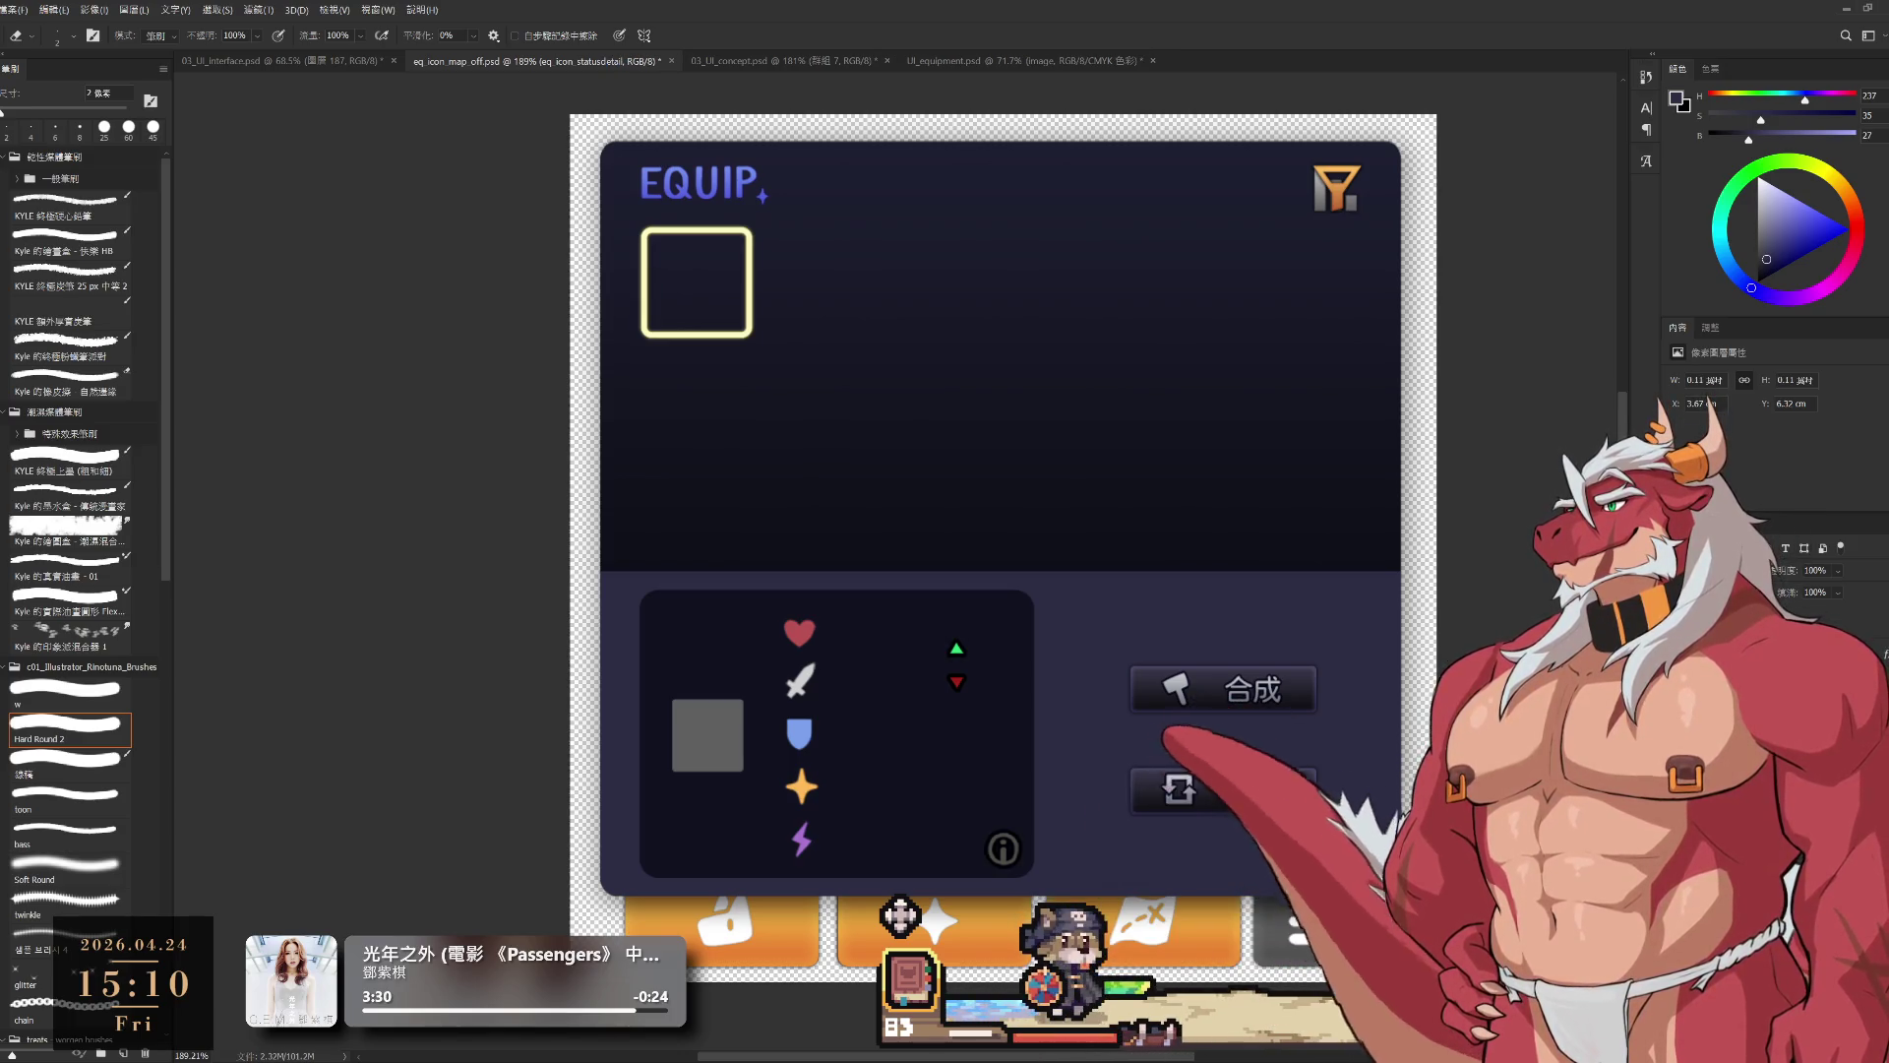
key("alt+bracketleft")
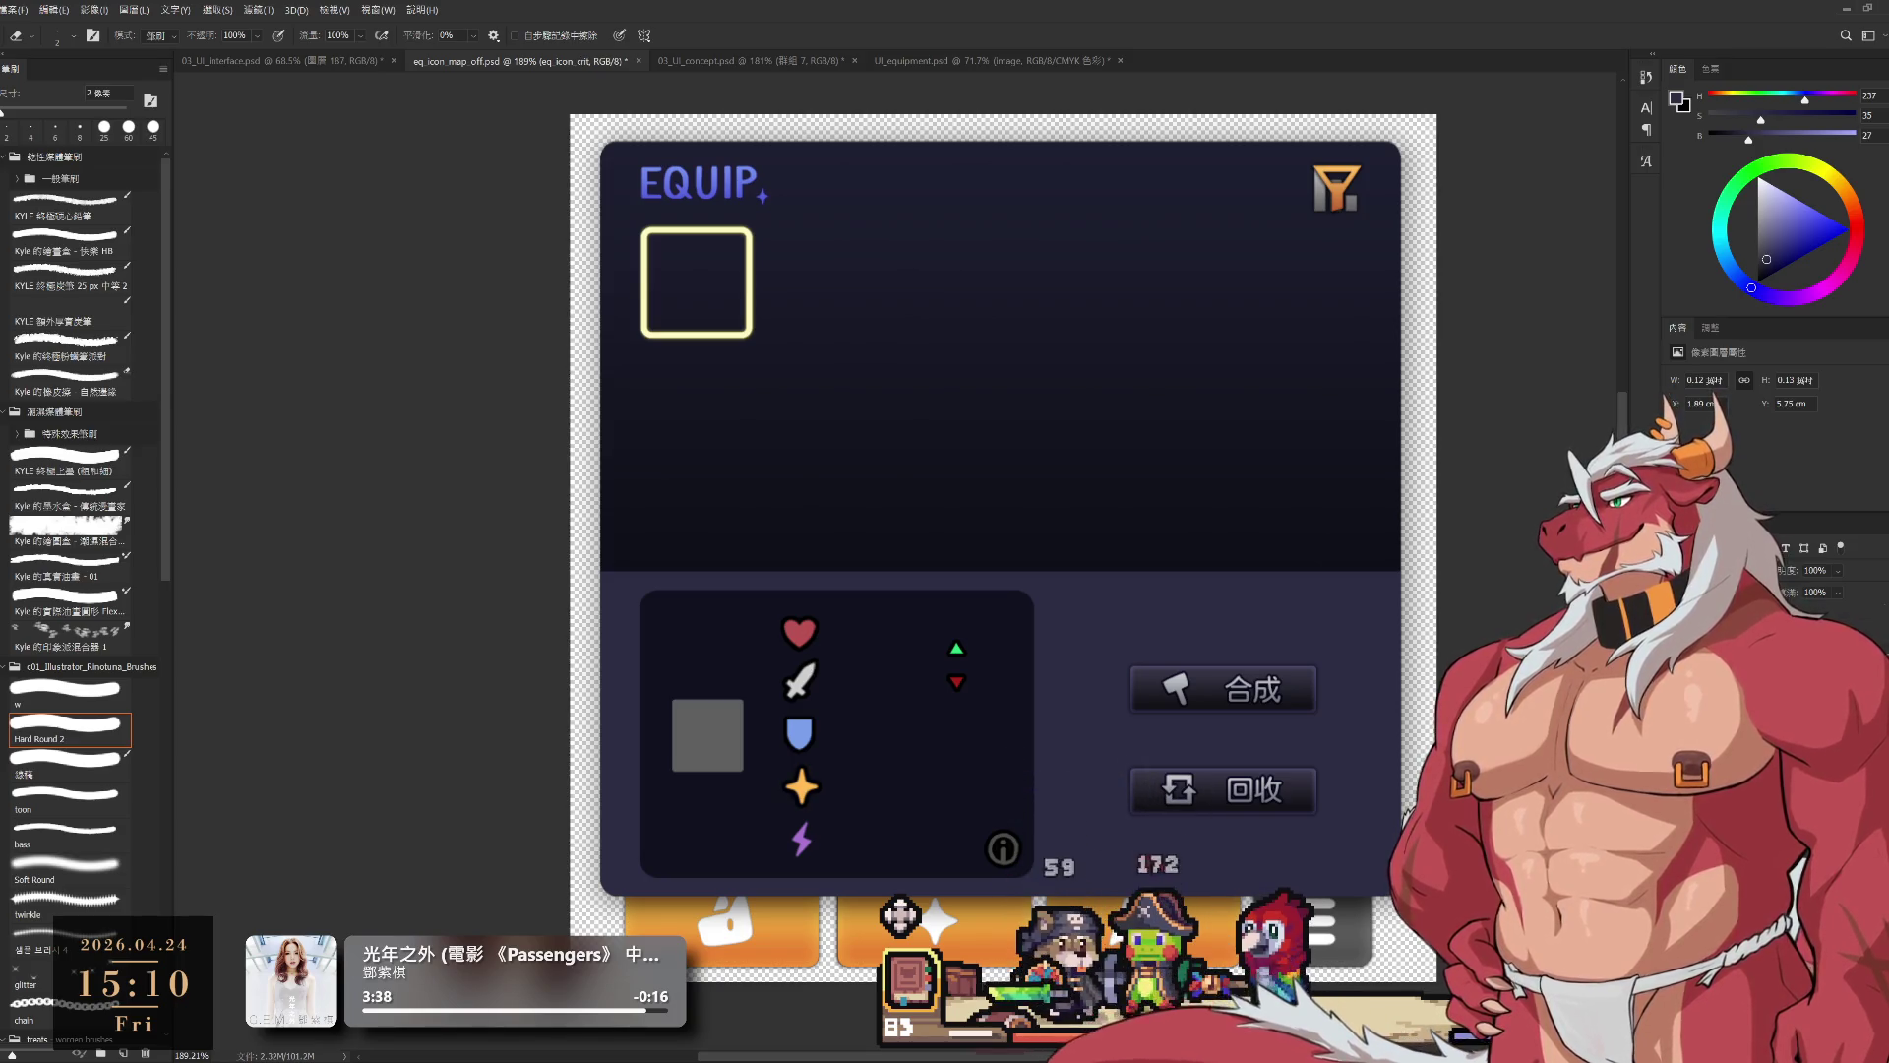
key("ctrl+z")
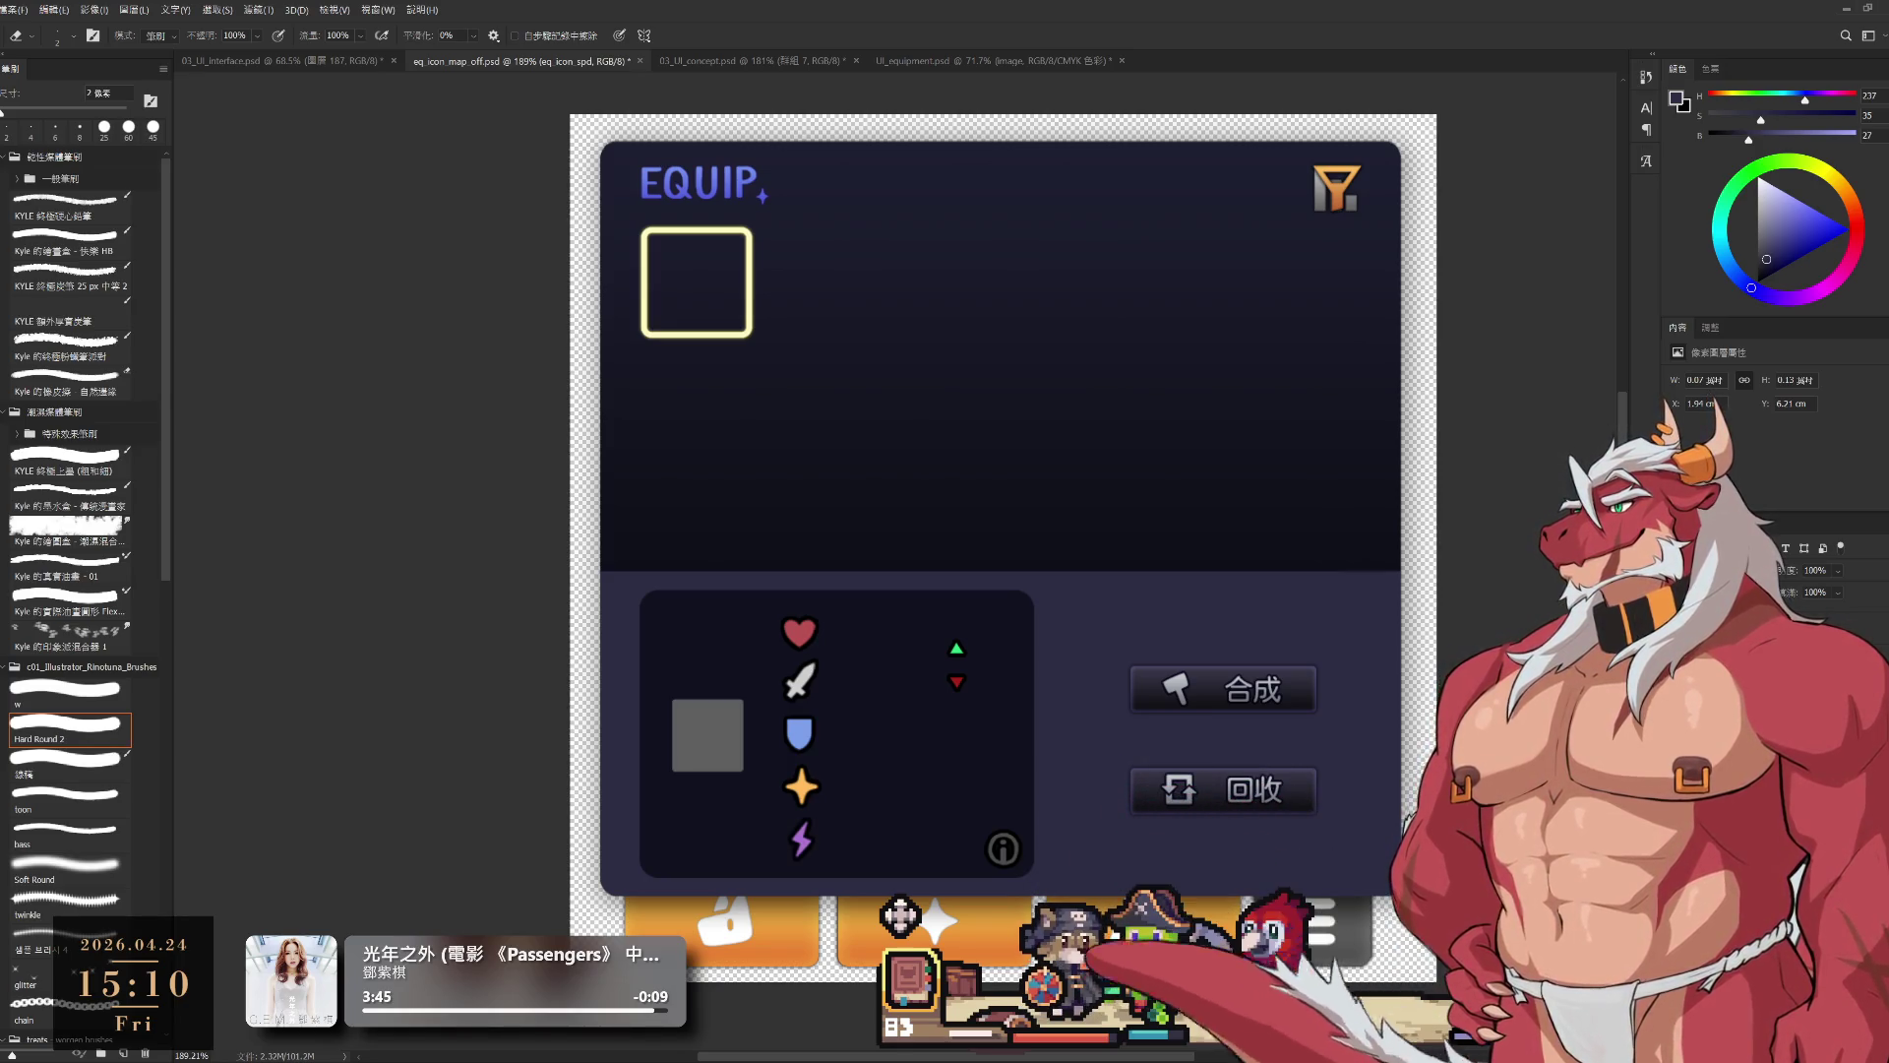
key("ctrl+z")
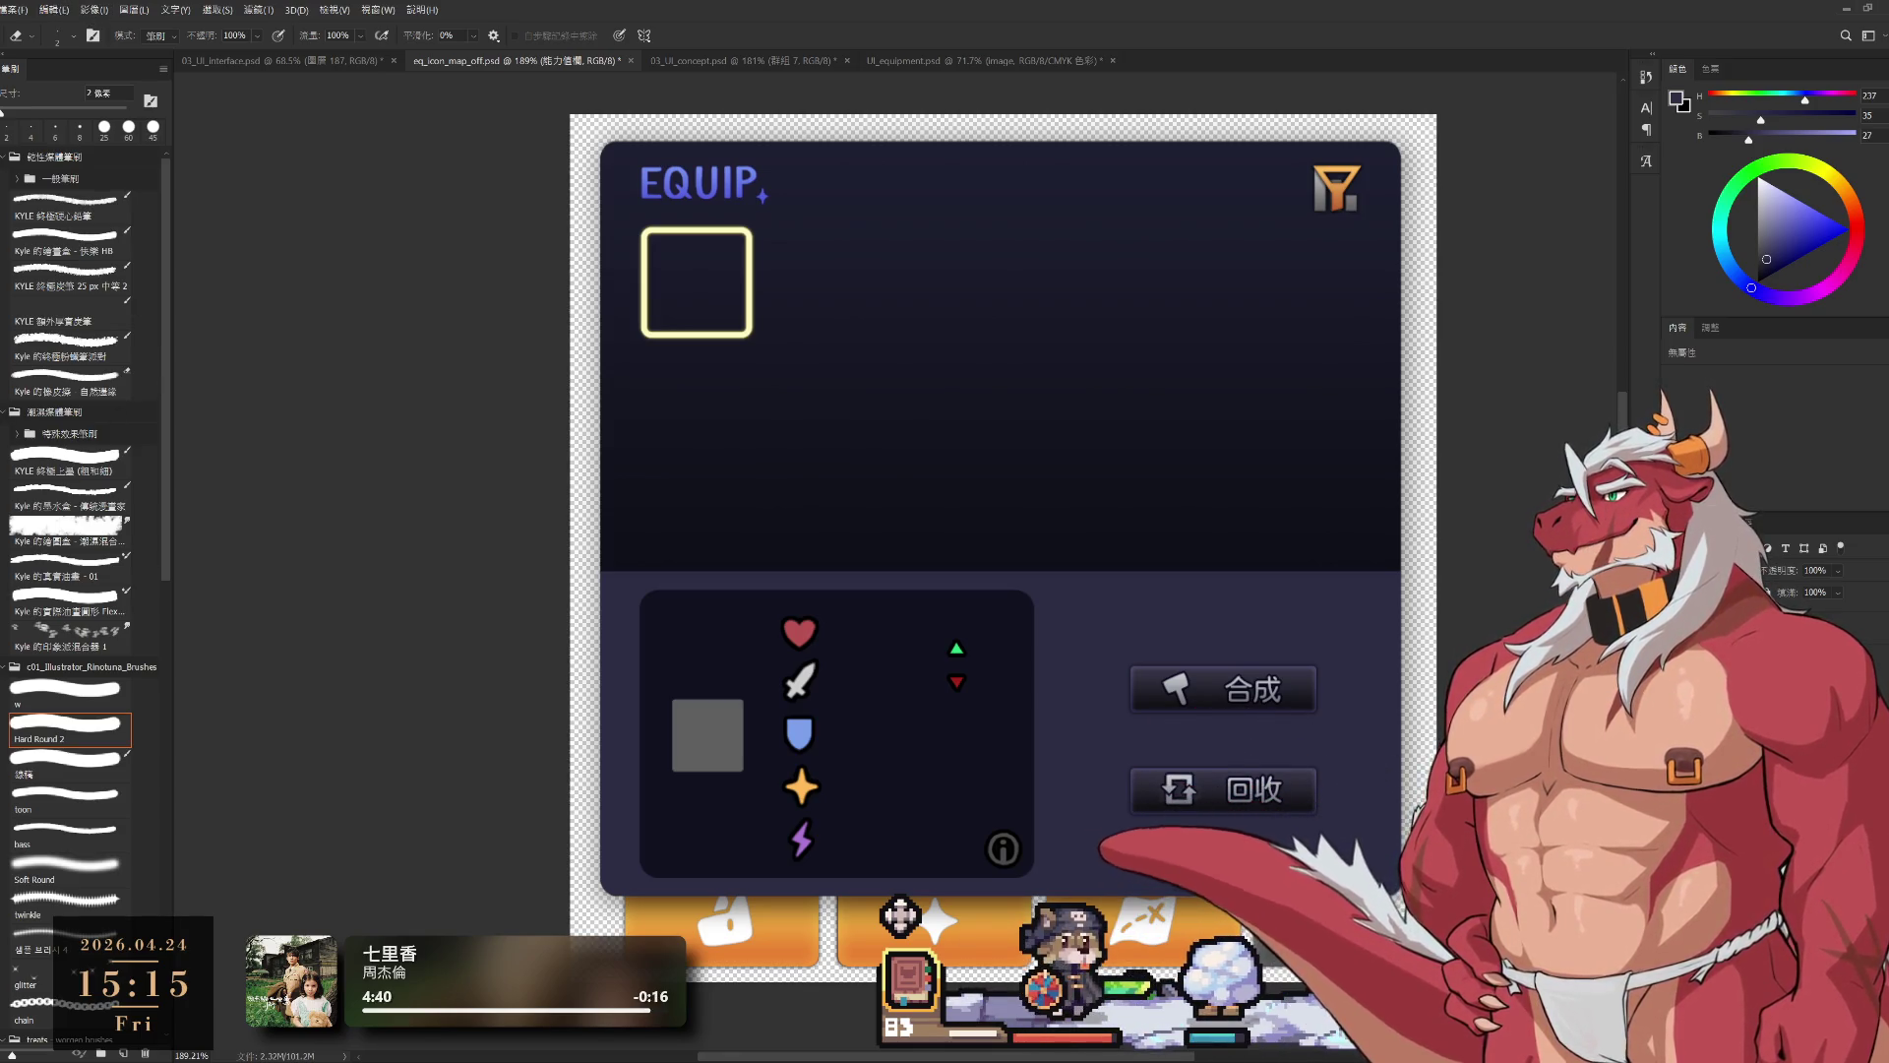
key("v")
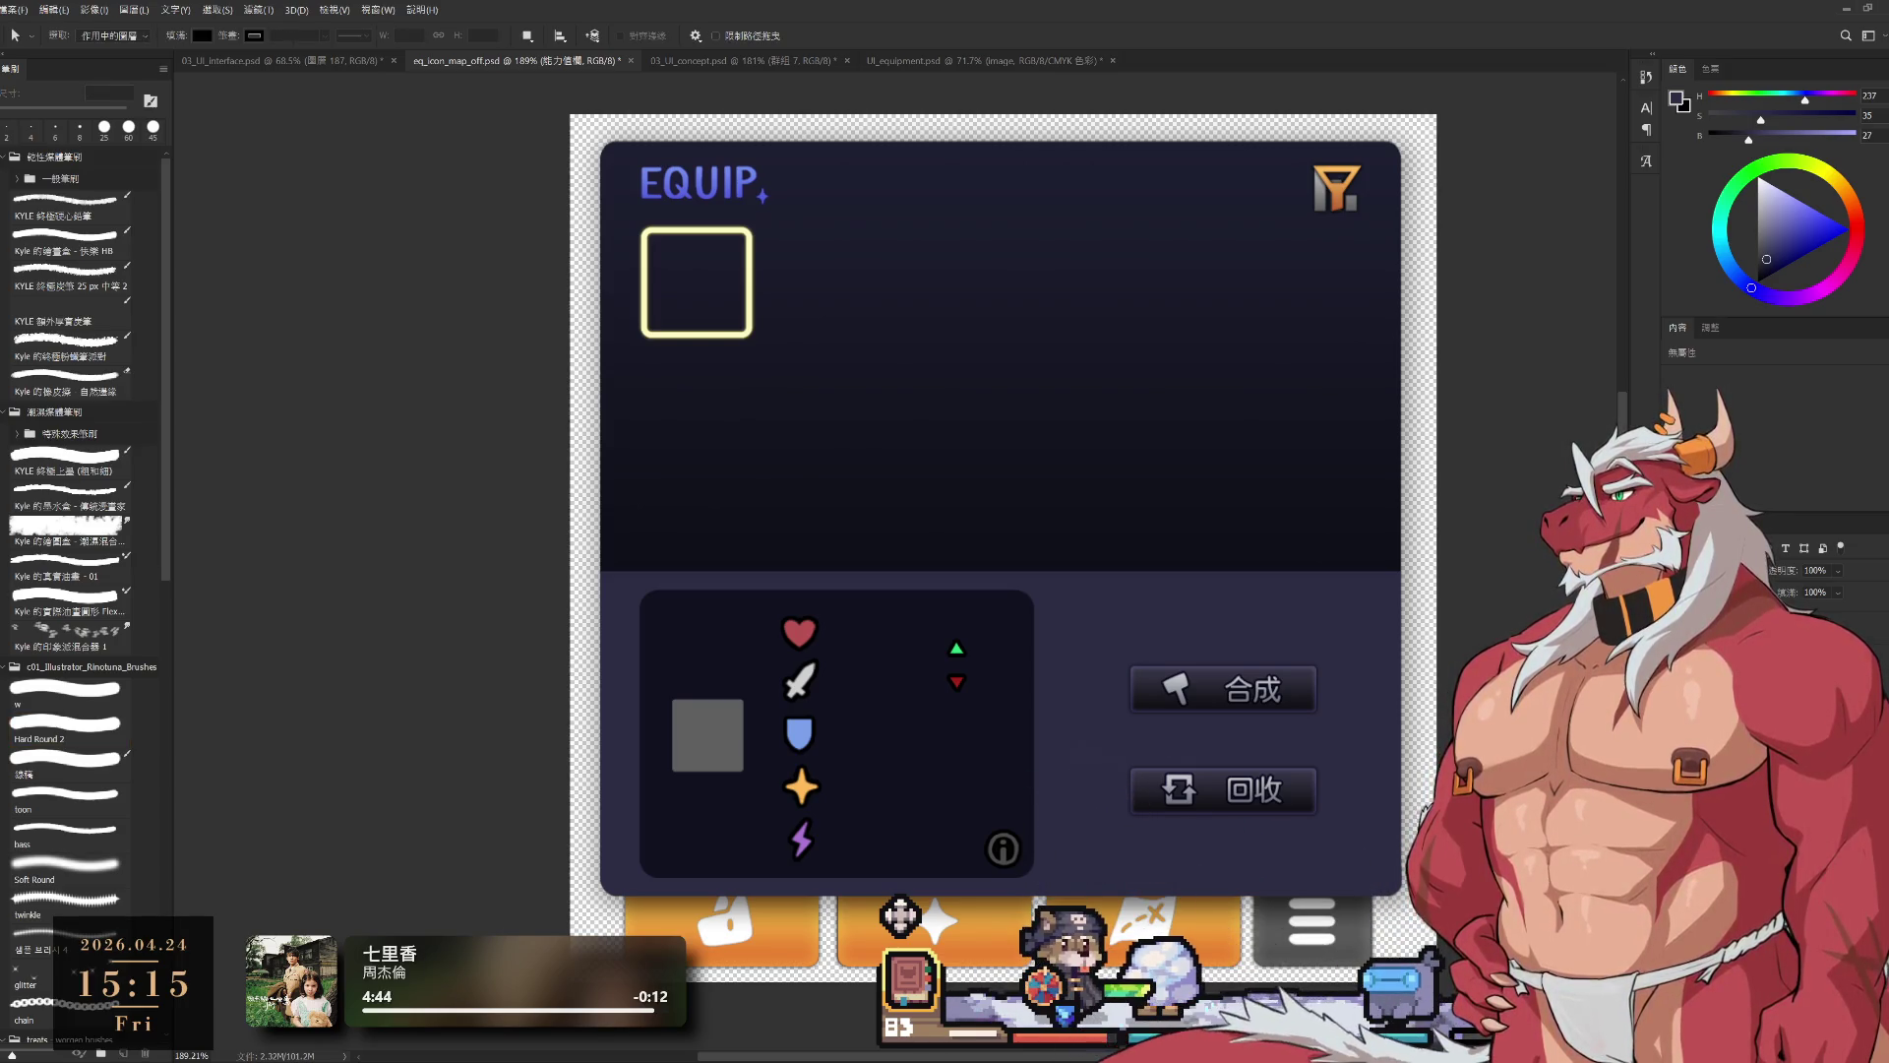
key("t")
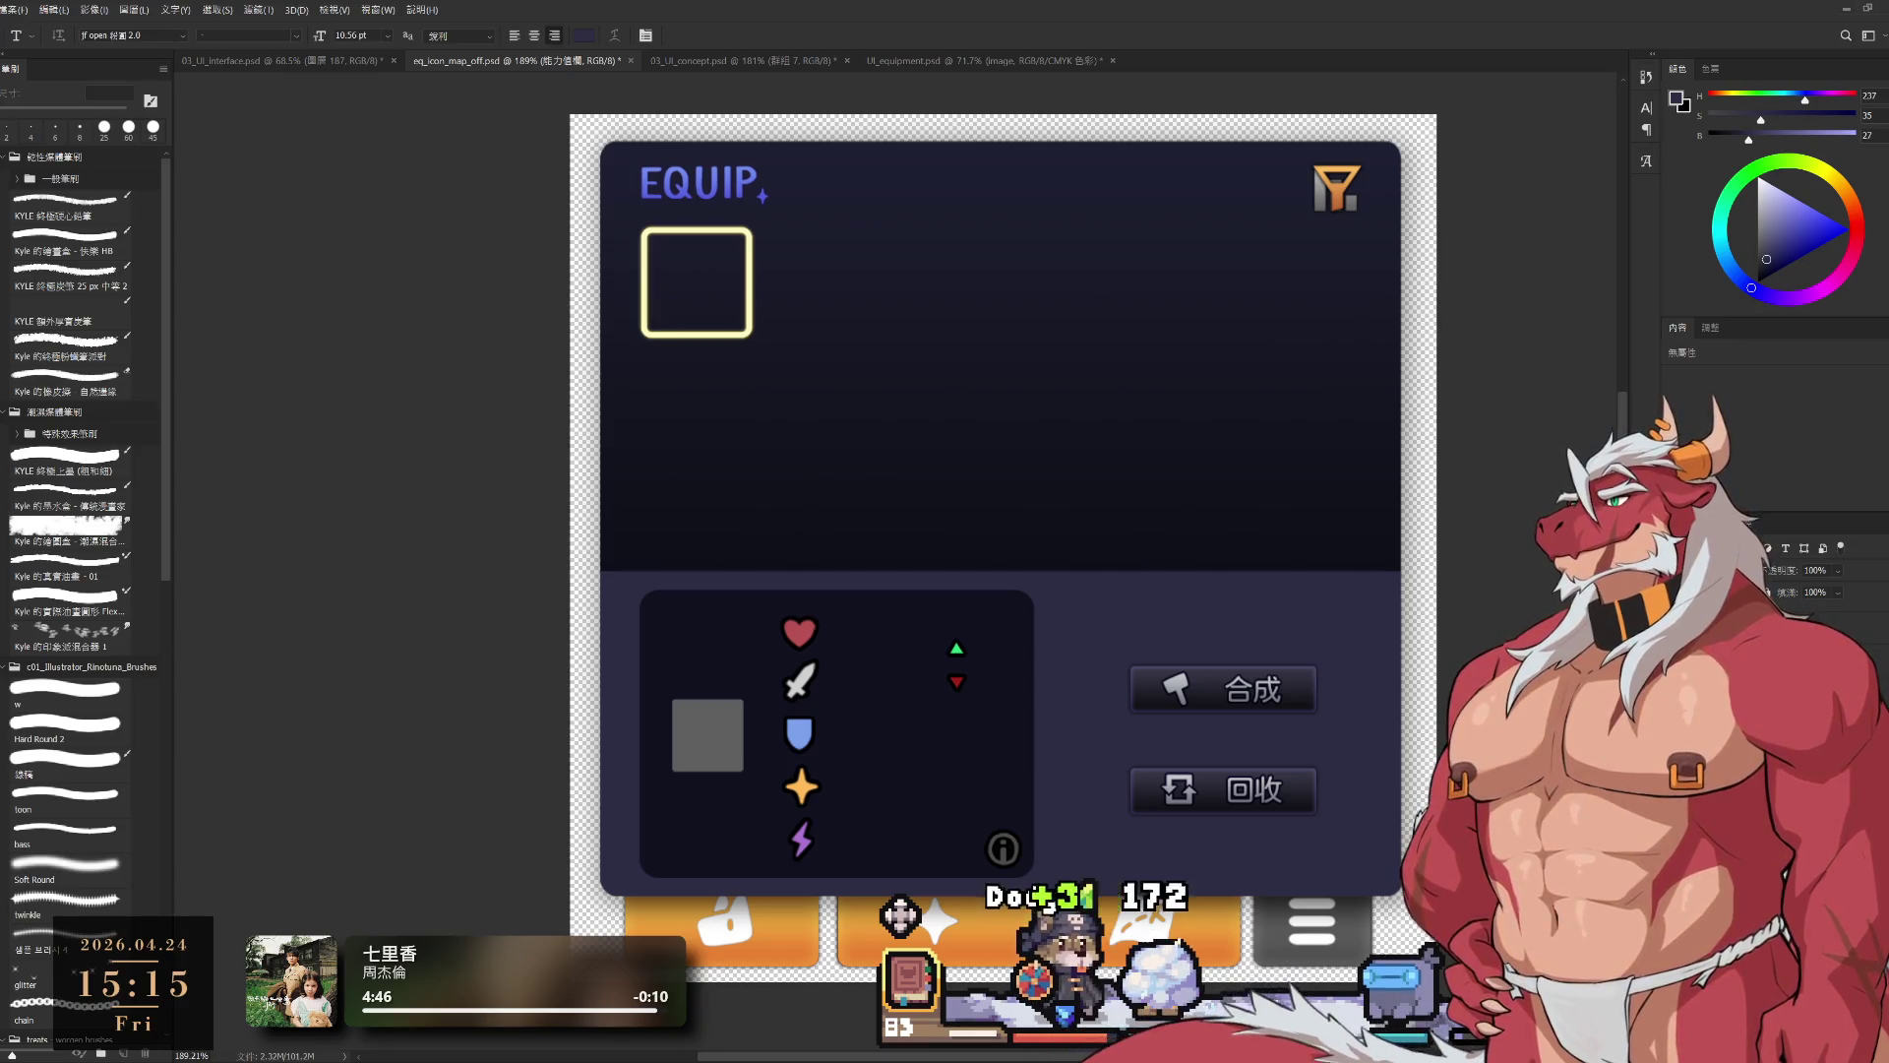
key("p")
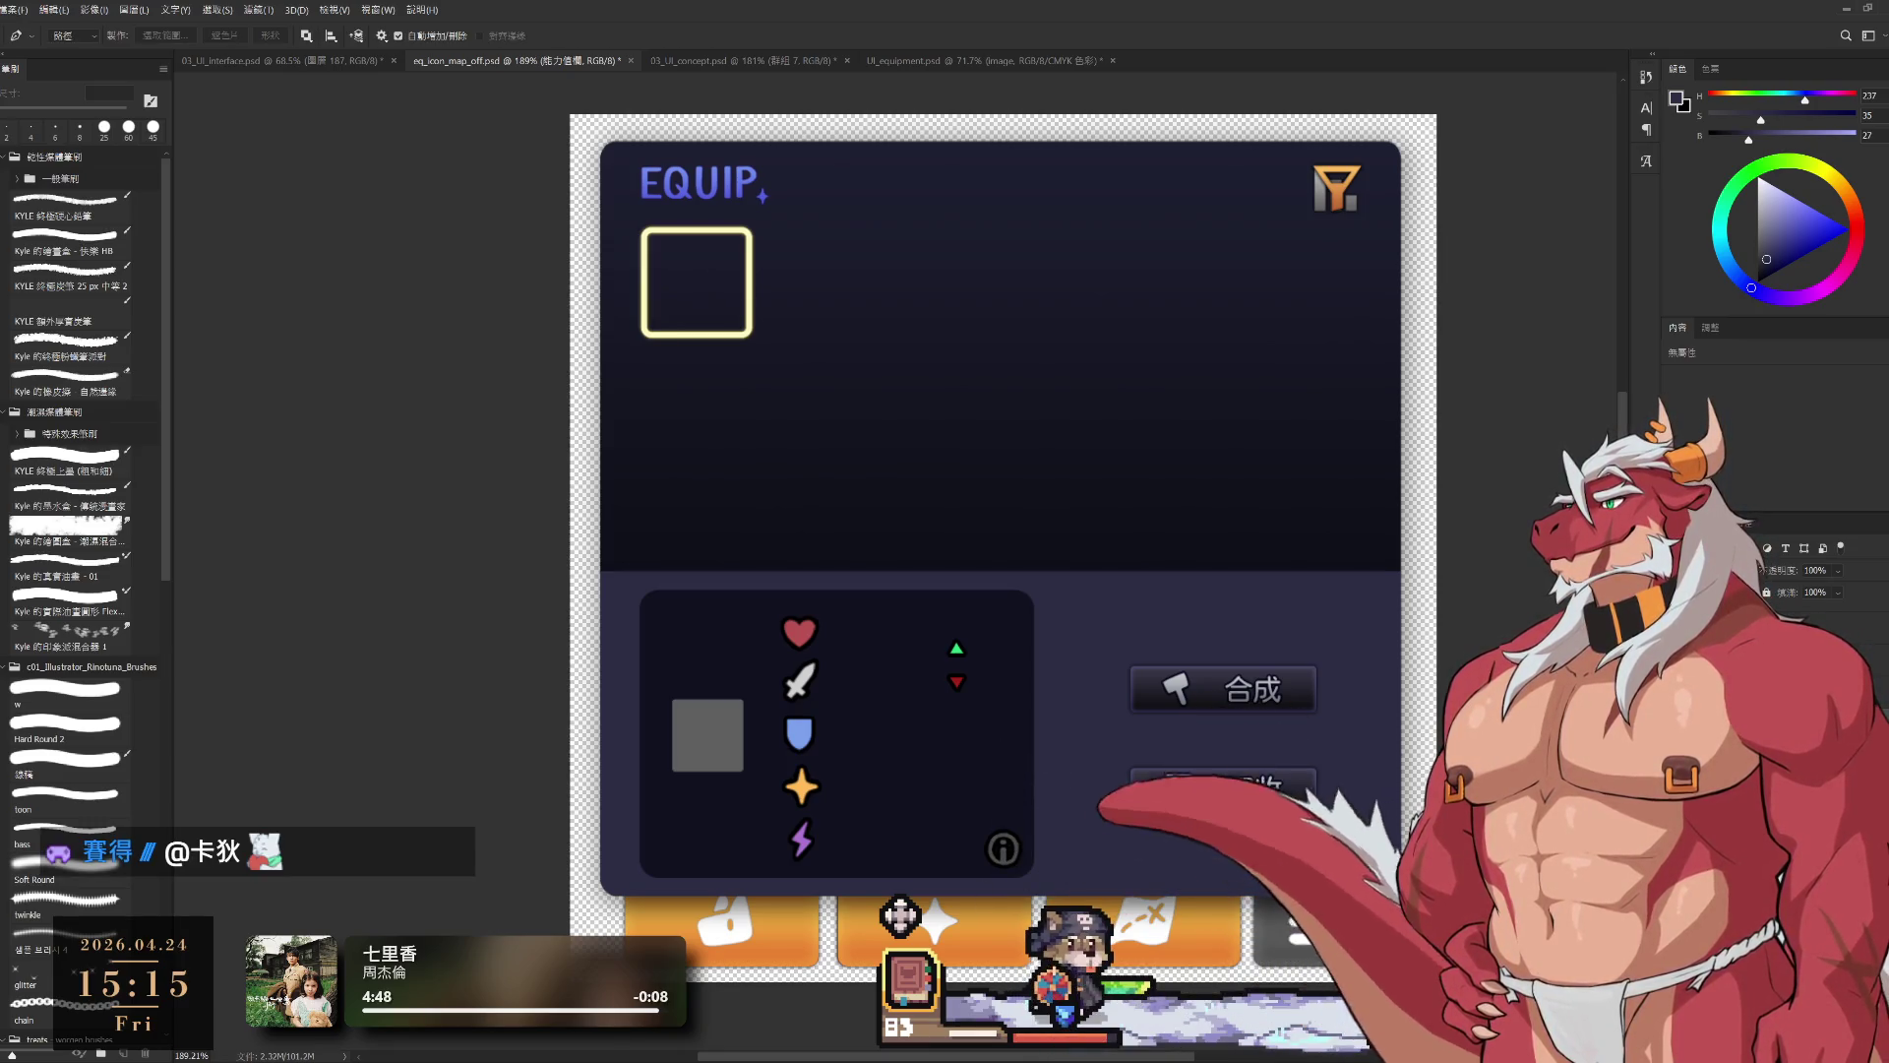
key("m")
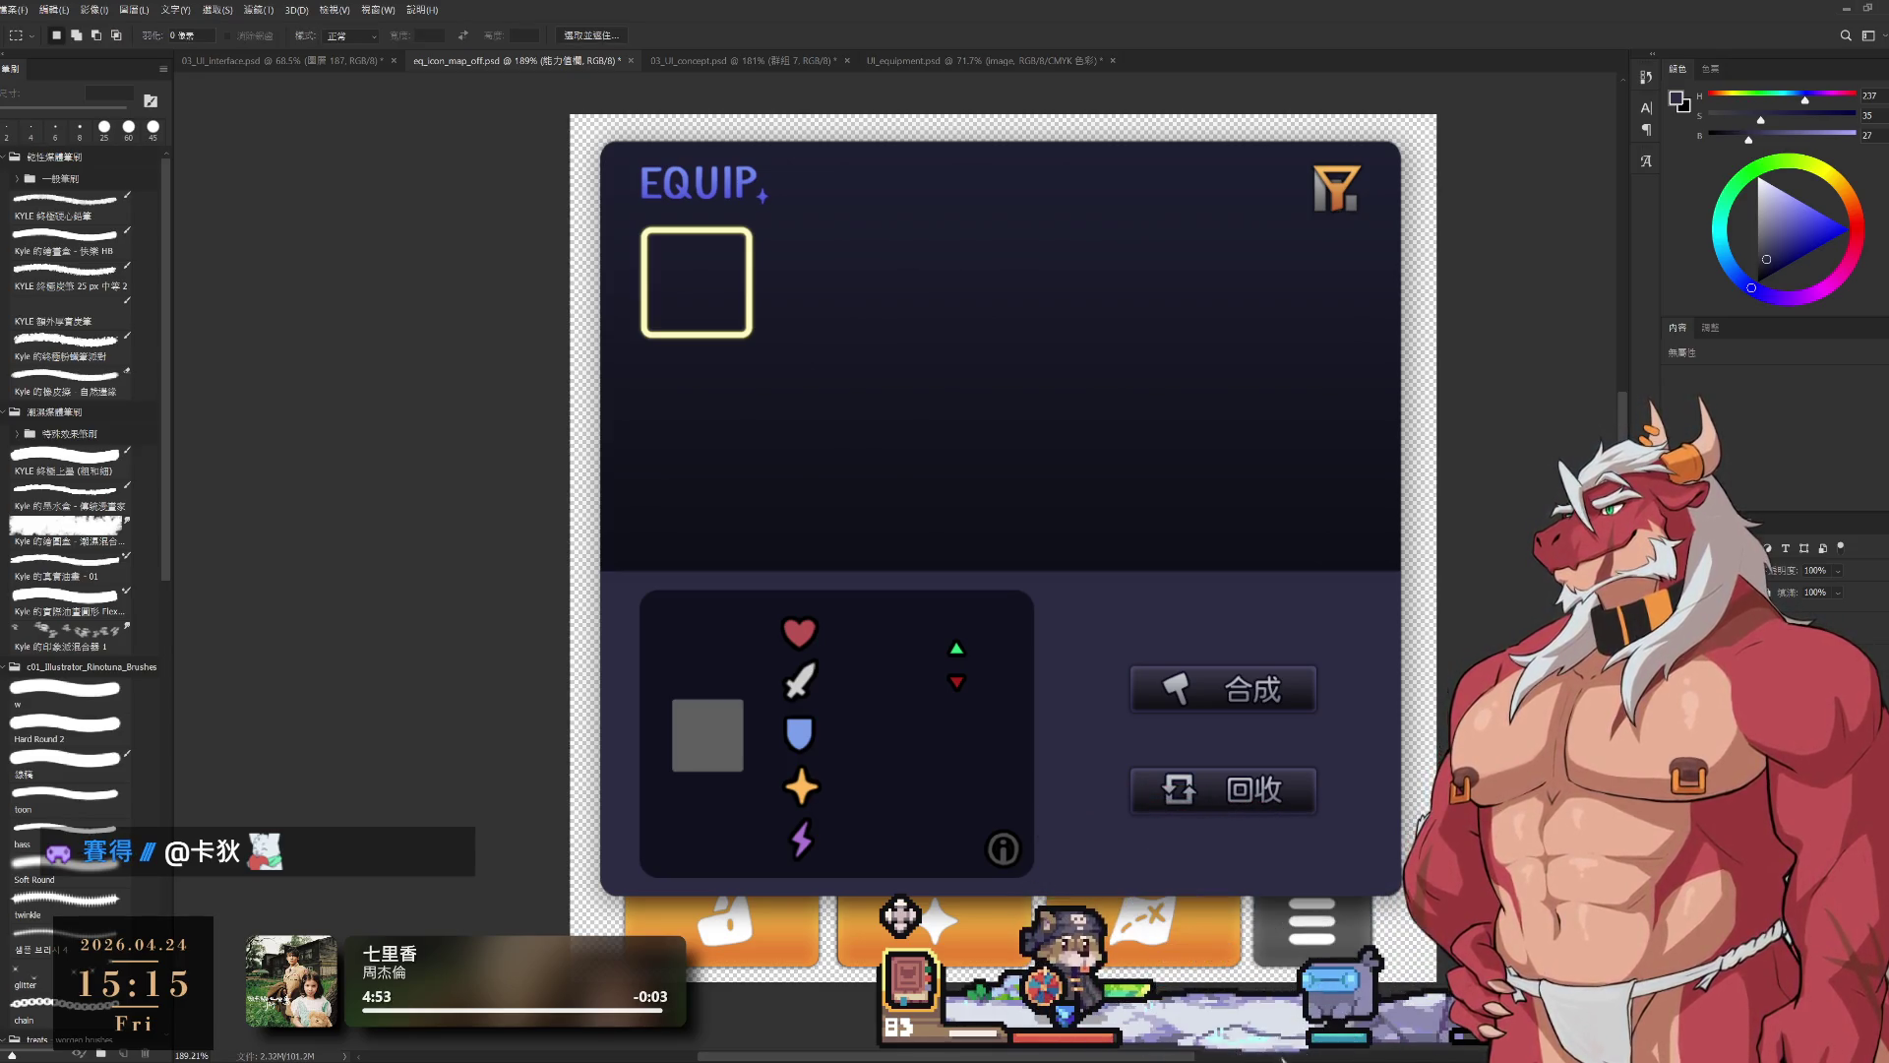
key("l")
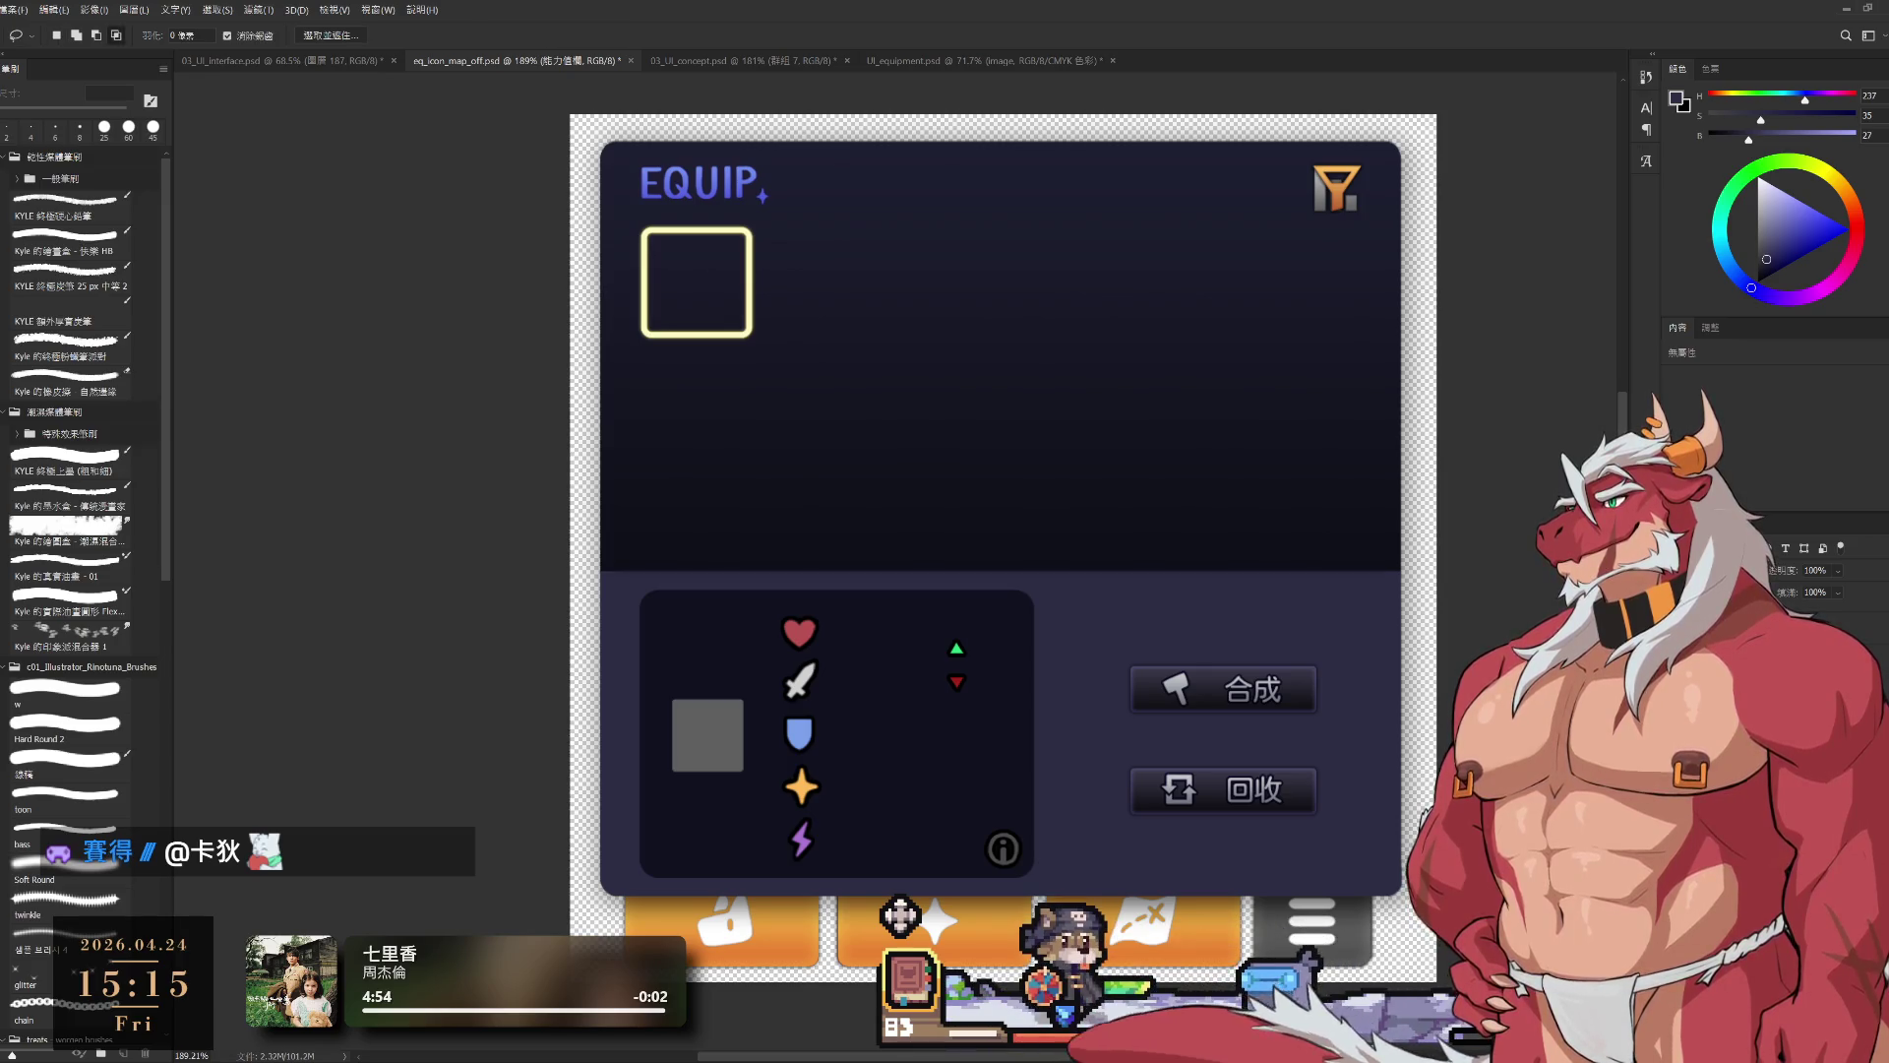
key("w")
key("c")
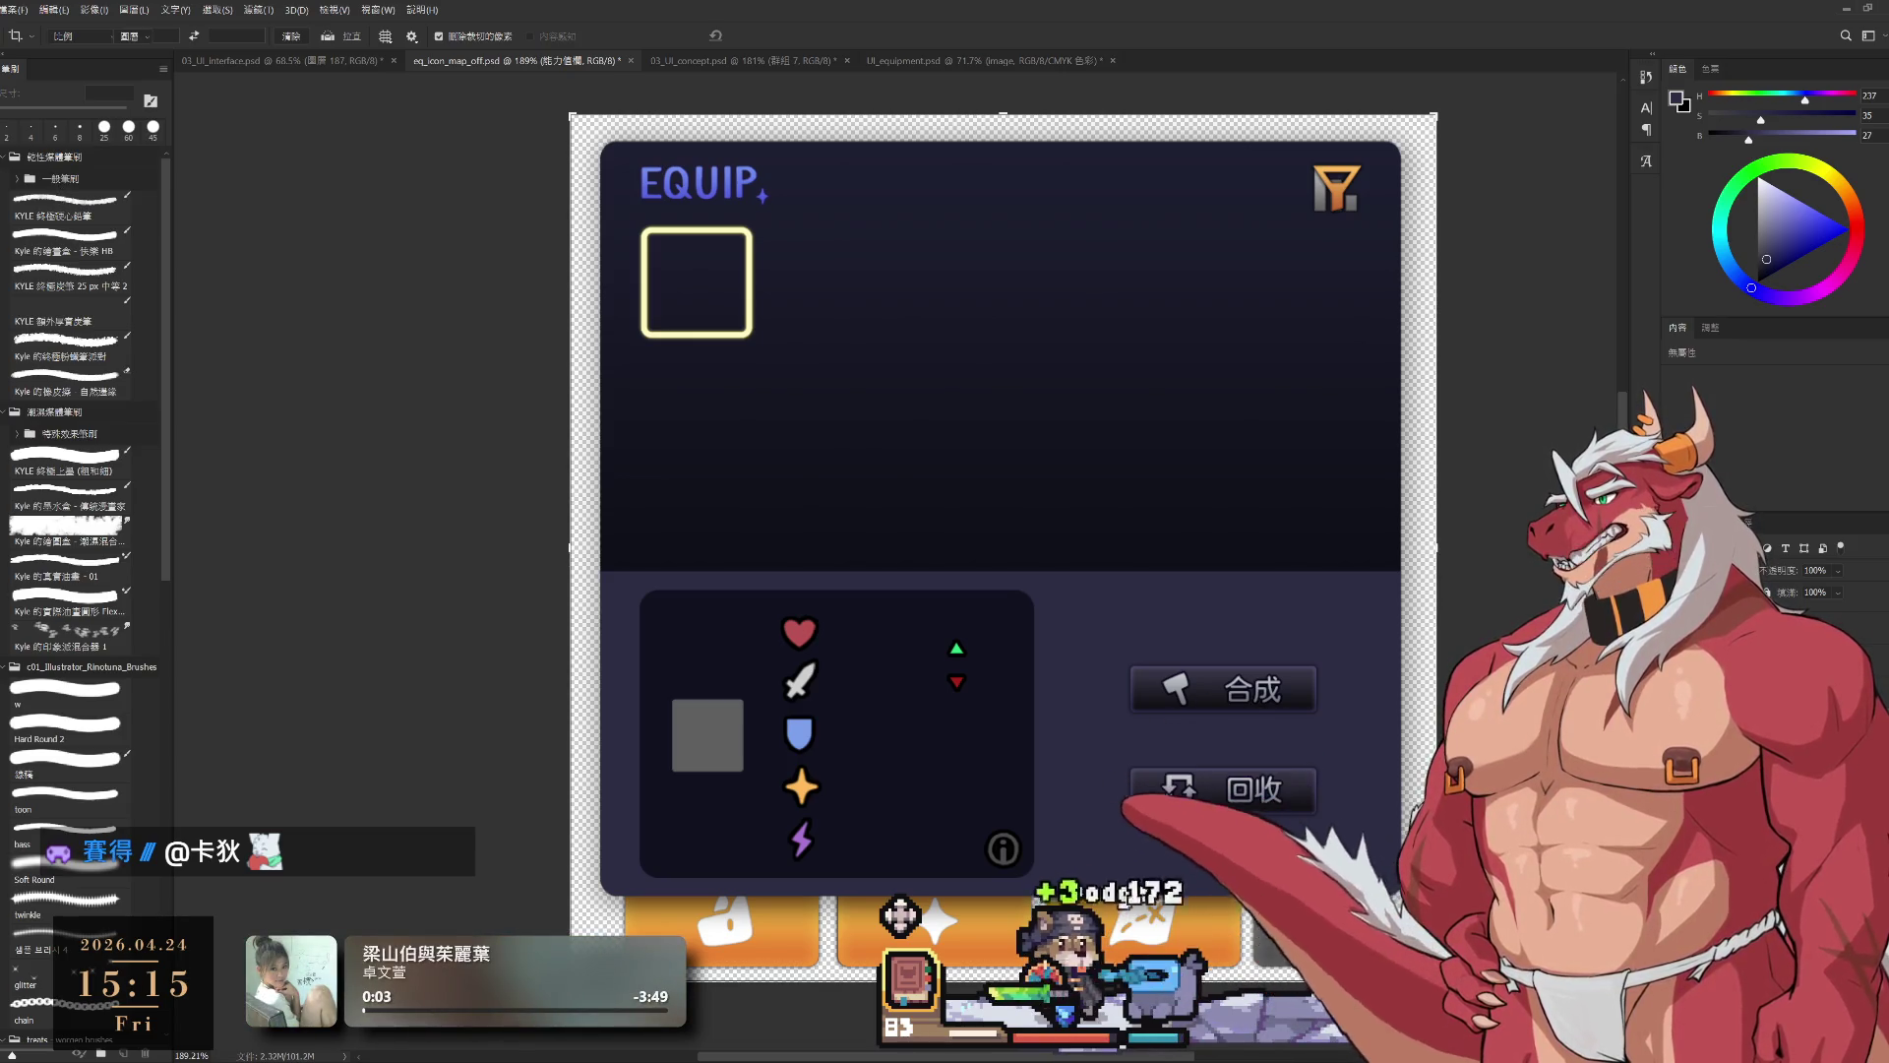
key("v")
key("shift+v")
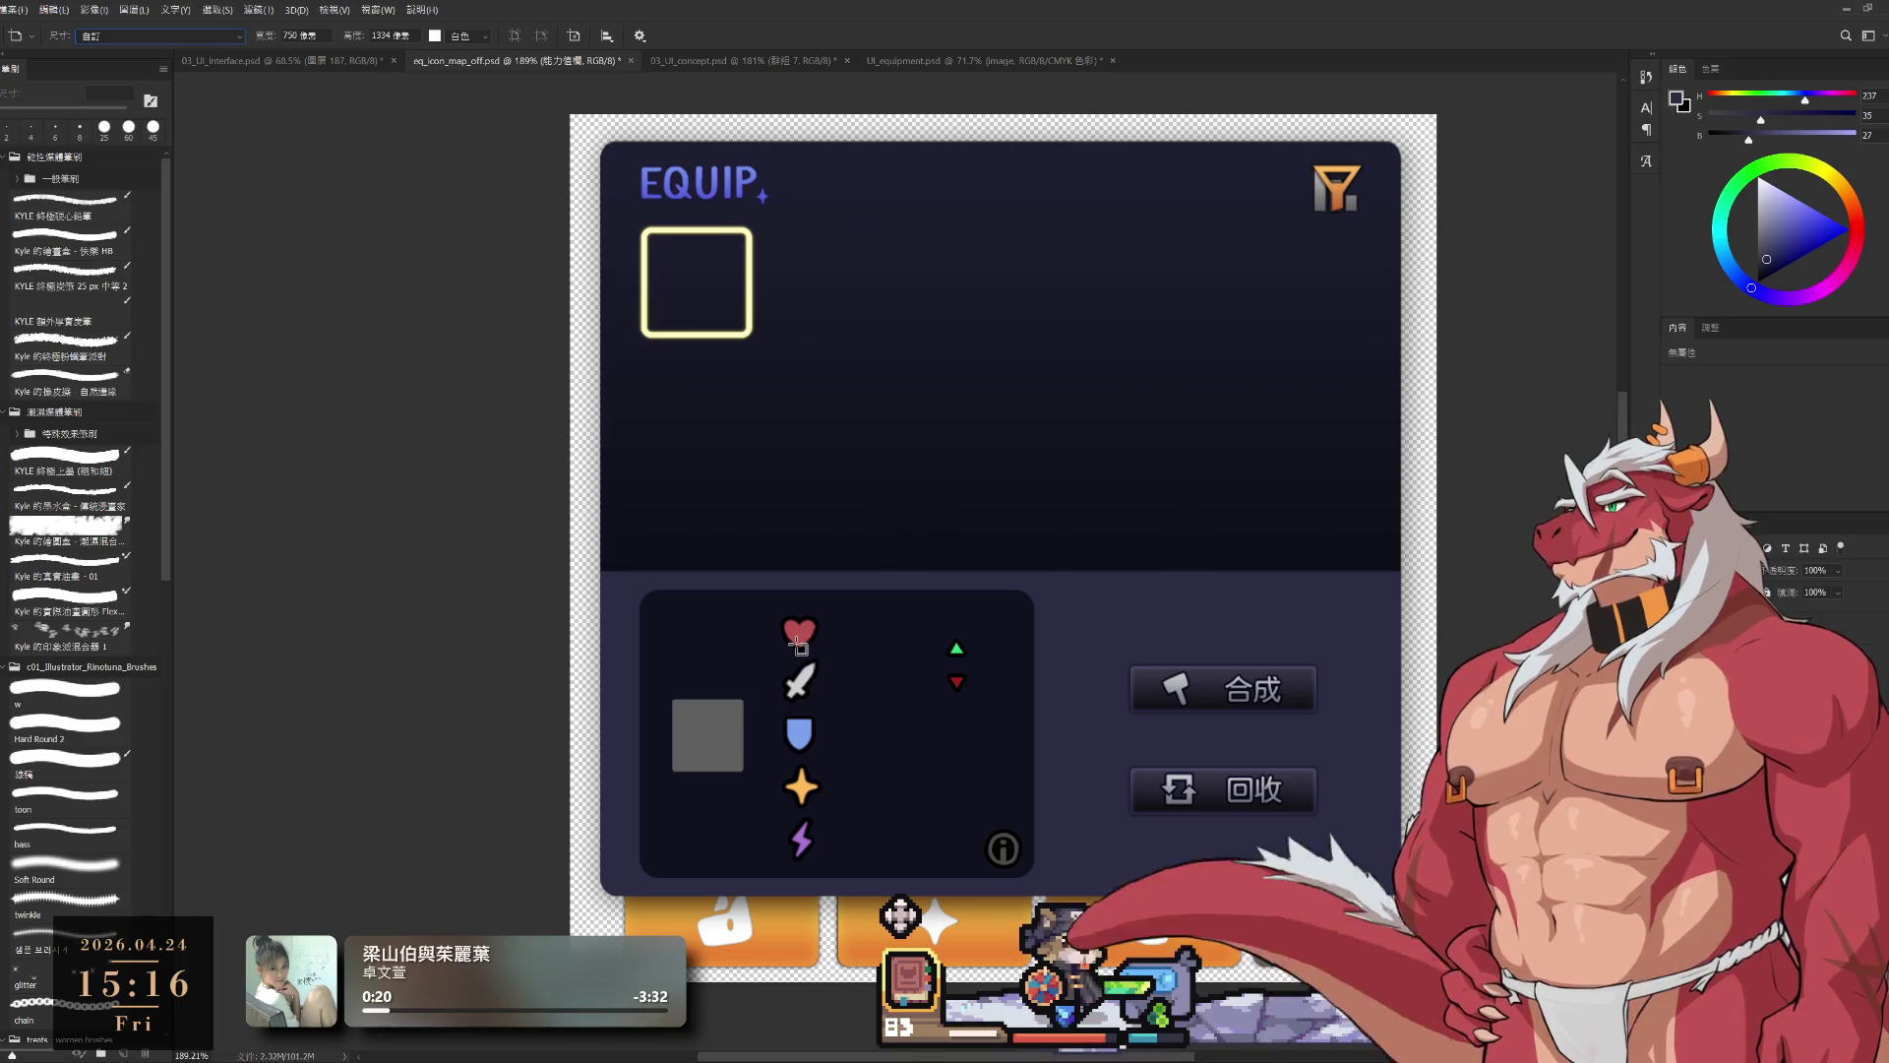
Step: Create the small artboard 工作區域 1 around the heart icon in eq_icon_map_off.psd
left_click_drag(772, 607, 862, 672)
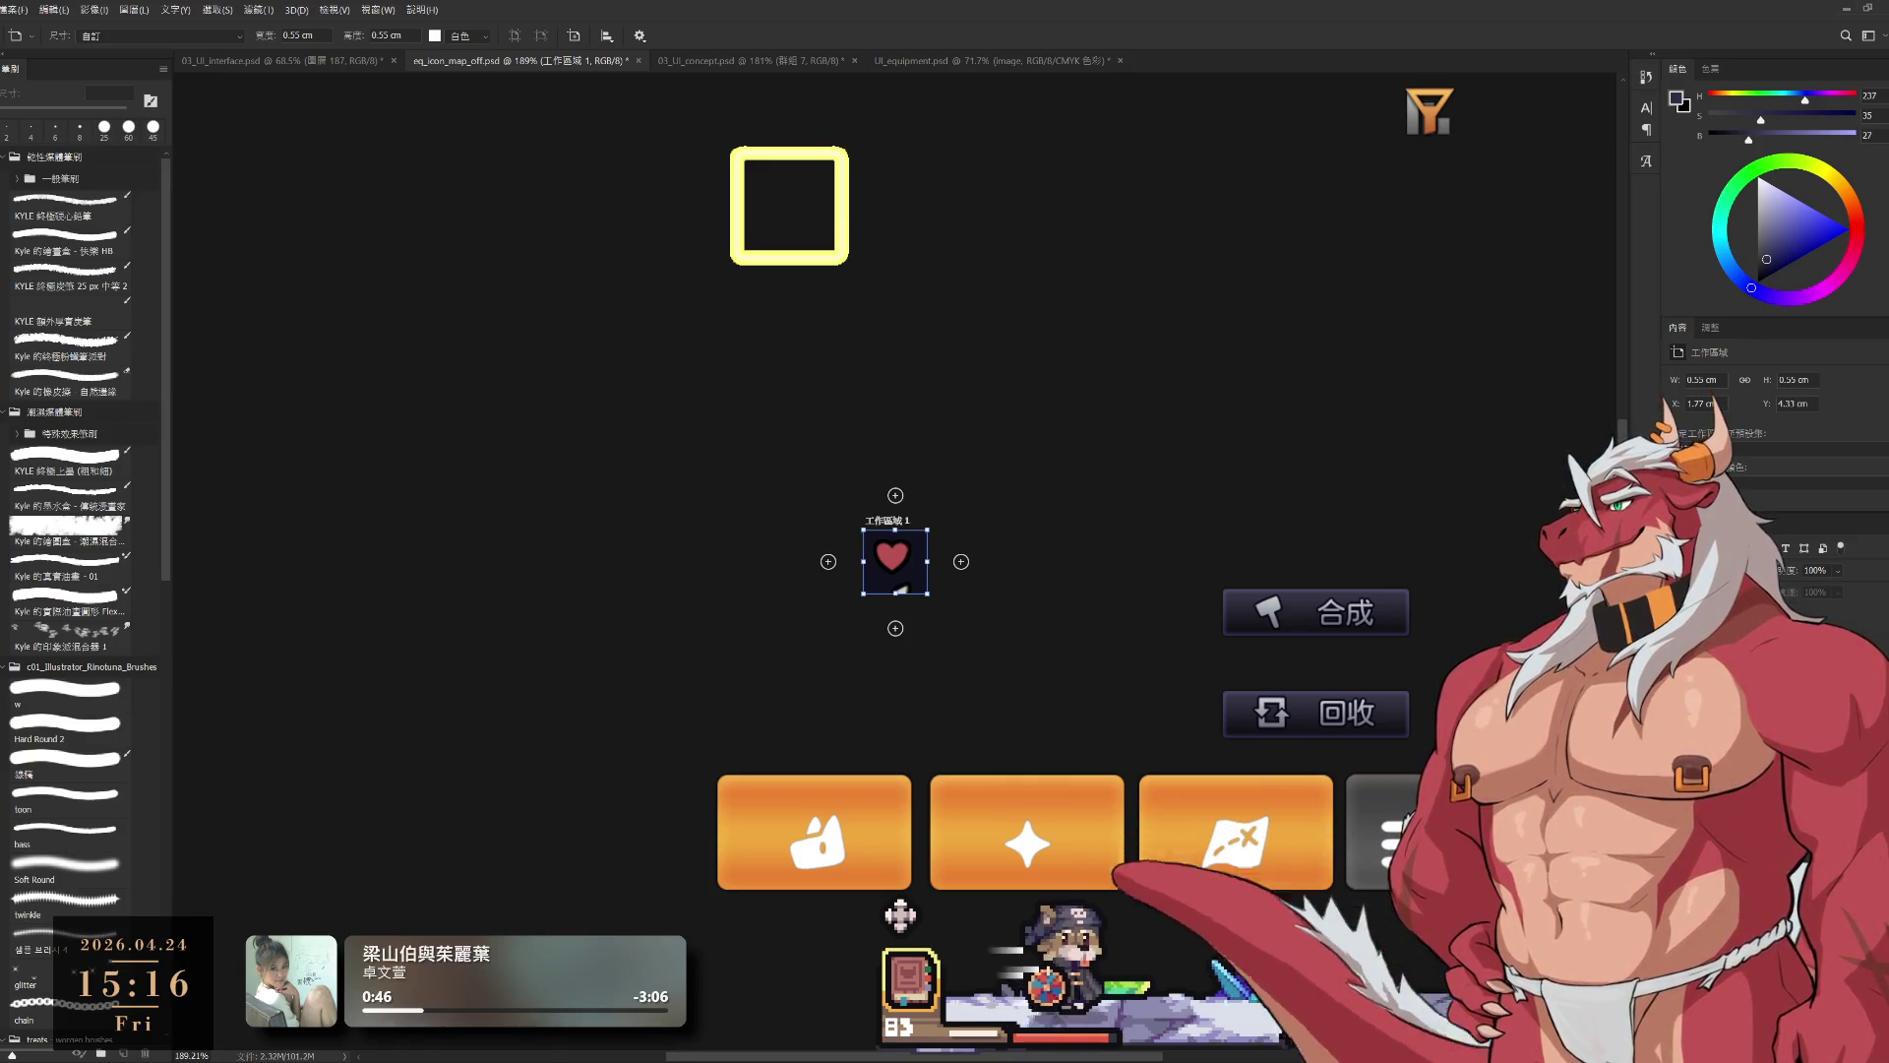
key("i")
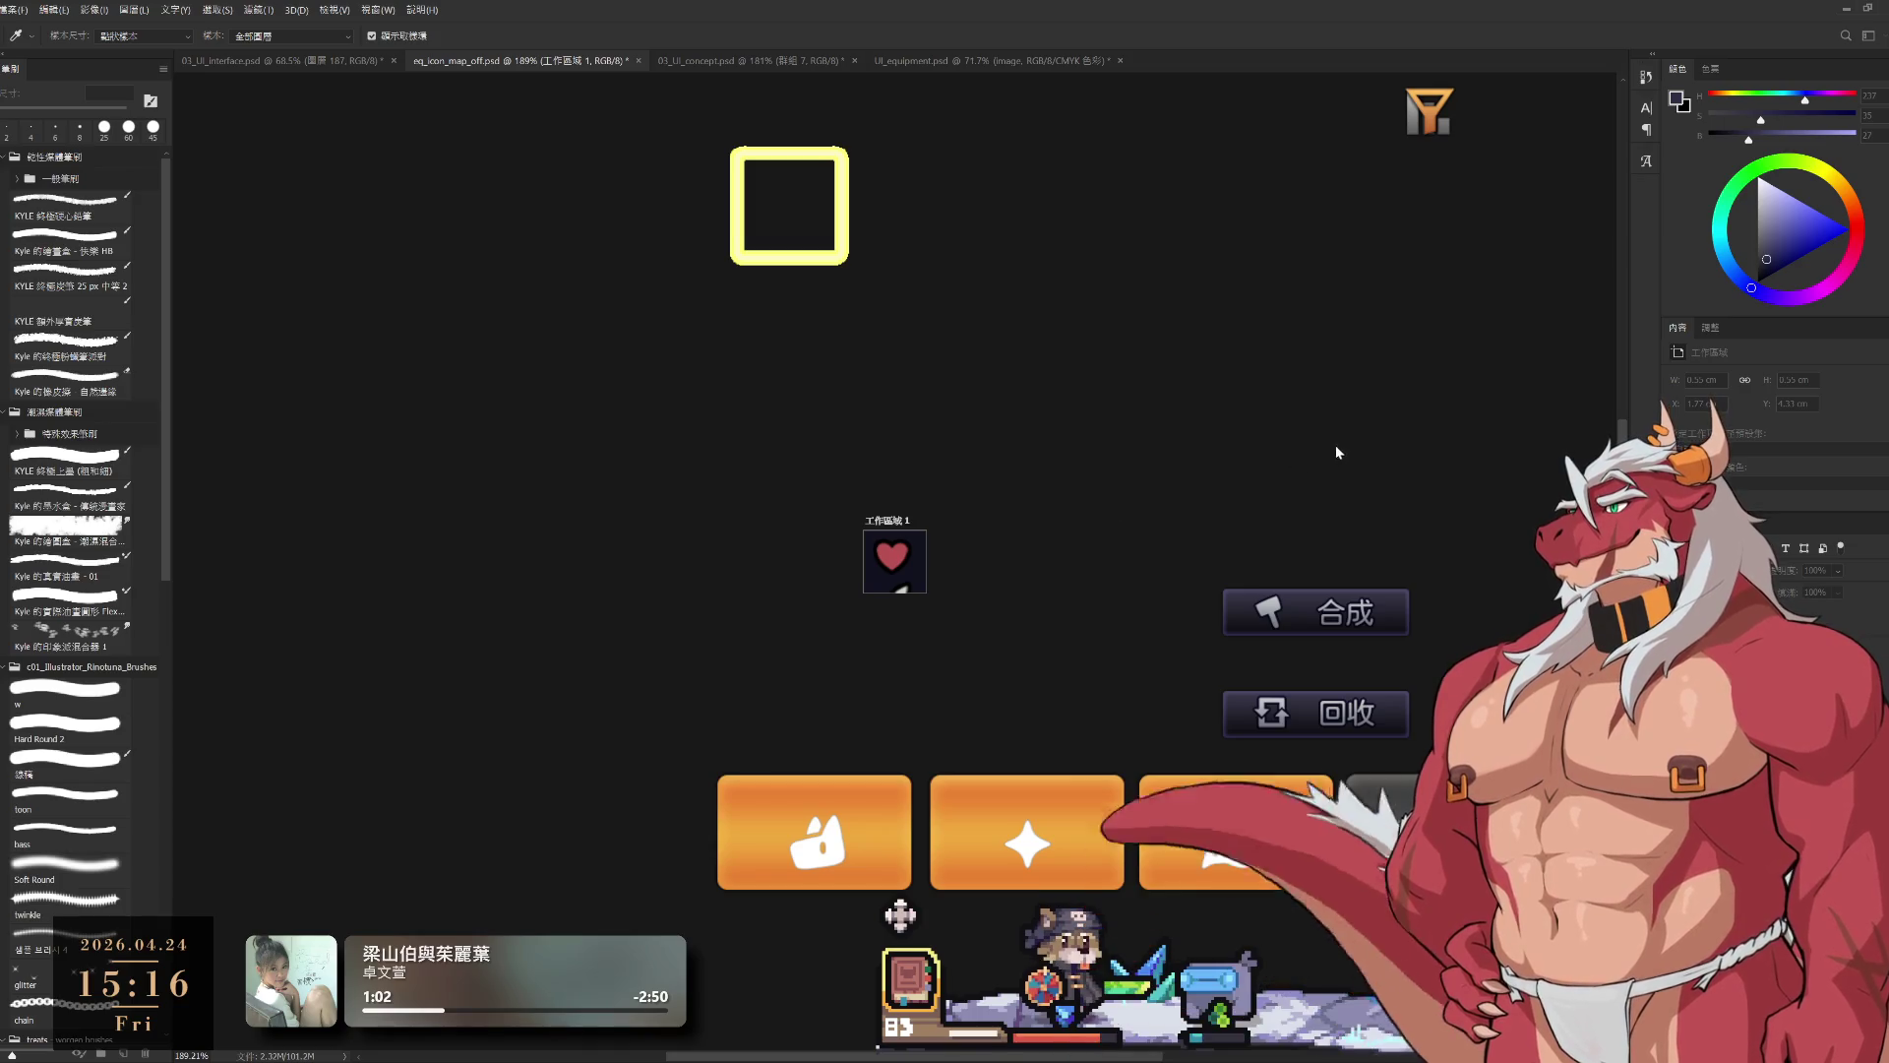
key("v")
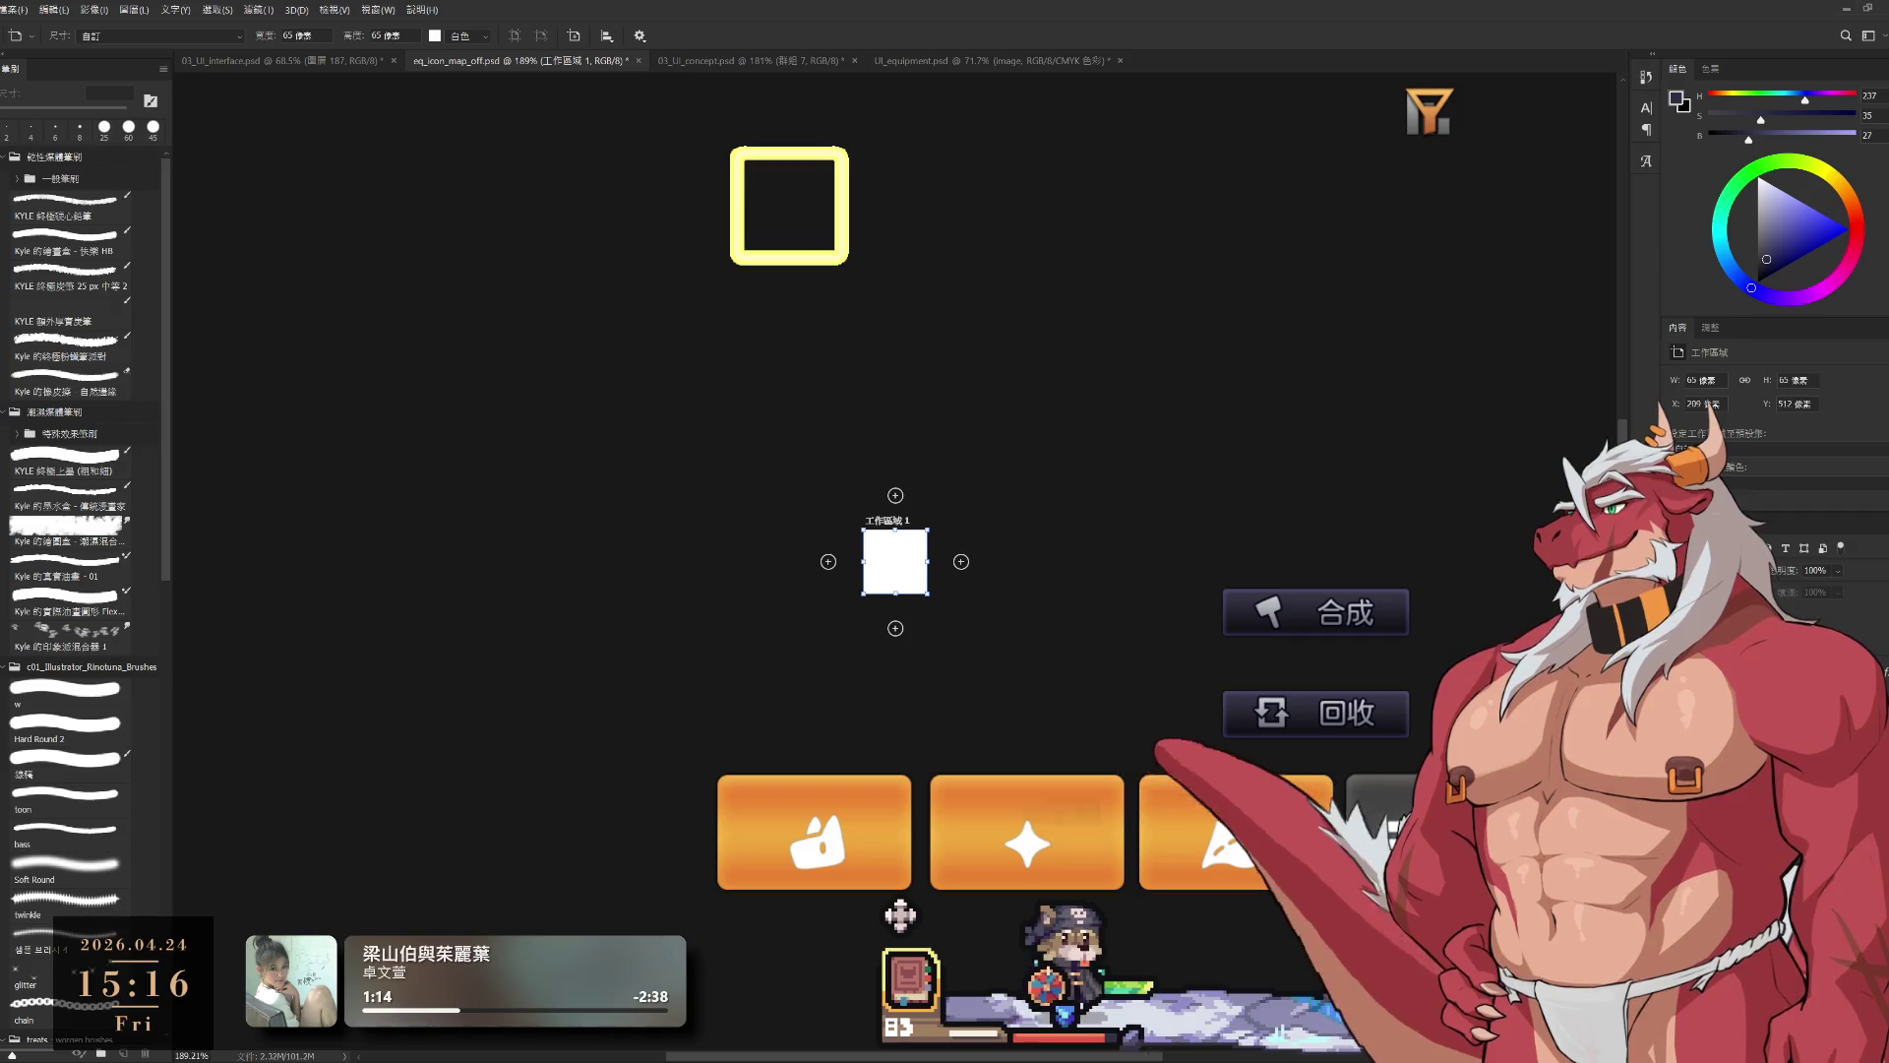
key("v")
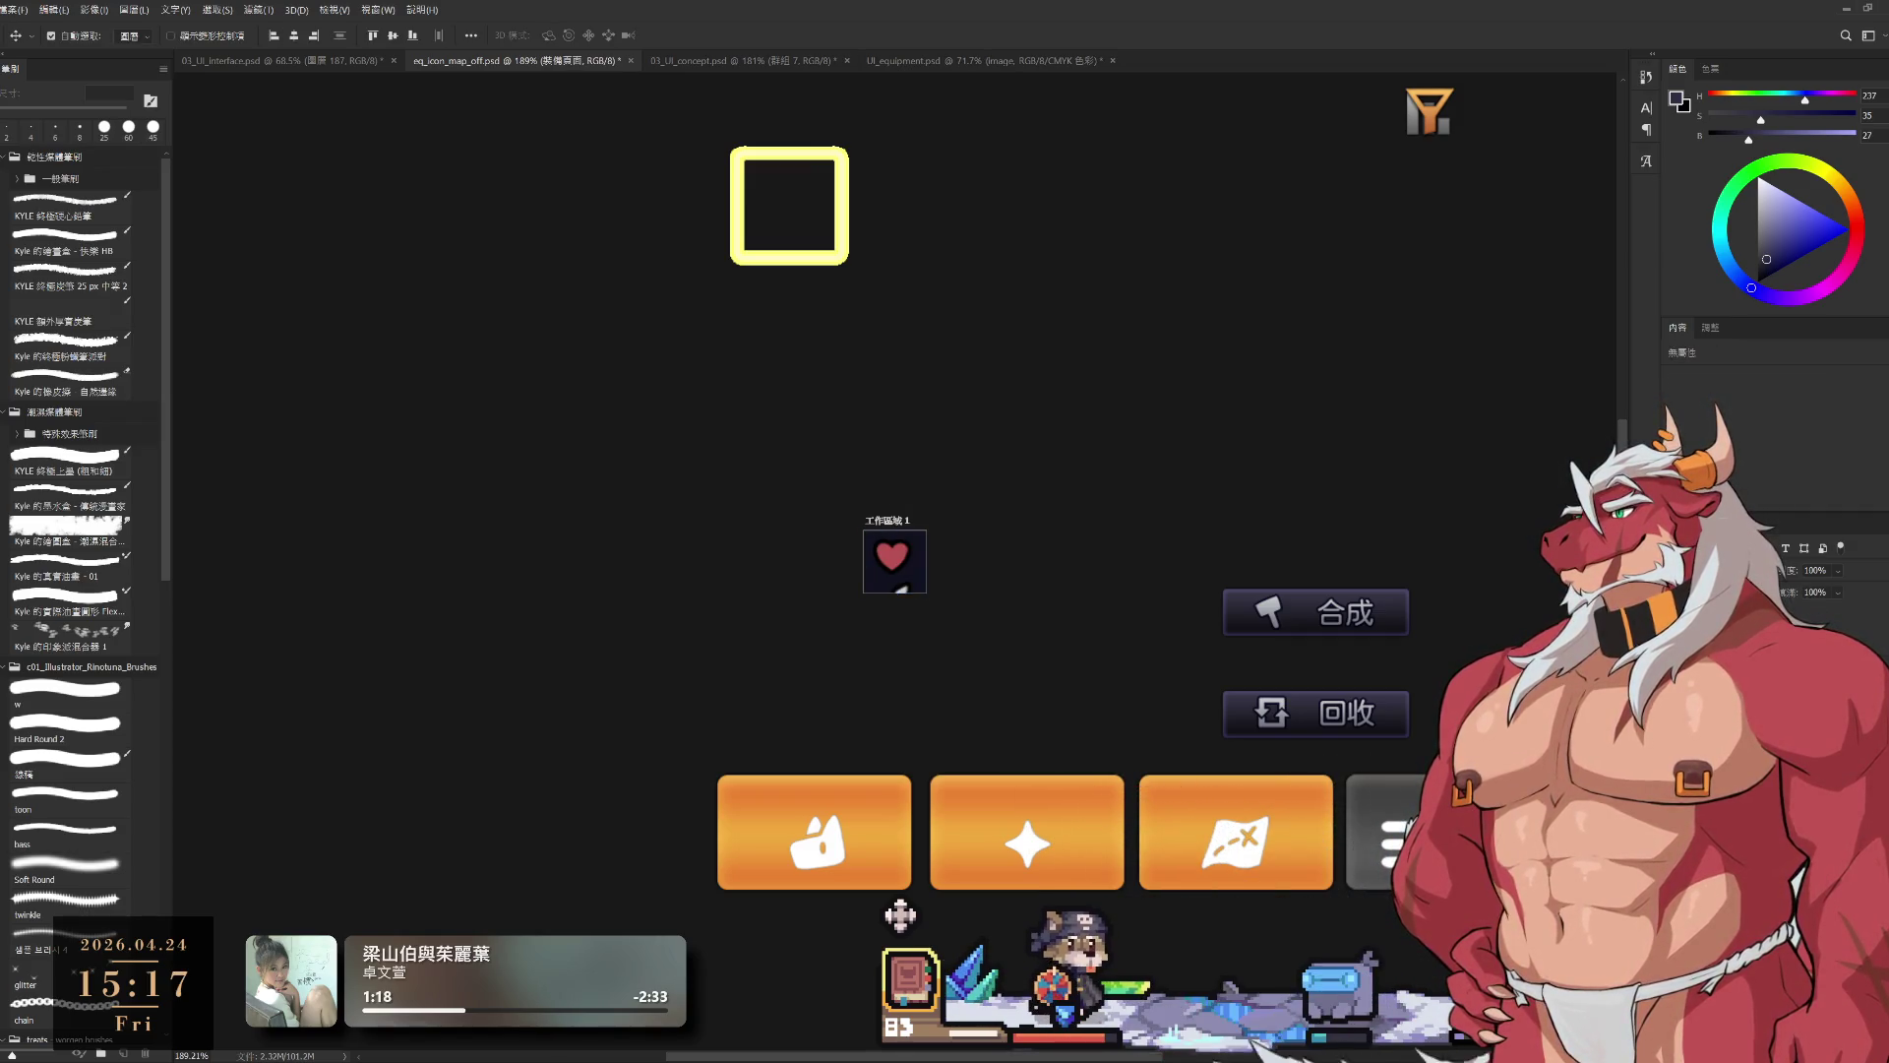
Step: Restore the EQUIP panel, hide the stat column icons, and centre the heart in the artboard
key("ctrl+z")
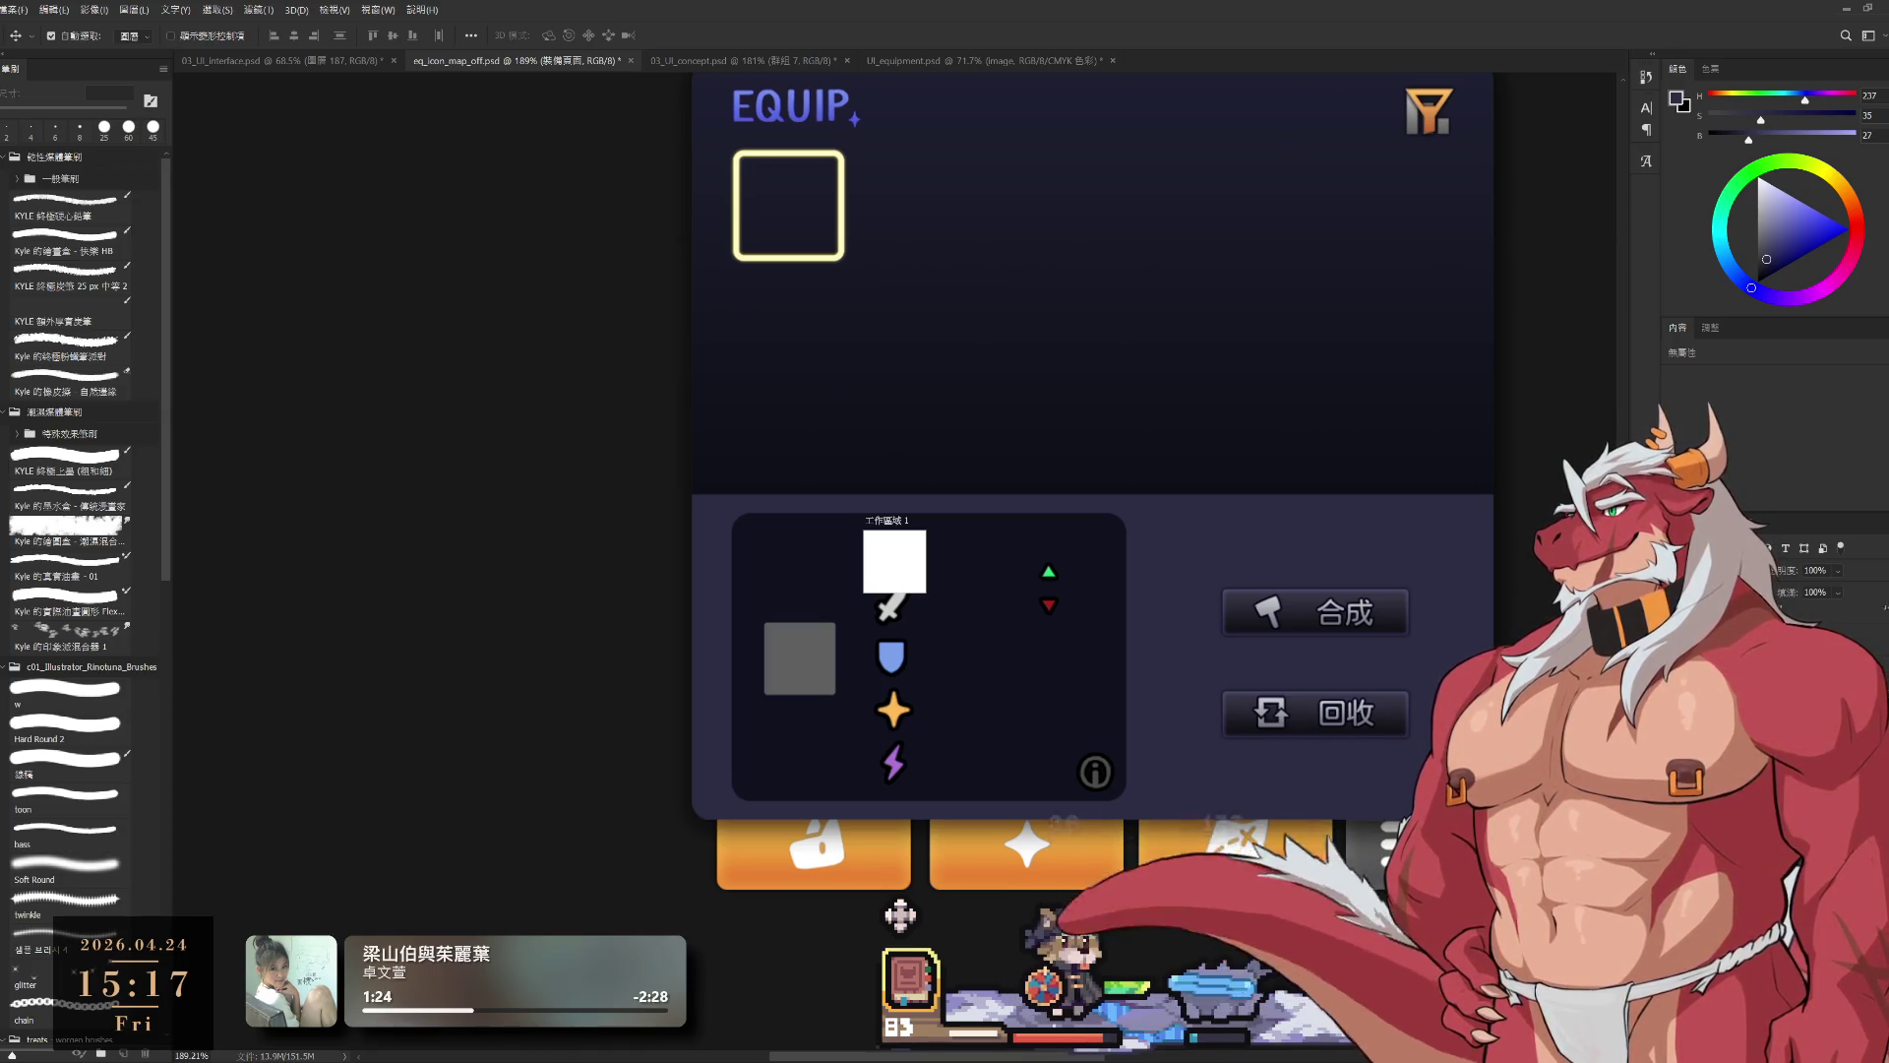
key("alt+bracketright")
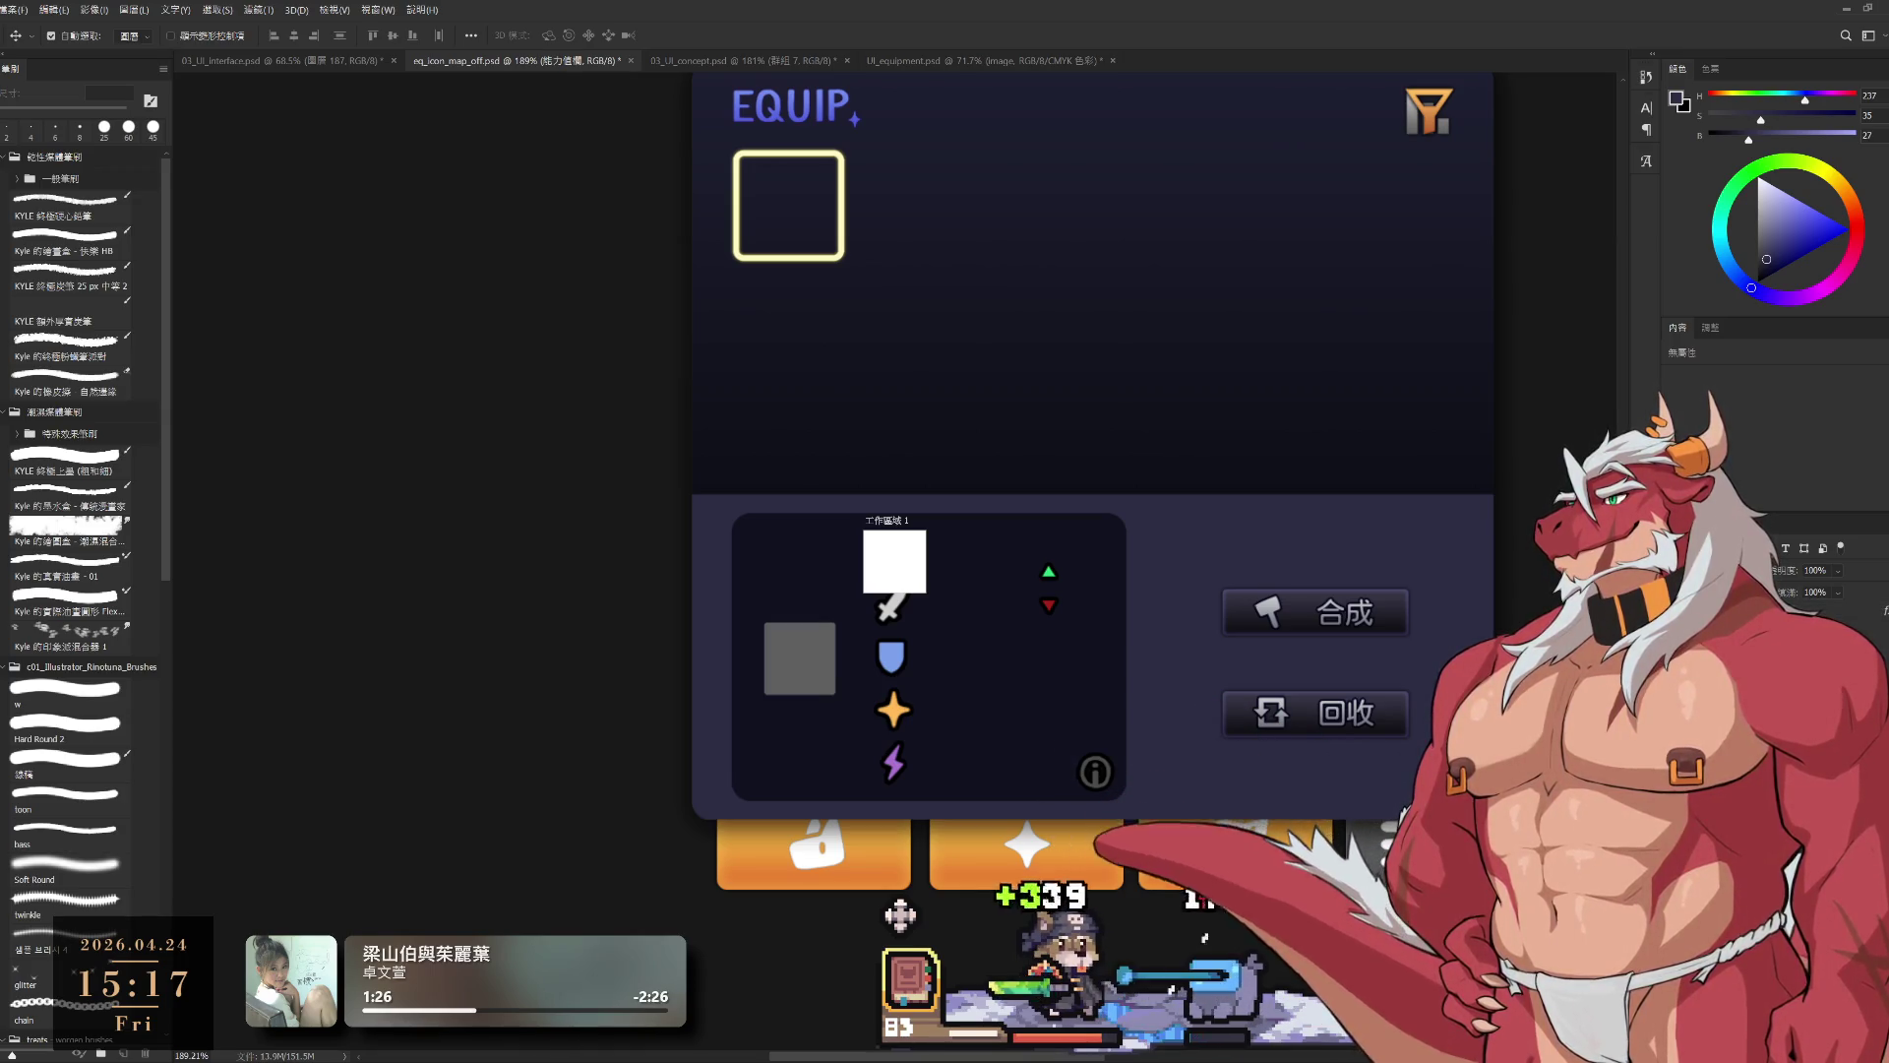
key("ctrl+comma")
key("ctrl+comma")
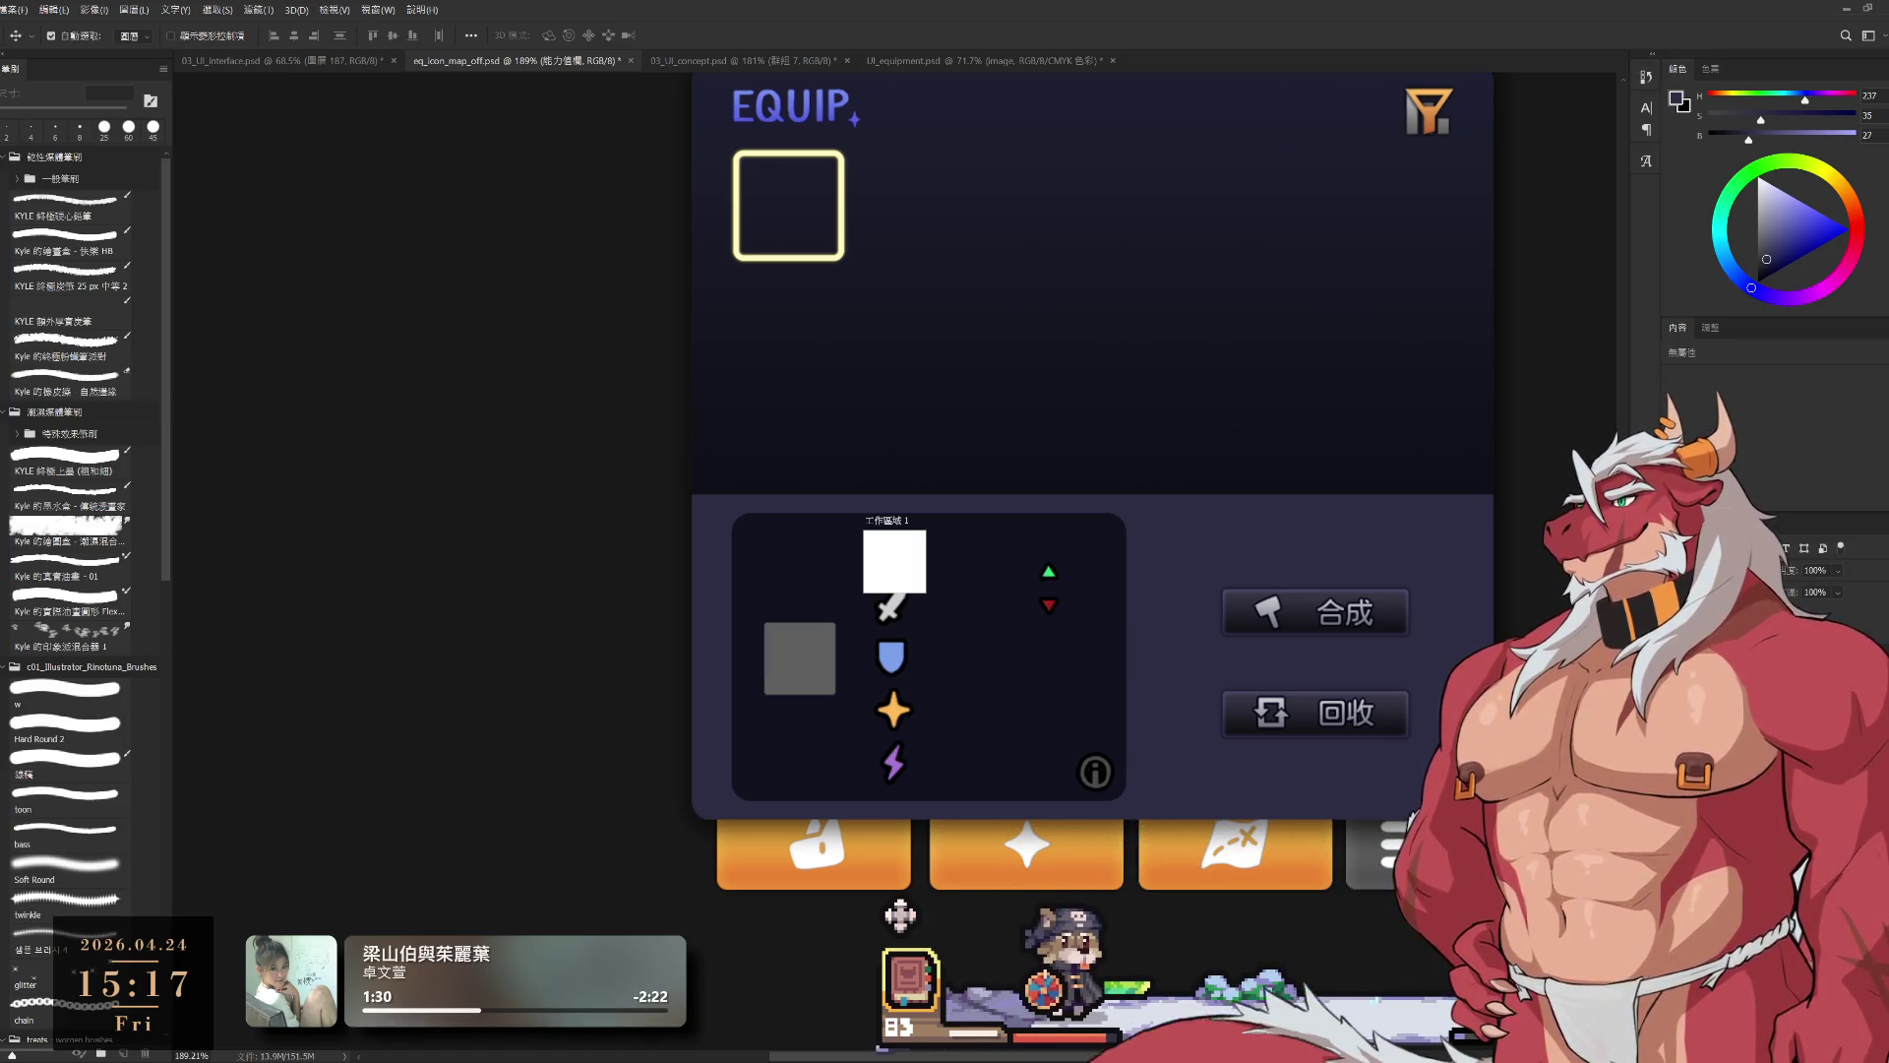
key("ctrl+comma")
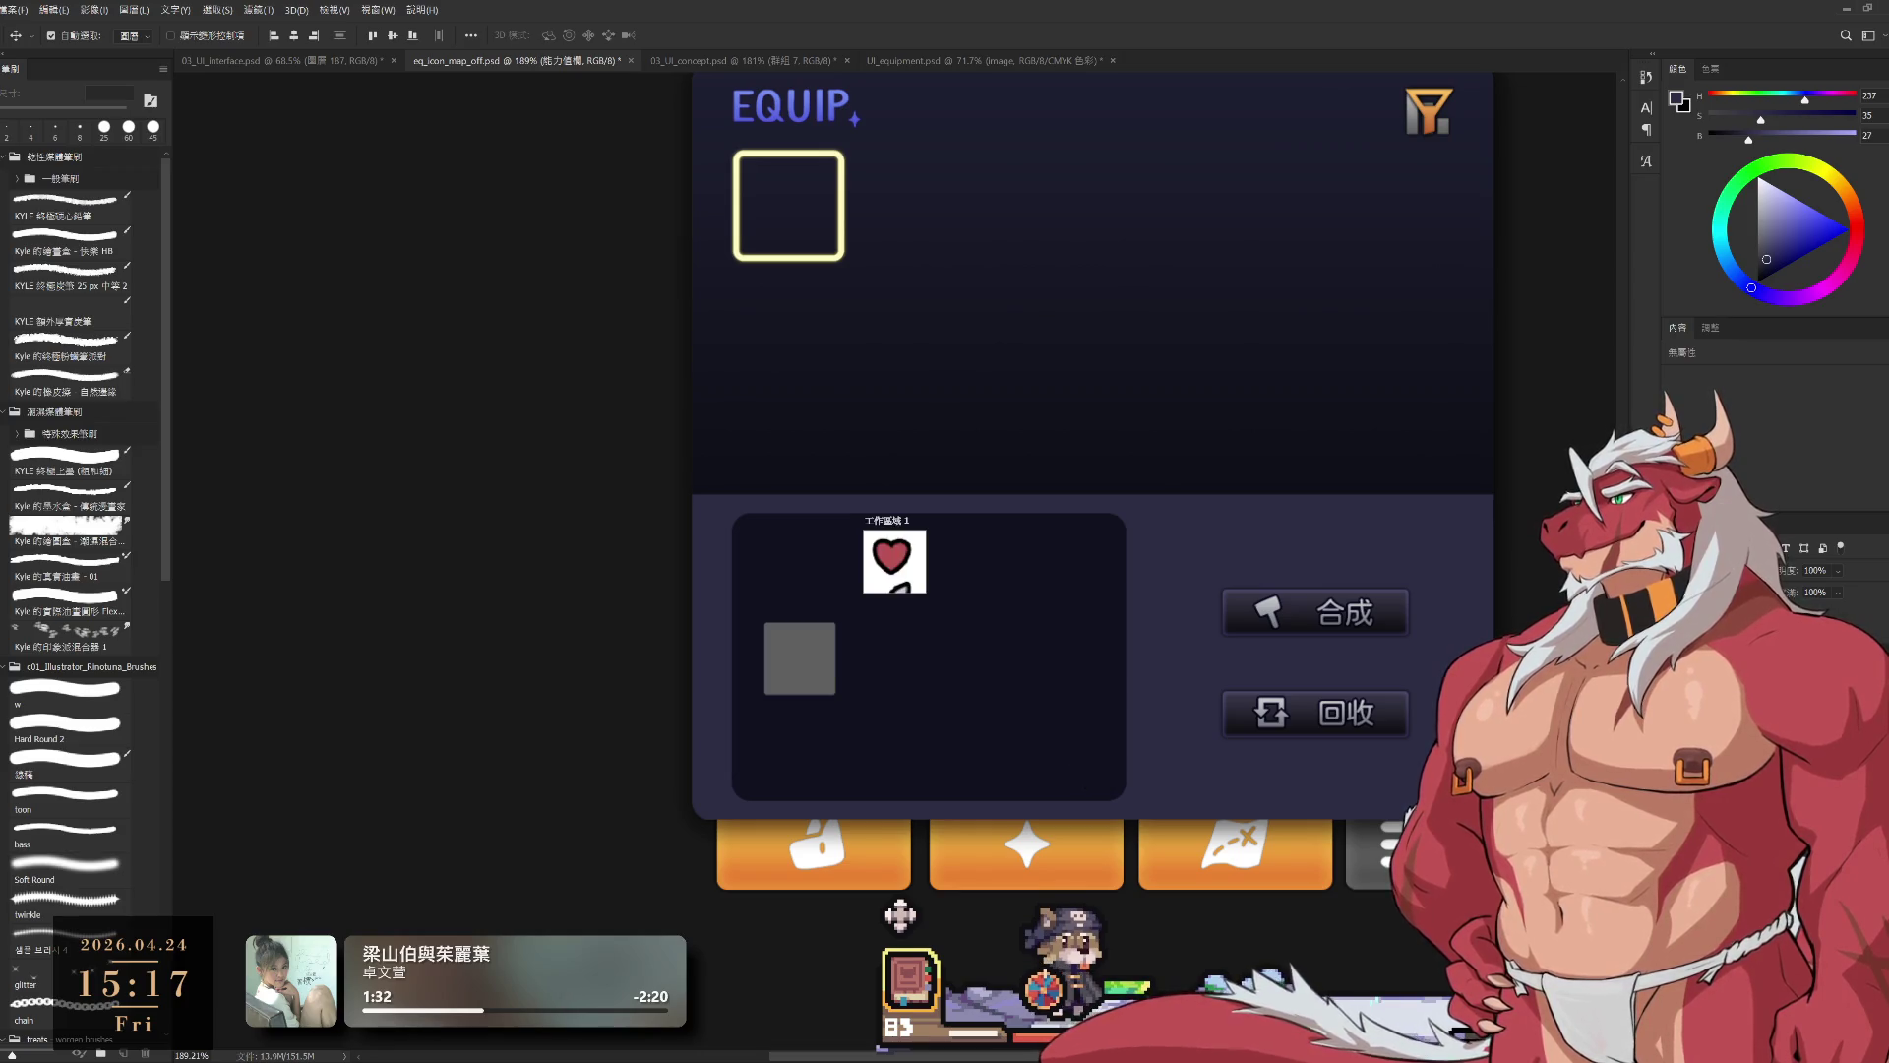
key("alt+bracketleft")
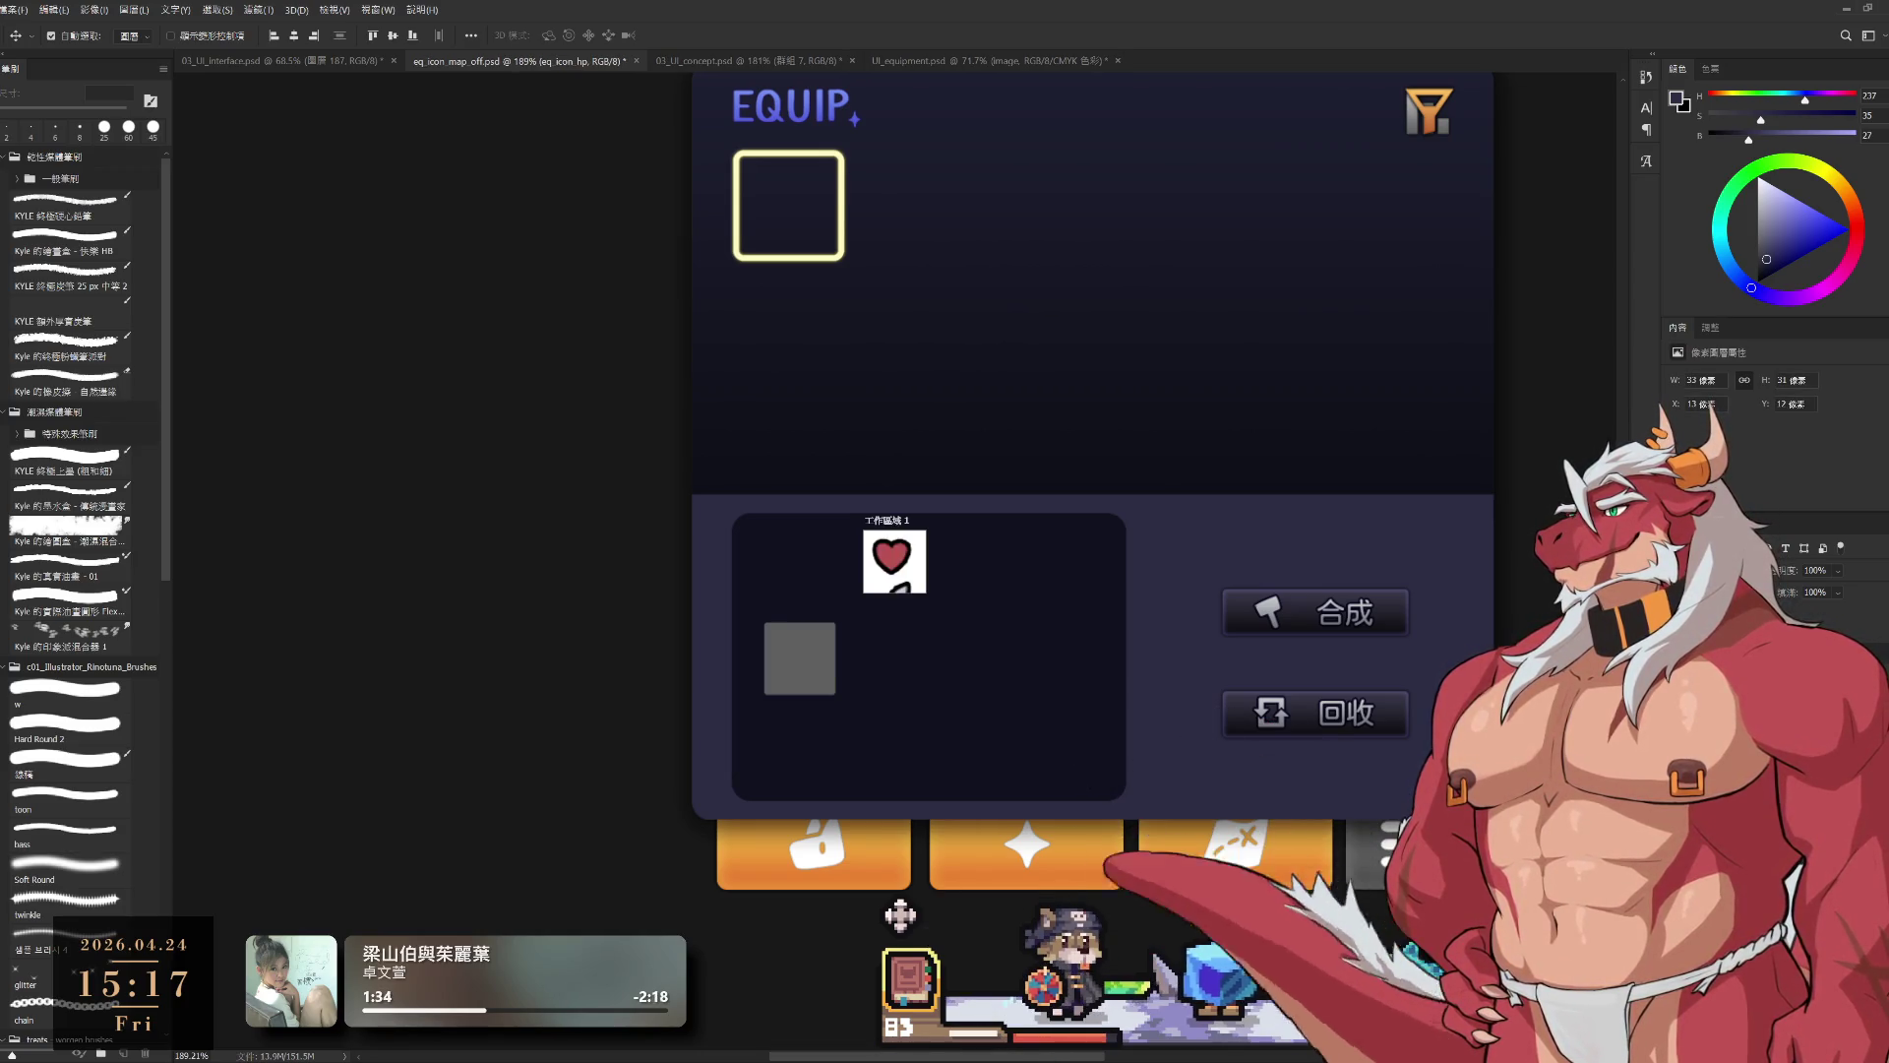
key("ctrl+plus")
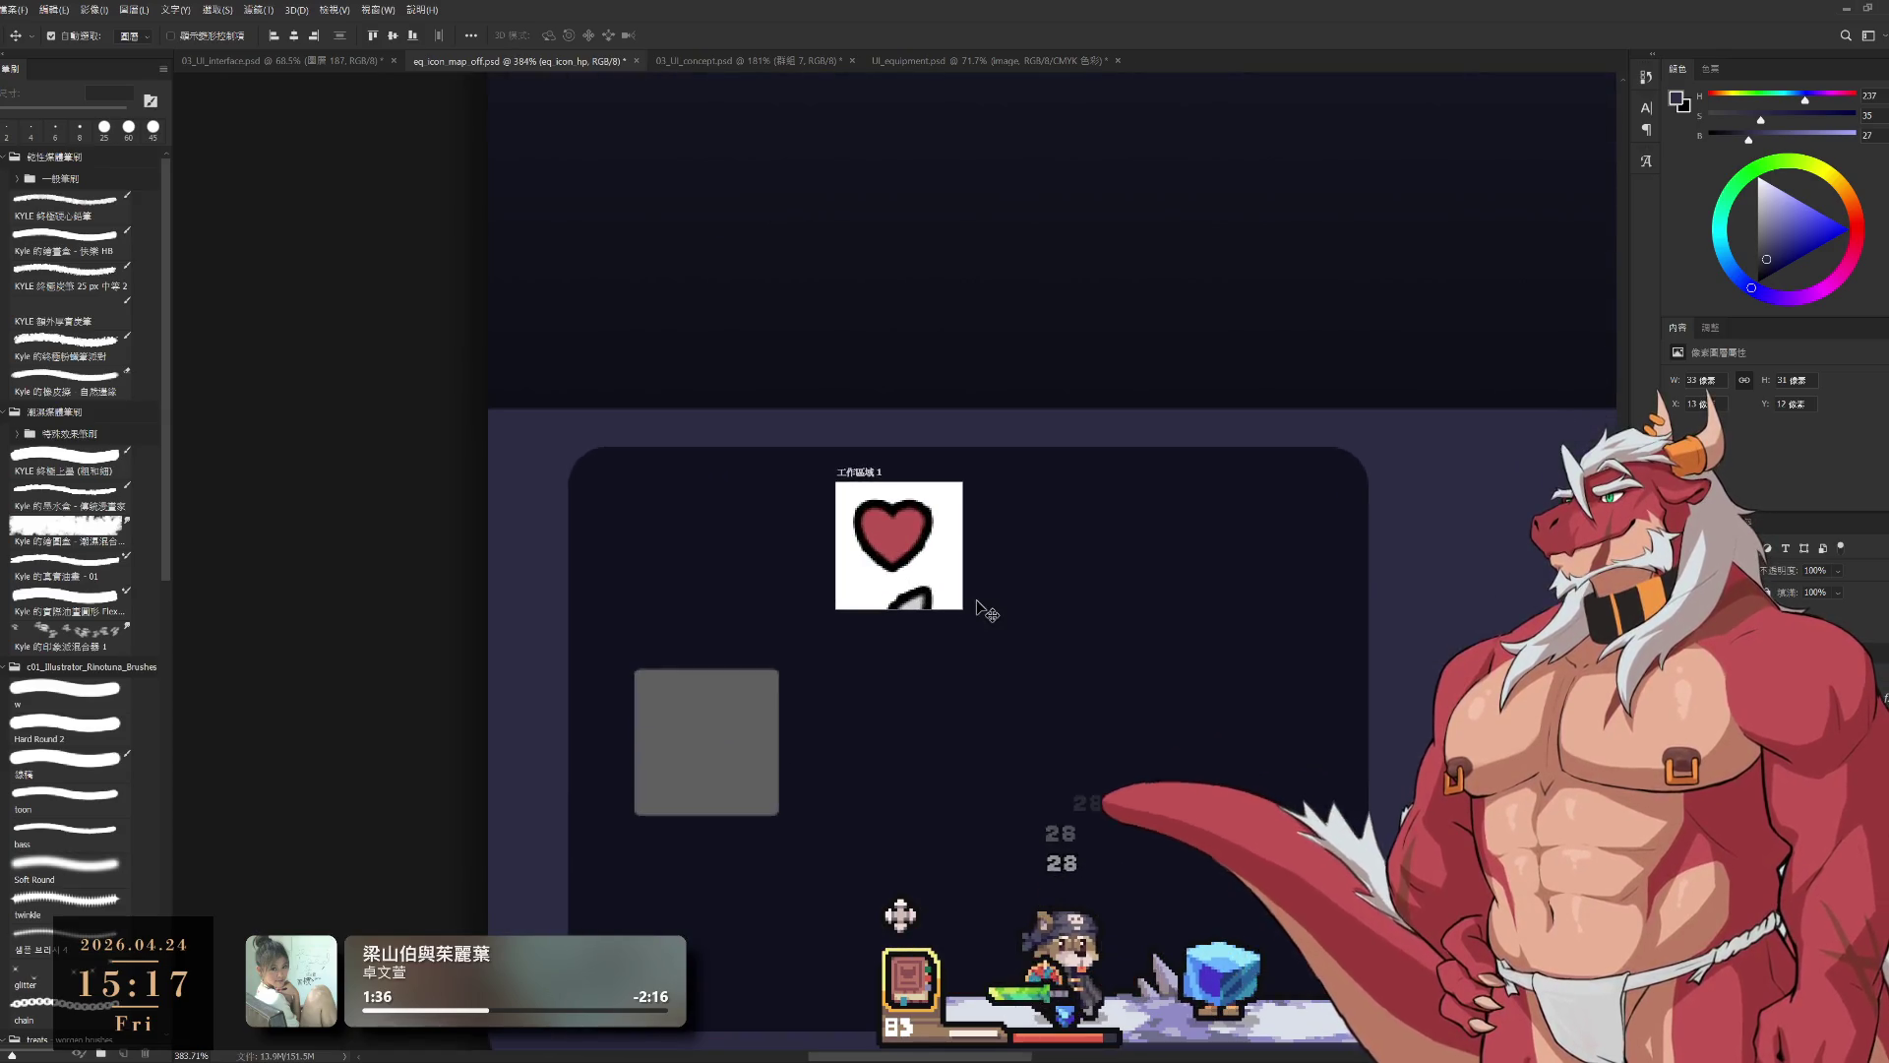
key("l")
scroll(867, 549, "up", 2)
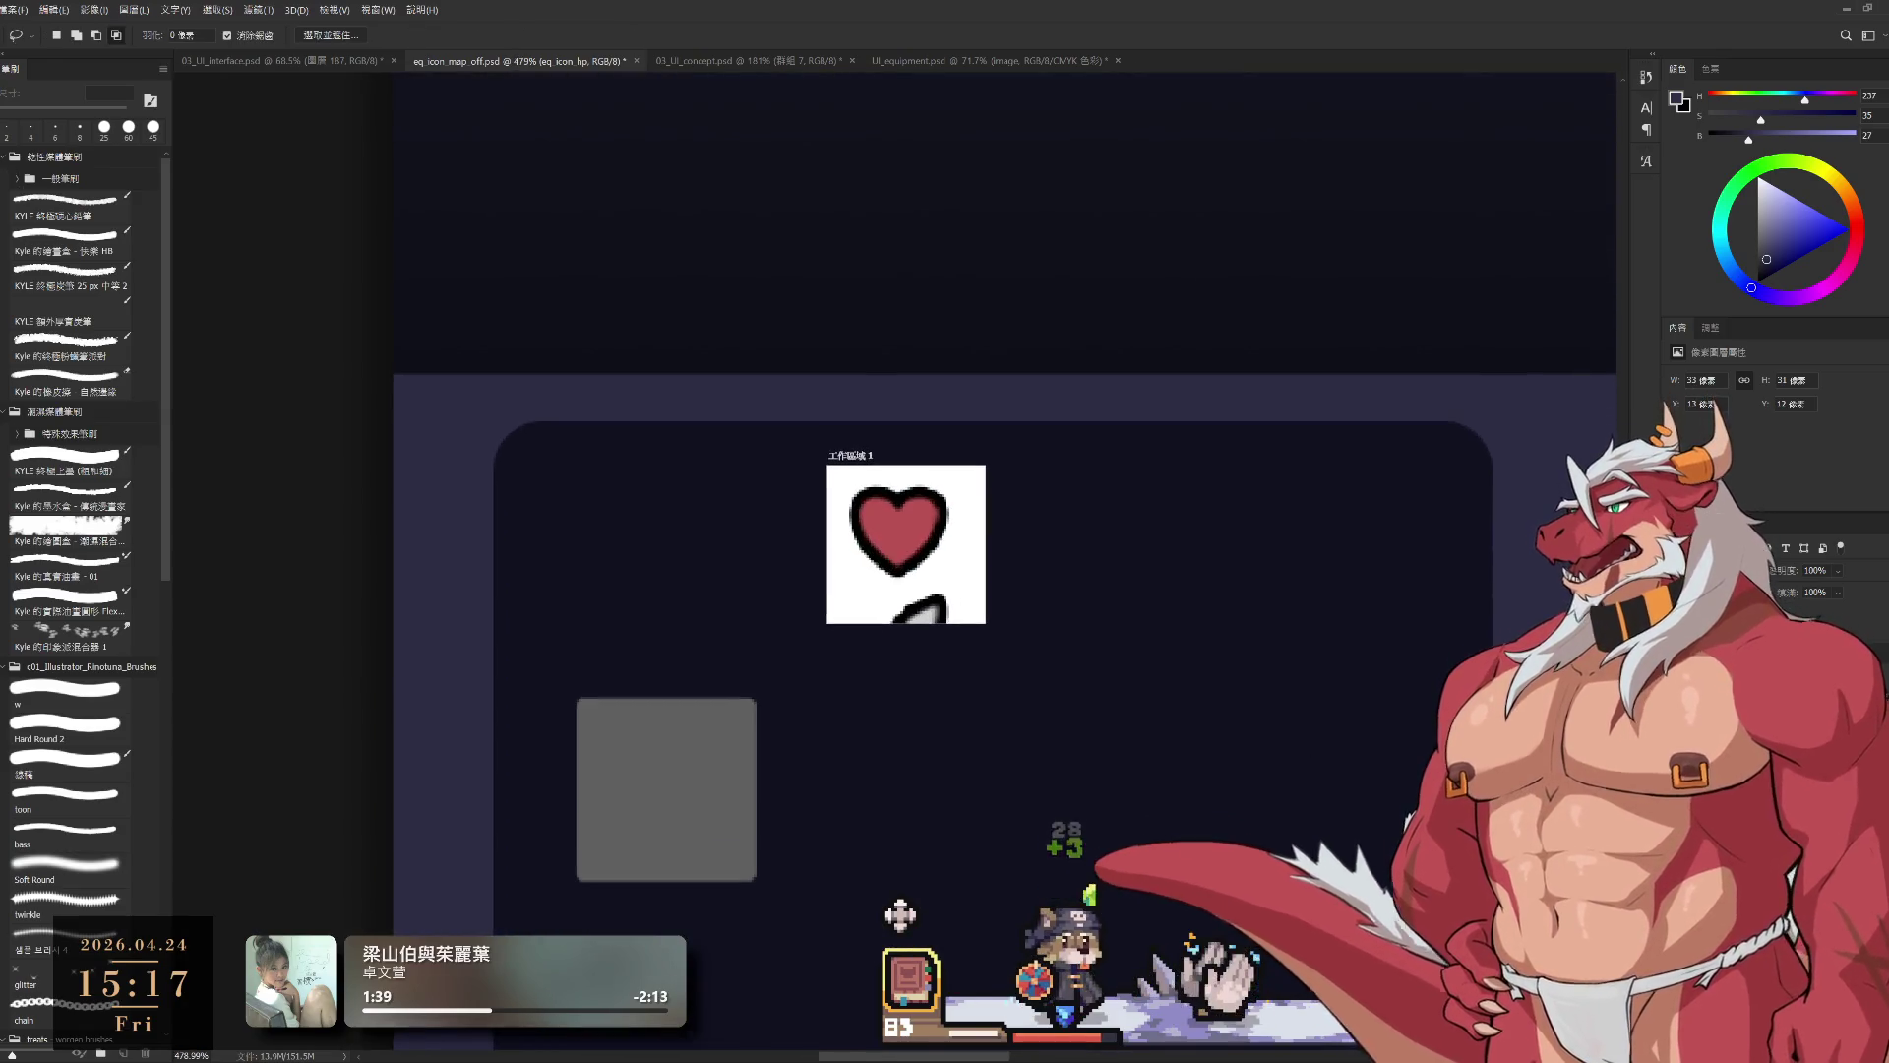
left_click_drag(933, 547, 944, 556)
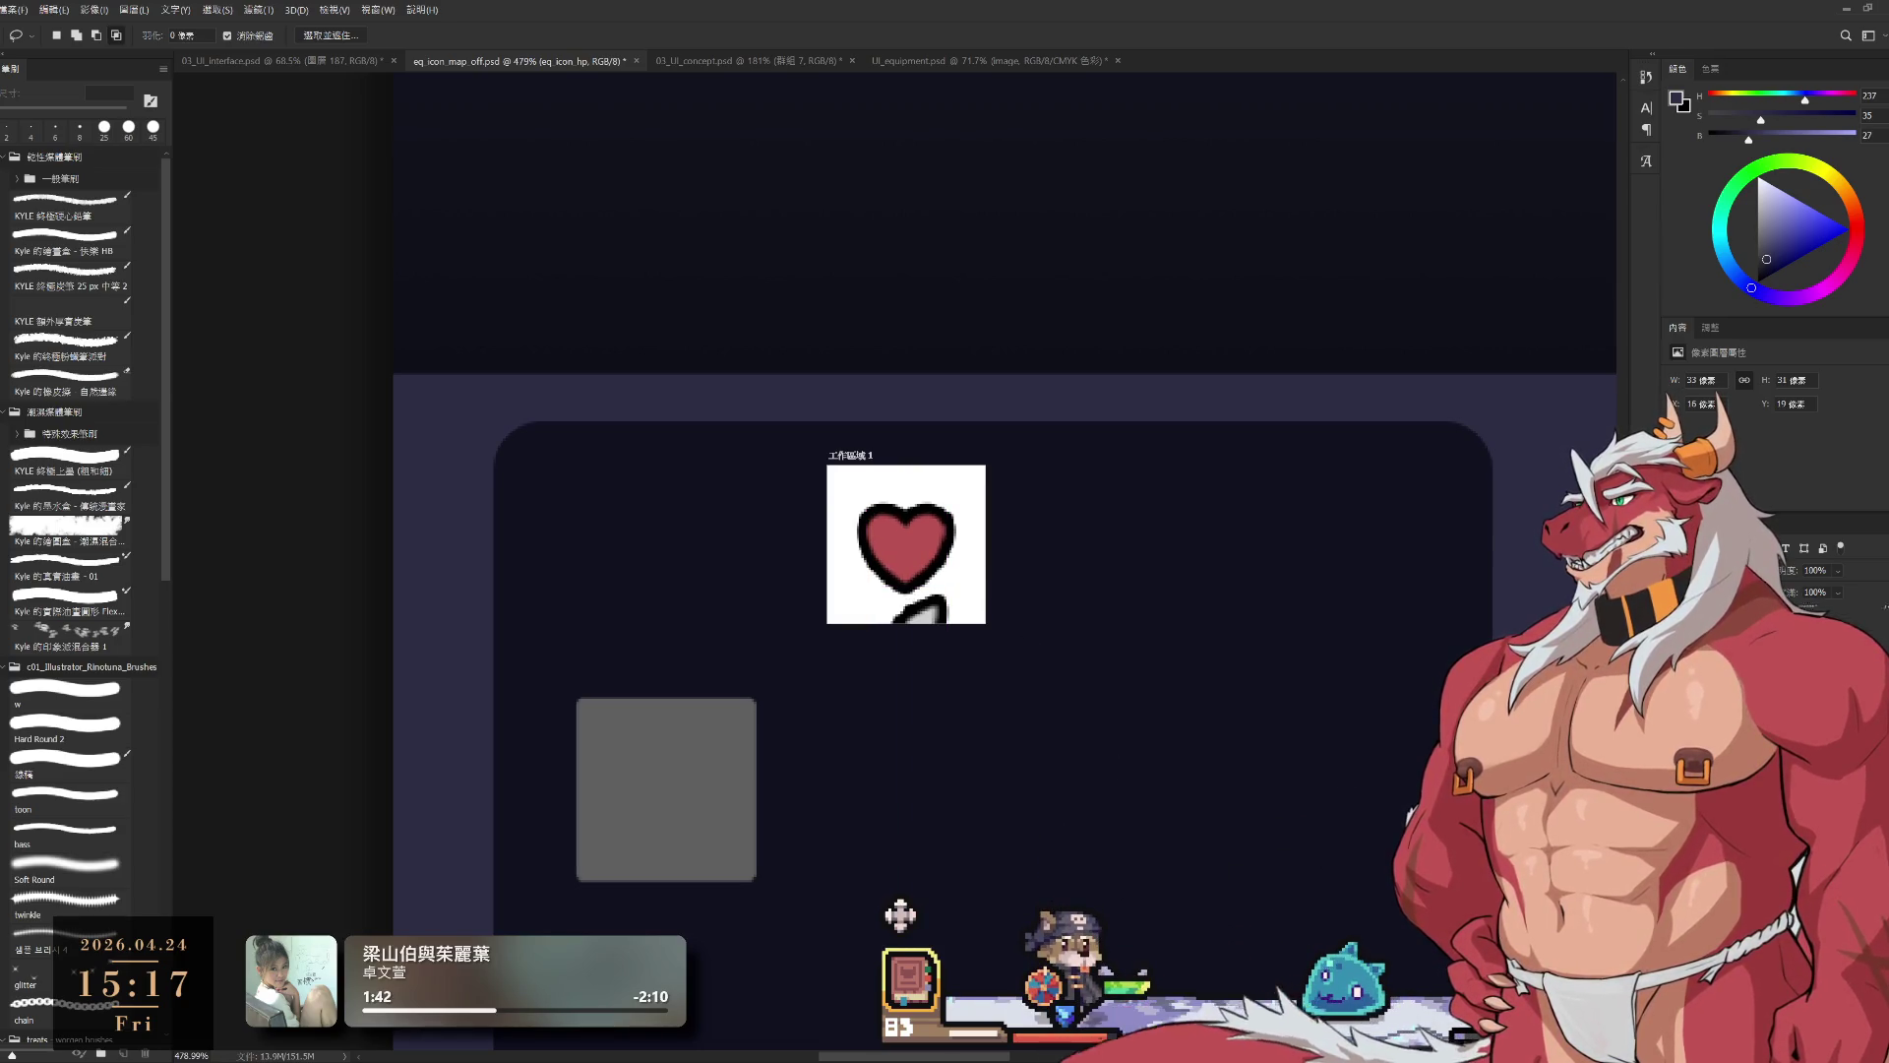
Step: Move the eq_icon_atk sword and eq_icon_def shield icons into the small artboard
key("alt+bracketleft")
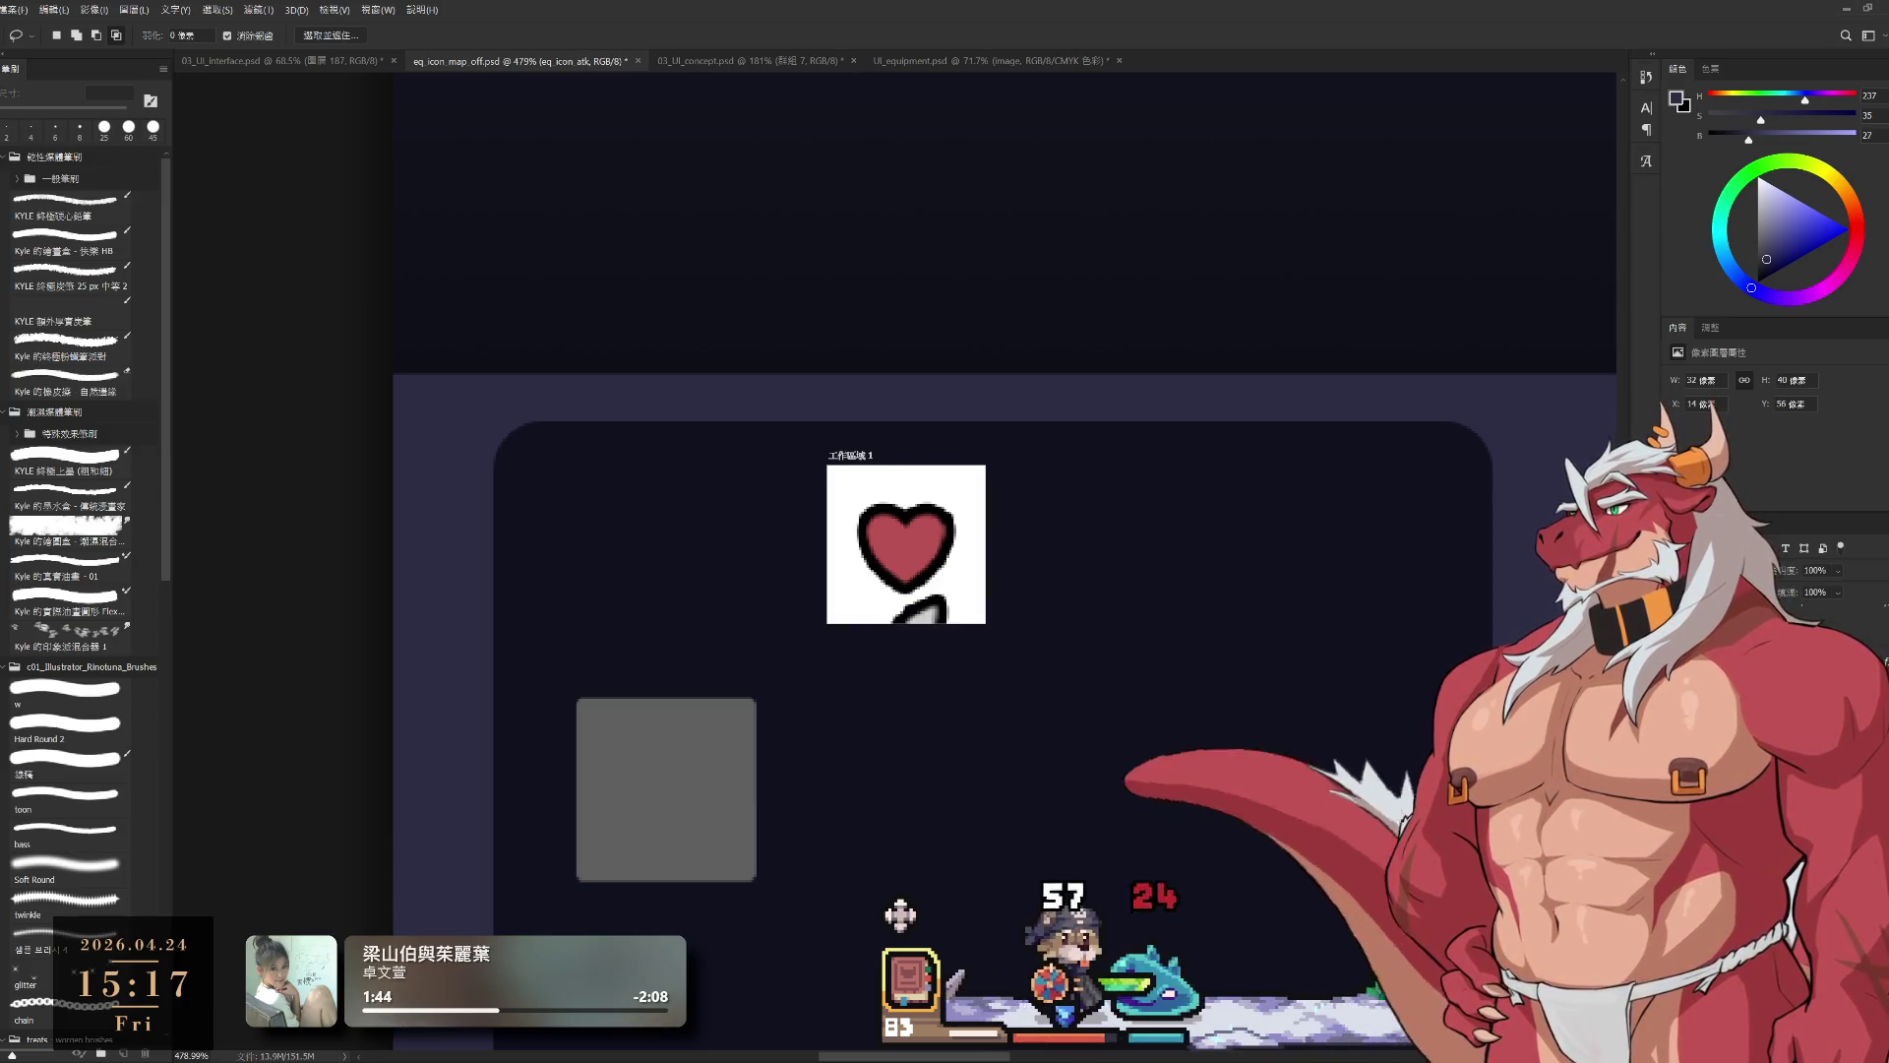
key("ctrl+t")
mouse_move(955, 707)
left_mouse_down()
mouse_move(929, 587)
mouse_move(962, 525)
left_mouse_up()
key("Return")
key("alt+bracketleft")
key("ctrl+t")
mouse_move(894, 799)
left_mouse_down()
mouse_move(920, 519)
mouse_move(902, 553)
left_mouse_up()
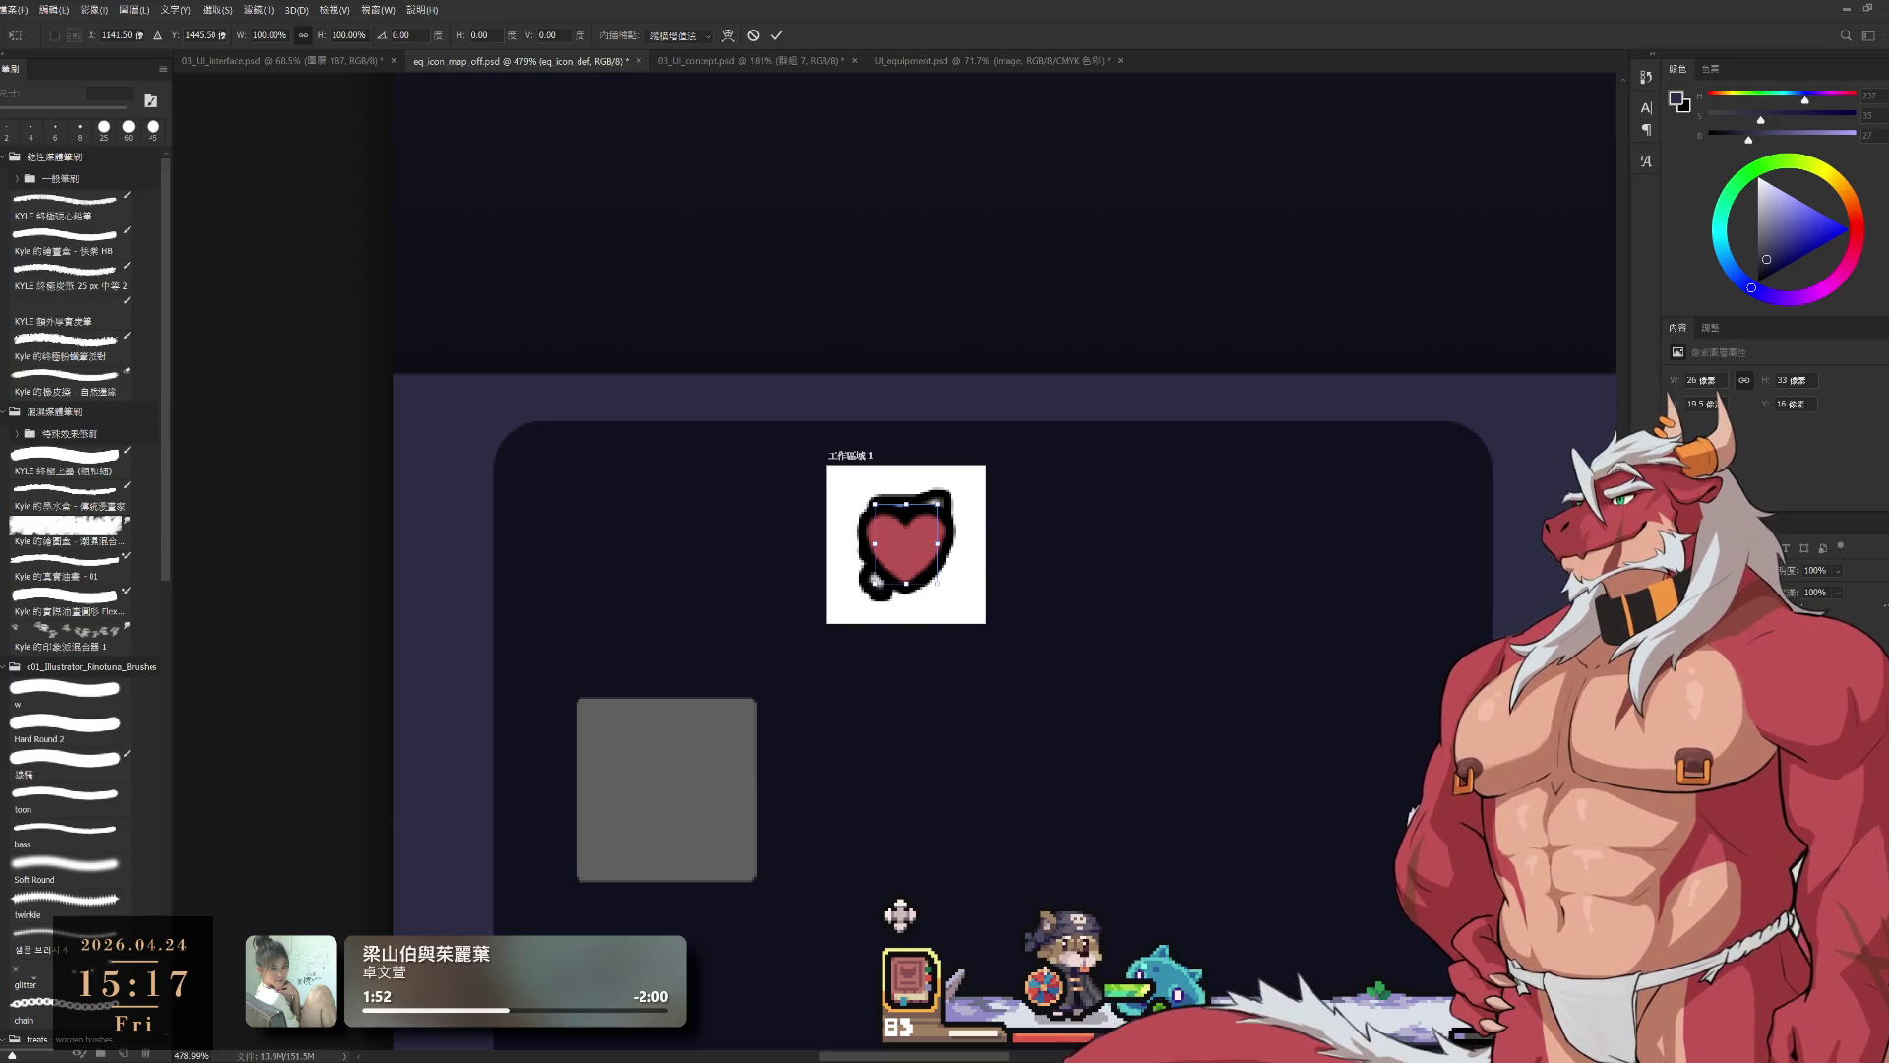
key("Return")
Step: Move the eq_icon_crit star icon into the artboard and nudge the heart slightly left and down
key("alt+bracketleft")
key("ctrl+t")
left_click_drag(898, 903, 917, 549)
left_click_drag(920, 561, 919, 563)
key("Return")
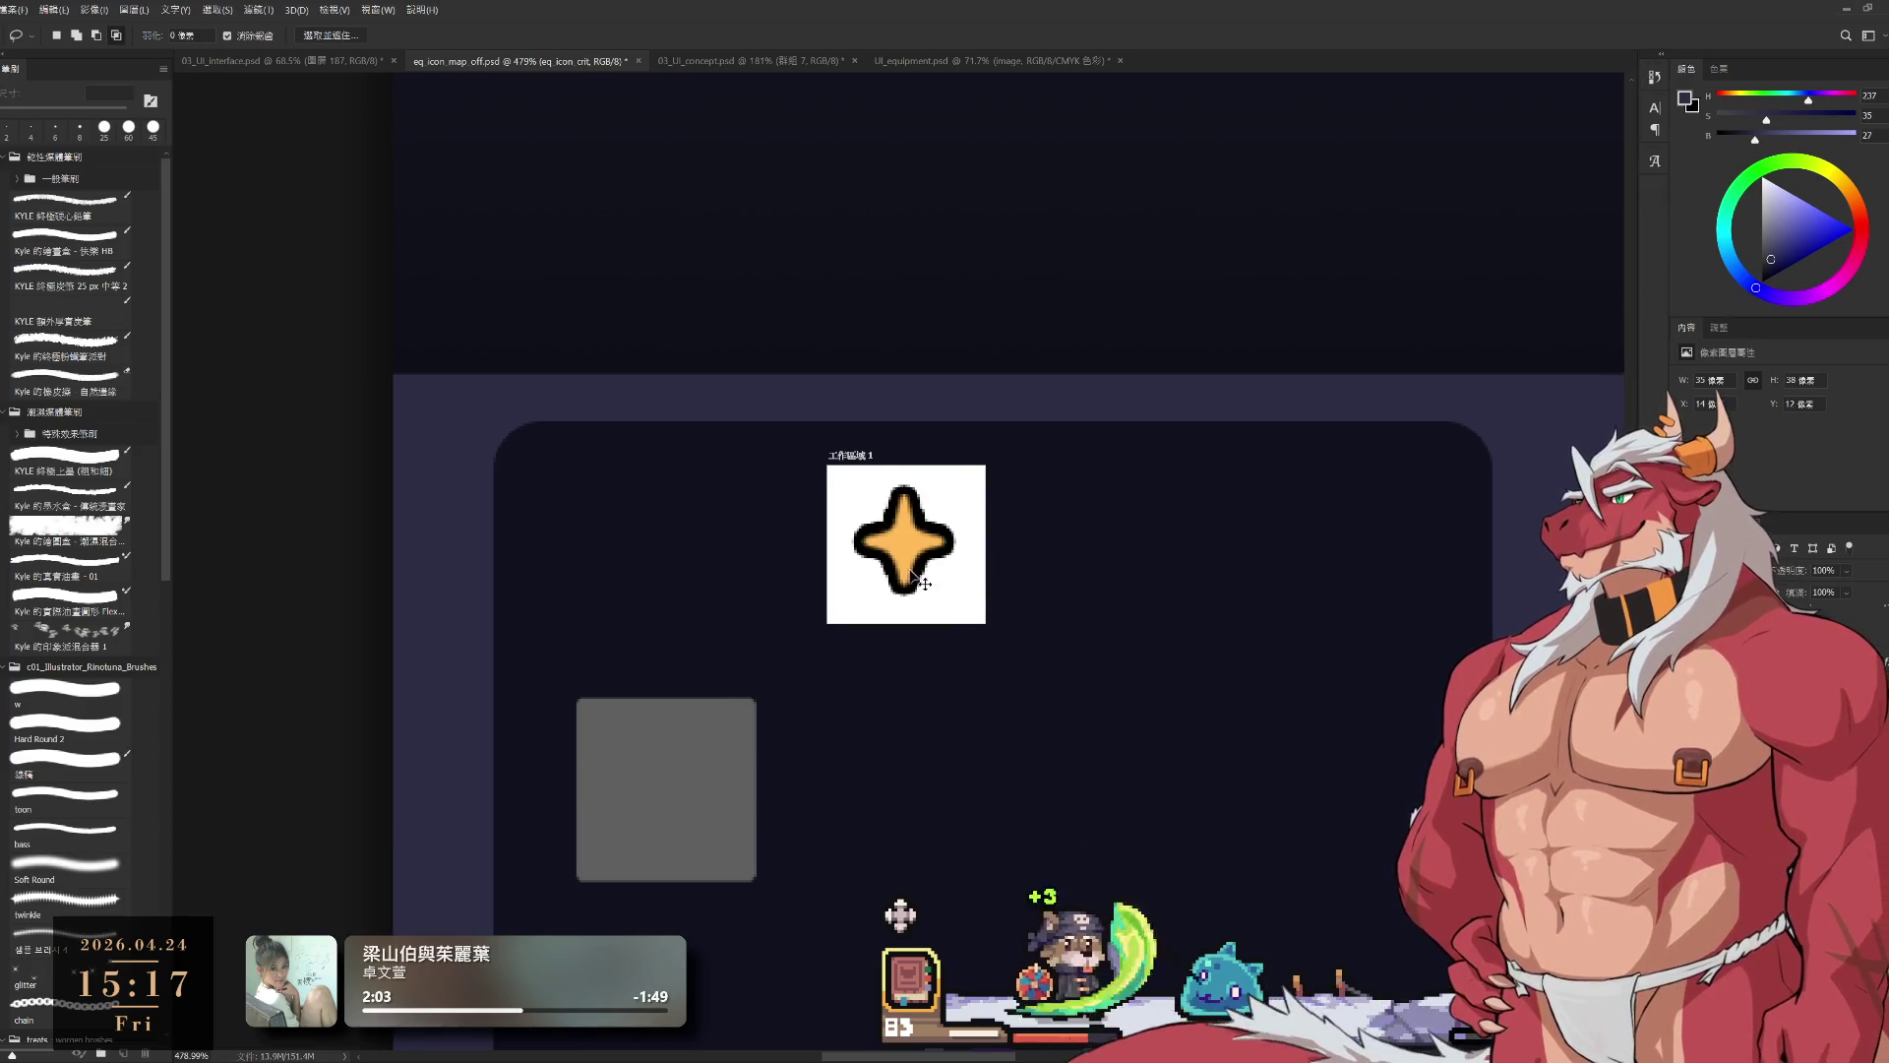
Step: Centre the star in the artboard and move the eq_icon_spd lightning bolt into it
key("ctrl+t")
left_click_drag(905, 546, 914, 562)
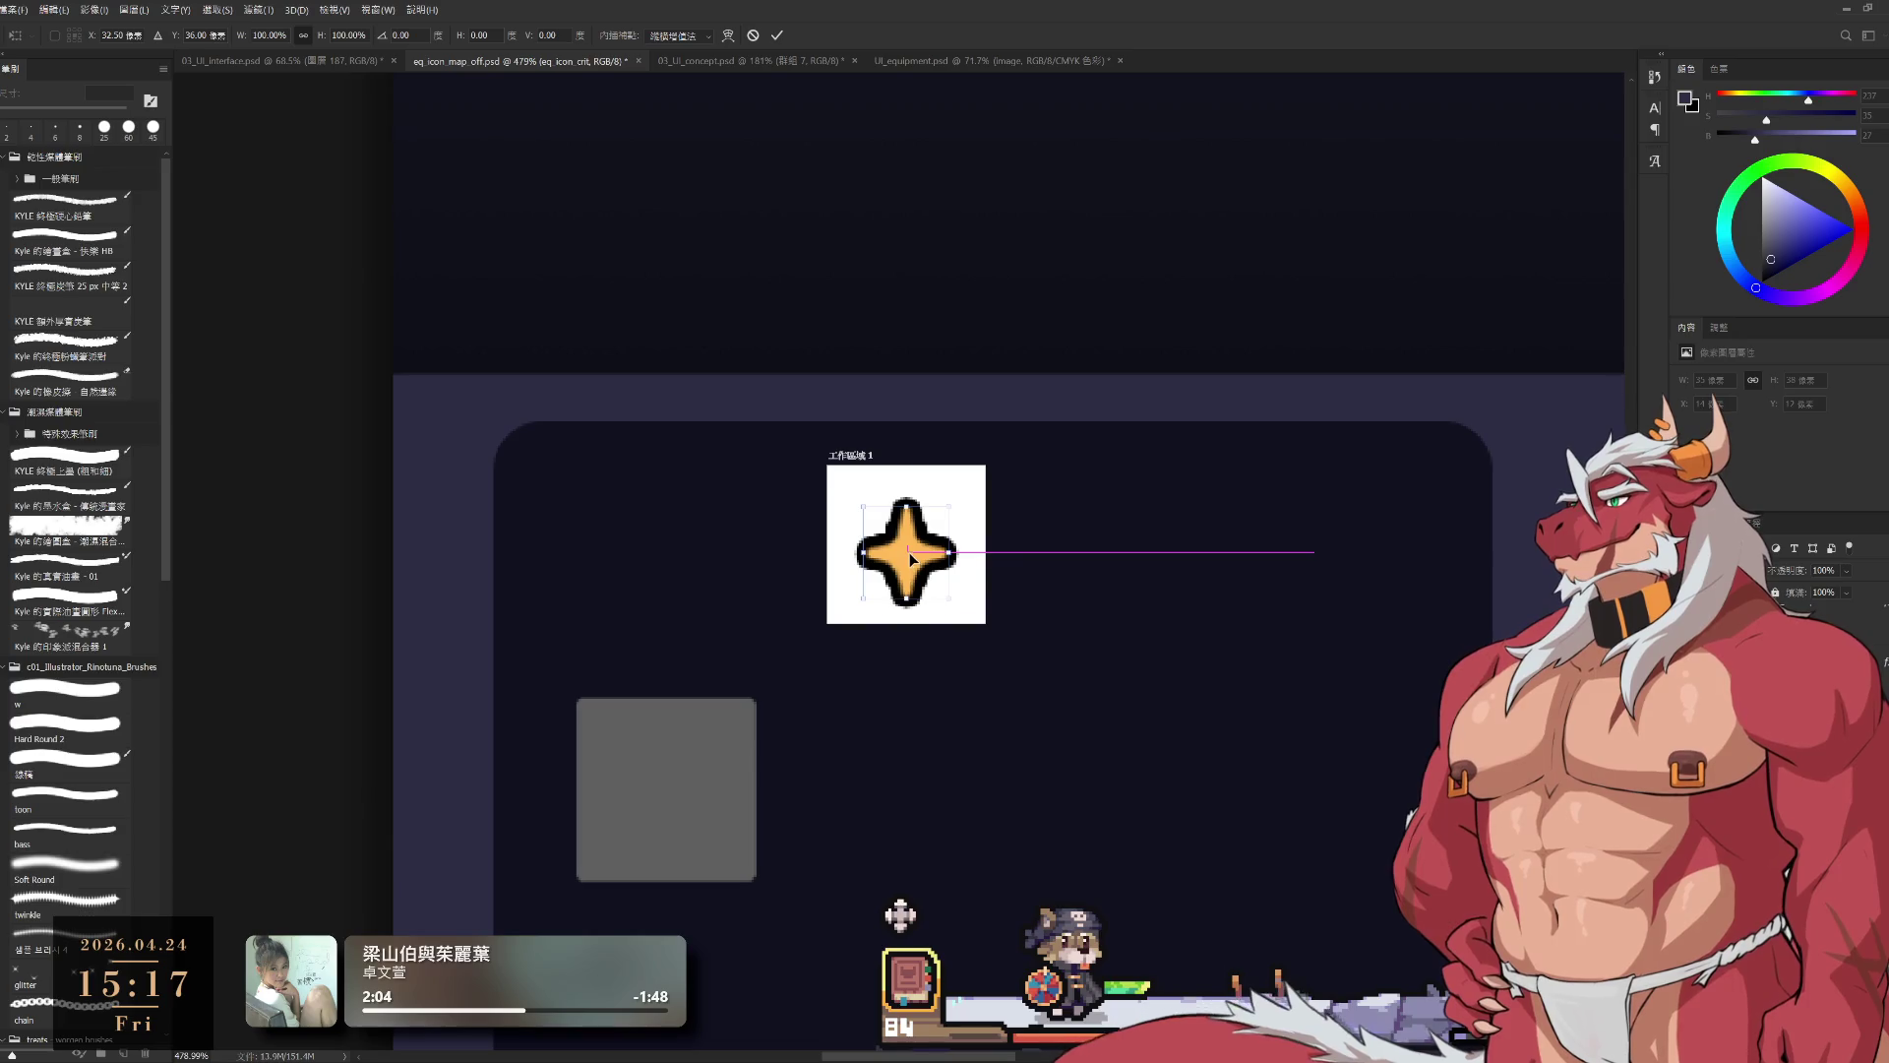
key("Return")
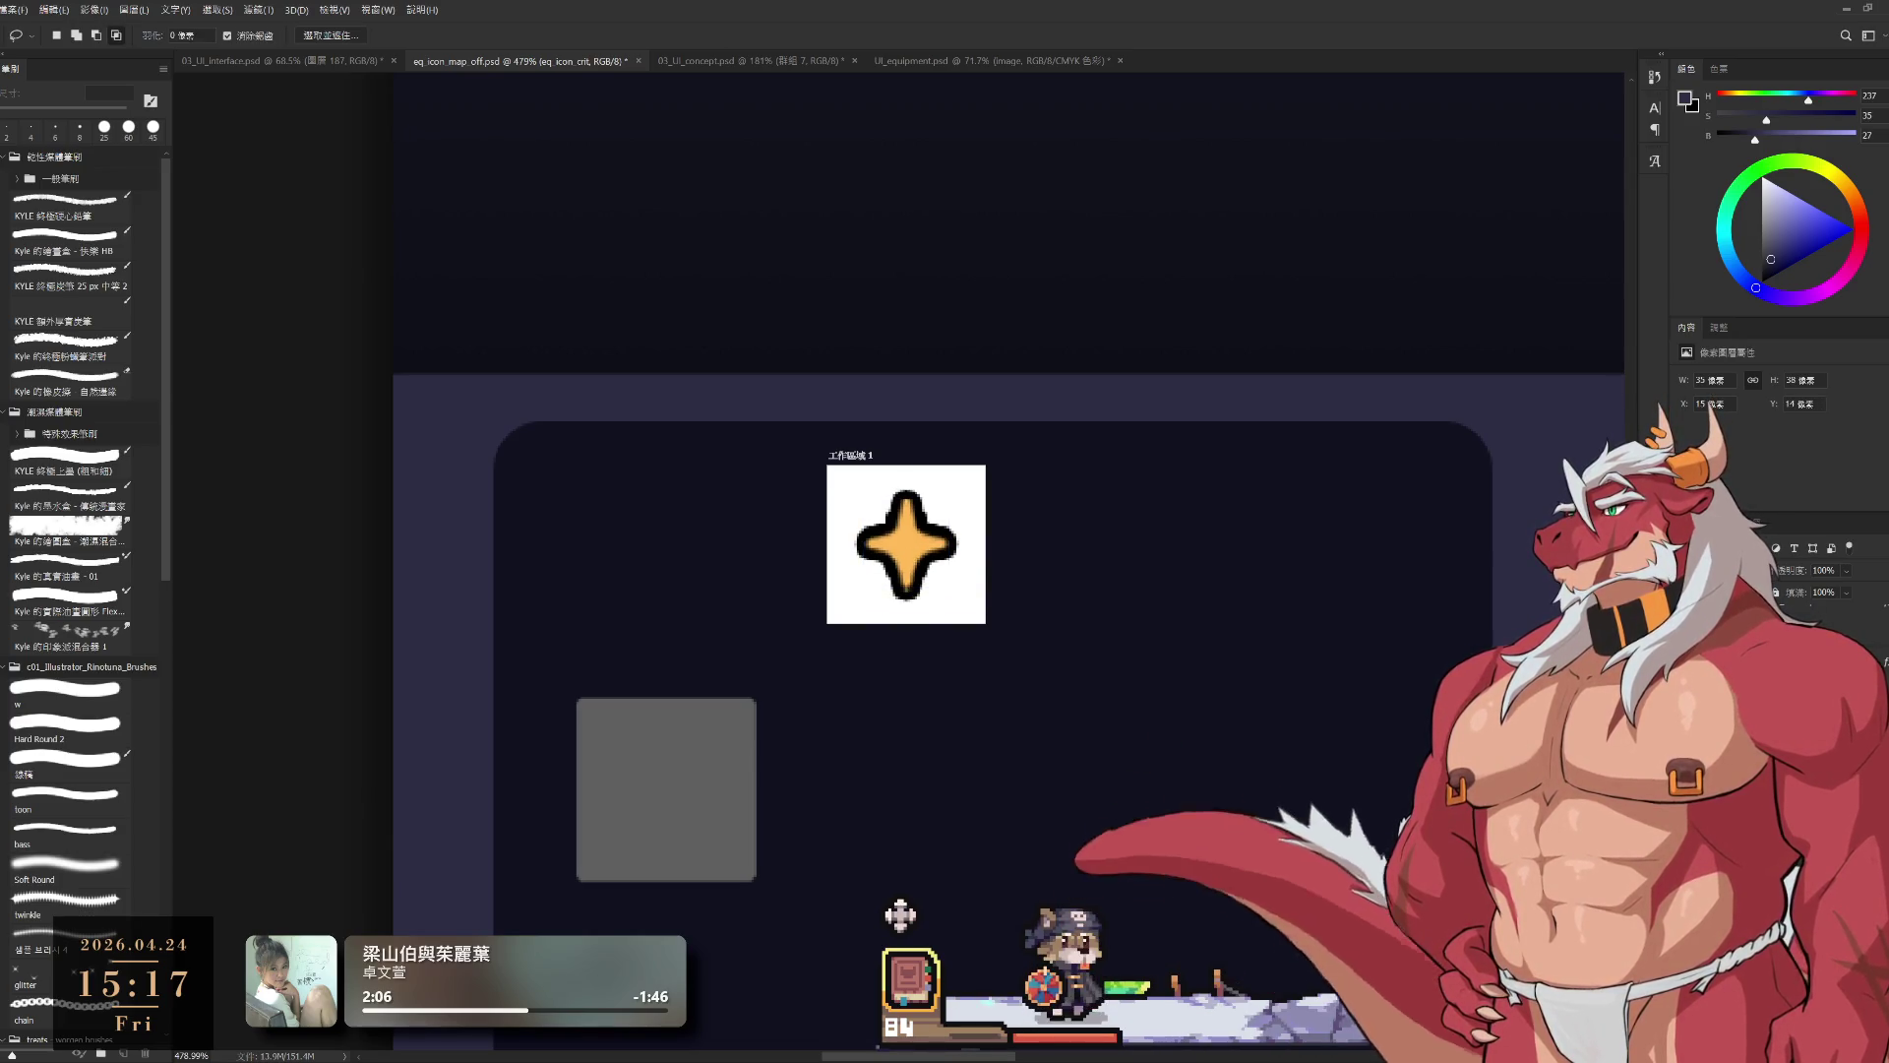
key("ctrl+t")
mouse_move(1079, 813)
left_mouse_down()
mouse_move(910, 866)
mouse_move(916, 523)
left_mouse_up()
key("Return")
Step: Step back through the star, shield, sword and heart layers, then transform eq_icon_statusdown
key("l")
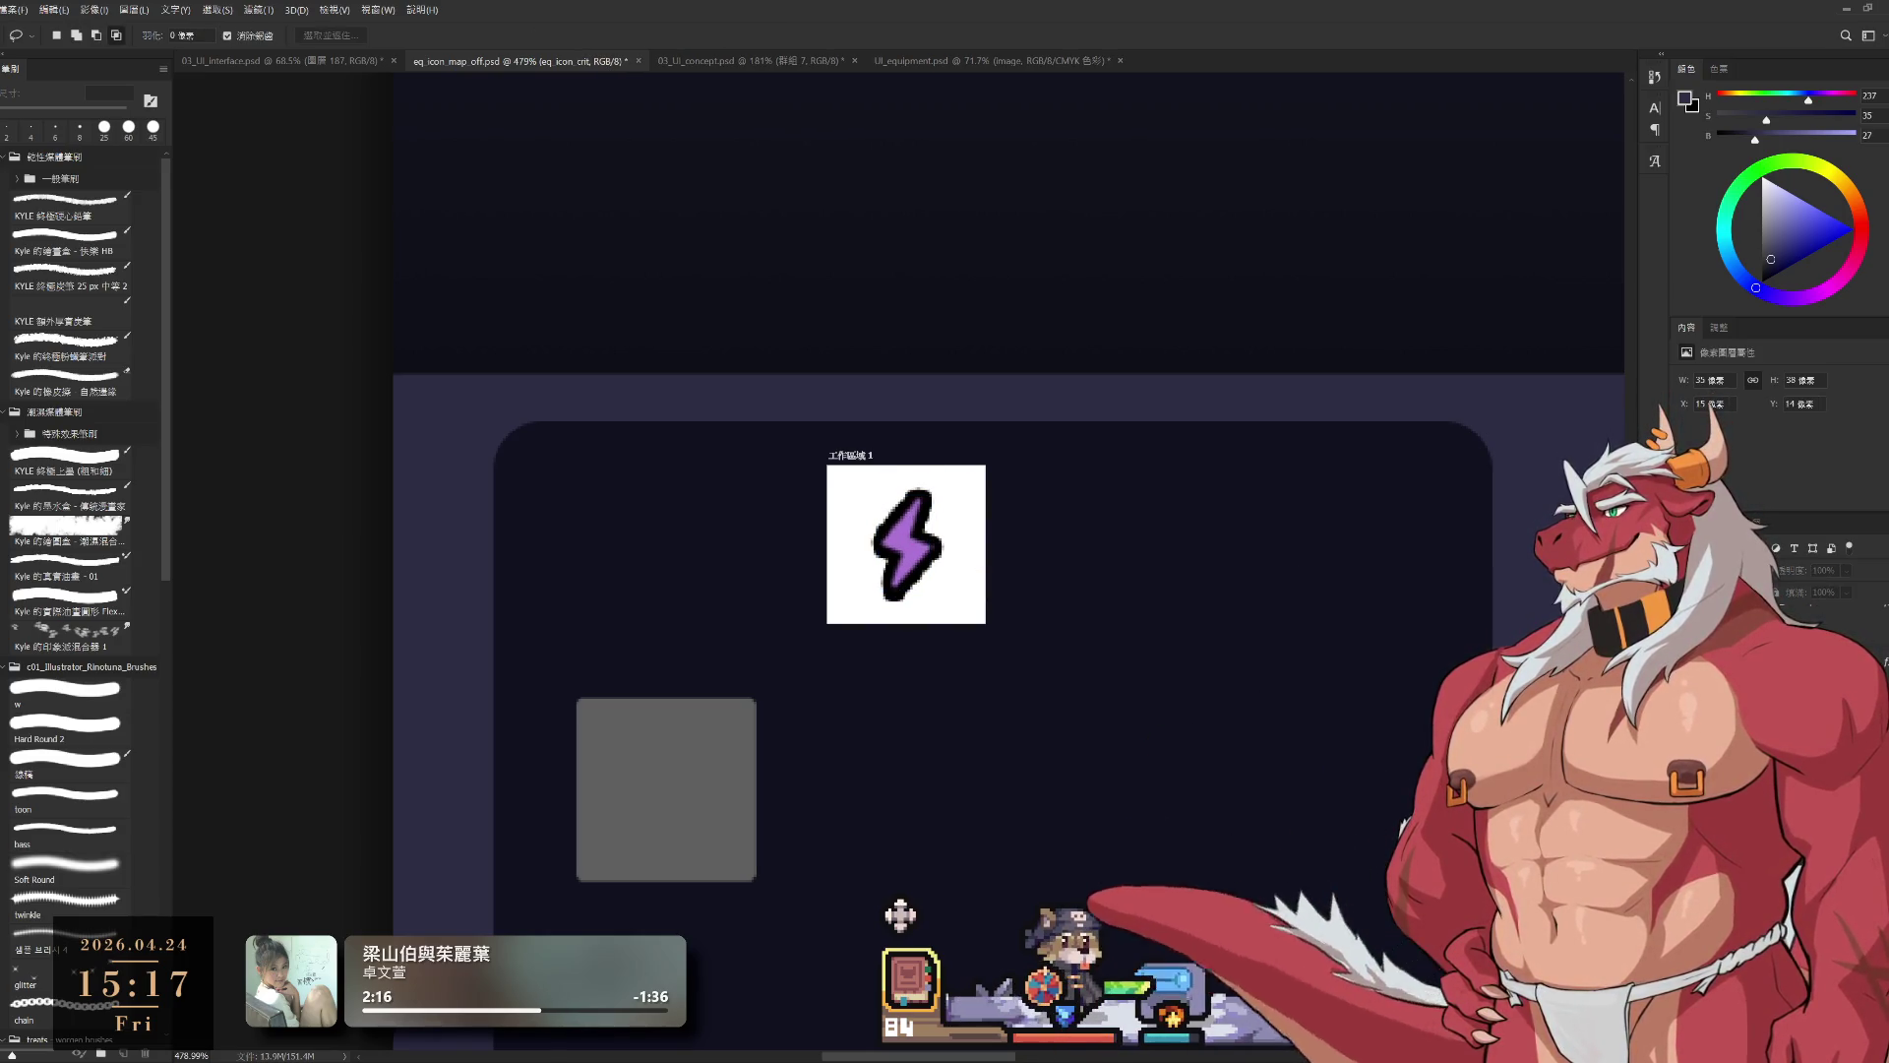
key("alt+bracketleft")
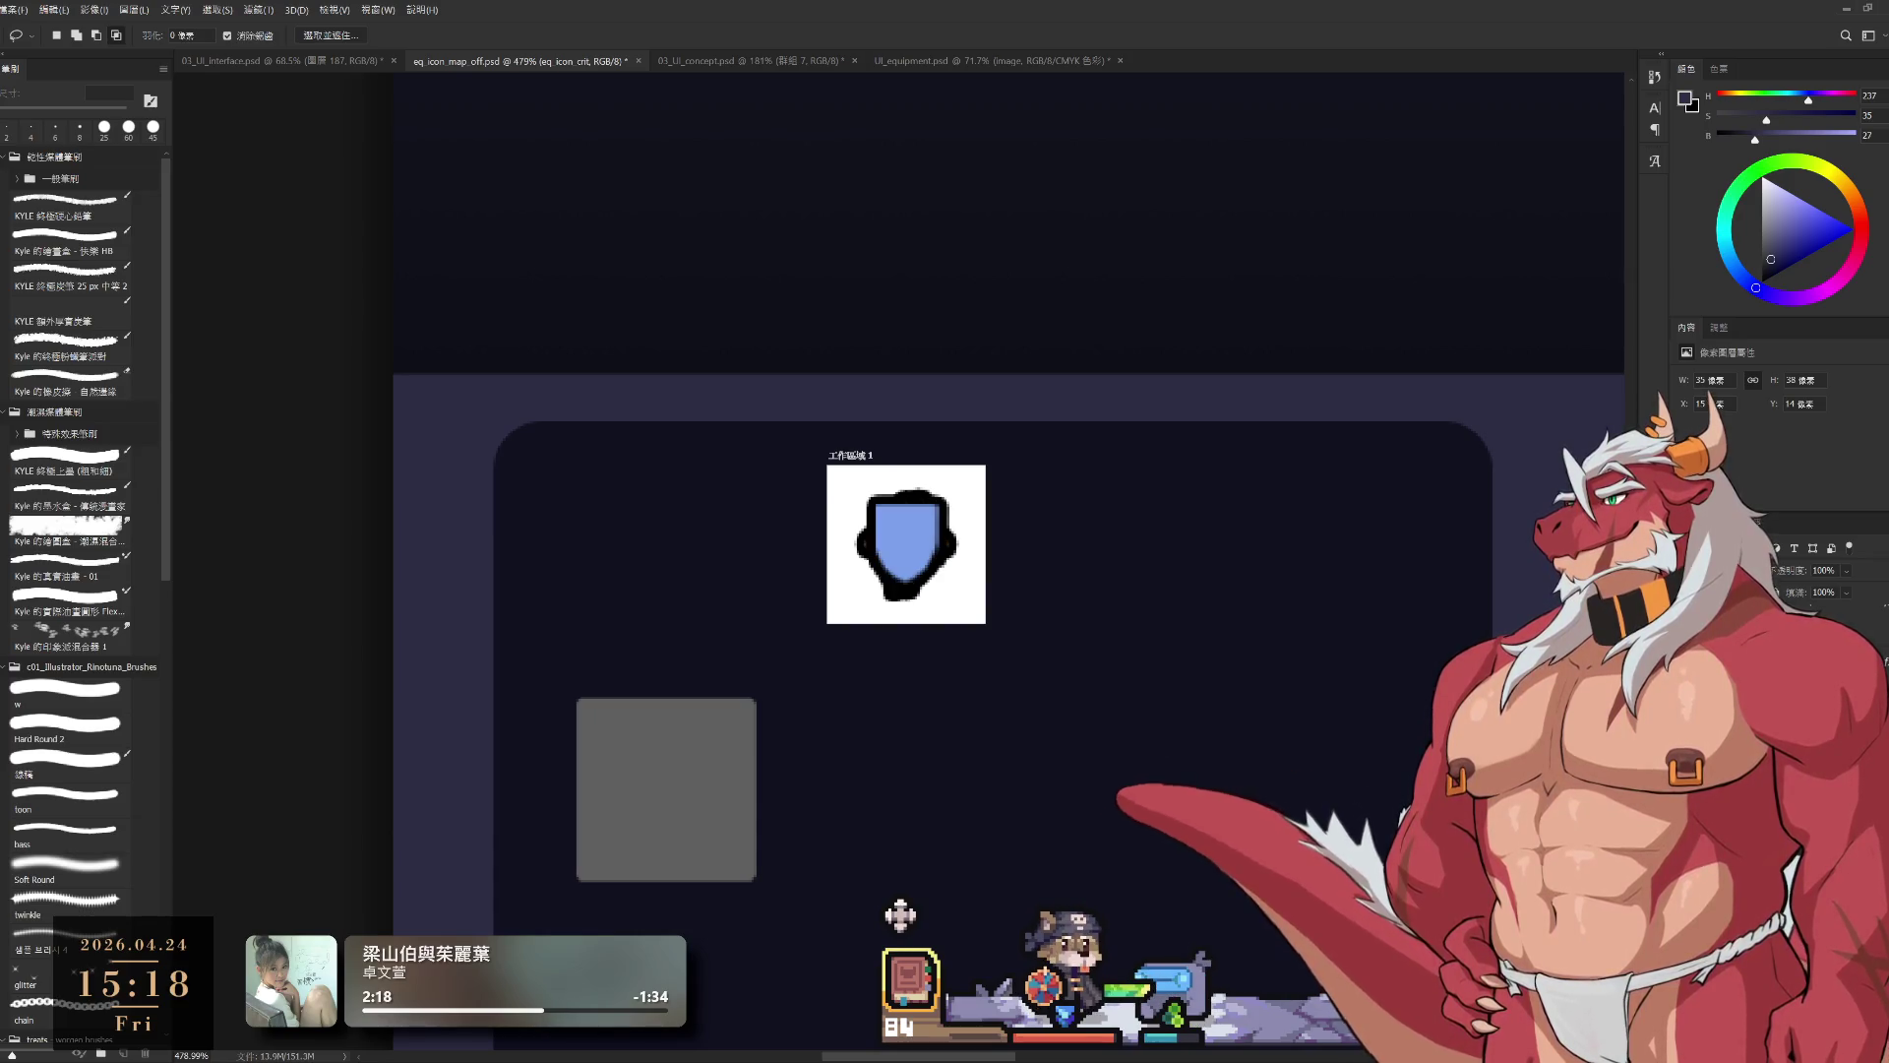
key("alt+bracketleft")
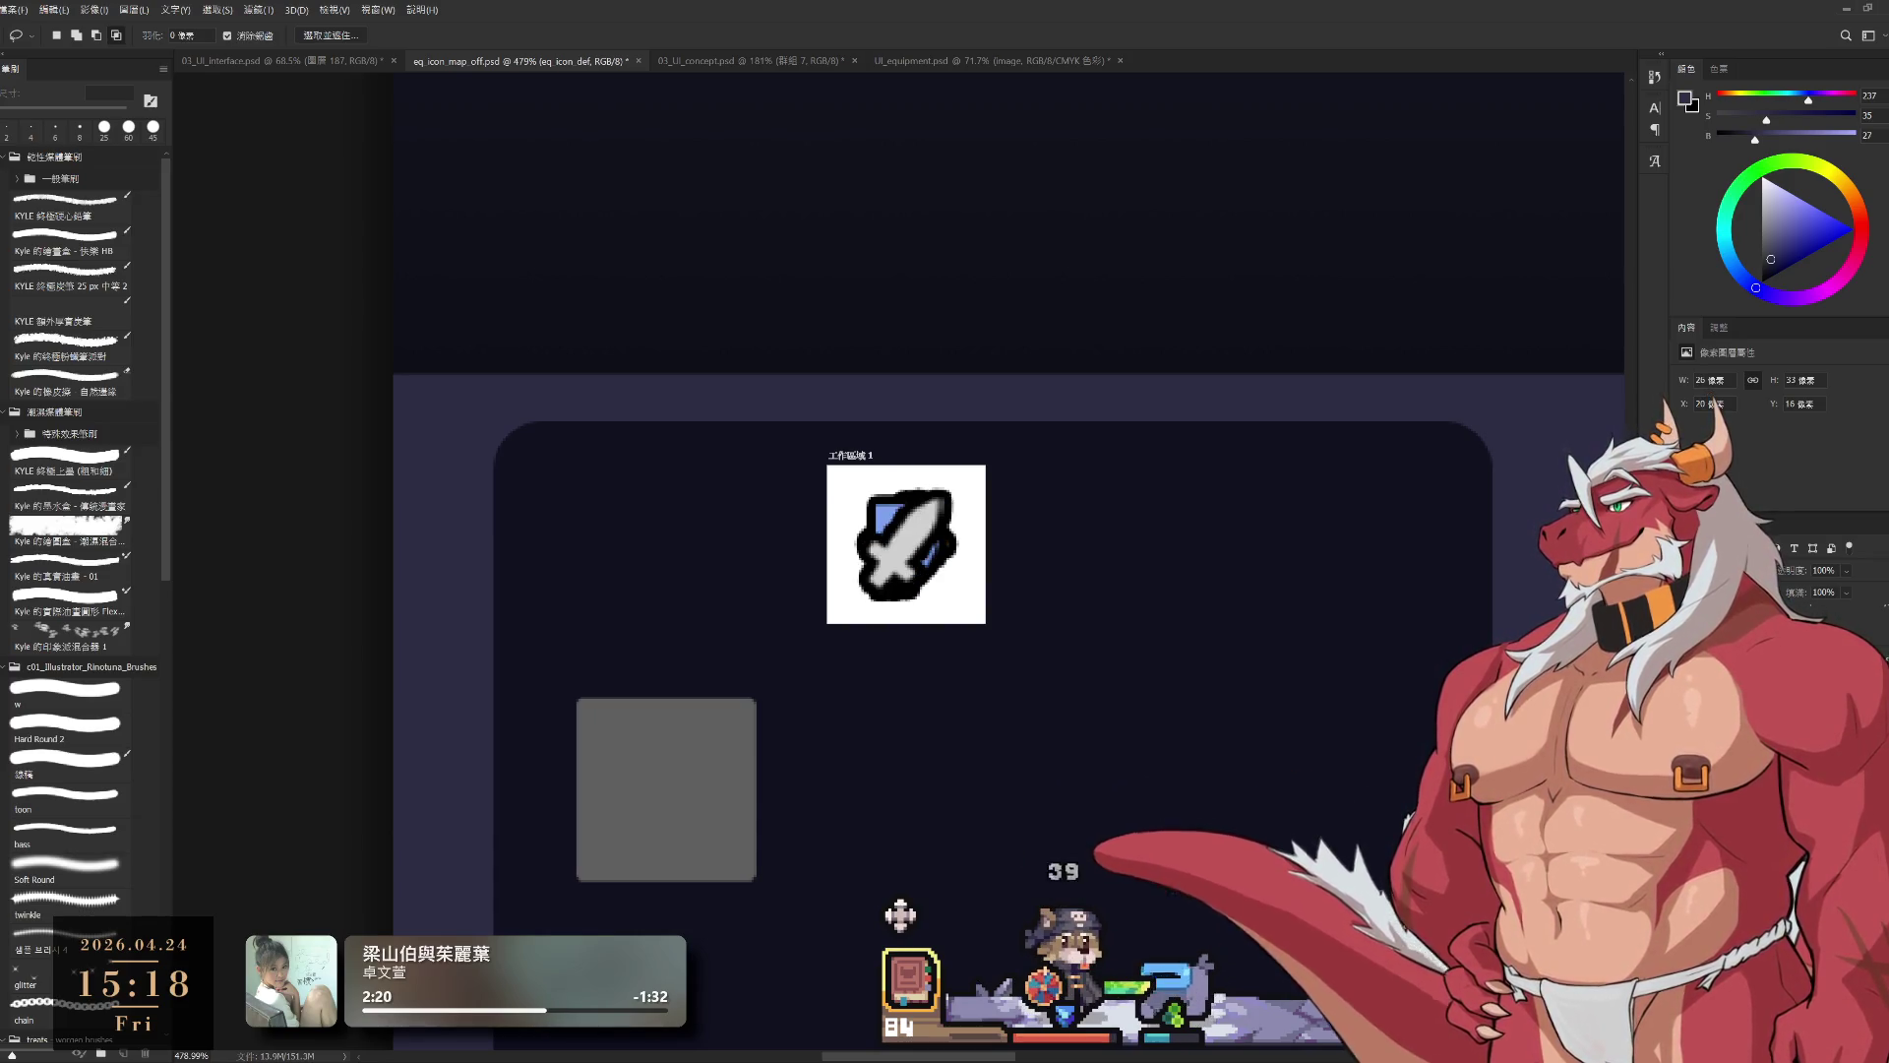
key("alt+bracketleft")
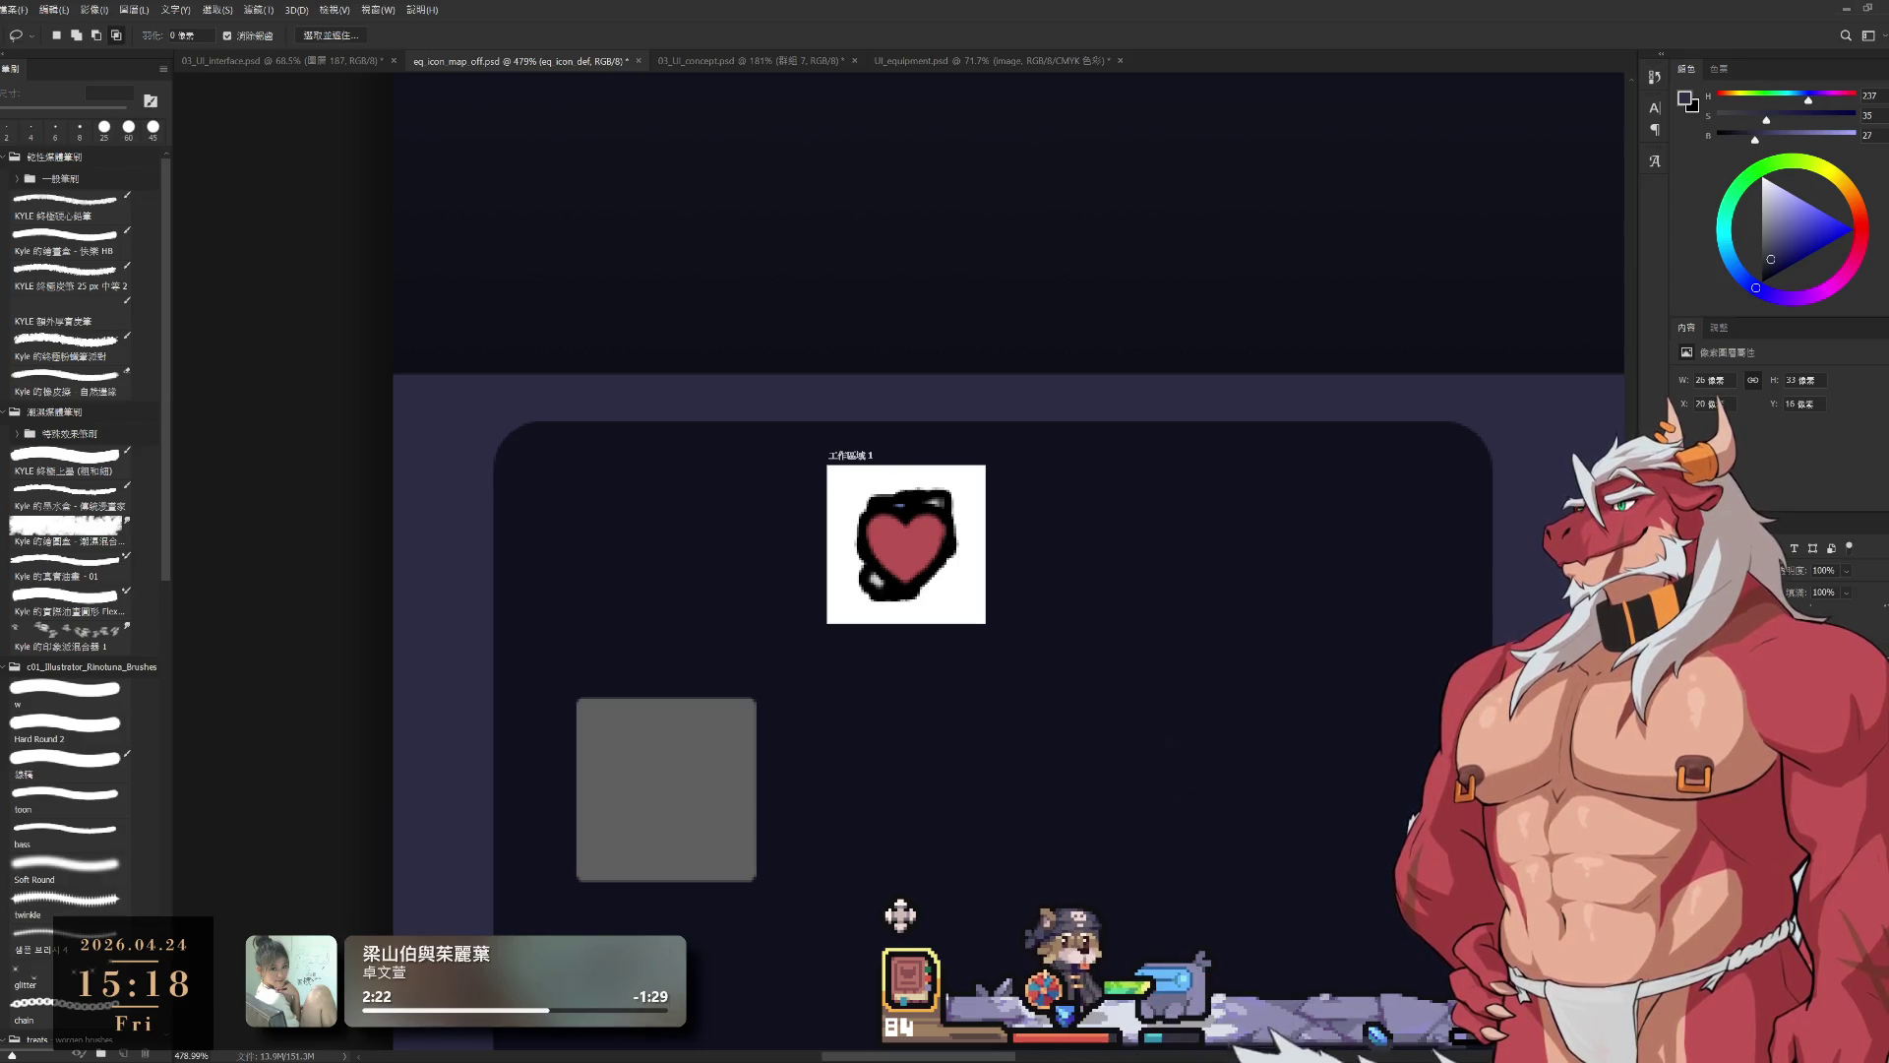
key("alt+bracketleft")
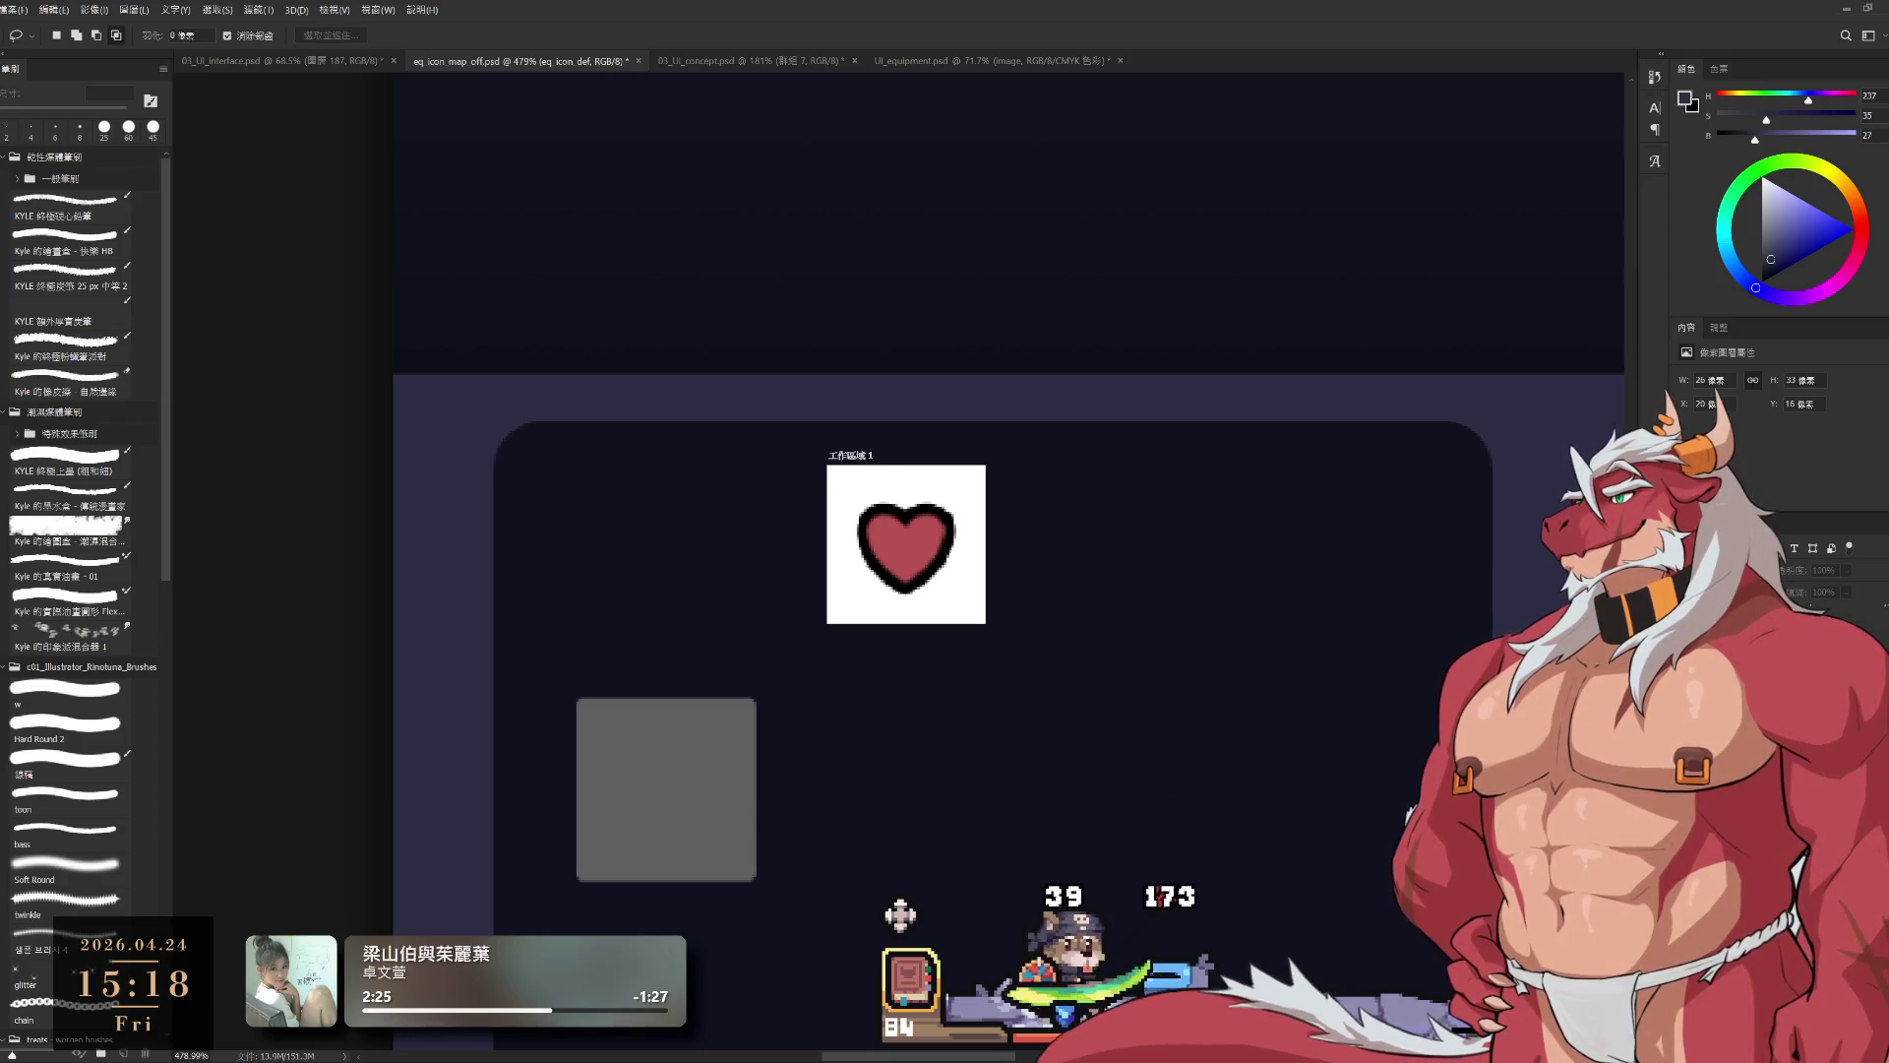
key("ctrl+t")
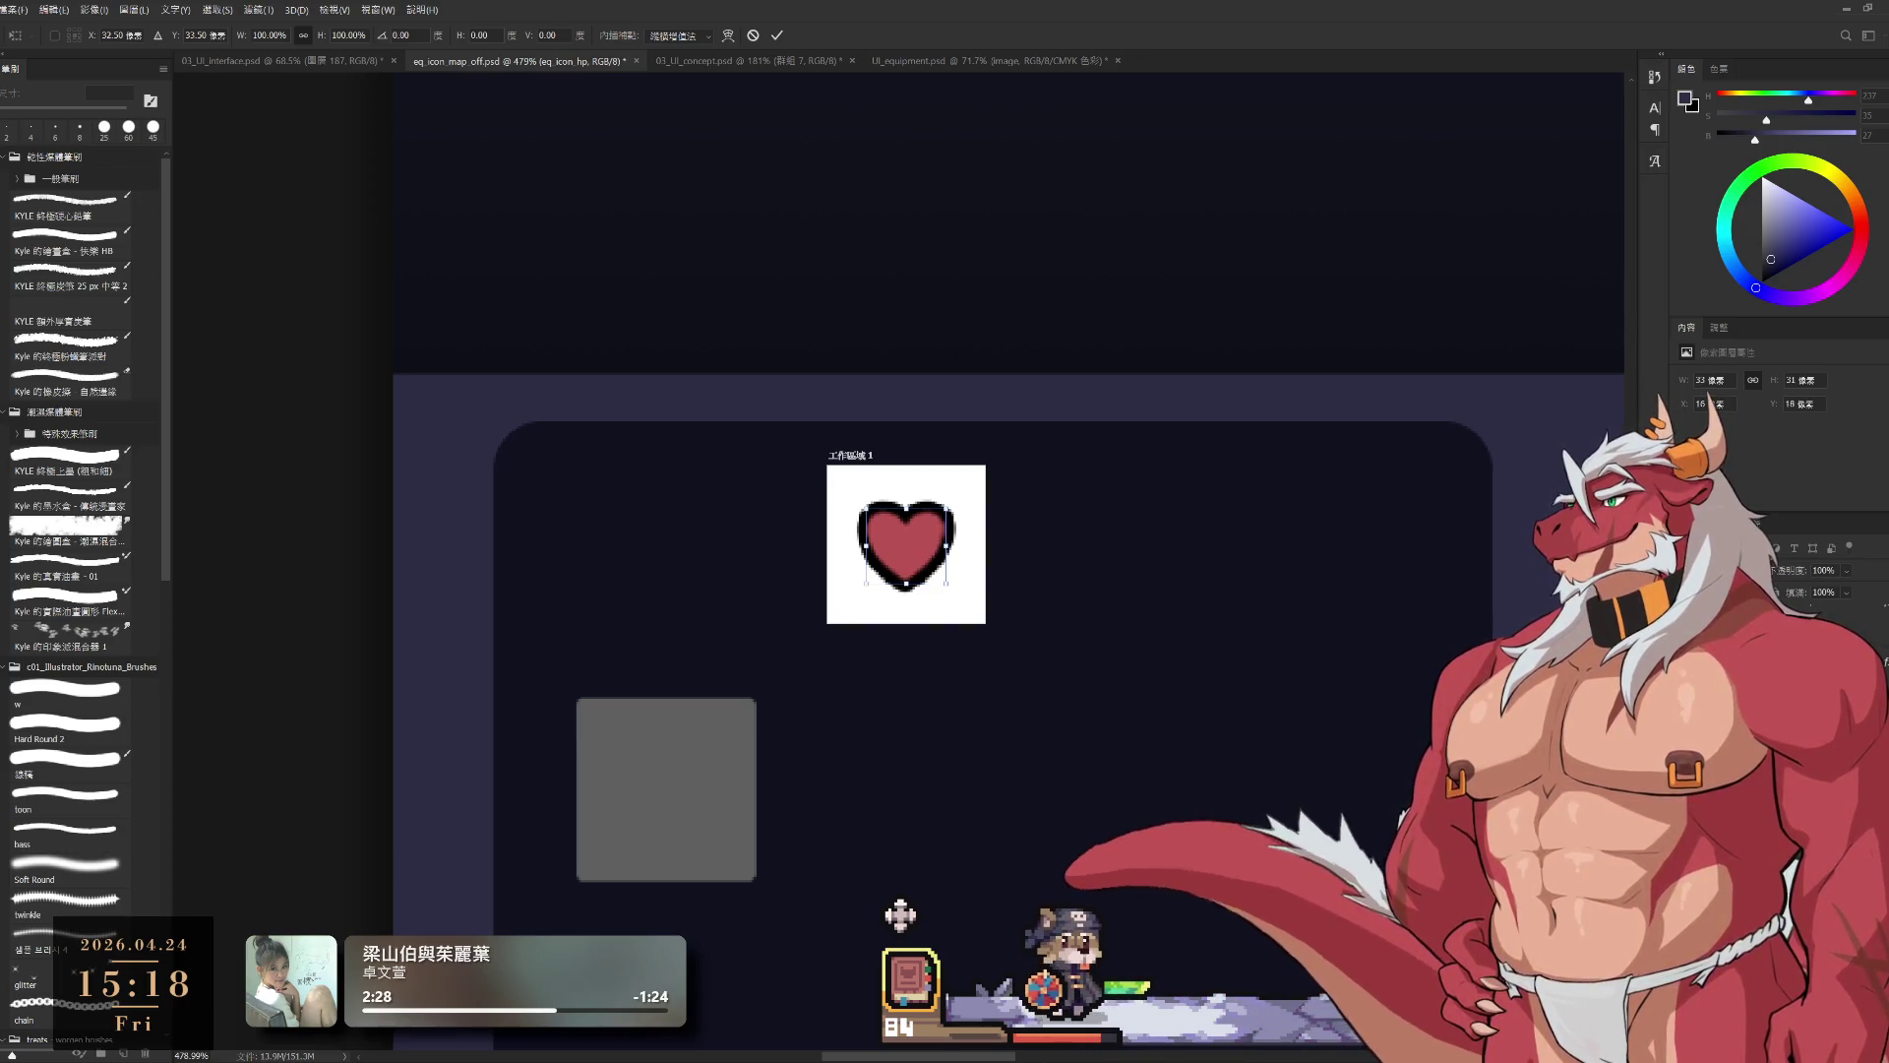
key("Escape")
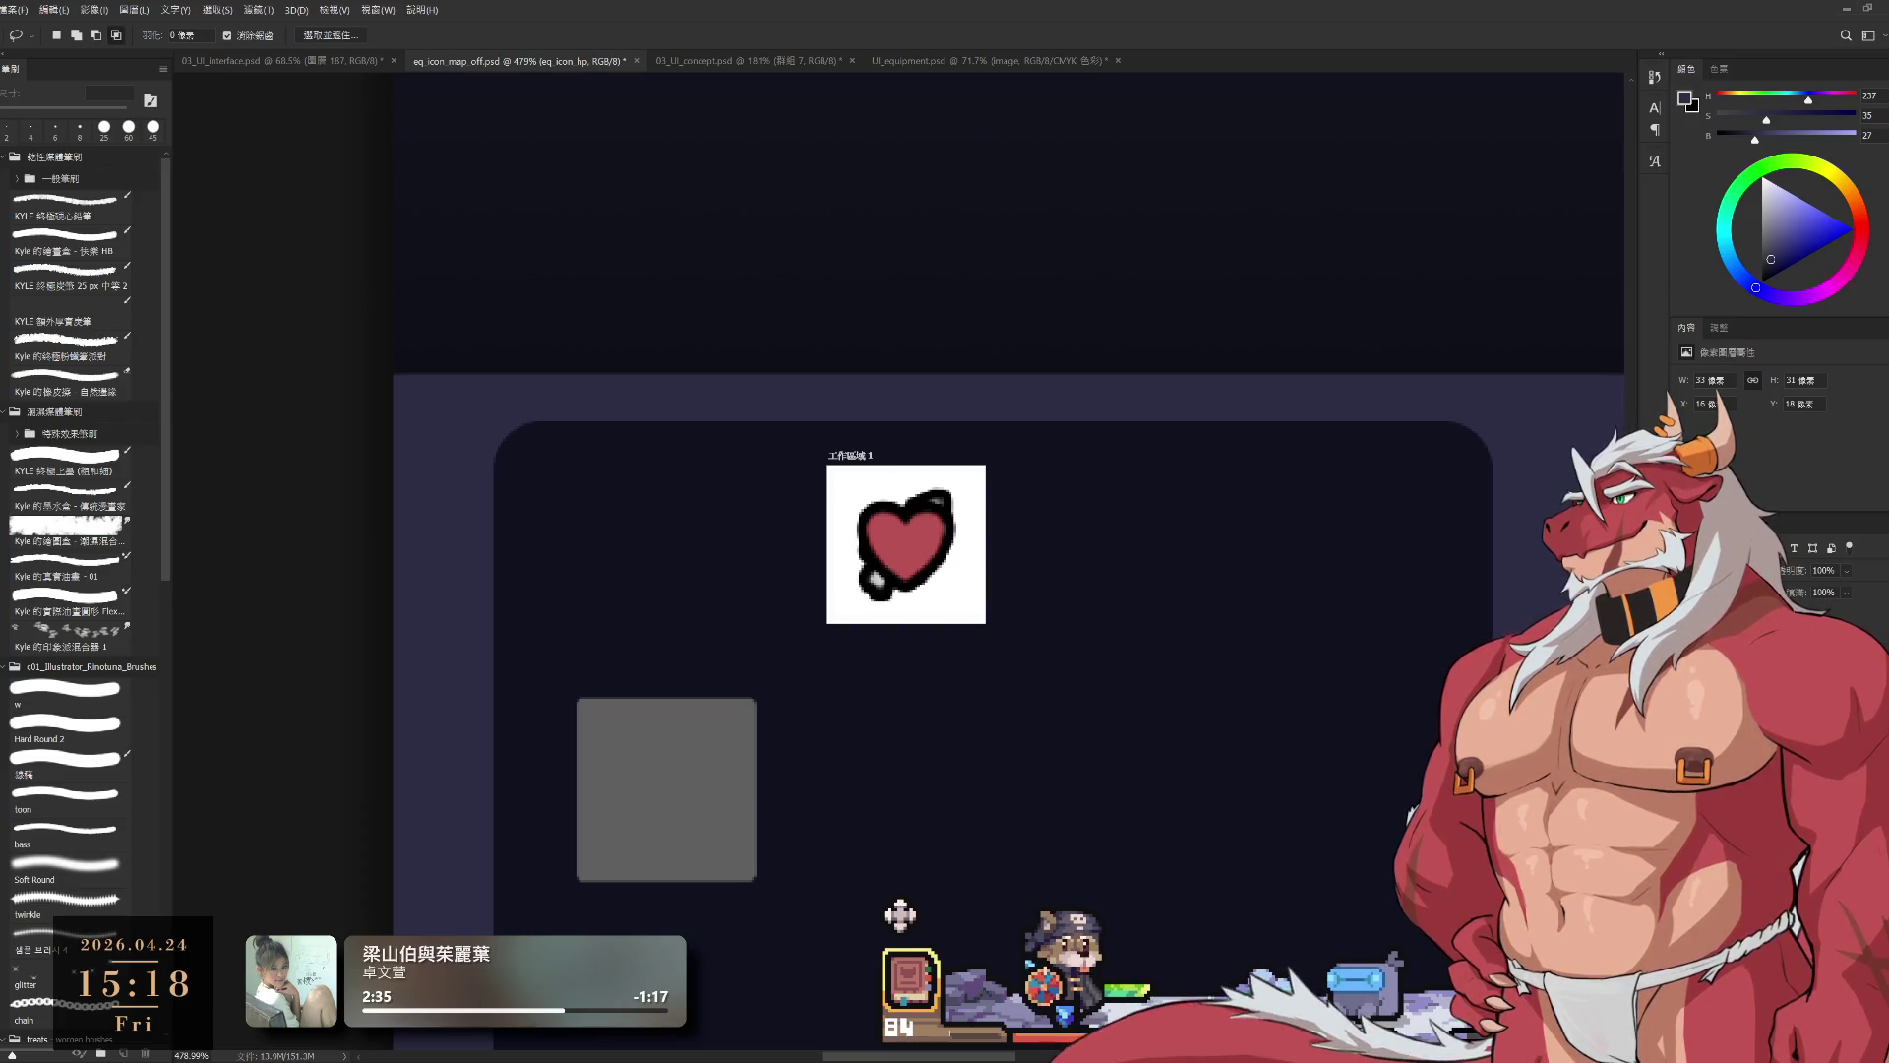
key("ctrl+t")
Step: Place the red status-down icon over the heart's centre, then reselect the heart's artboard
left_click_drag(1156, 602, 910, 544)
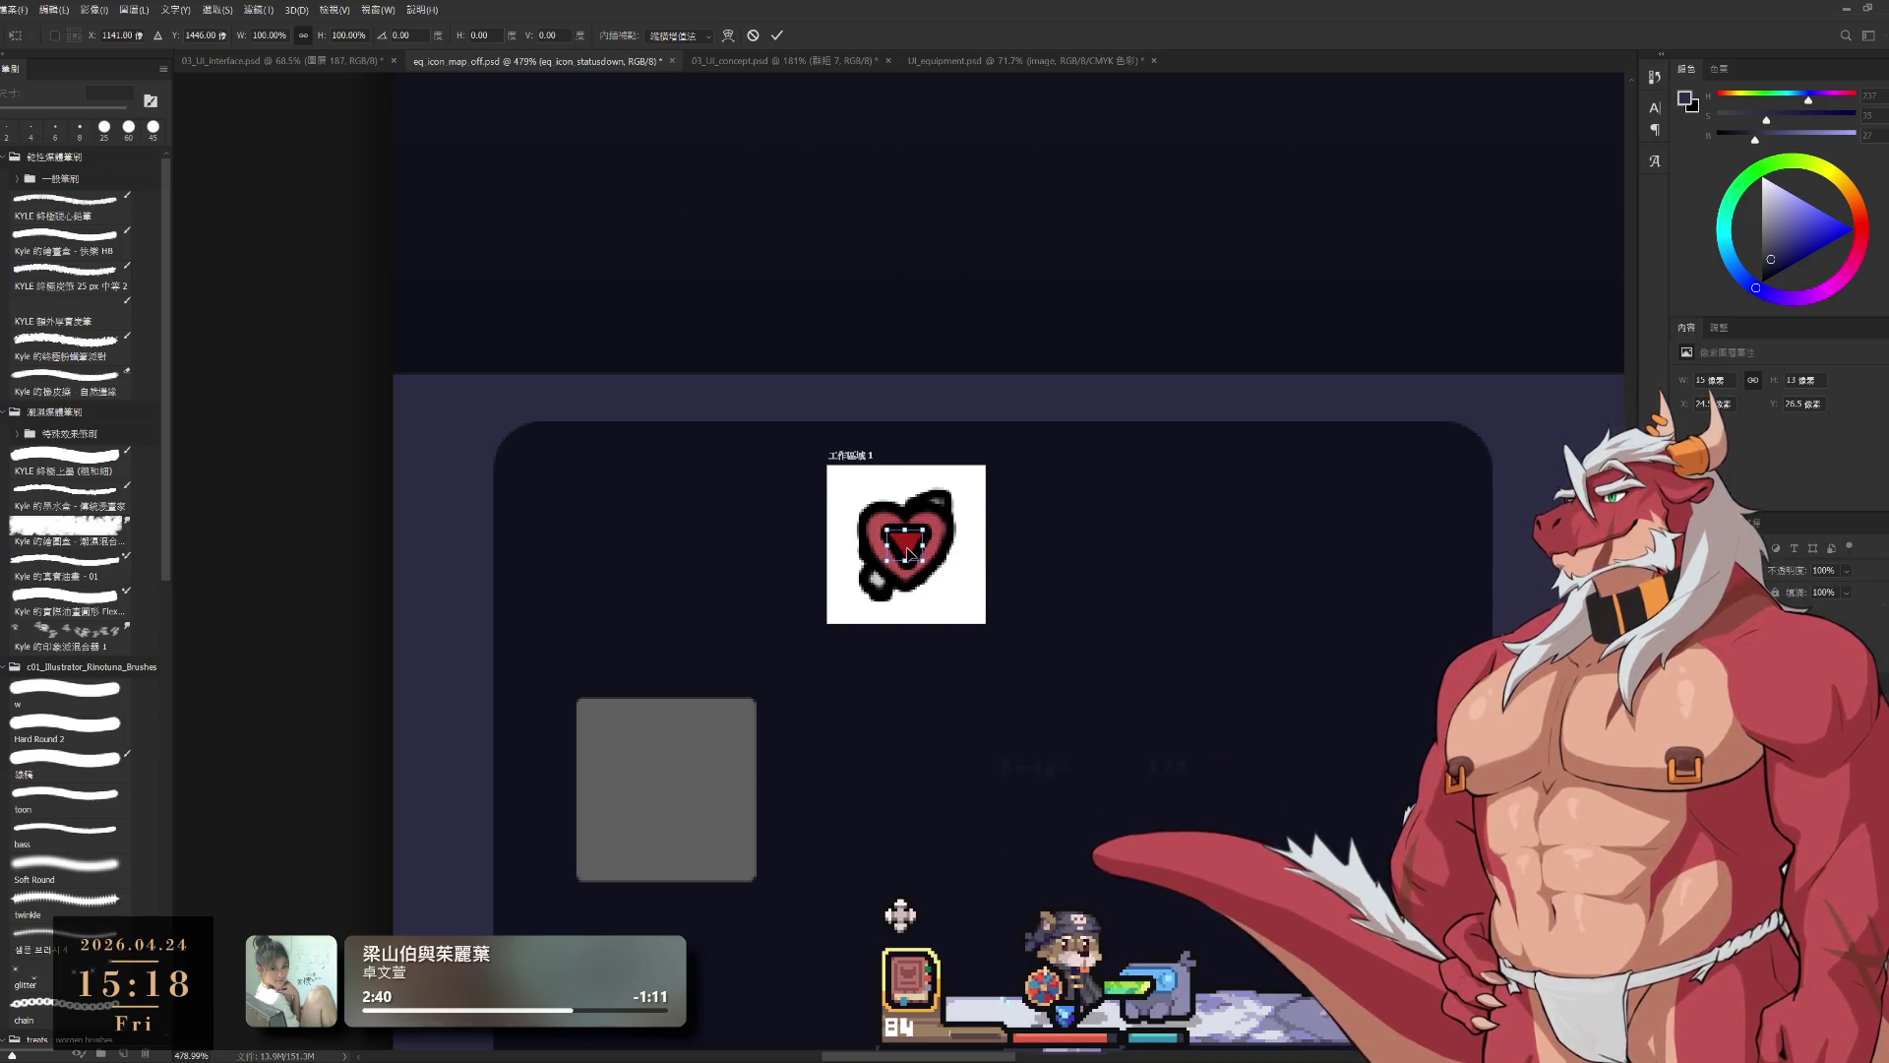
key("Return")
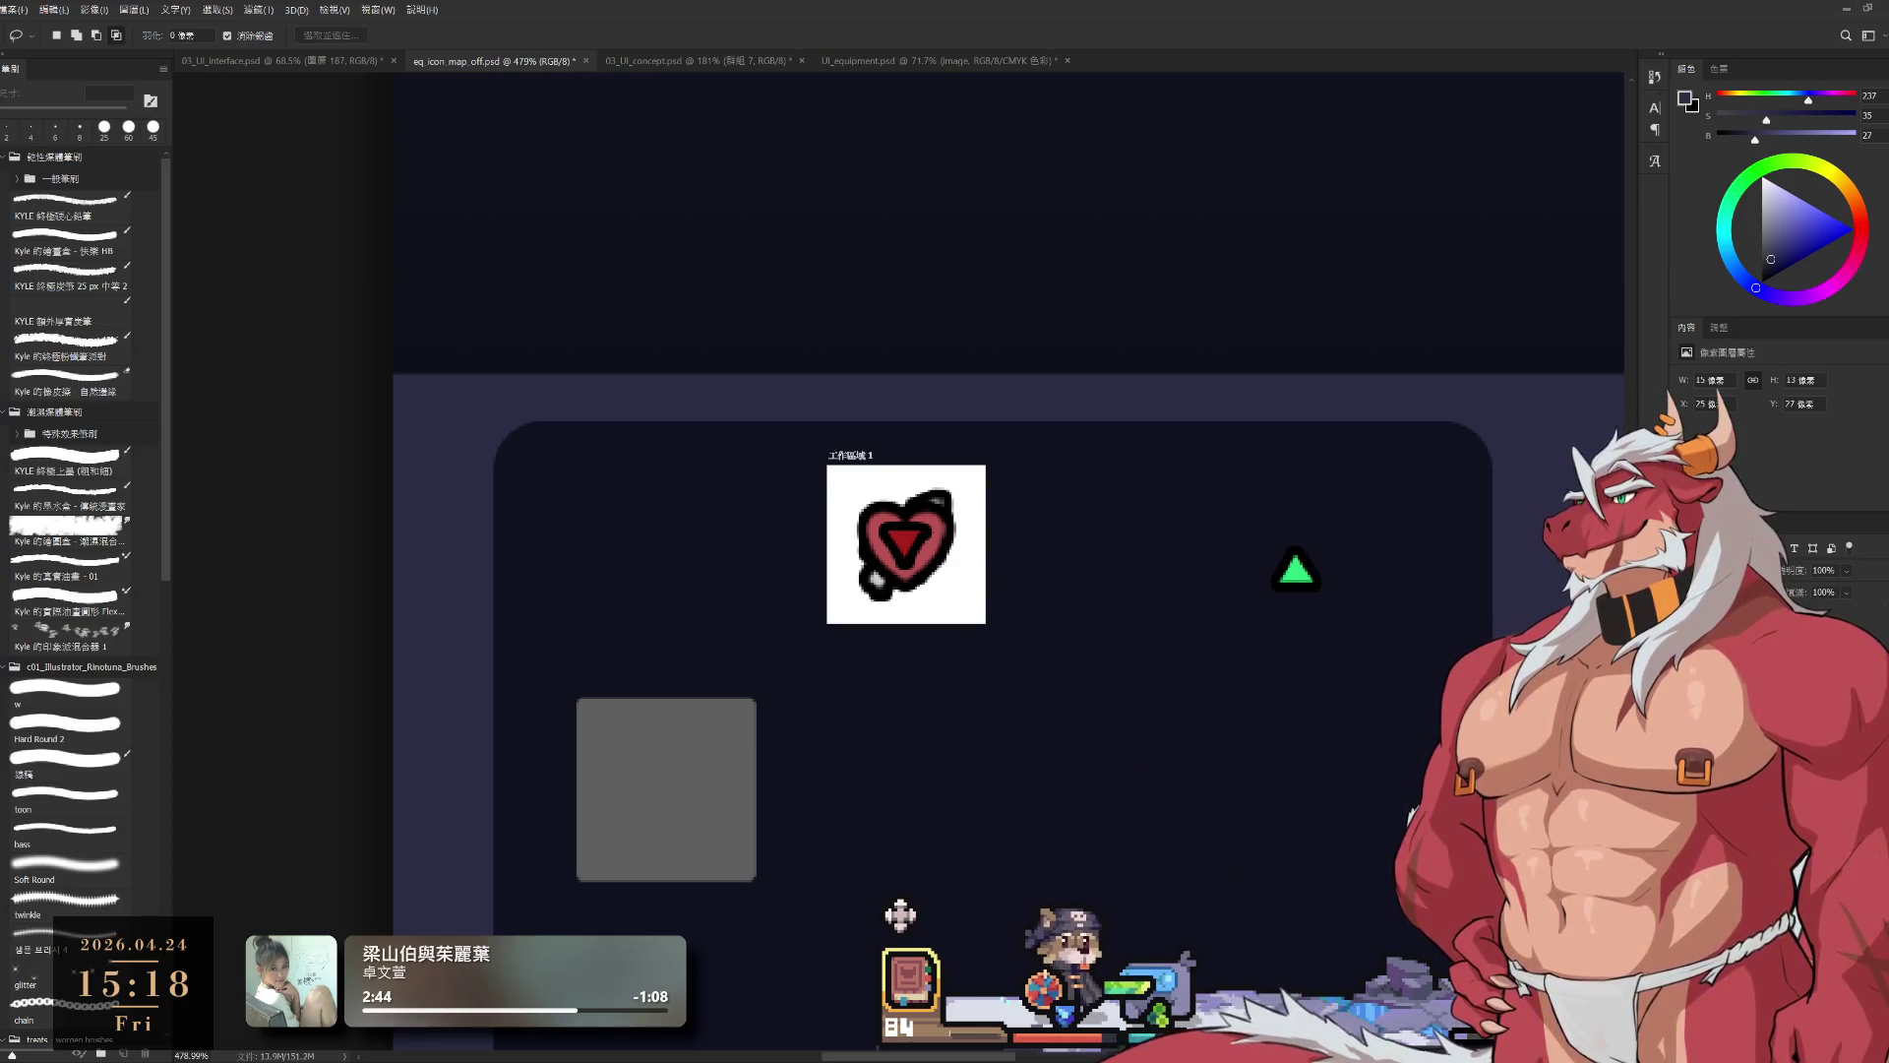
key("alt+bracketleft")
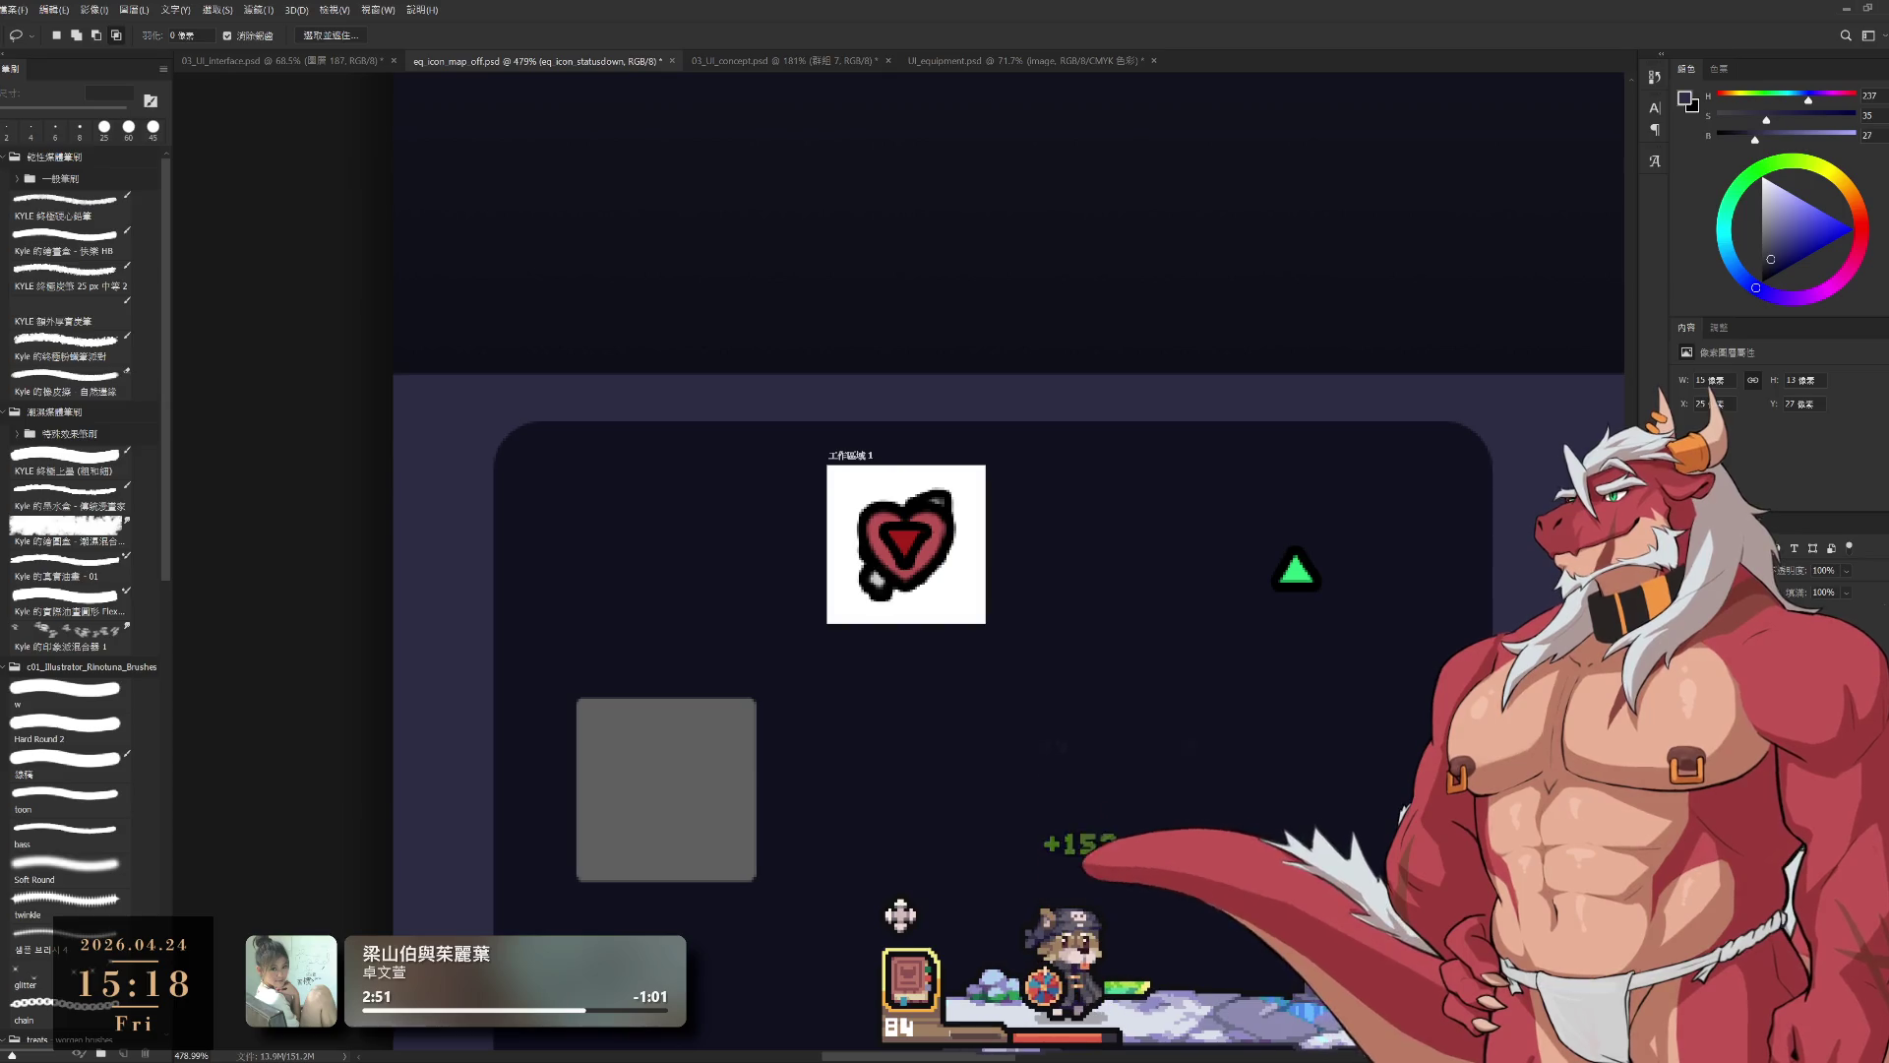
key("alt+bracketleft")
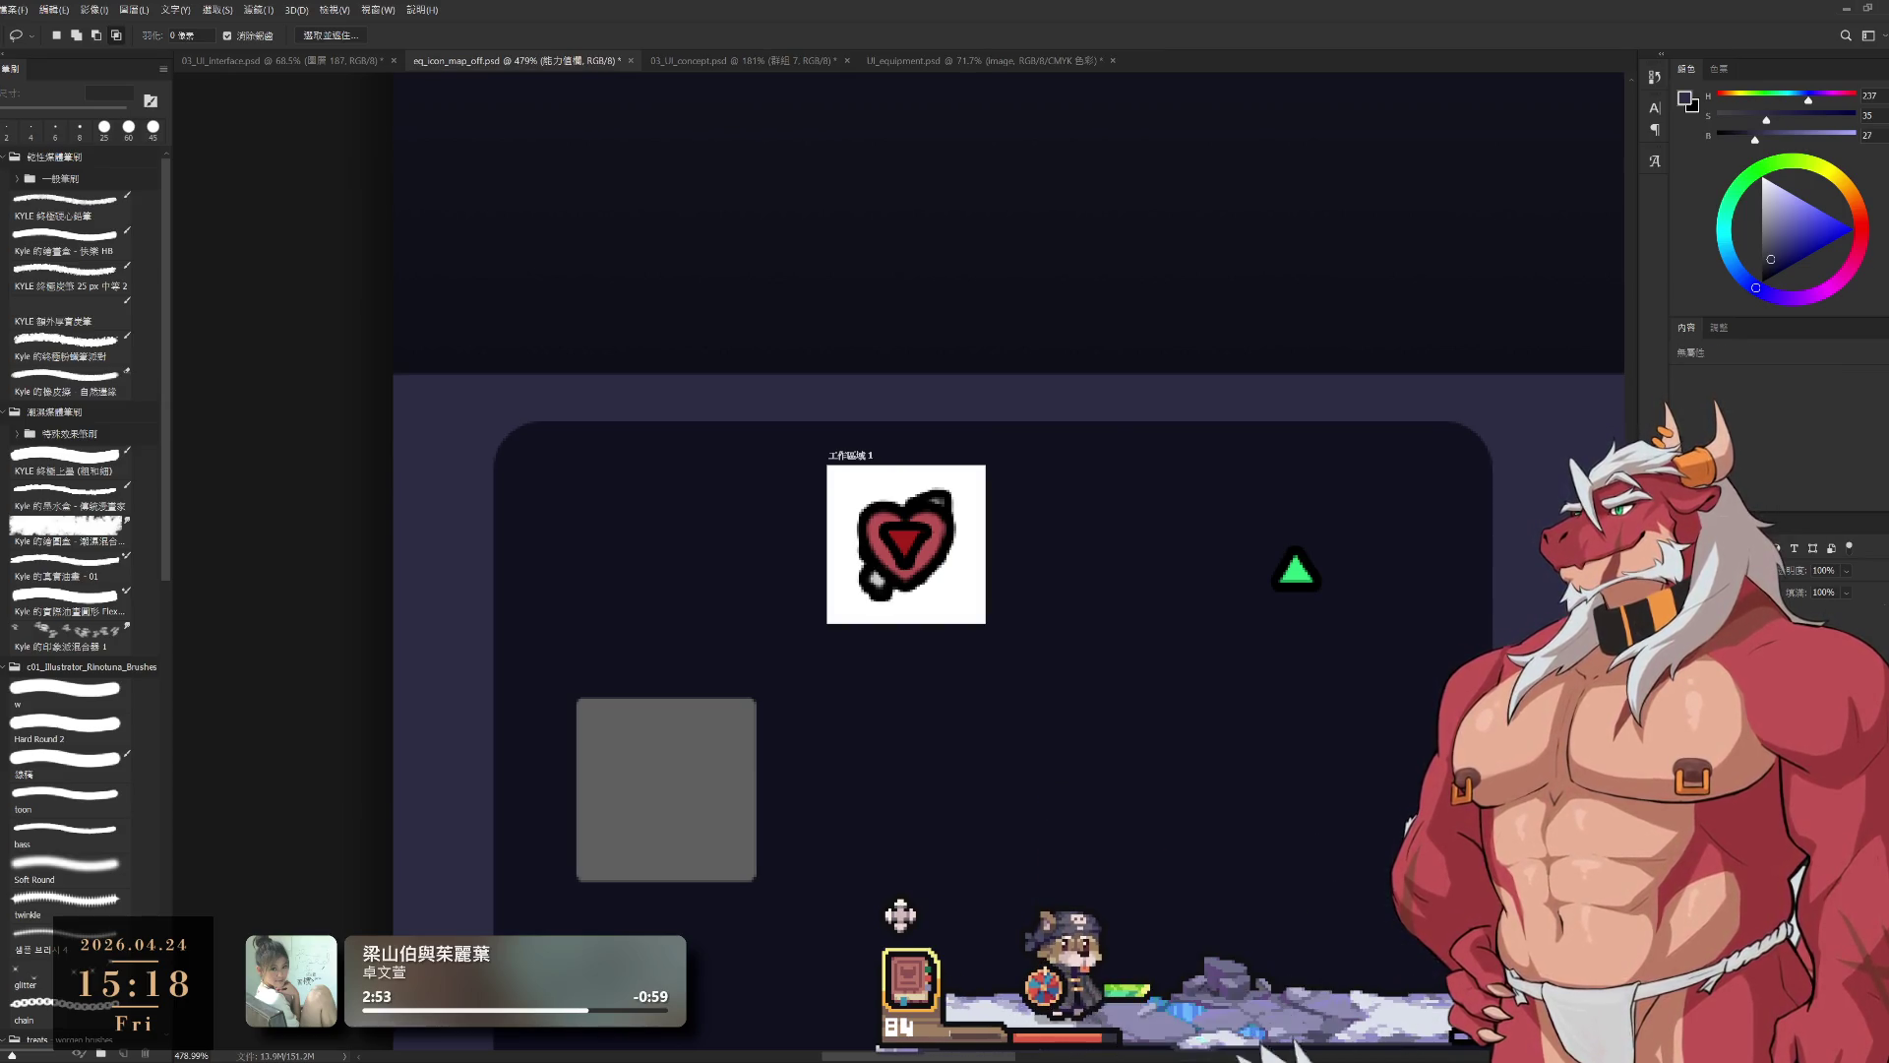
key("alt+bracketright")
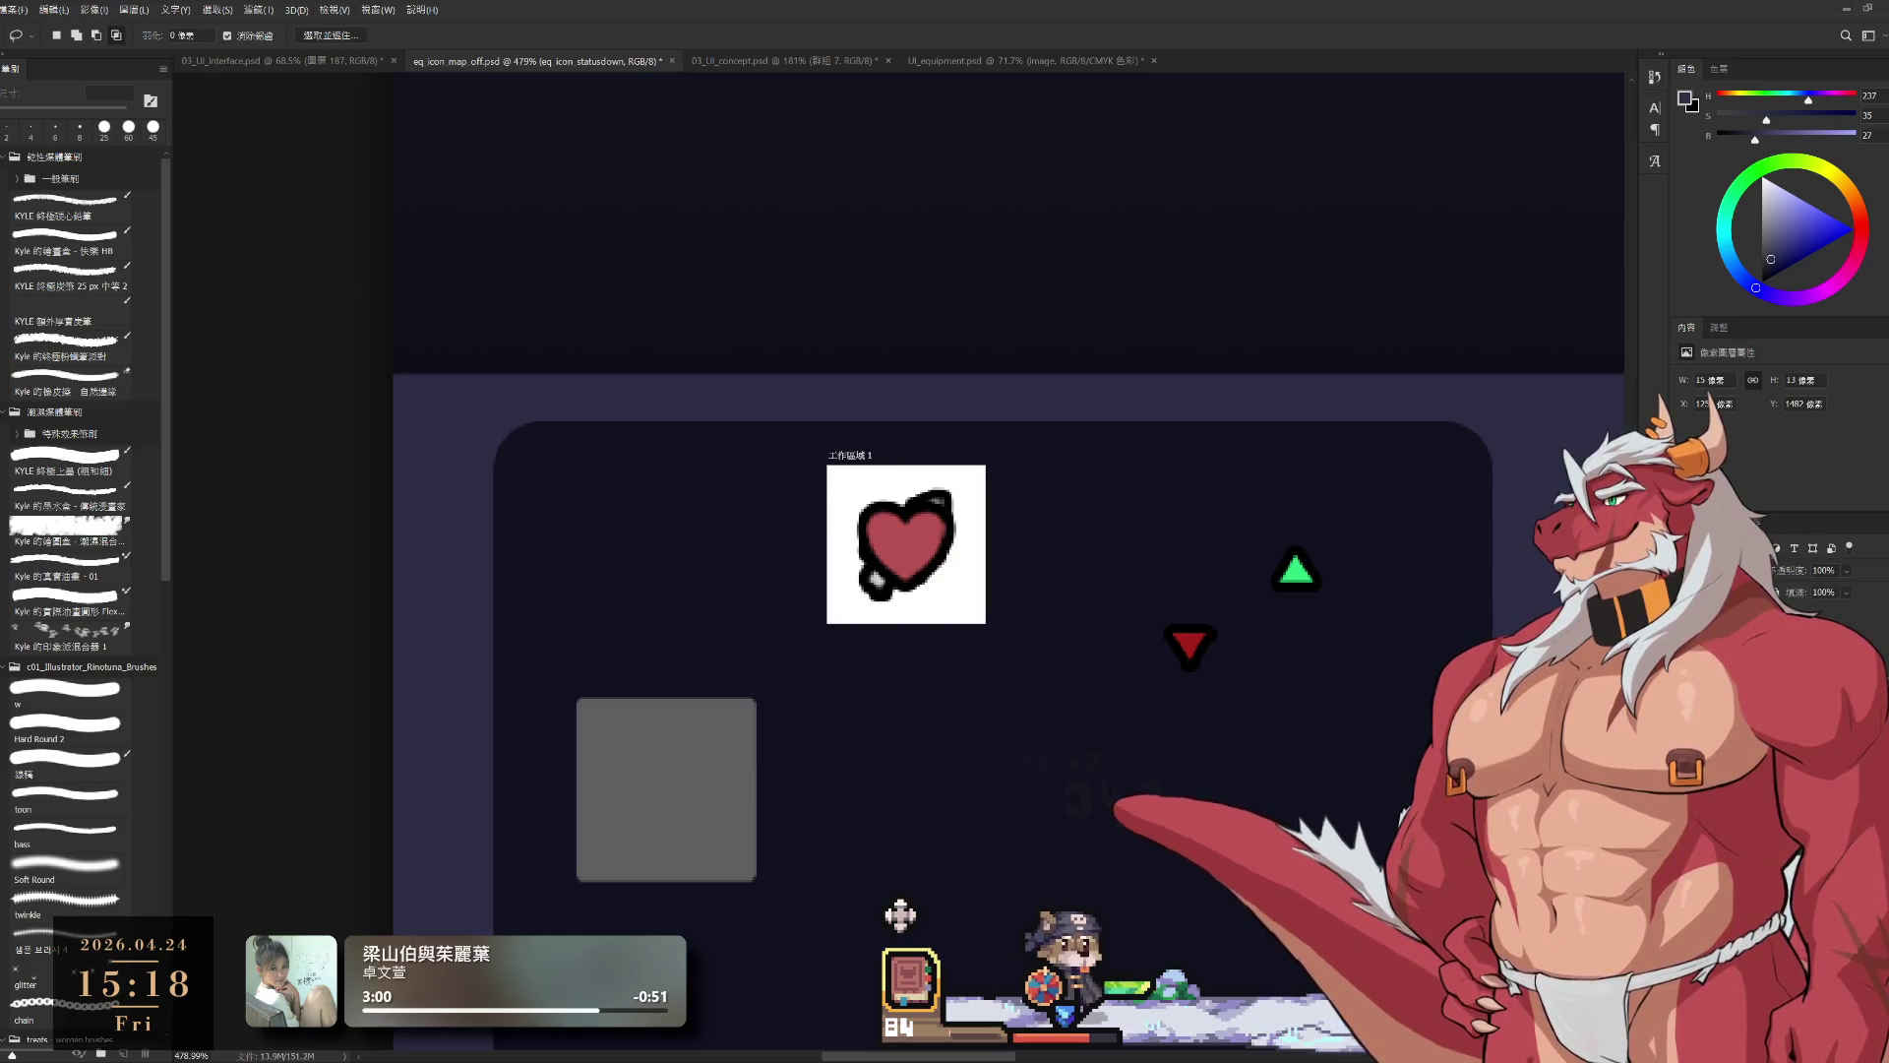
key("alt+bracketright")
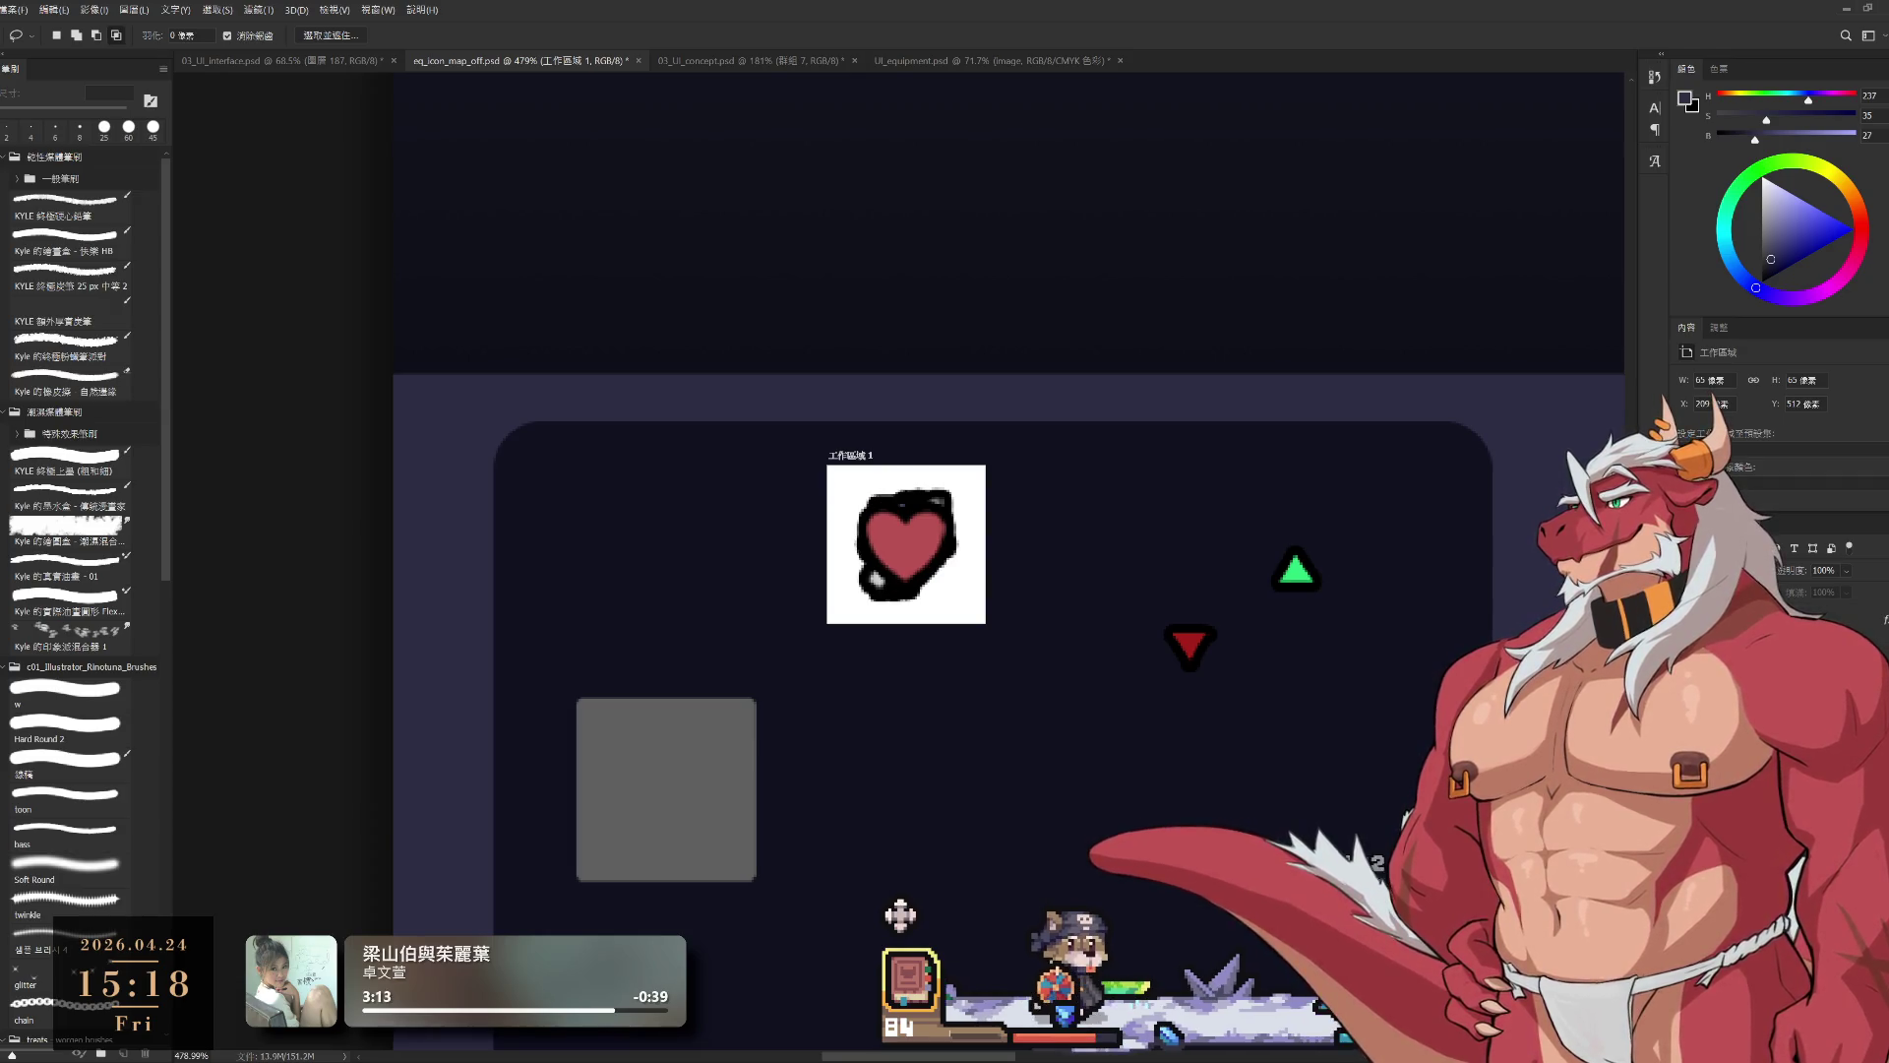
Step: Drag the circled 'i' eq_icon_statusdetail icon onto the heart in artboard 工作區域 1
key("alt+bracketleft")
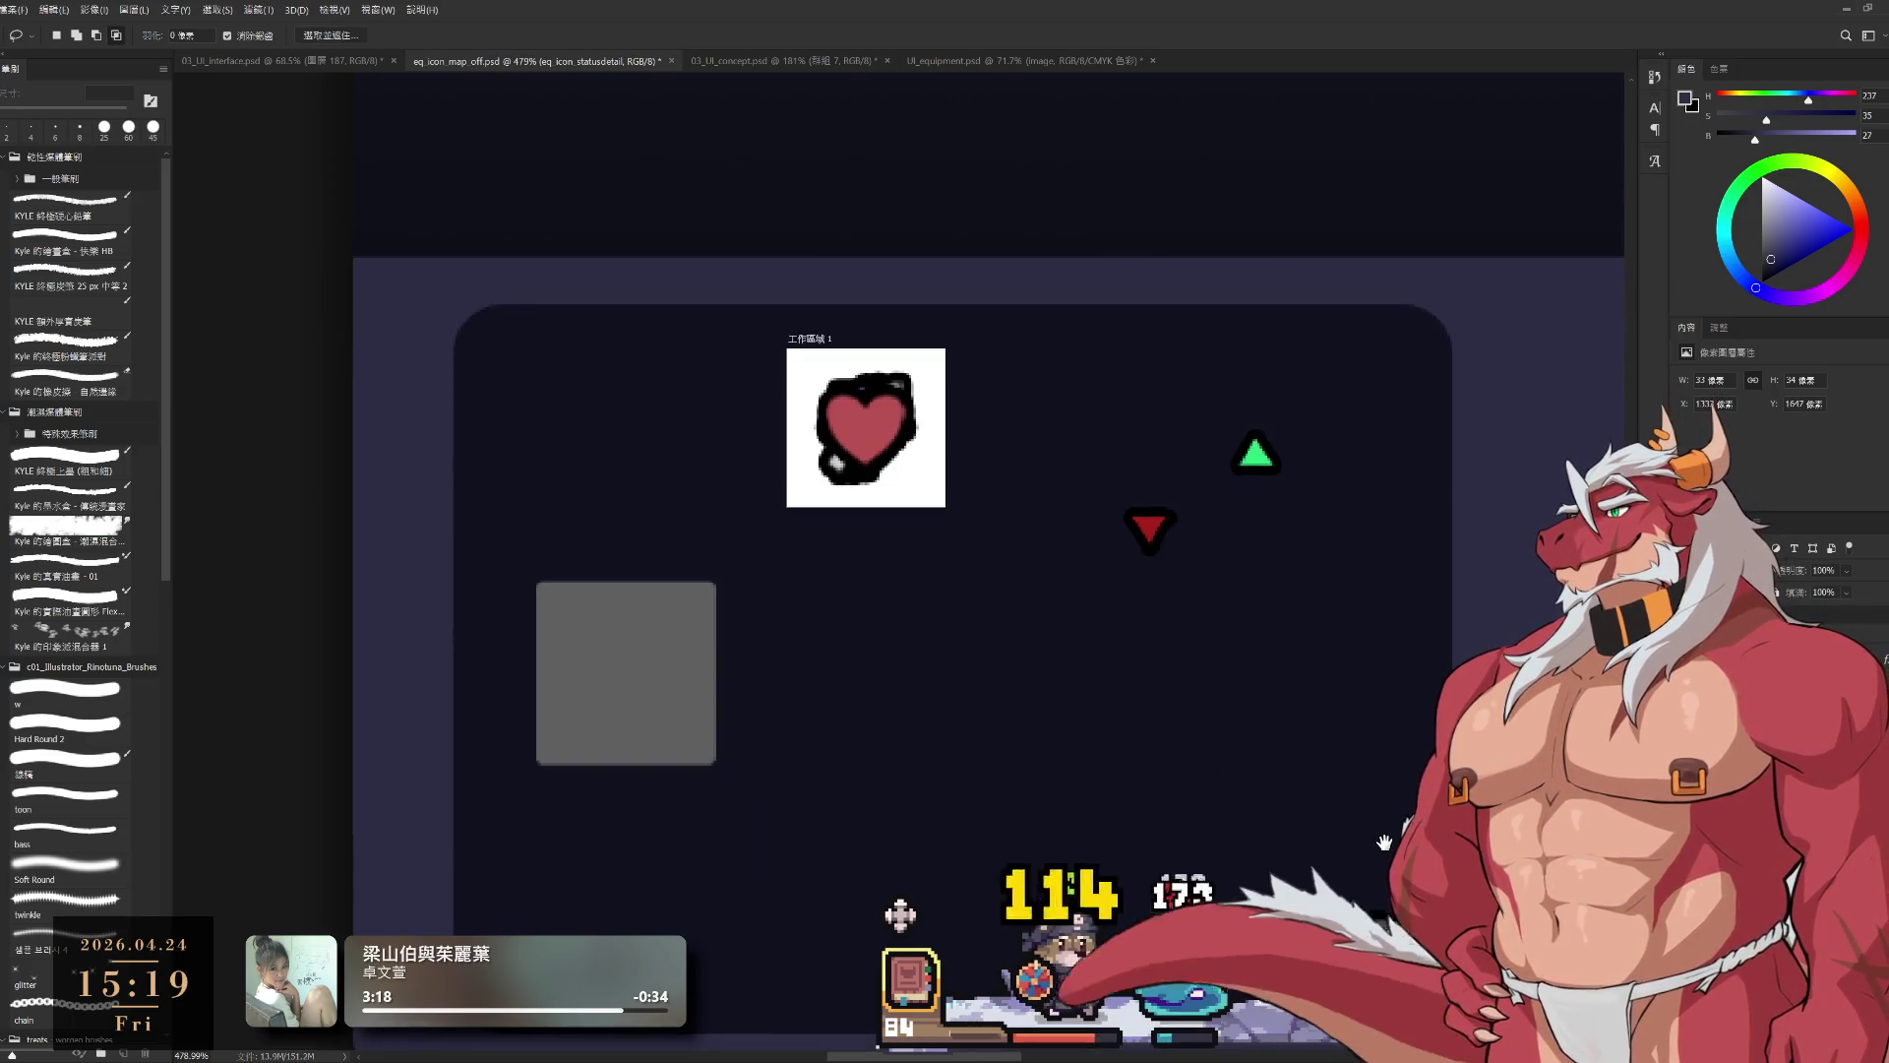
left_click_drag(1242, 733, 868, 442)
left_click_drag(941, 512, 1024, 578)
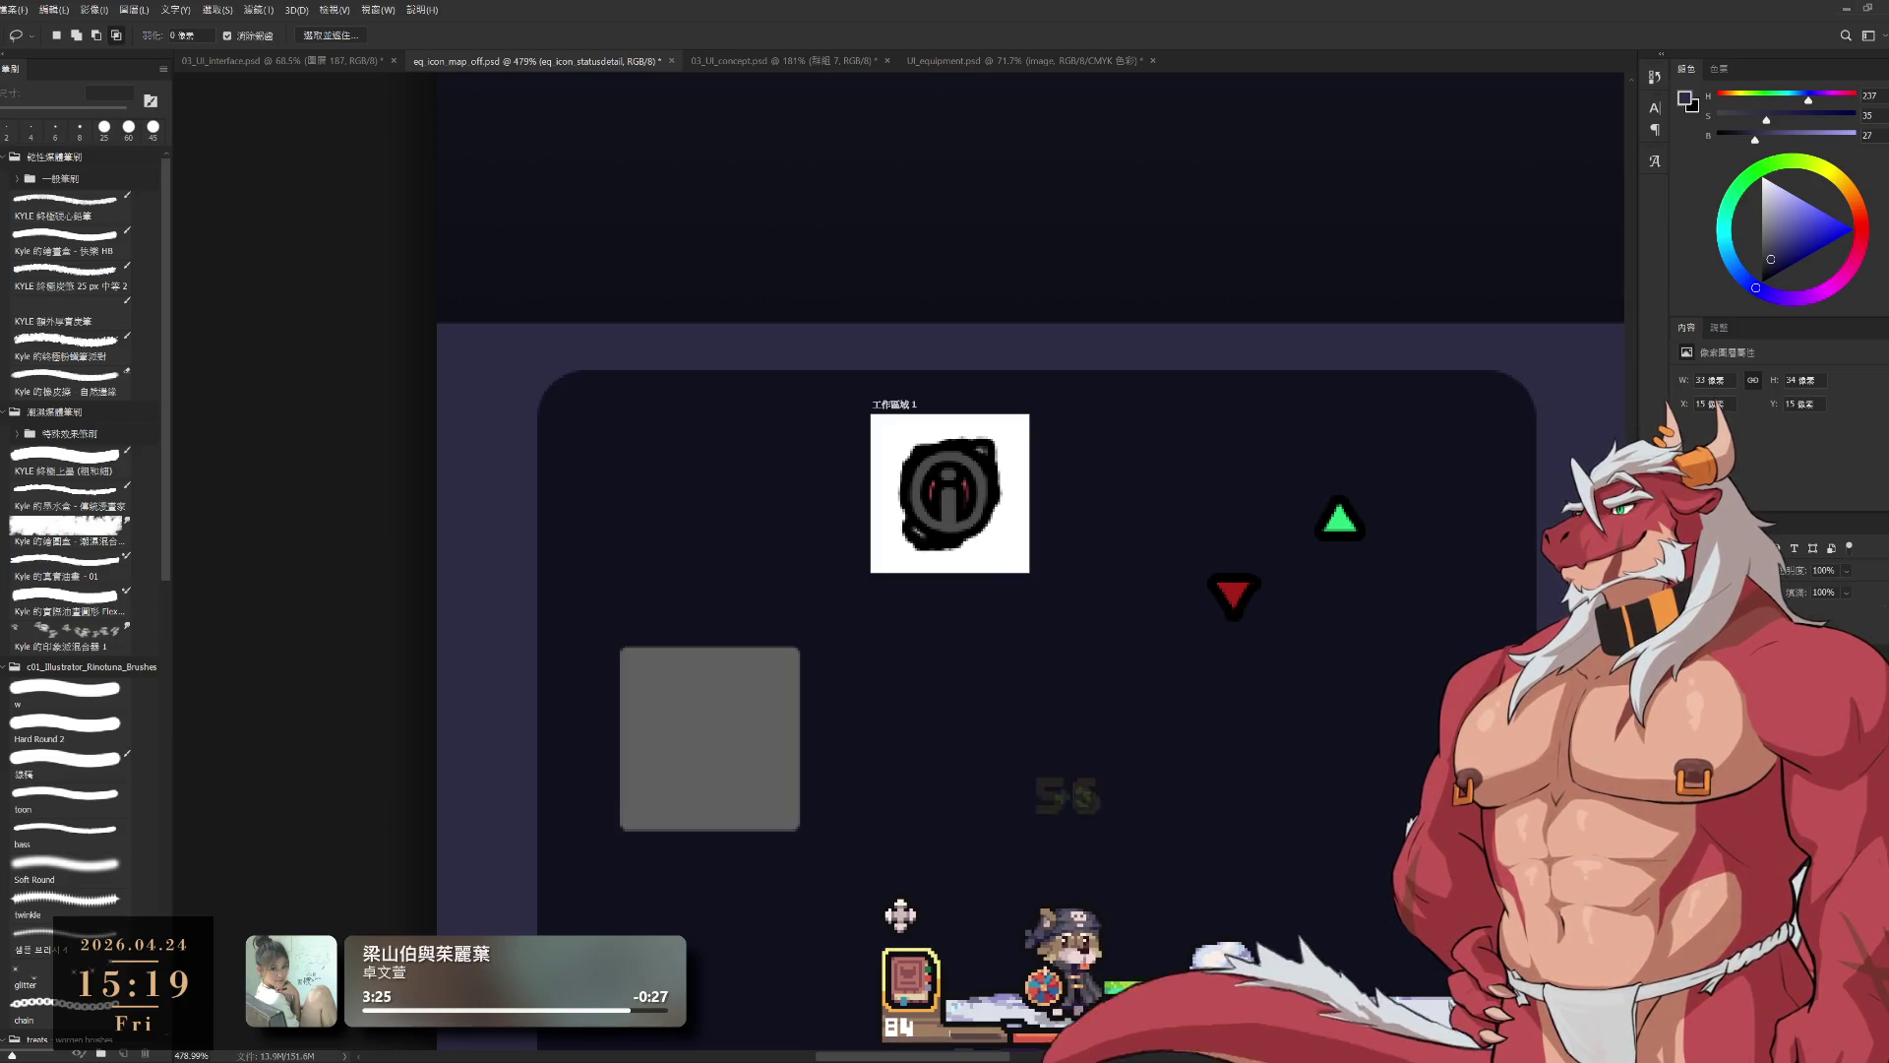
left_click(893, 404)
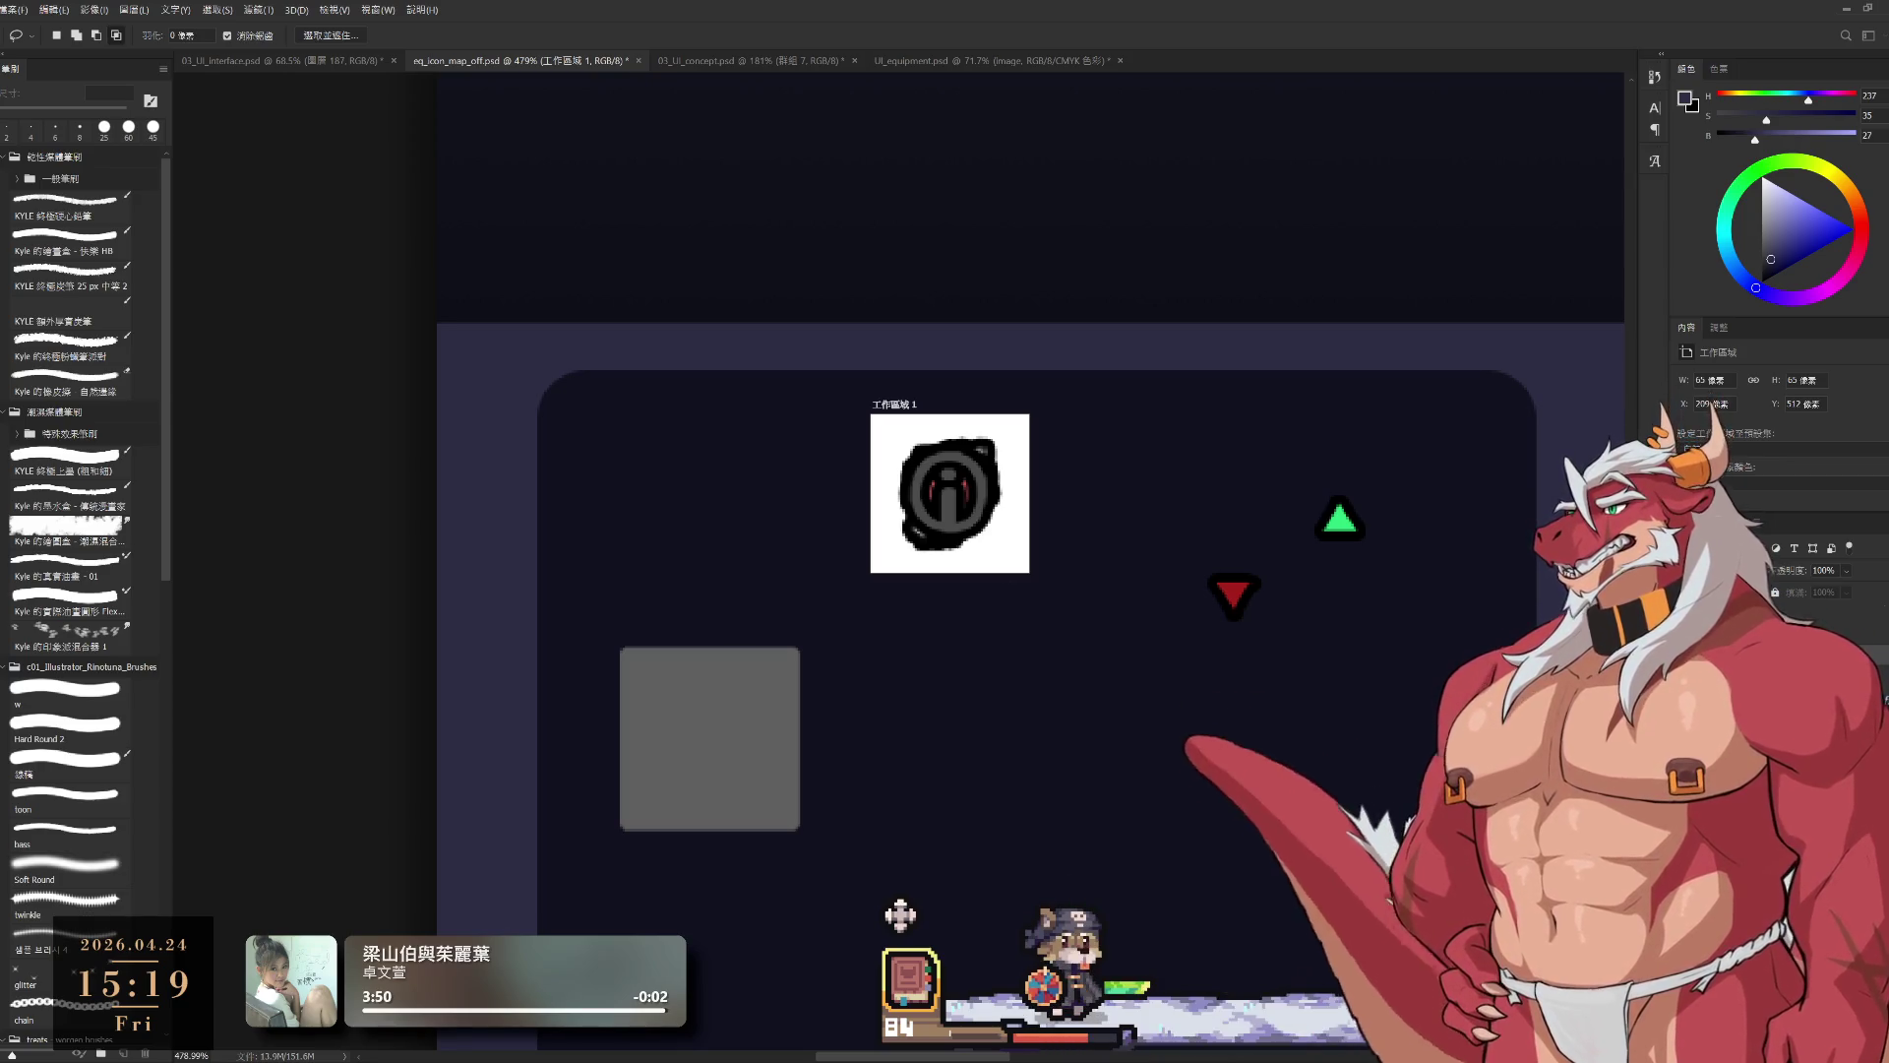
key("alt+bracketleft")
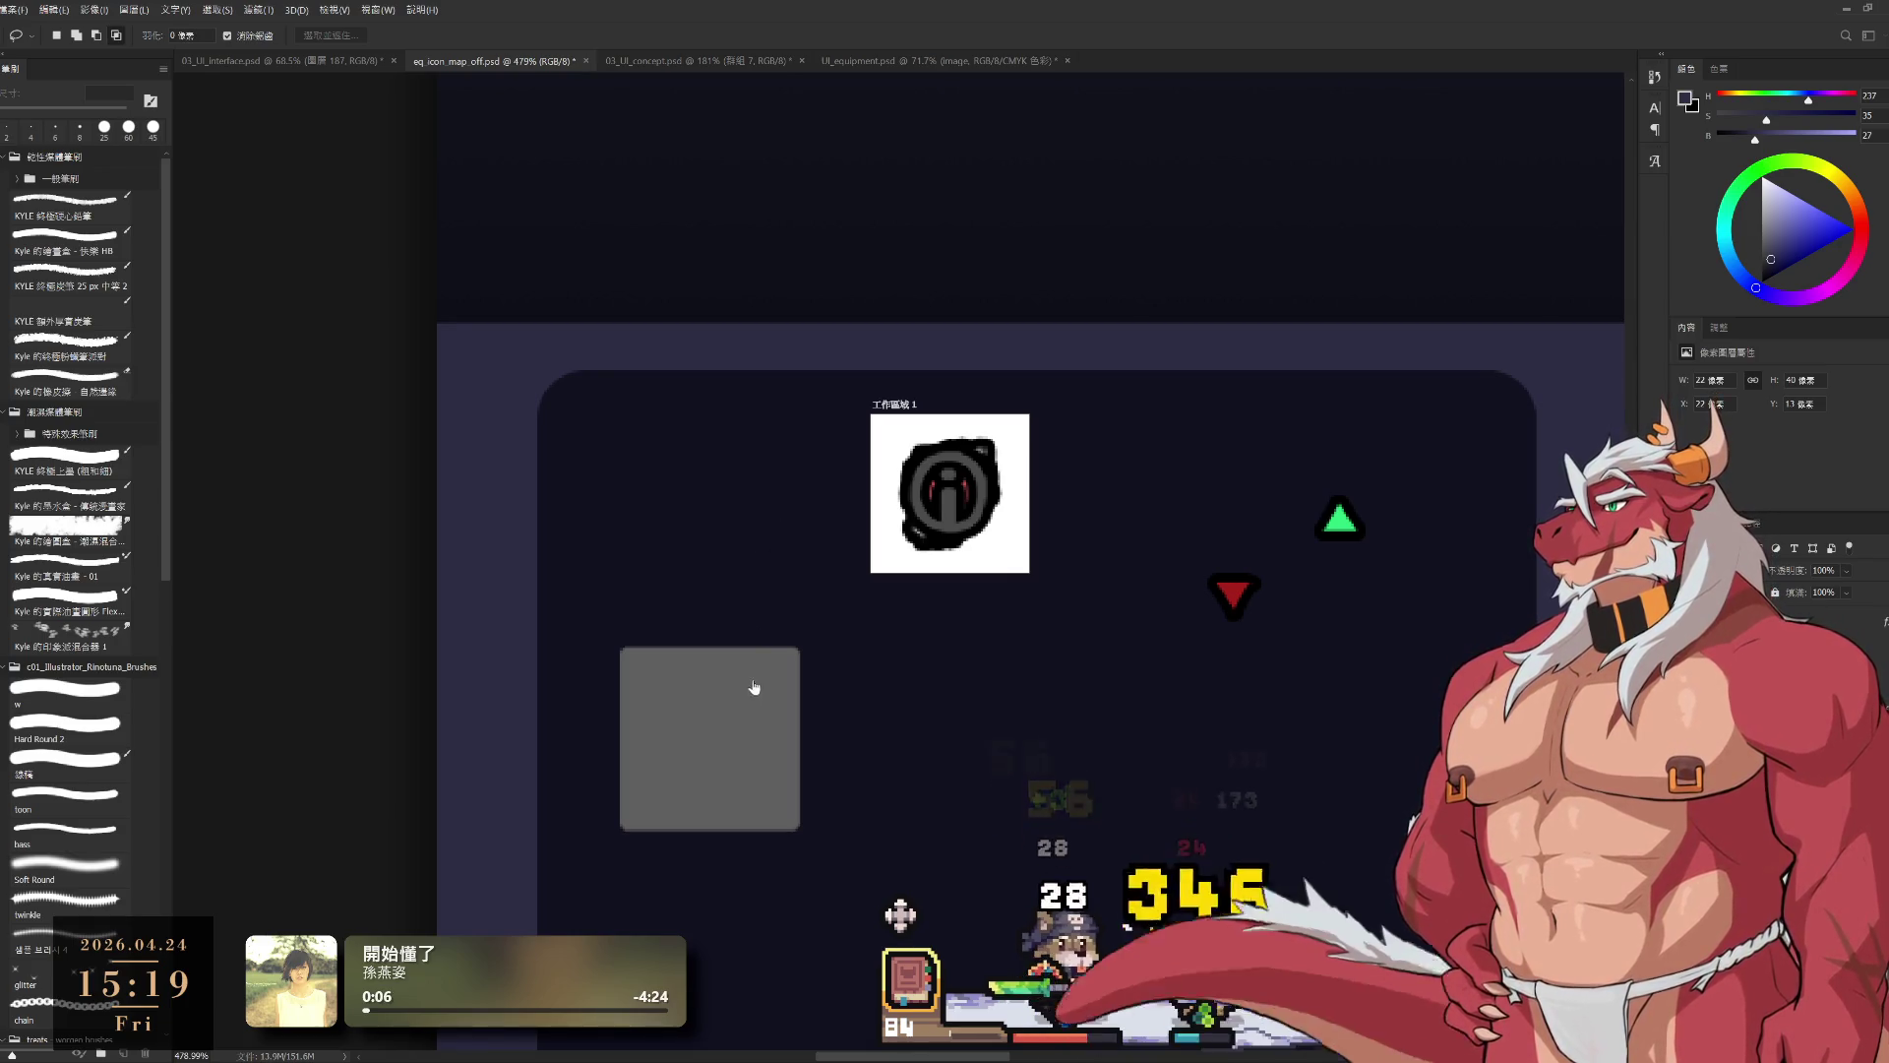
left_click(1732, 670)
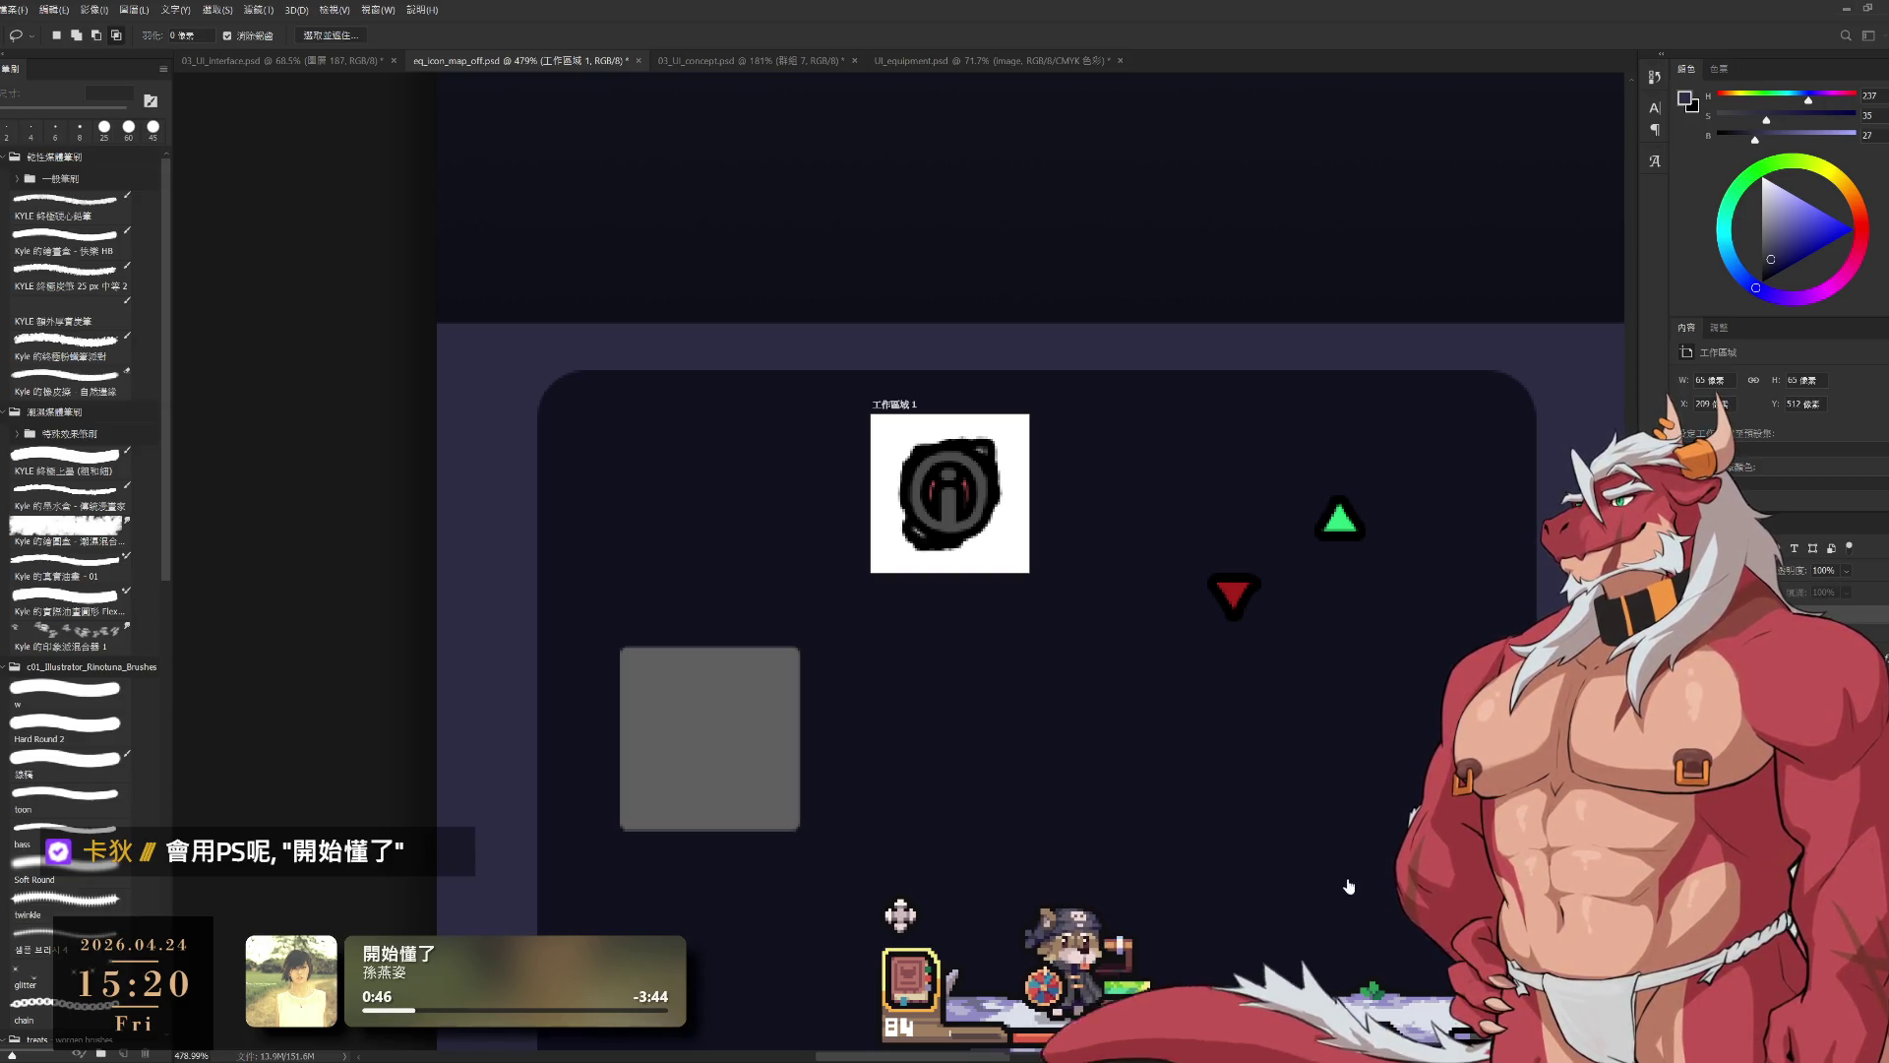
key("alt+bracketleft")
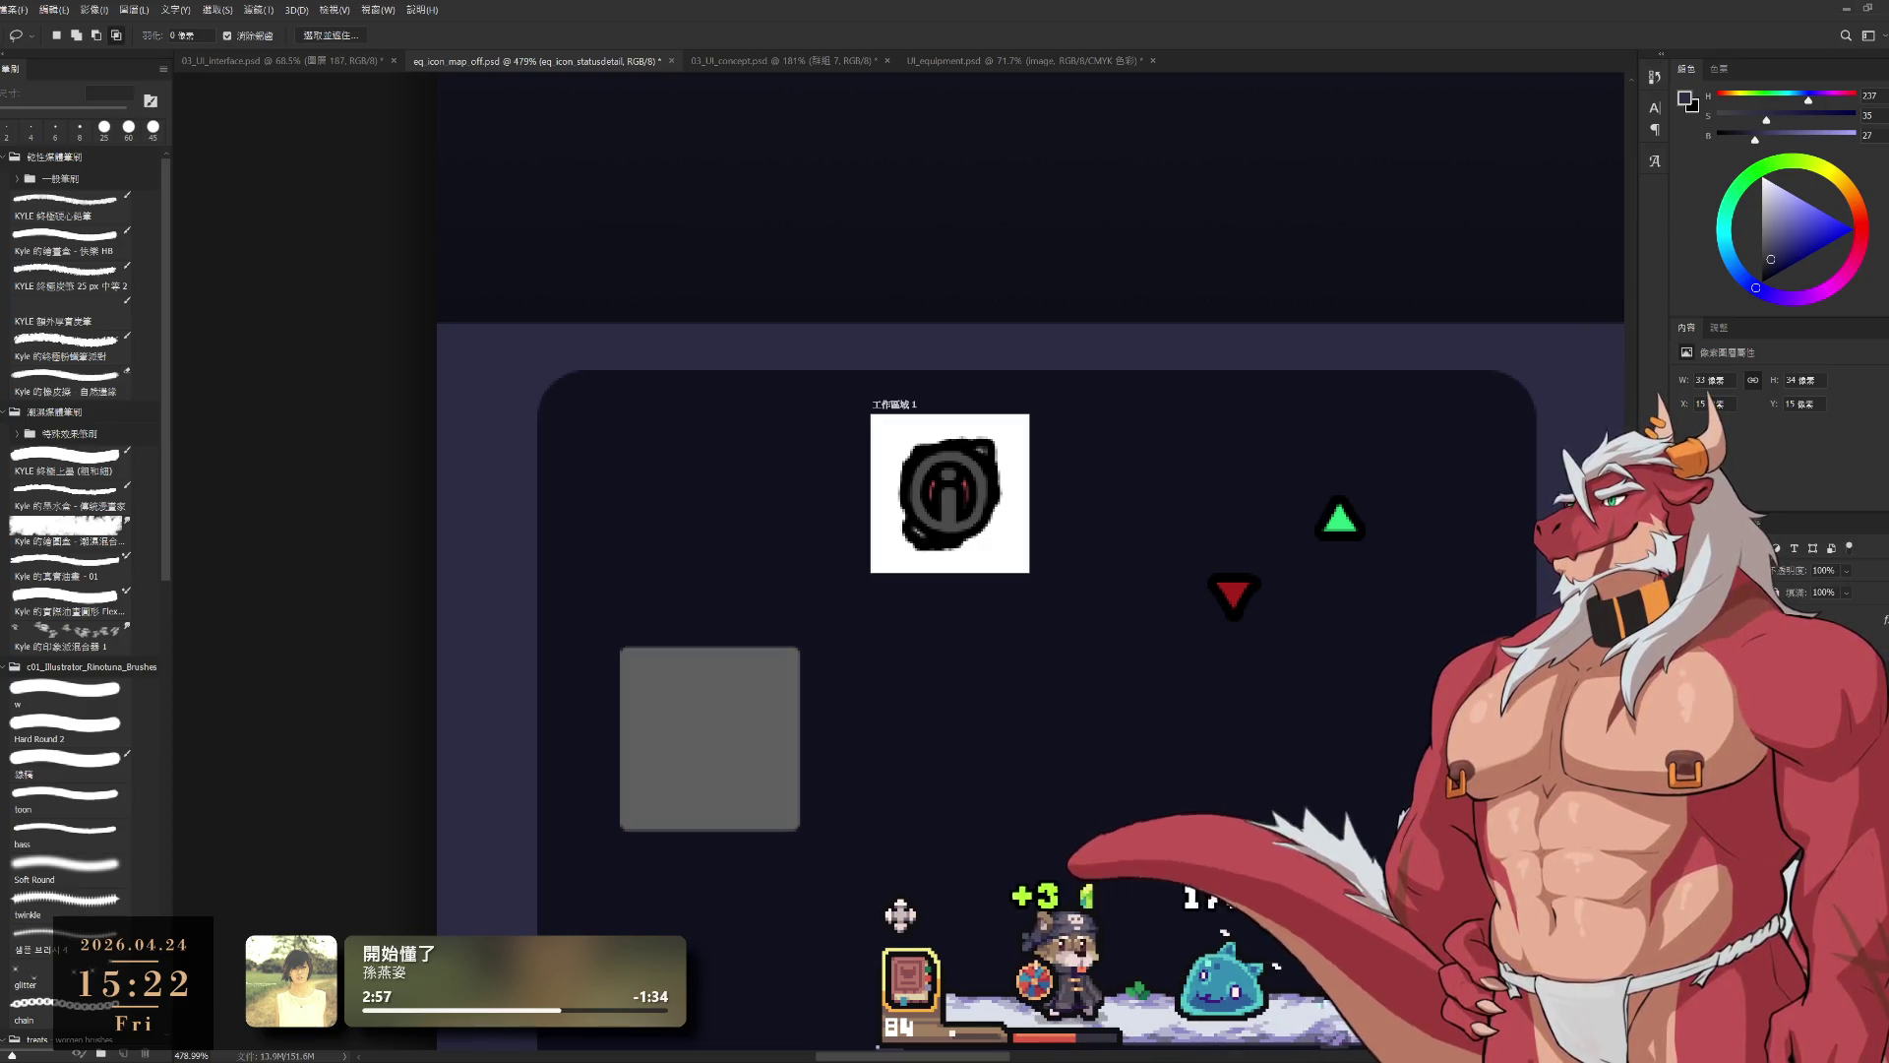
Step: Briefly remove and restore the circled 'i' icon, then select the eq_icon_hp heart layer
key("Delete")
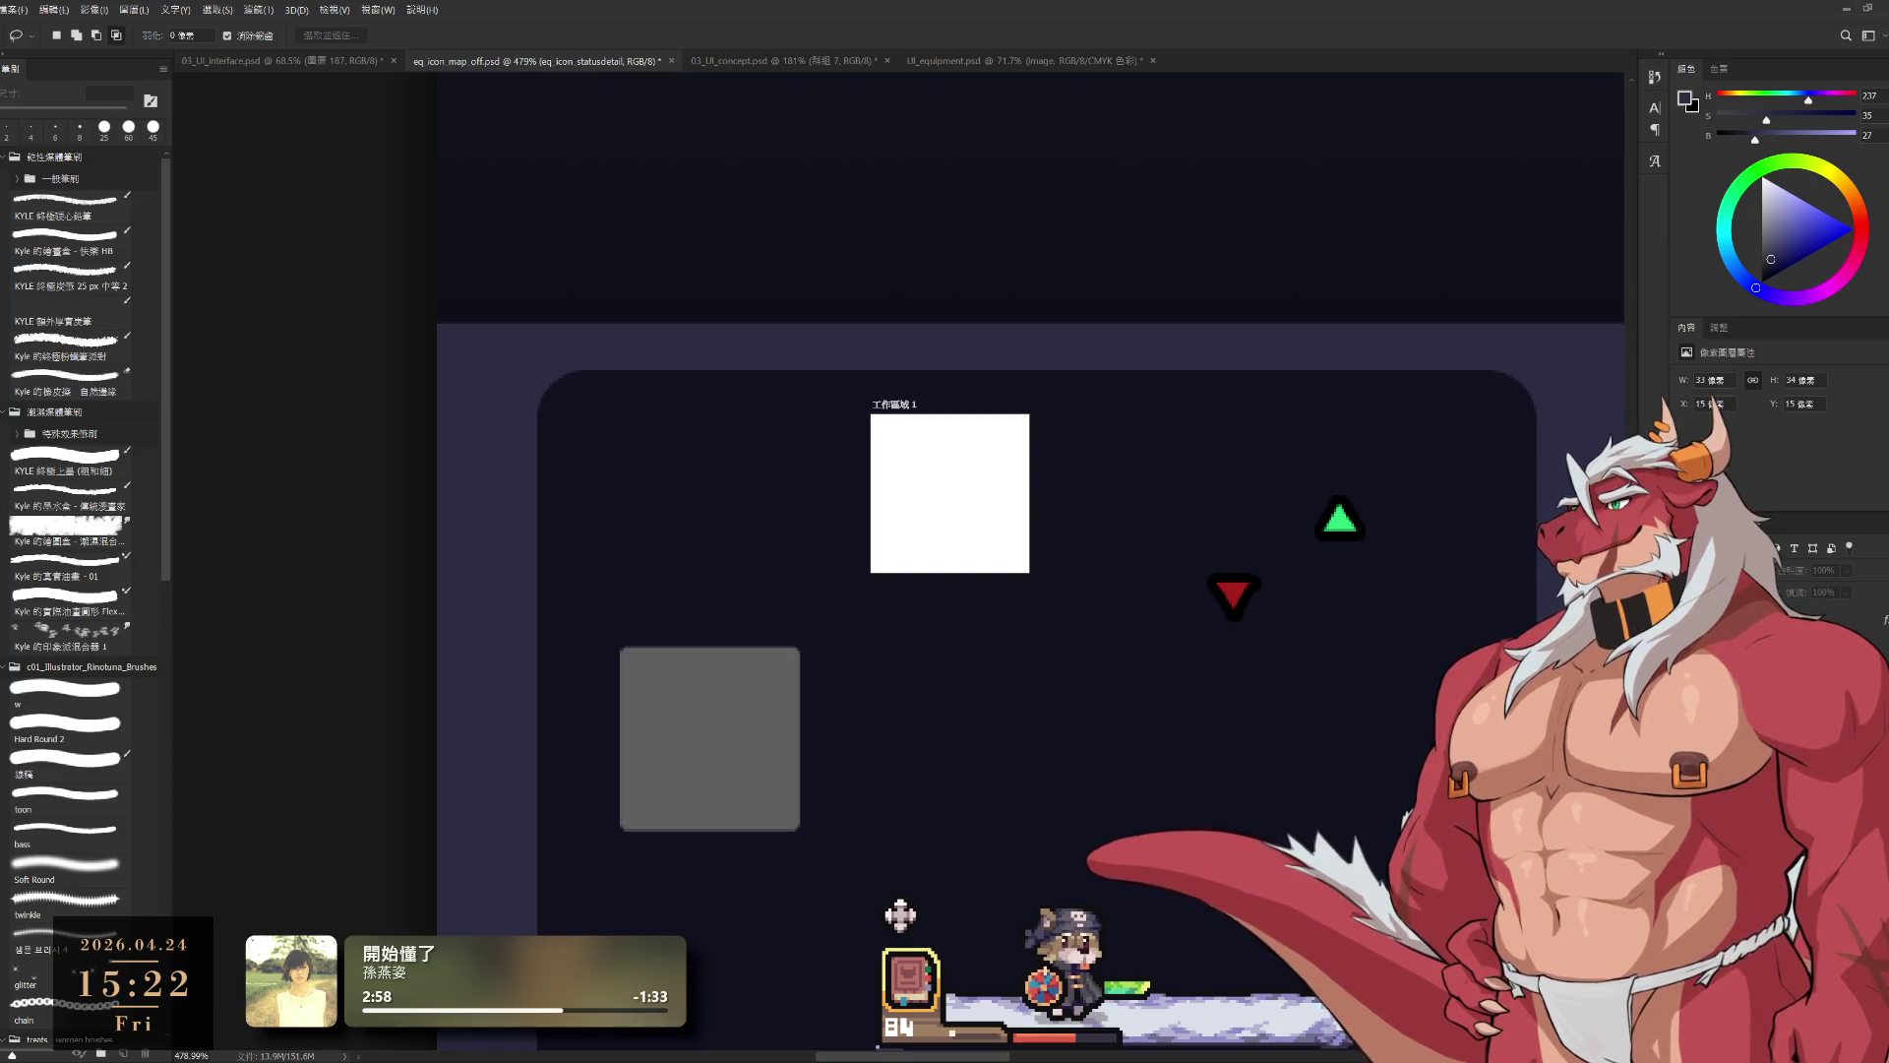
key("ctrl+z")
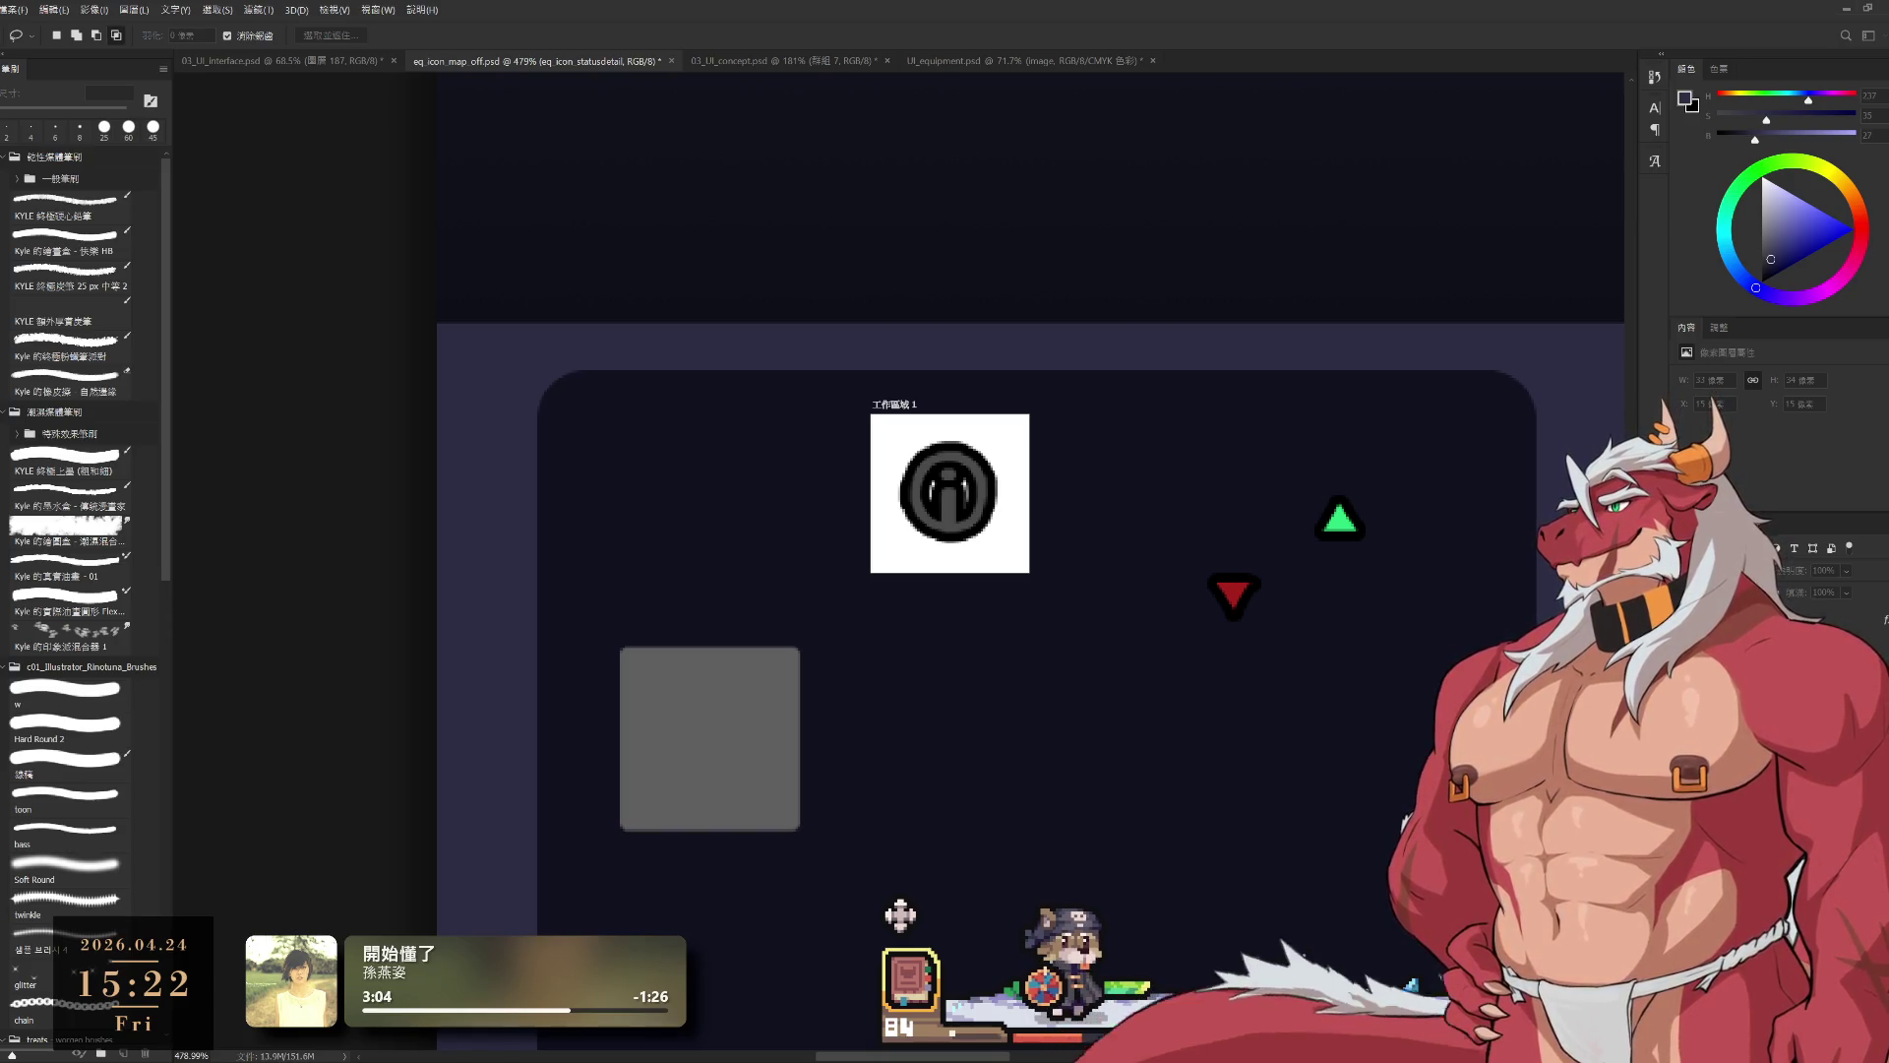
left_click(1113, 333)
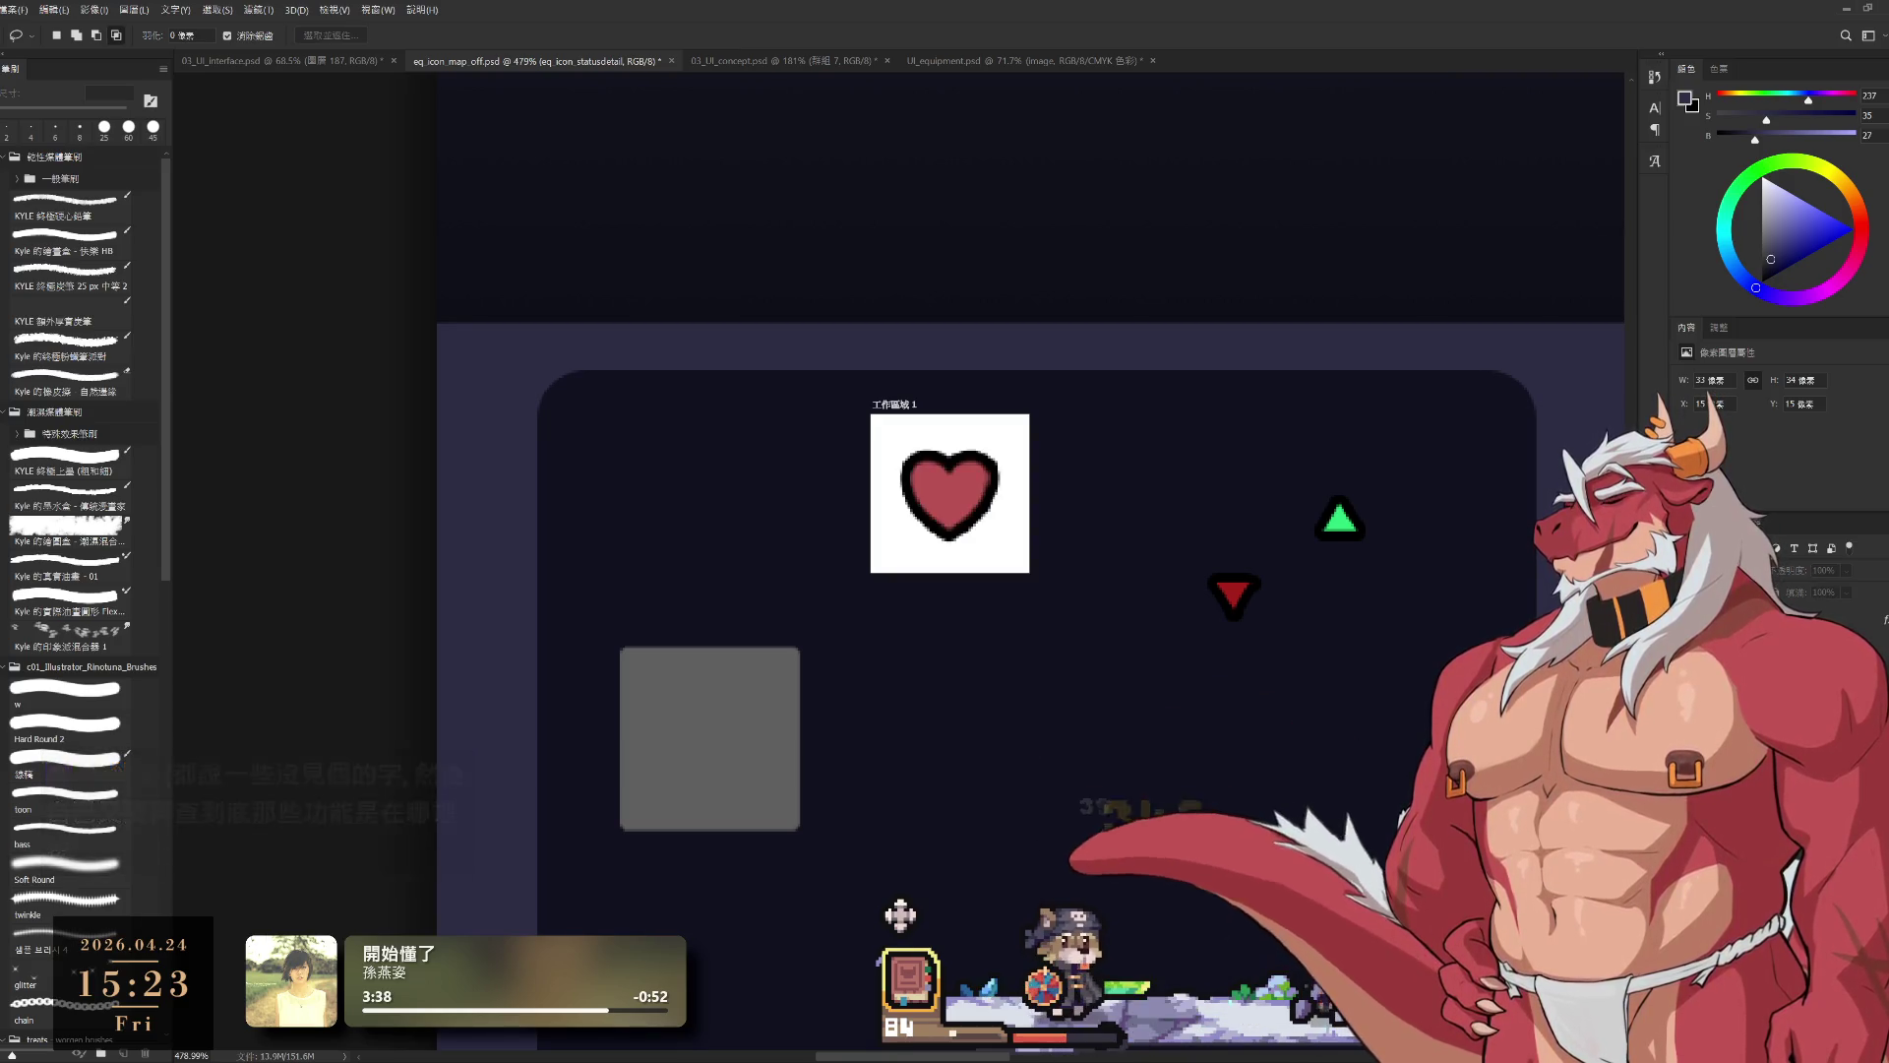
key("alt+bracketleft")
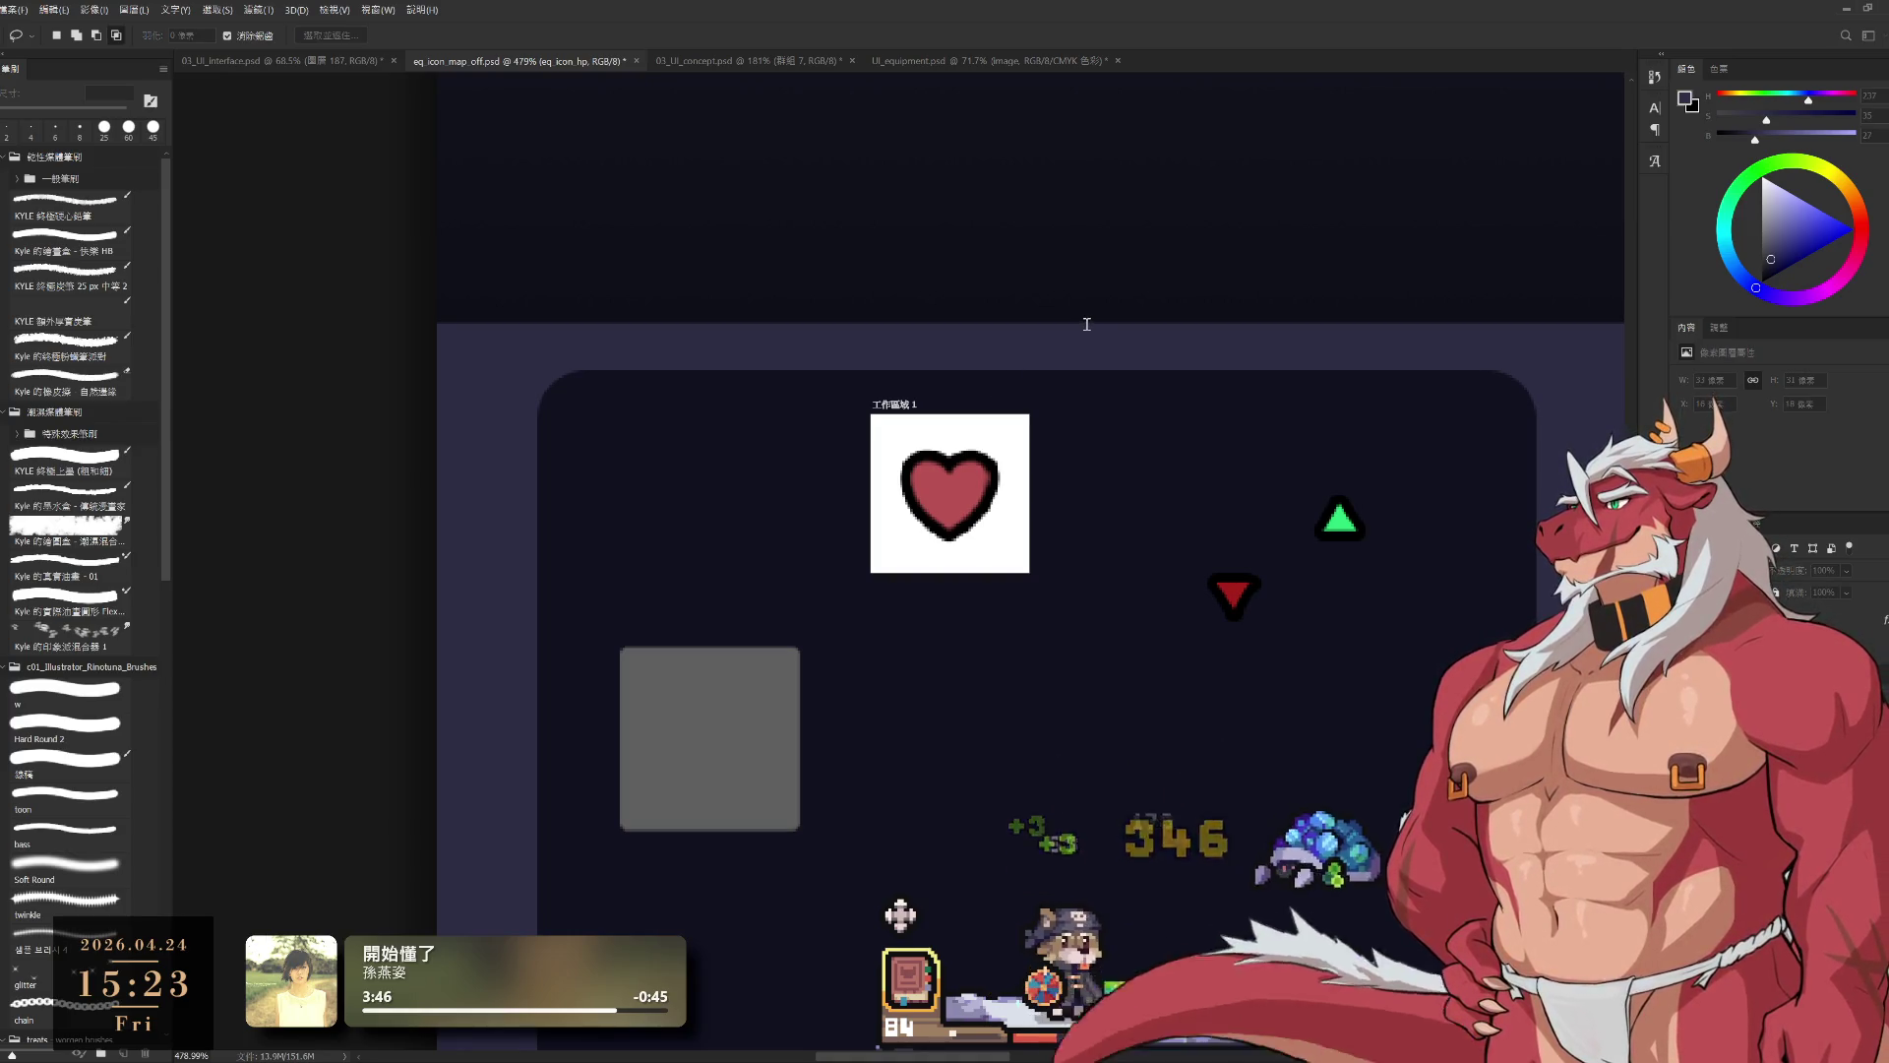
Step: Step through the icon layers from the def shield to the crit star
left_click(1120, 313)
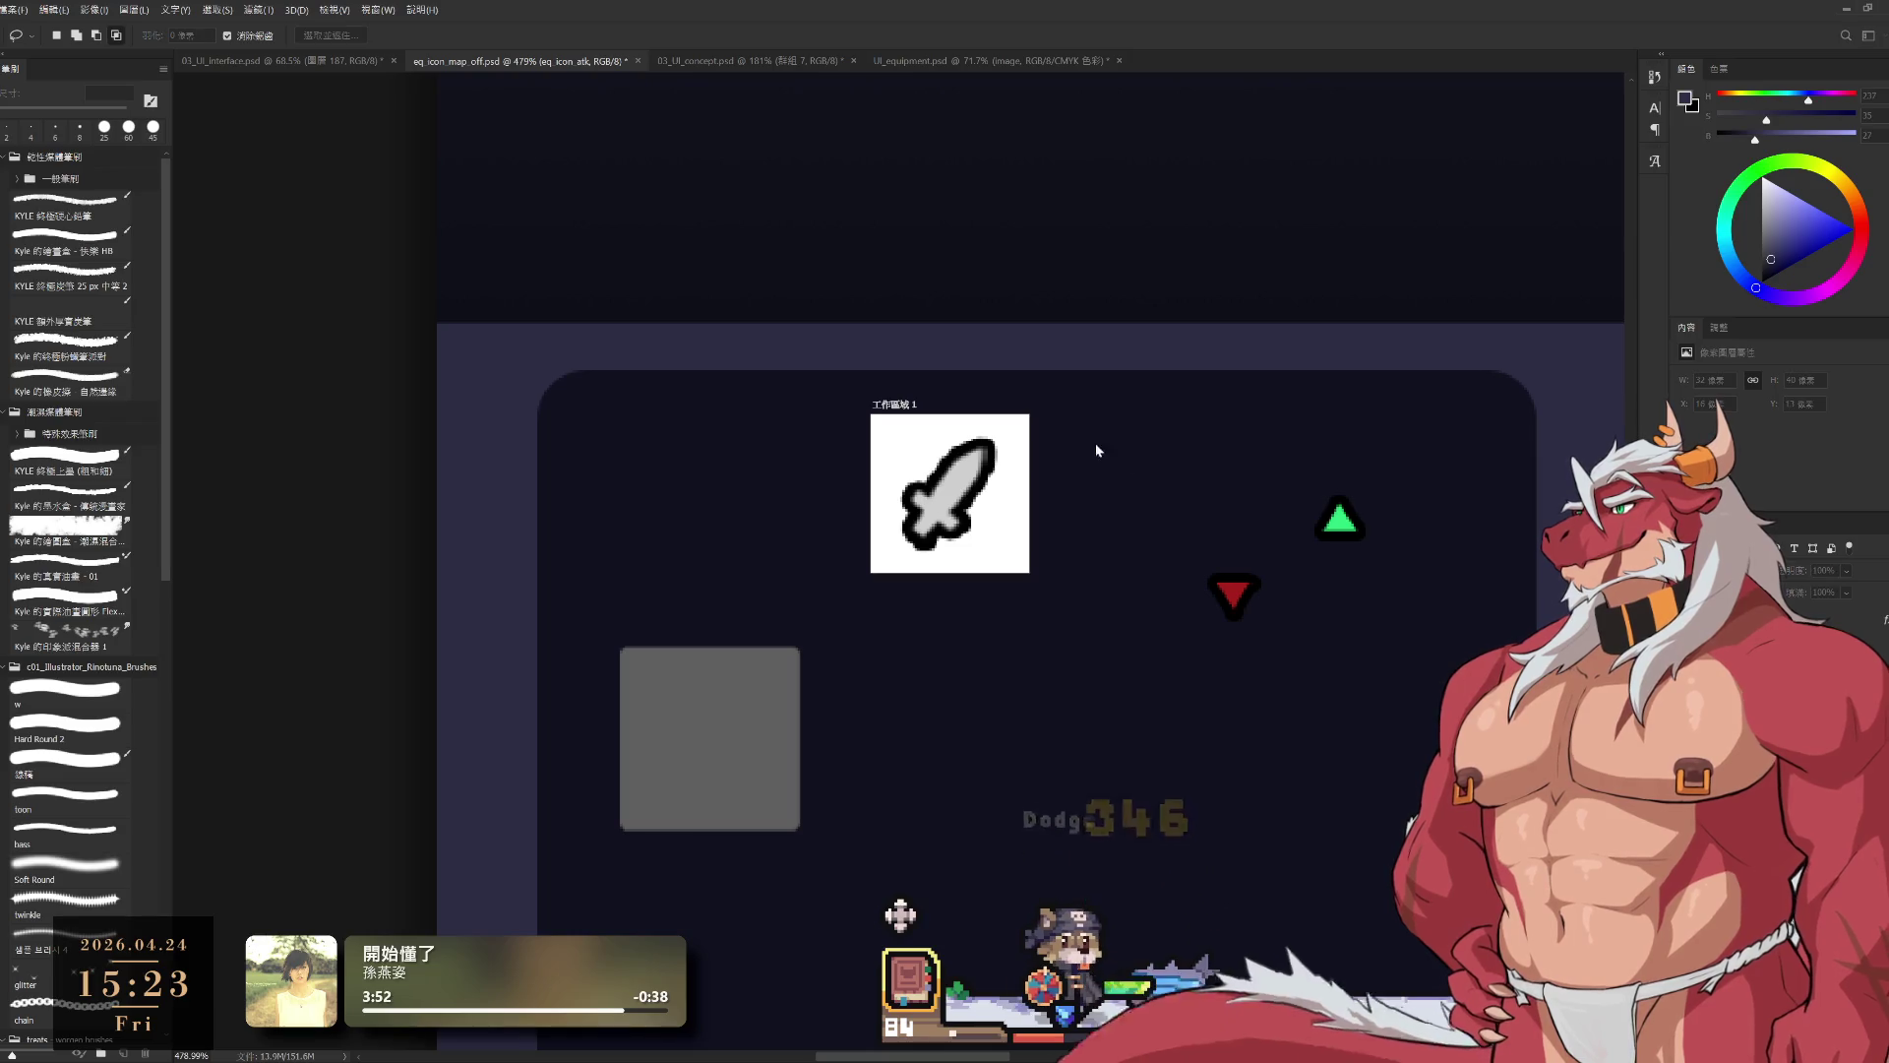
left_click(1118, 316)
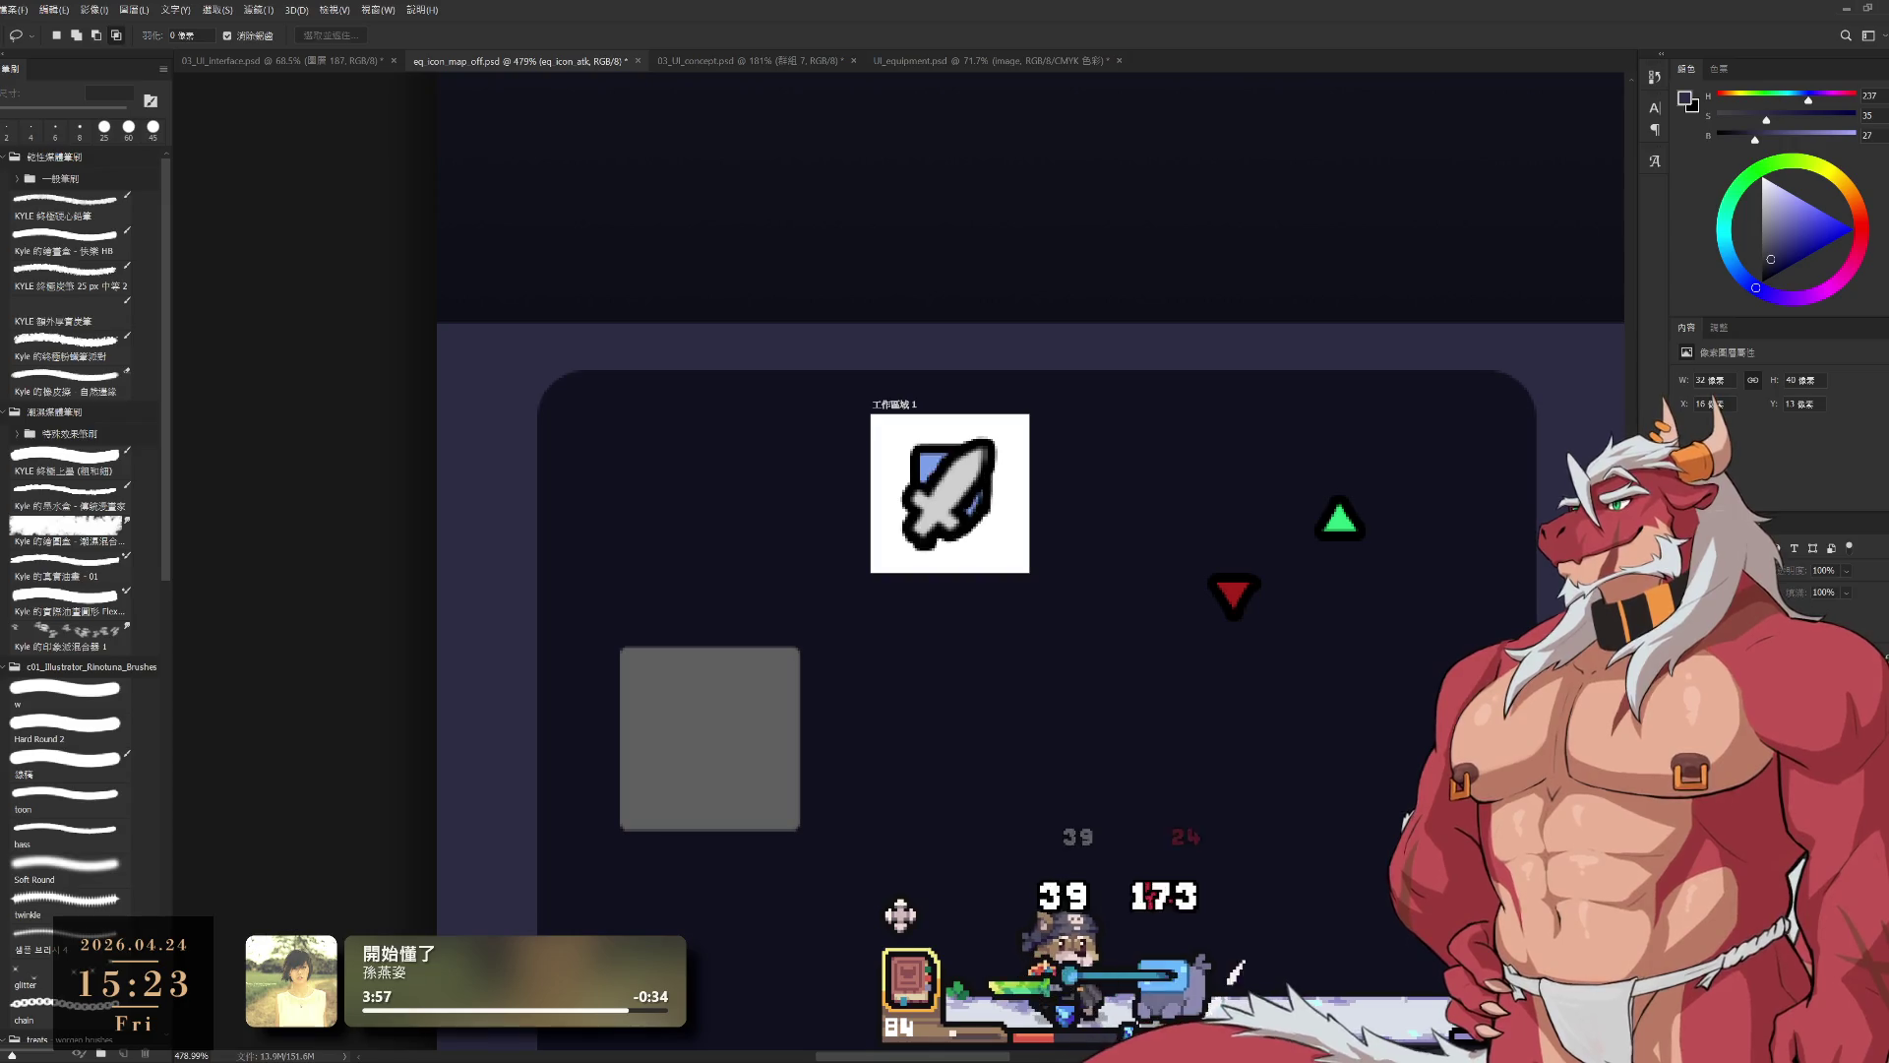
key("alt+bracketleft")
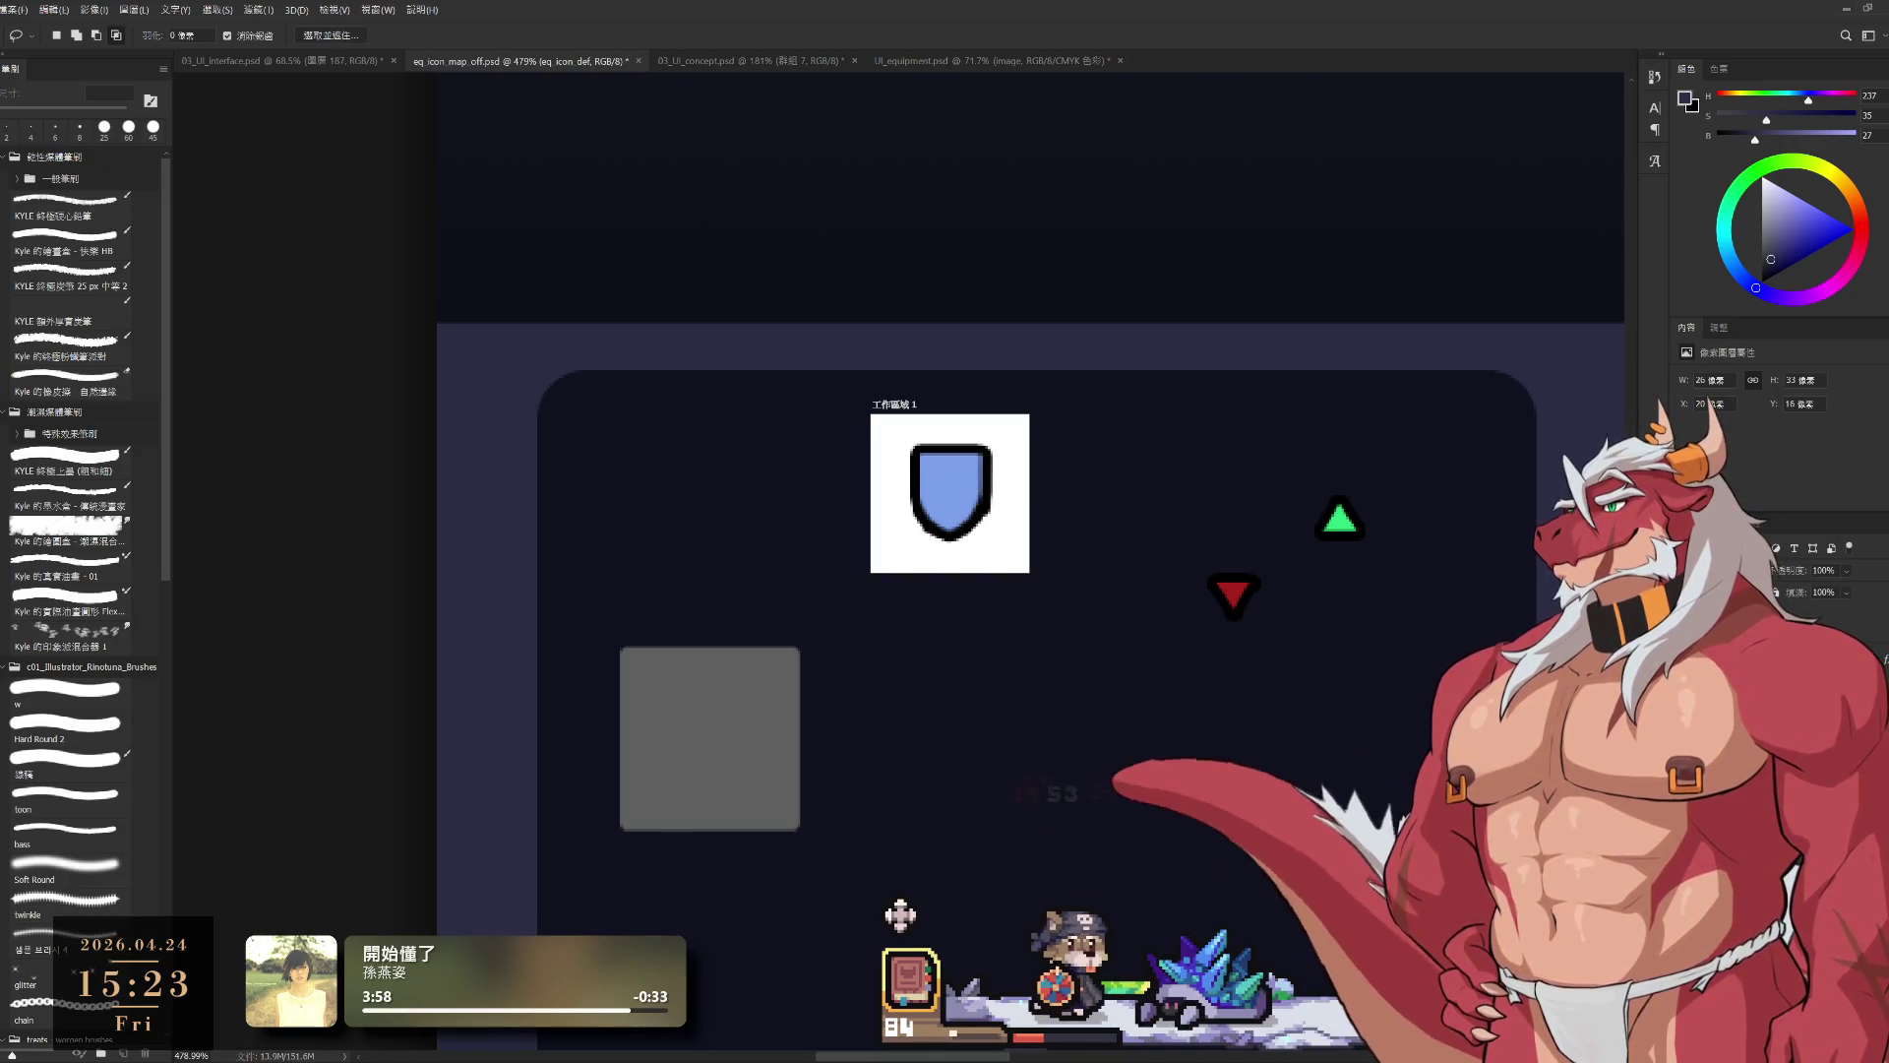
left_click(1254, 353)
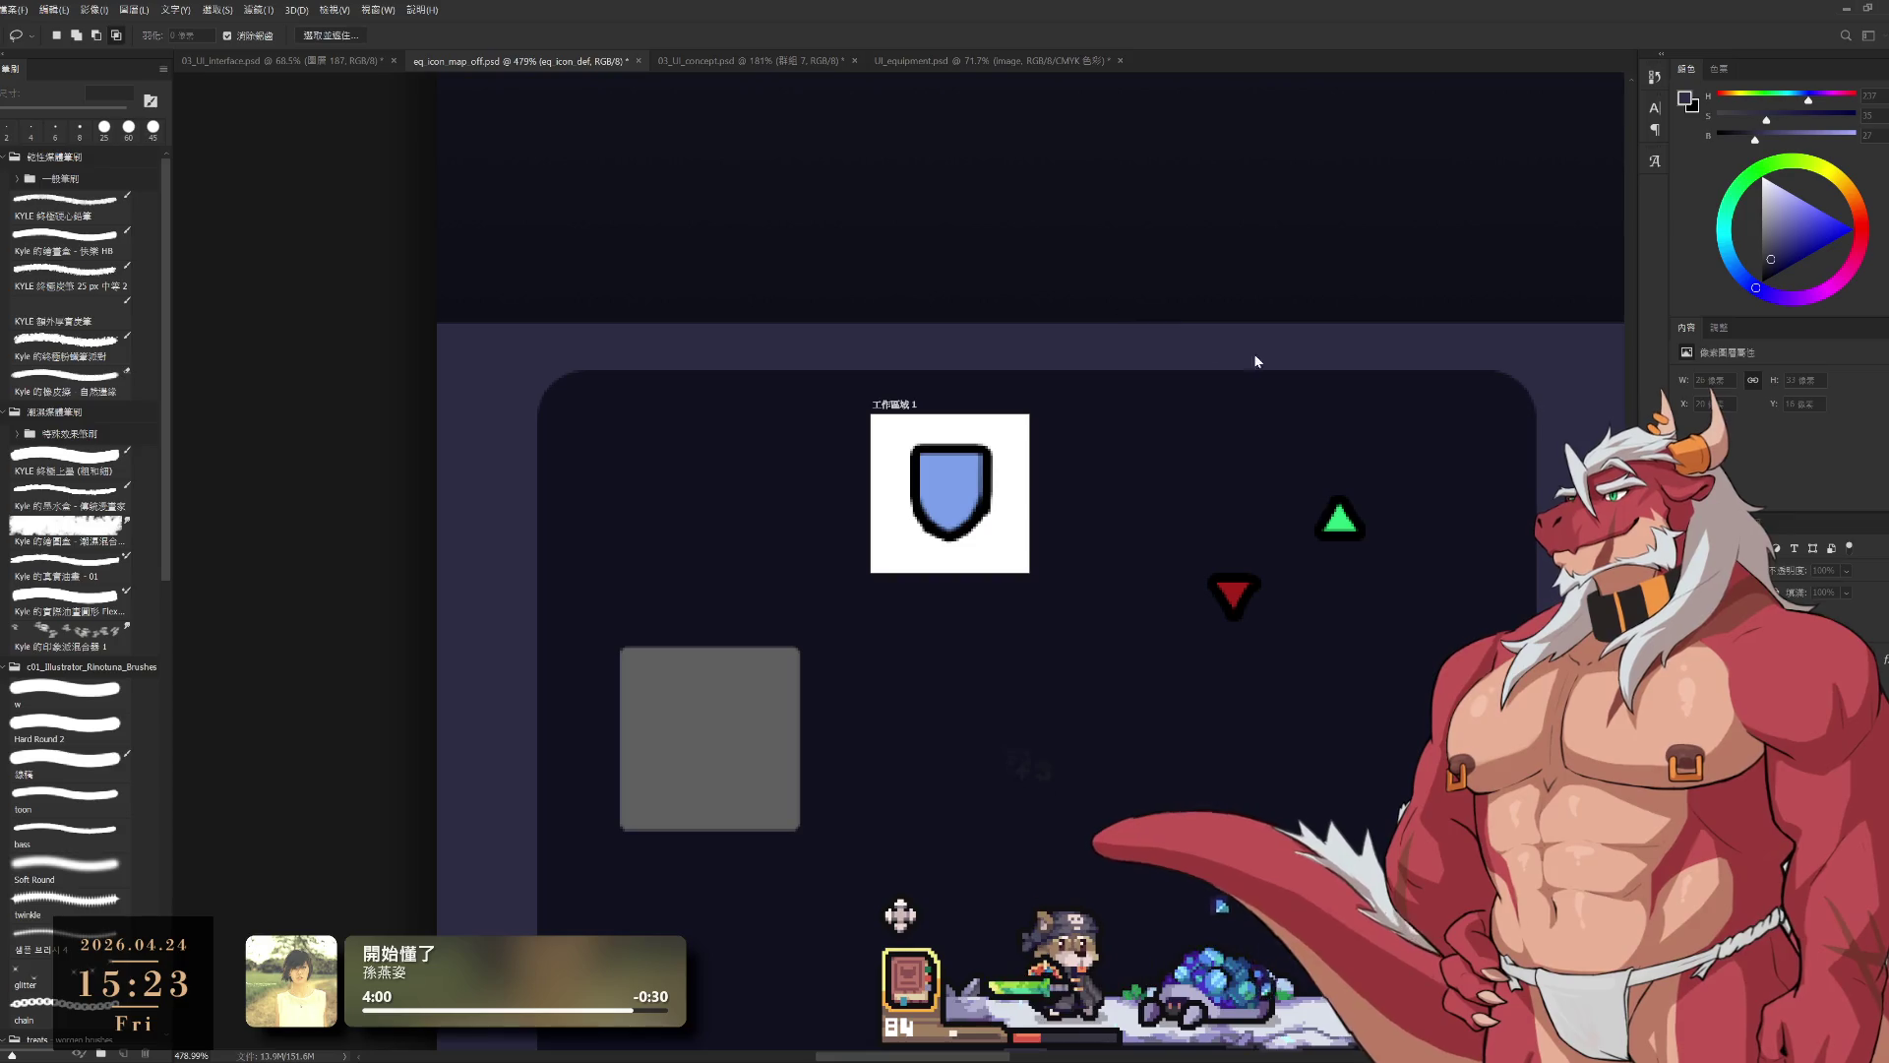
key("alt+bracketleft")
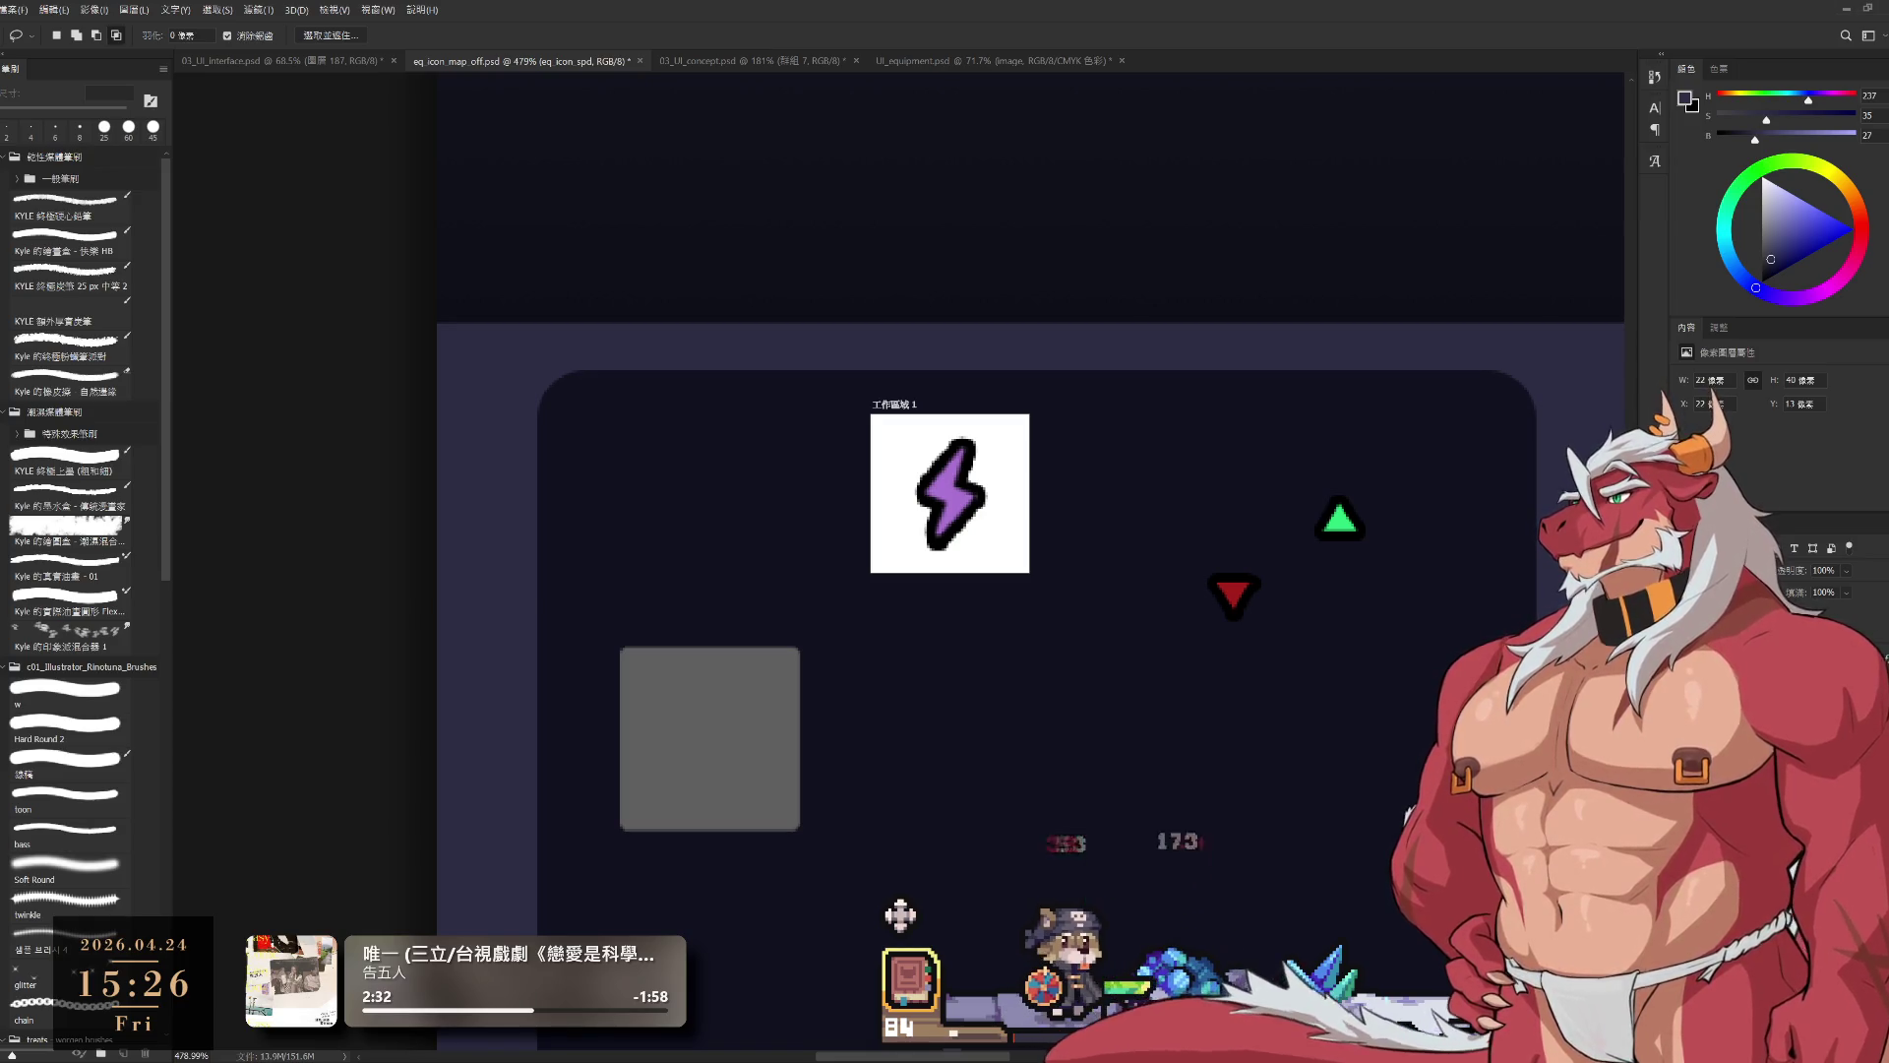
Step: Select the 能力值欄 stat group in the Layers panel
left_click(1820, 630)
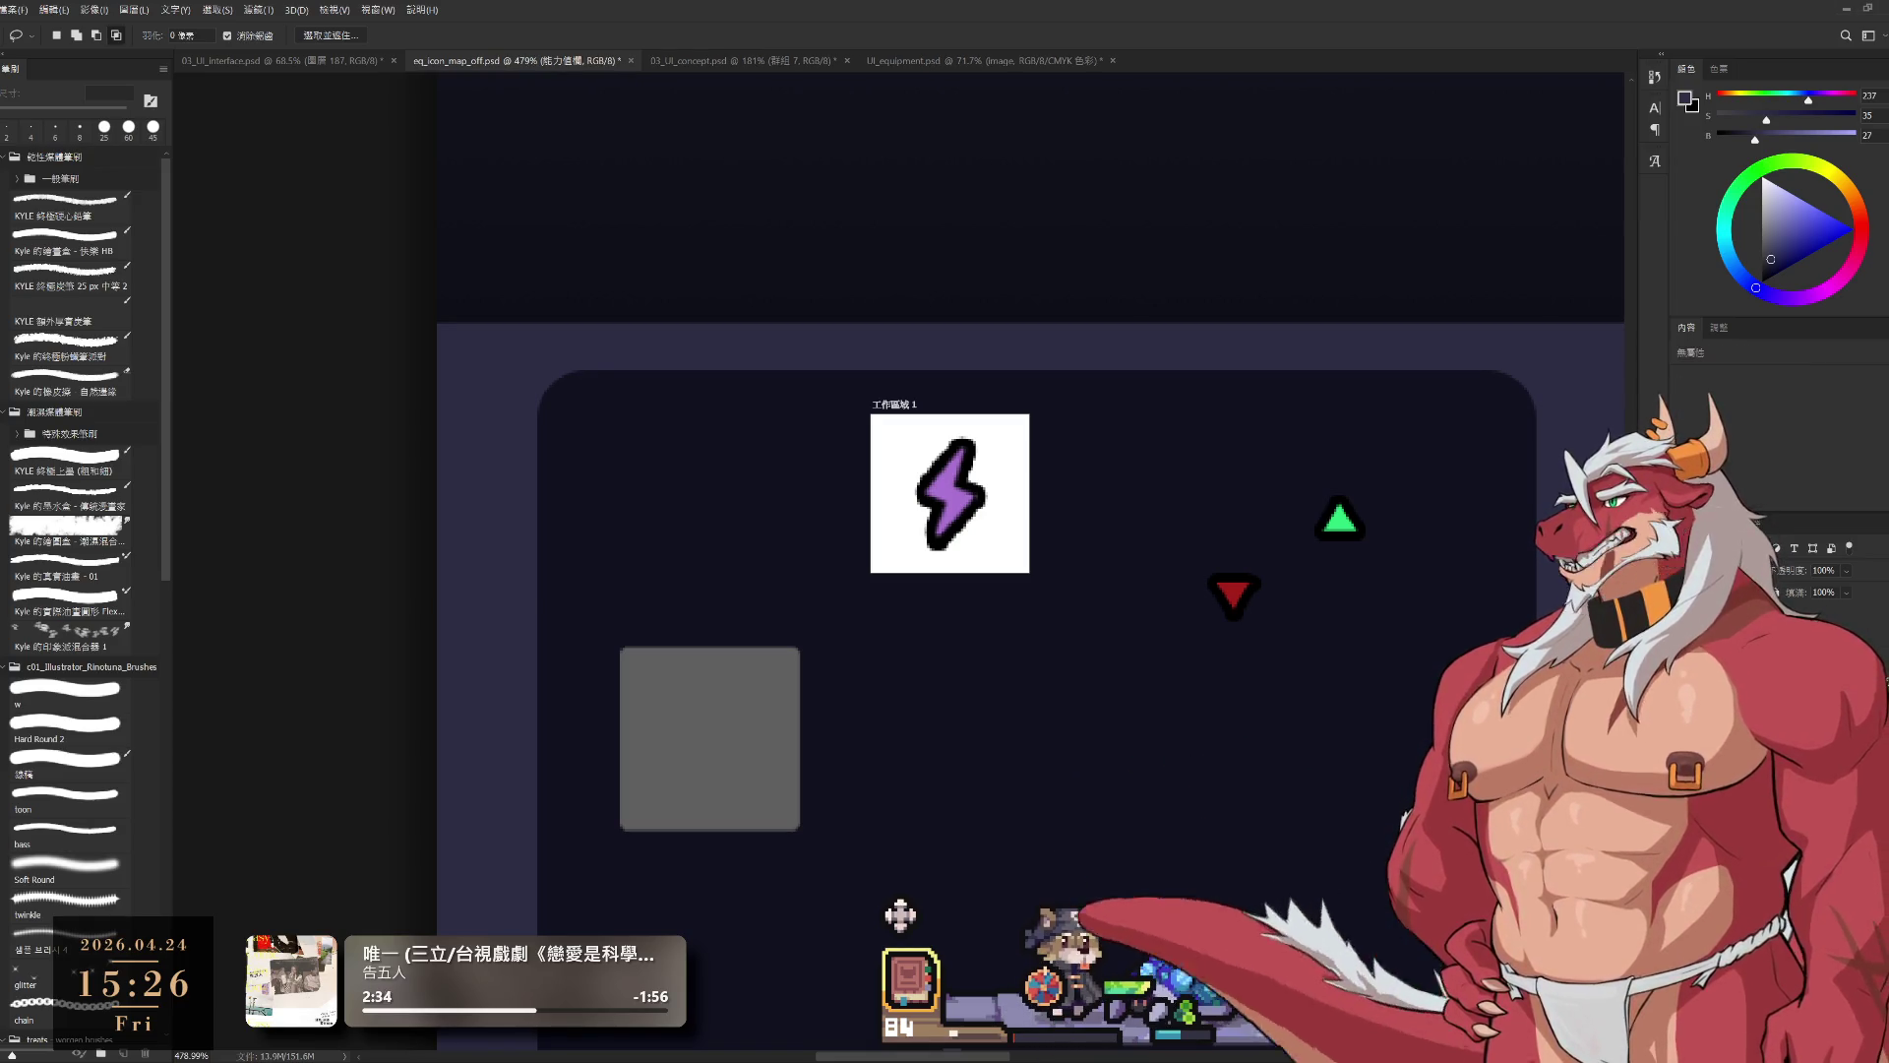
Step: Inspect the 工作區域 1 artboard and bolt layer, reverting the bolt's thickened outline
left_click(1821, 611)
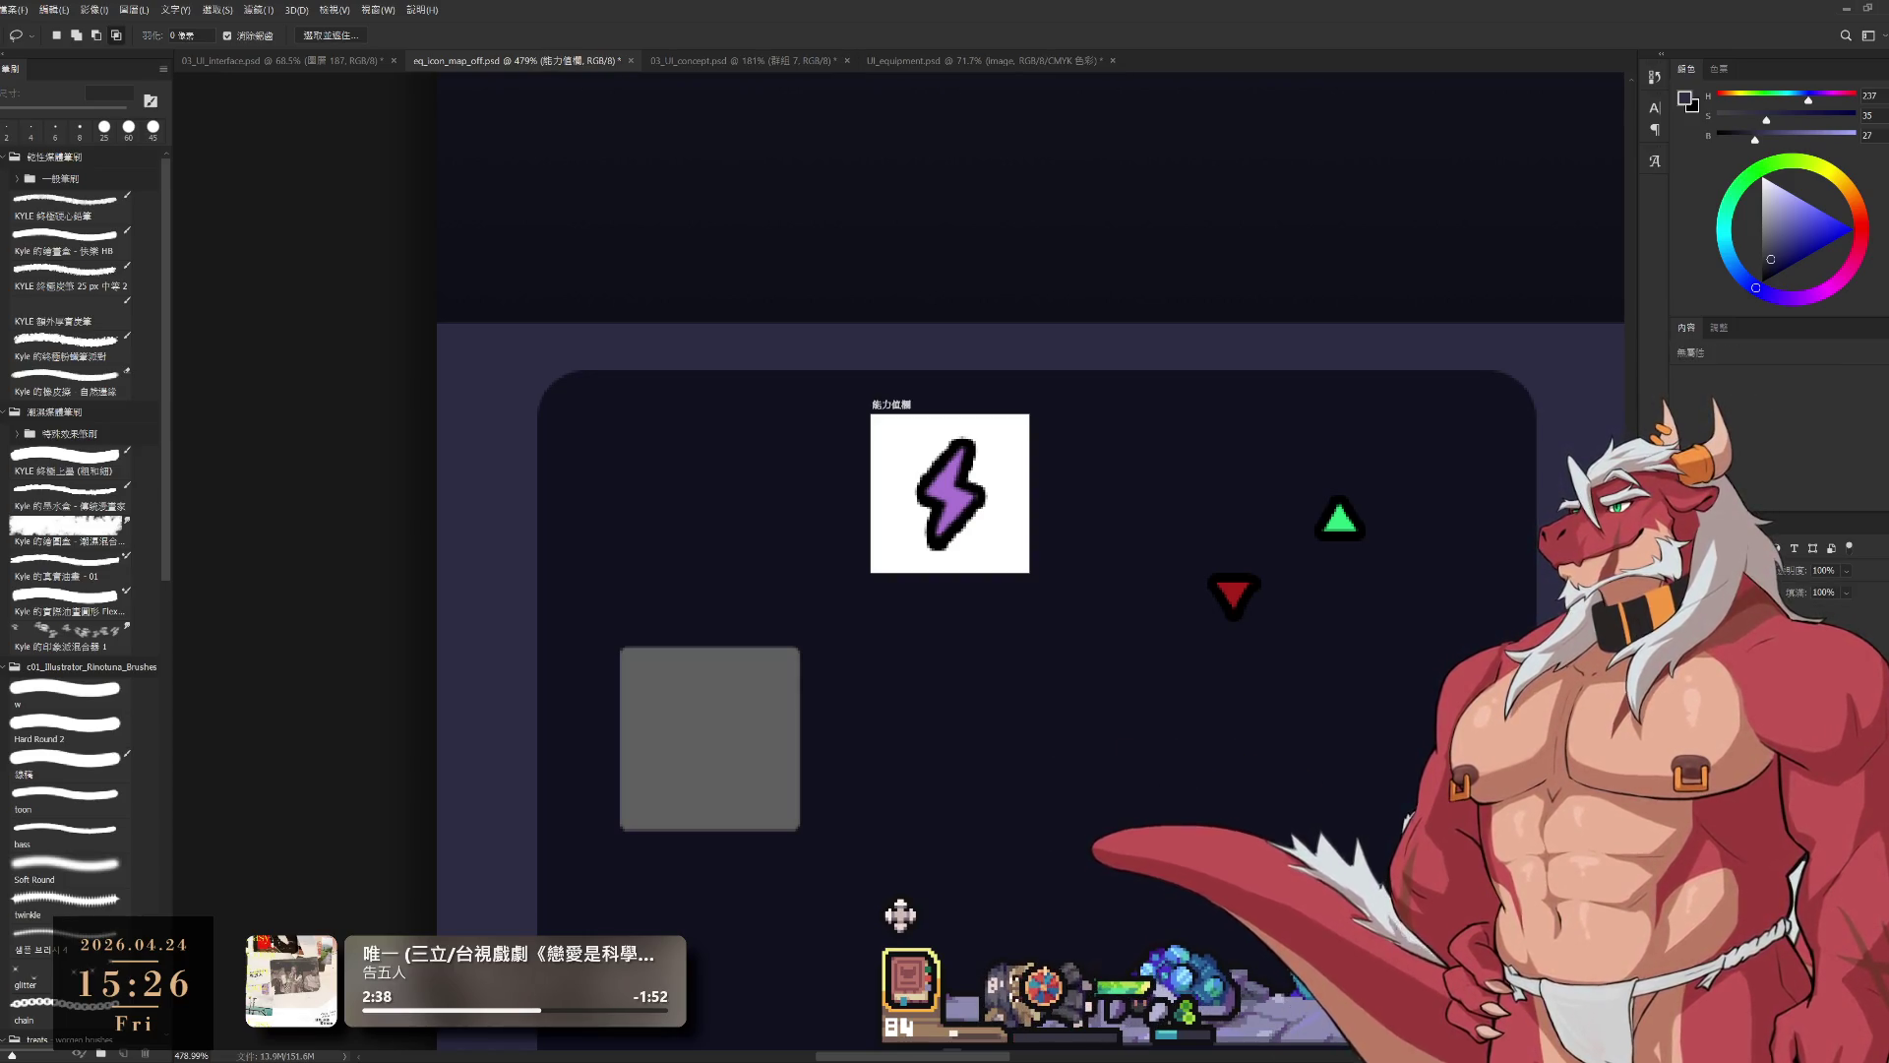
left_click(1821, 649)
left_click(1821, 689)
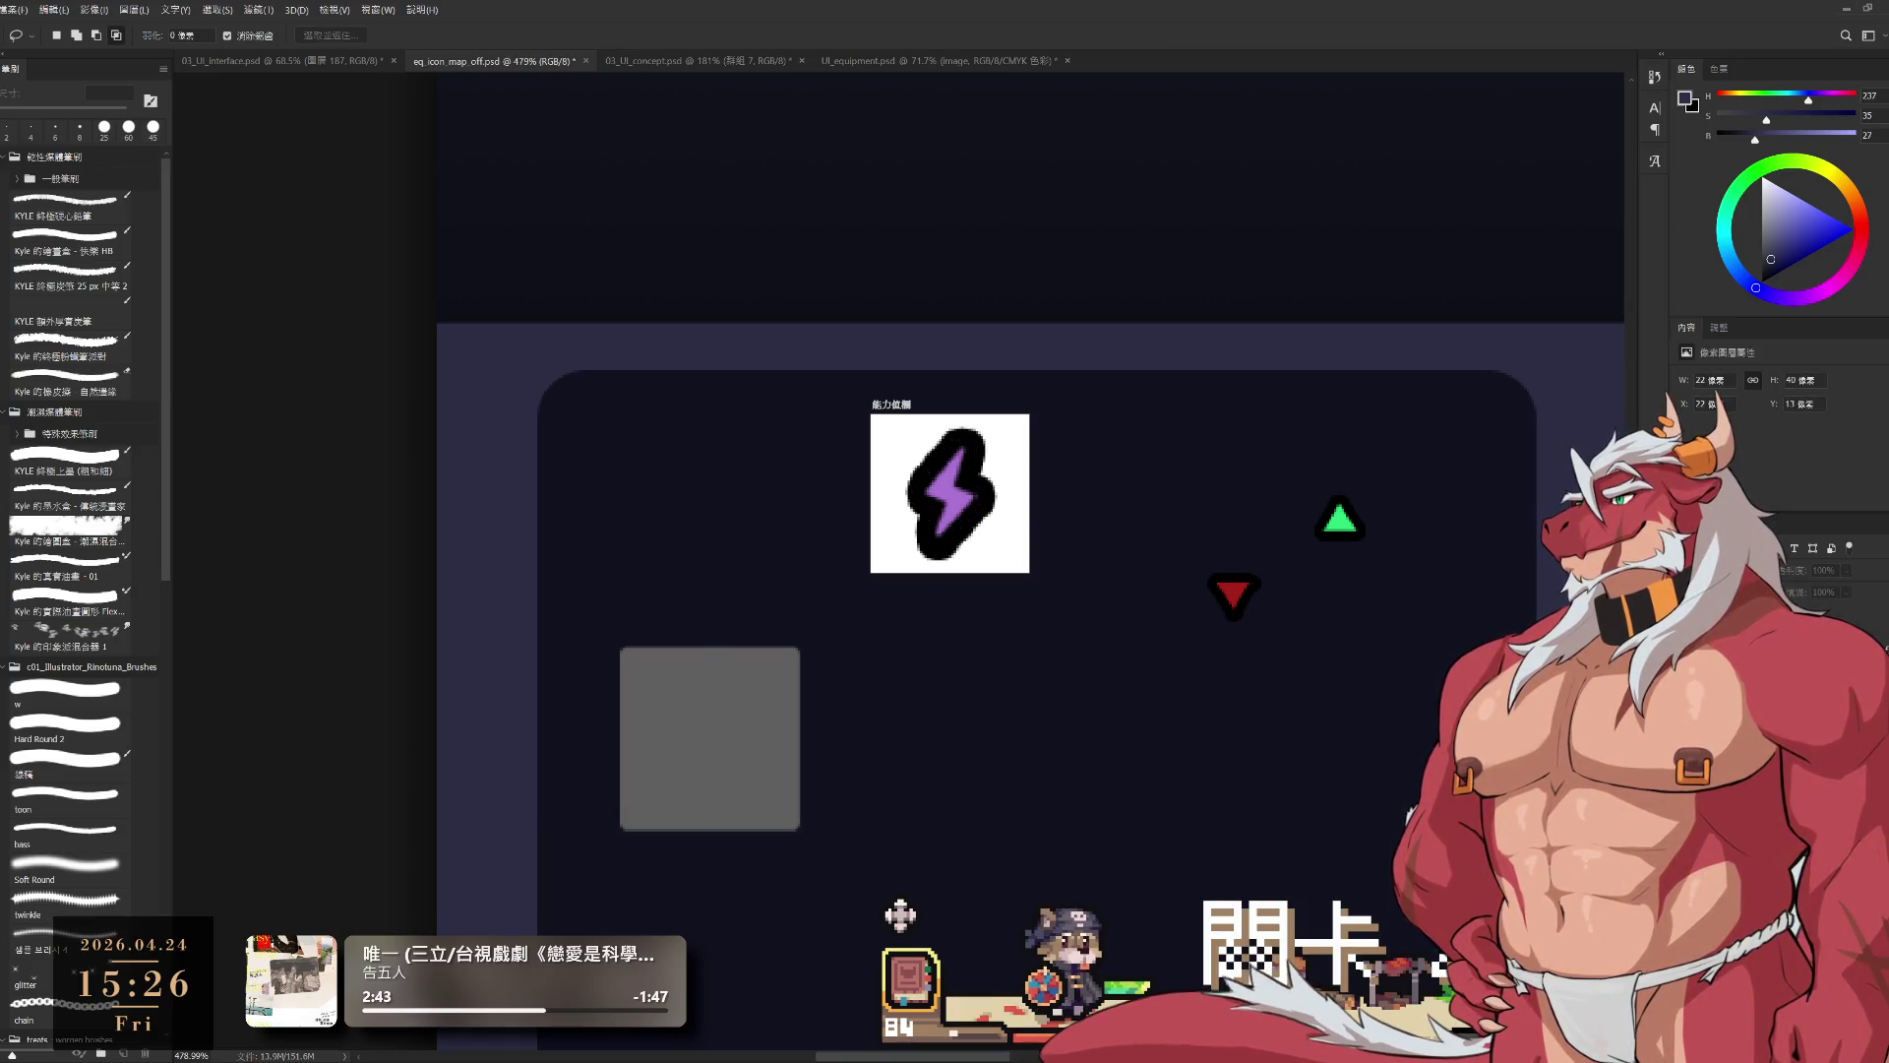
key("ctrl+z")
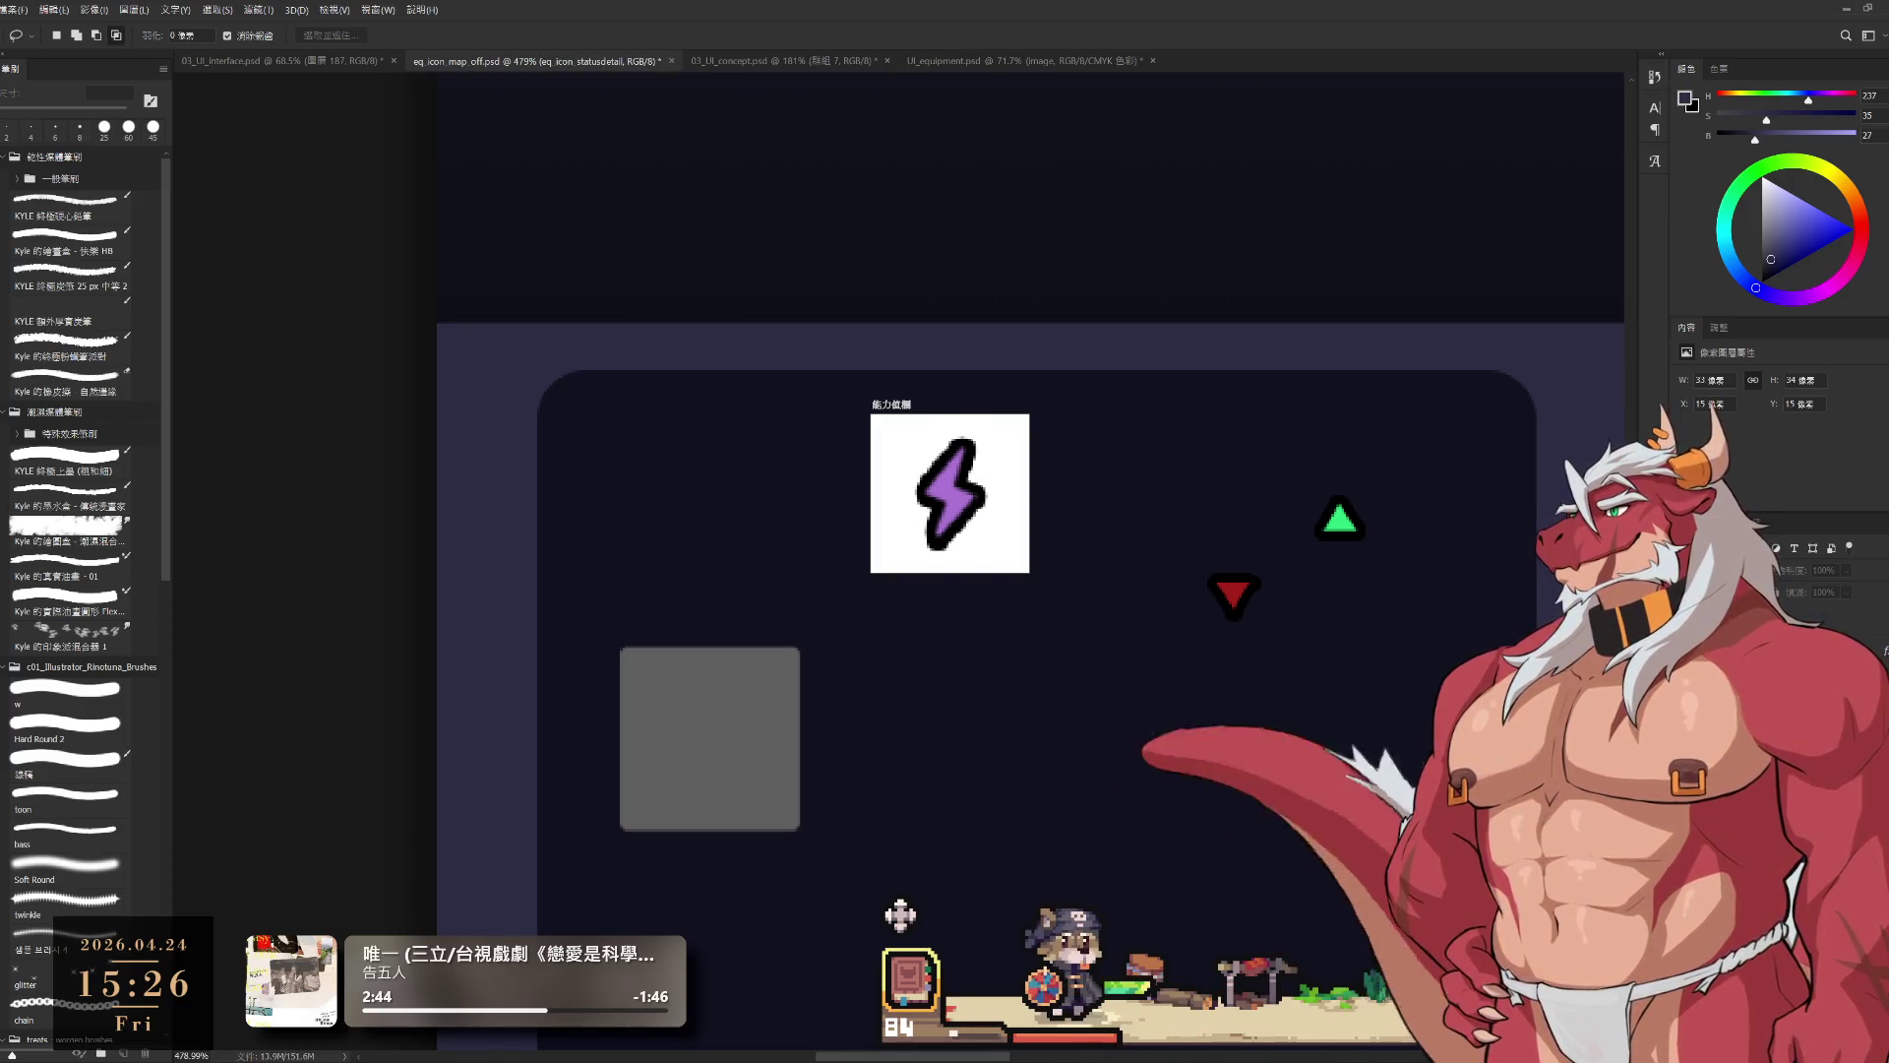
Step: Reselect the 能力值欄 artboard and duplicate it with Ctrl+J
key("alt+]")
key("alt+]")
key("alt+]")
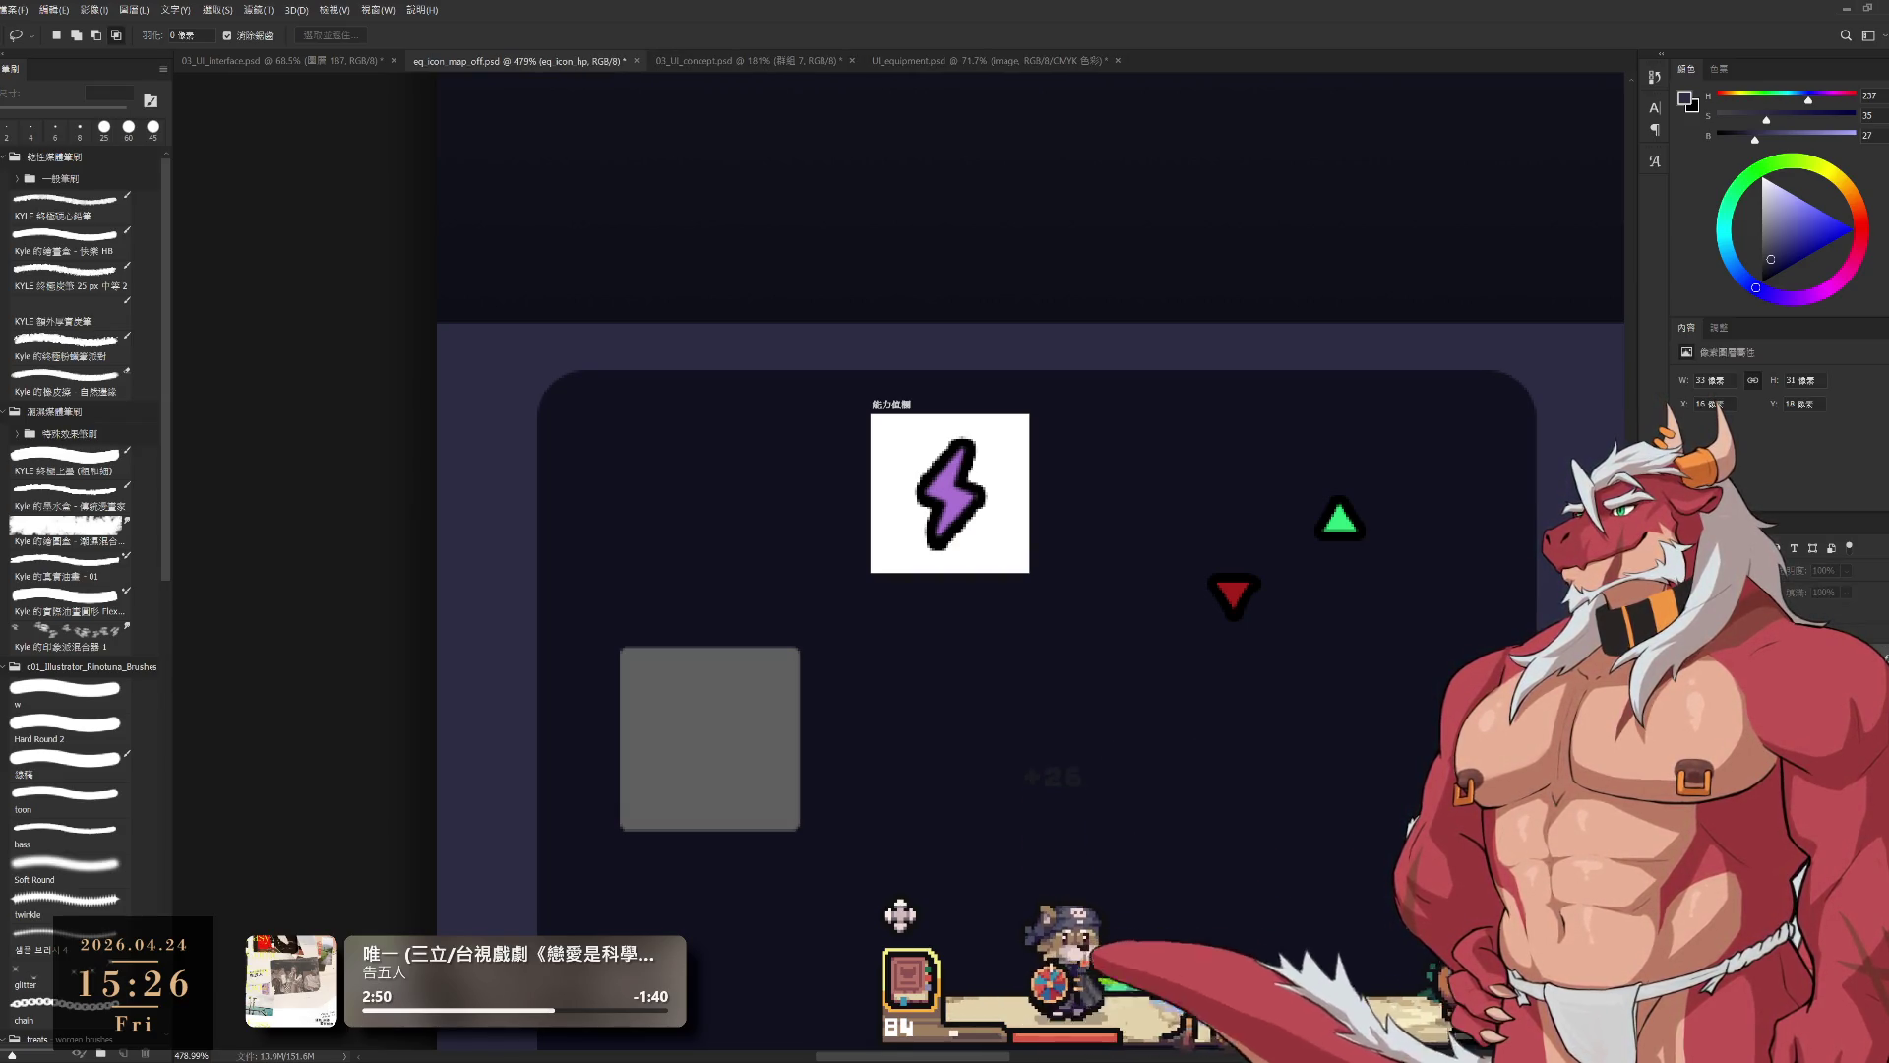
key("alt+]")
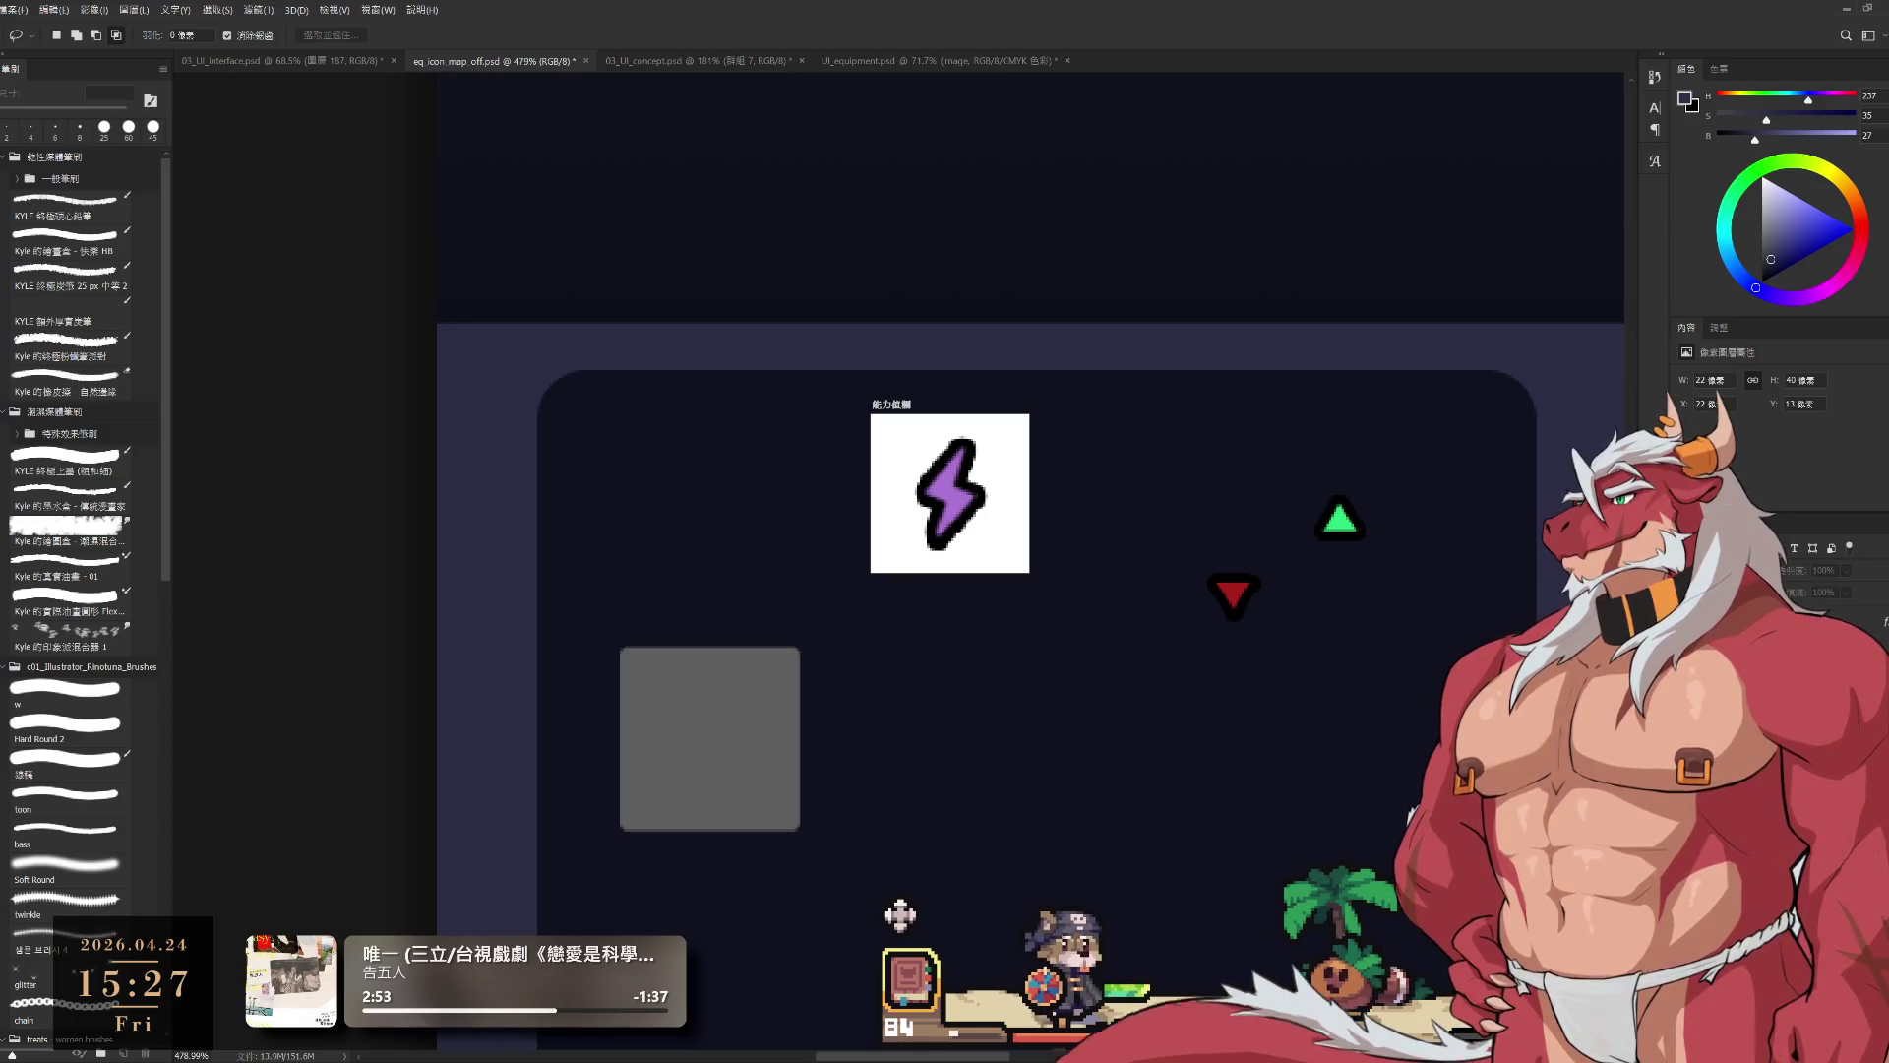
key("alt+]")
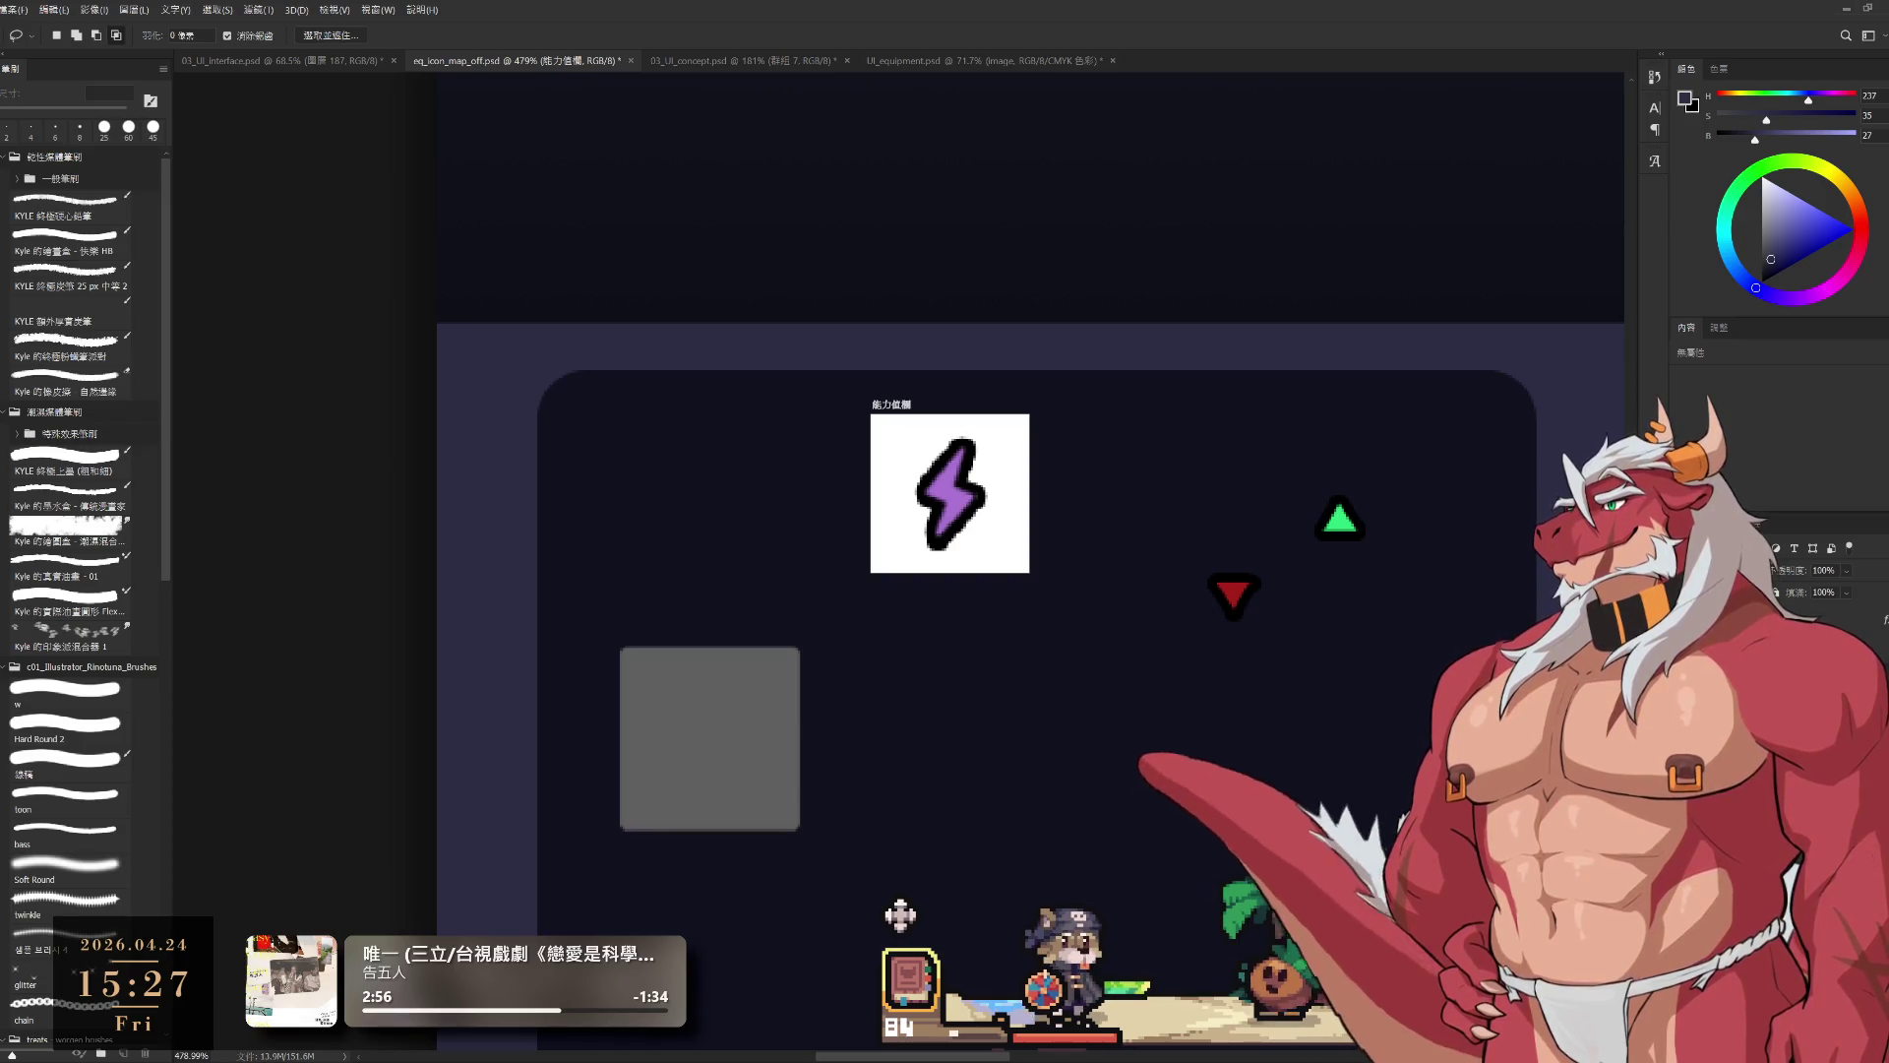
key("alt+]")
key("alt+[")
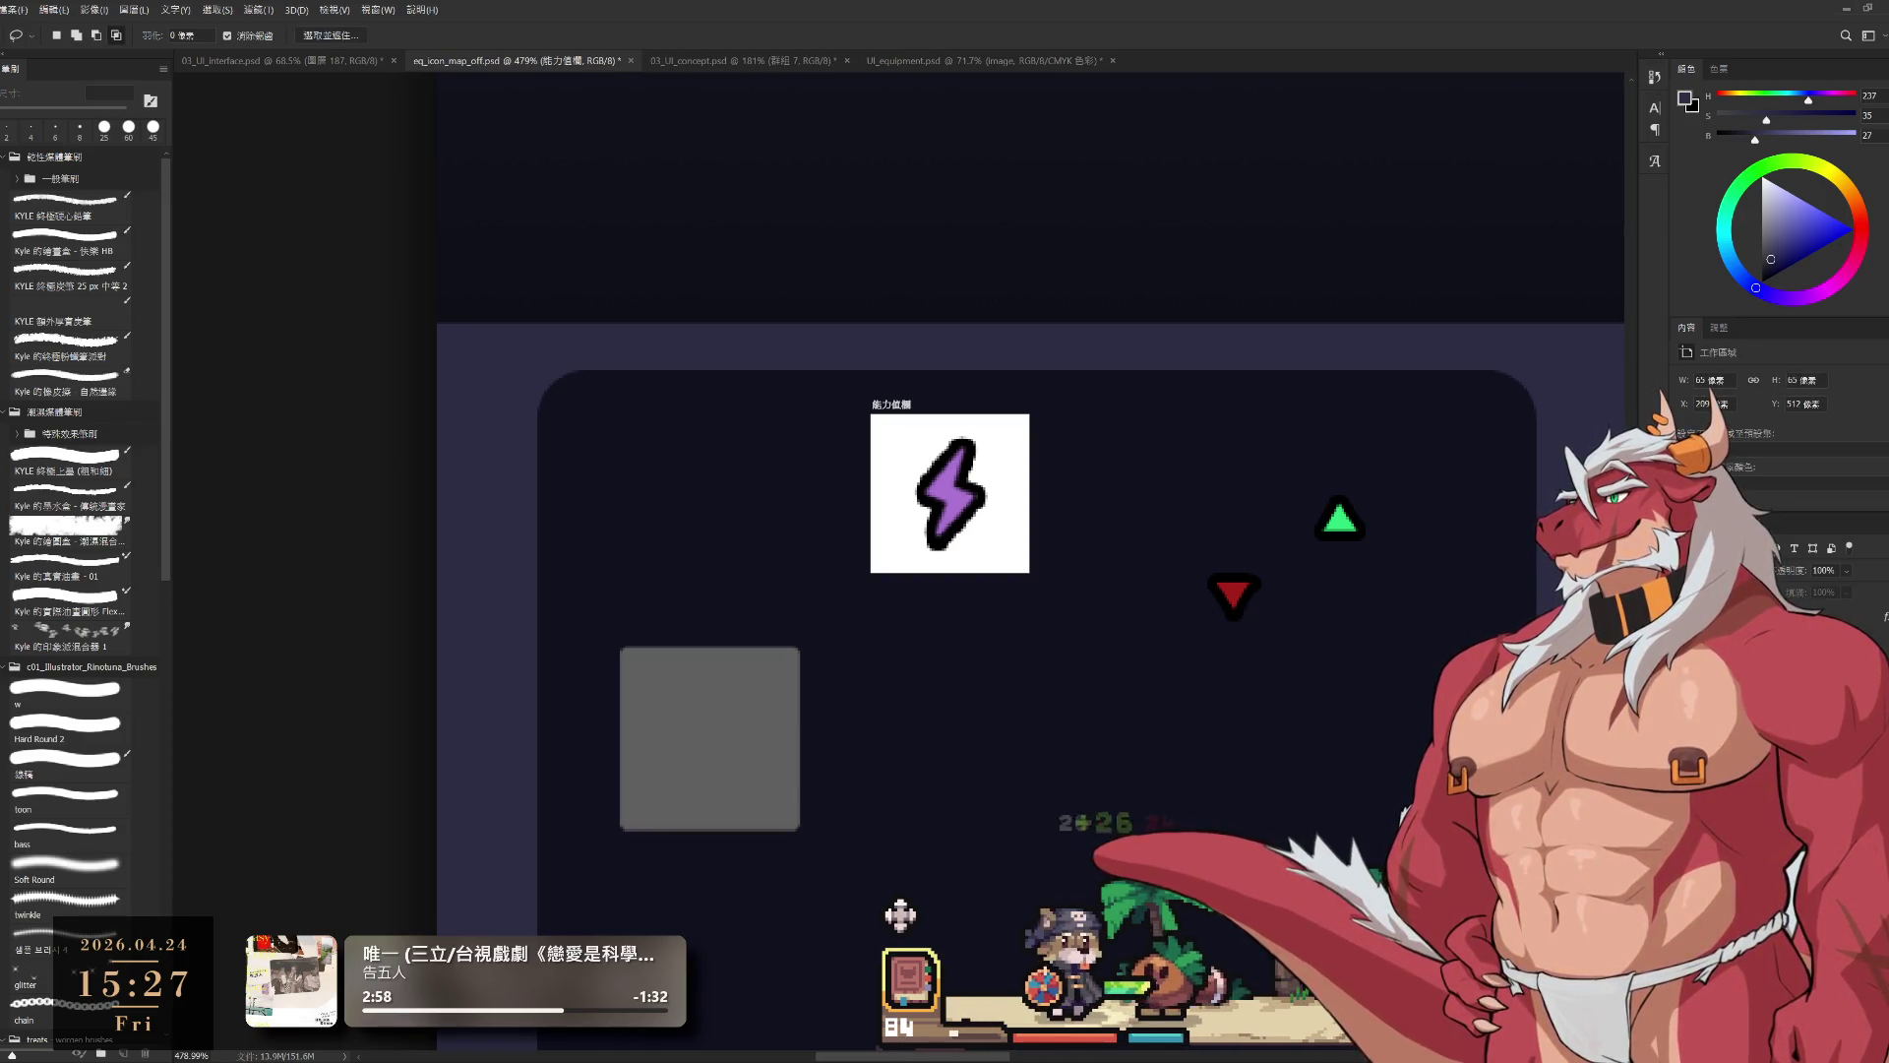
key("ctrl+j")
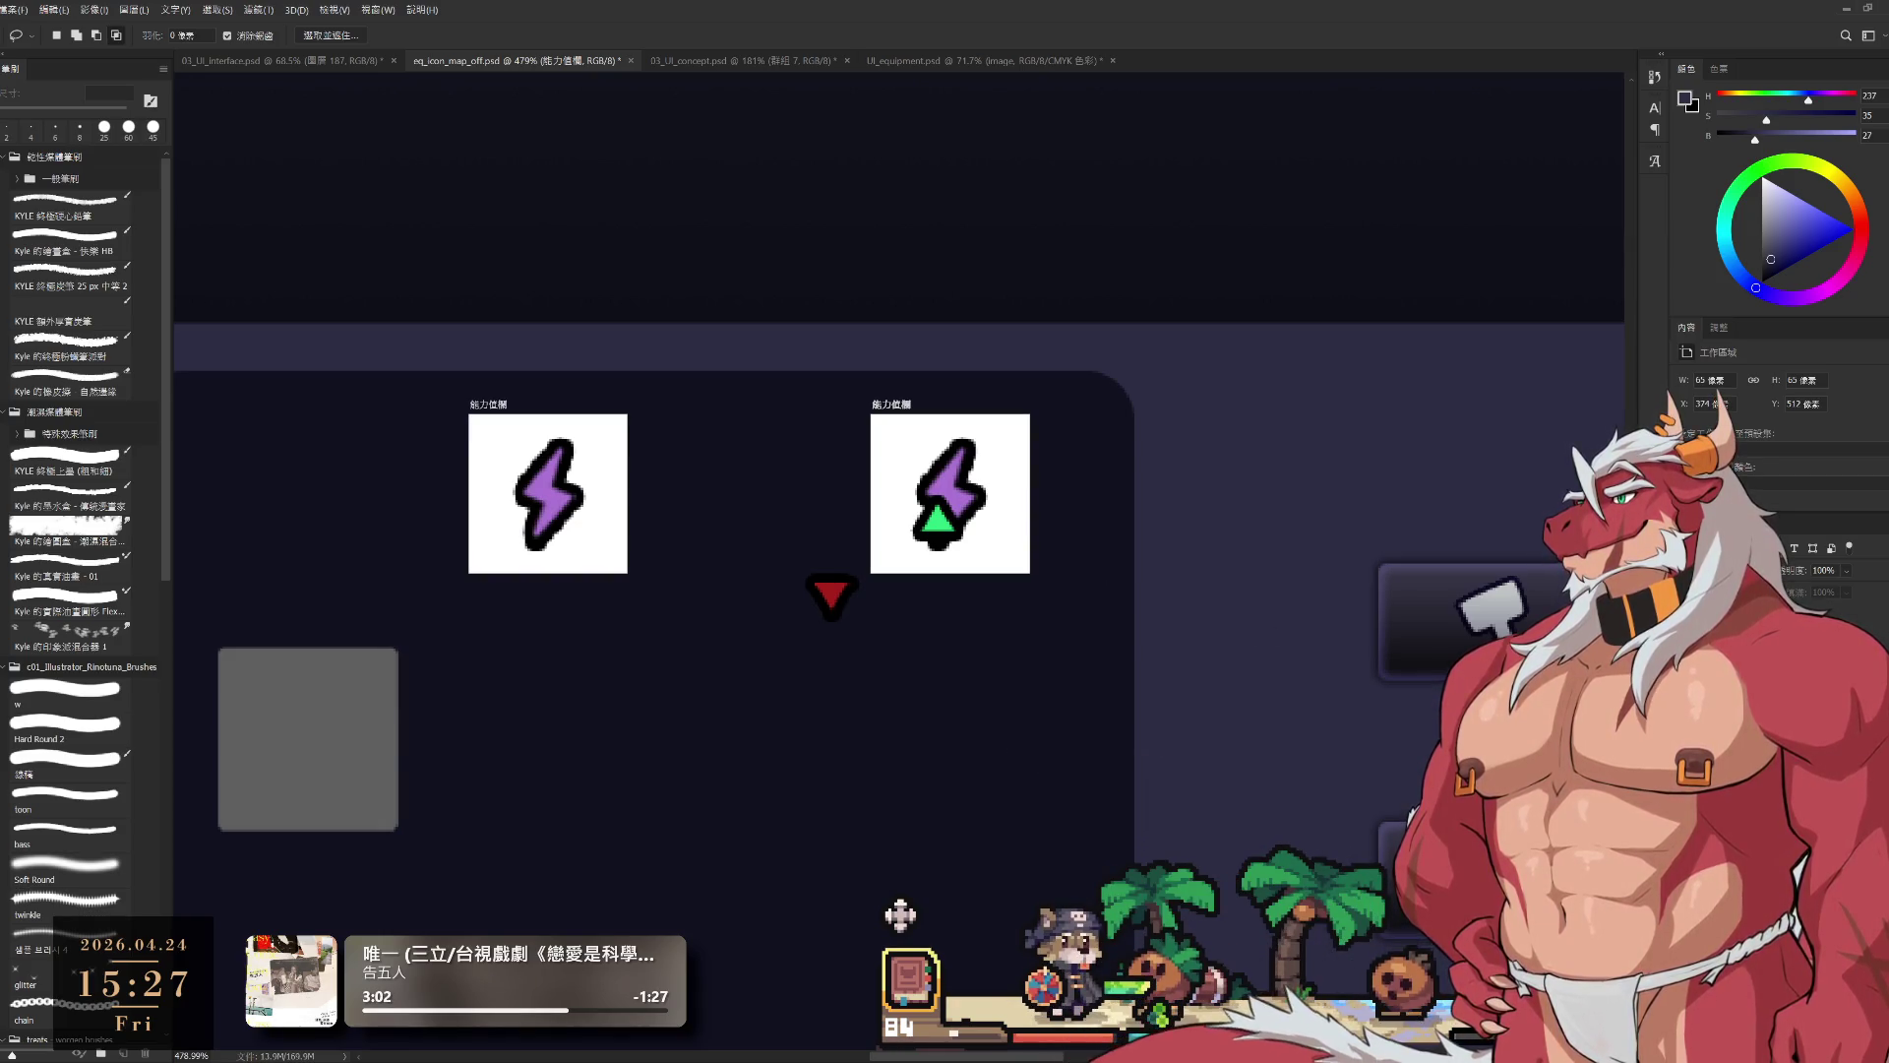
Step: Delete the green triangle from the copied artboard and frame both bolt artboards in view
key("Delete")
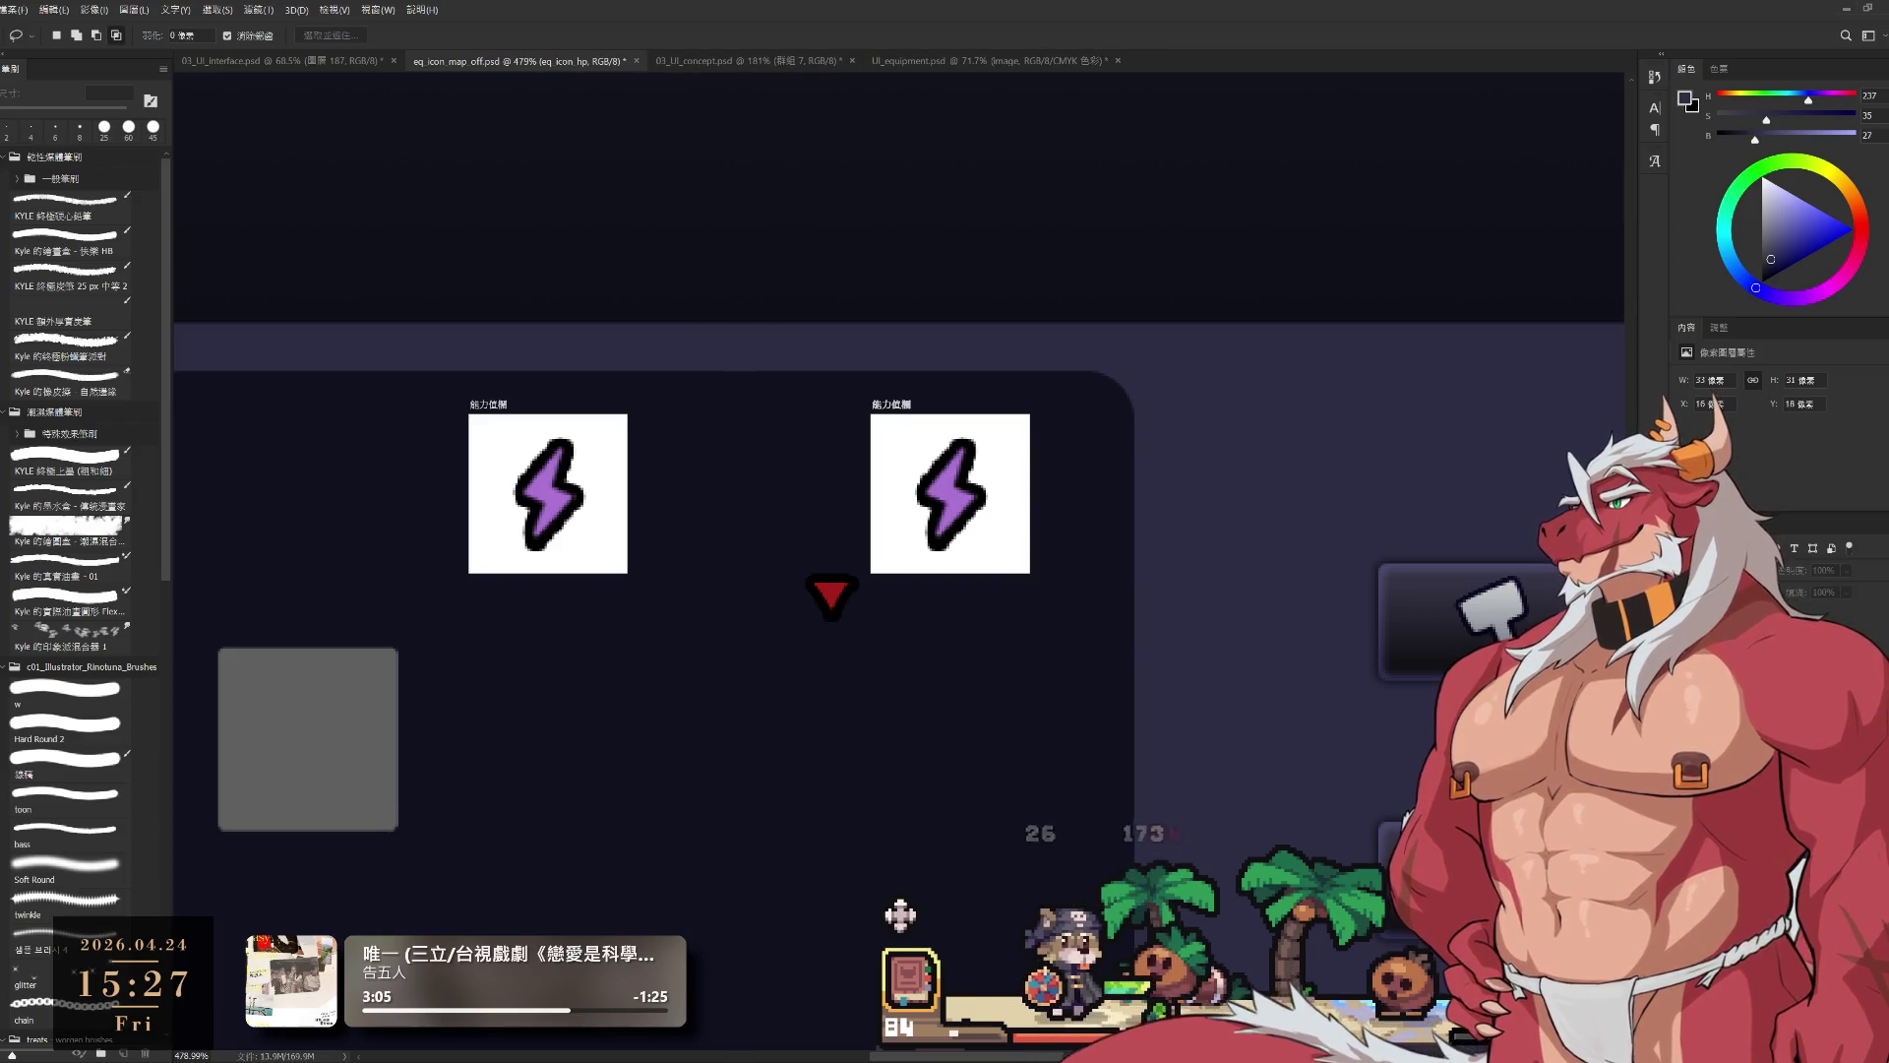
key("alt+bracketleft")
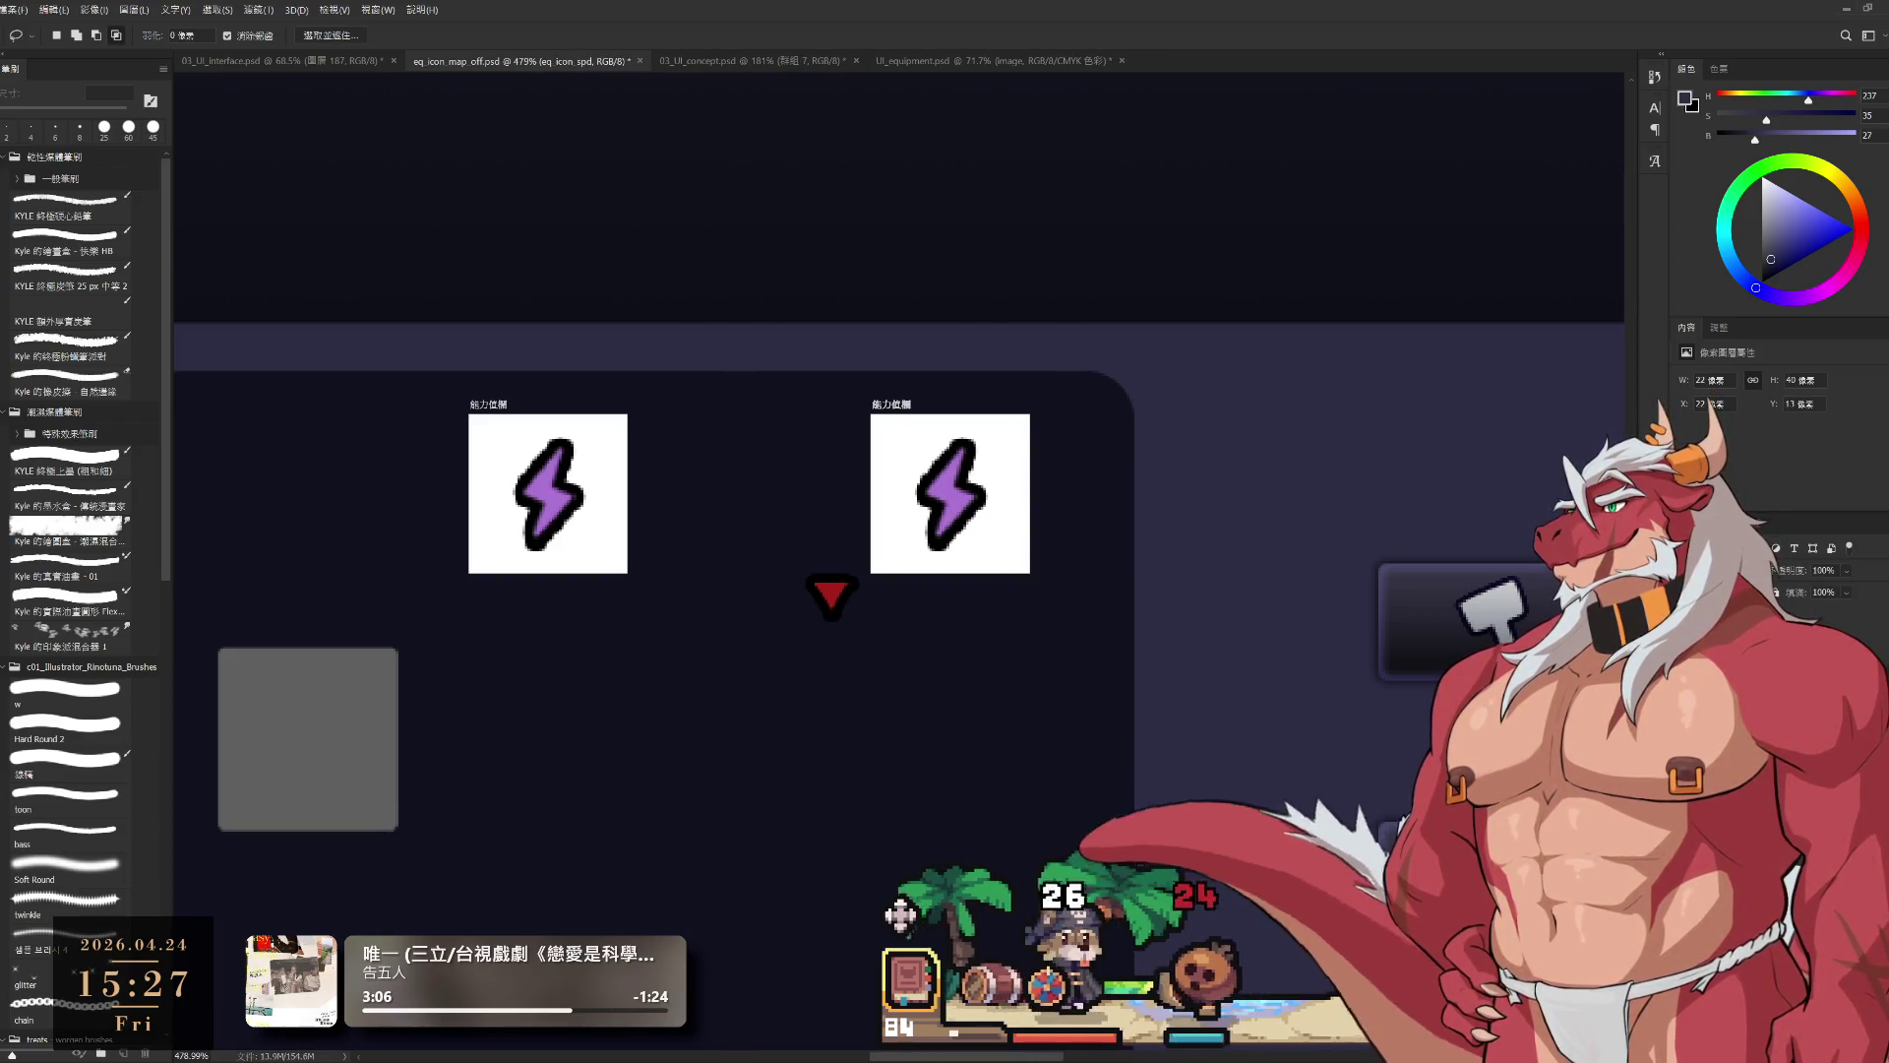
key("alt+bracketleft")
key("alt+bracketleft")
scroll(649, 616, "right", 5)
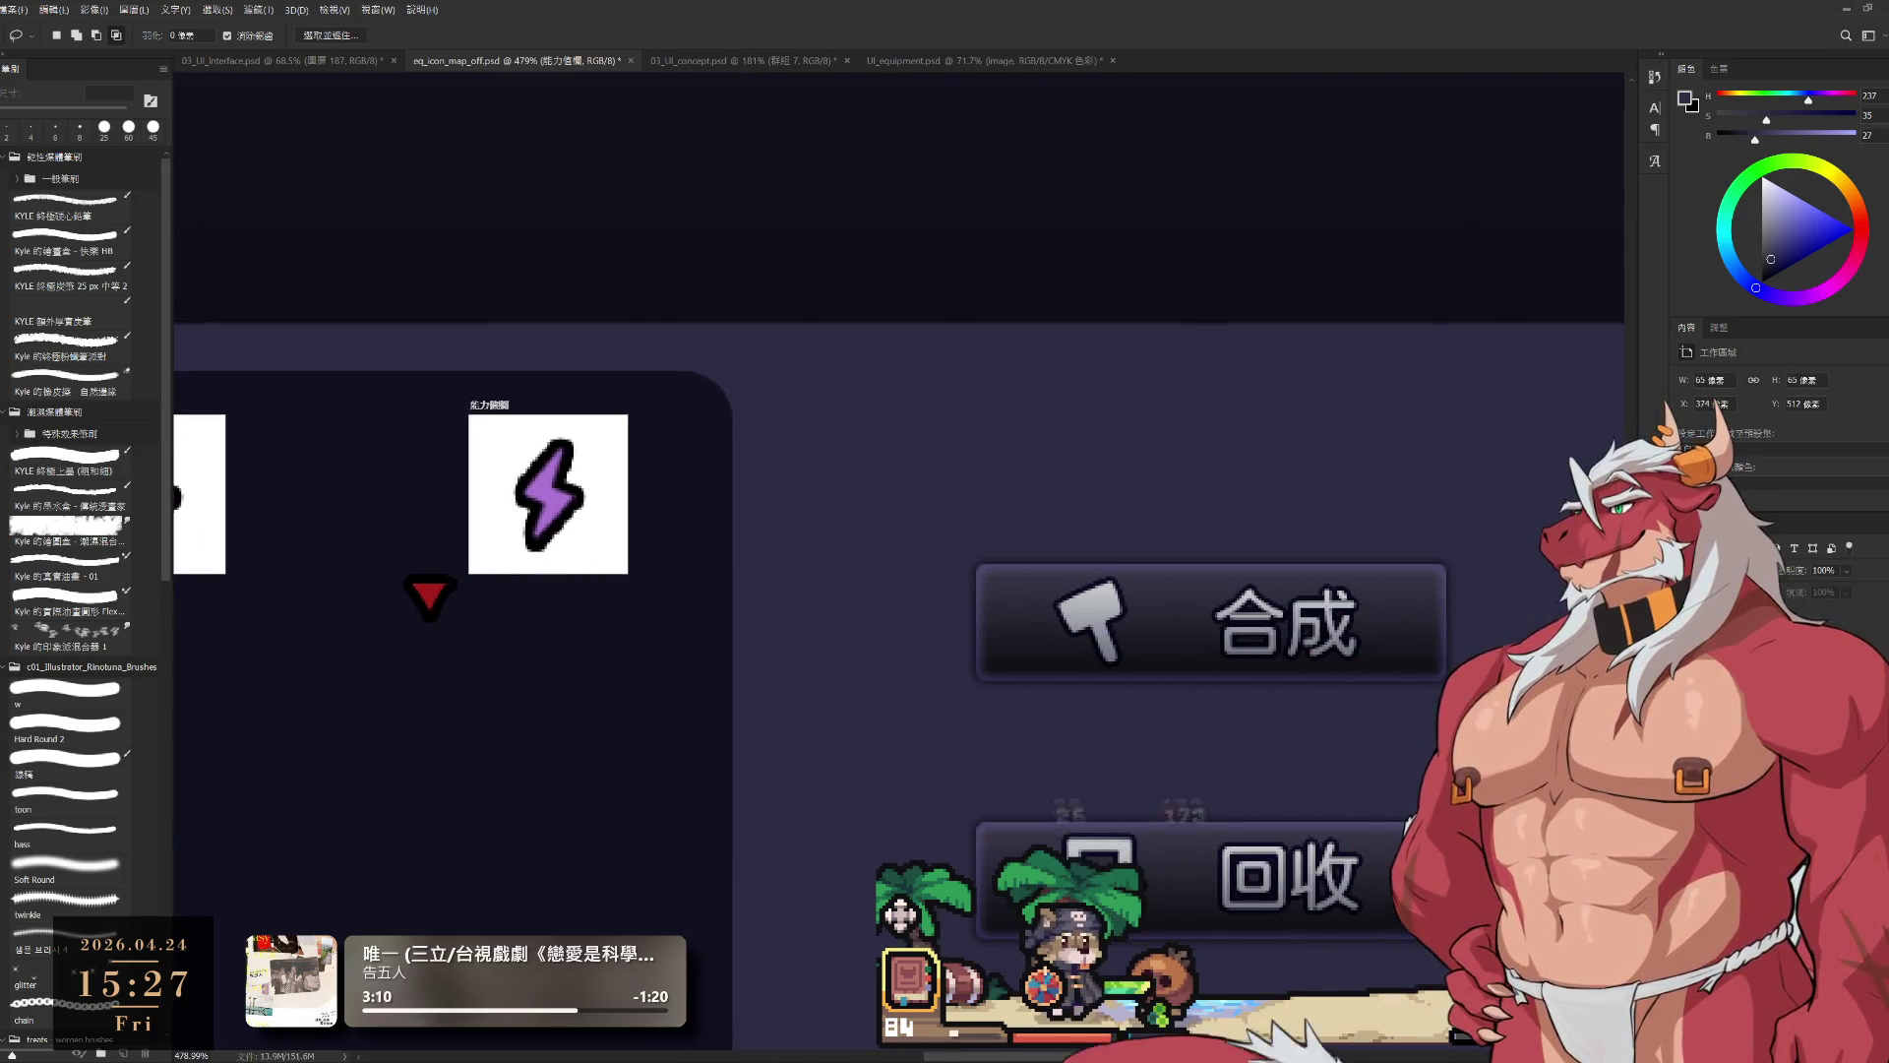
left_click(1213, 600, "alt")
left_click_drag(1214, 601, 1306, 627)
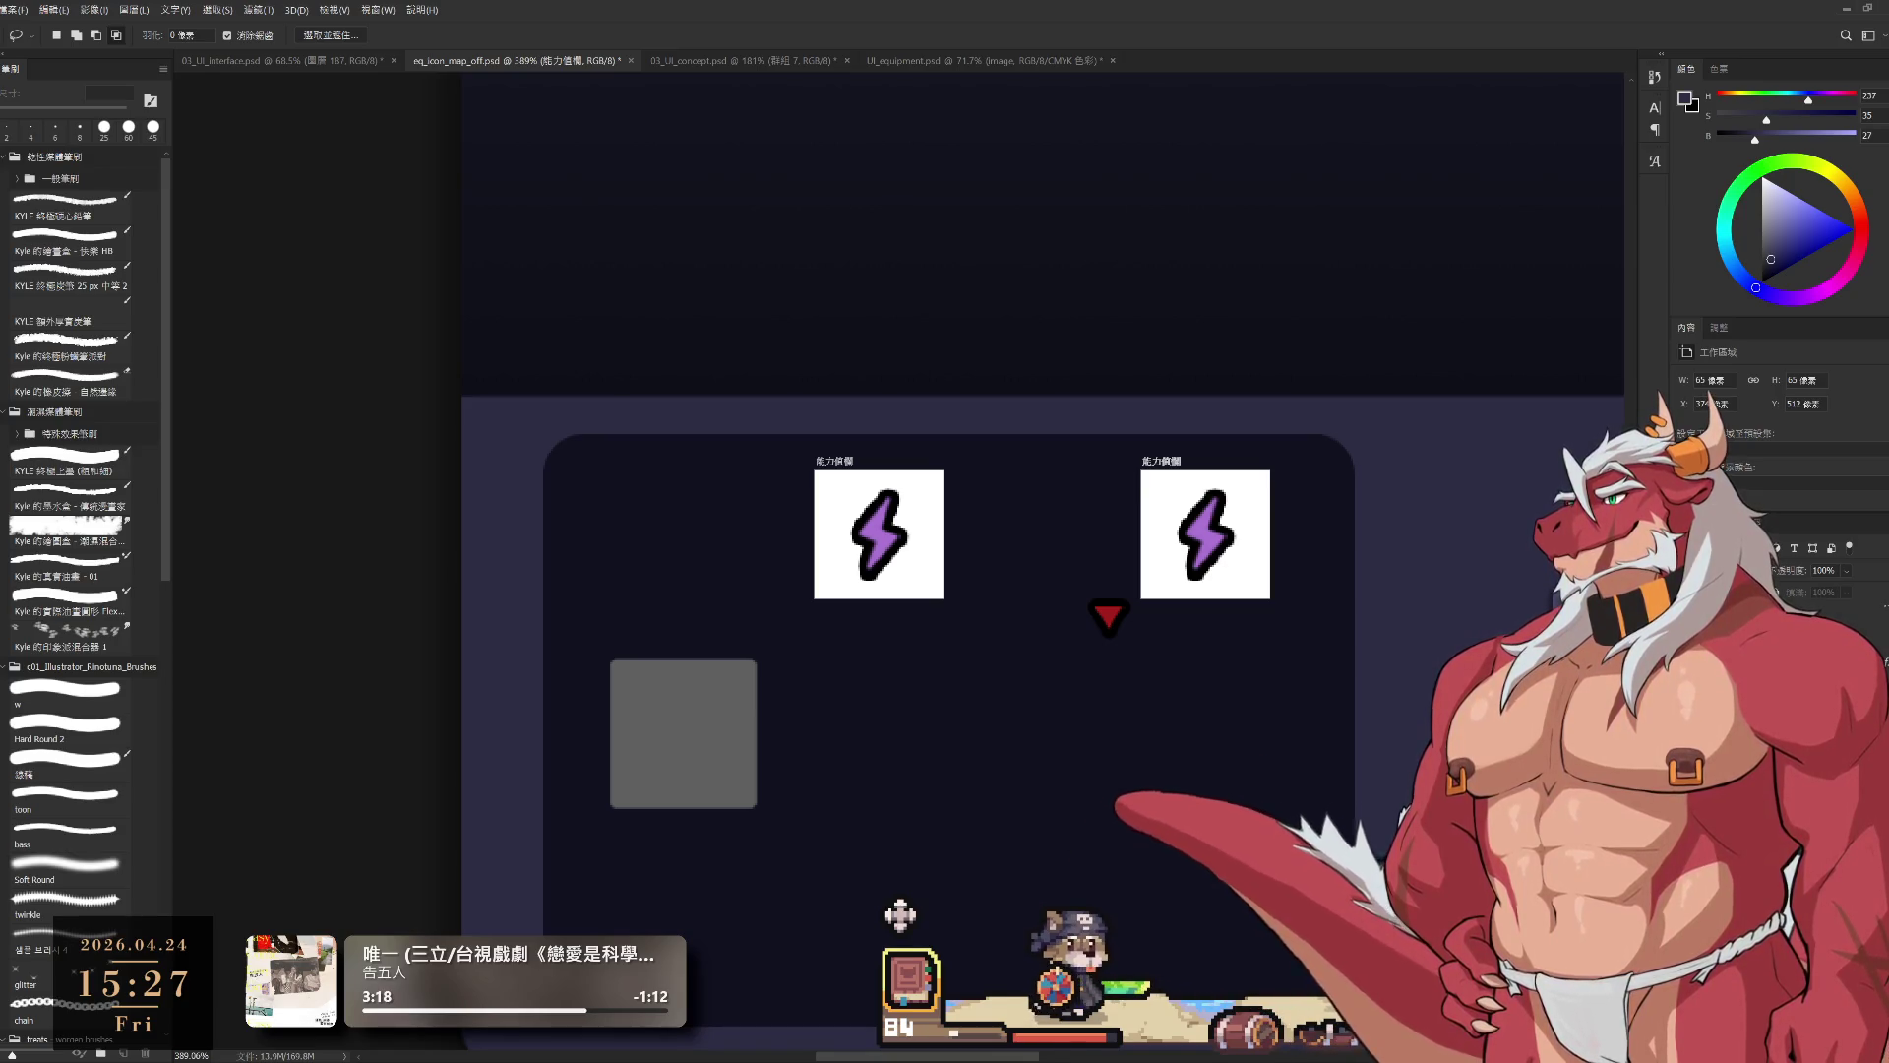
key("alt+bracketleft")
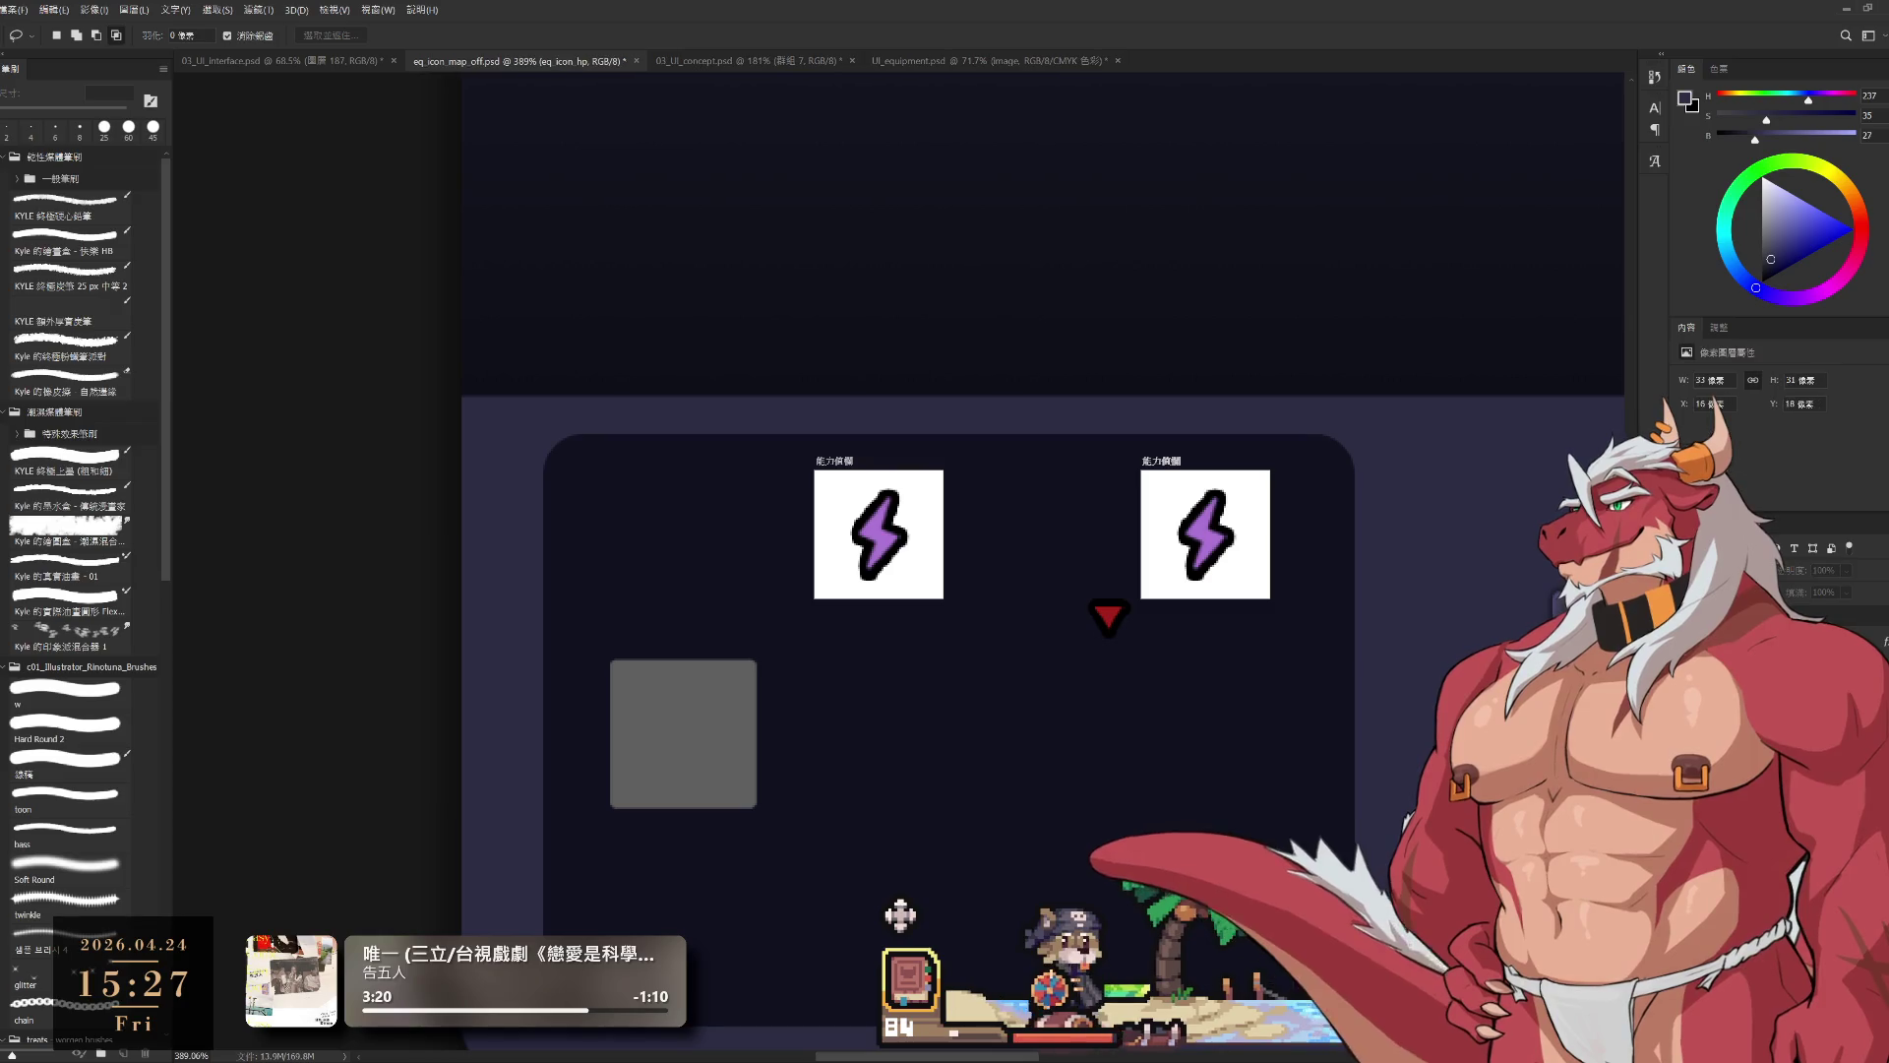
Step: Rename the copied 能力值欄 artboard to eq_icon_statusdetail
key("alt+bracketleft")
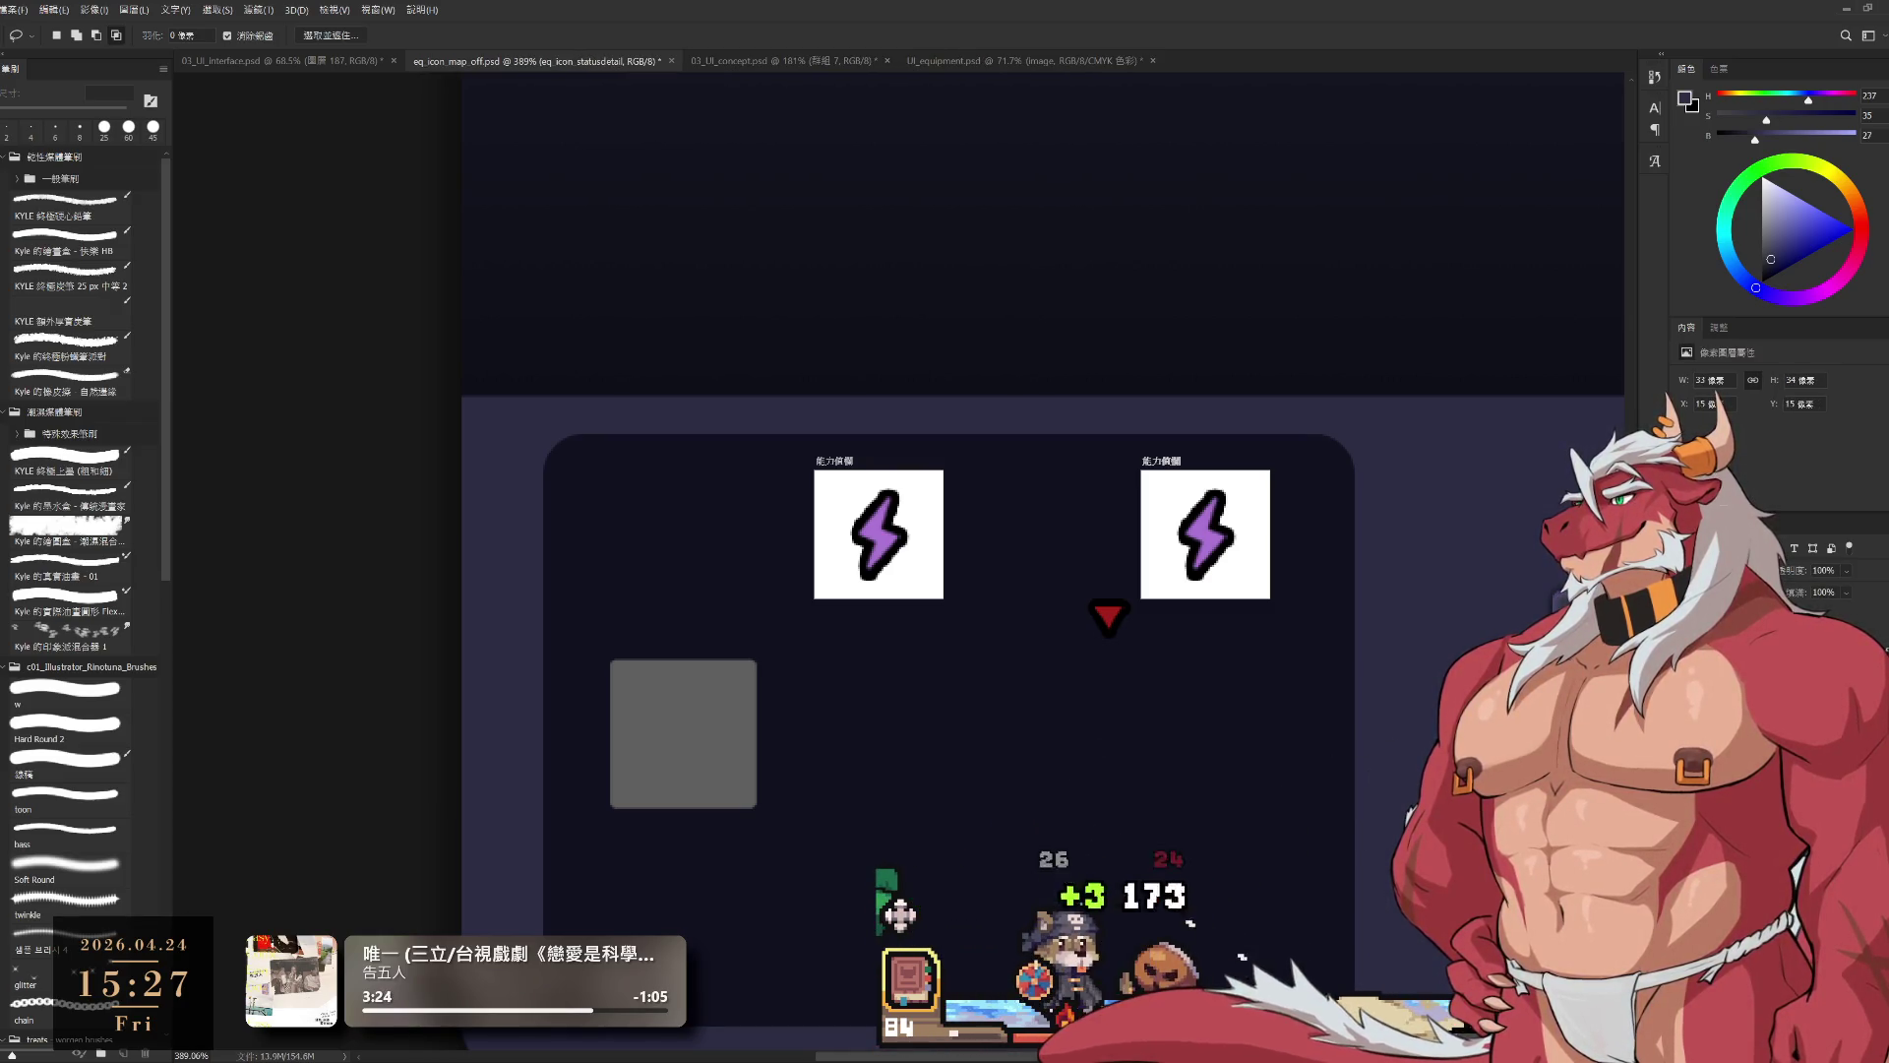
key("alt+bracketleft")
key("alt+bracketleft")
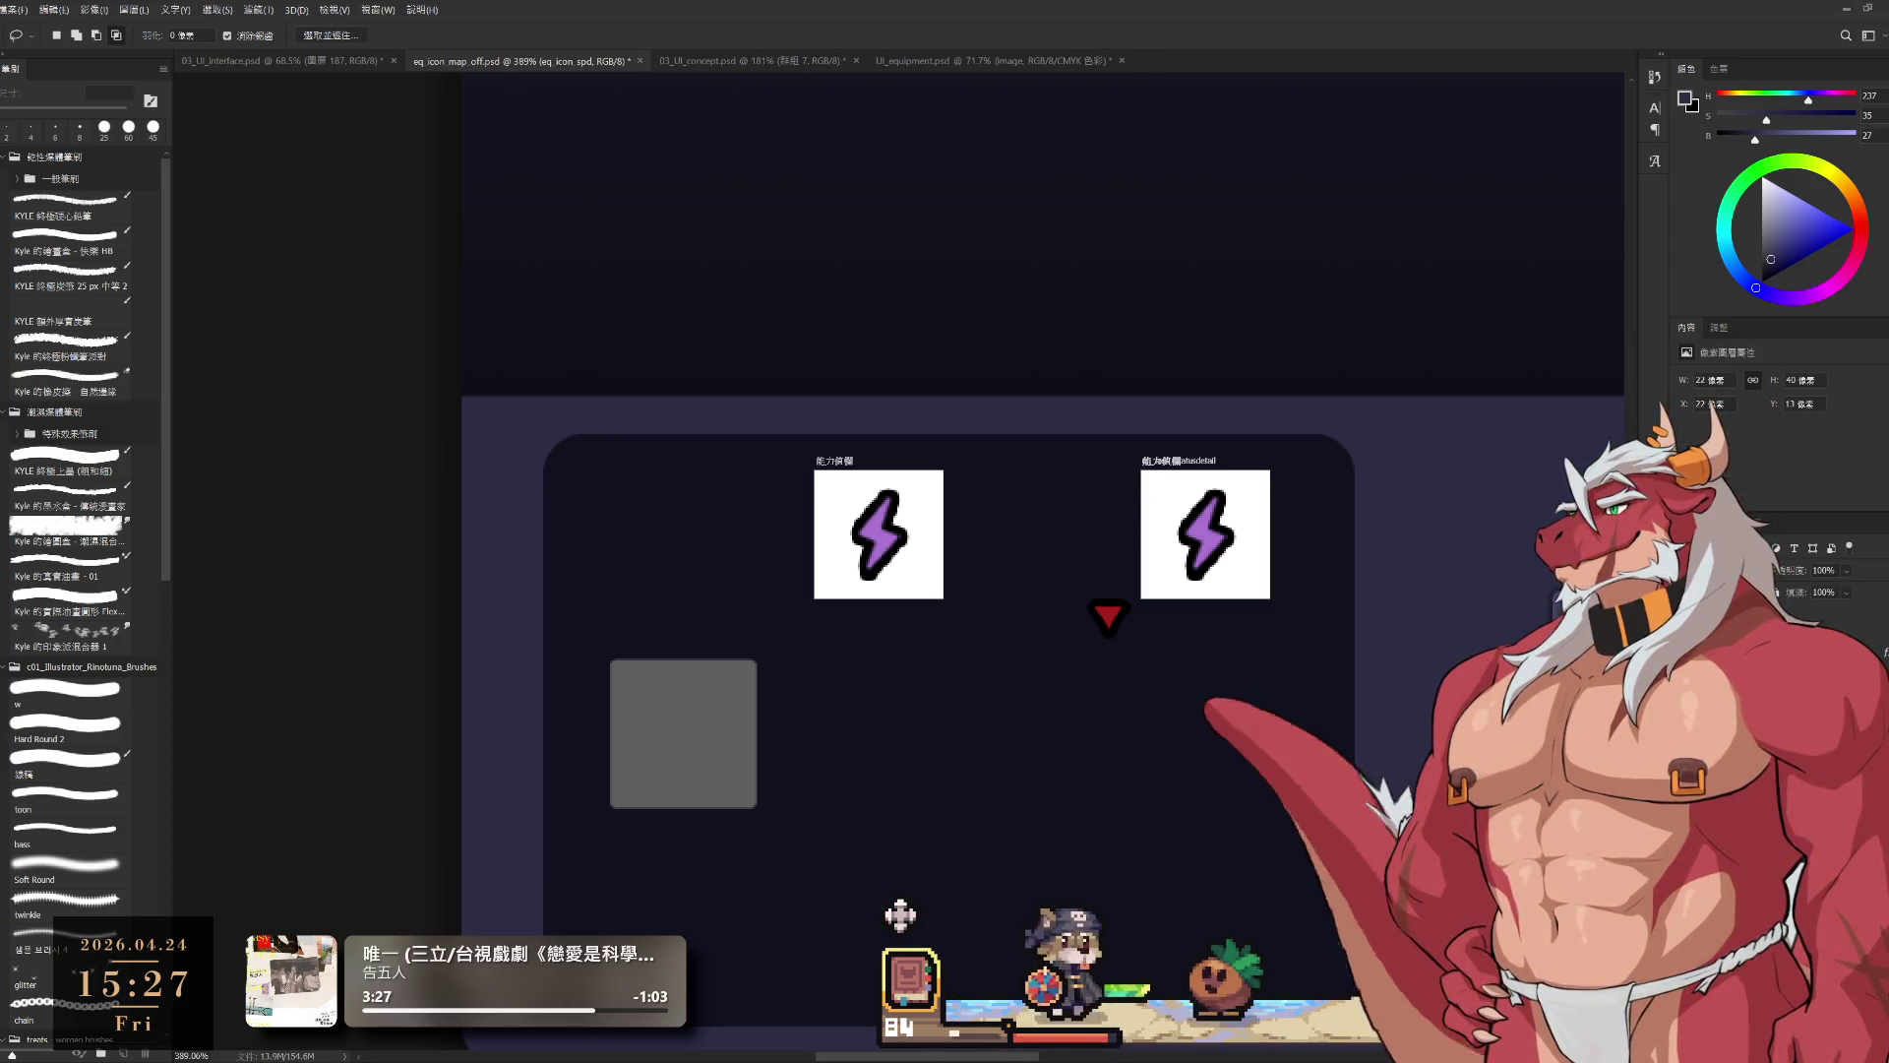
key("alt+bracketright")
key("alt+bracketleft")
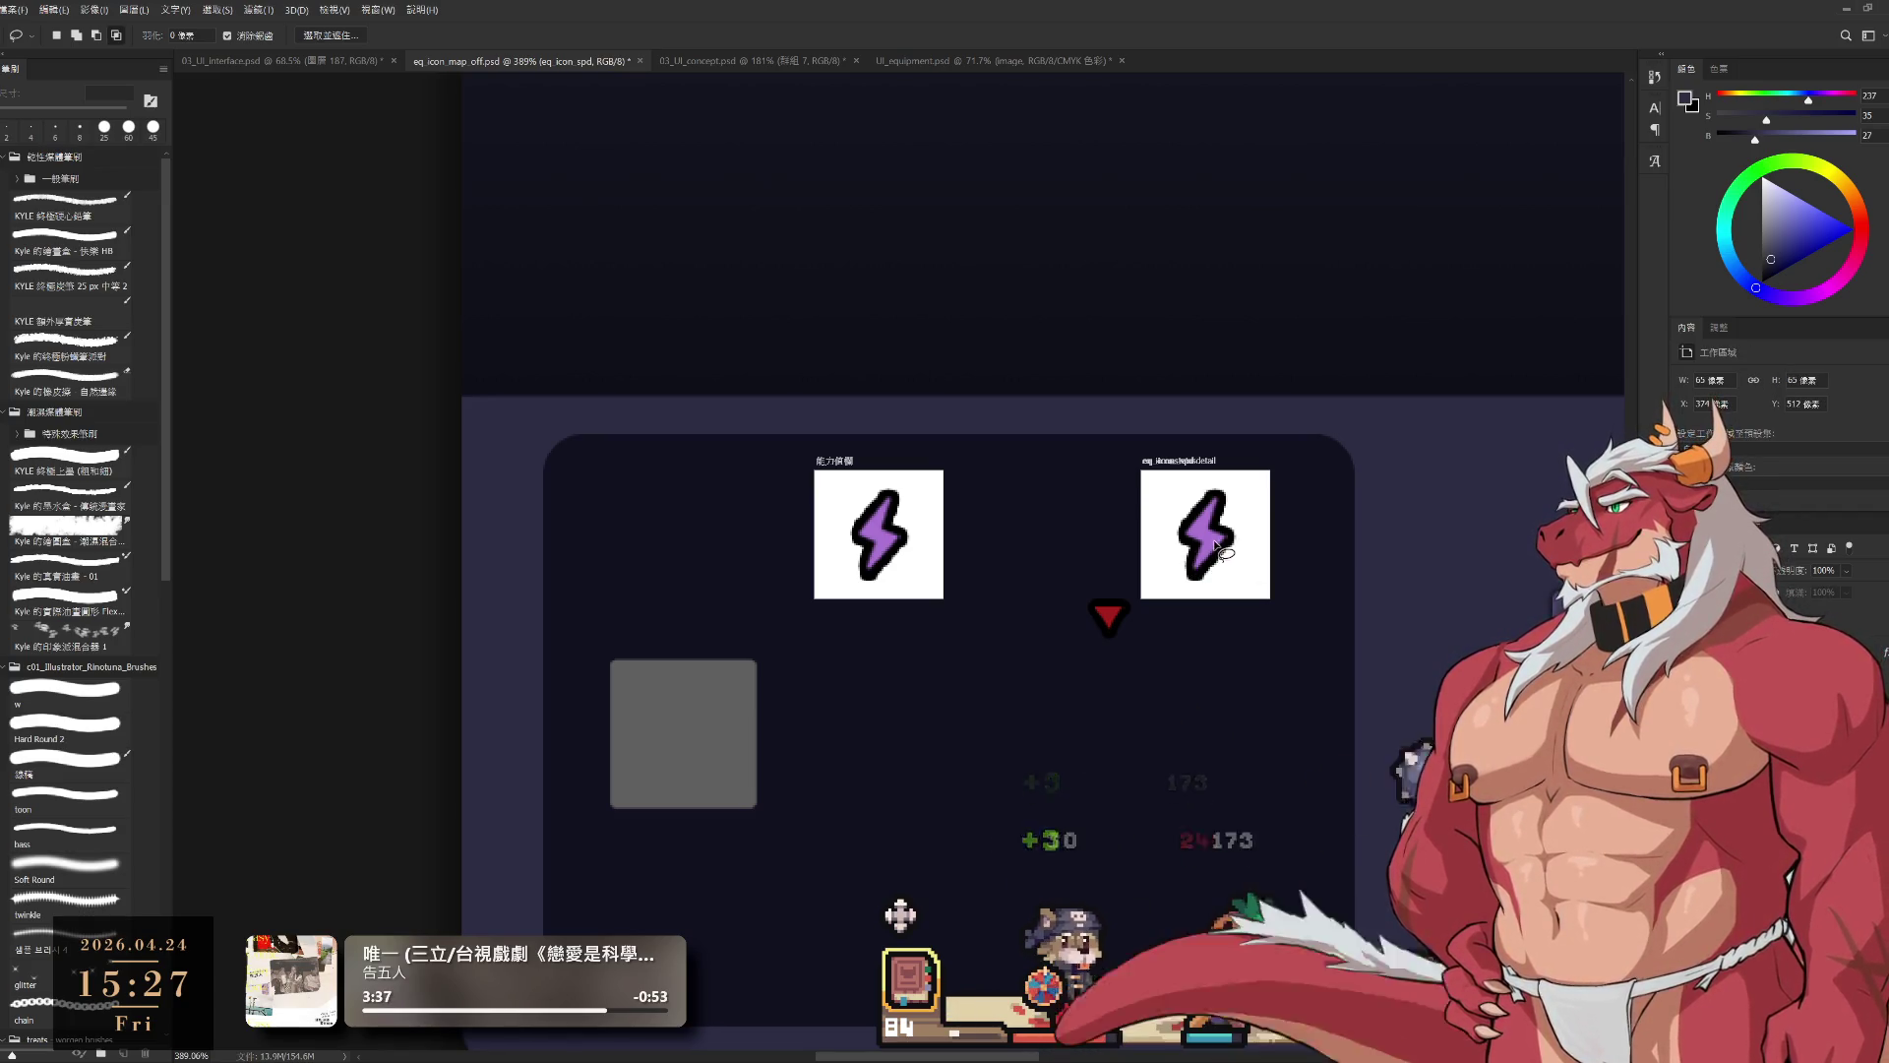
key("Return")
key("ctrl+z")
Step: Compare the lightning and circle icons through history, keeping the lightning icon on the copy
mouse_move(1225, 544)
left_mouse_down()
mouse_move(1213, 600)
mouse_move(1107, 528)
mouse_move(1225, 545)
left_mouse_up()
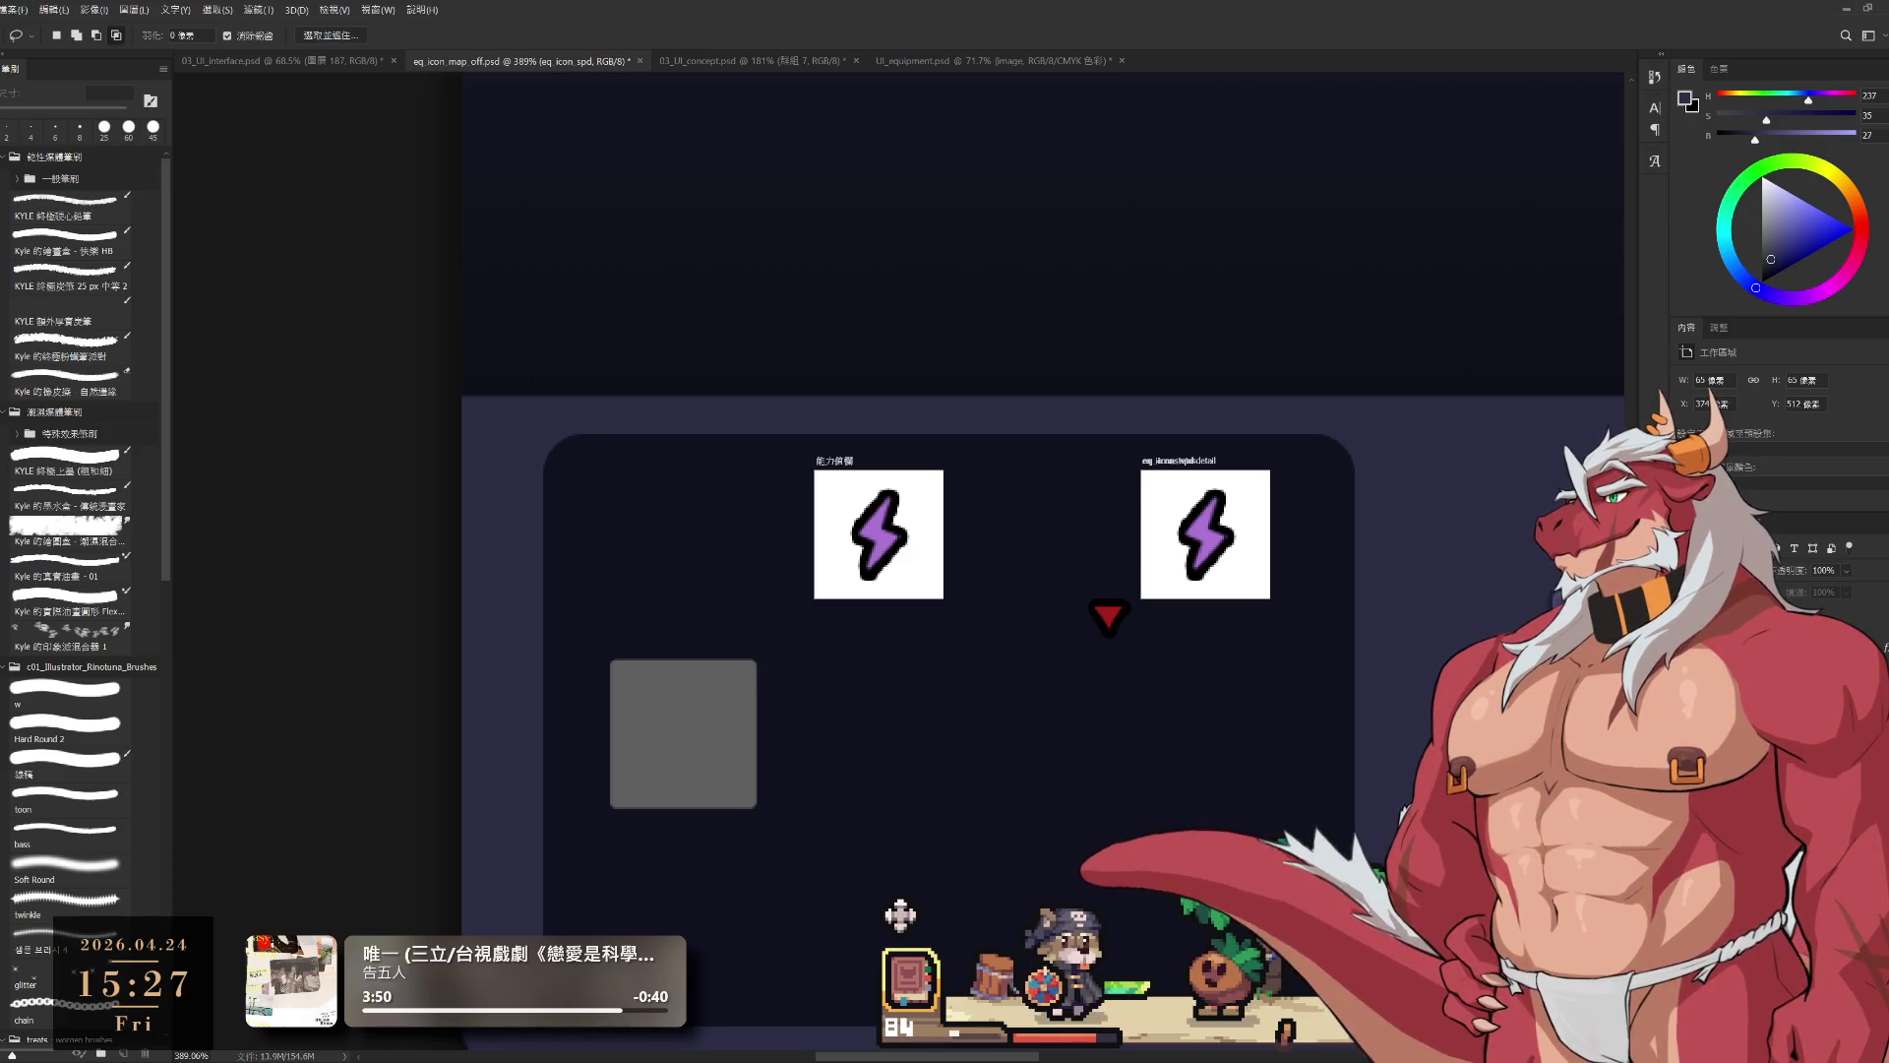
key("ctrl+z")
key("ctrl+shift+z")
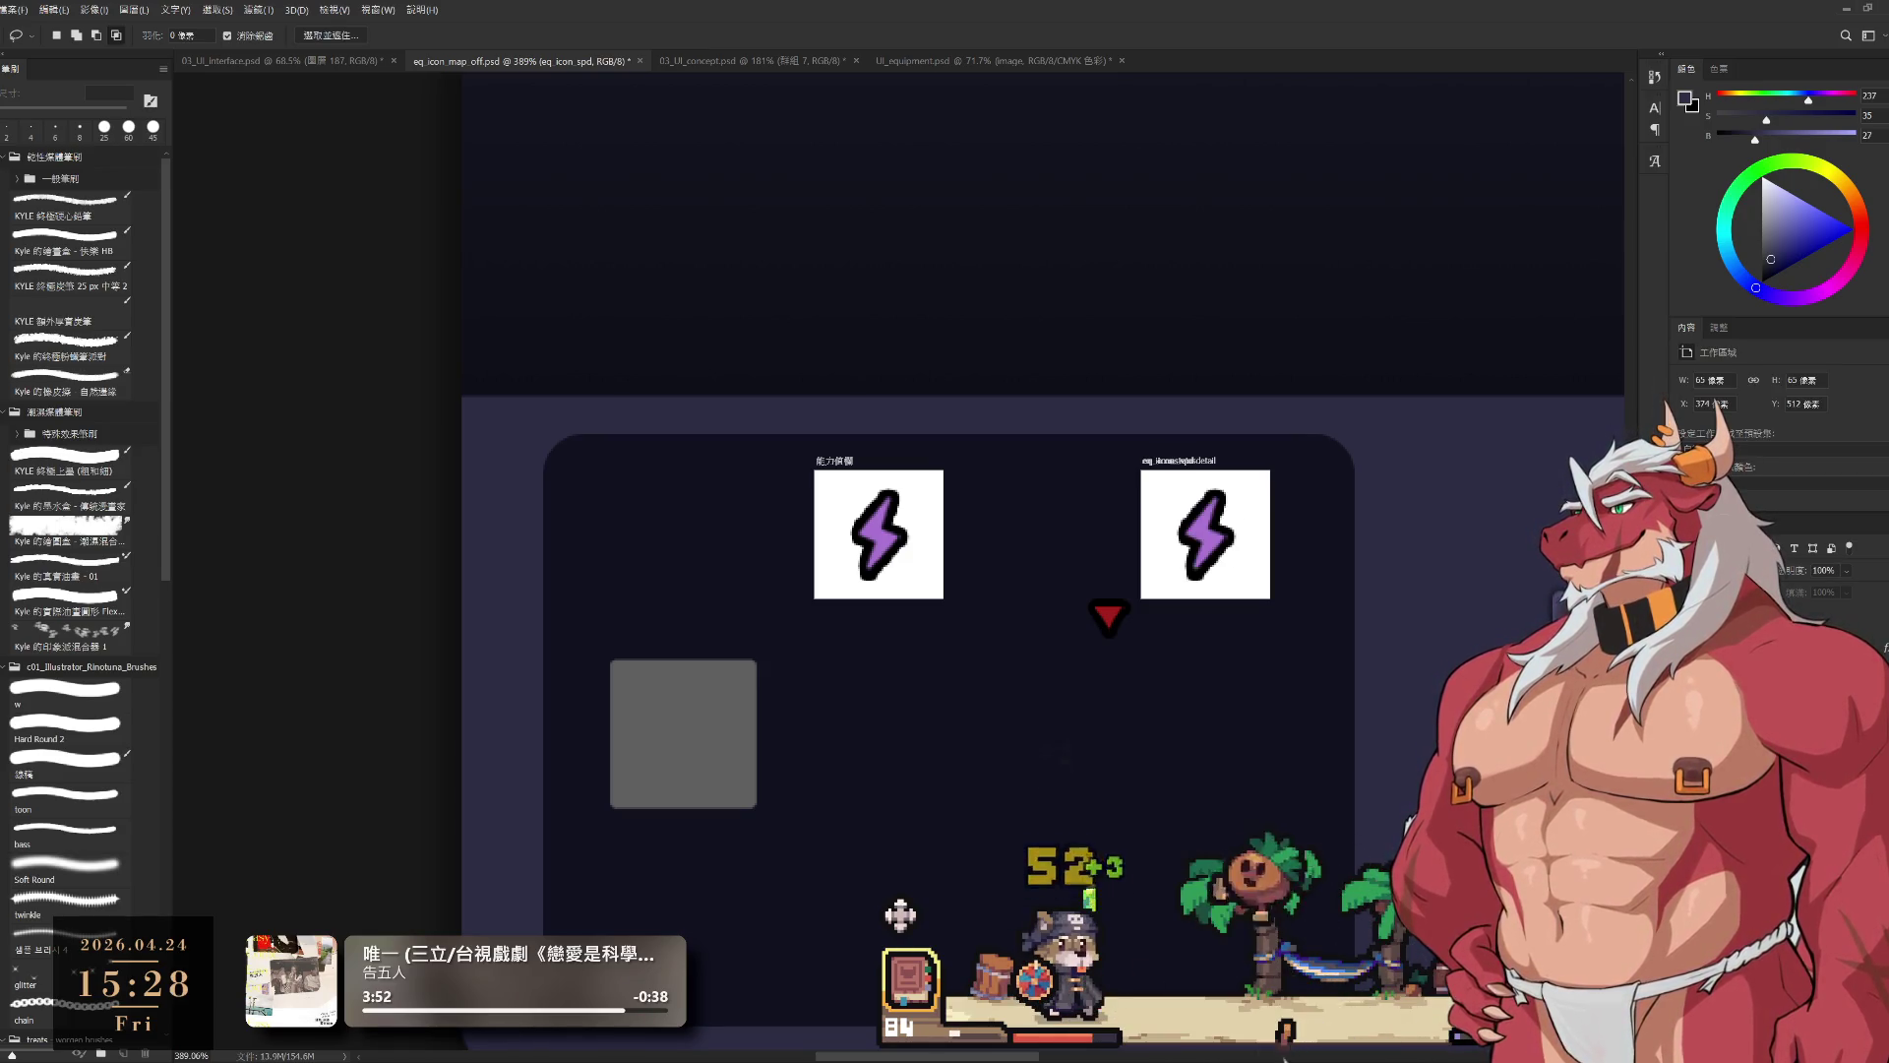
key("ctrl+z")
key("ctrl+shift+z")
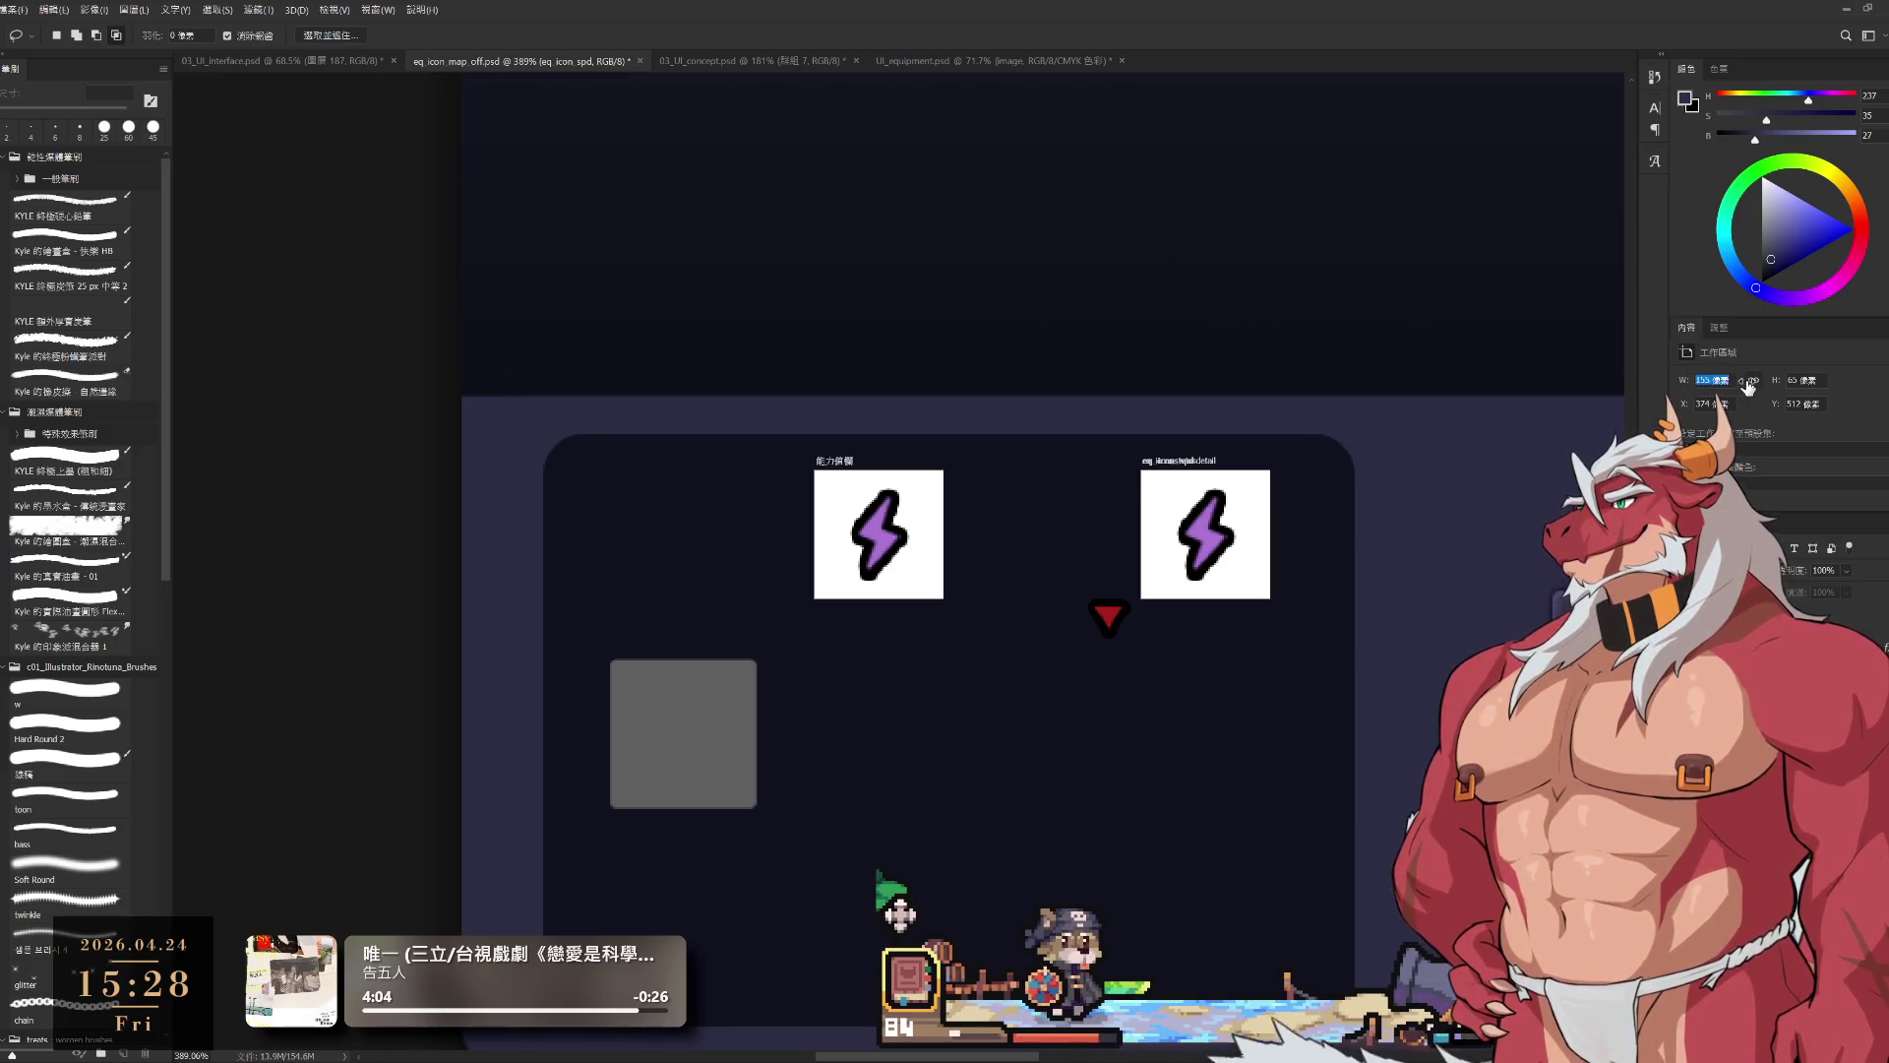
Step: Shift the eq_icon_spd artboard right of the status icon, X from 374 to 428
left_click_drag(1690, 386, 1739, 400)
key("ctrl+z")
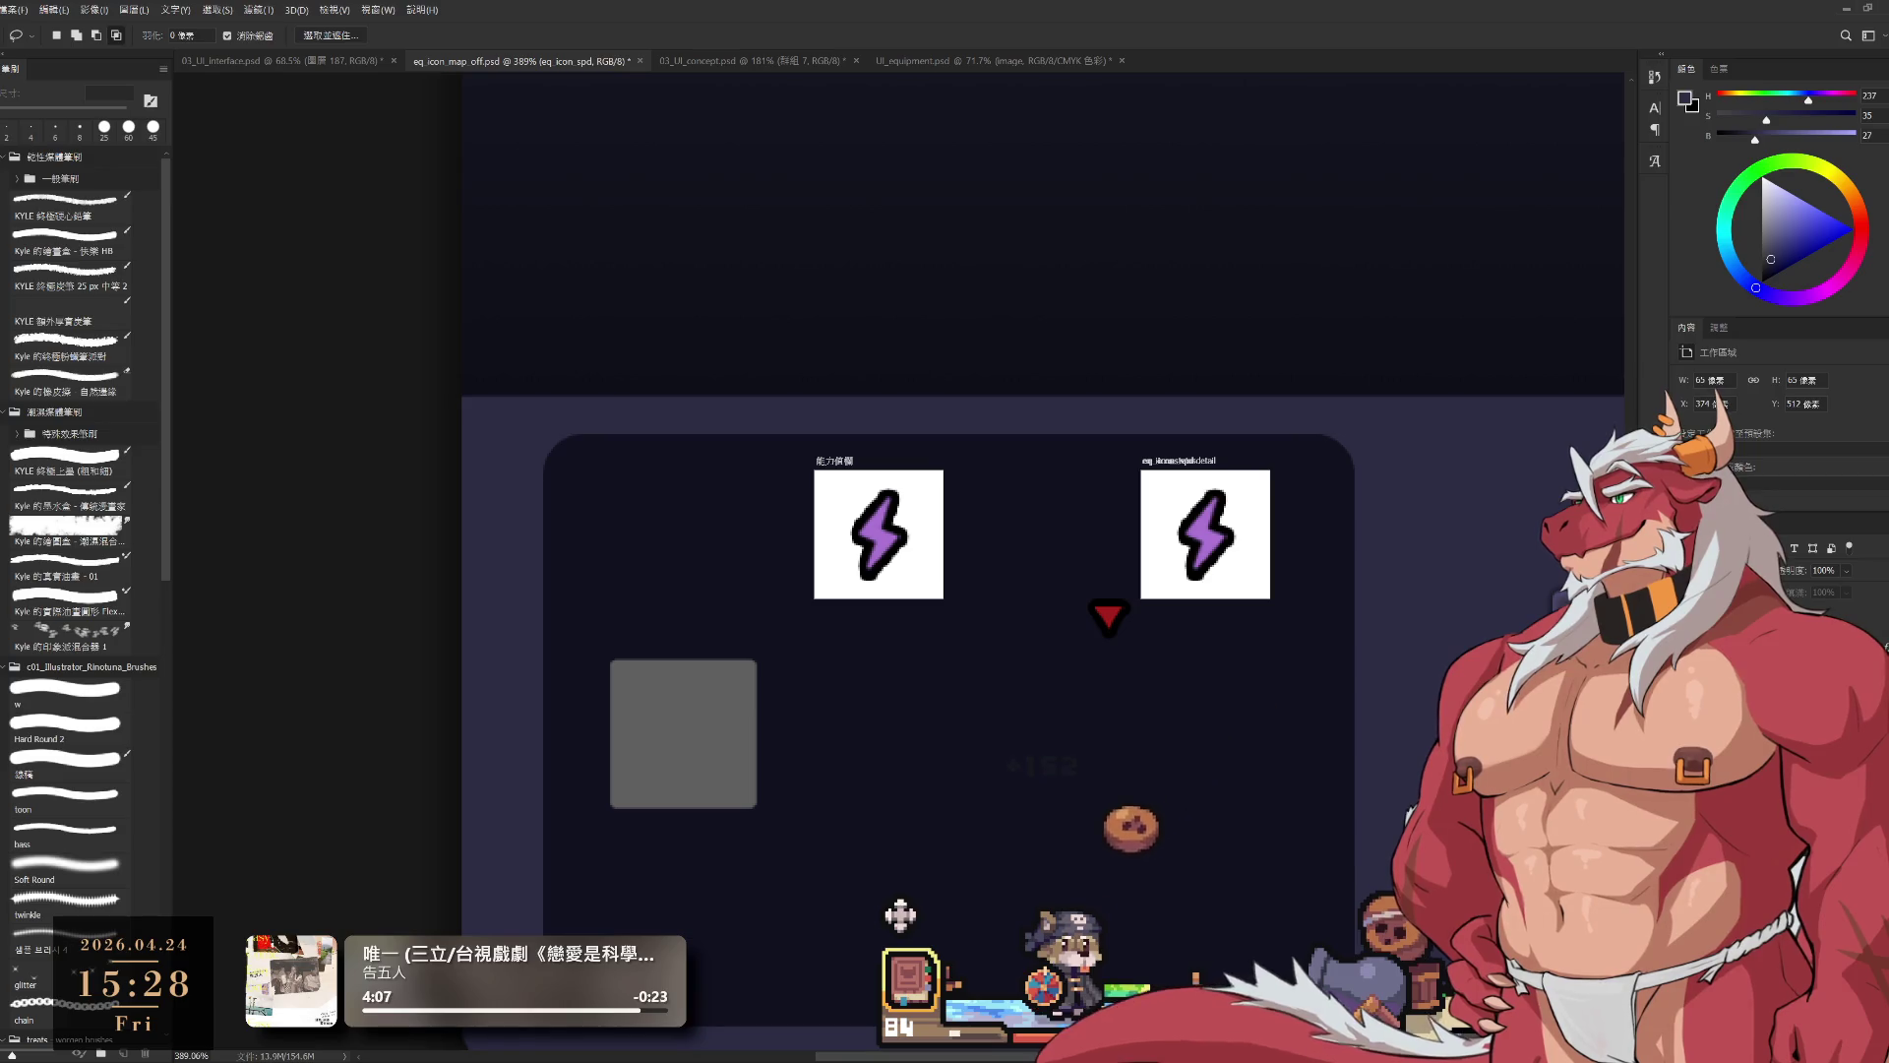
mouse_move(1685, 404)
left_mouse_down()
mouse_move(1738, 404)
mouse_move(1673, 404)
left_mouse_up()
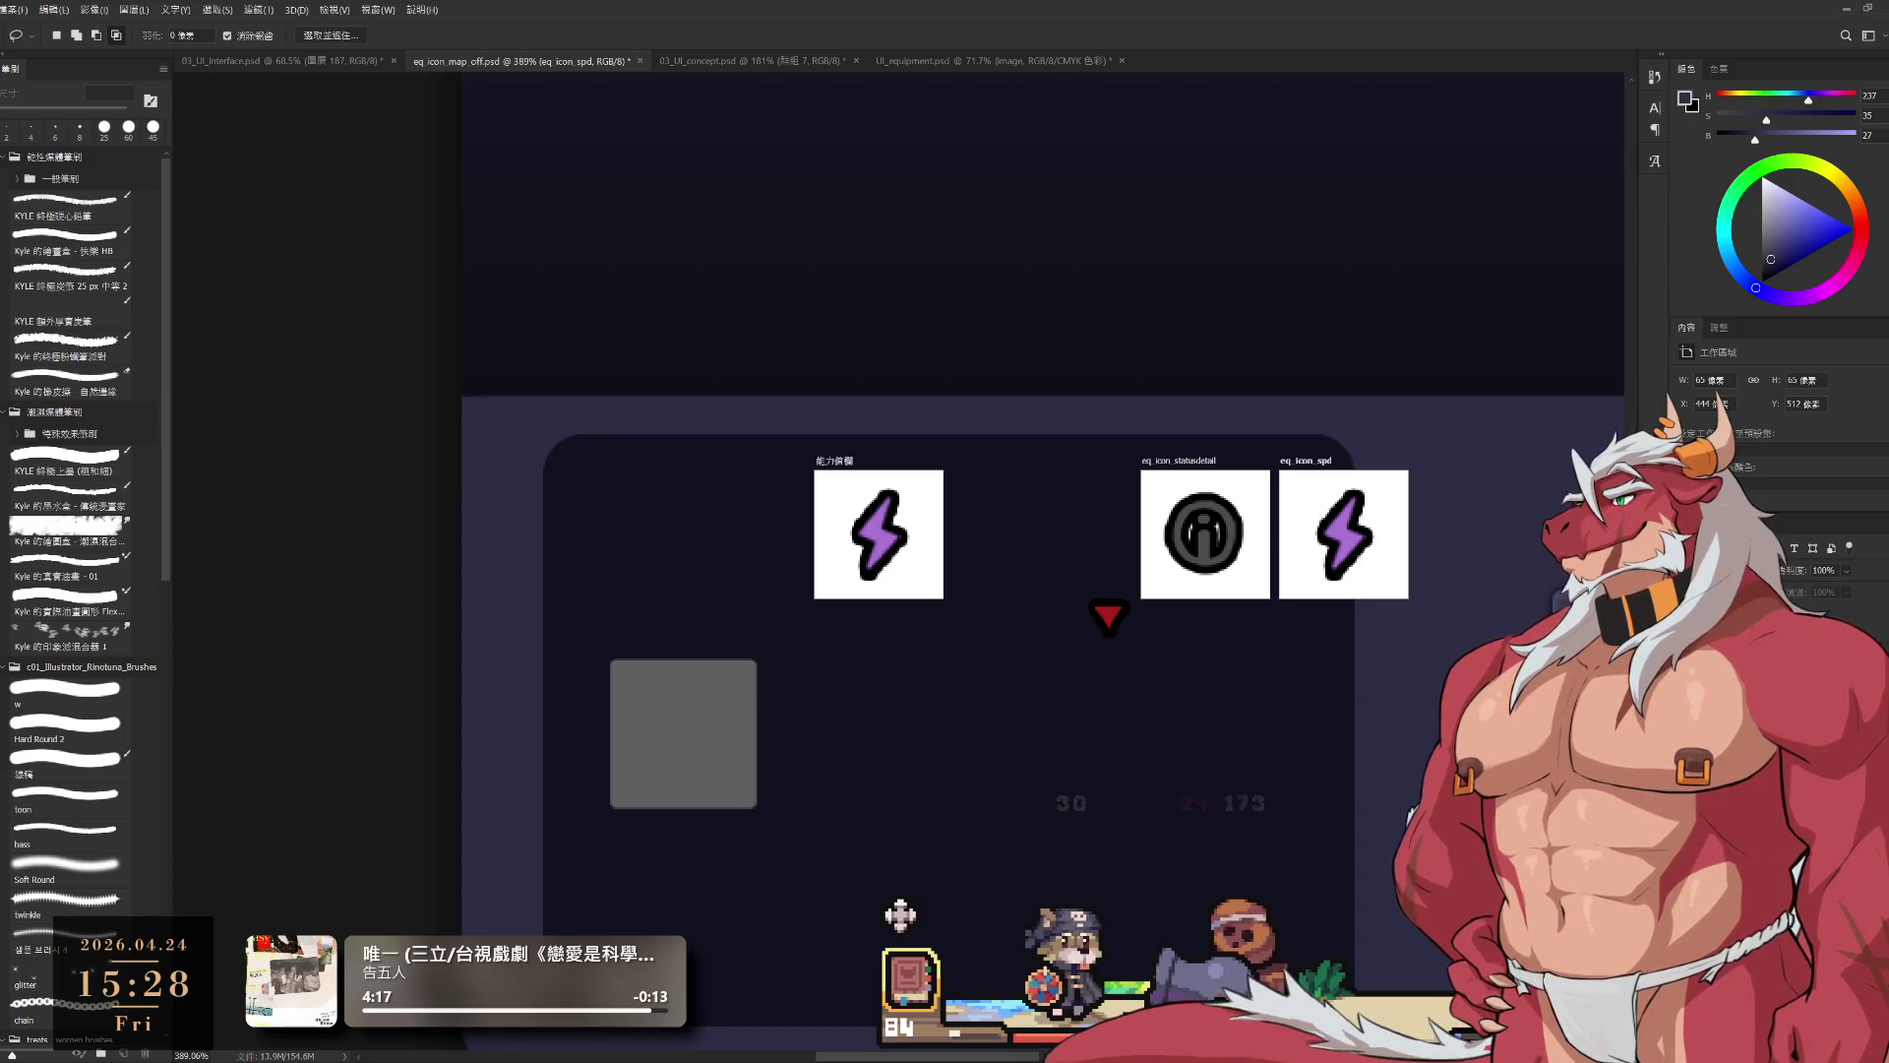
key("alt+bracketleft")
Step: Show the heart eq_icon_hp and sword eq_icon_atk icons in their own artboards
key("ctrl+comma")
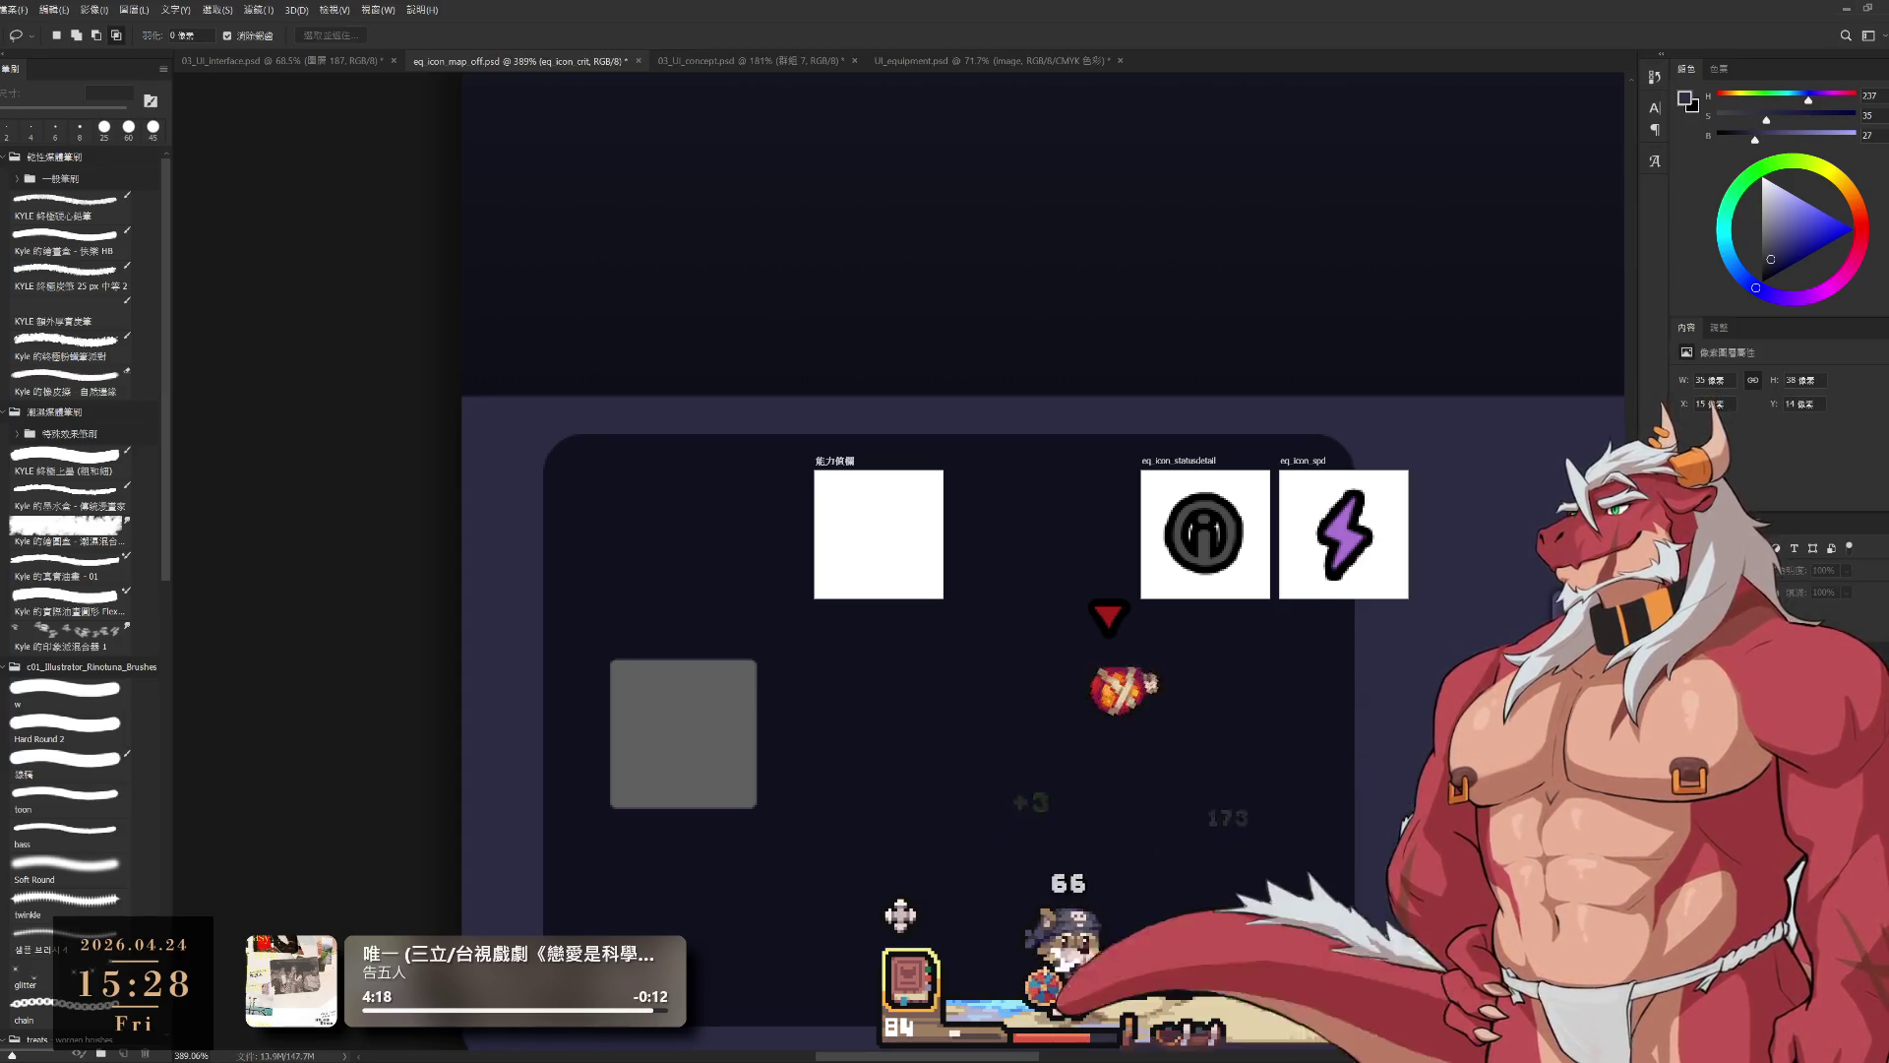
key("alt+bracketleft")
scroll(886, 590, "right", 5)
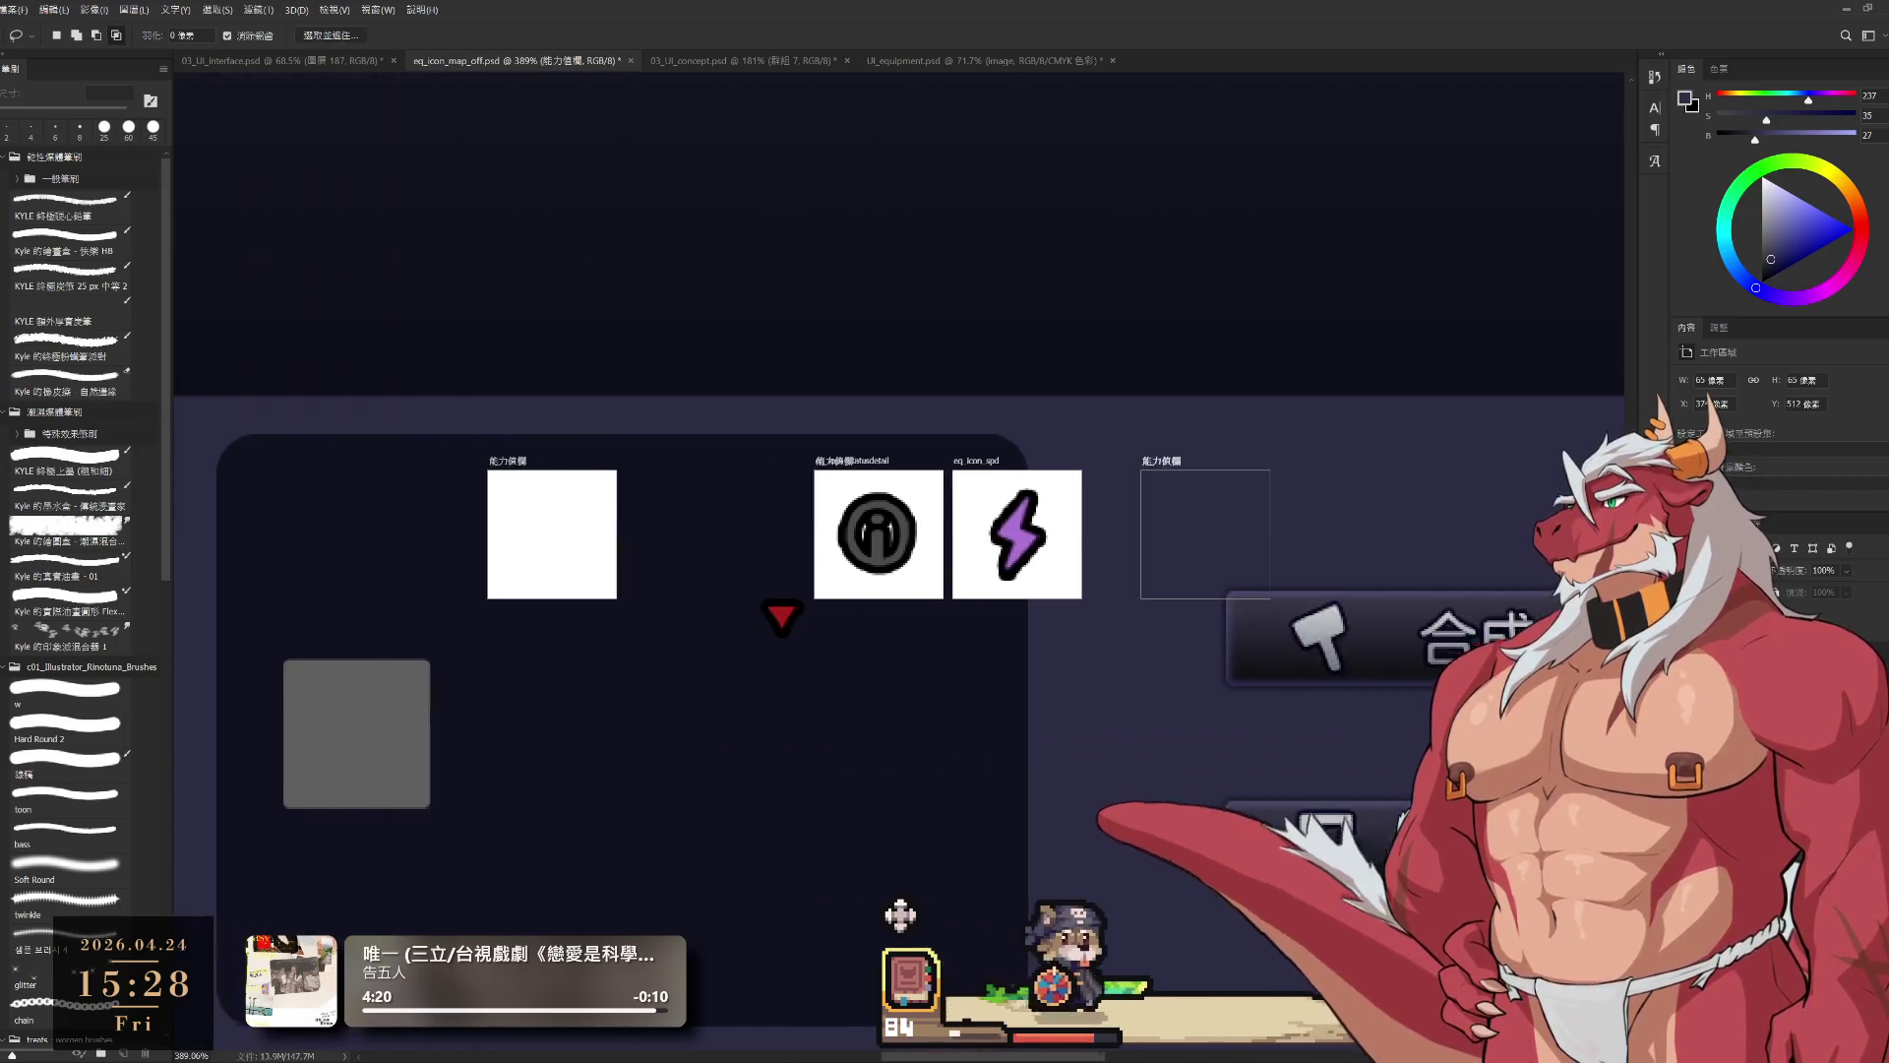
scroll(885, 591, "left", 3)
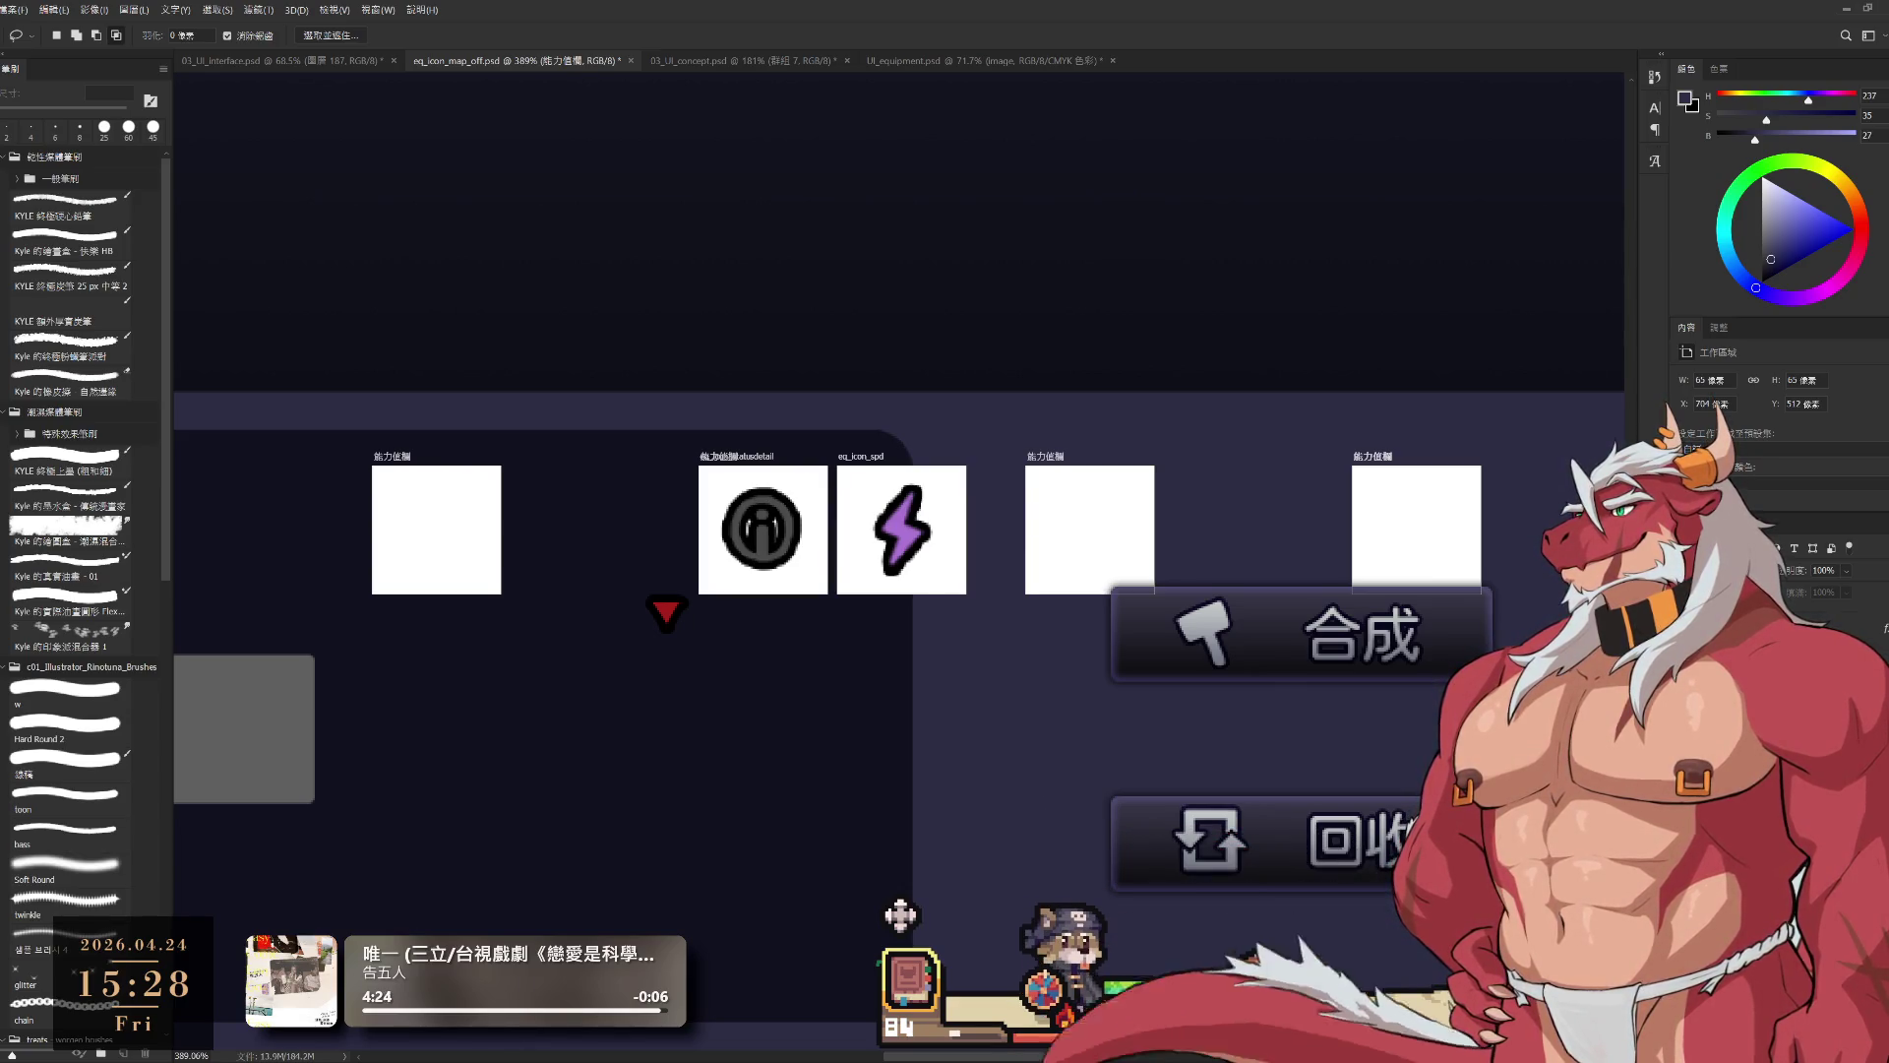
key("ctrl+v")
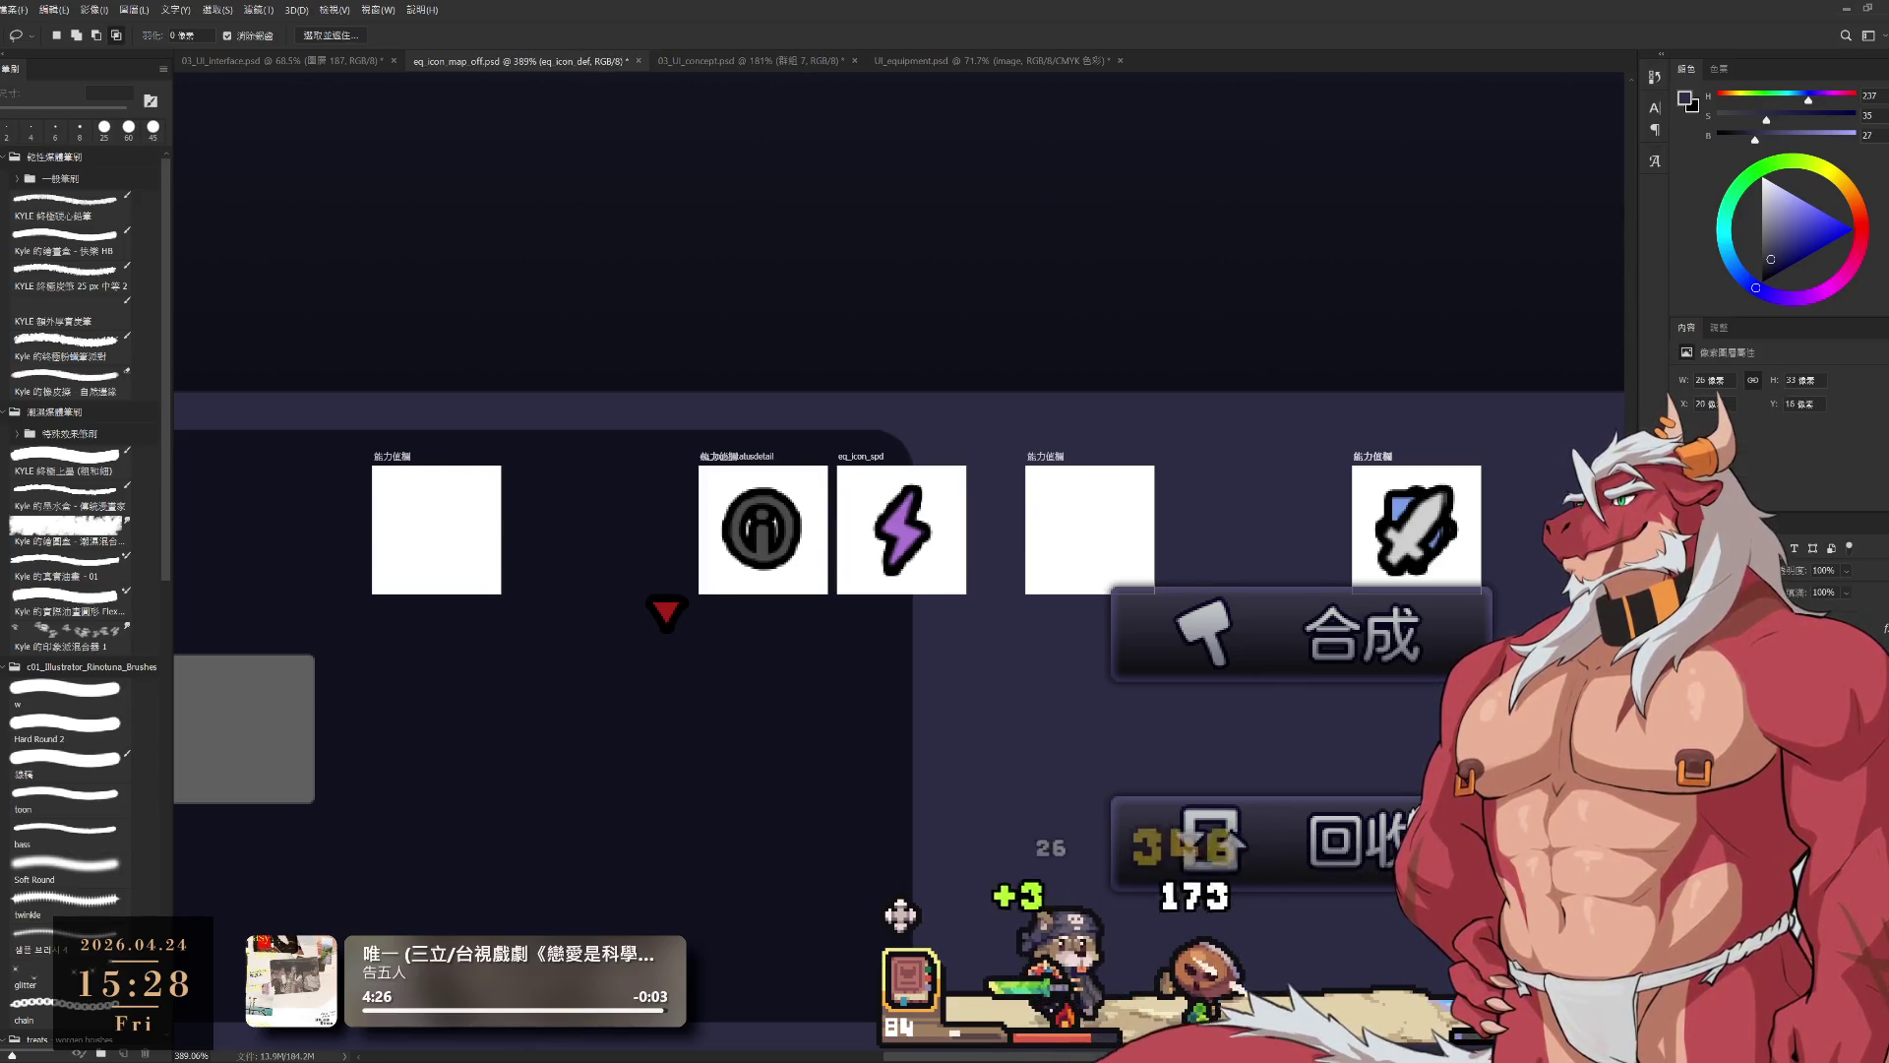
key("ctrl+z")
key("ctrl+v")
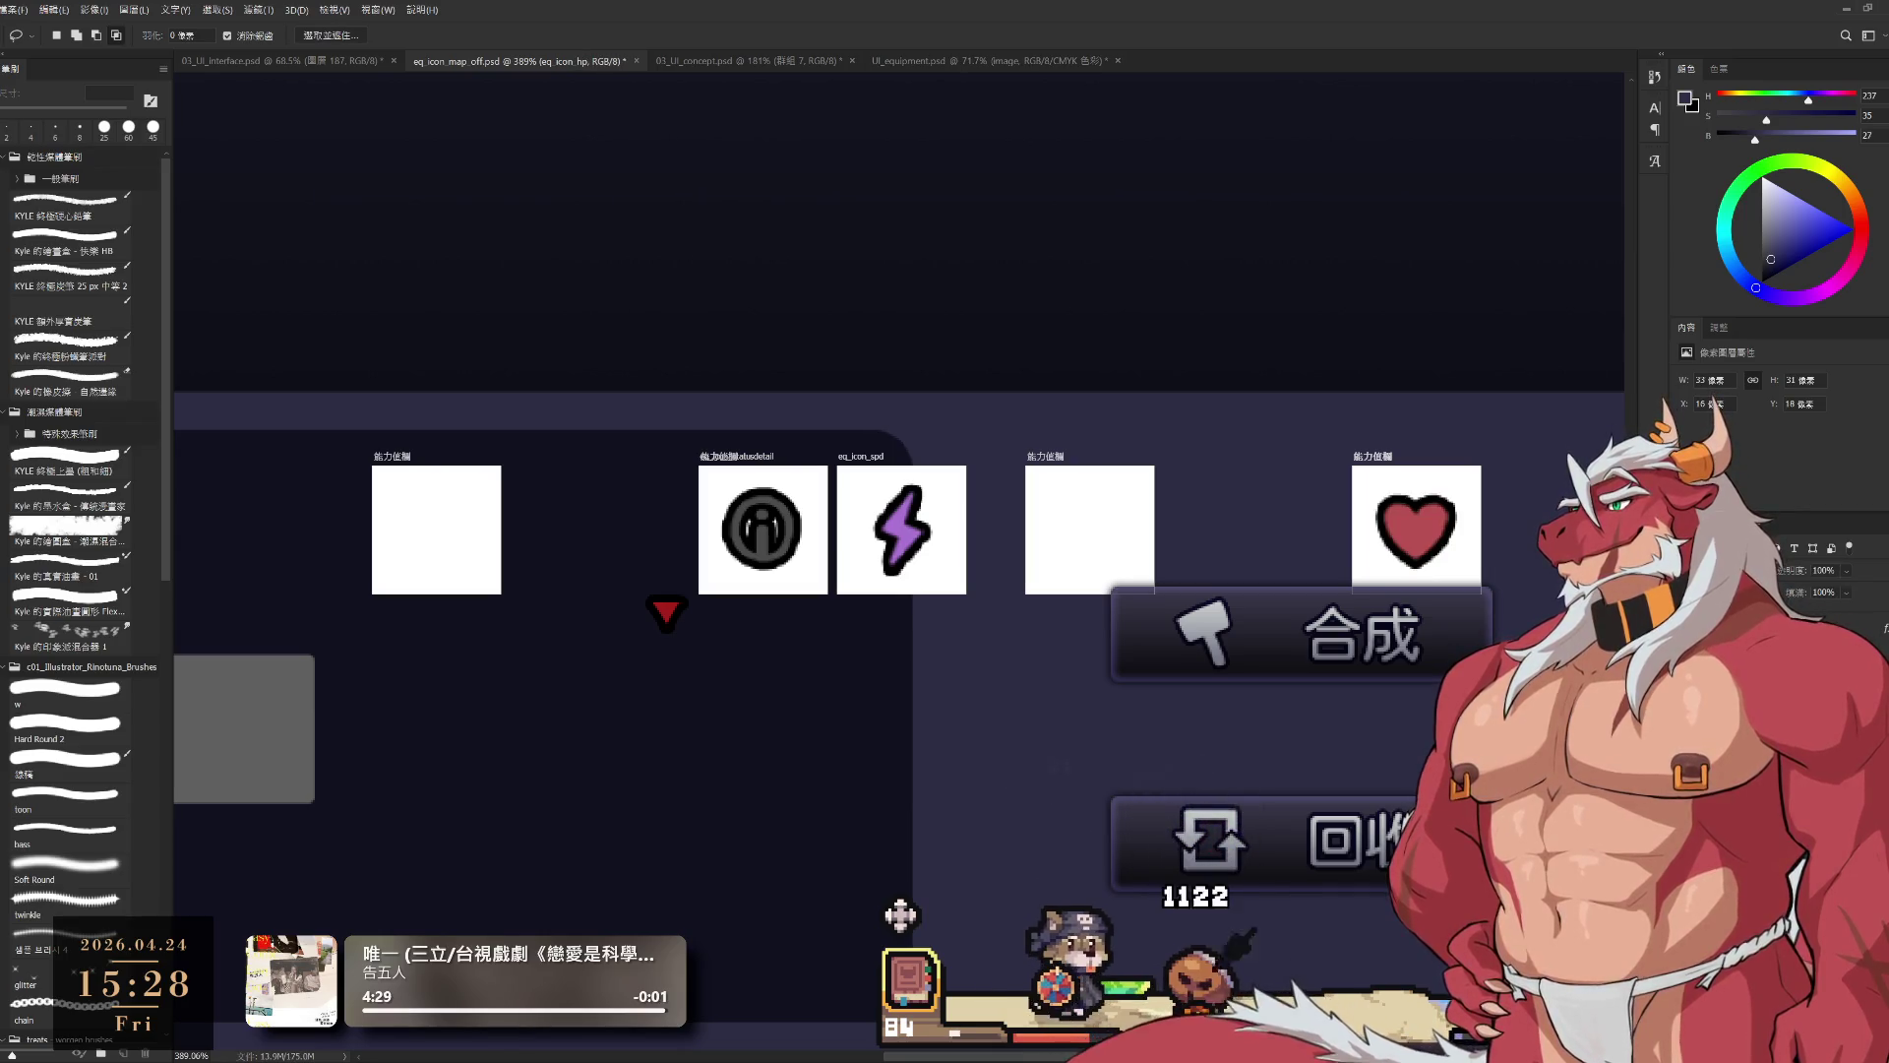
left_click(901, 916)
key("ctrl+z")
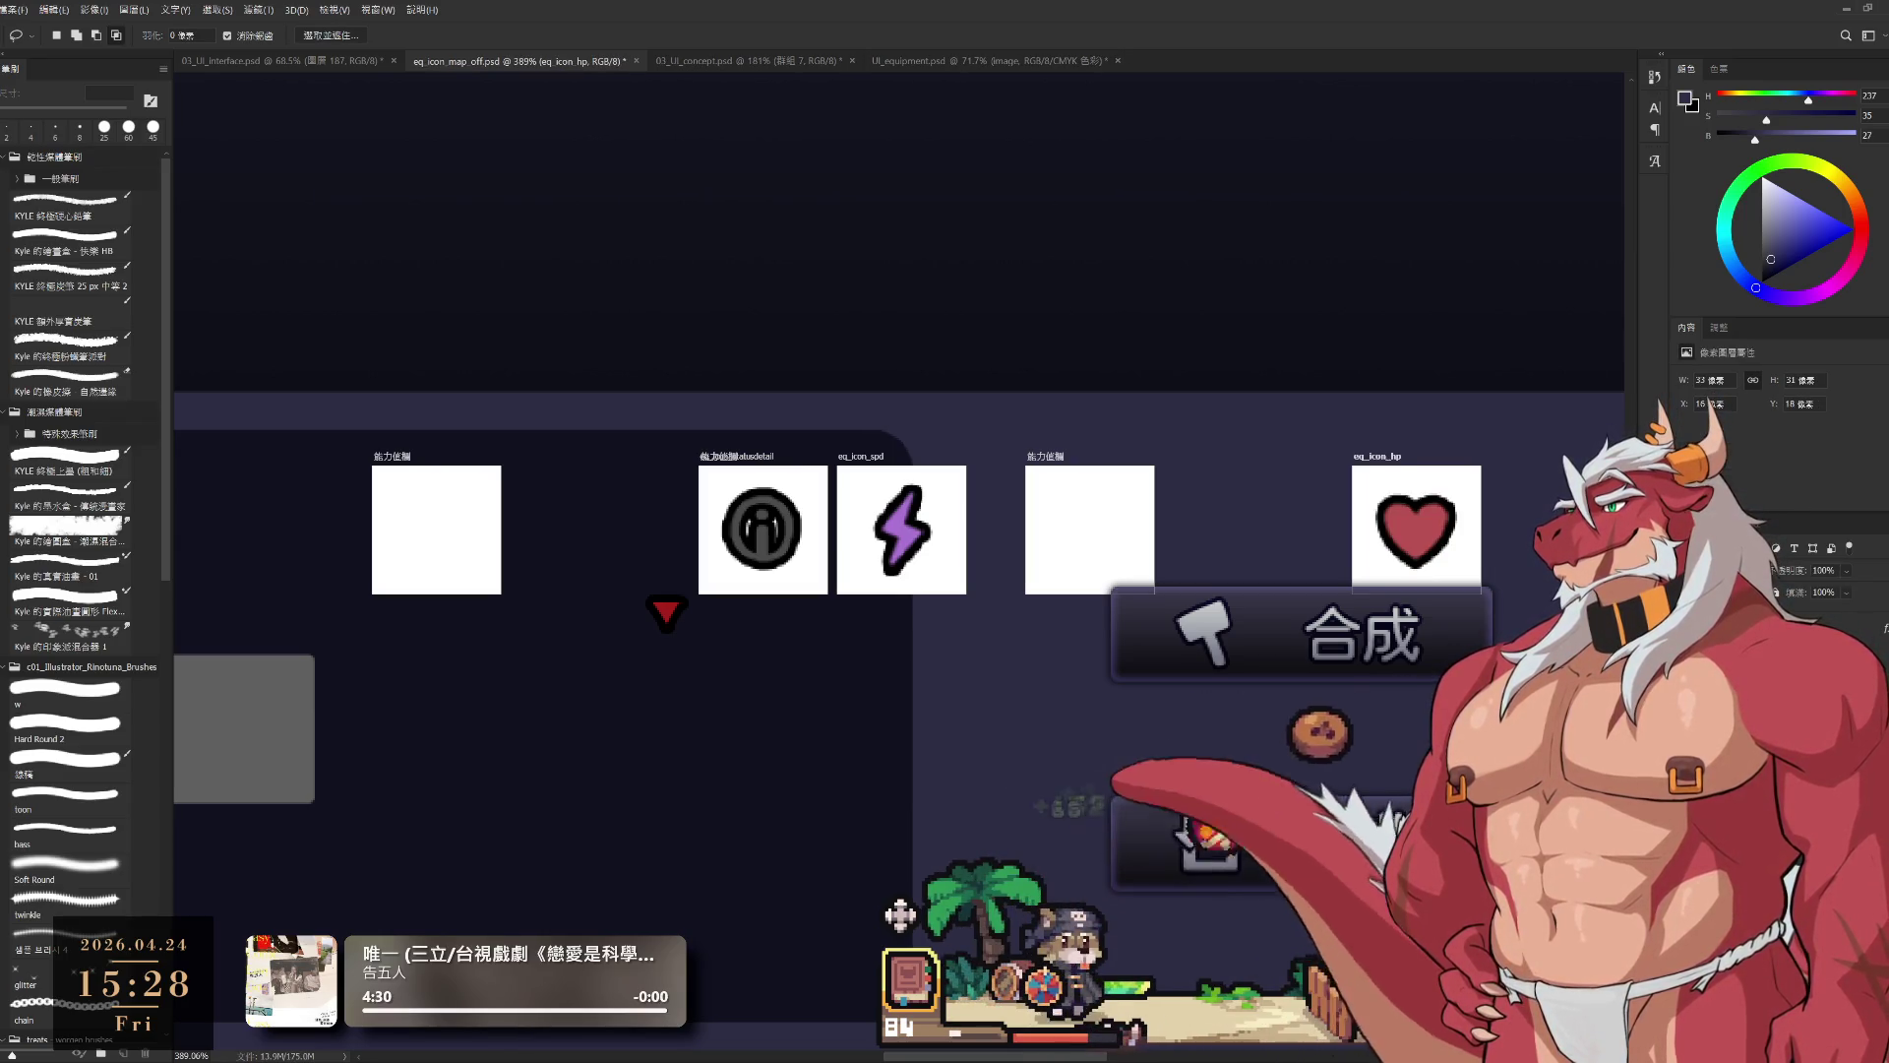
key("ctrl+z")
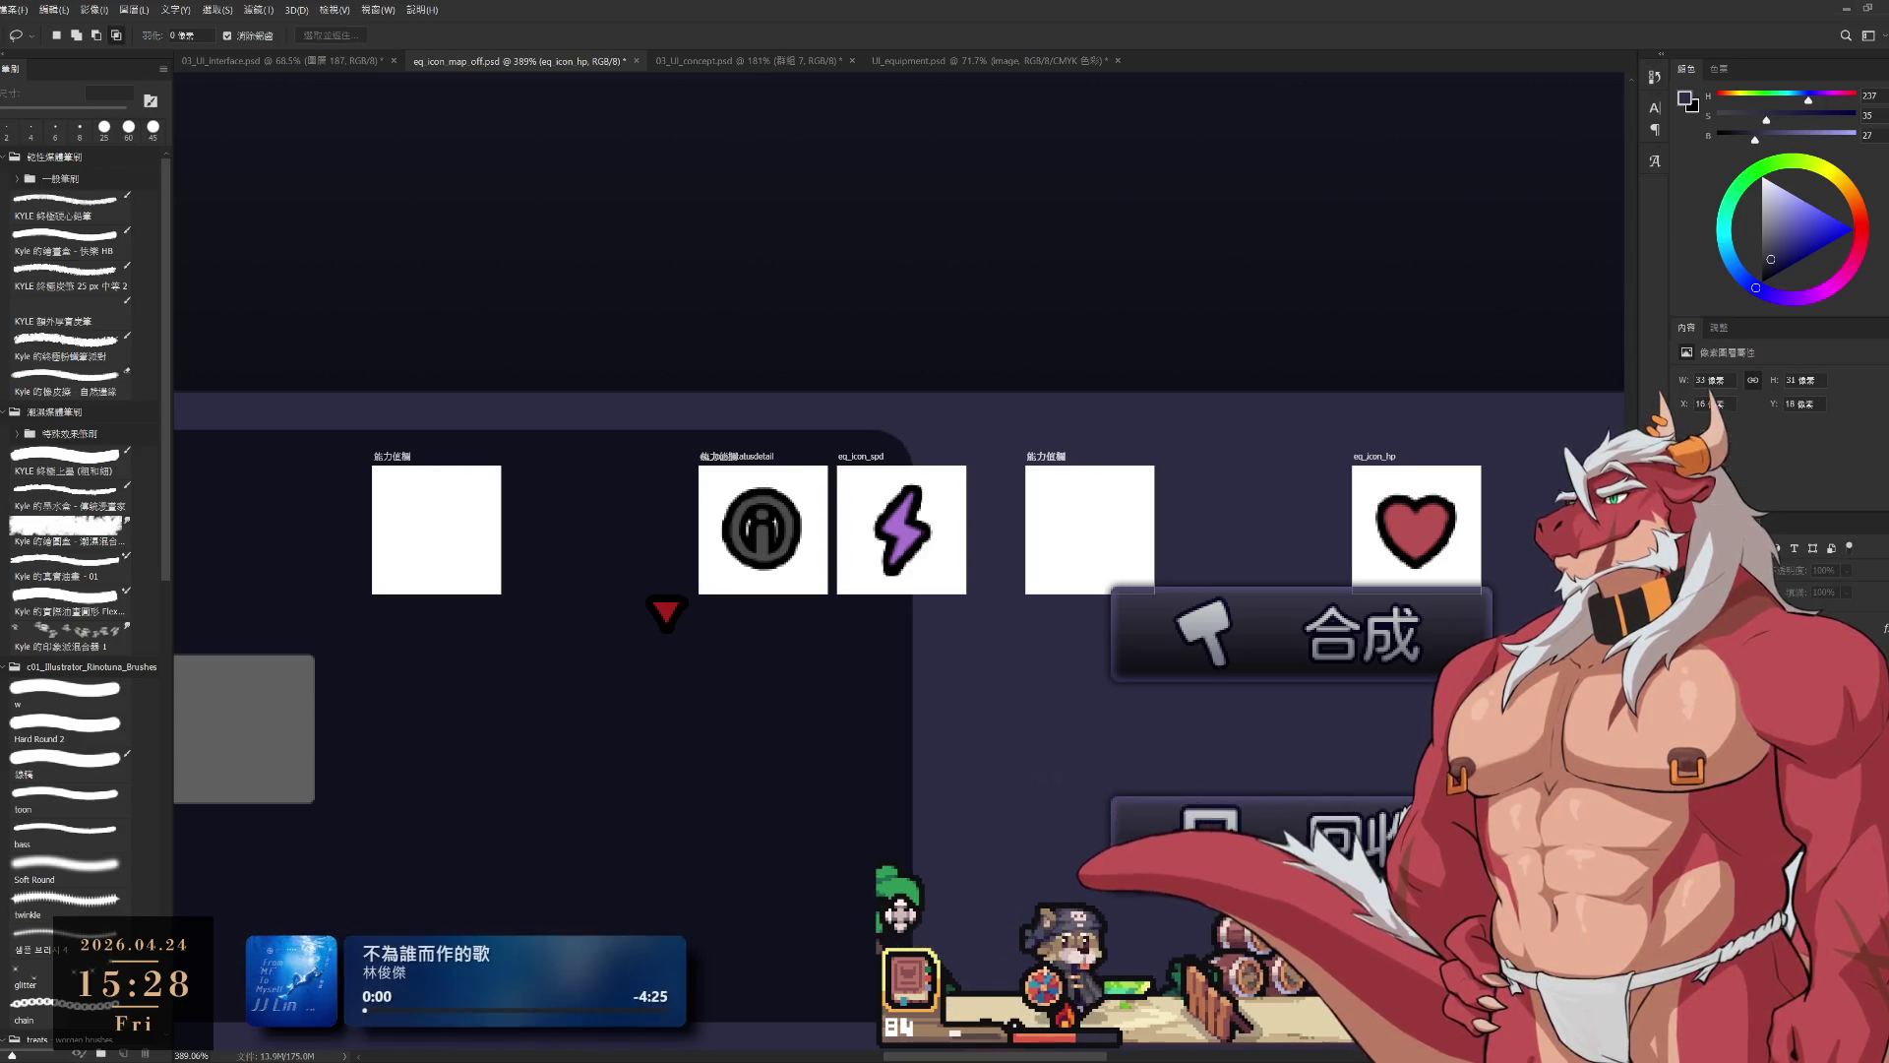
key("ctrl+z")
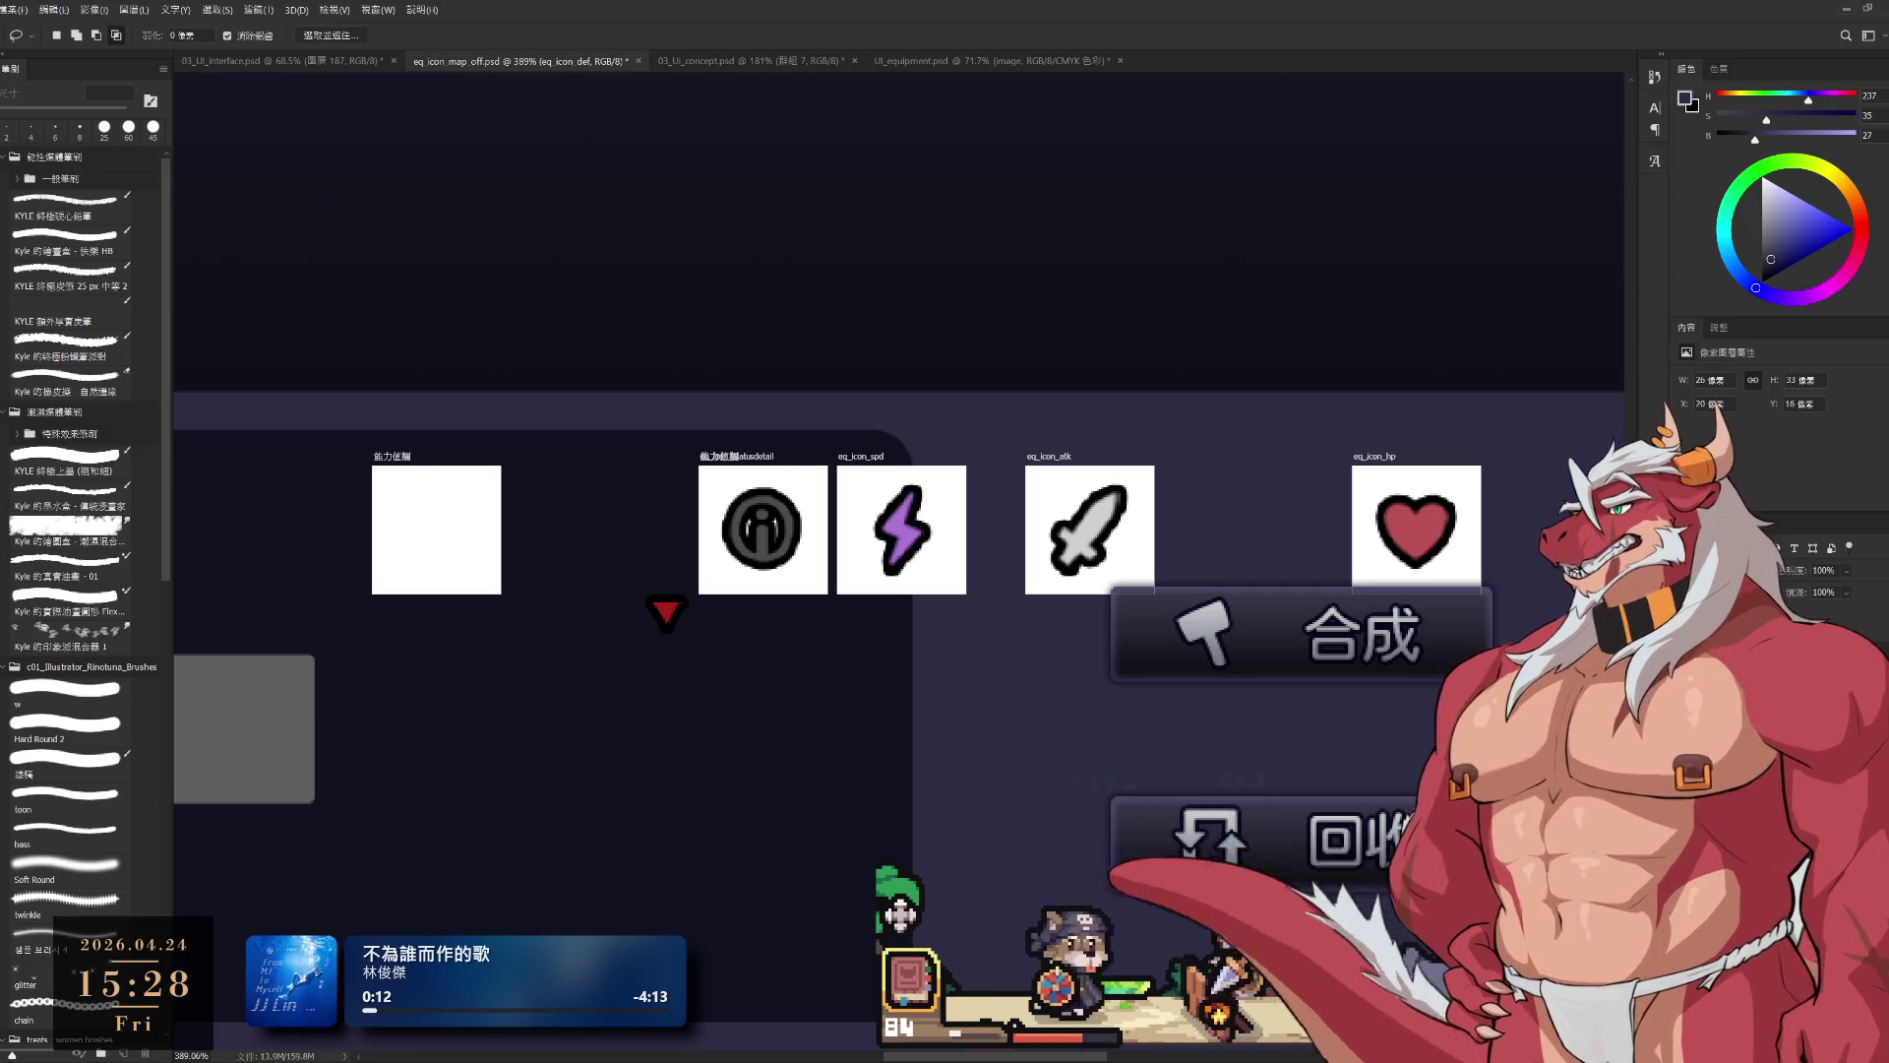
Step: Reveal the yellow star in the first artboard, now eq_icon_crit
key("alt+bracketleft")
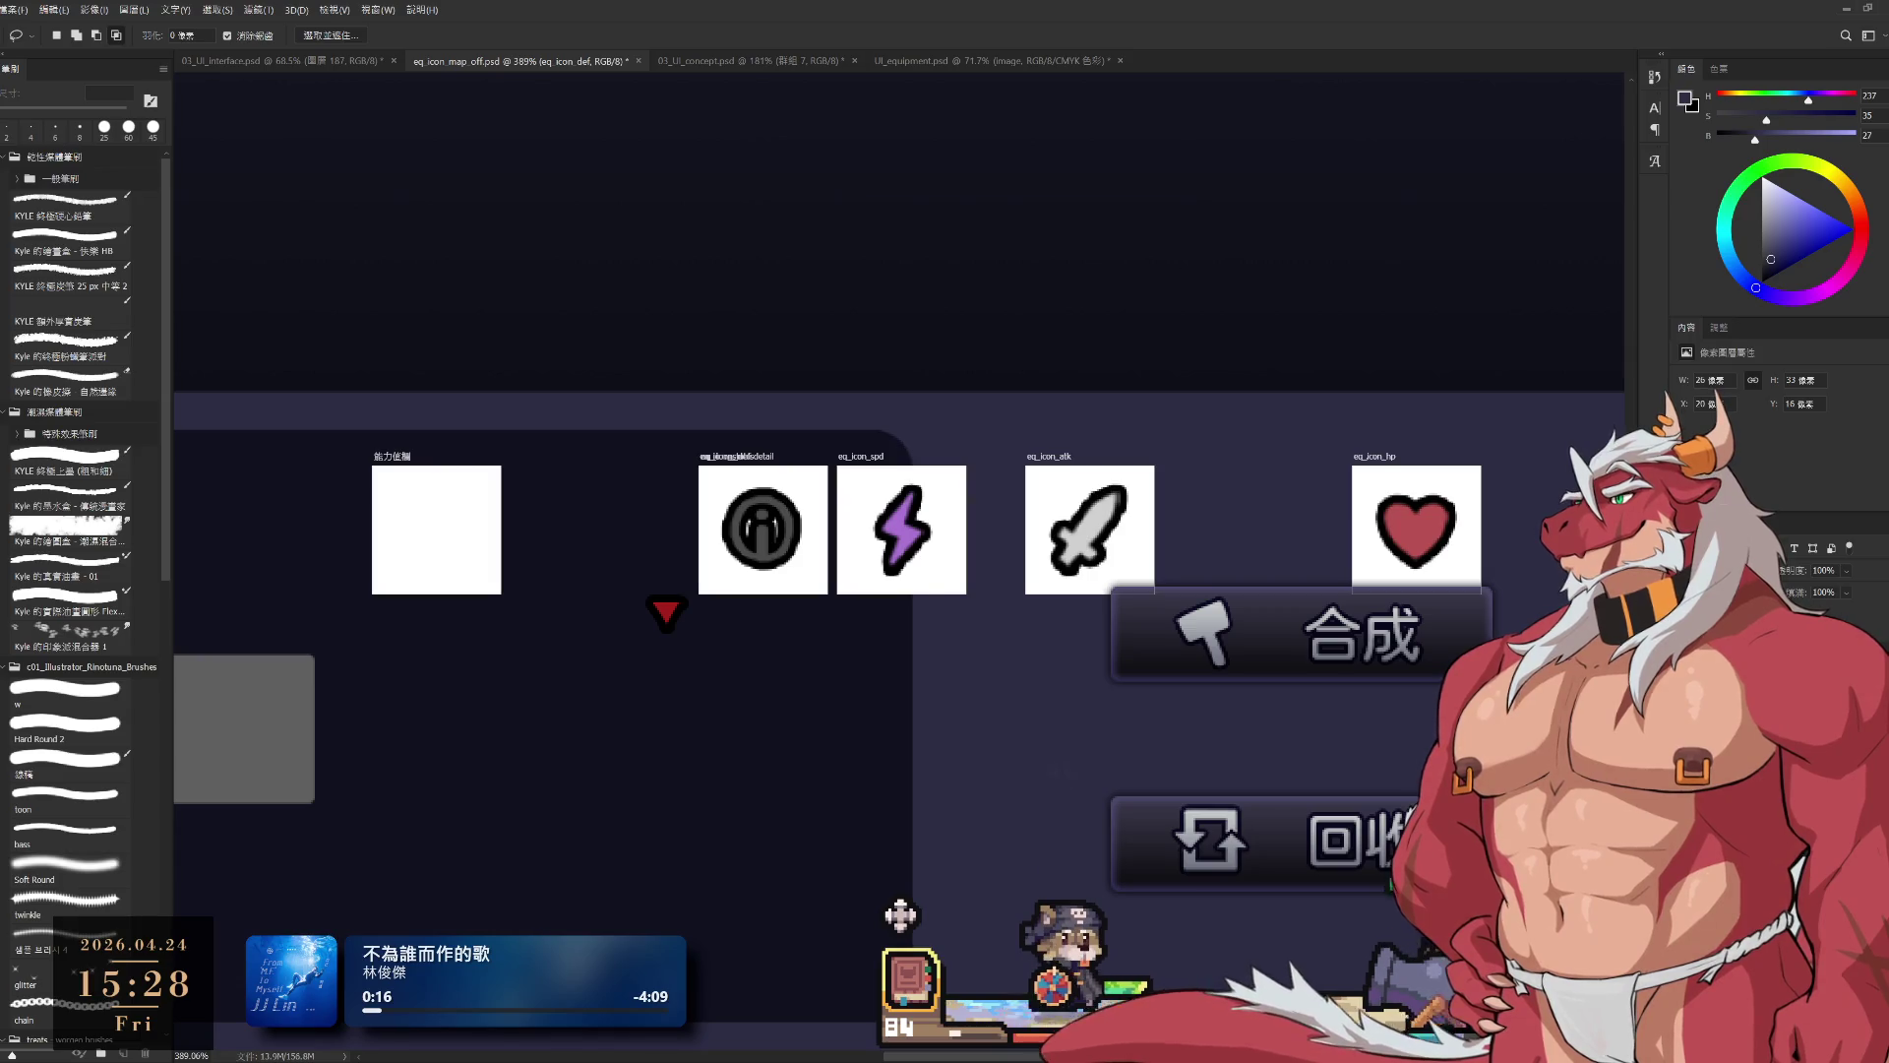
key("alt+bracketleft")
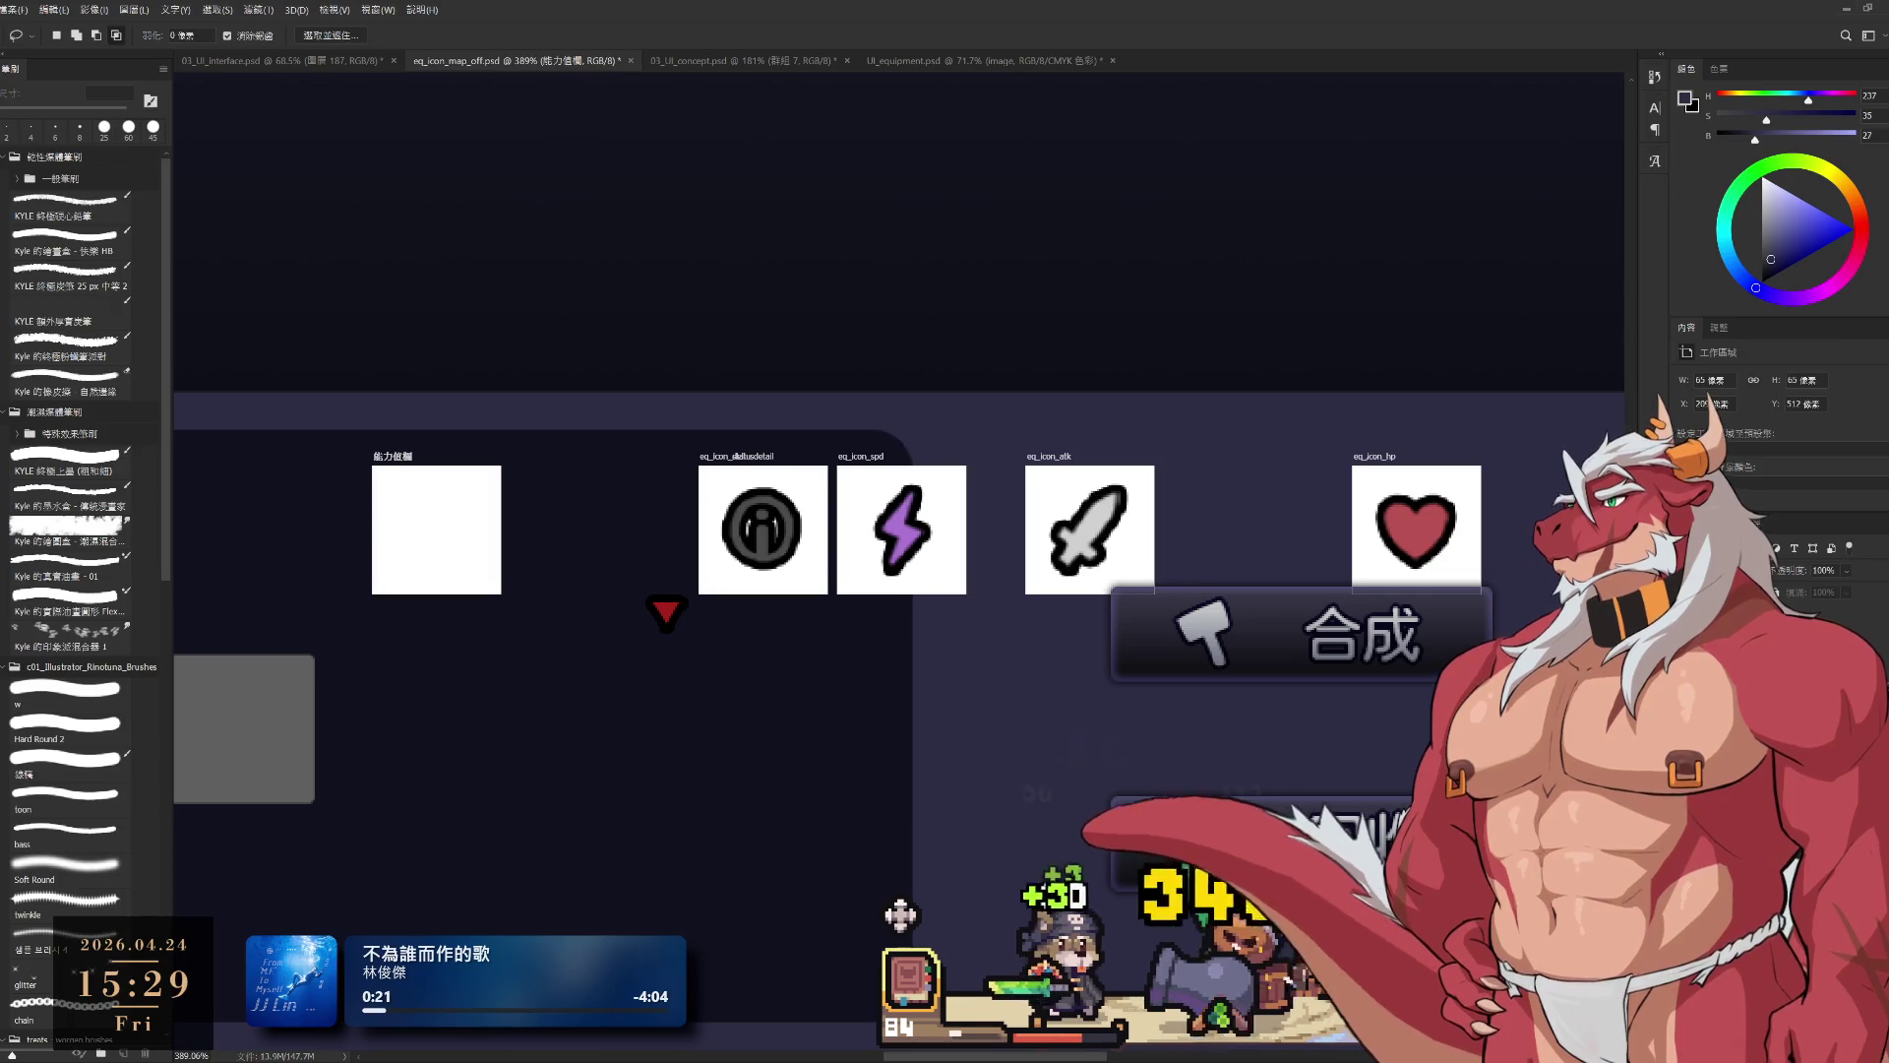
key("alt+bracketleft")
key("ctrl+comma")
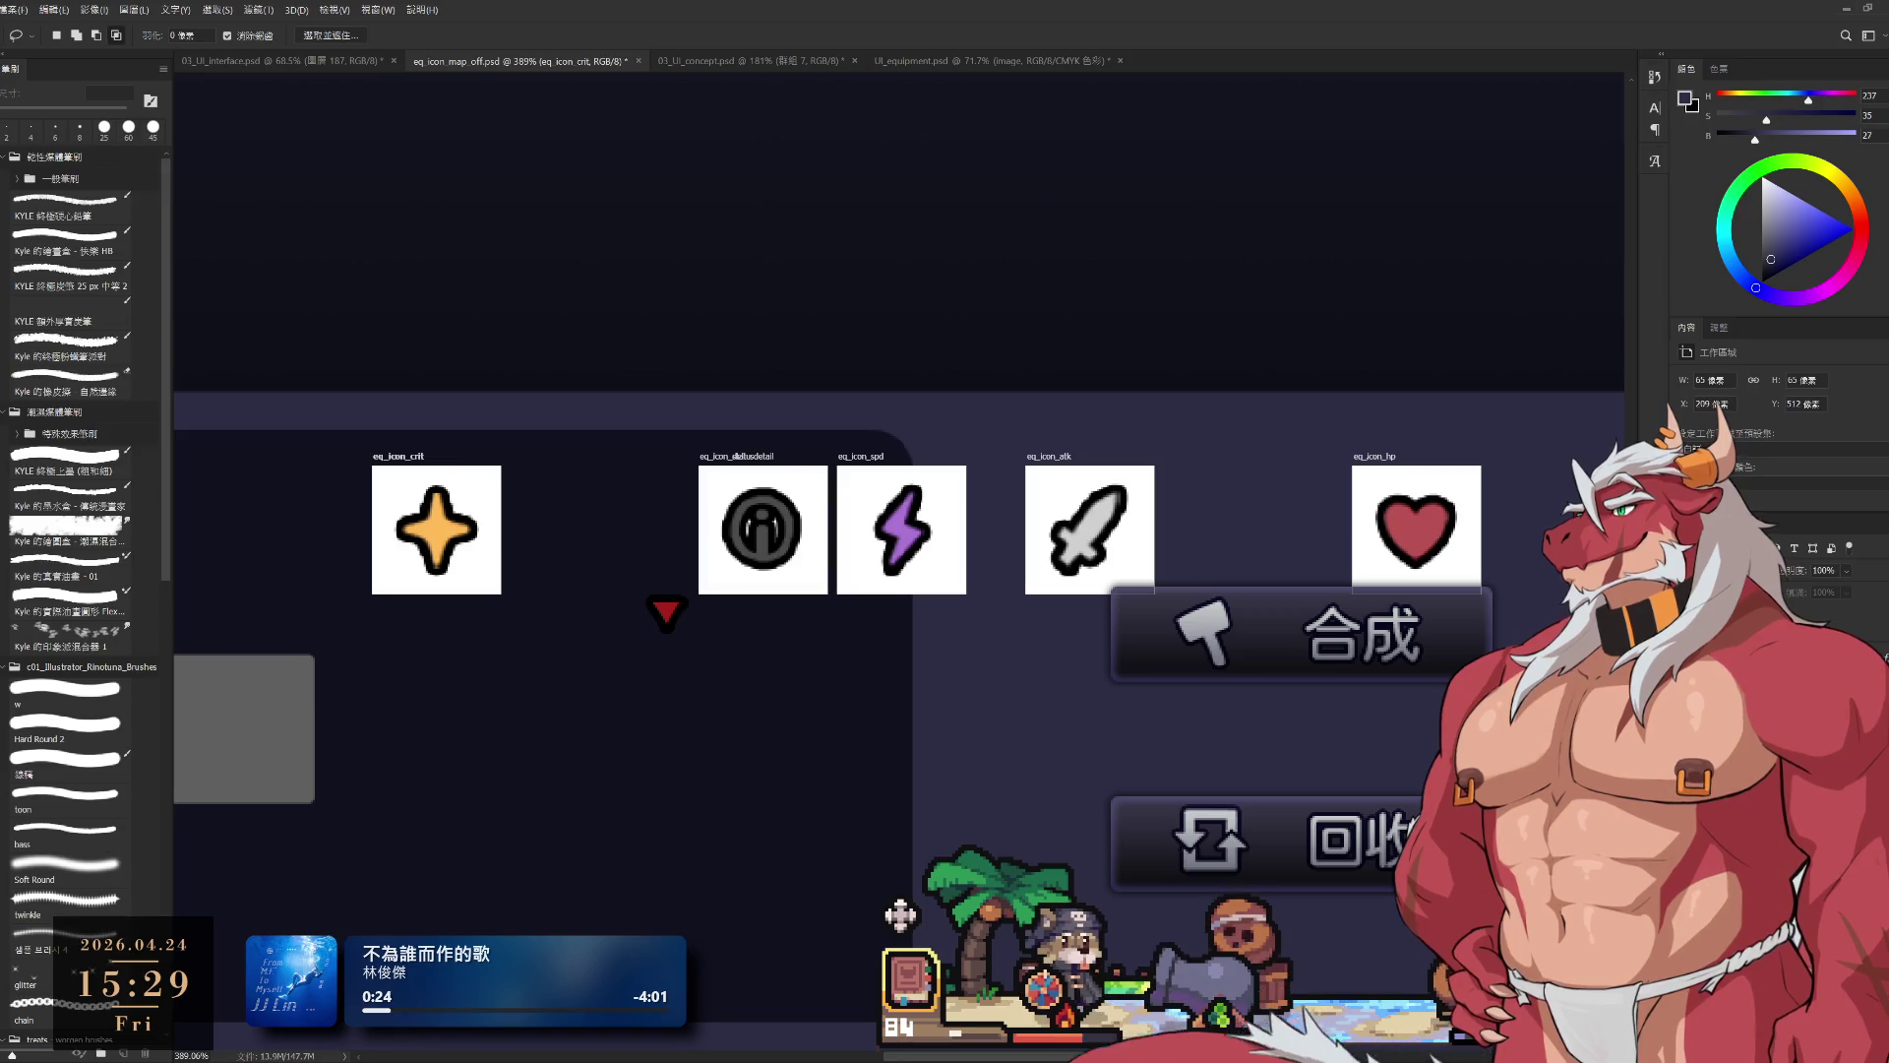
scroll(865, 574, "down", 1)
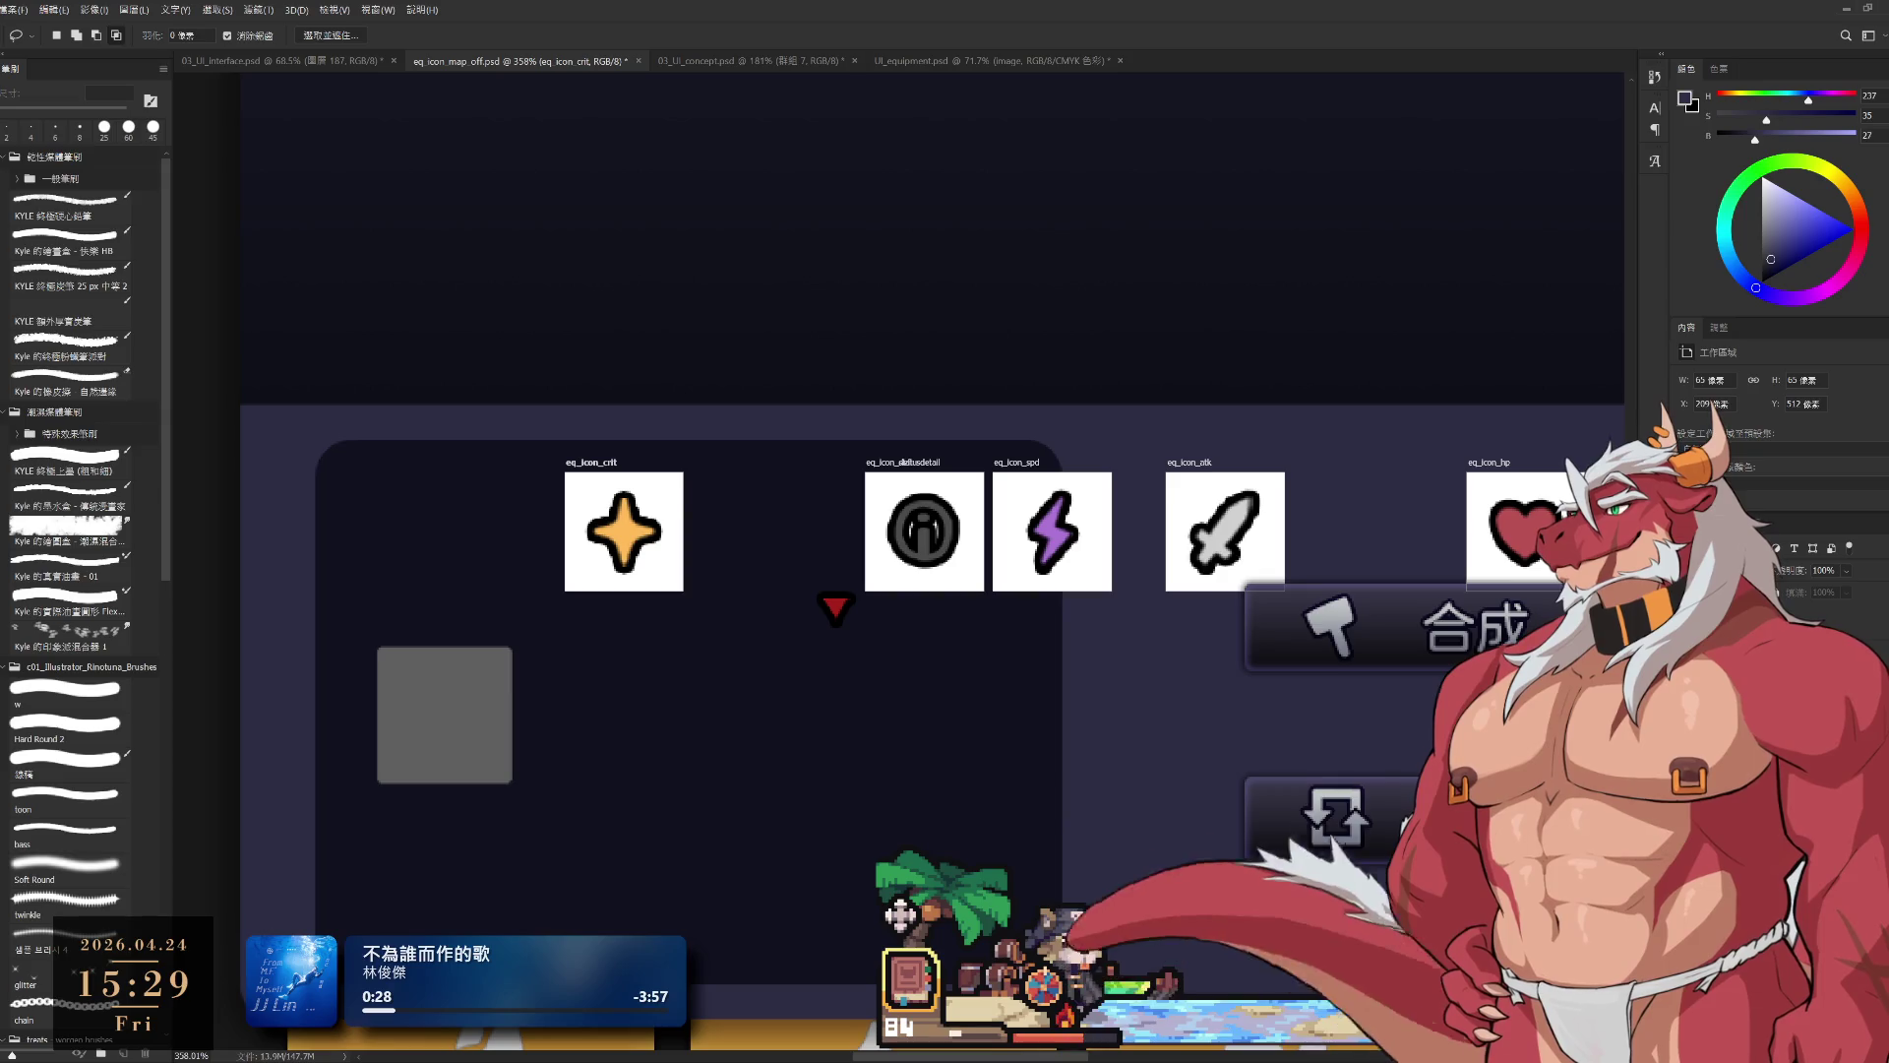
Step: Select the spd and statusdetail artboards in turn, then the eq_icon_hp artboard
key("alt+bracketleft")
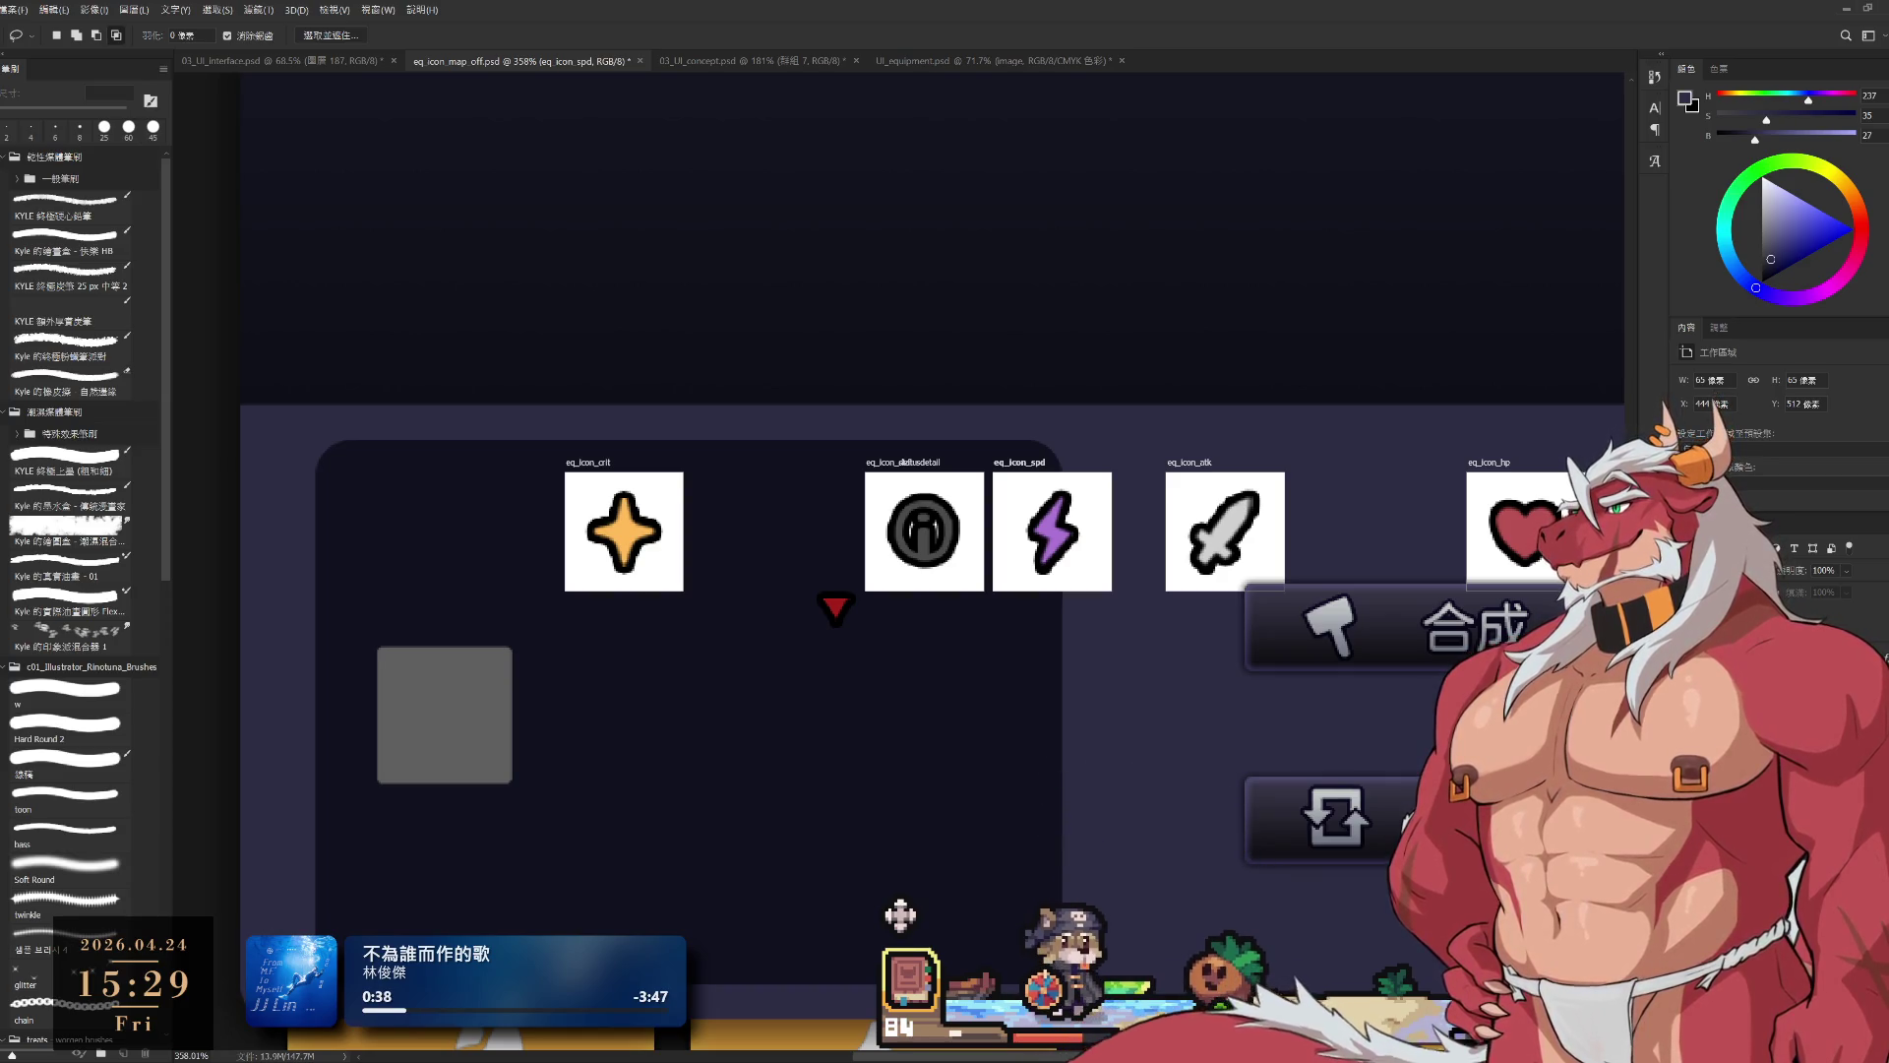
left_click(910, 461)
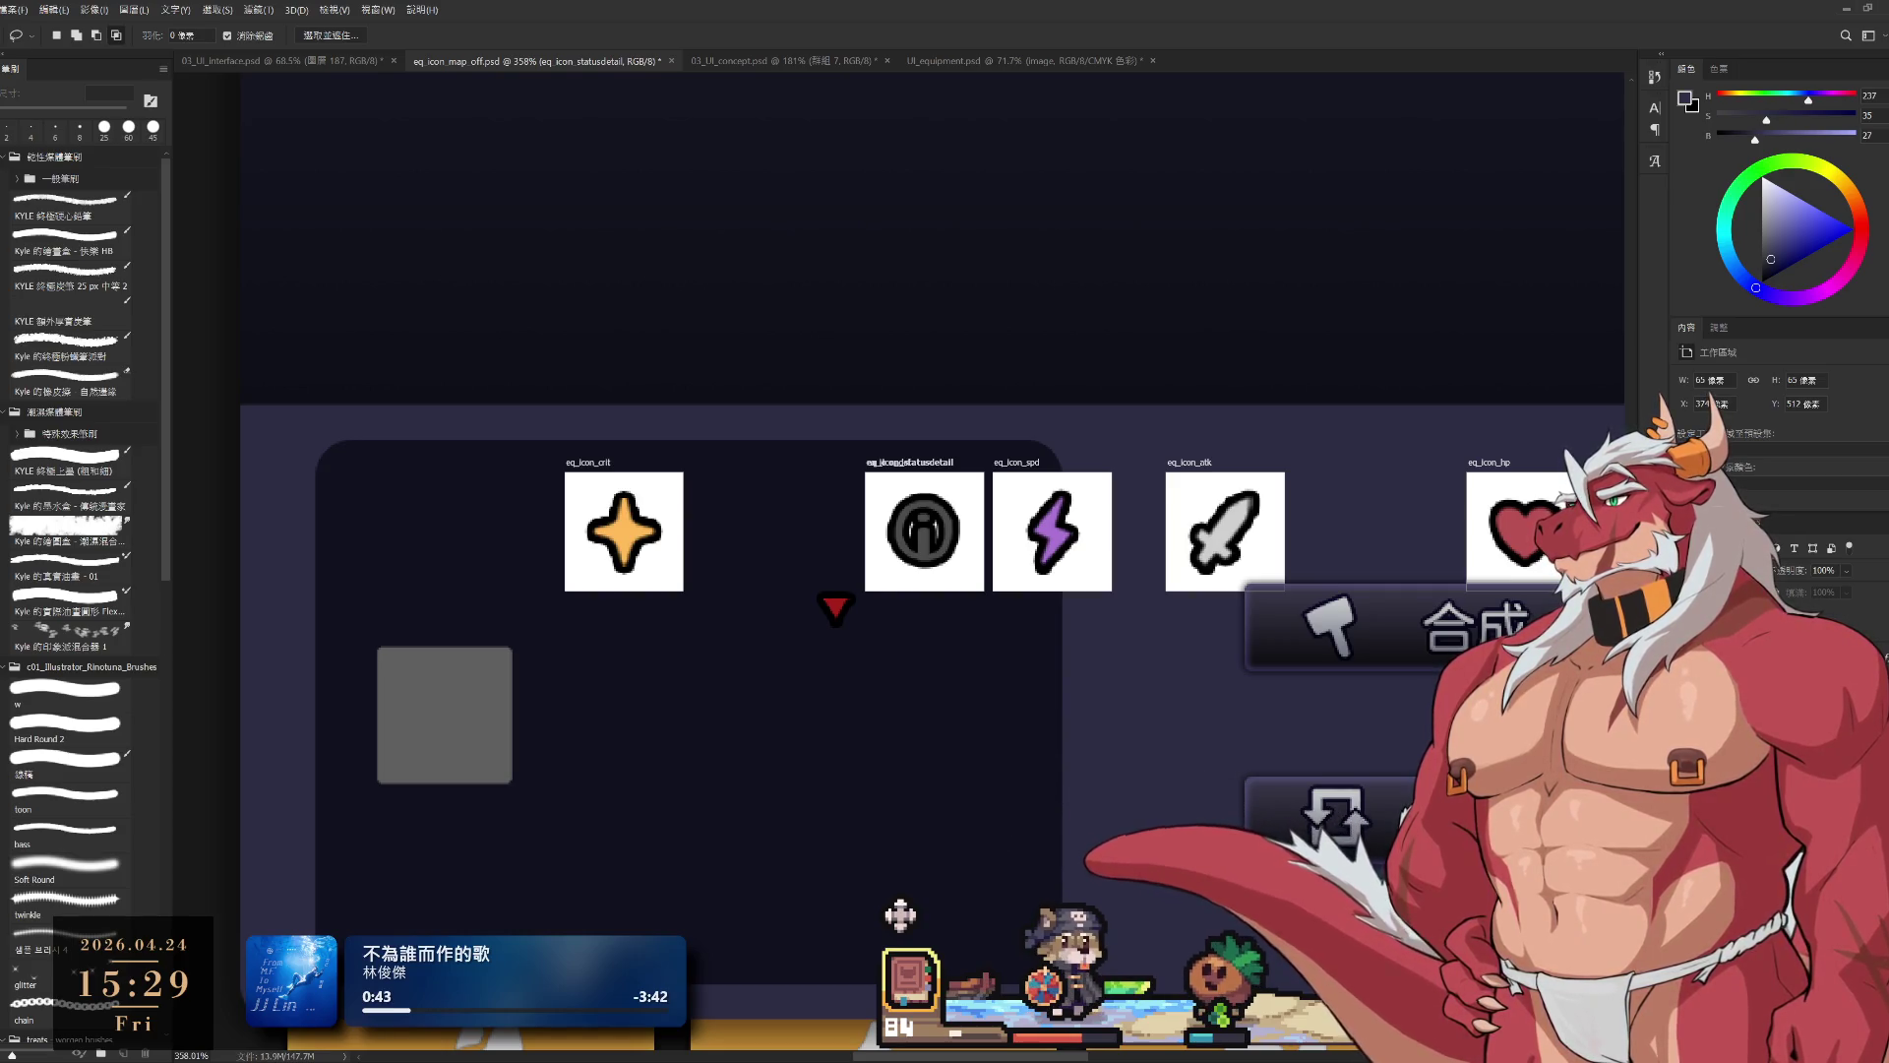
left_click(1766, 403)
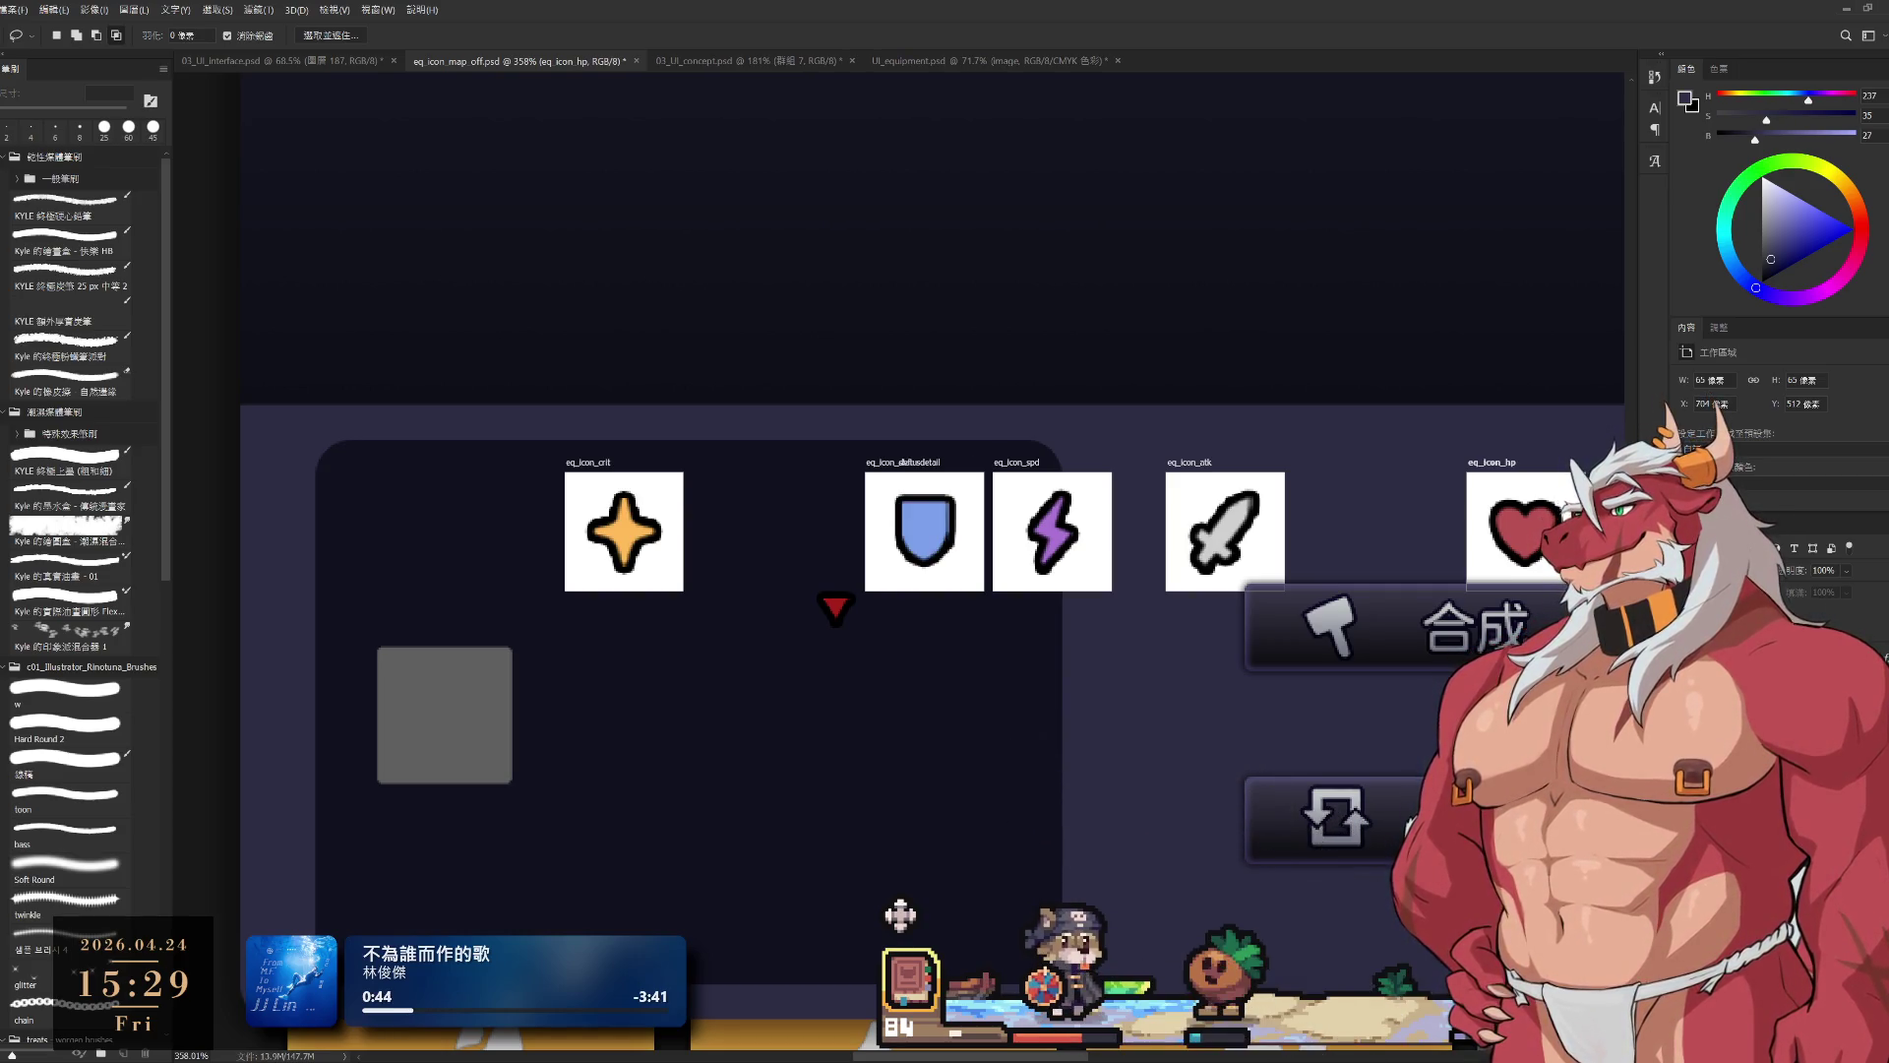
Step: Move the hp artboard to the panel's left edge, settling on X -65
key("ctrl+minus")
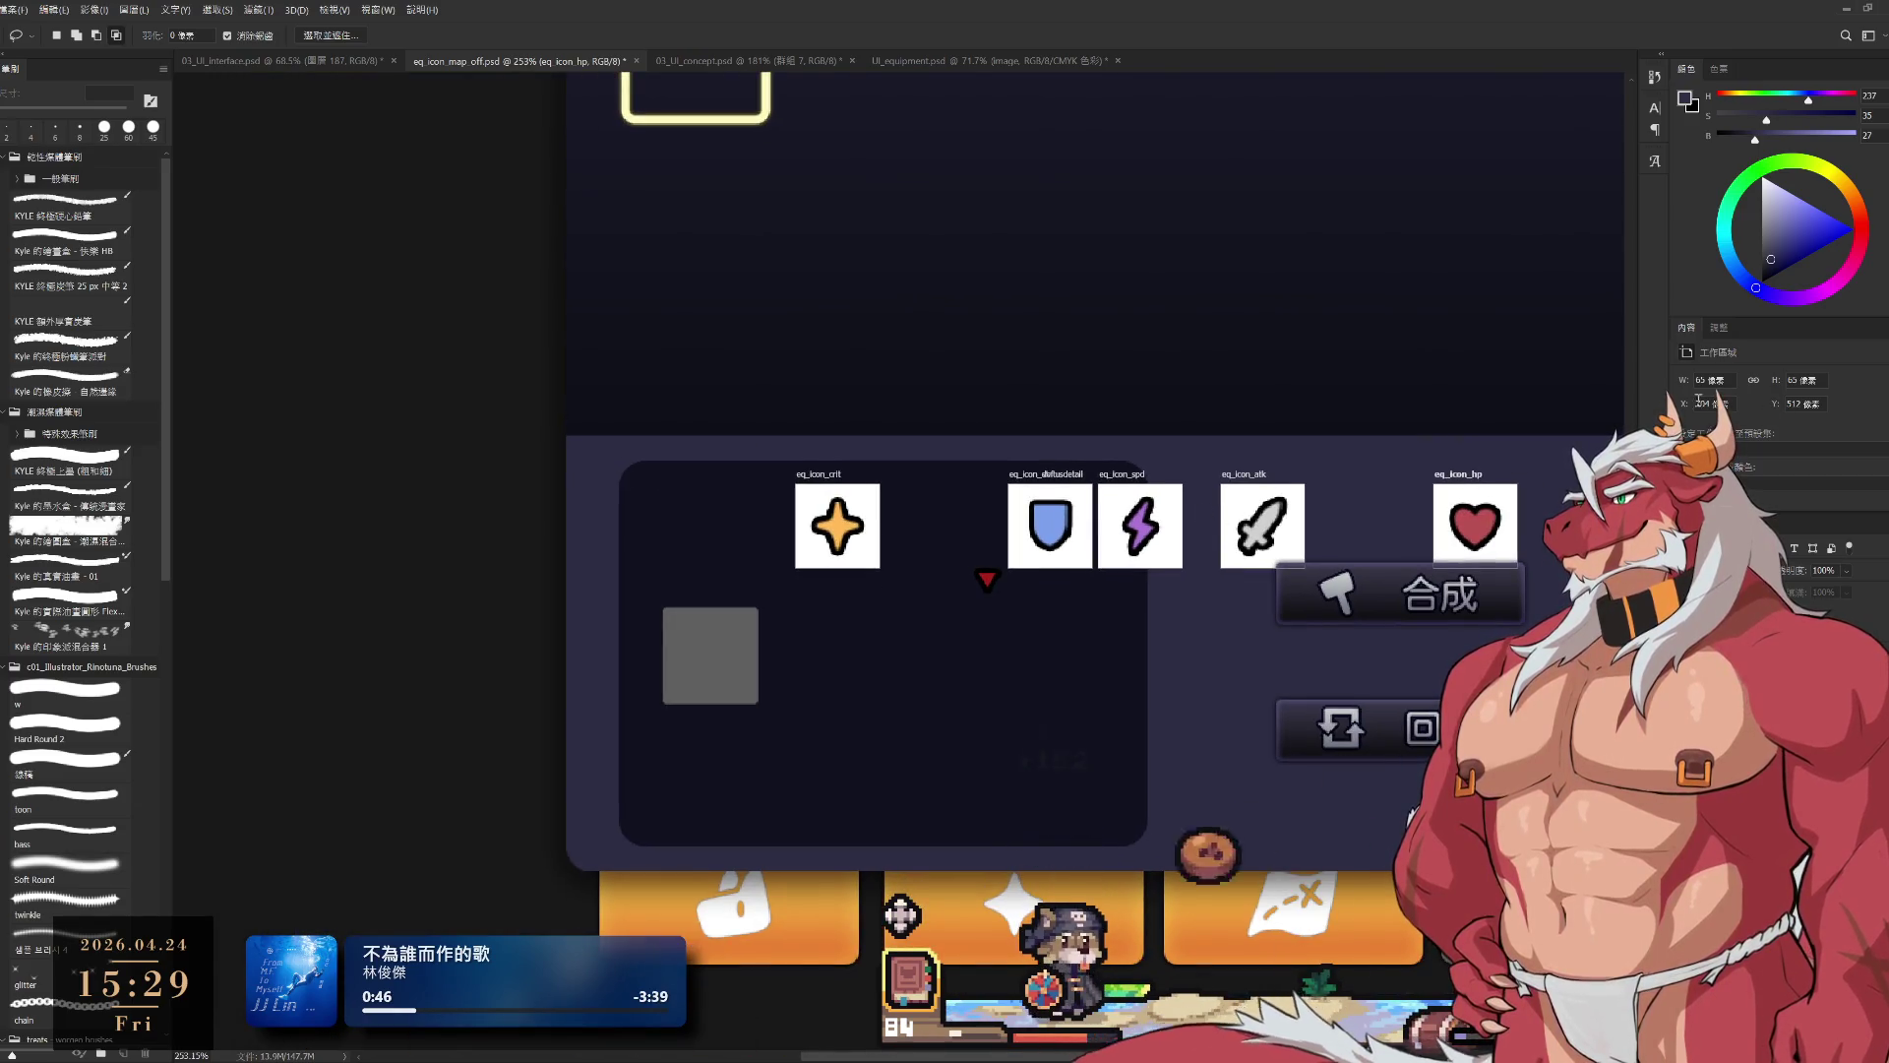
type("222")
key("Return")
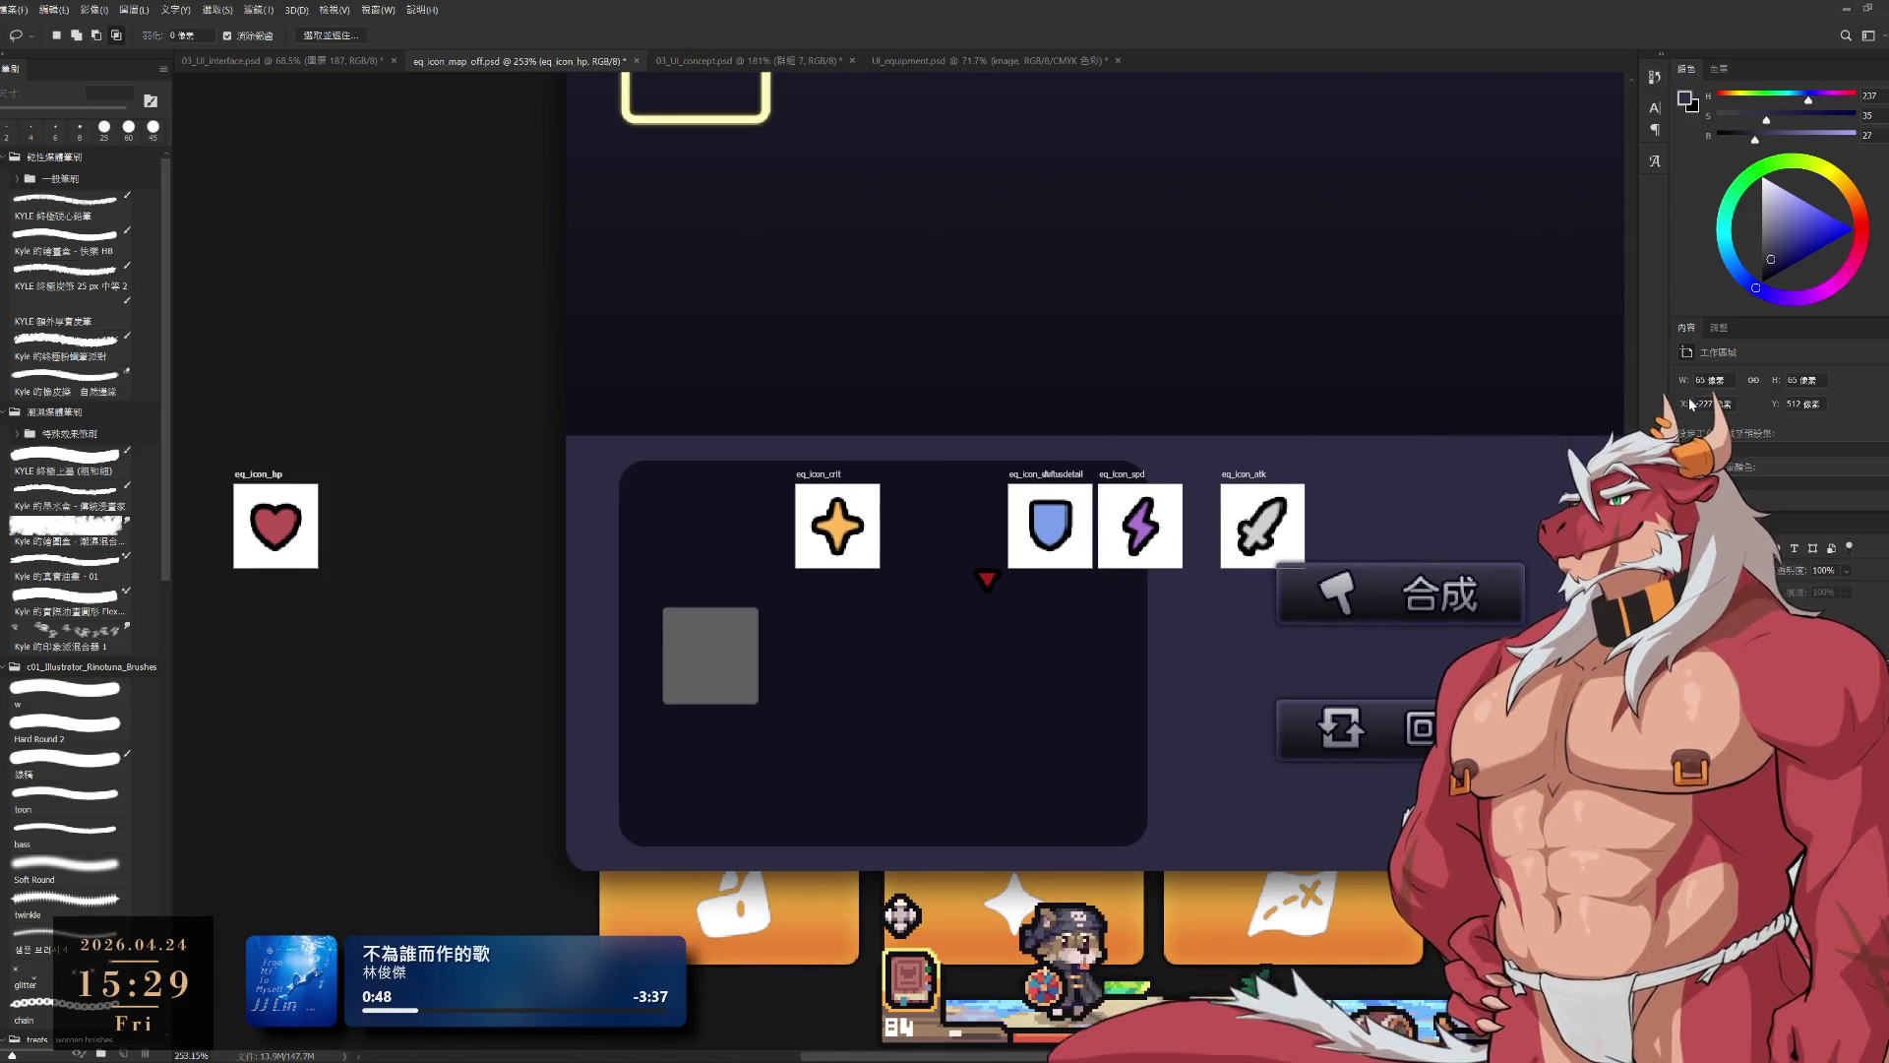
type("-160")
key("Return")
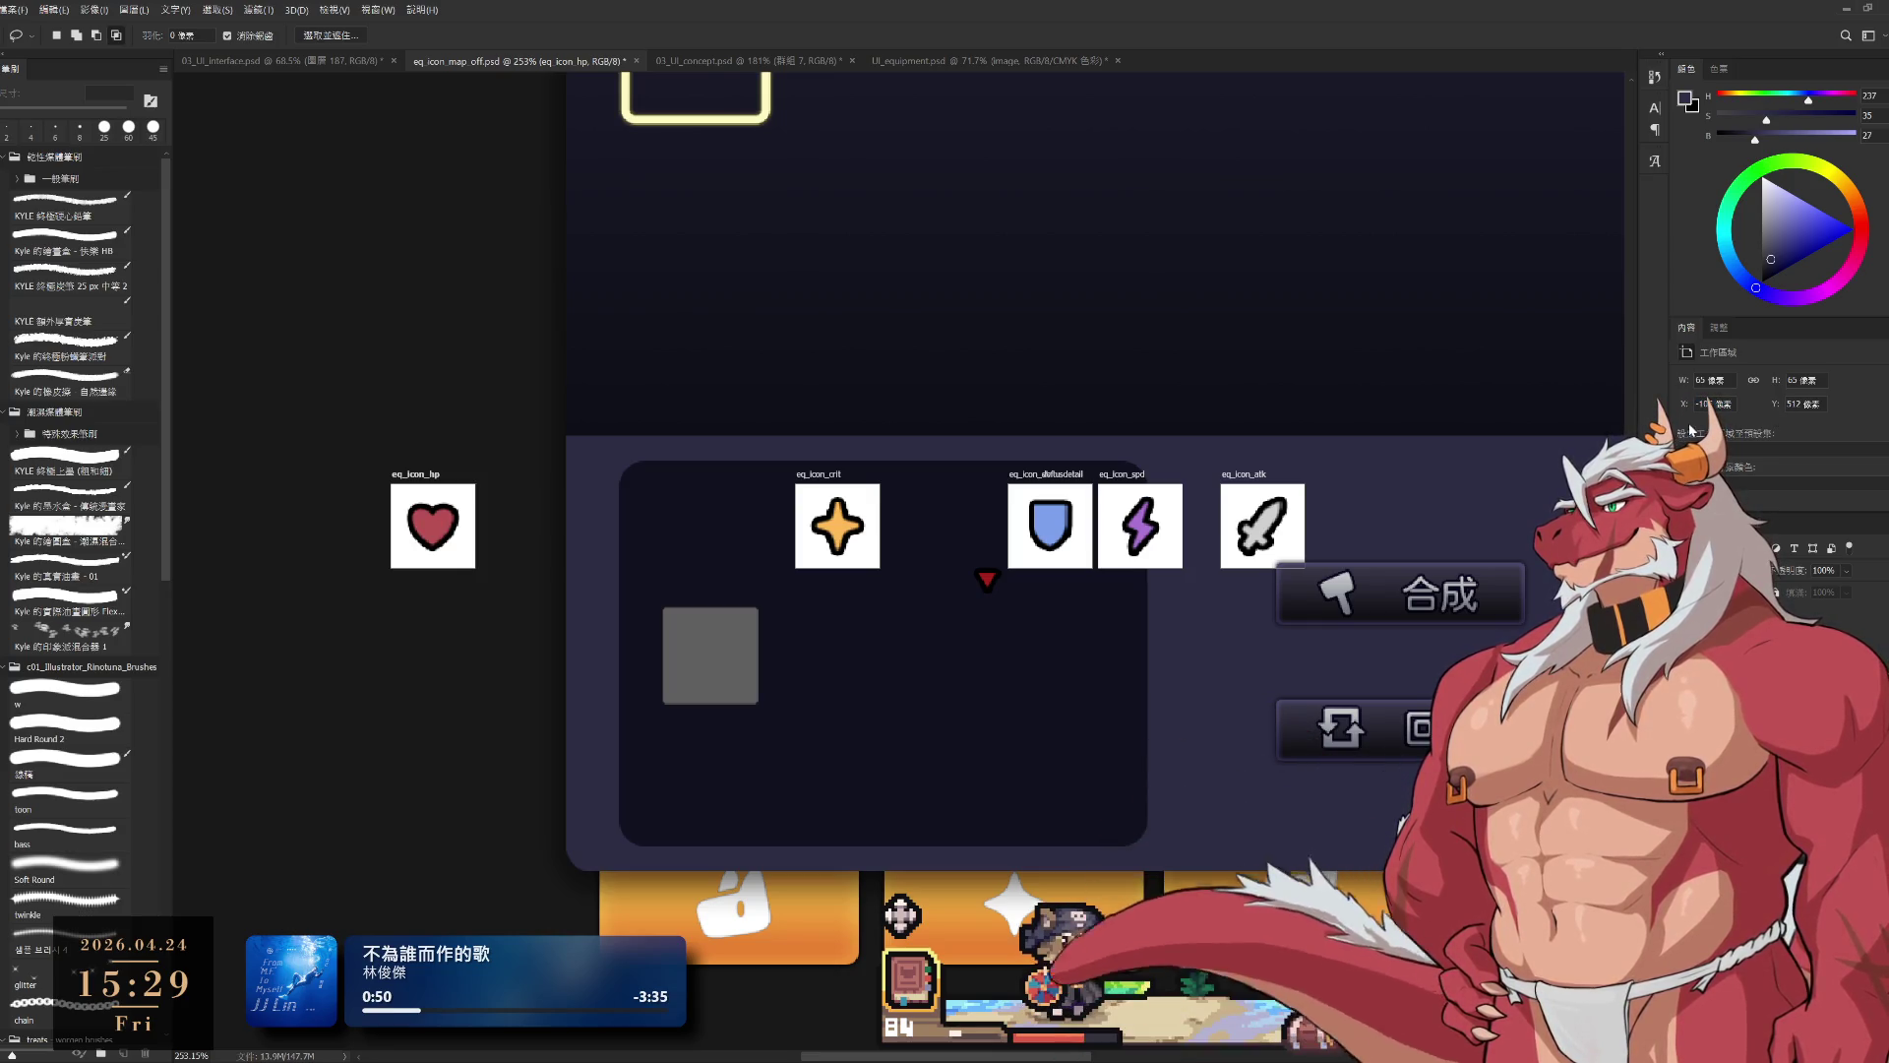
key("Return")
type("-112")
key("Return")
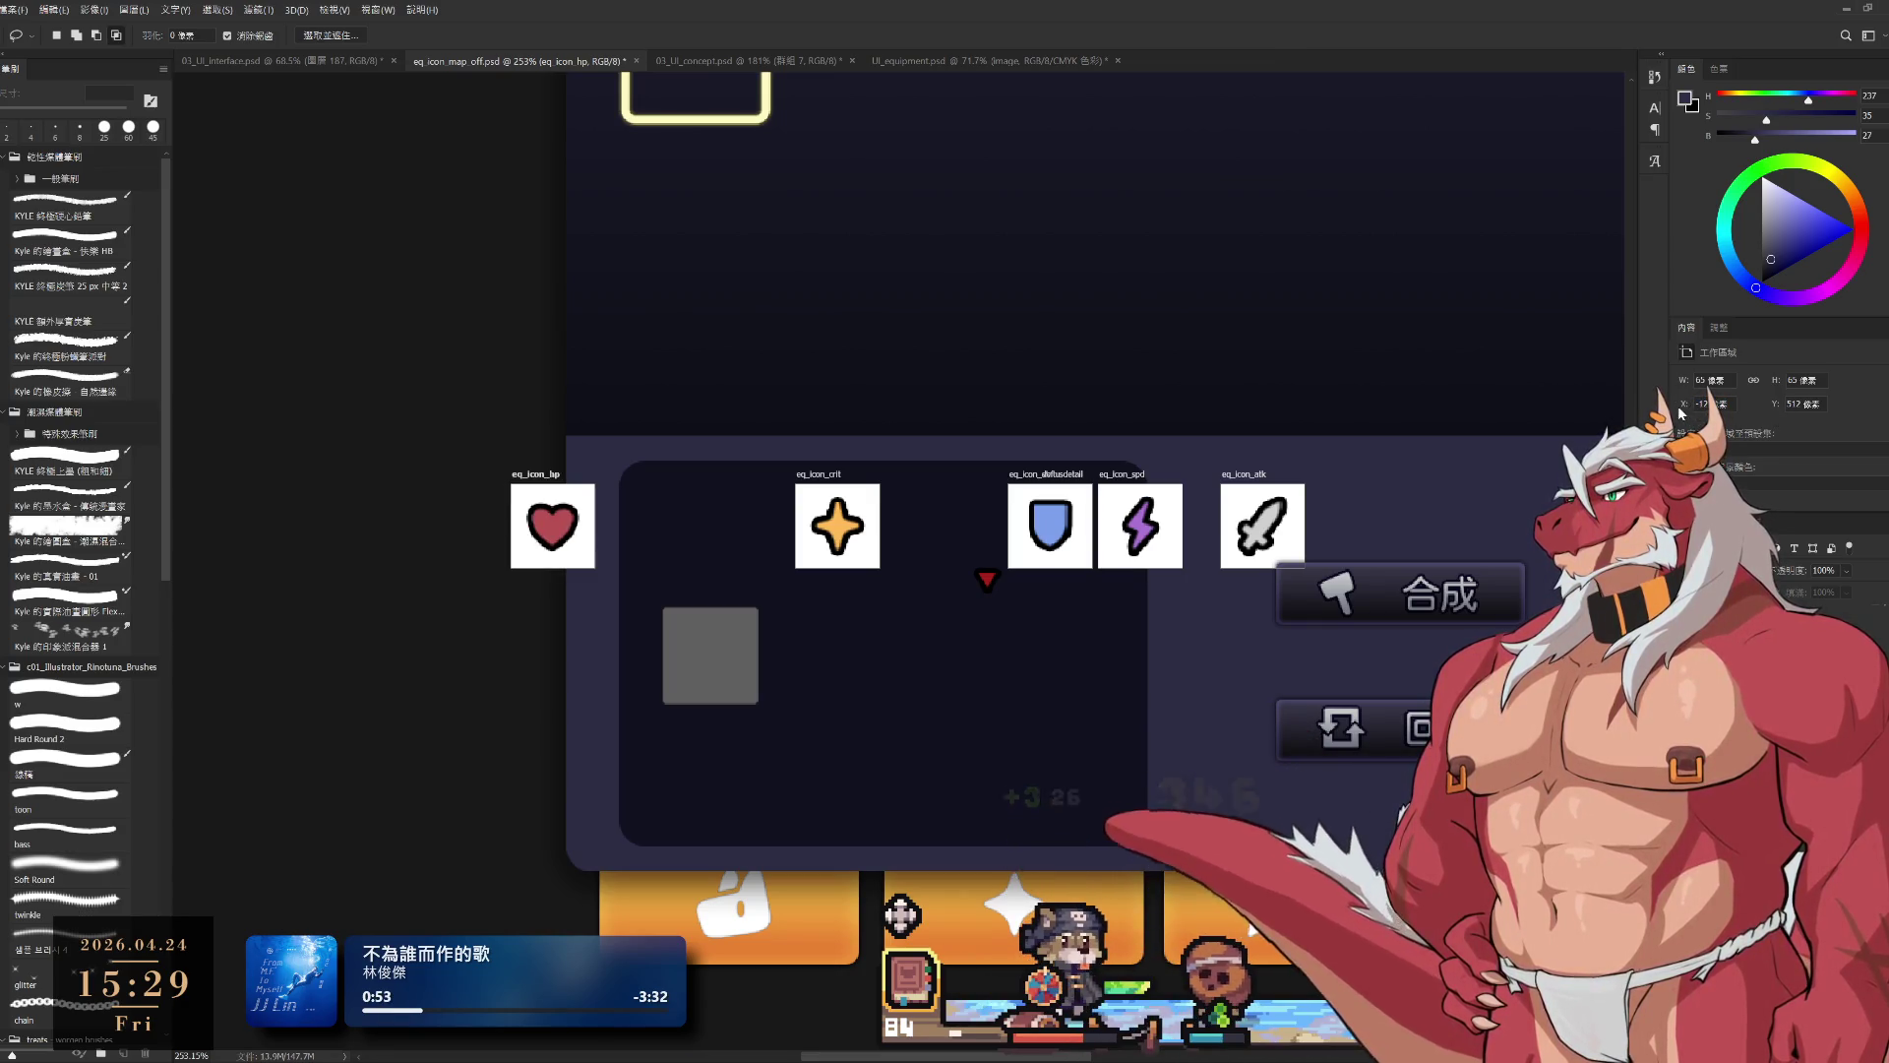
type("-89")
key("Return")
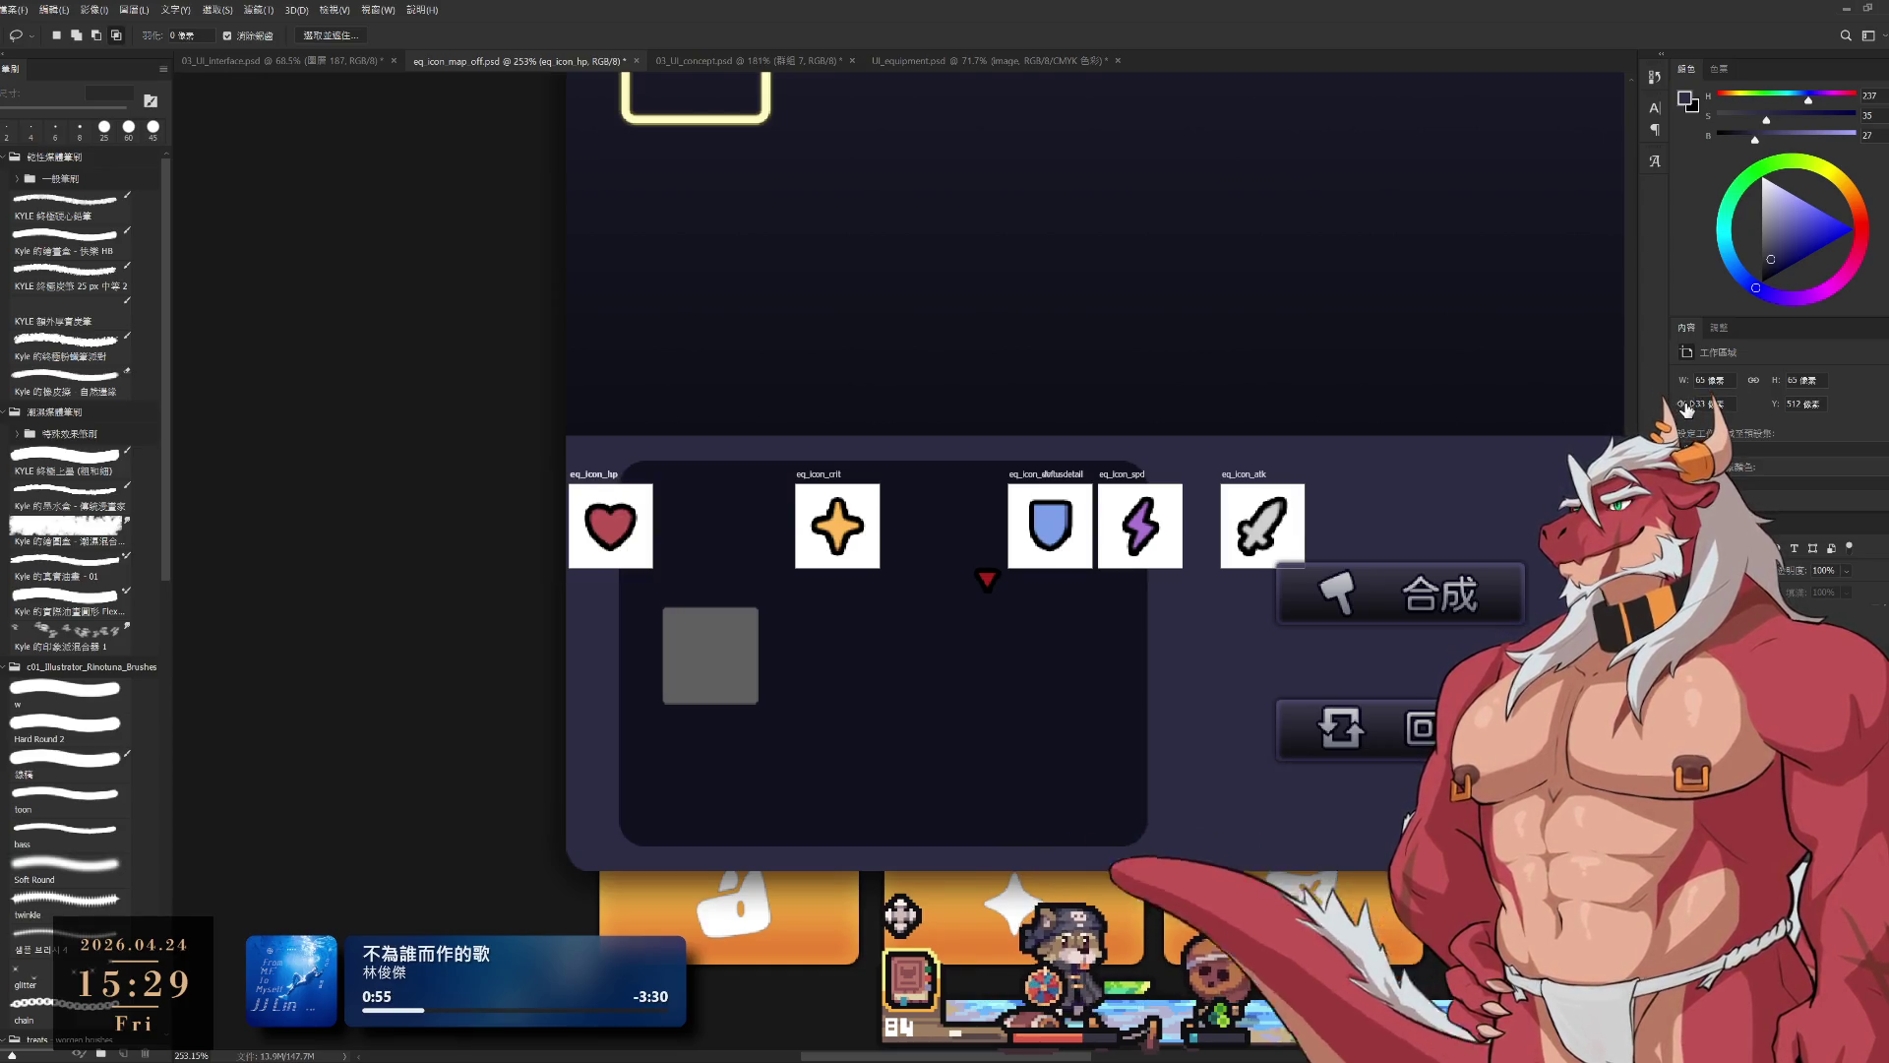
type("-65")
key("Return")
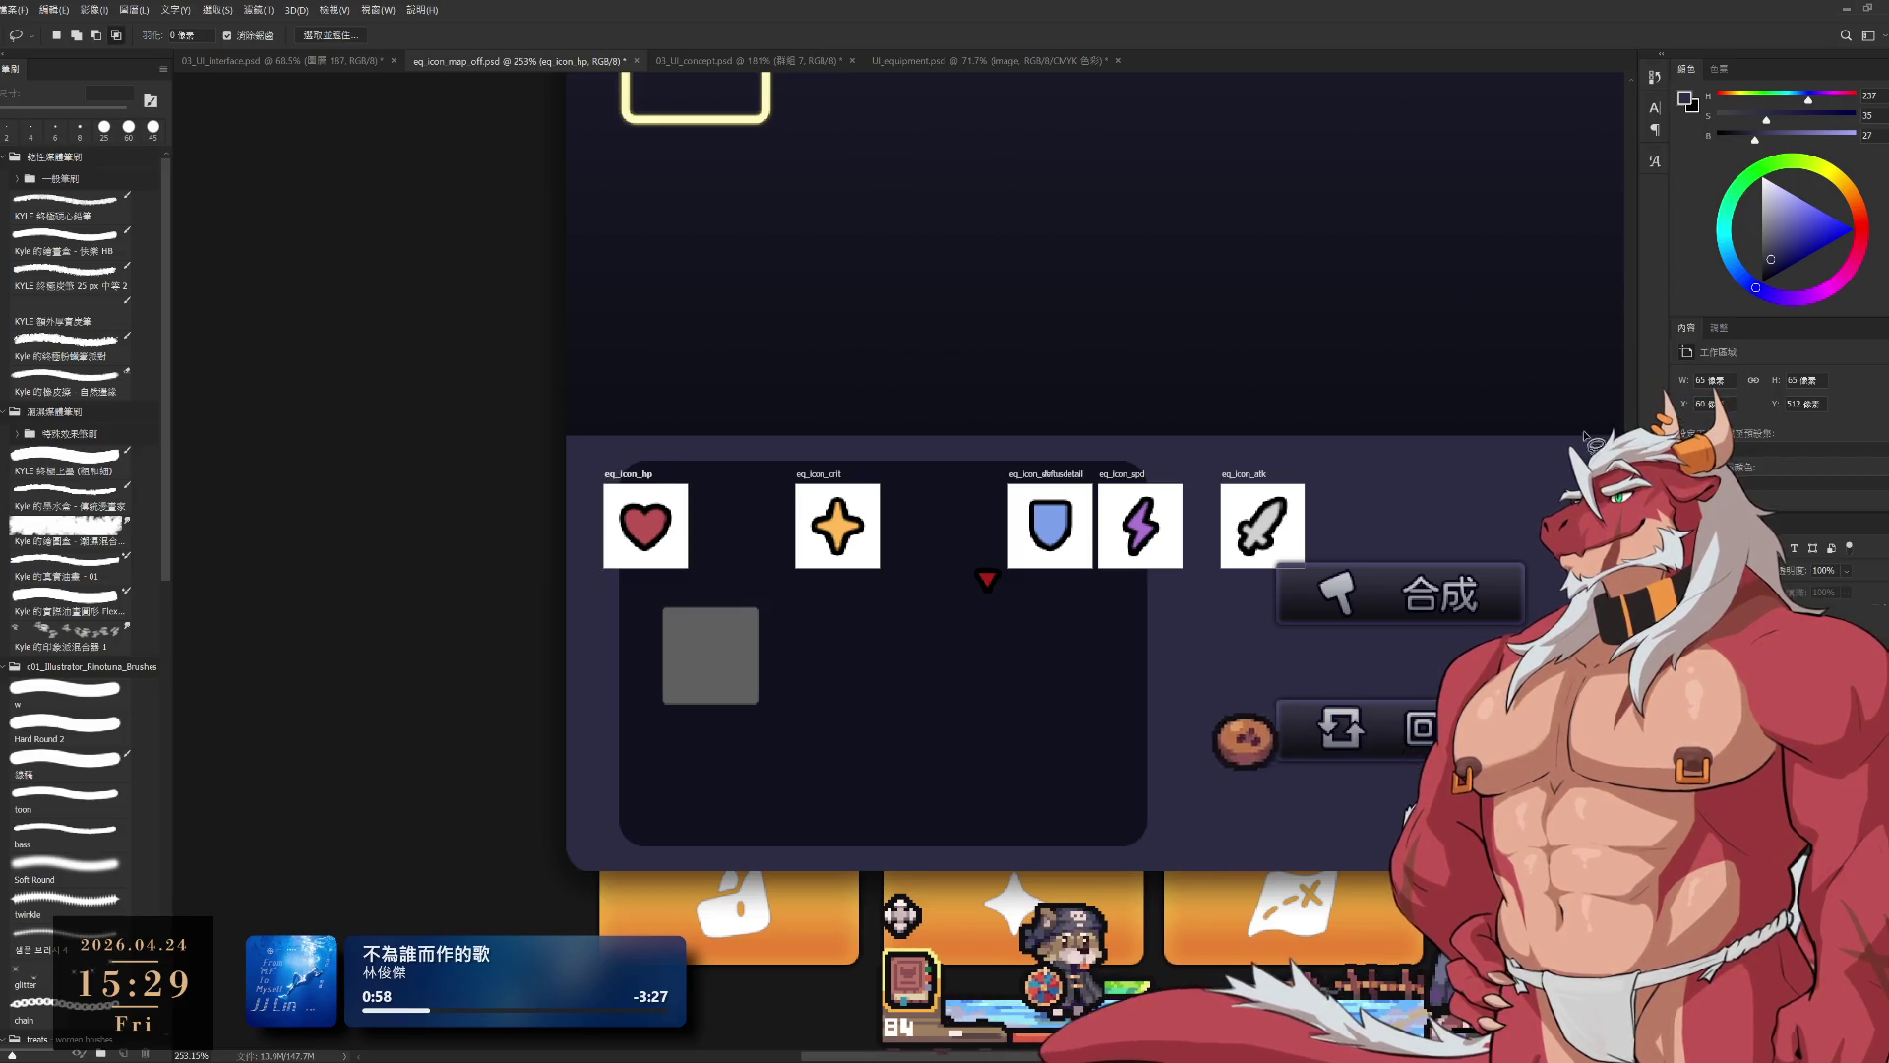
scroll(703, 527, "up", 1)
scroll(703, 527, "up", 1)
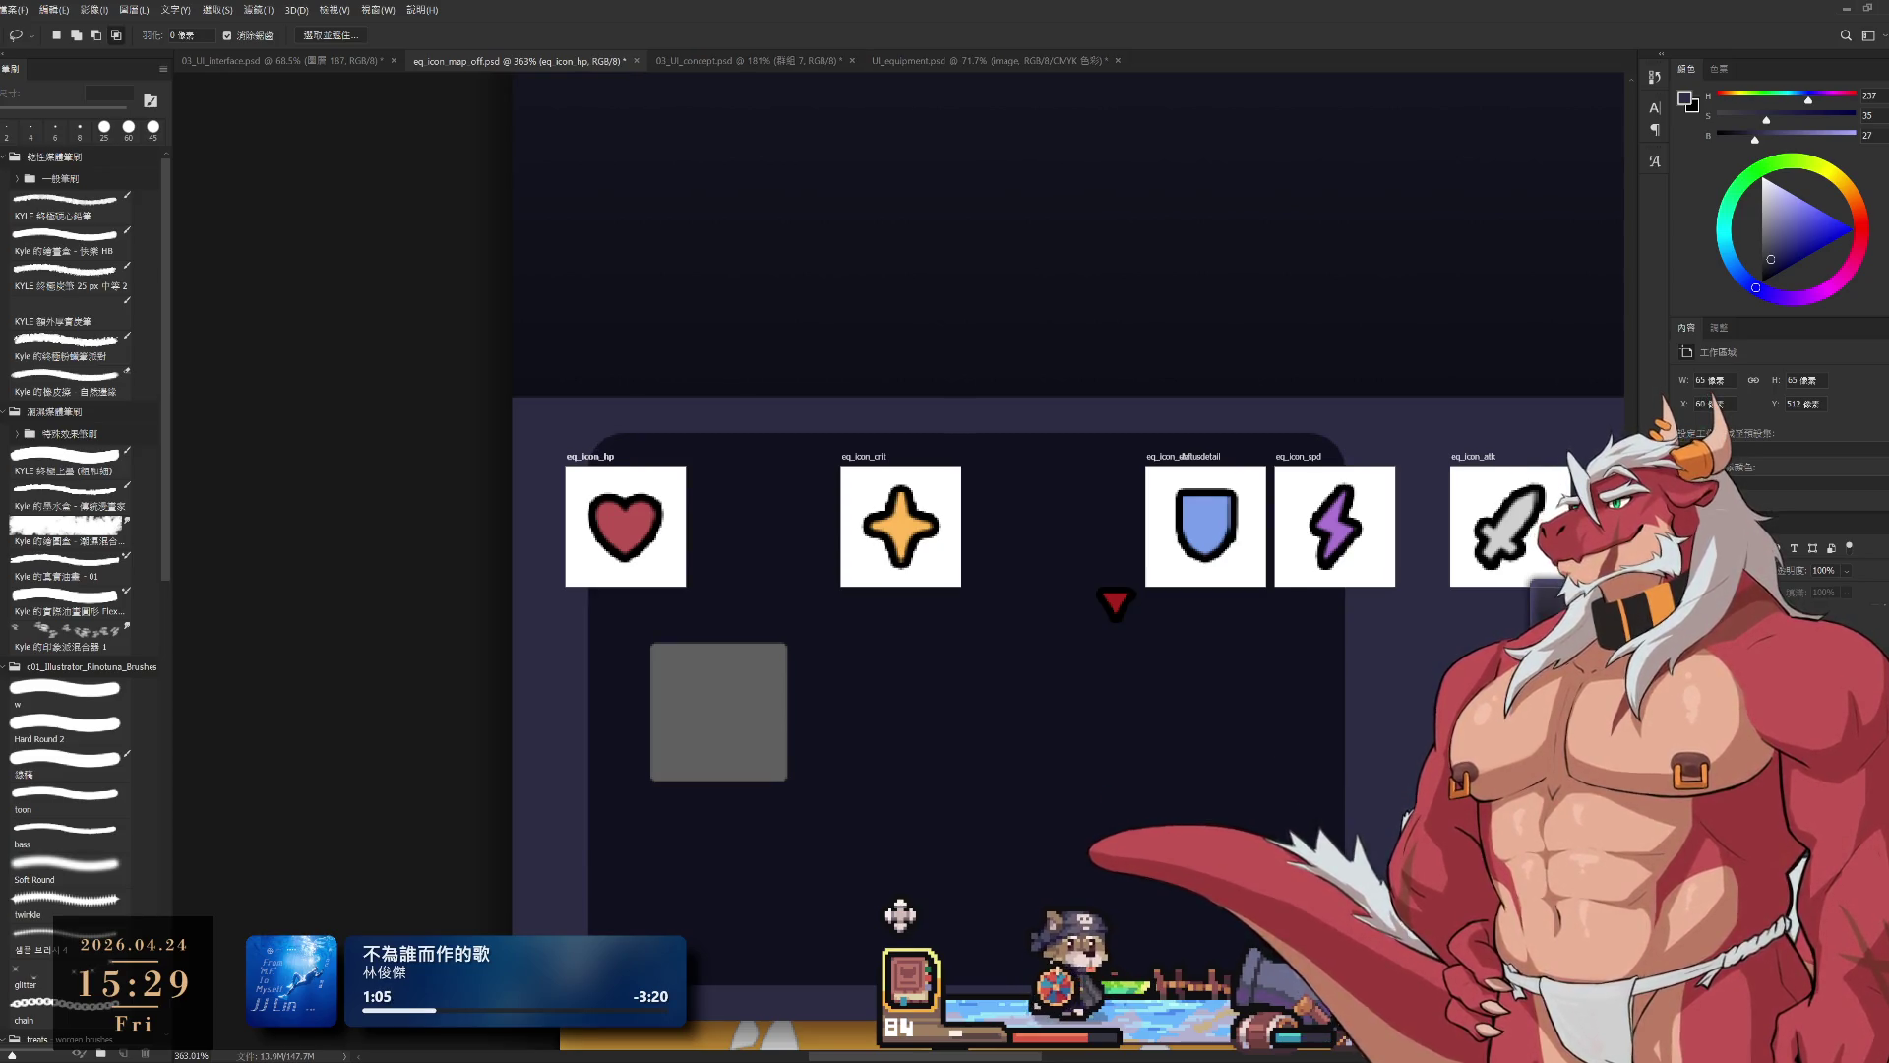
Step: Set the atk artboard's X to 130 and the def artboard's X to 190
left_click(1476, 456)
left_click(1702, 403)
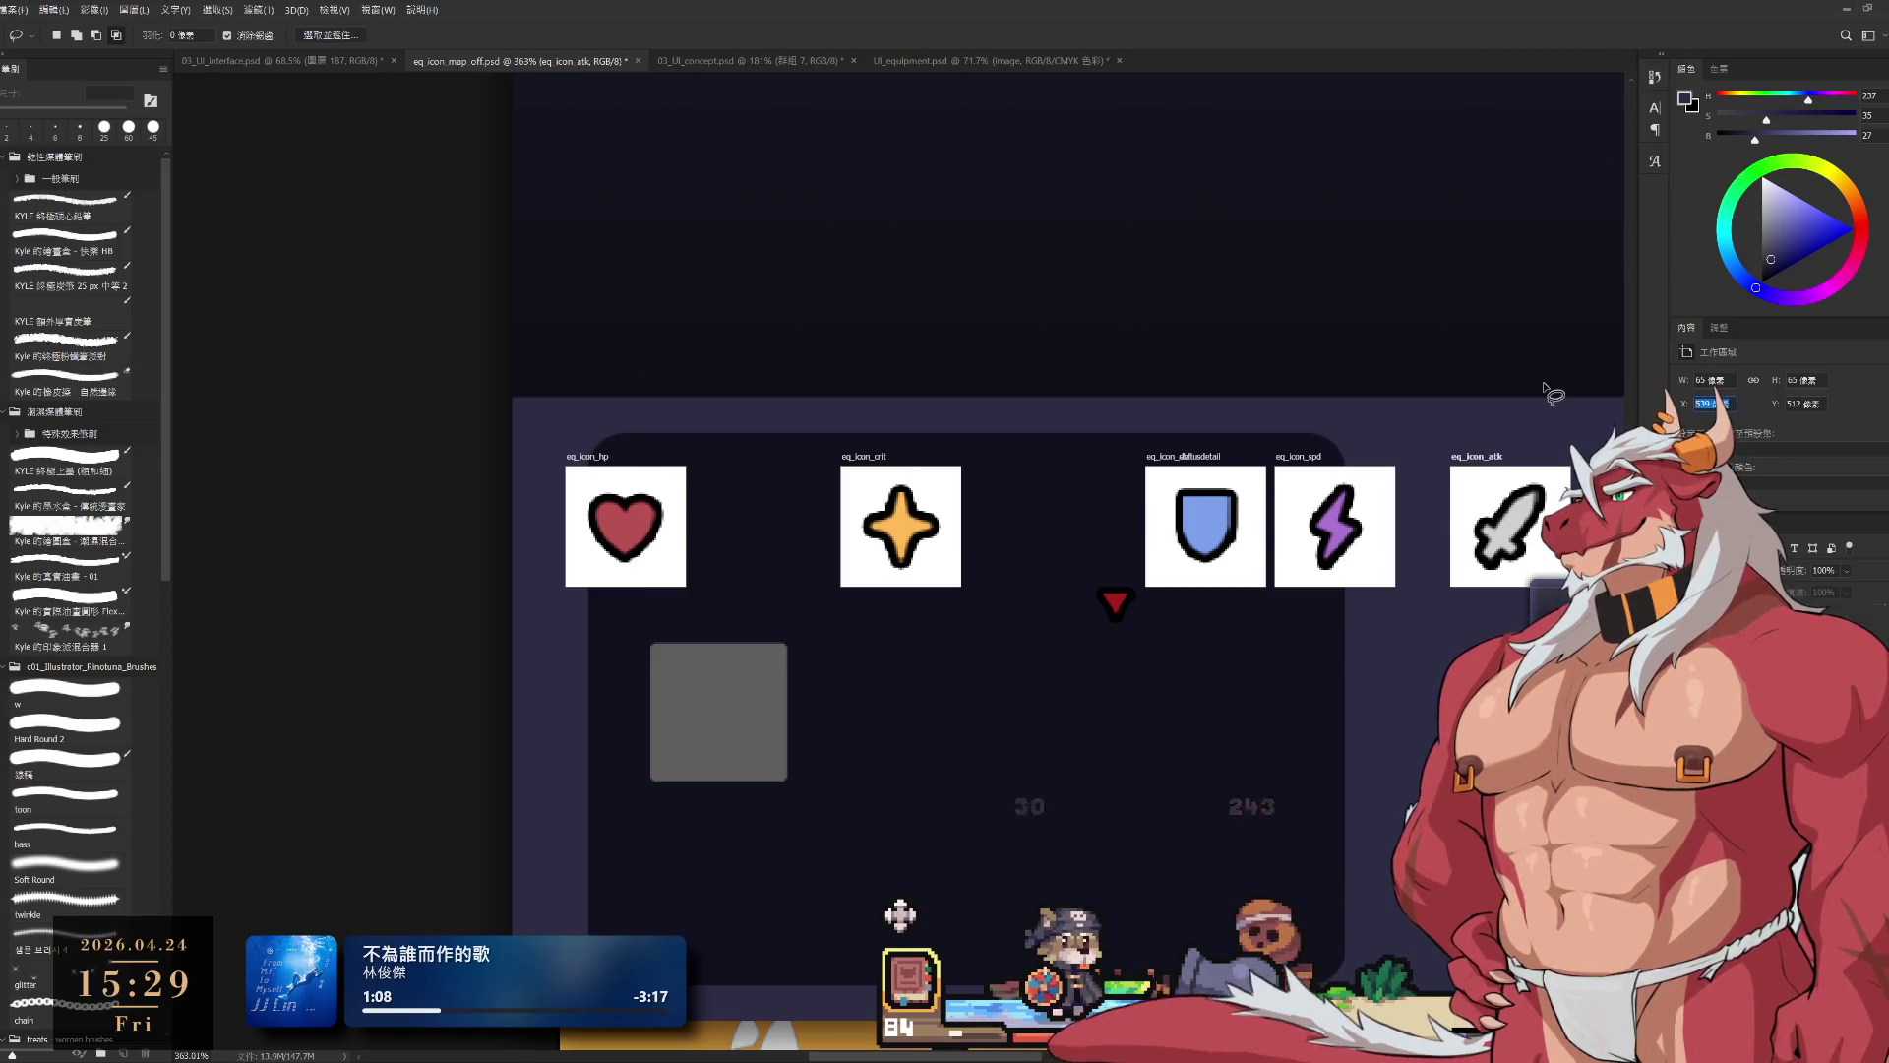
type("130")
key("Return")
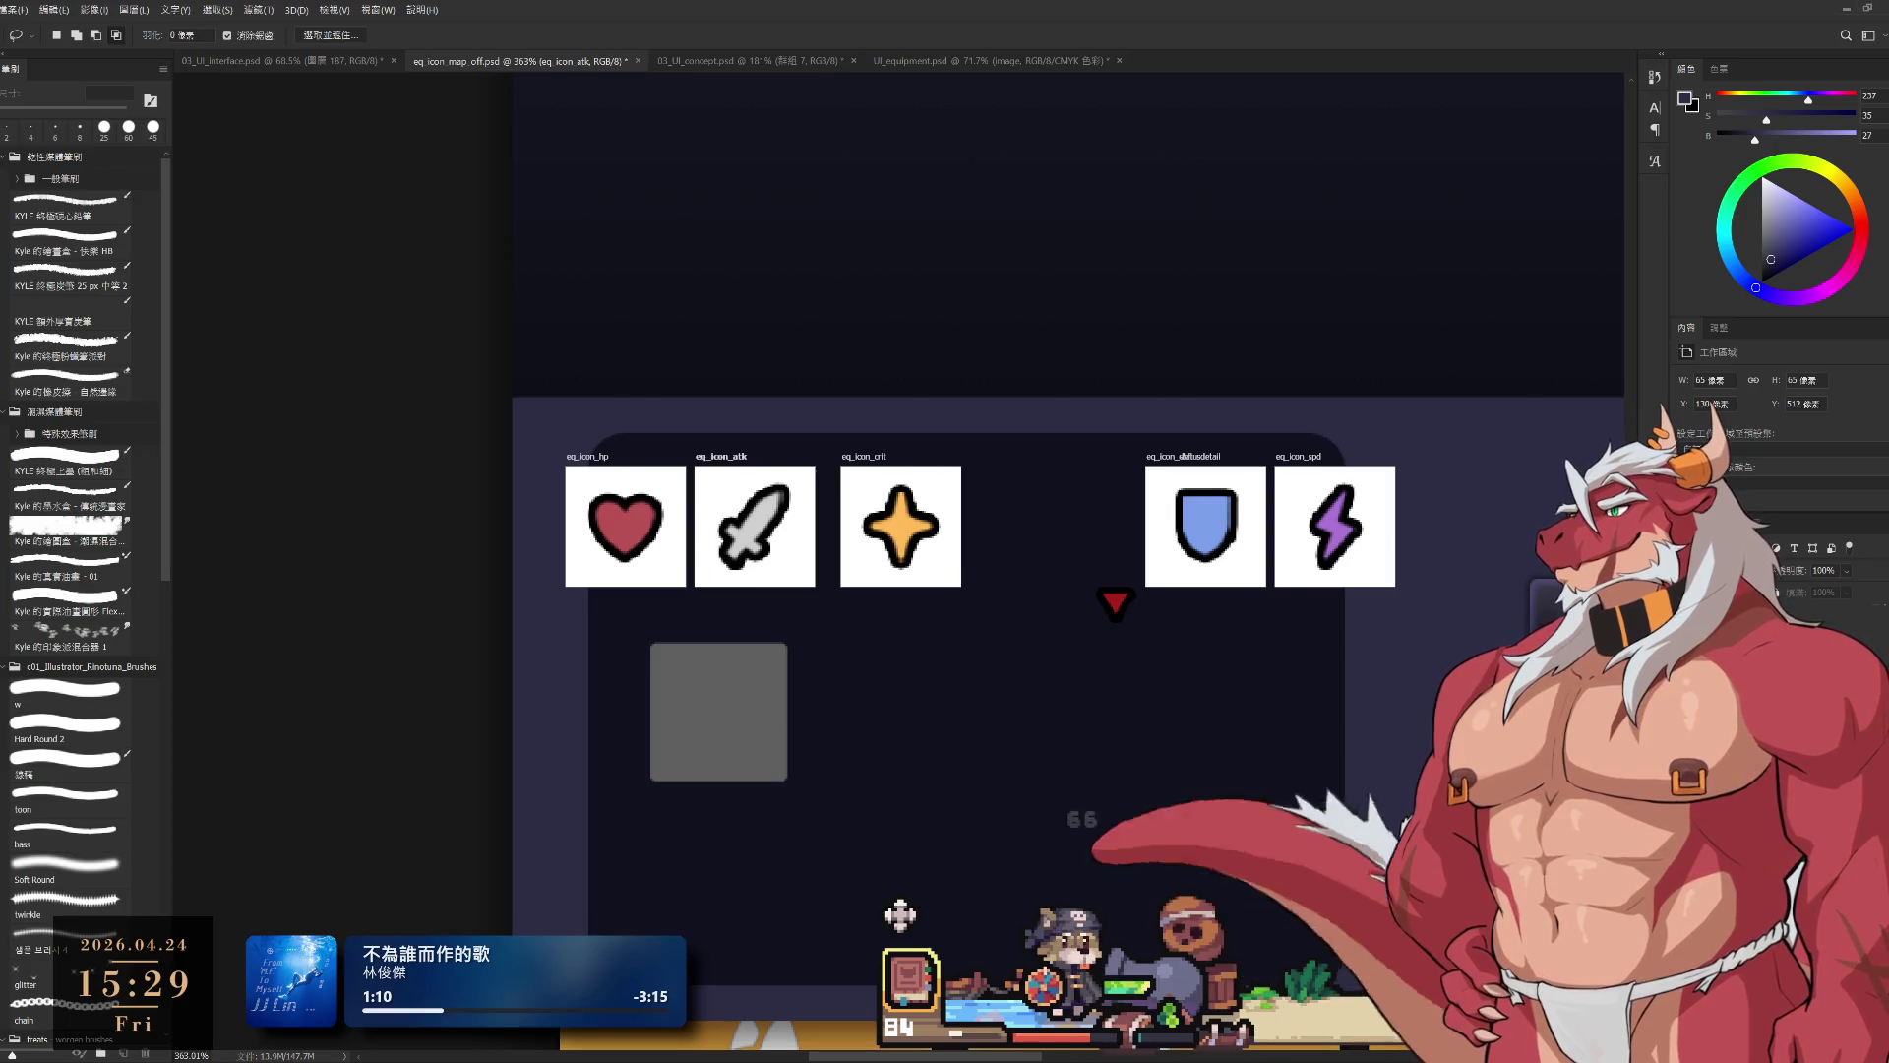
left_click(1176, 456)
left_click(1712, 404)
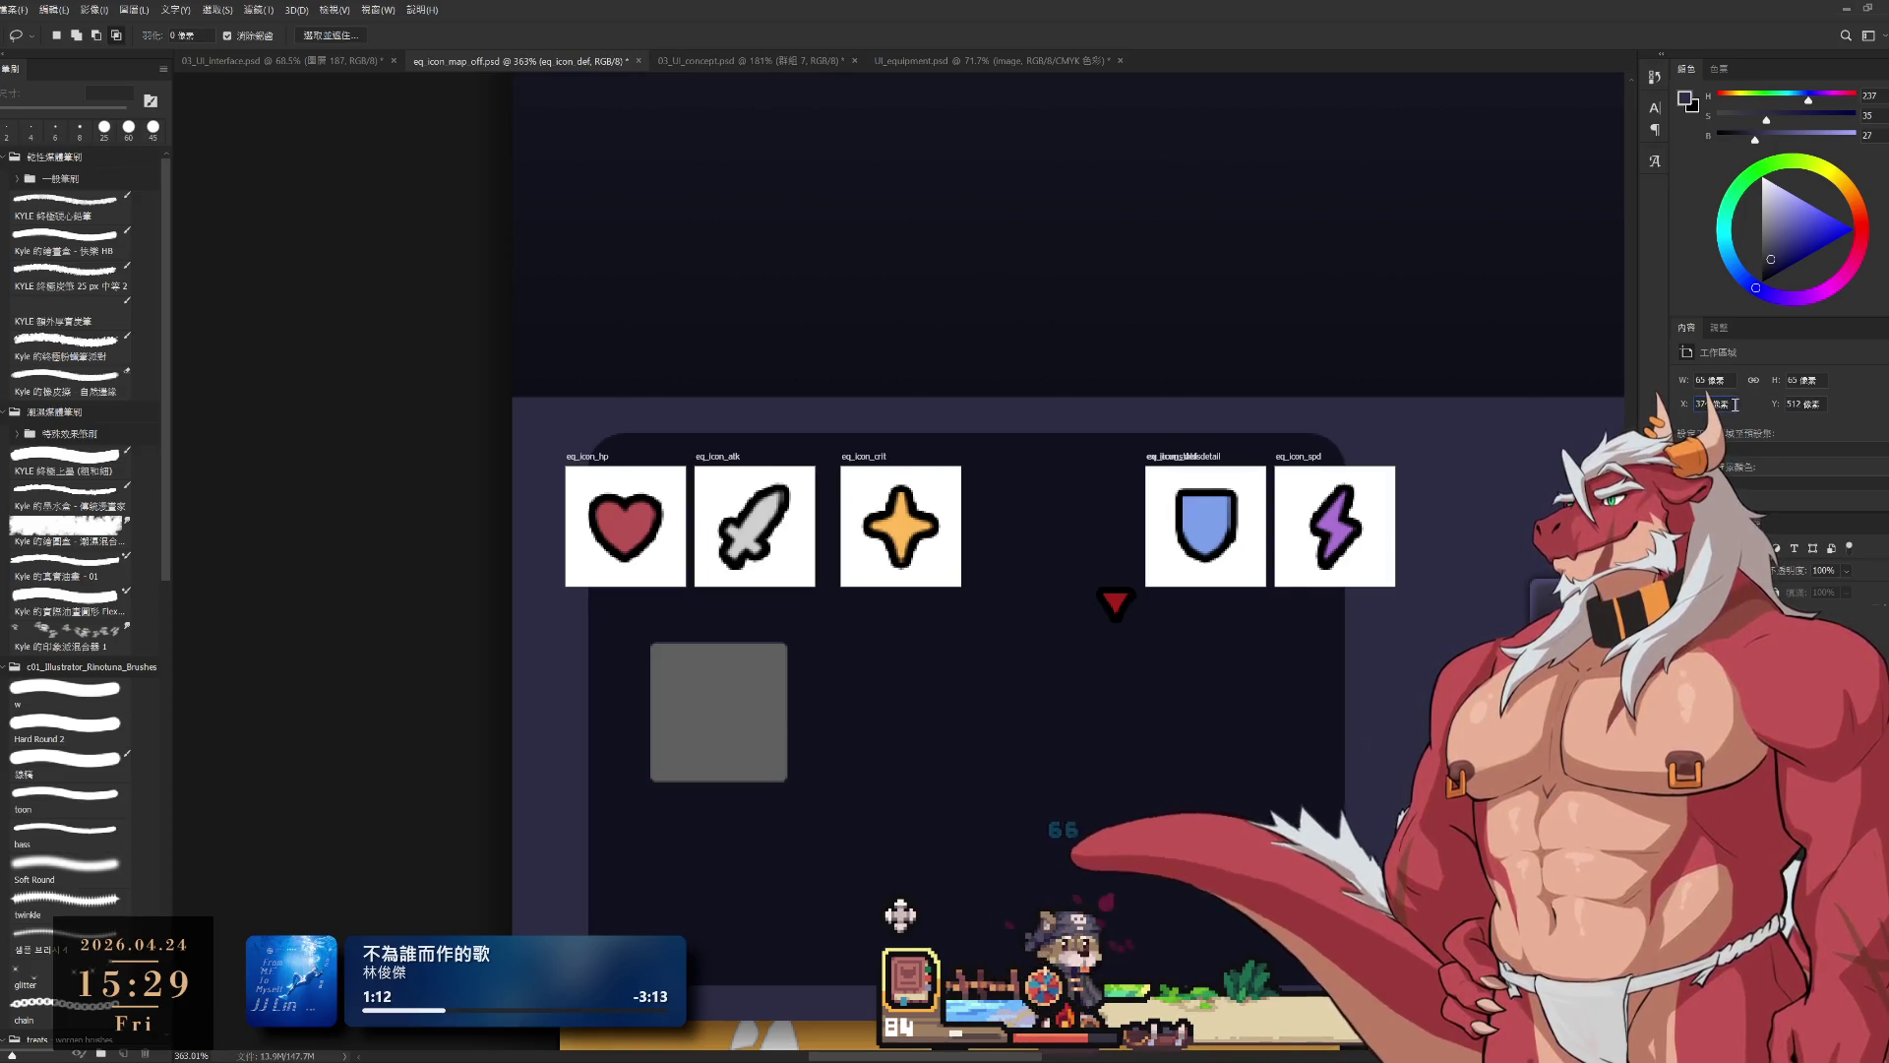
type("190")
key("Return")
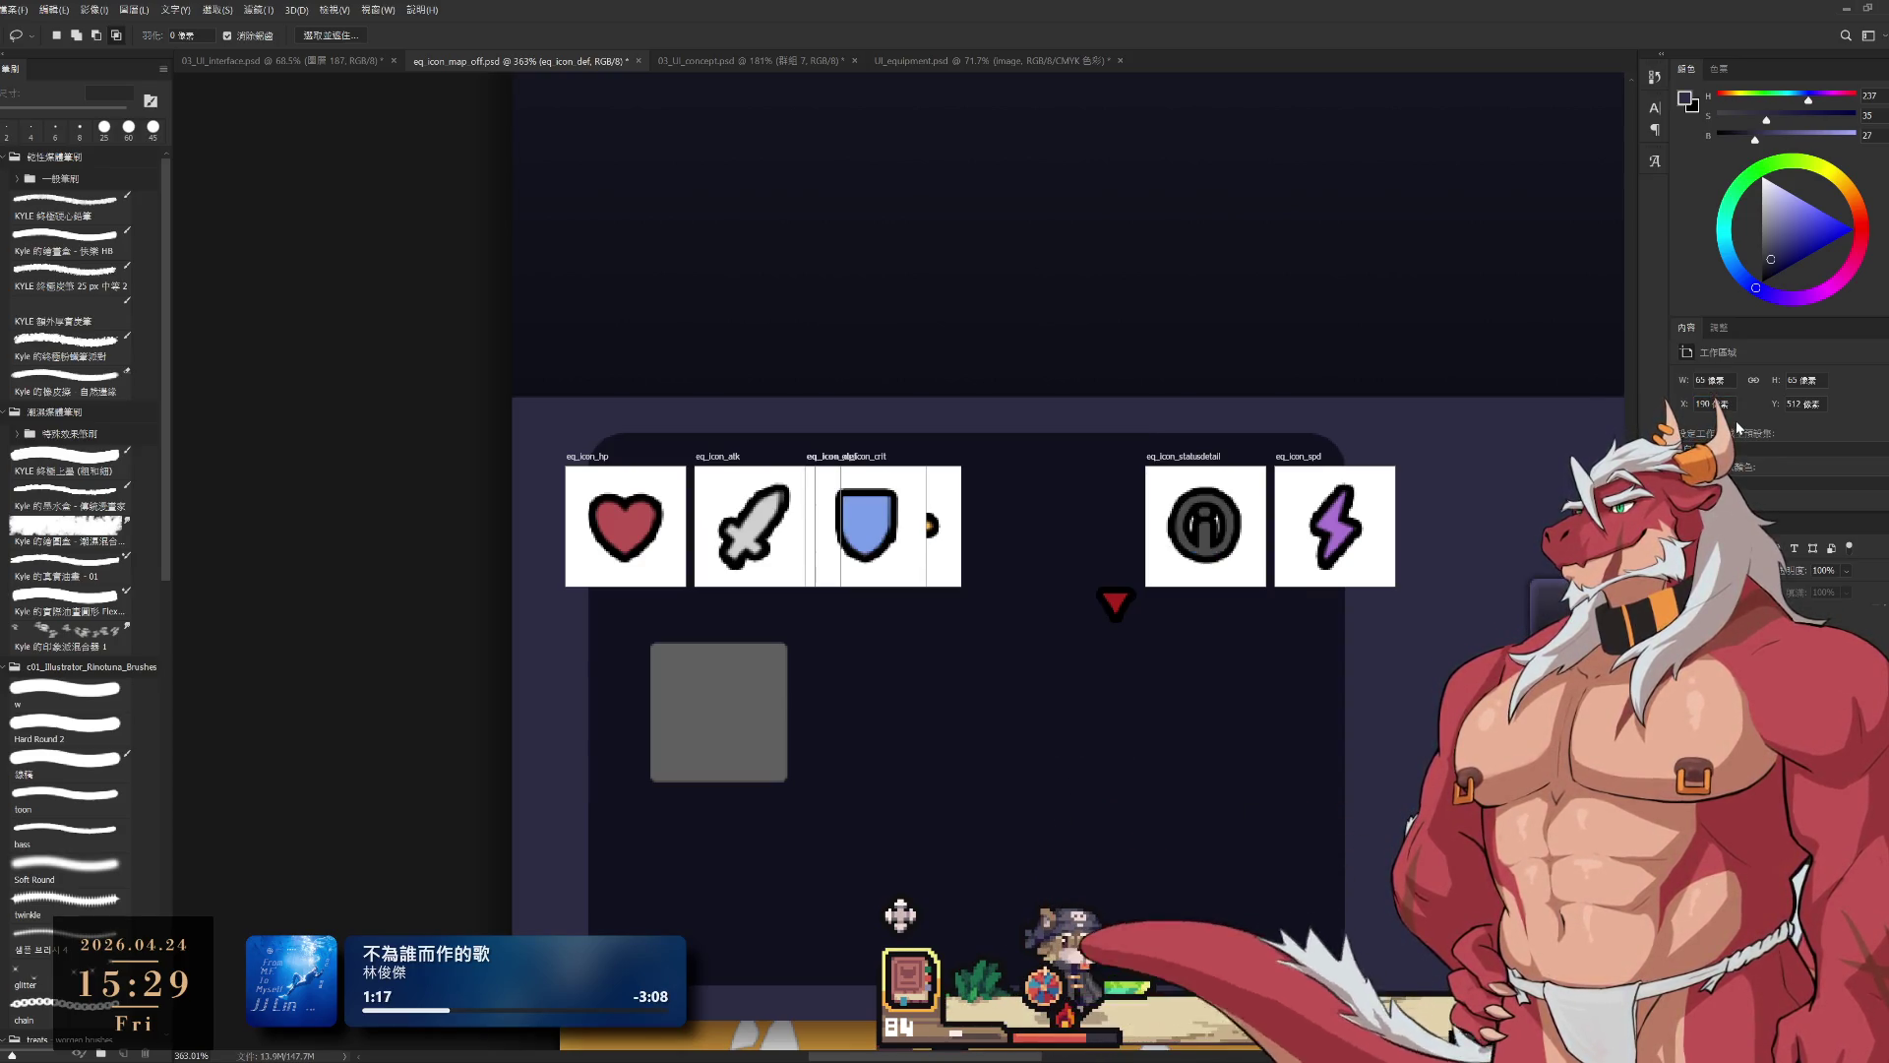
Step: Move the crit artboard out from under def to X 270
left_click(588, 456)
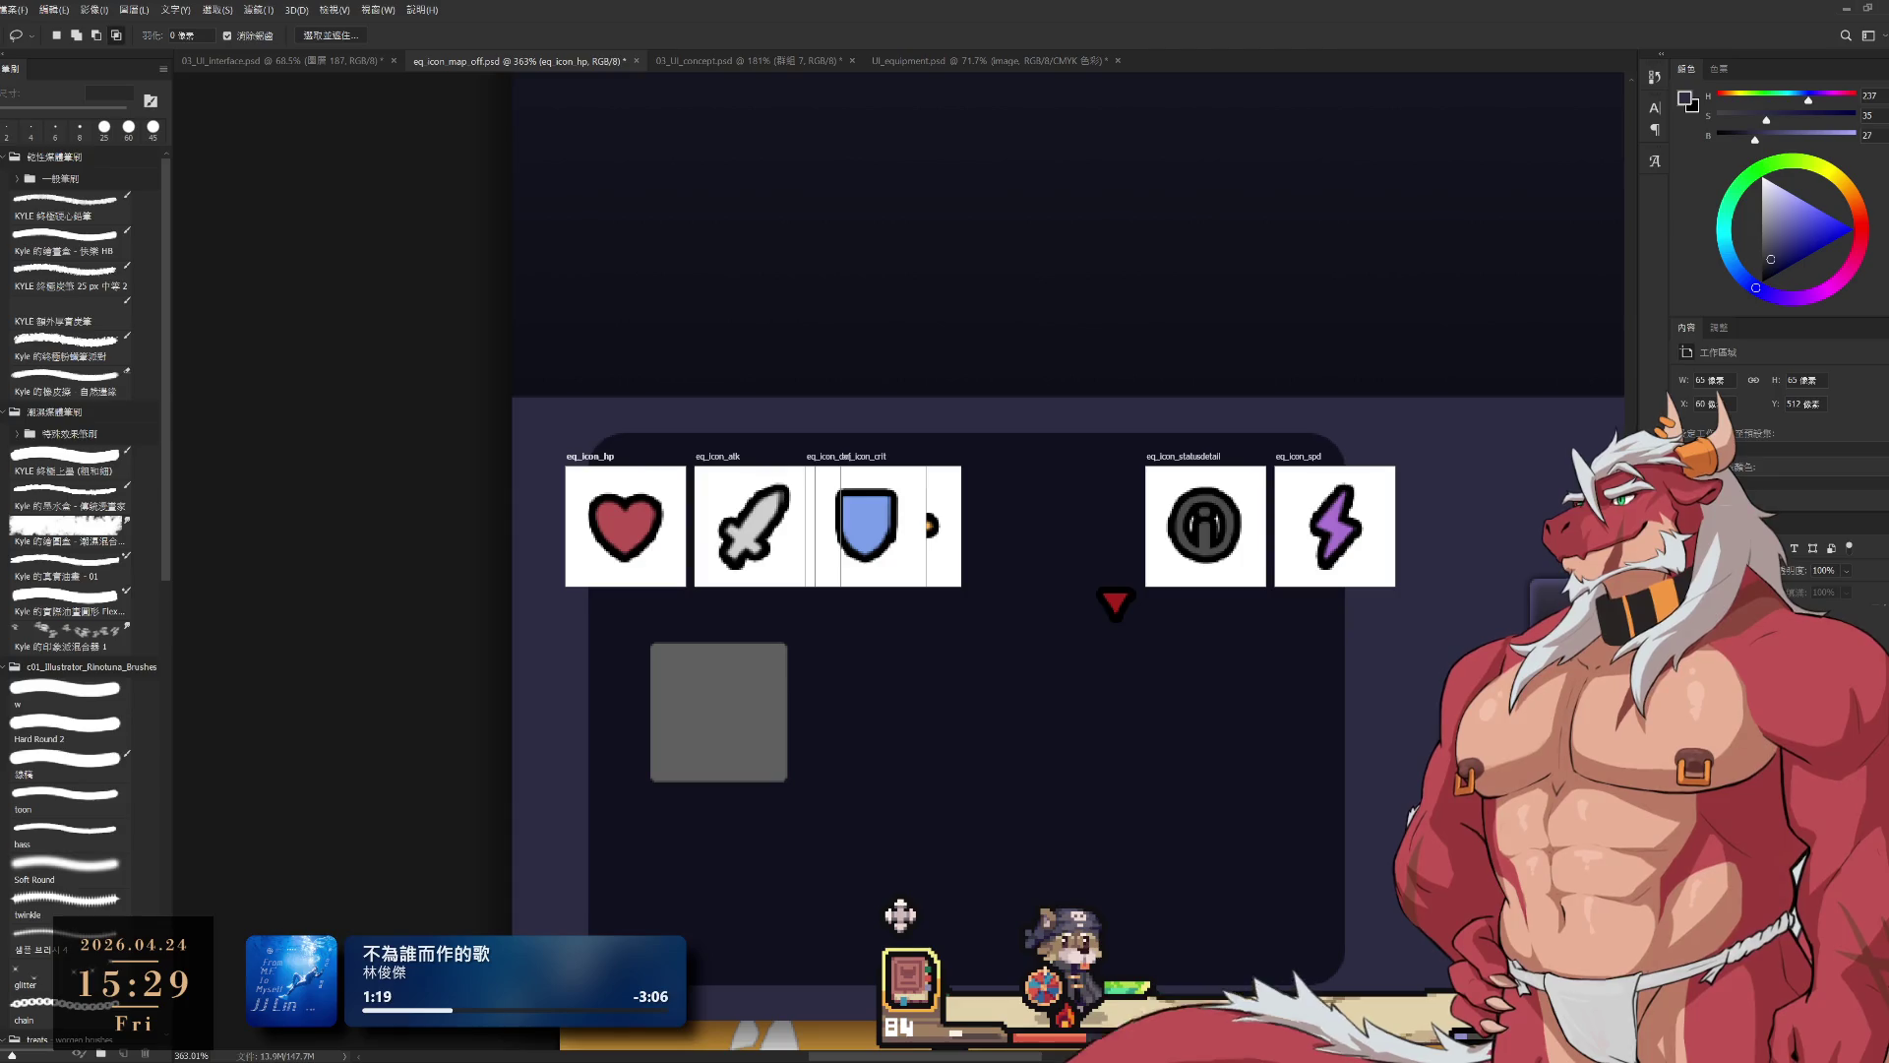
left_click(721, 456)
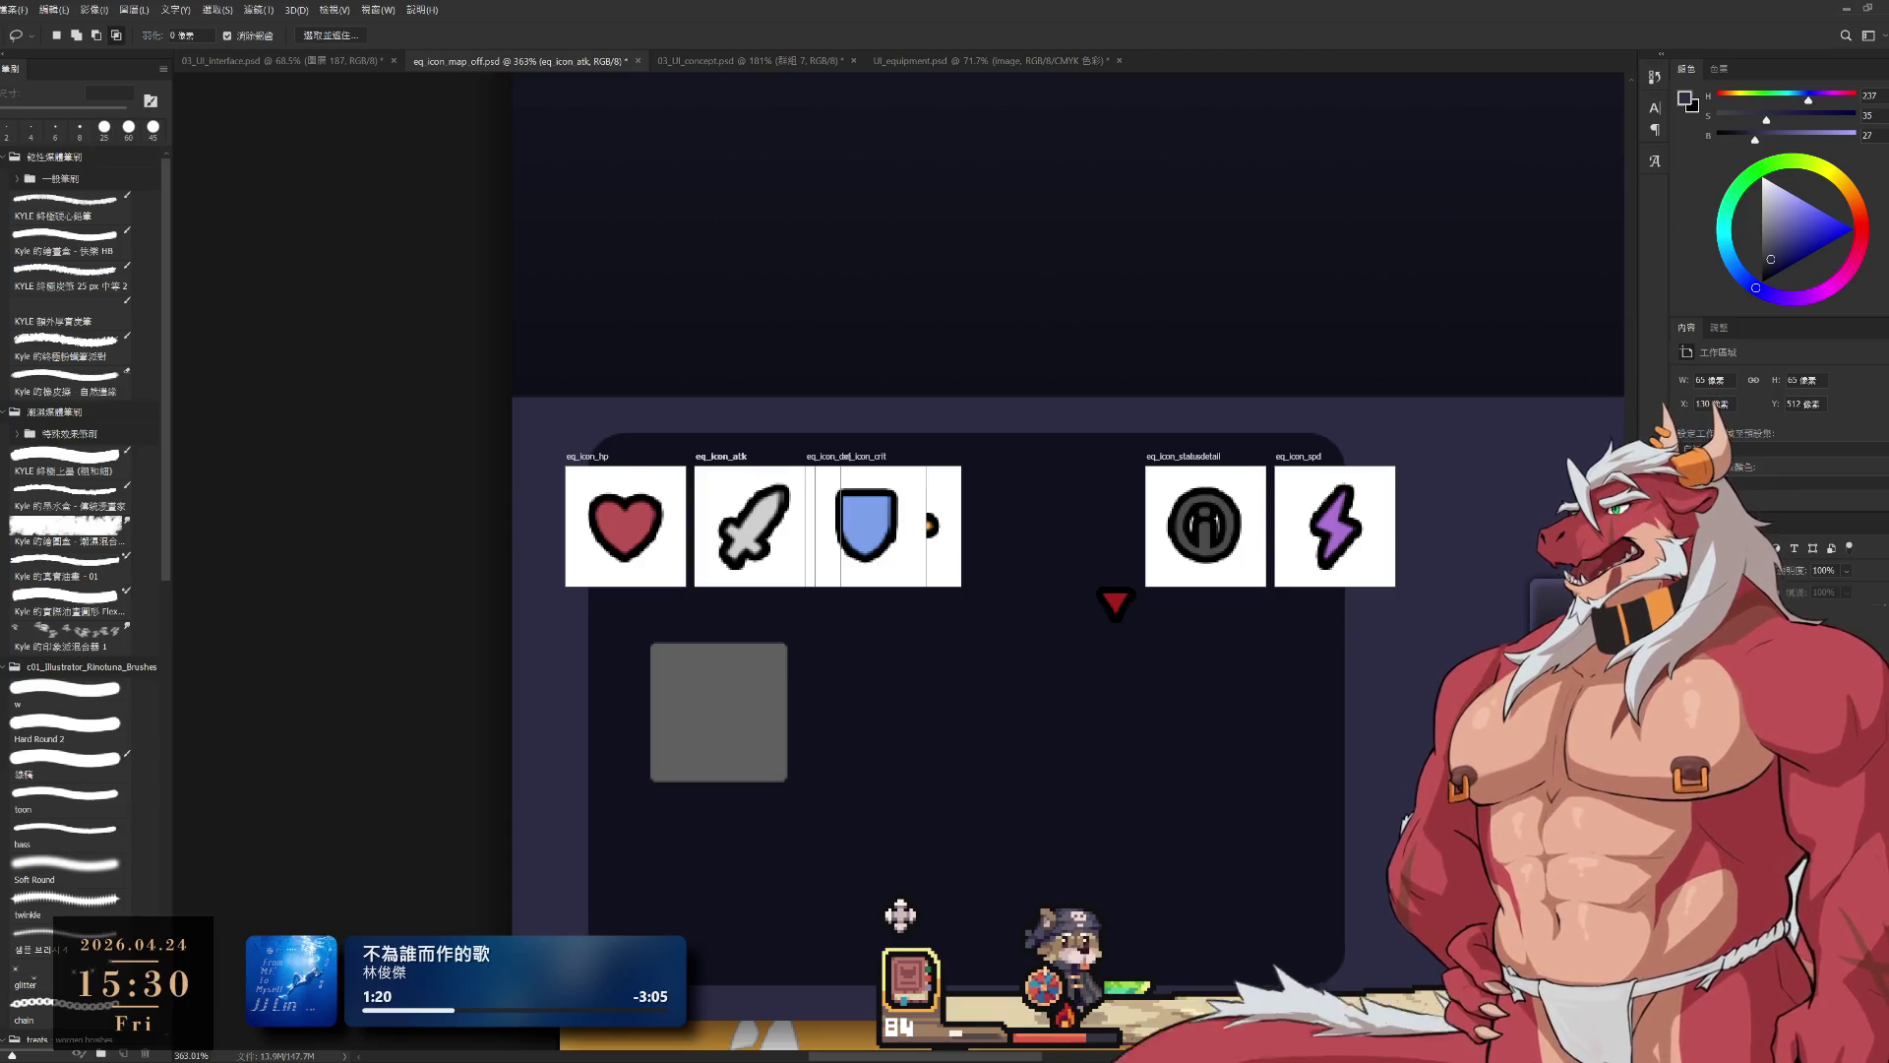
left_click(822, 456)
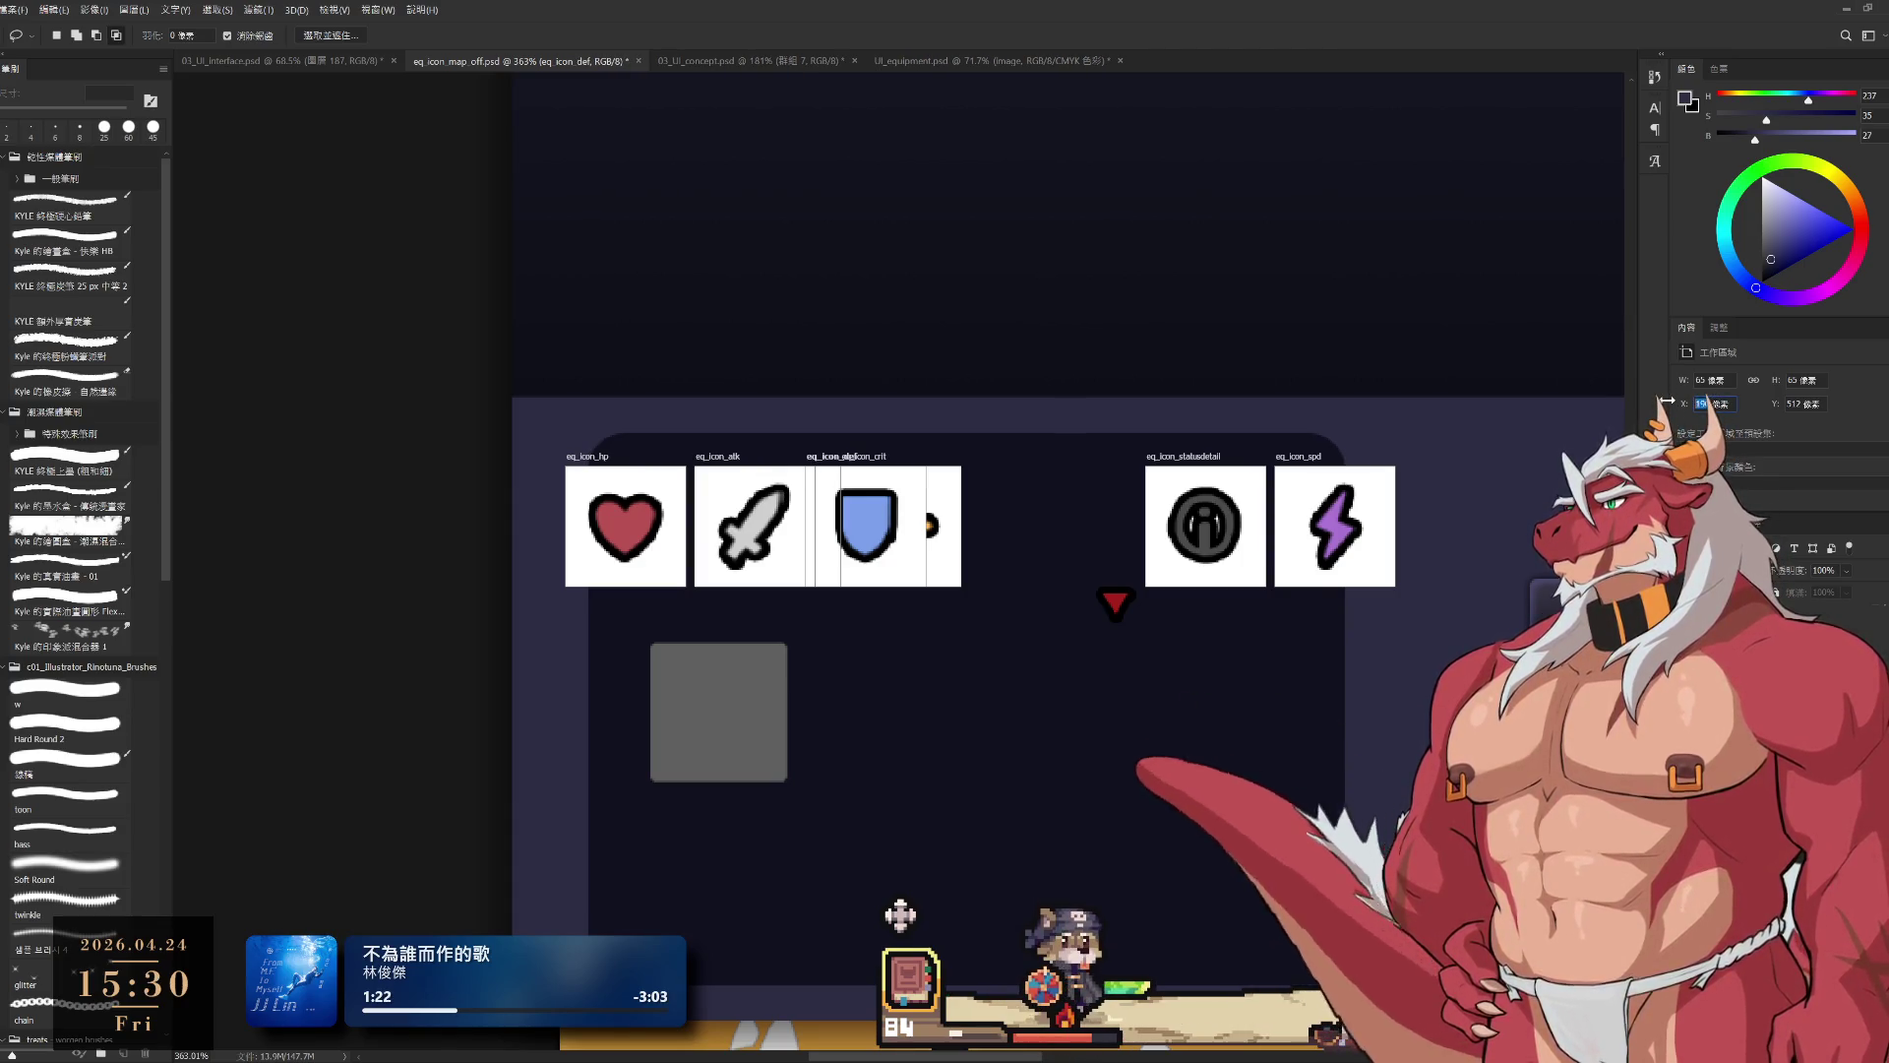
type("209")
key("Return")
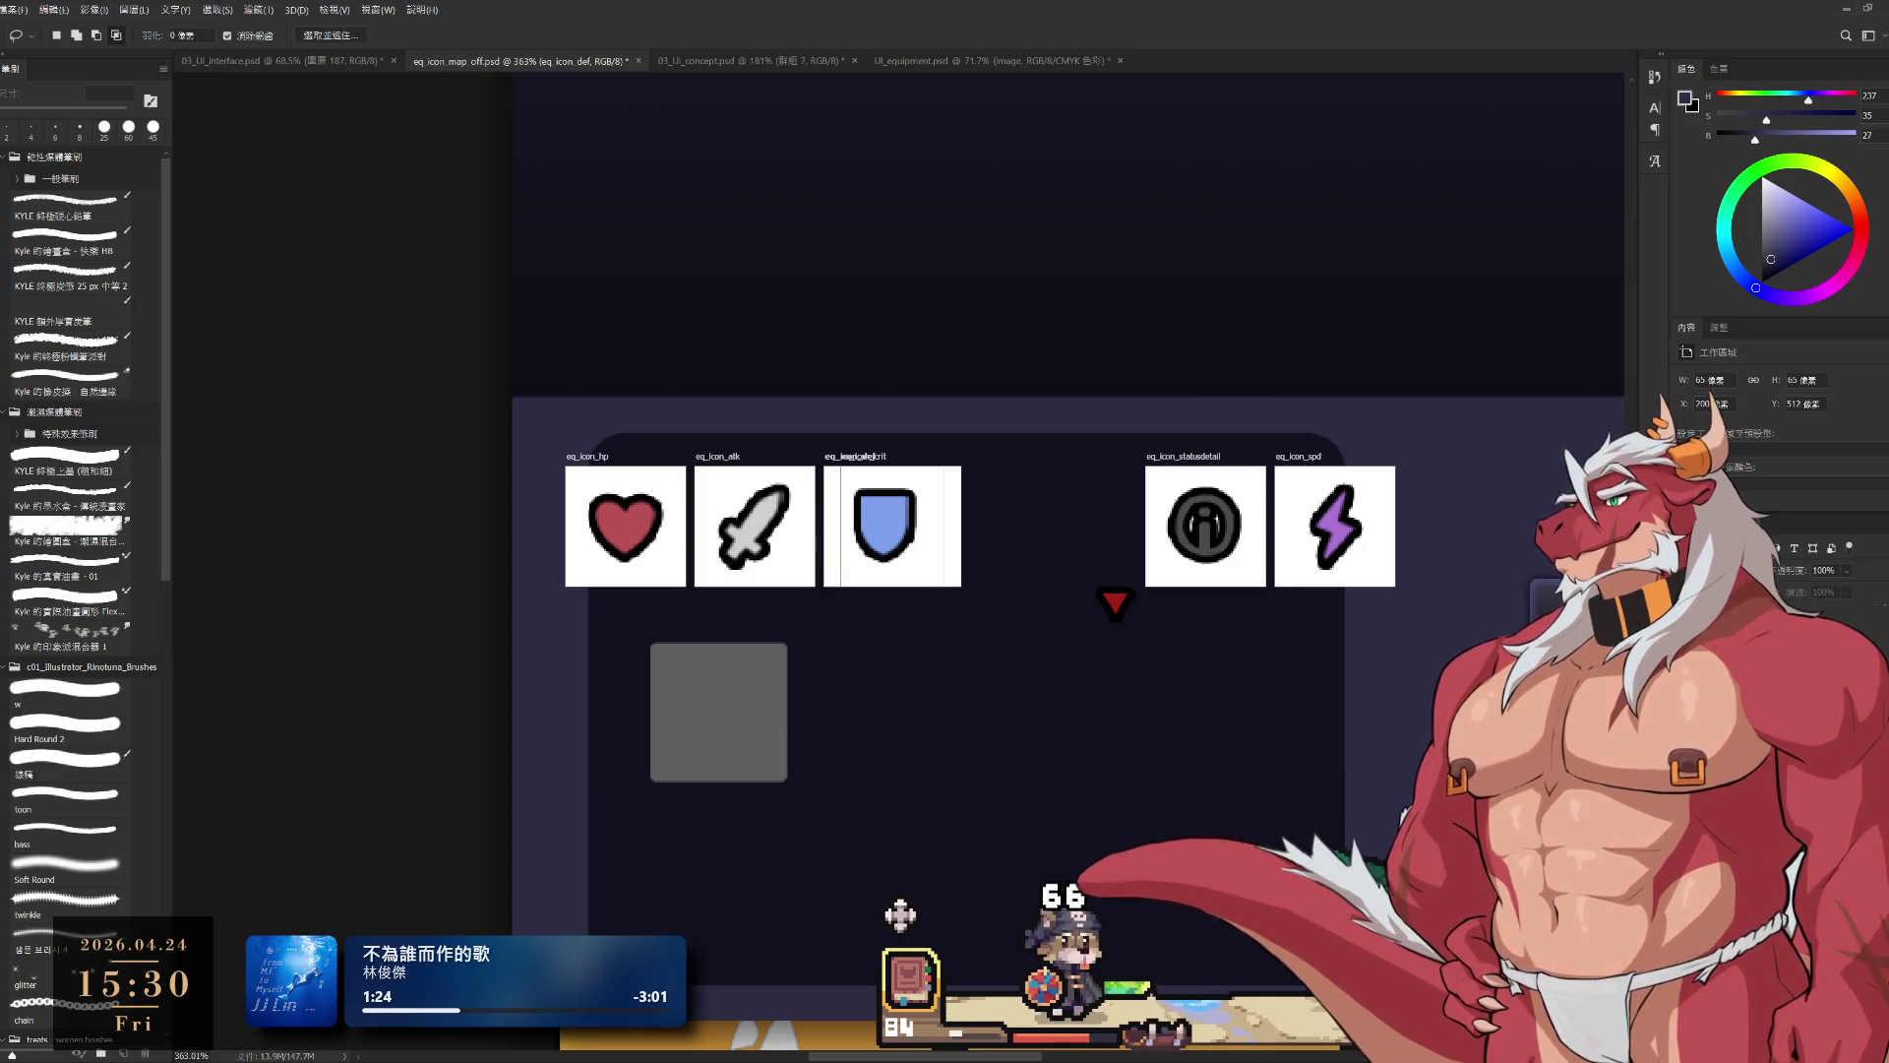
double_click(1706, 403)
type("270")
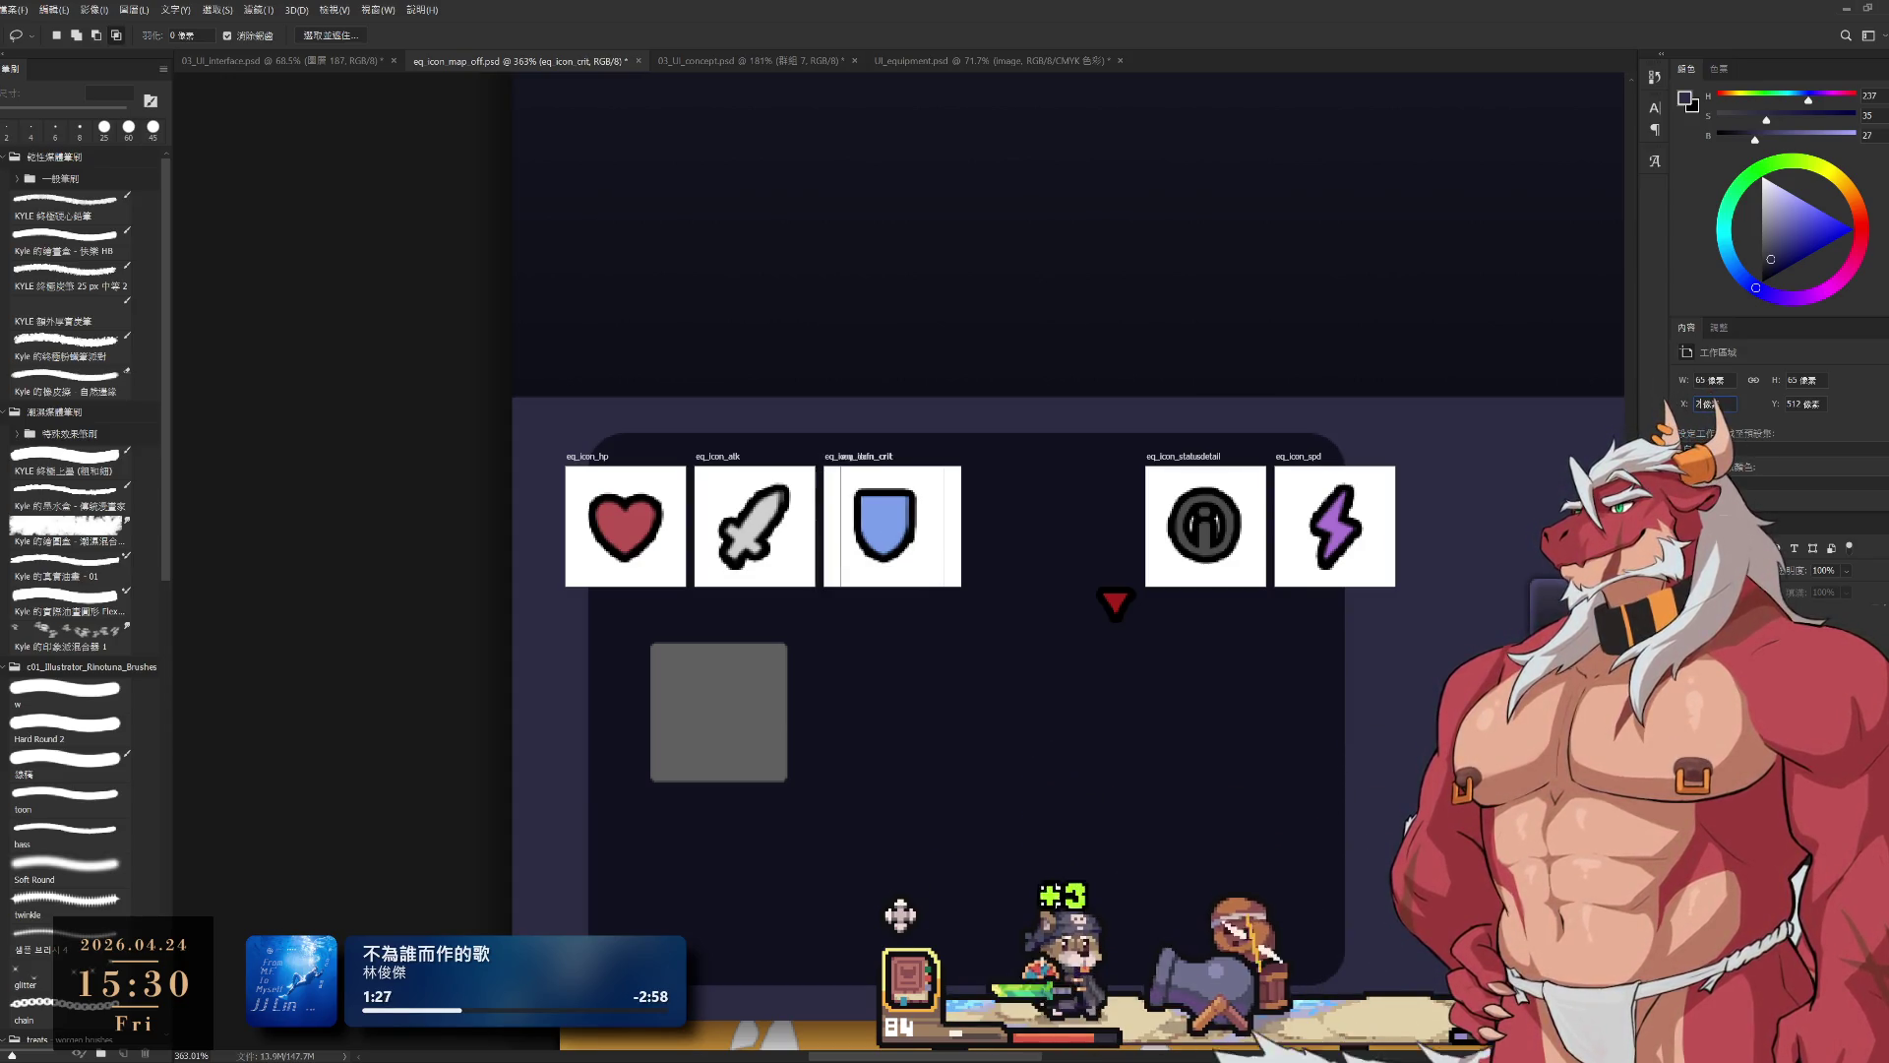
key("Return")
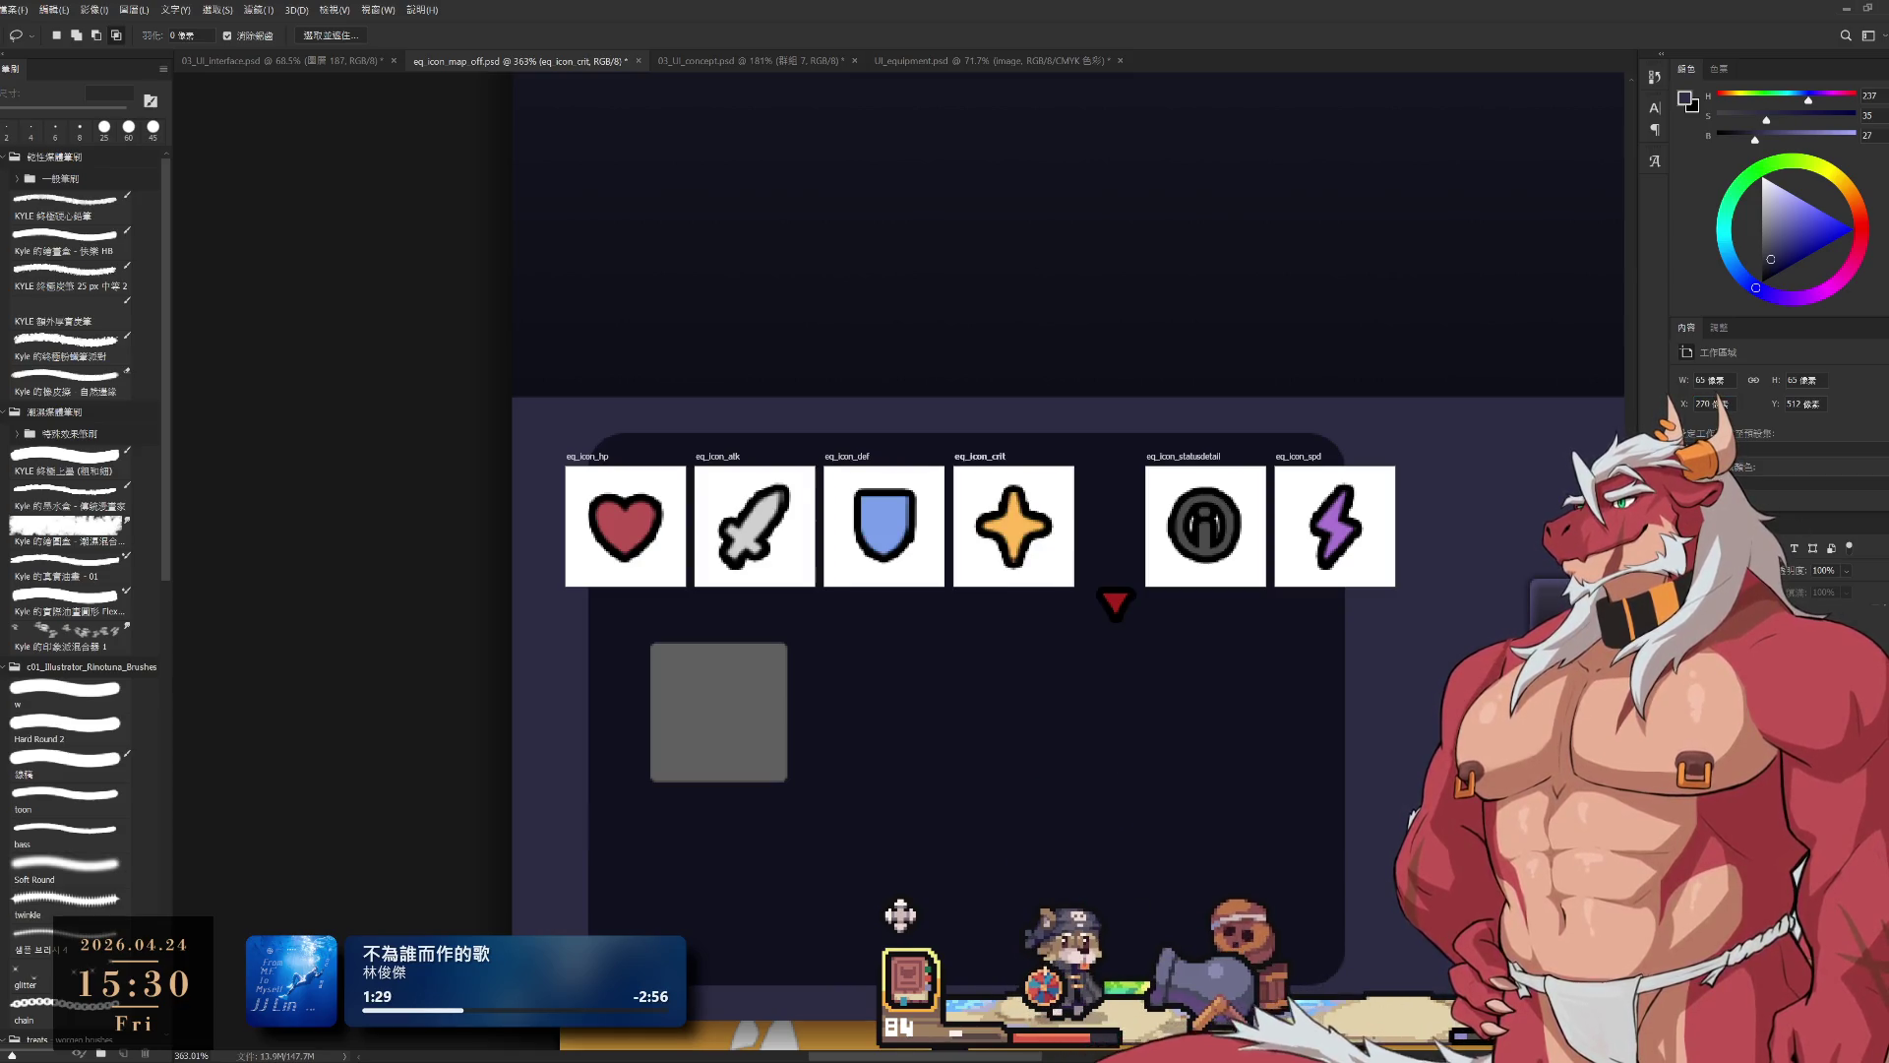
Step: Place the spd artboard at X 340 and statusdetail at X 410
left_click(1301, 456)
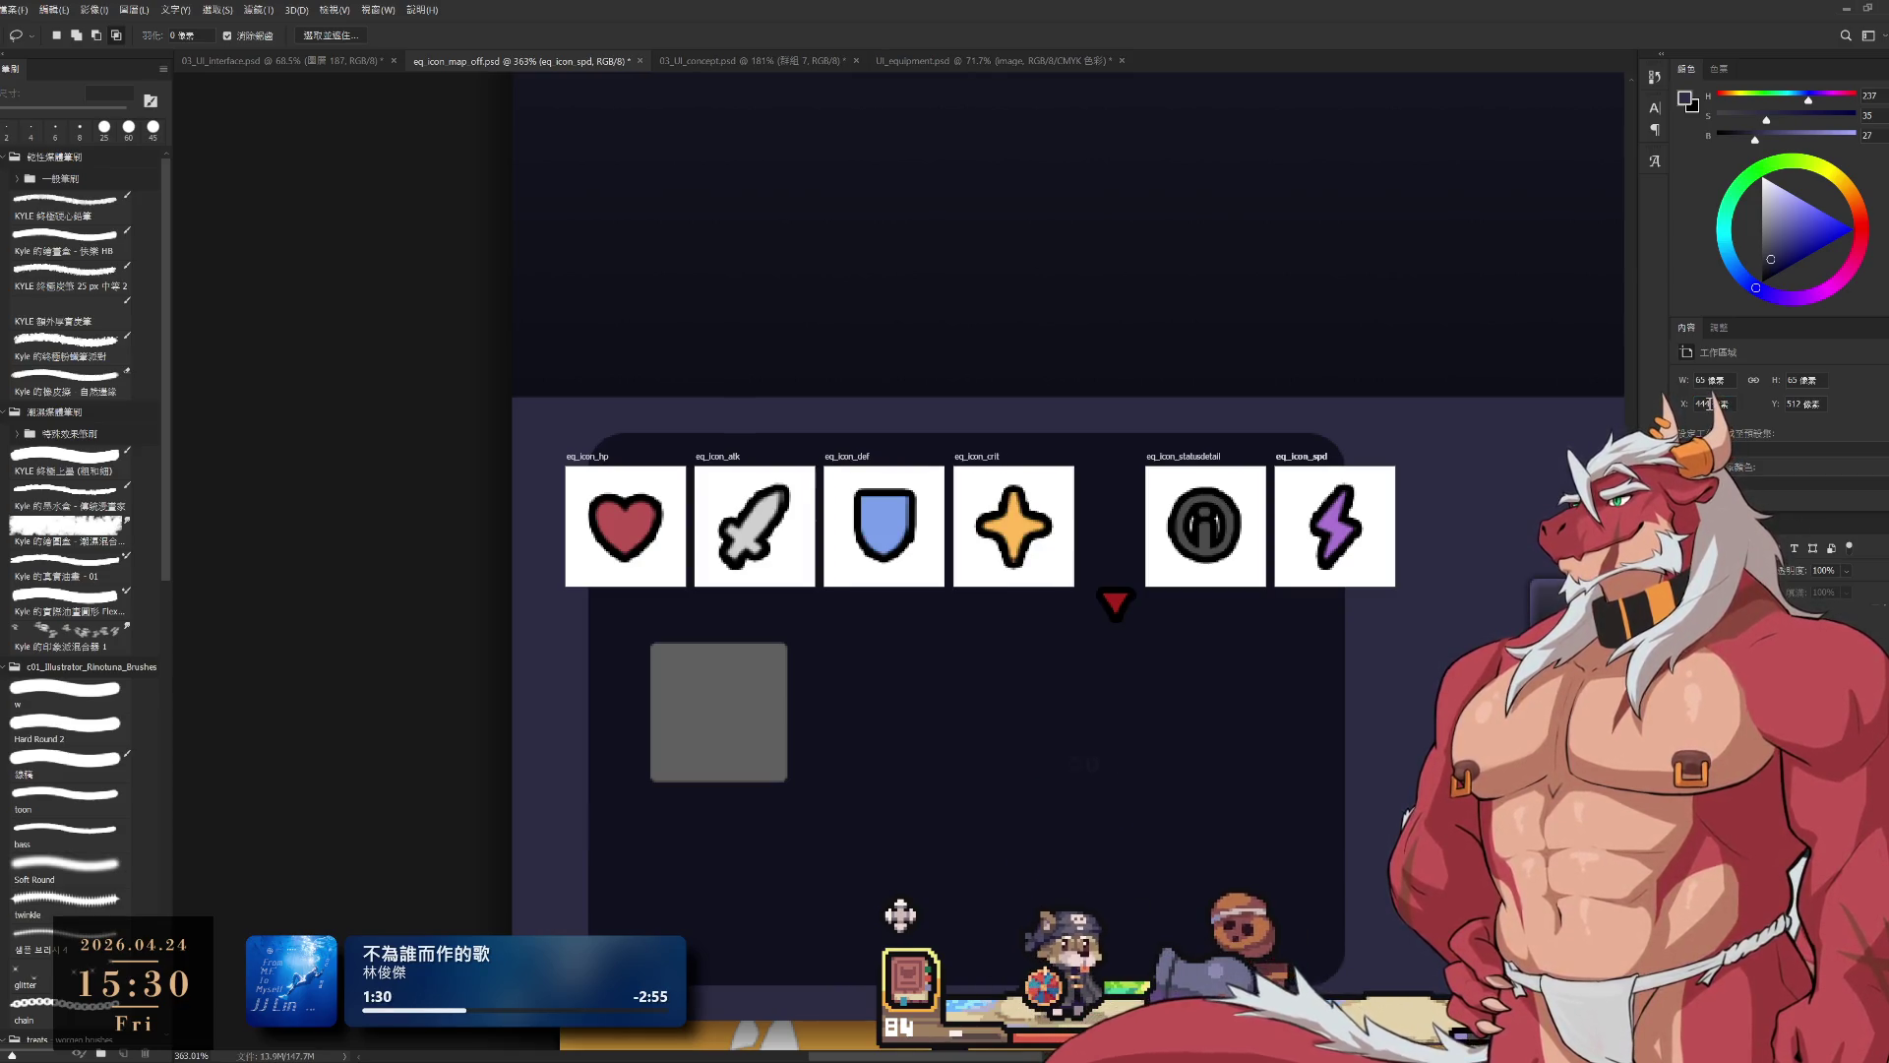
double_click(1705, 403)
type("340")
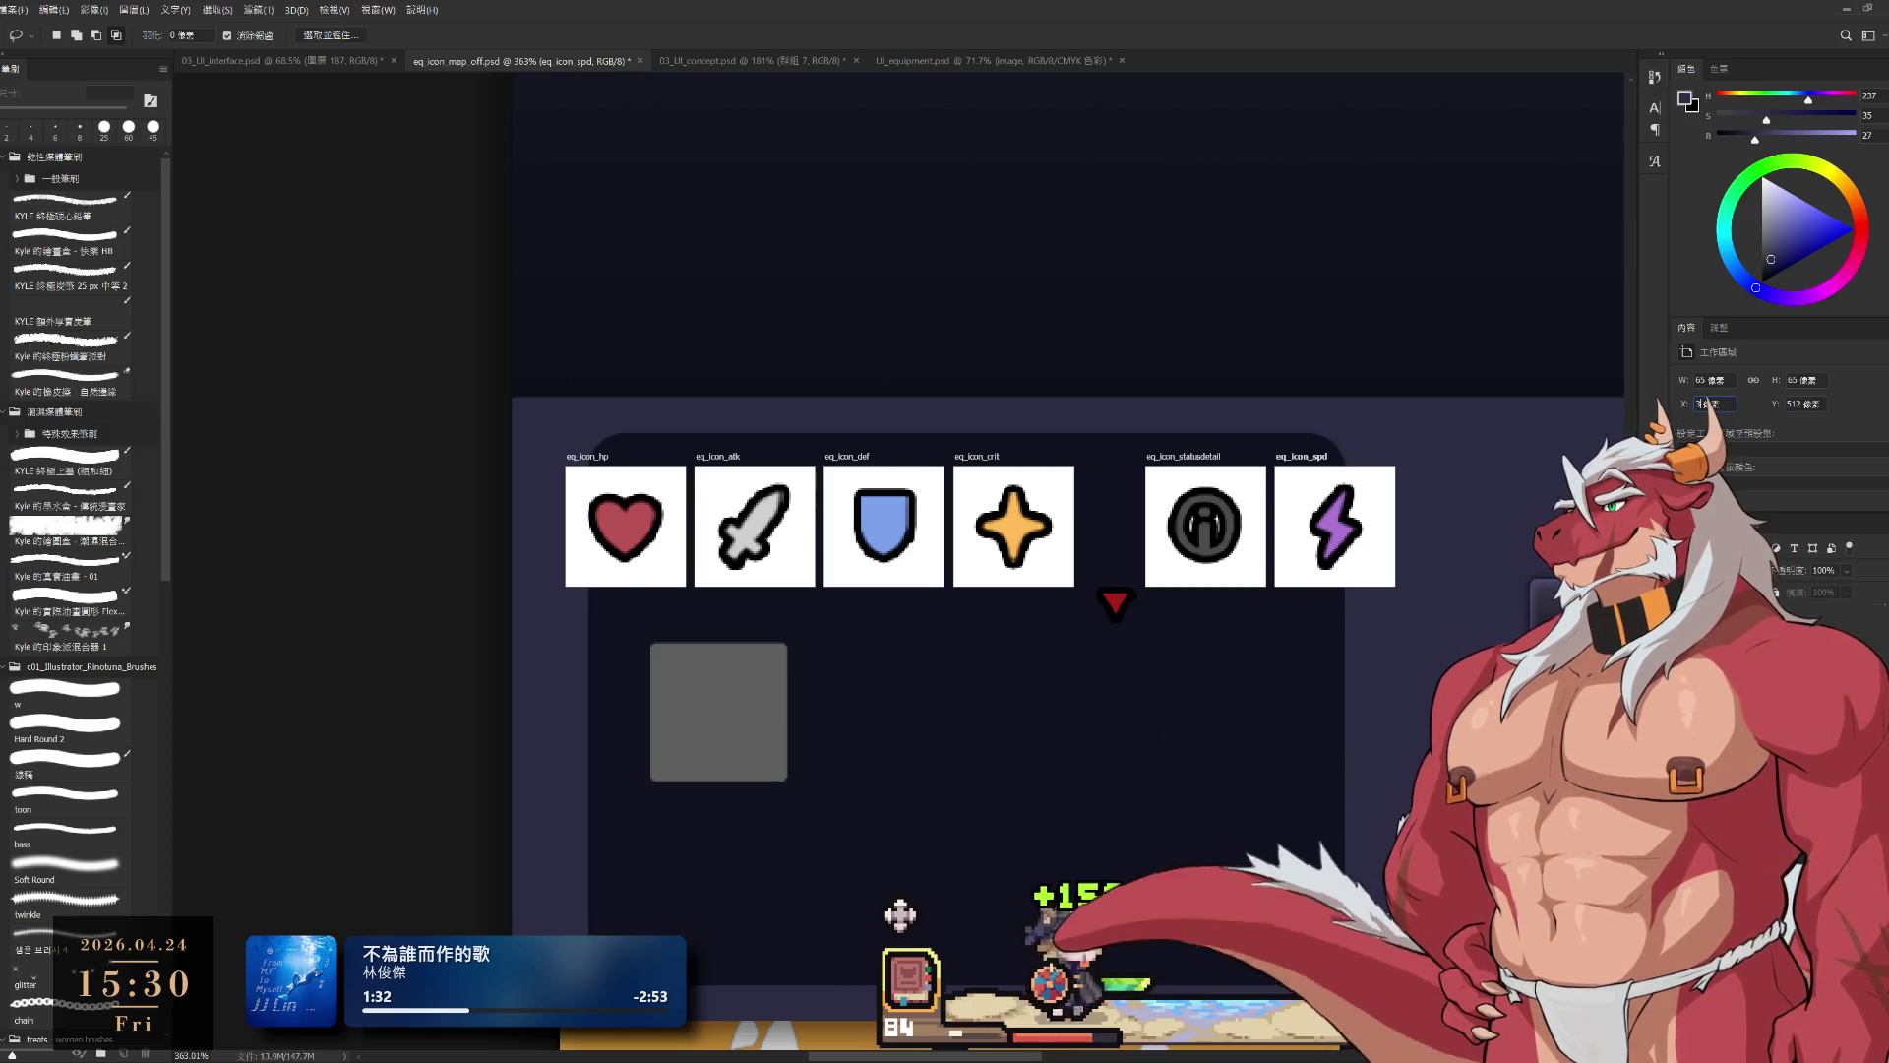
key("Return")
left_click(1190, 456)
double_click(1705, 404)
type("4")
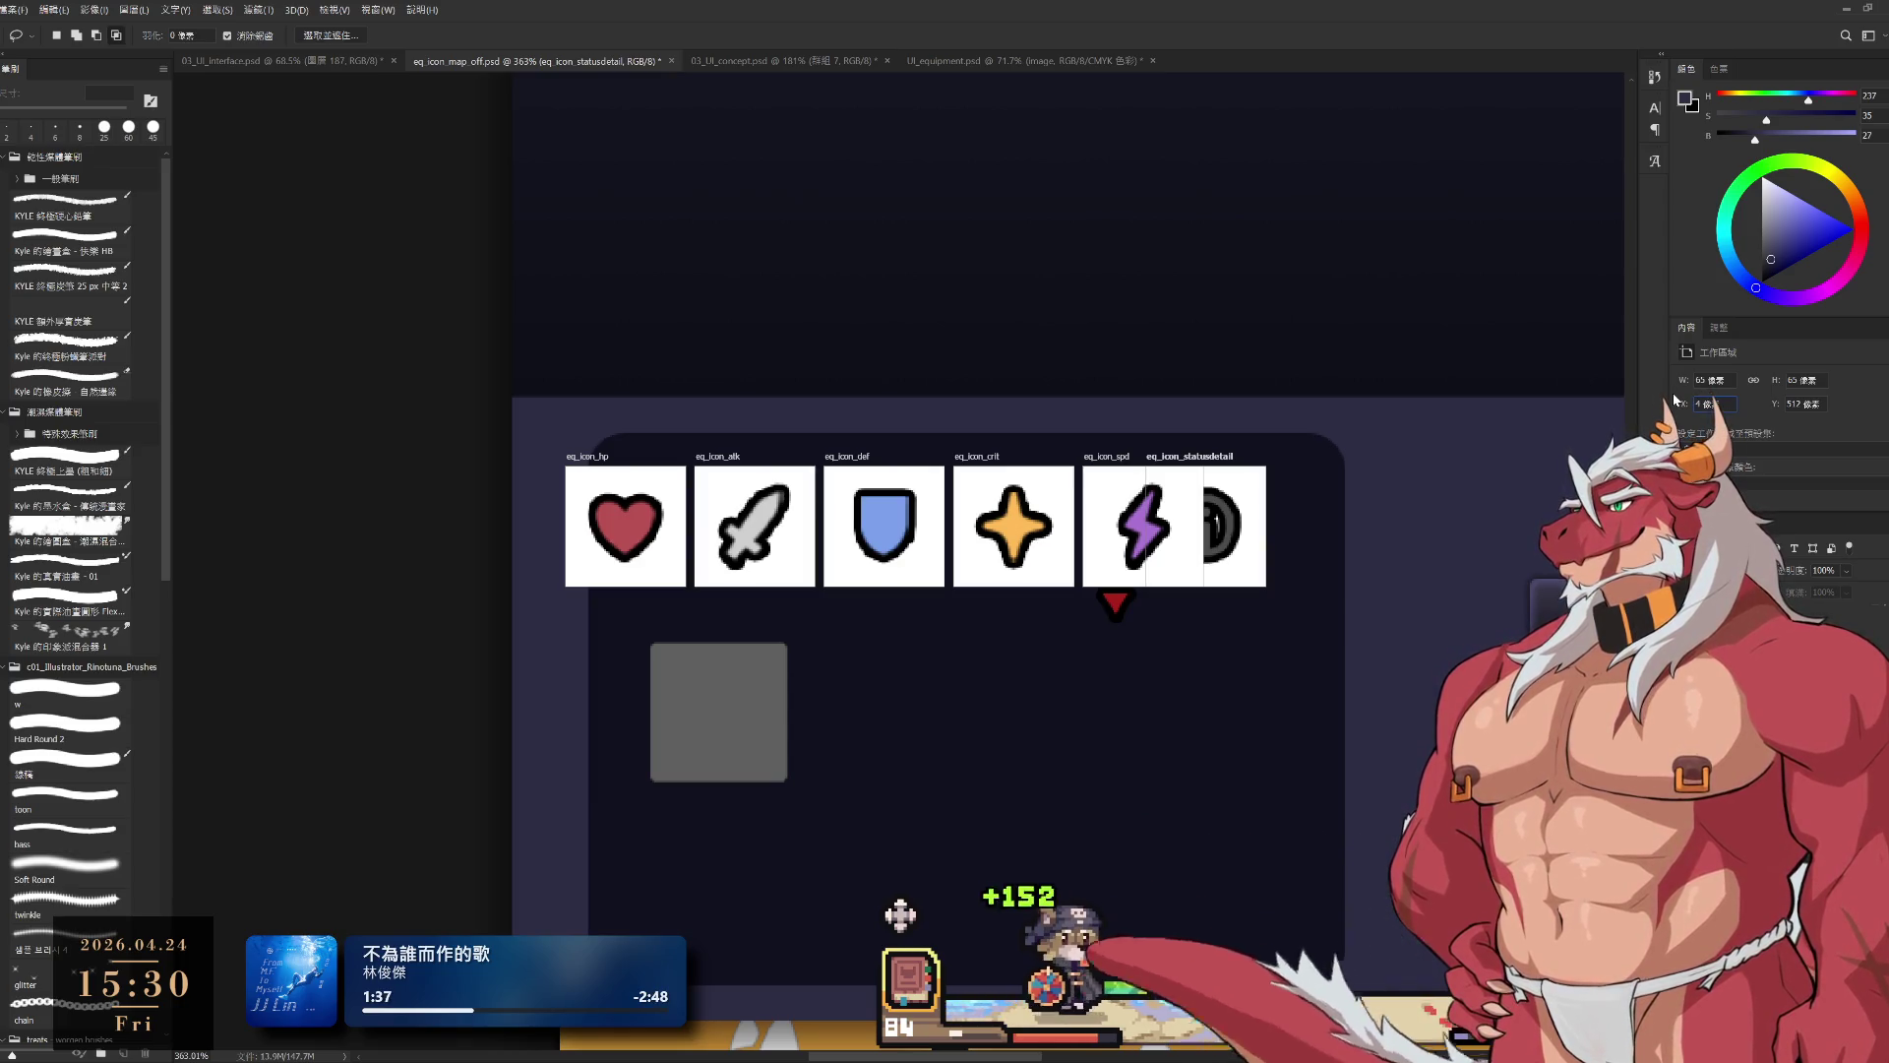
type("10")
key("Return")
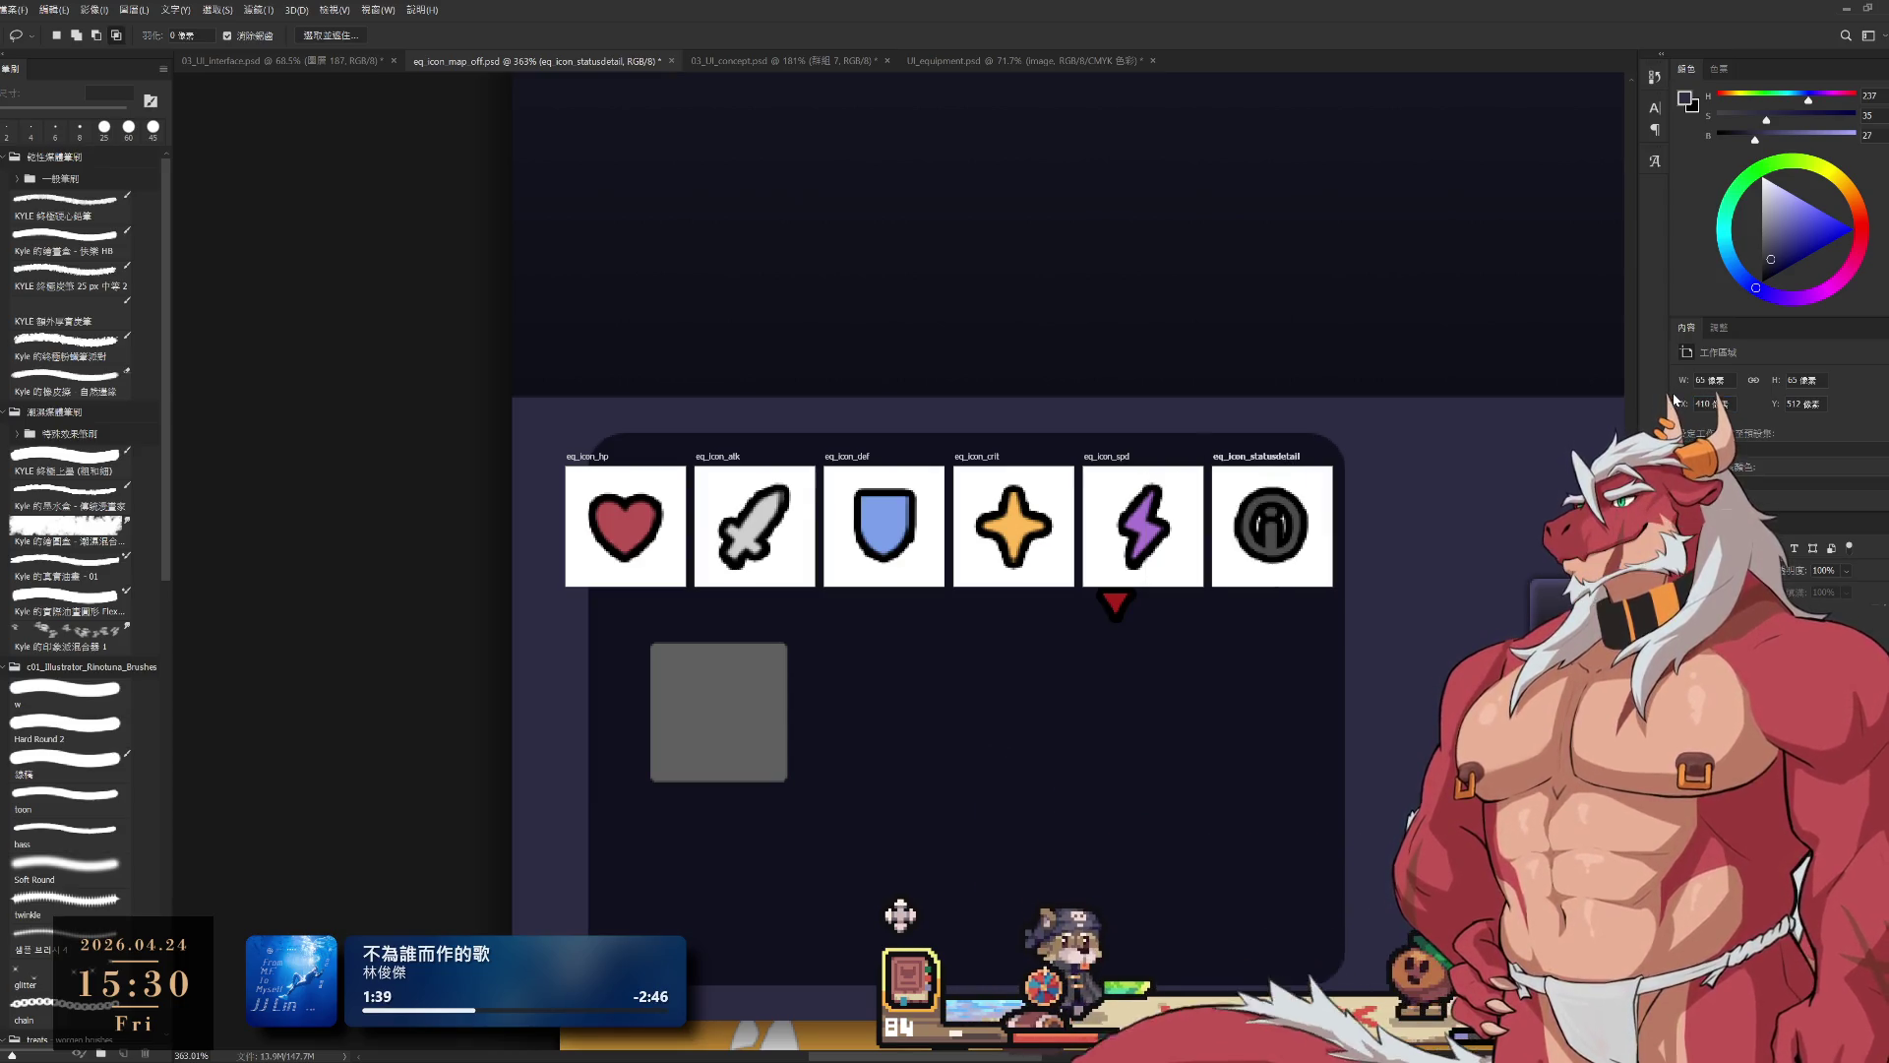
scroll(1080, 591, "down", 4)
scroll(1080, 590, "up", 3)
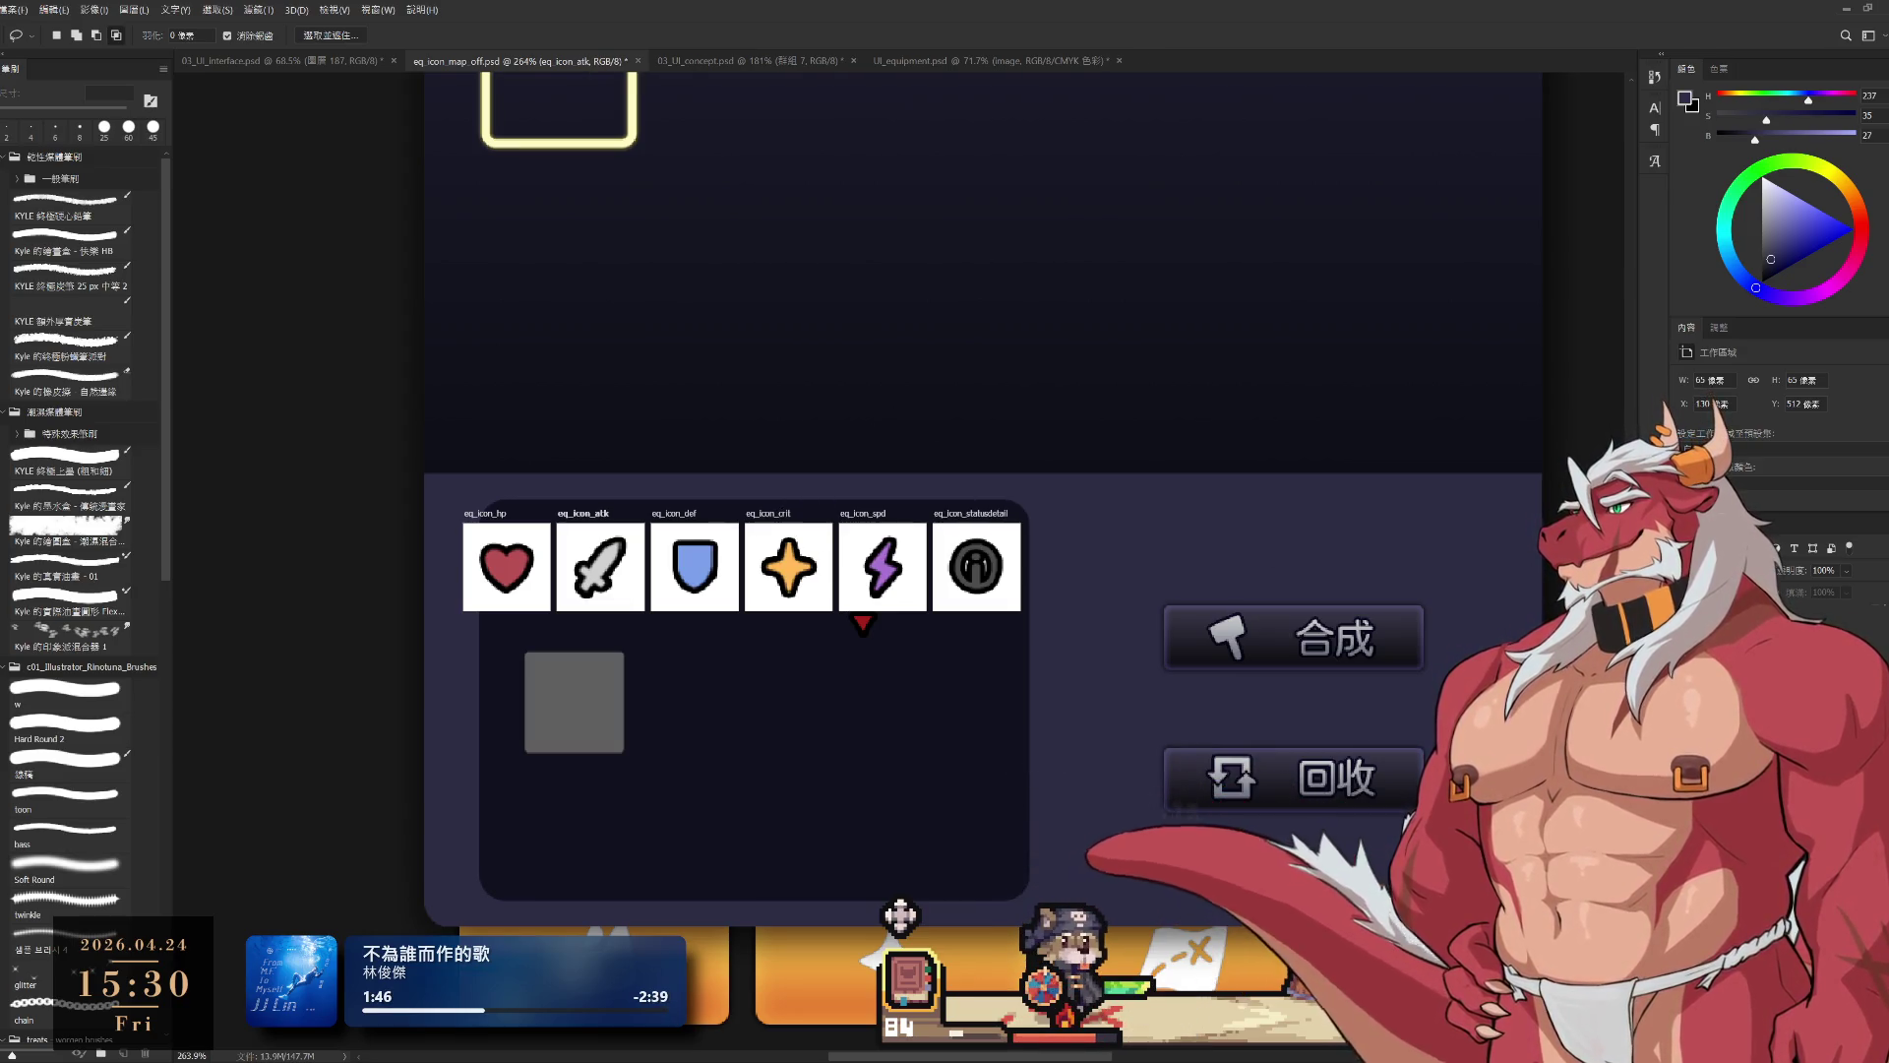
left_click(1732, 866)
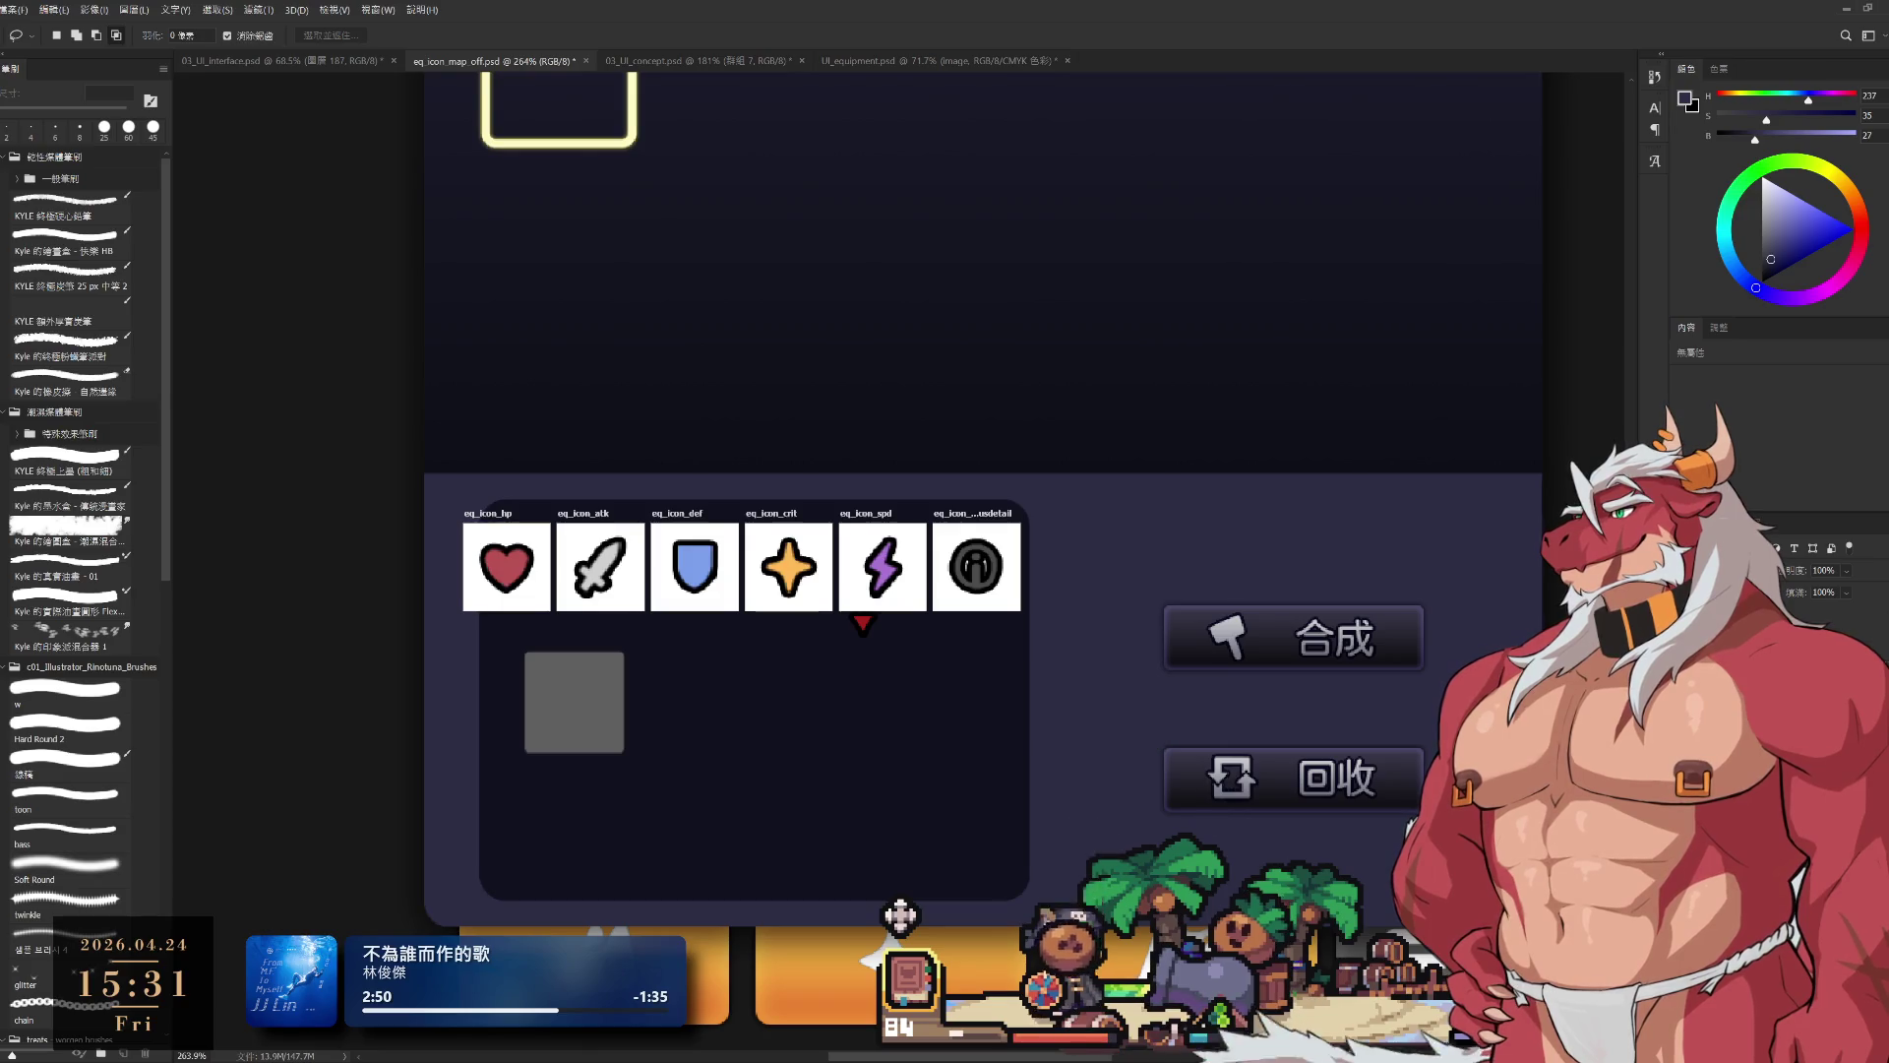
Step: Hide the white backgrounds of the hp, atk, def, crit, spd and statusdetail artboards
key("alt+bracketleft")
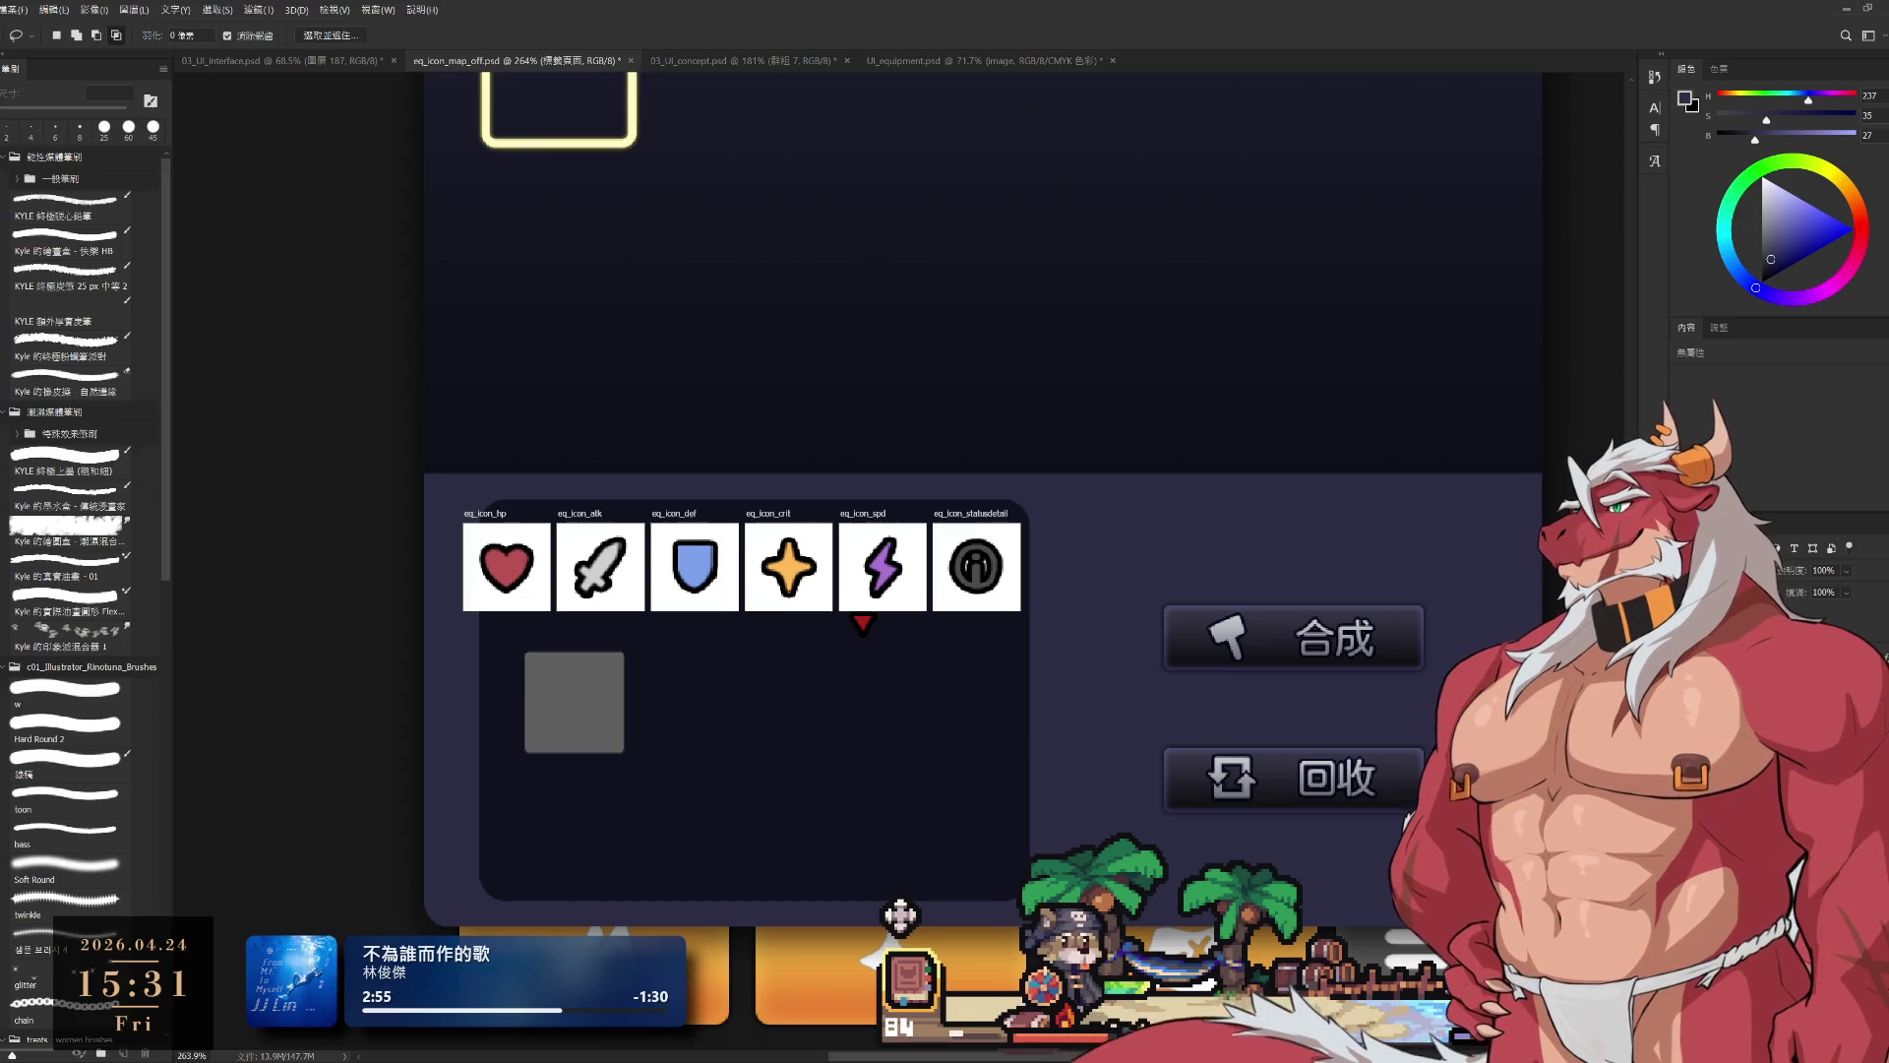
key("alt+bracketleft")
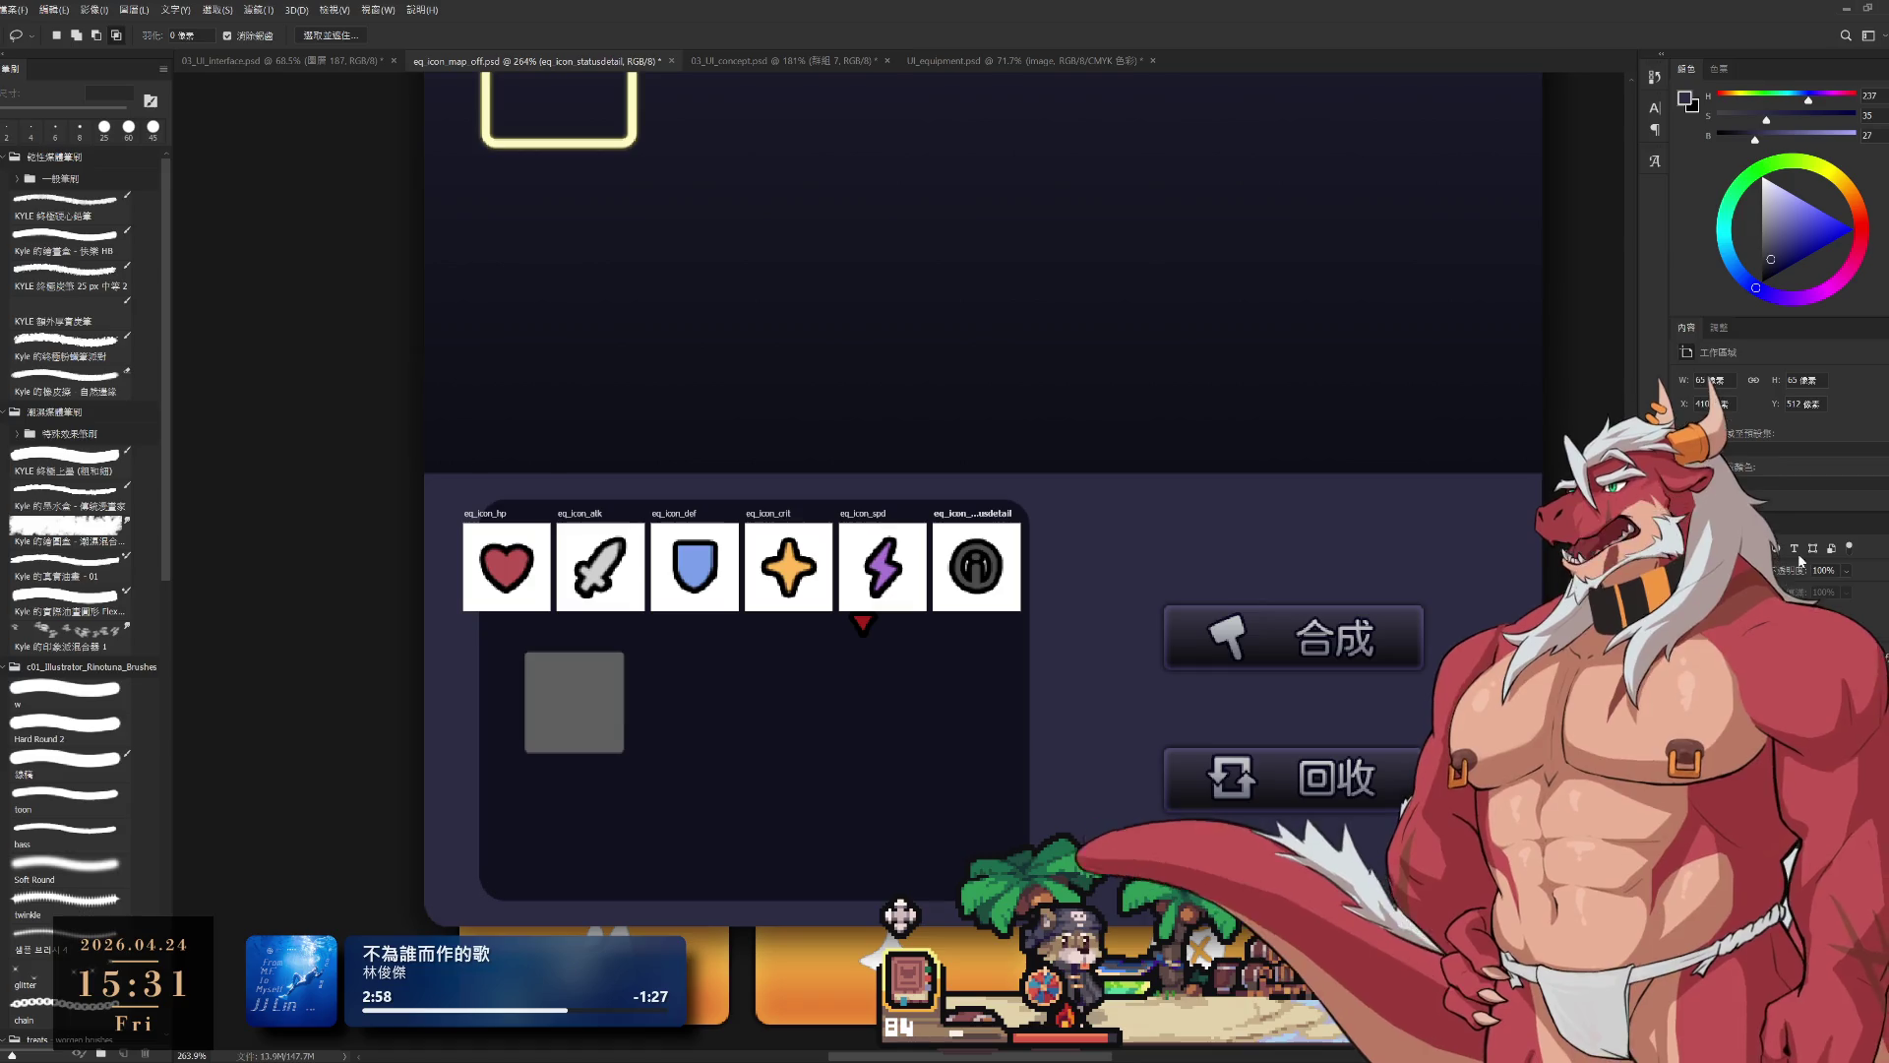
key("alt+bracketleft")
key("alt+bracketleft")
key("alt+bracketleft")
key("alt+bracketleft")
key("alt+bracketleft")
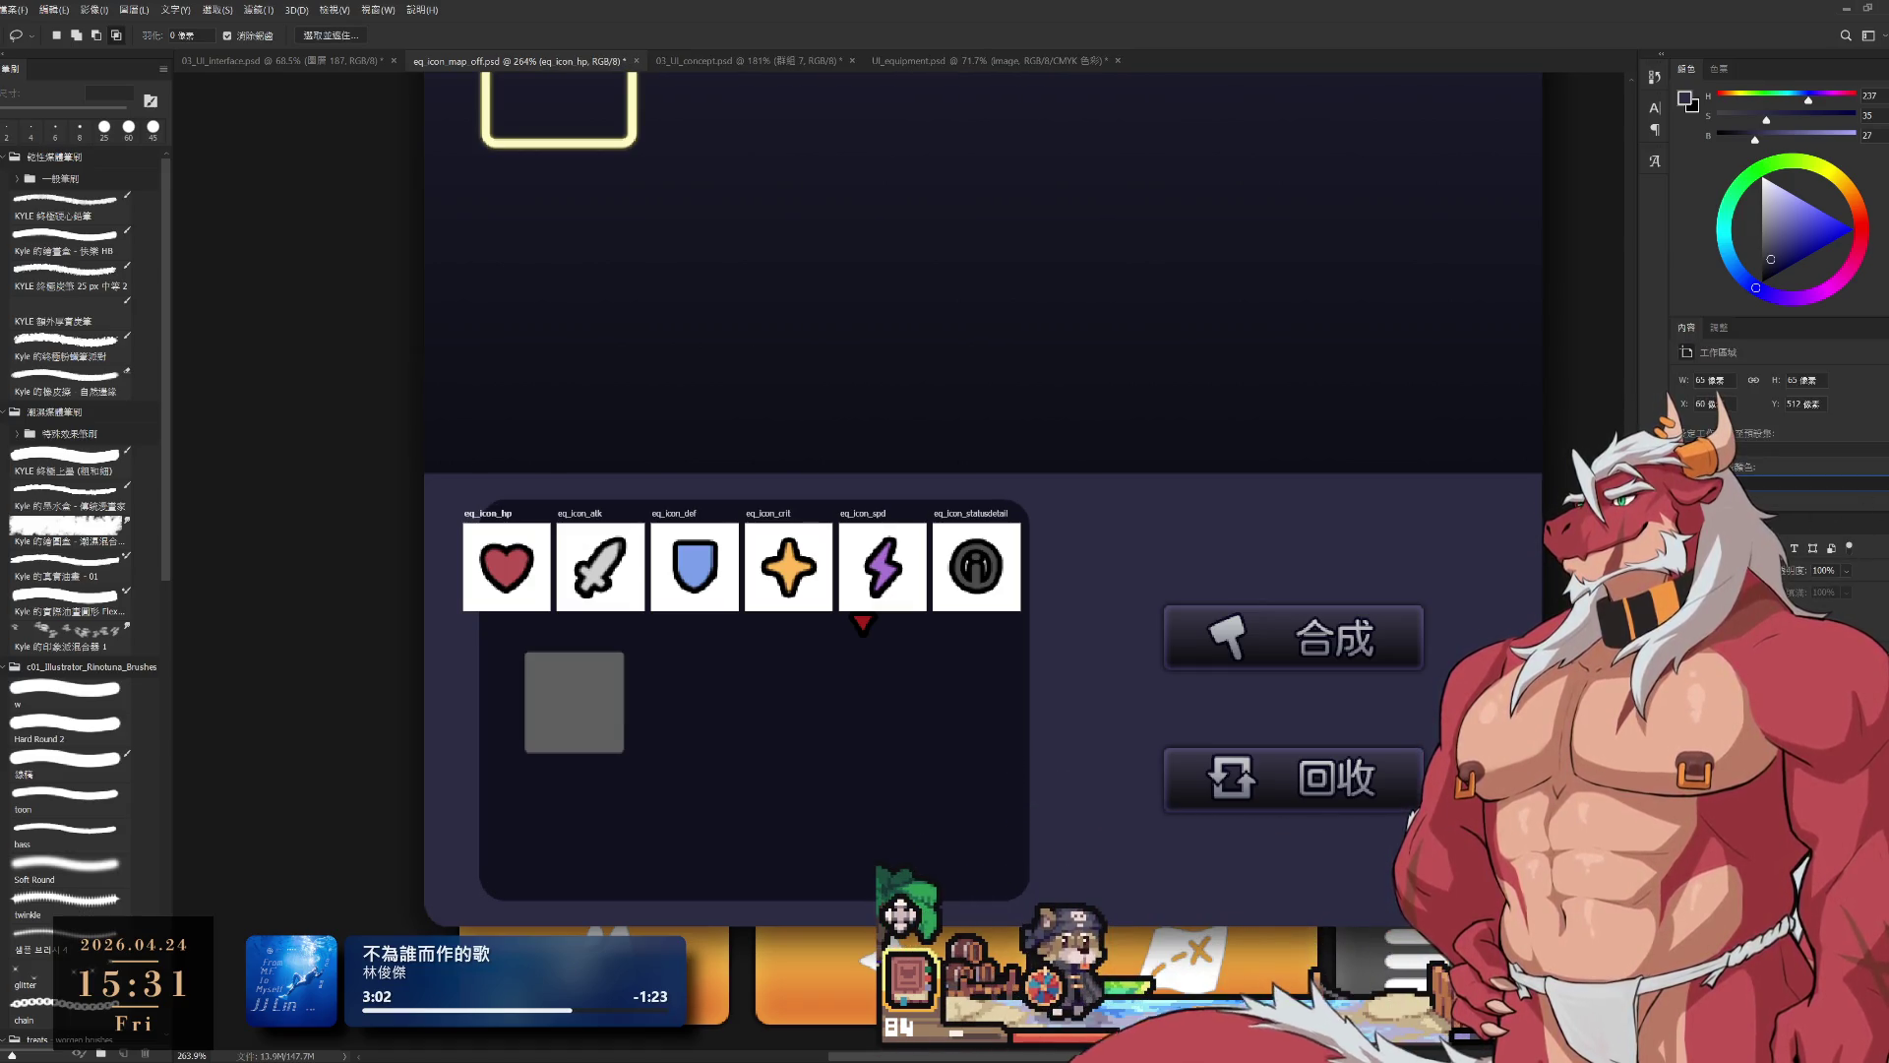
key("ctrl+comma")
key("alt+bracketright")
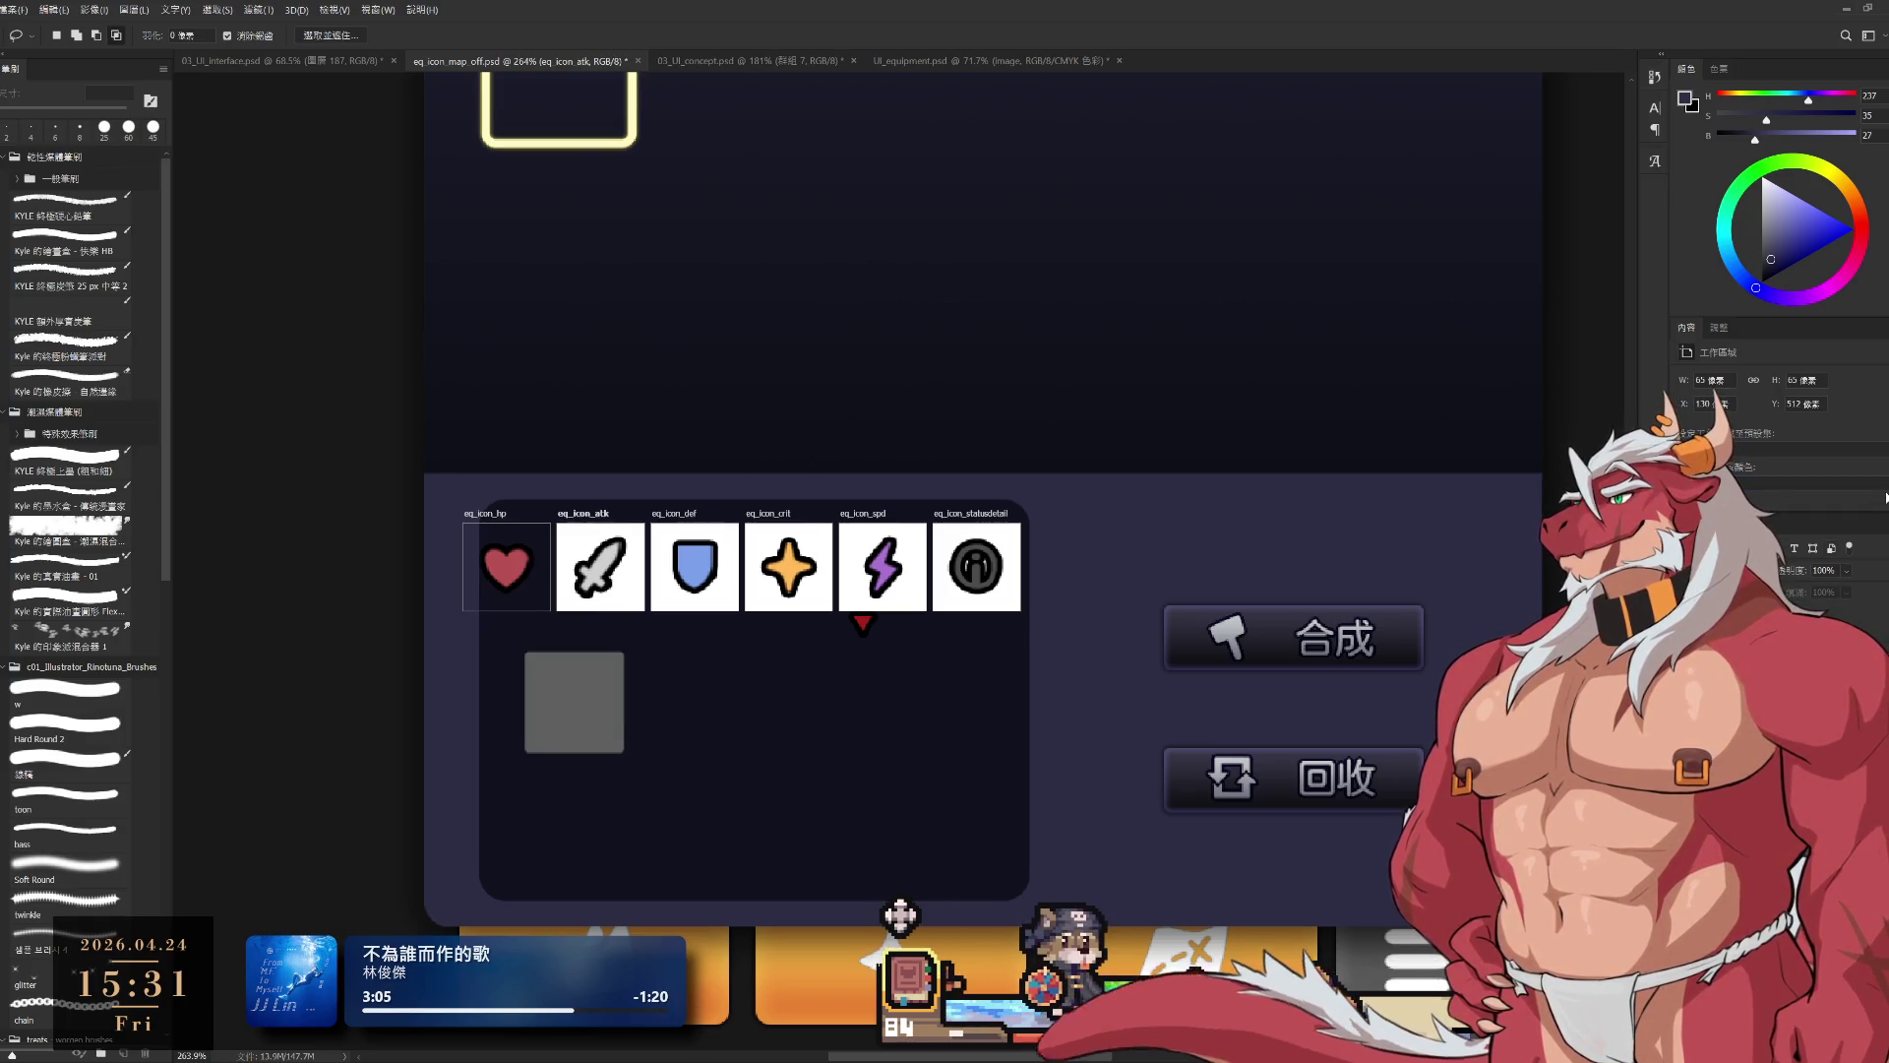
key("ctrl+comma")
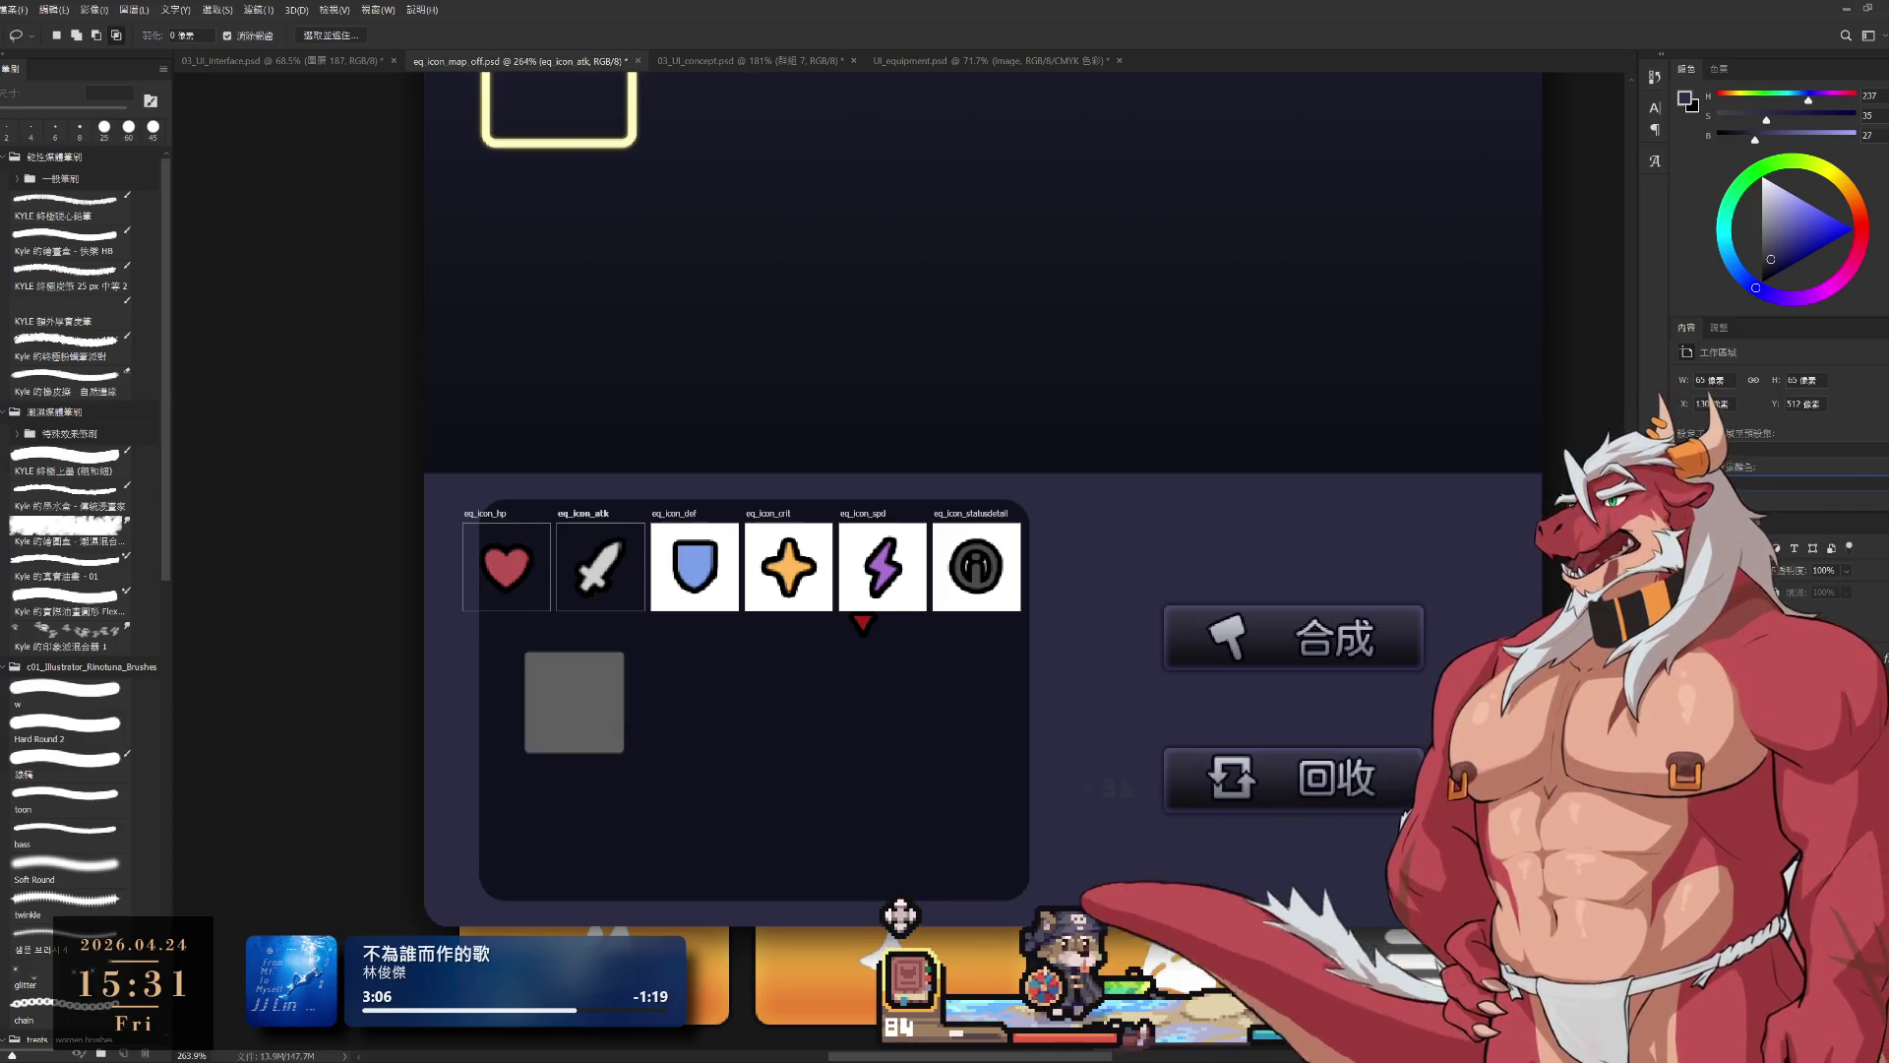
key("alt+bracketright")
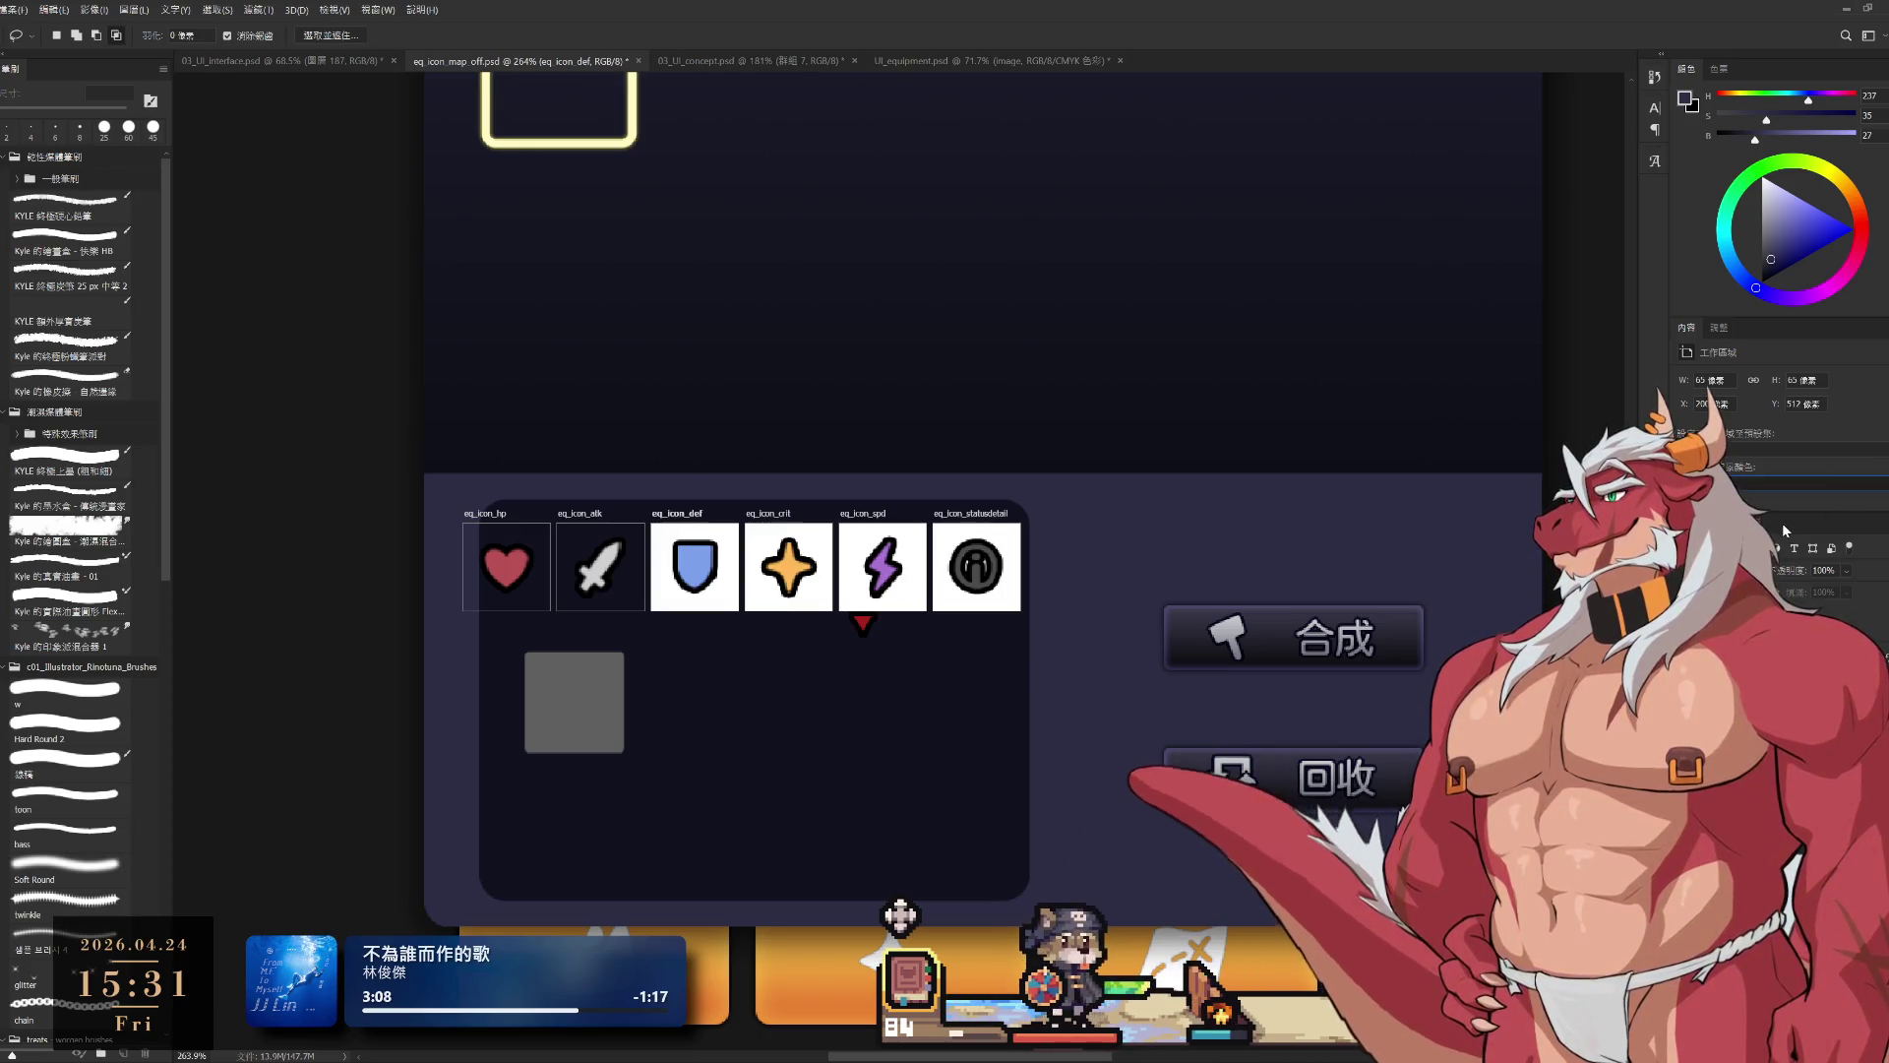
key("ctrl+comma")
key("alt+bracketright")
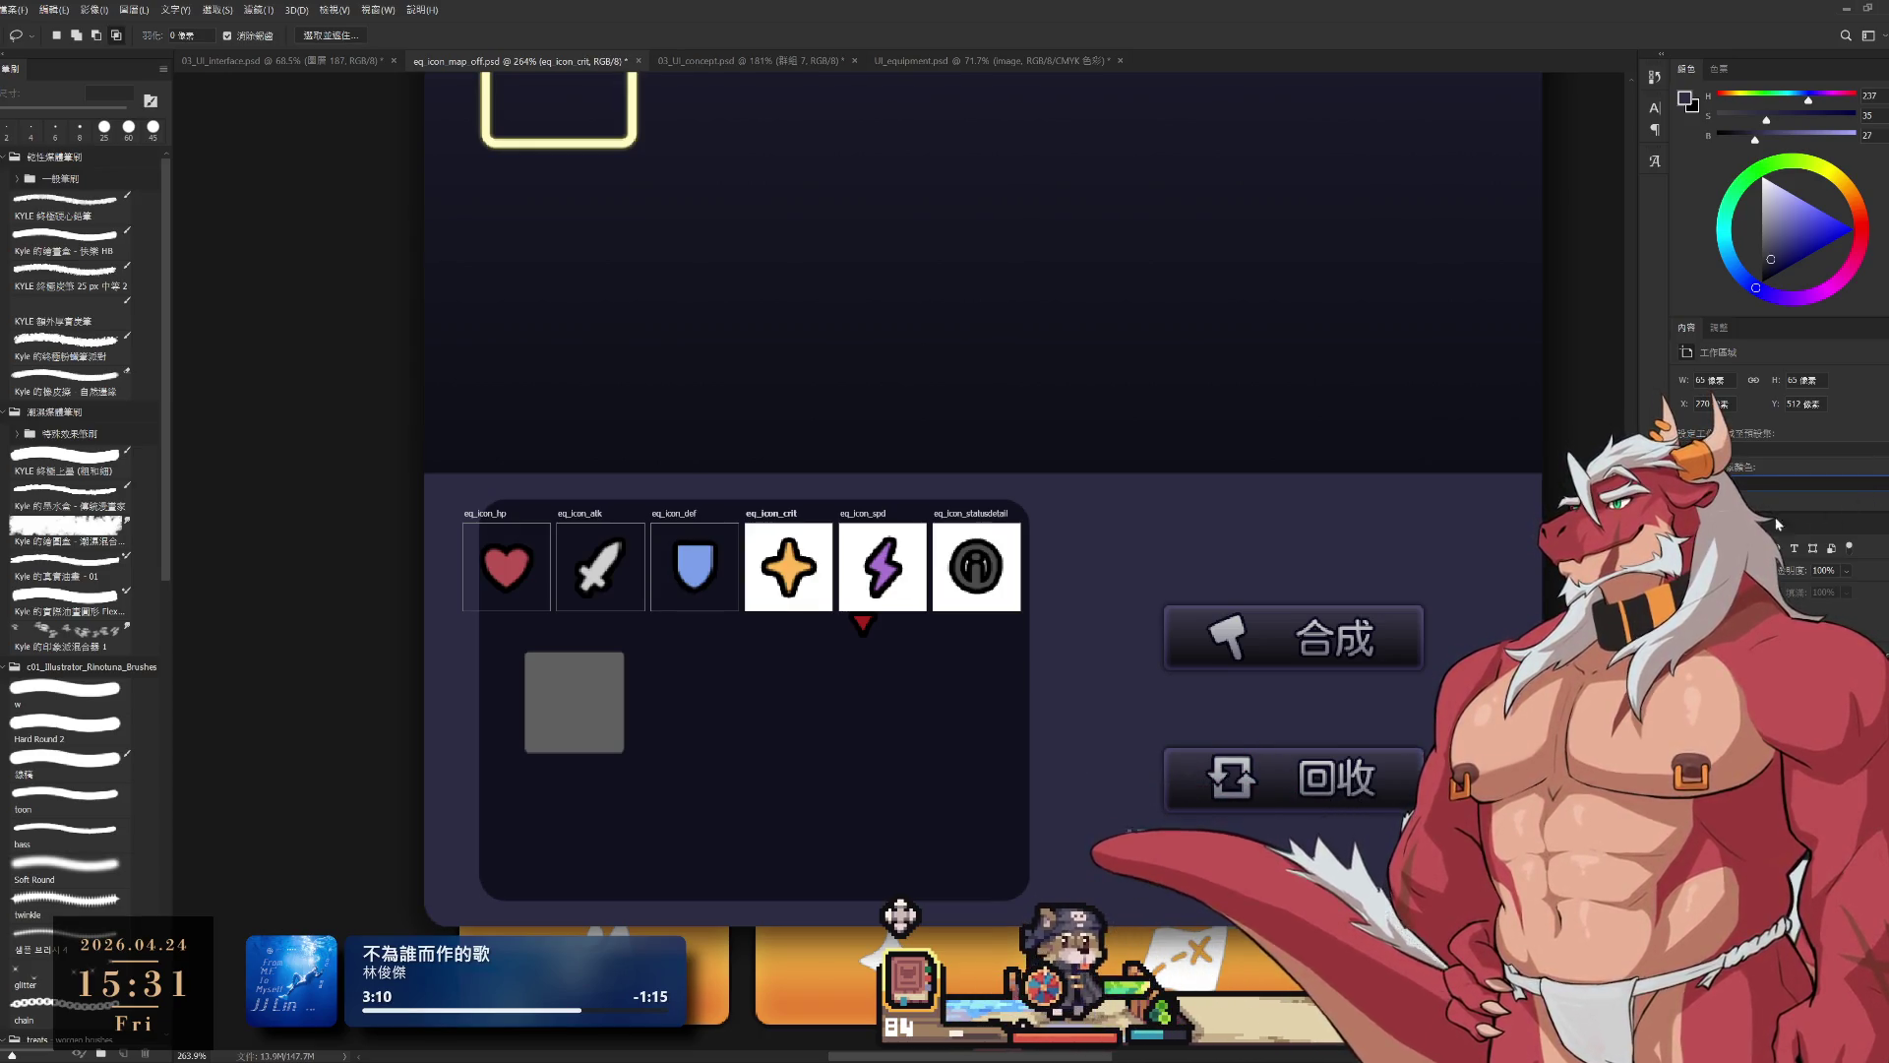
key("ctrl+comma")
key("alt+bracketright")
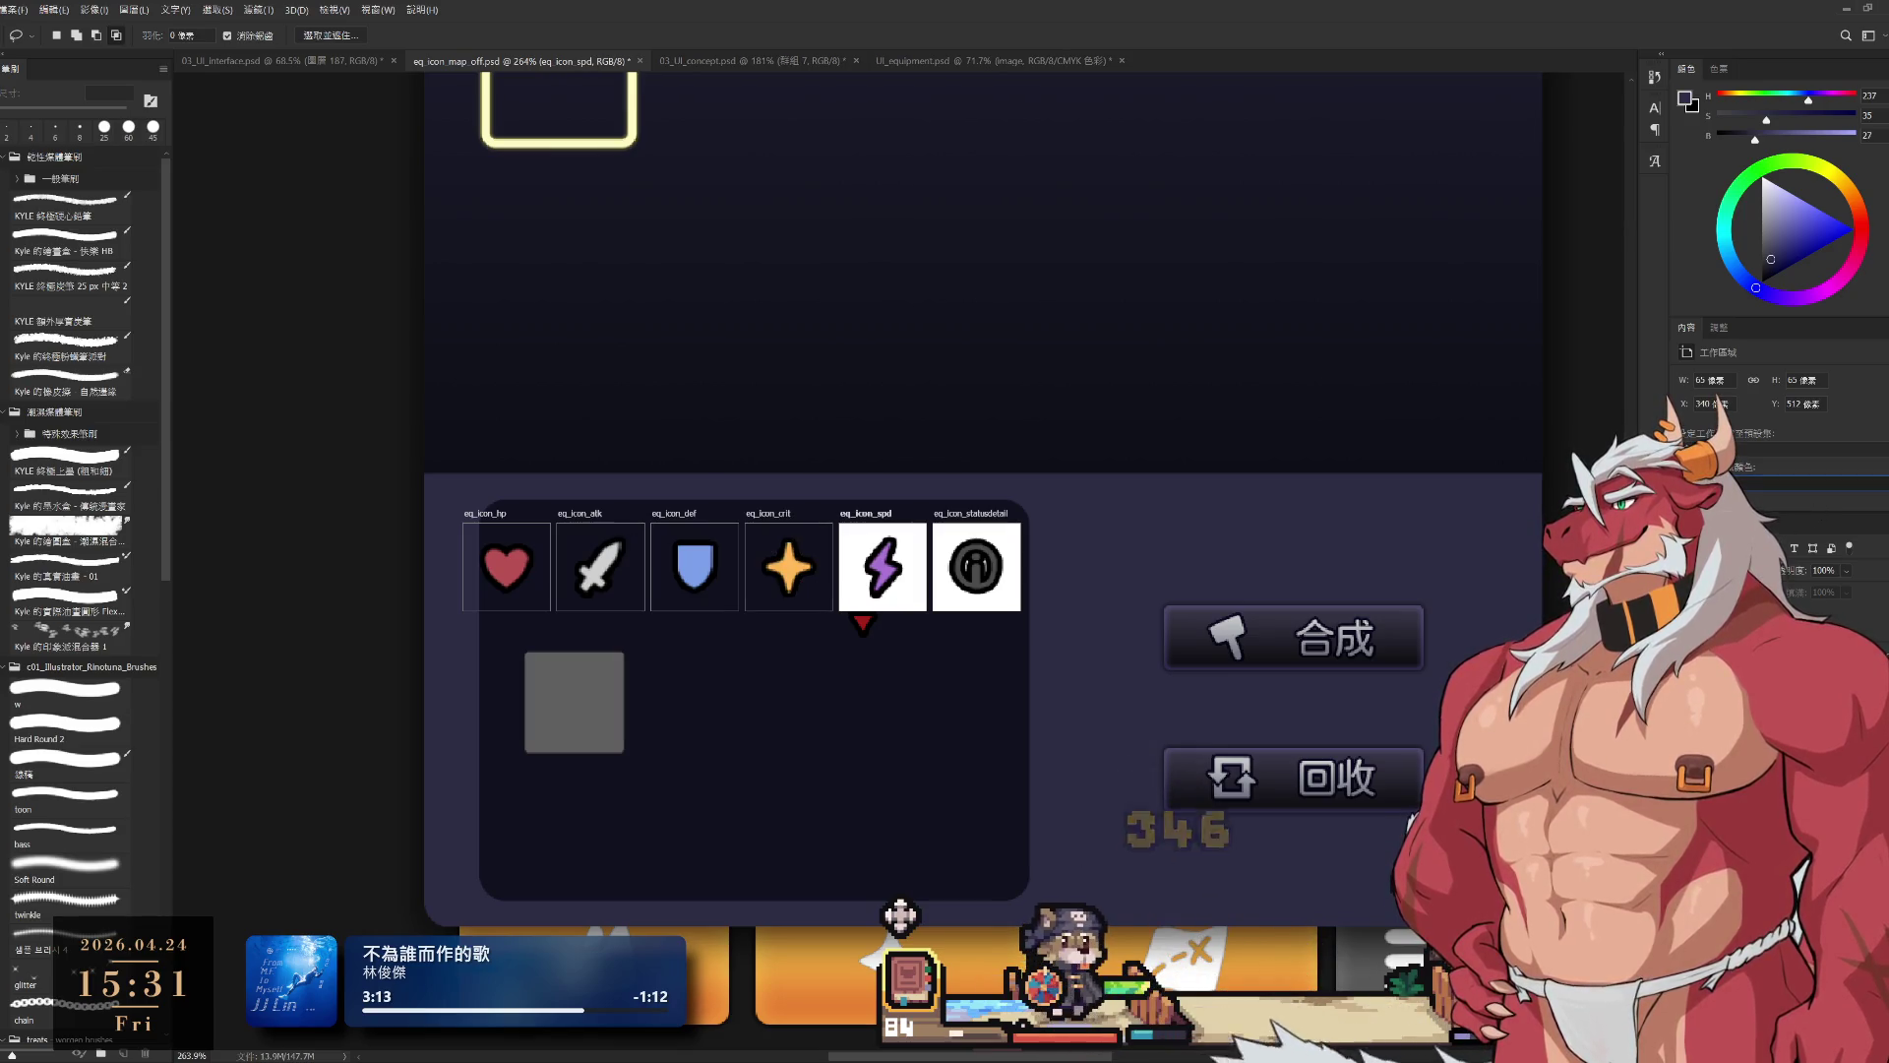
key("ctrl+comma")
key("alt+bracketright")
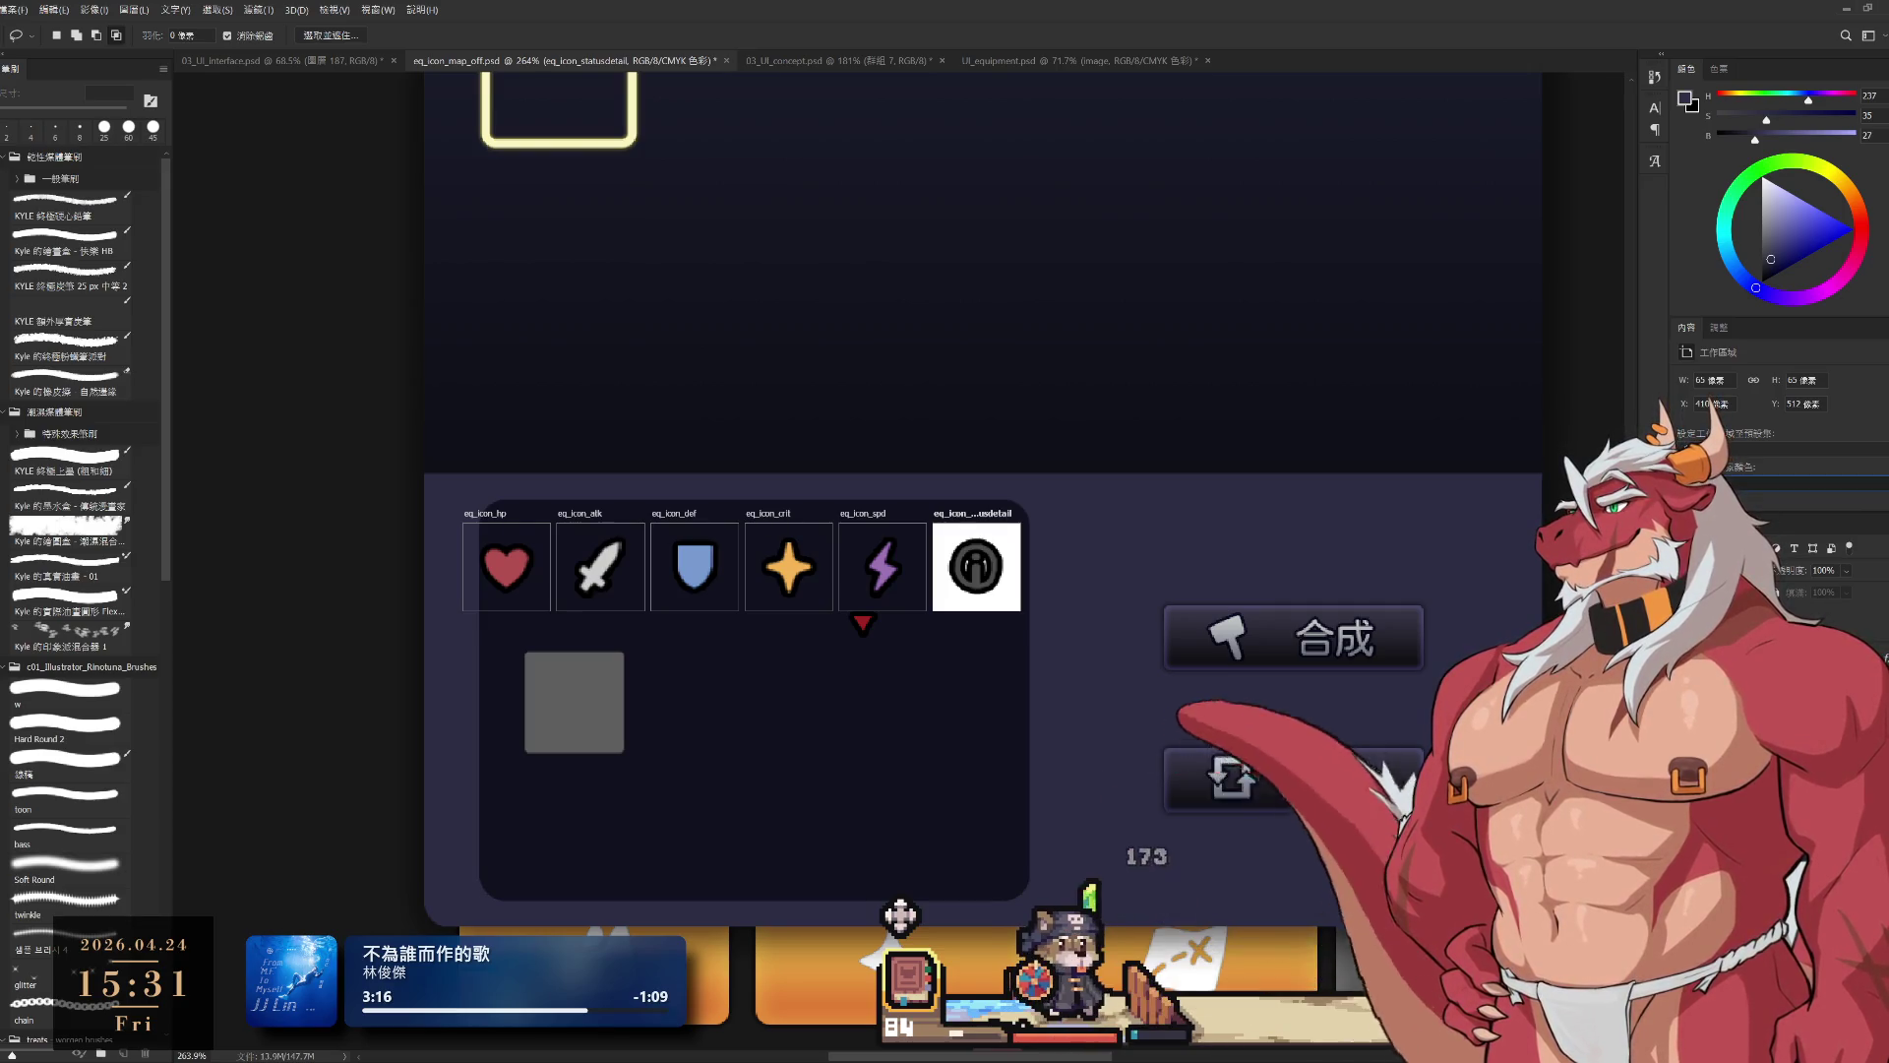
key("ctrl+comma")
Step: Briefly hide the hp artboard to compare, then restore the hp and atk artboards
scroll(1004, 485, "left", 3)
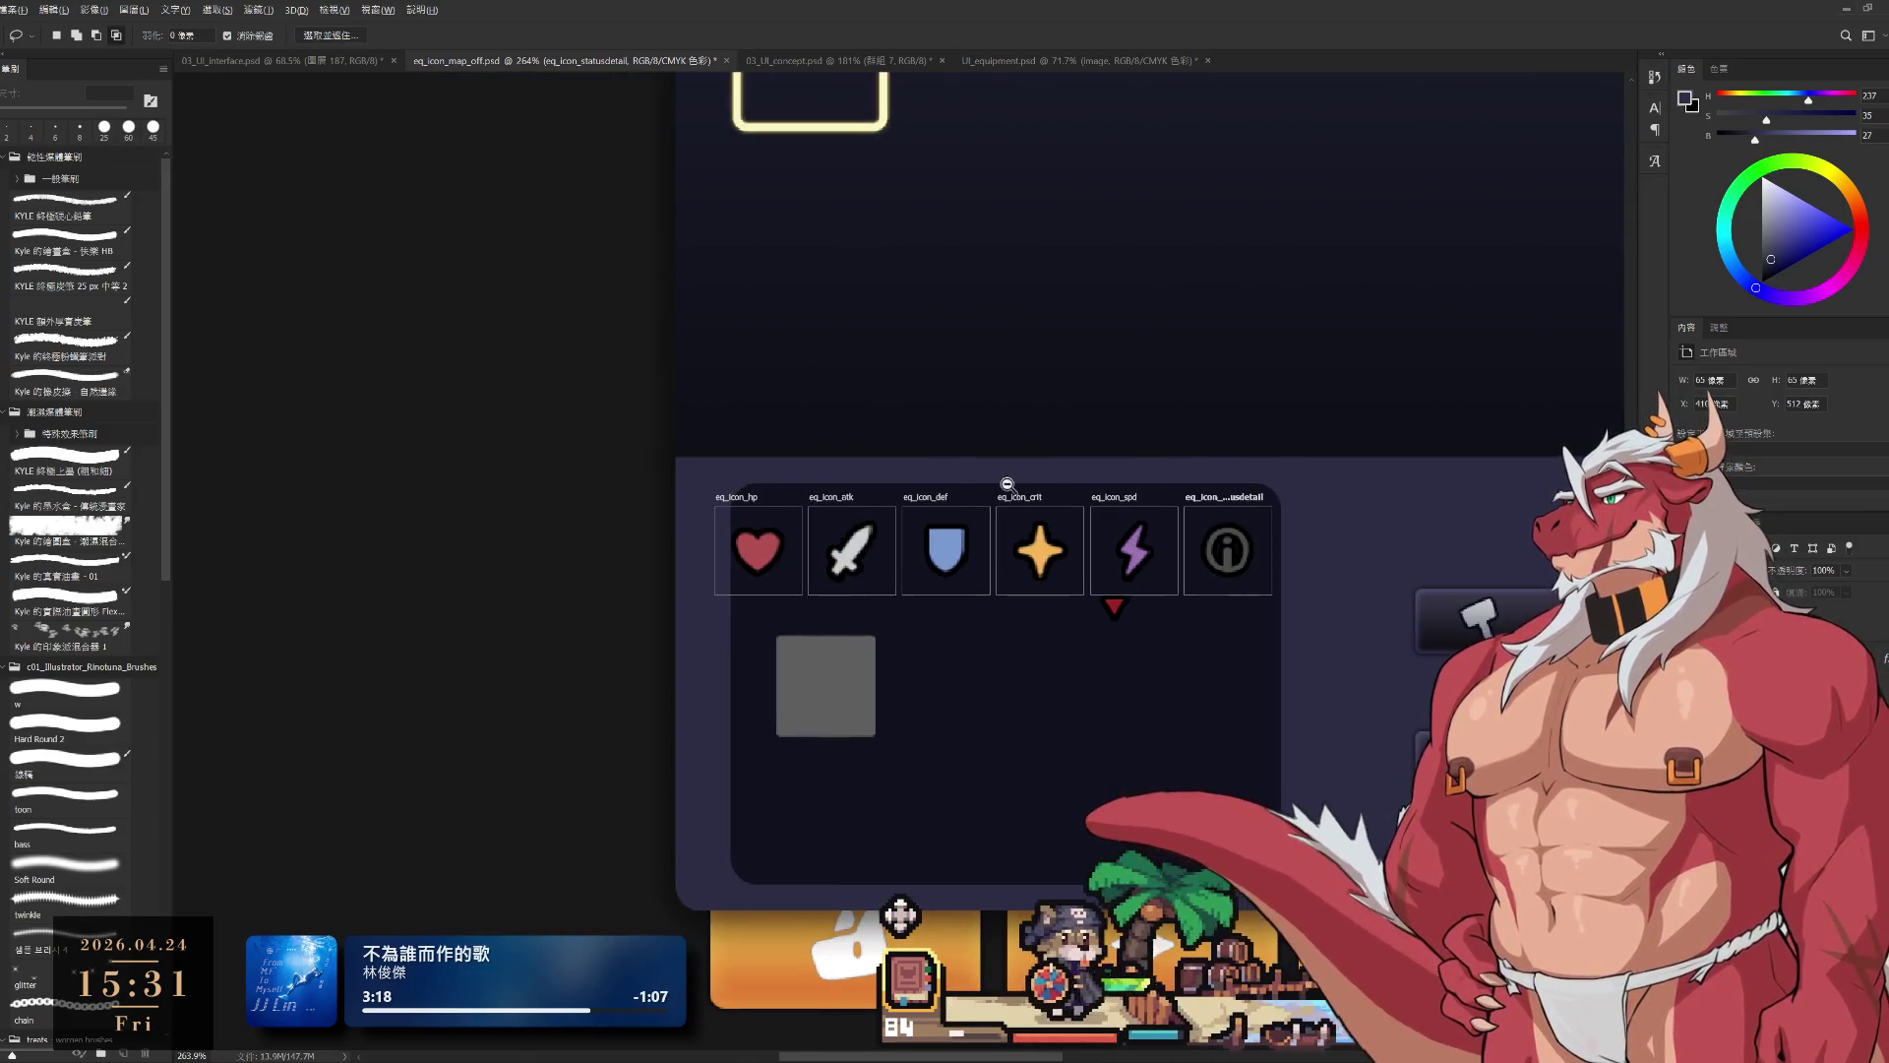
scroll(991, 489, "up", 2)
scroll(980, 491, "down", 1)
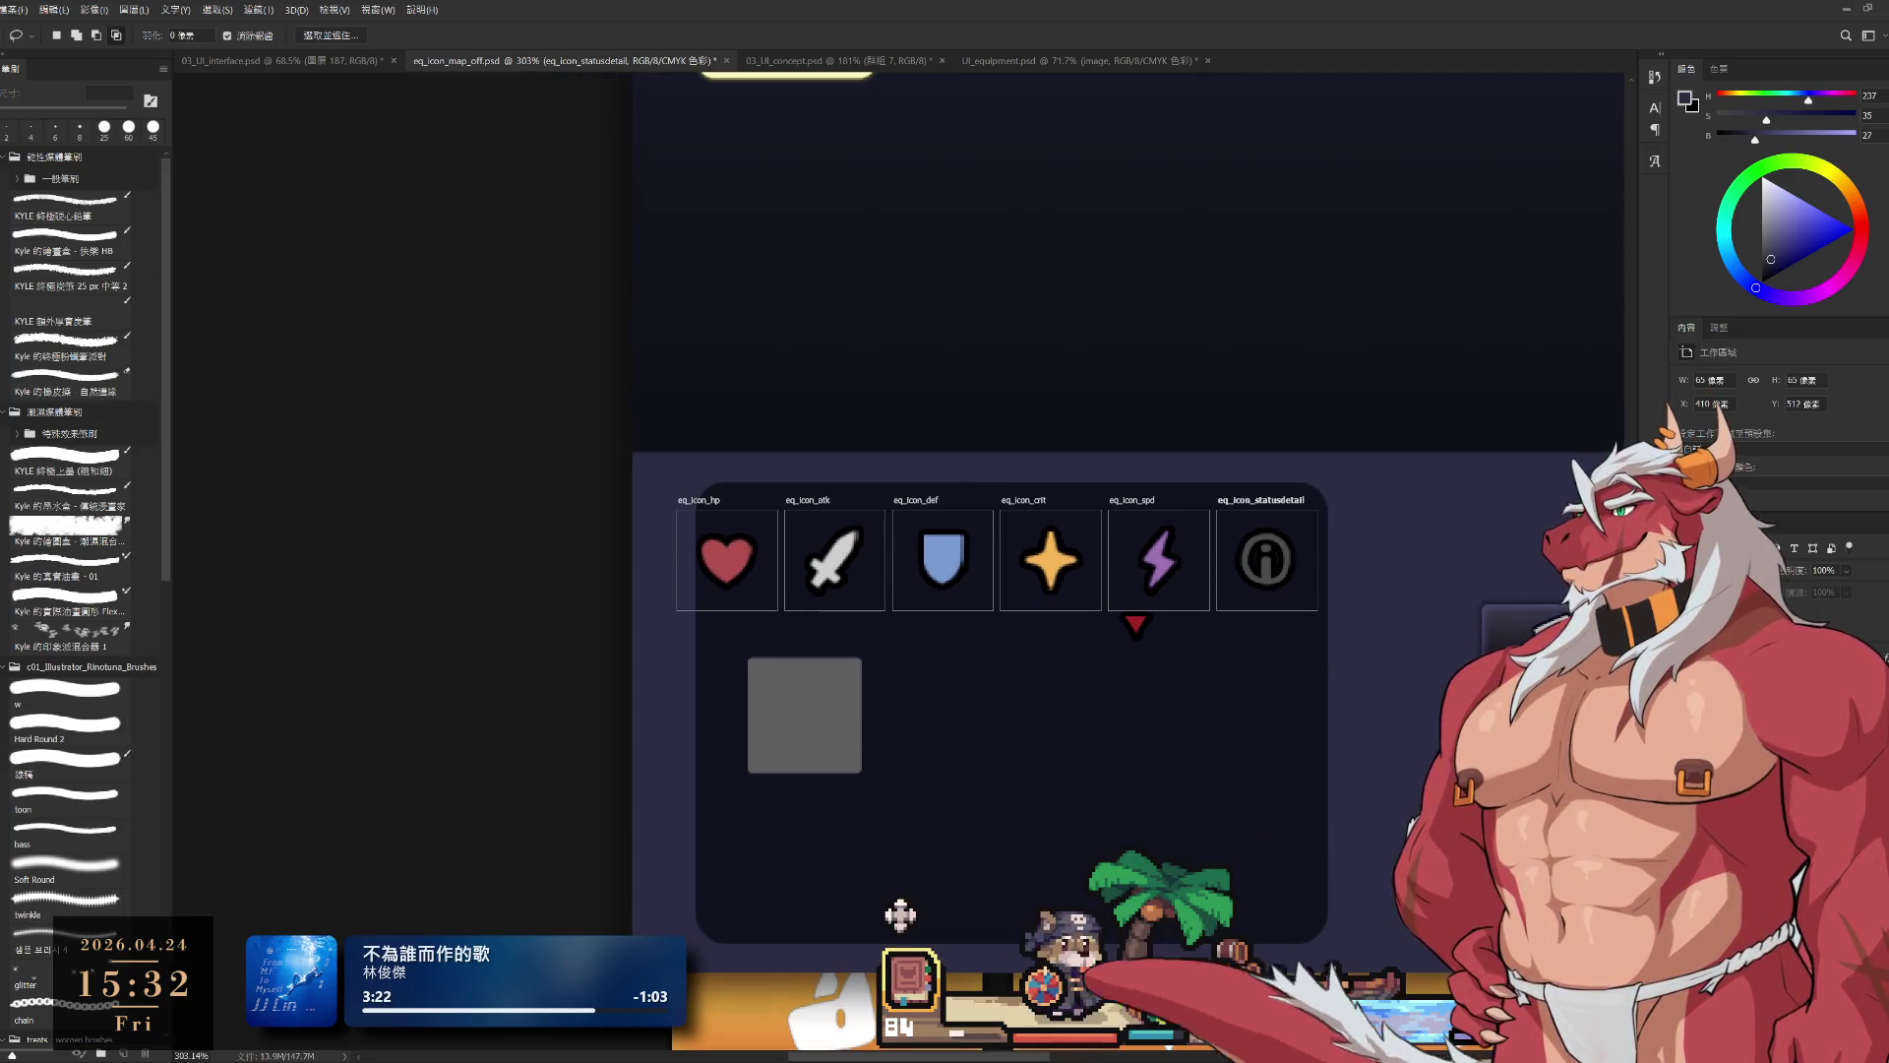
key("ctrl+comma")
key("ctrl+comma")
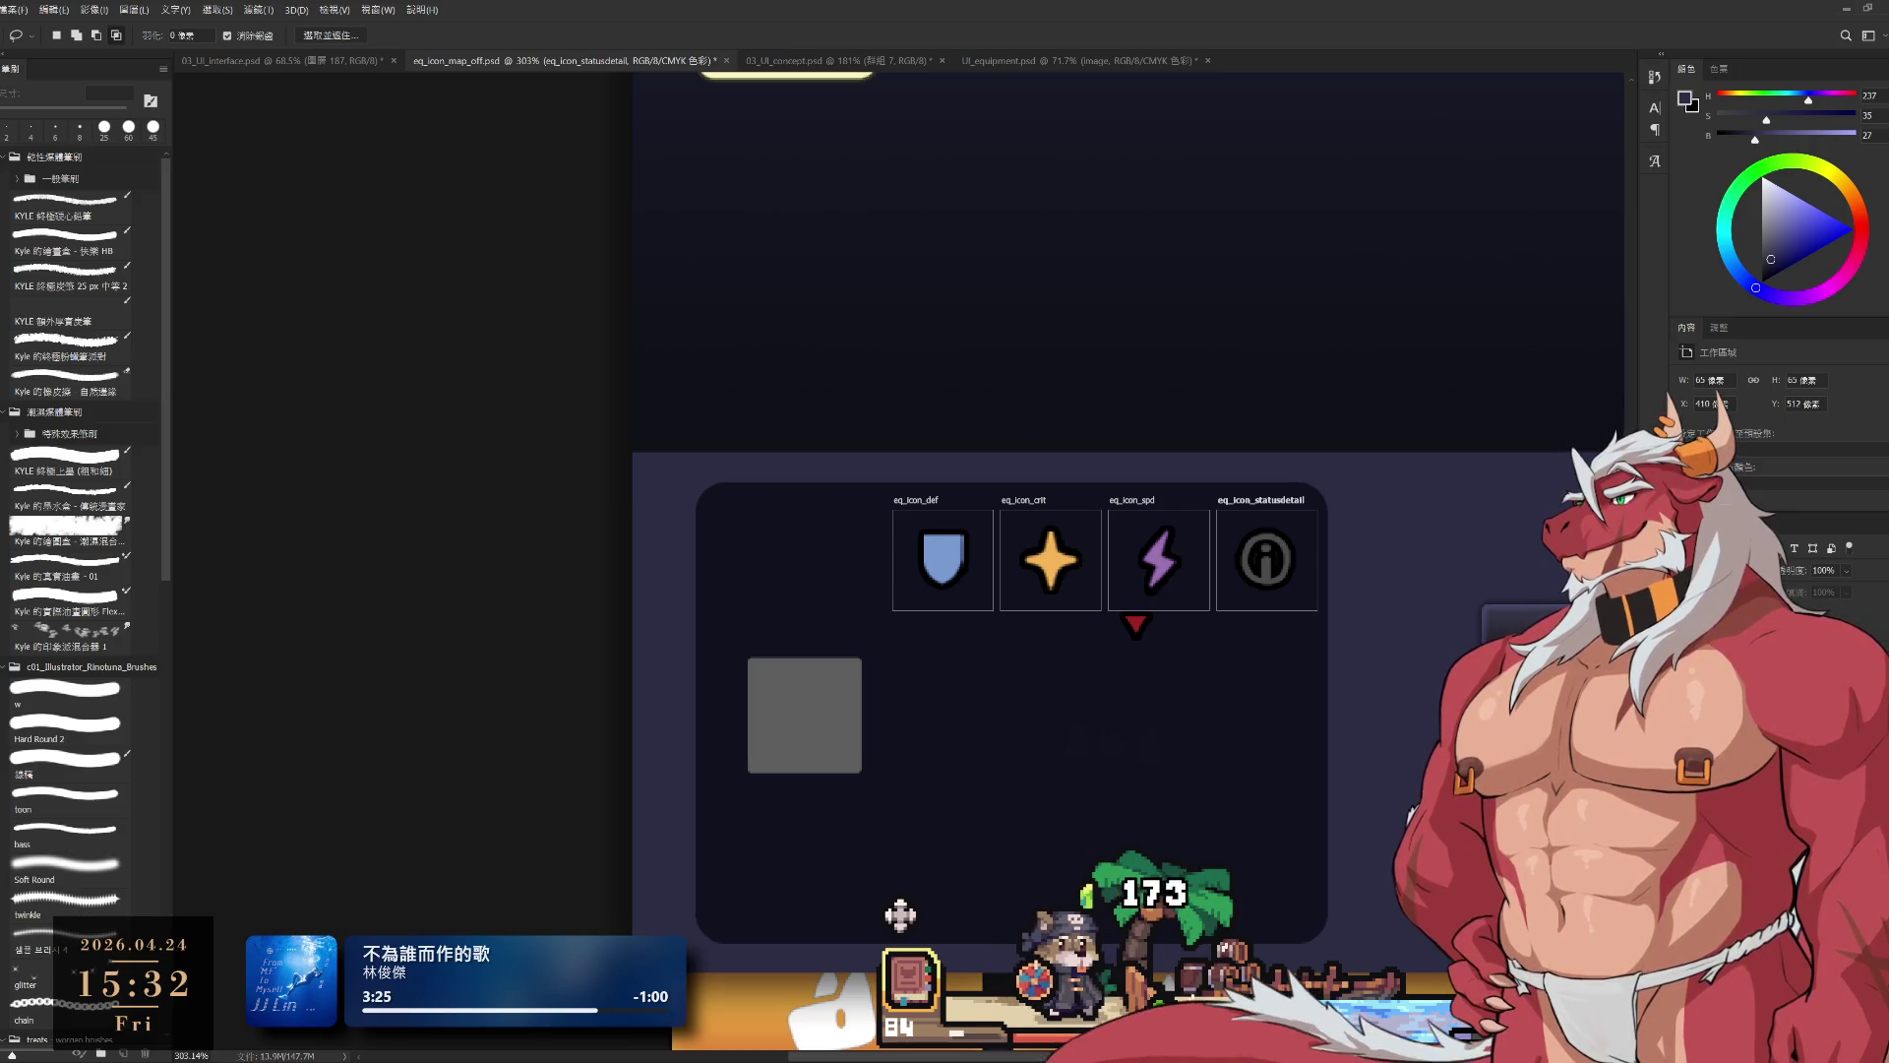
key("ctrl+z")
key("ctrl+z")
key("ctrl+z")
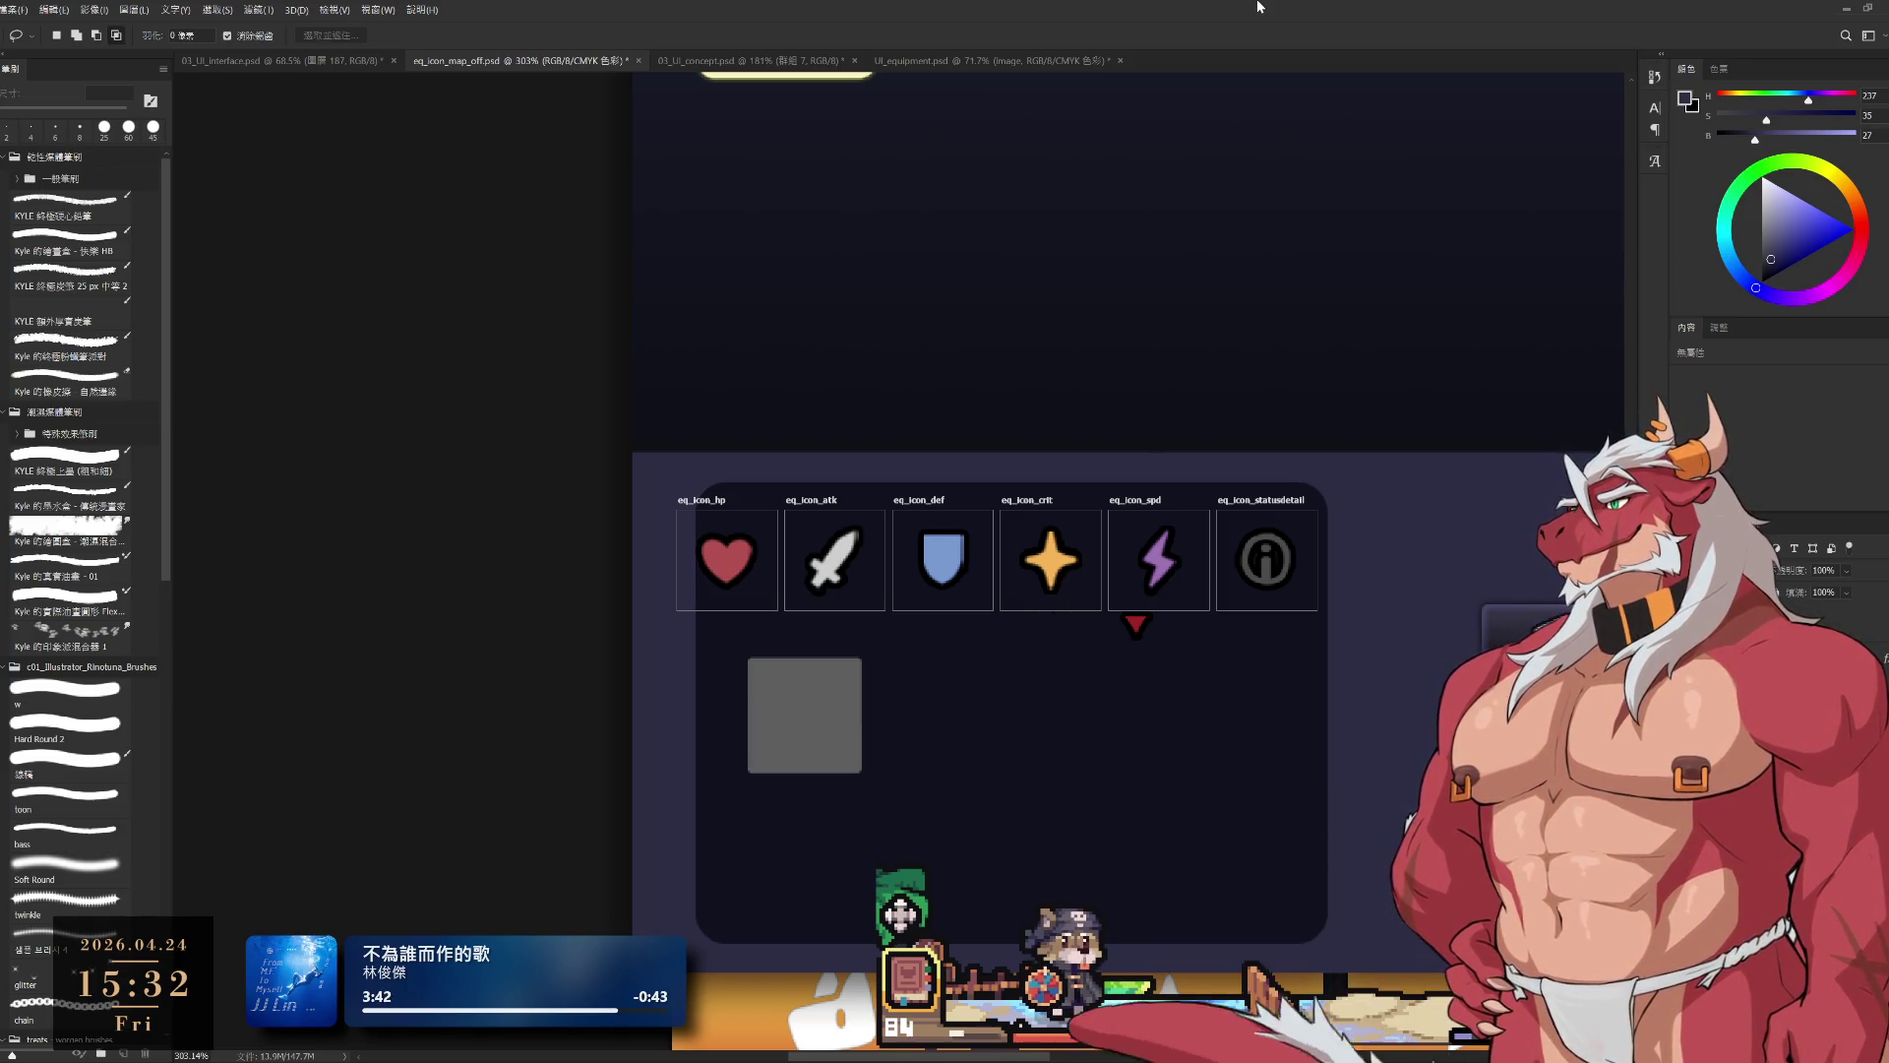
Step: Centre the whole EQUIP panel in view and clear the layer selection
scroll(1034, 611, "down", 5)
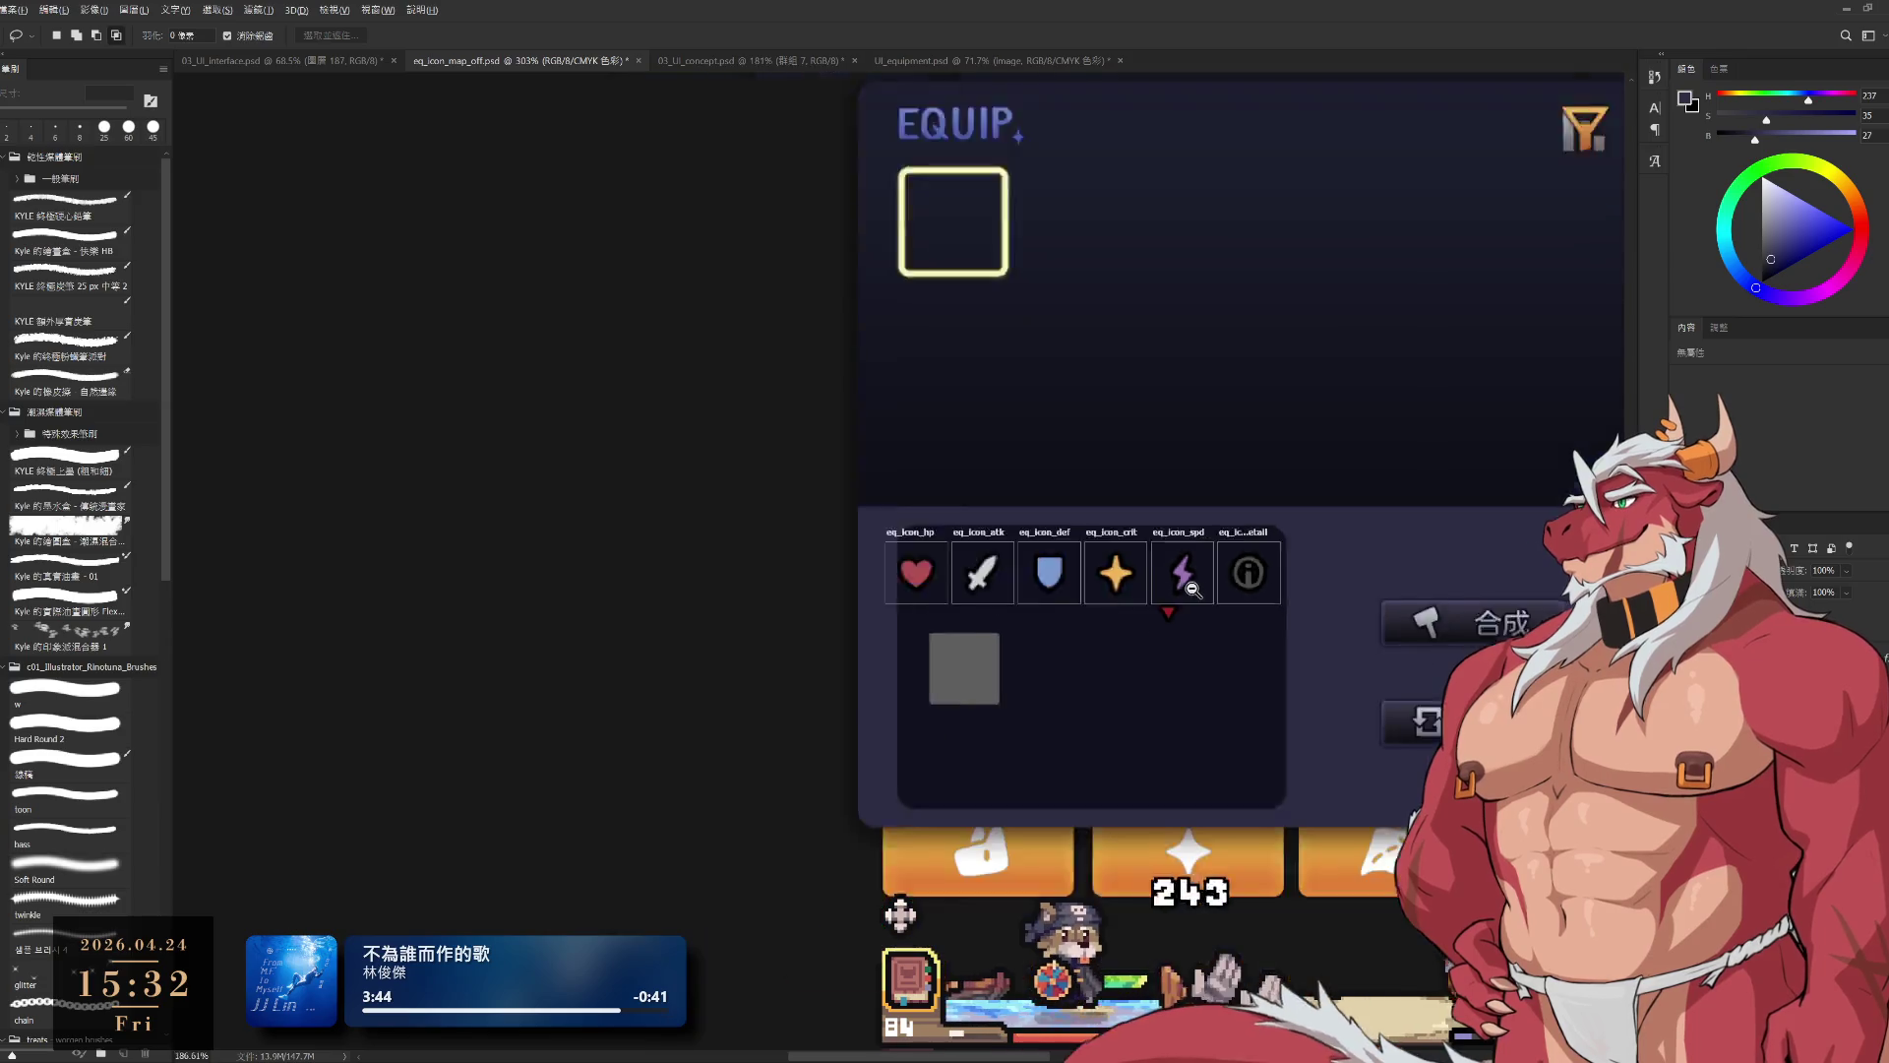
scroll(1035, 612, "up", 4)
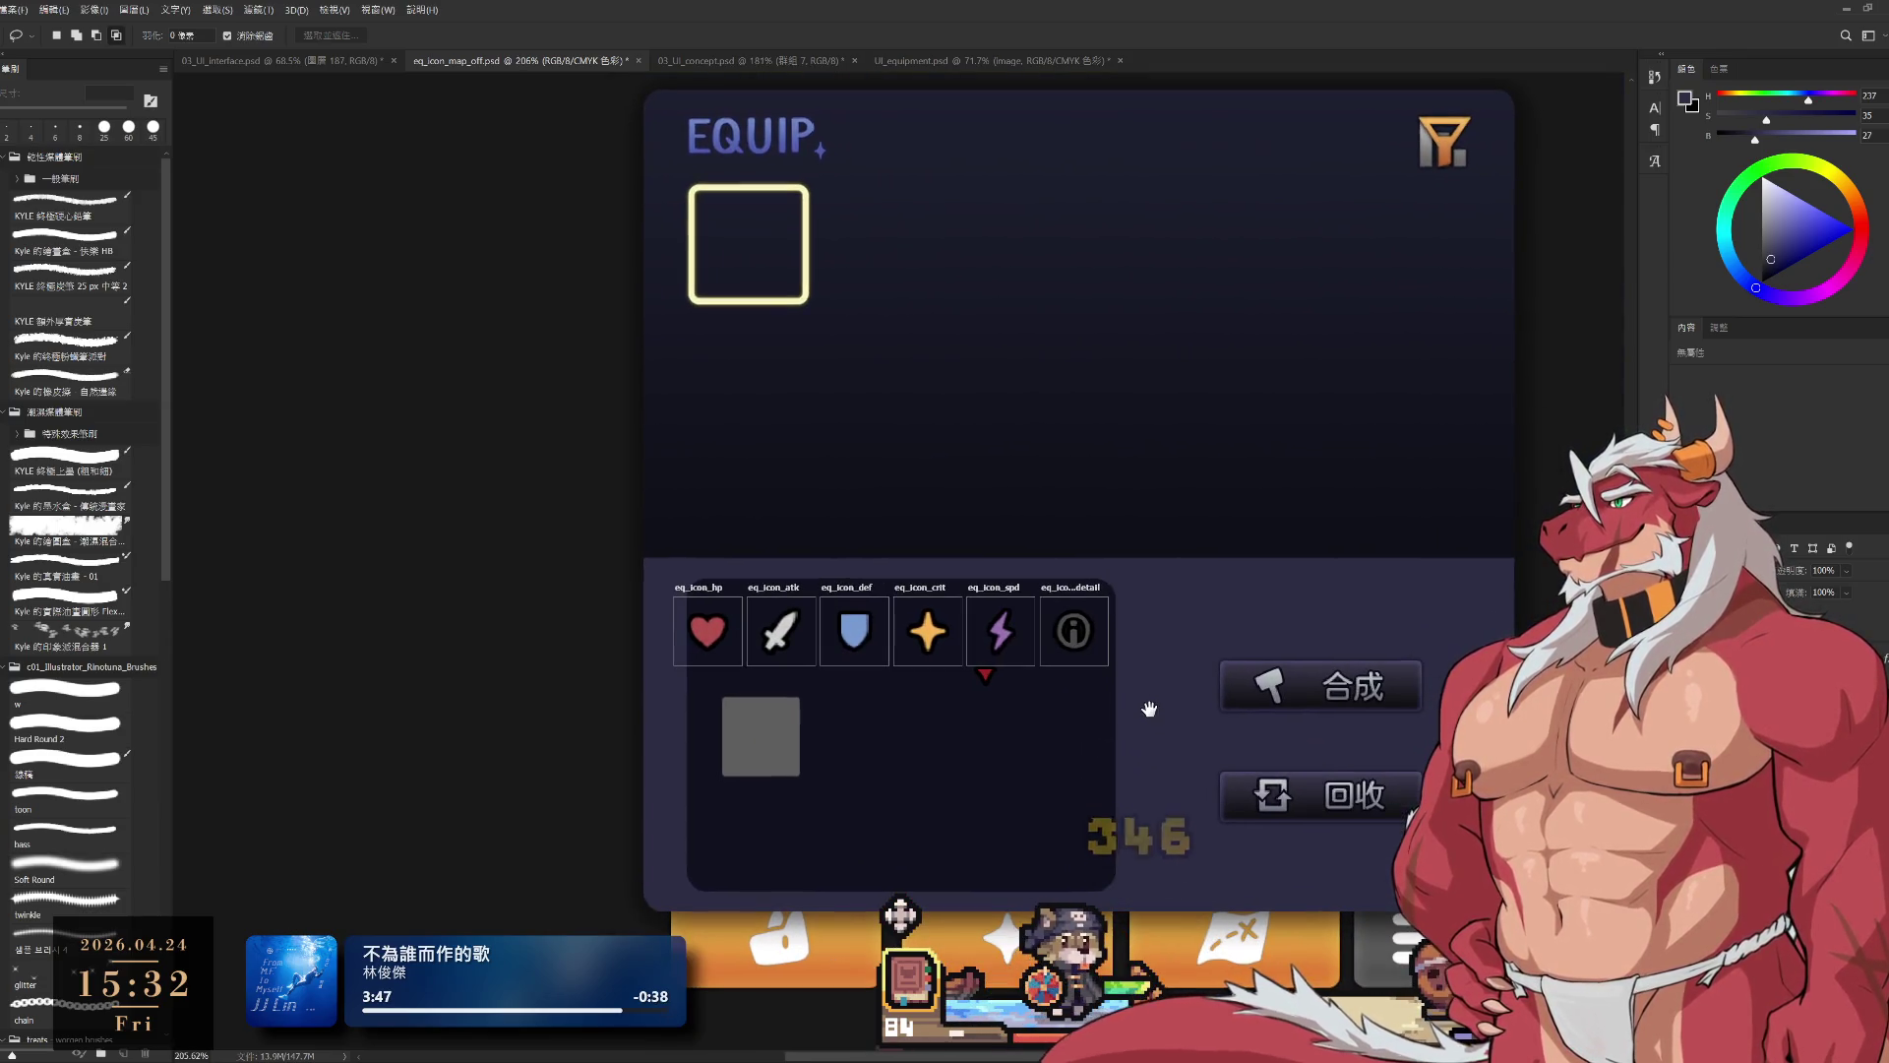
left_click_drag(1014, 726, 589, 733)
scroll(784, 750, "down", 2)
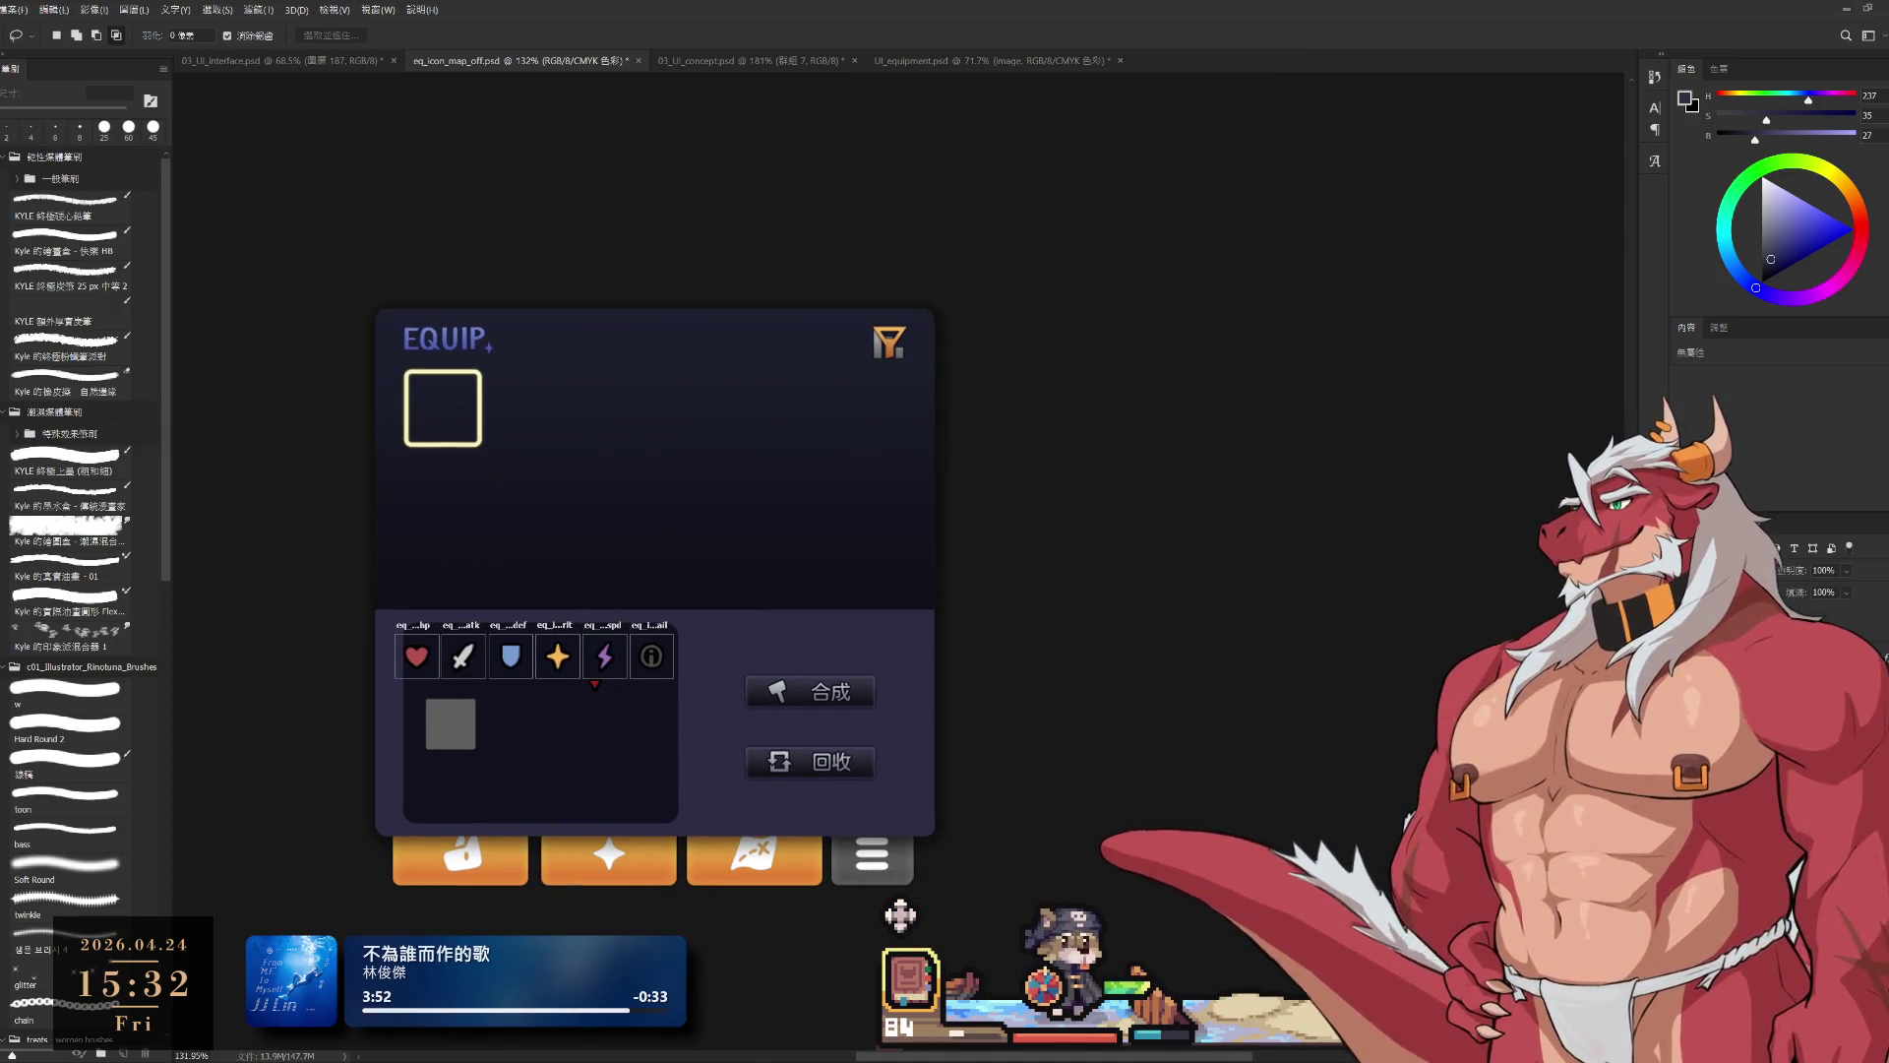
key("alt+bracketright")
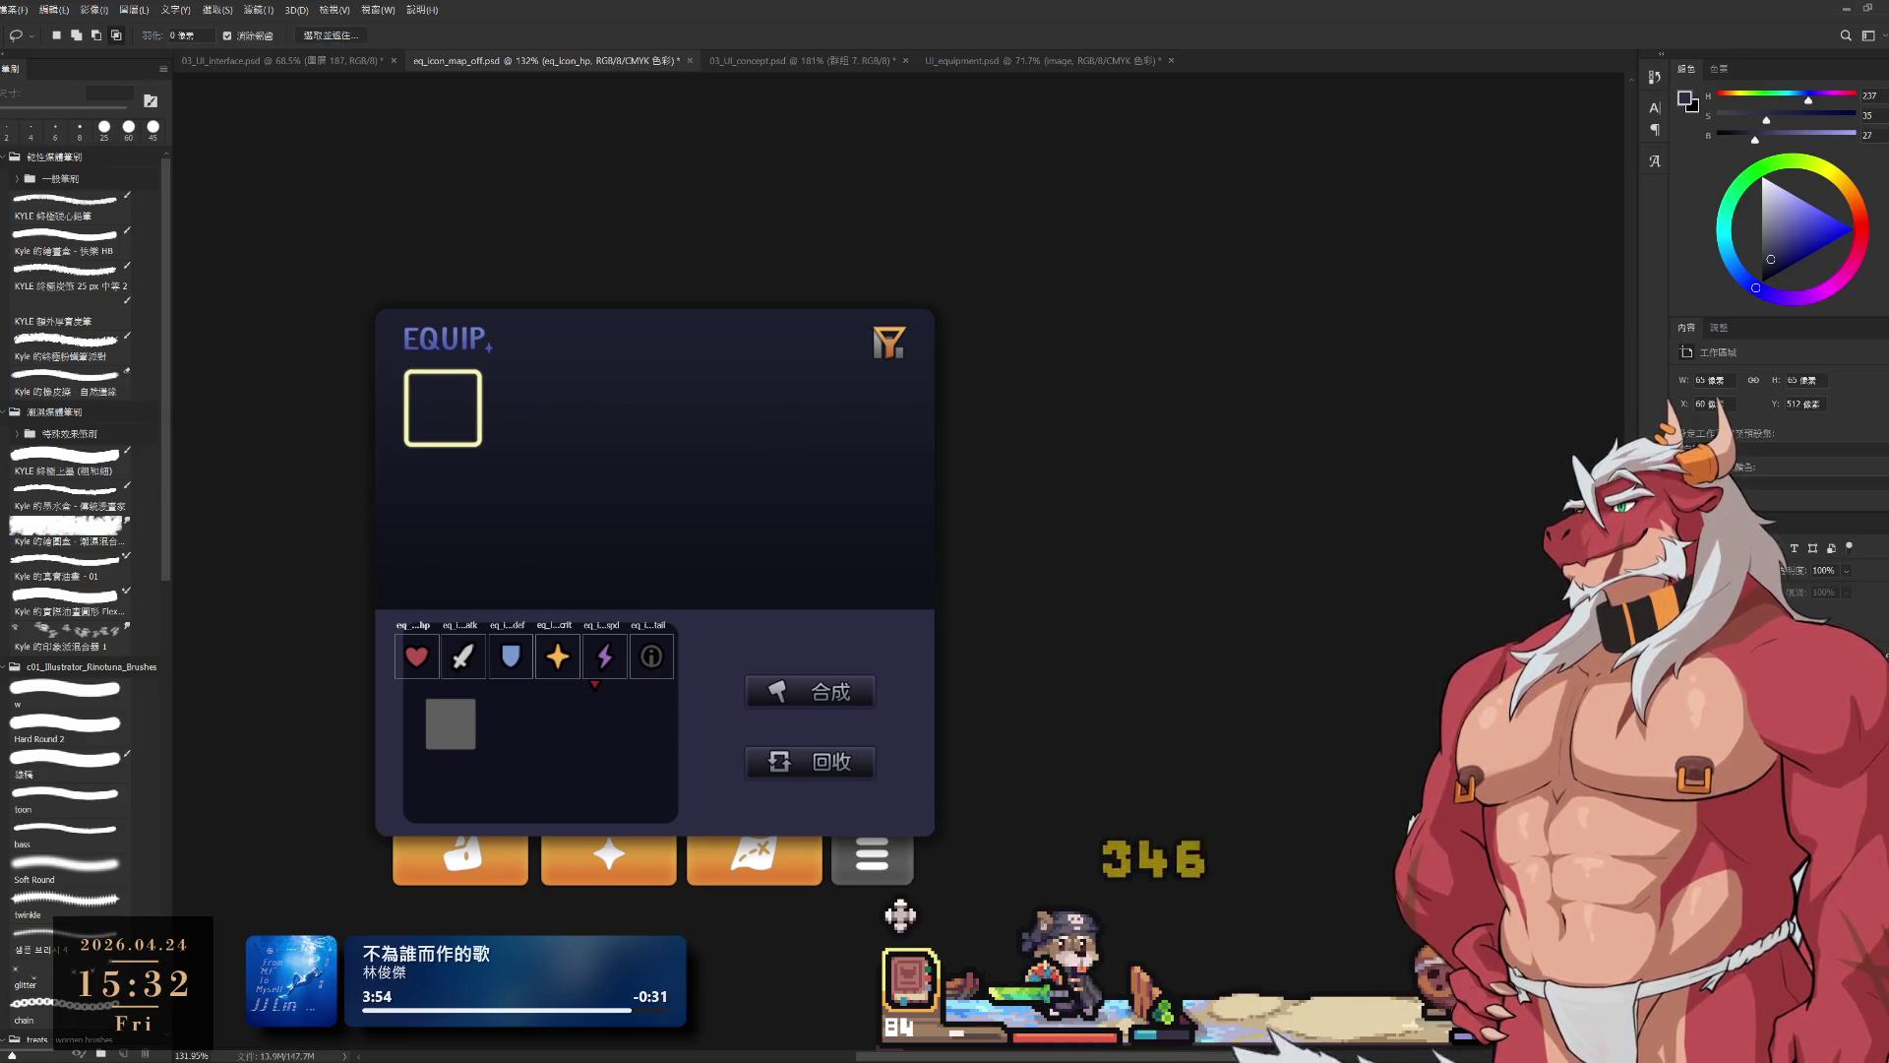
scroll(1805, 501, "down", 1)
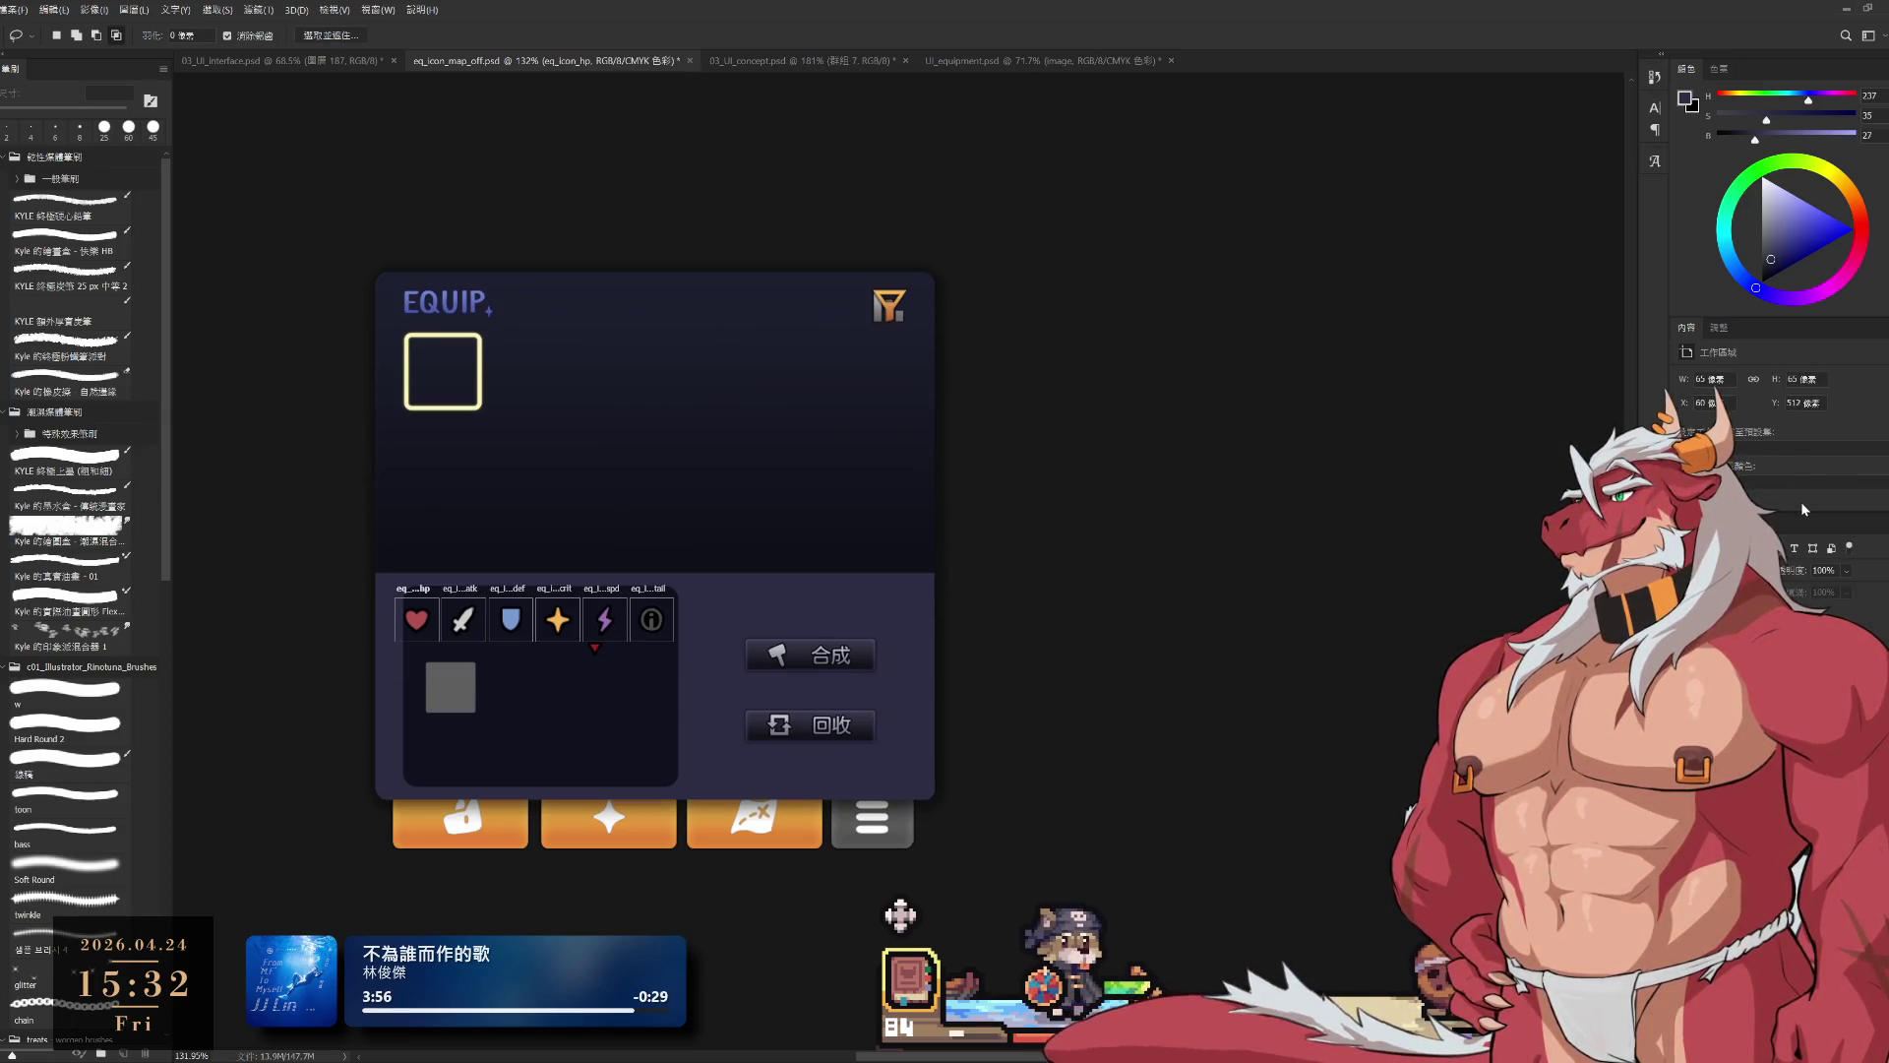
left_click(815, 572)
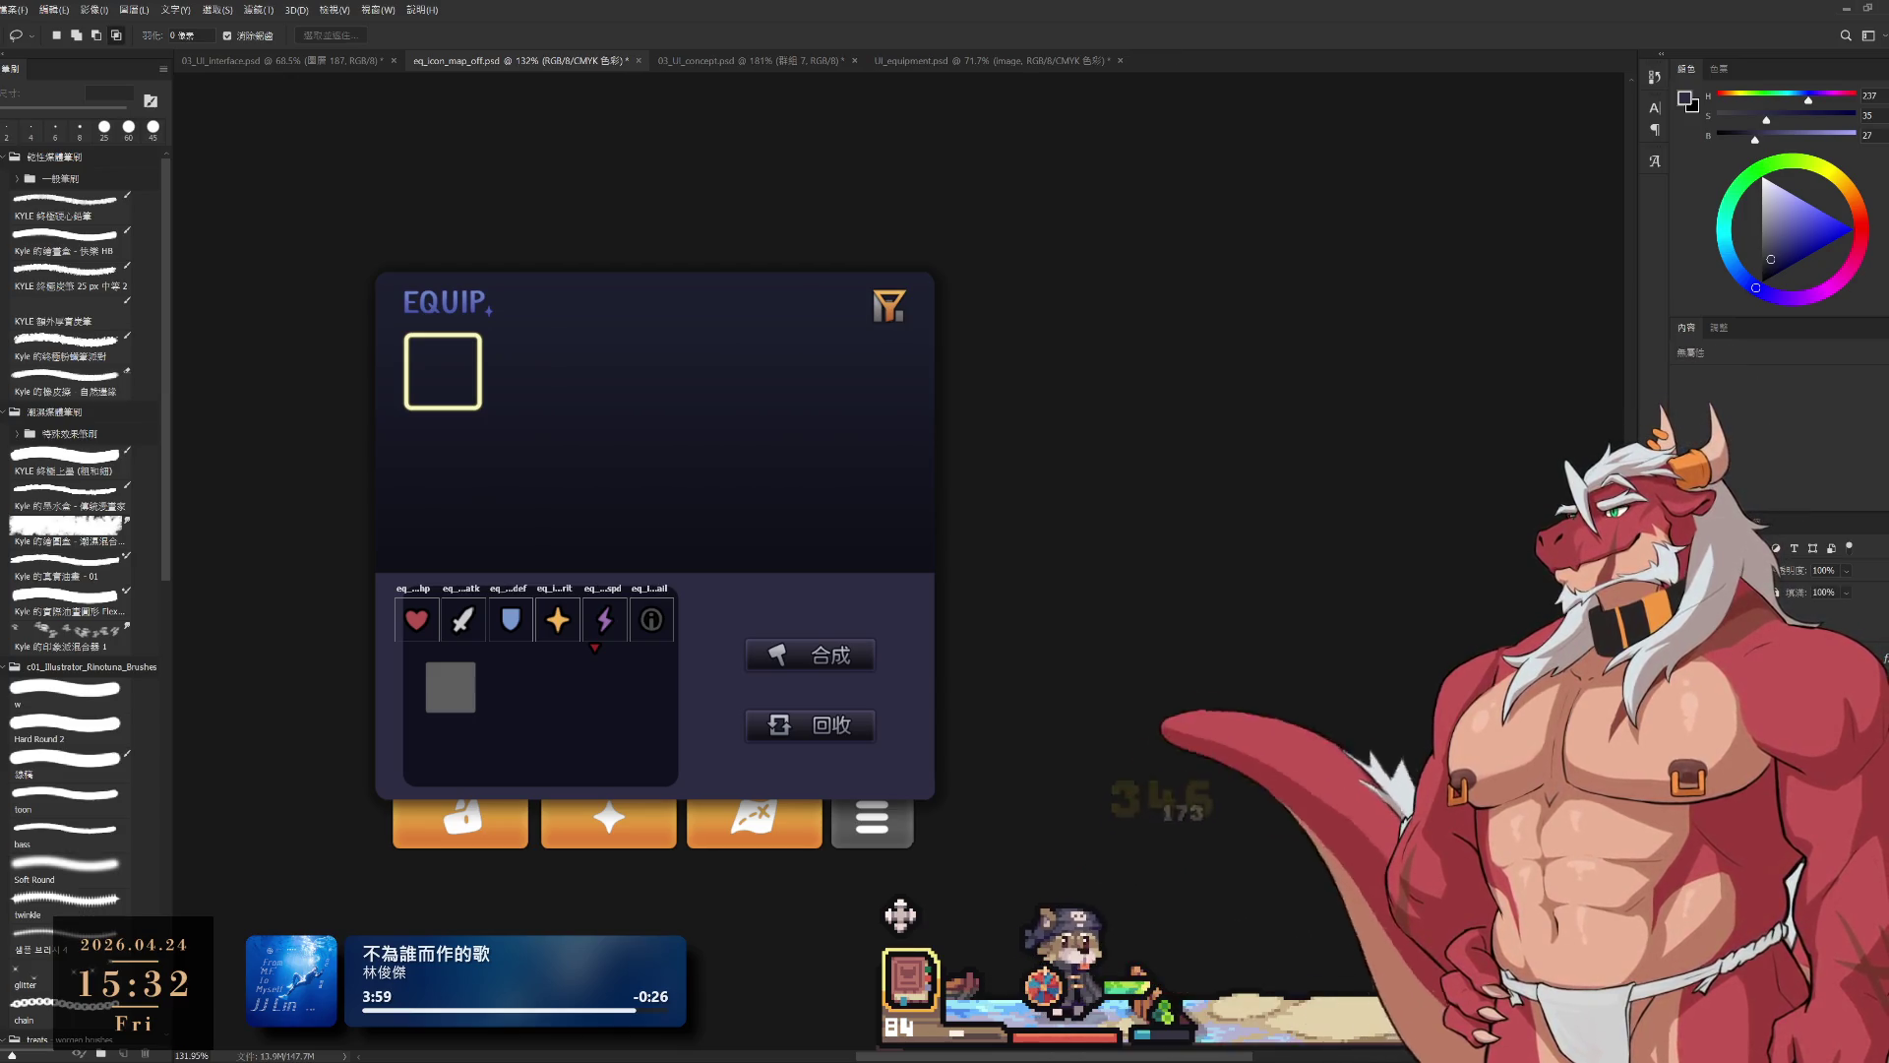
key("ctrl+z")
left_click(900, 916)
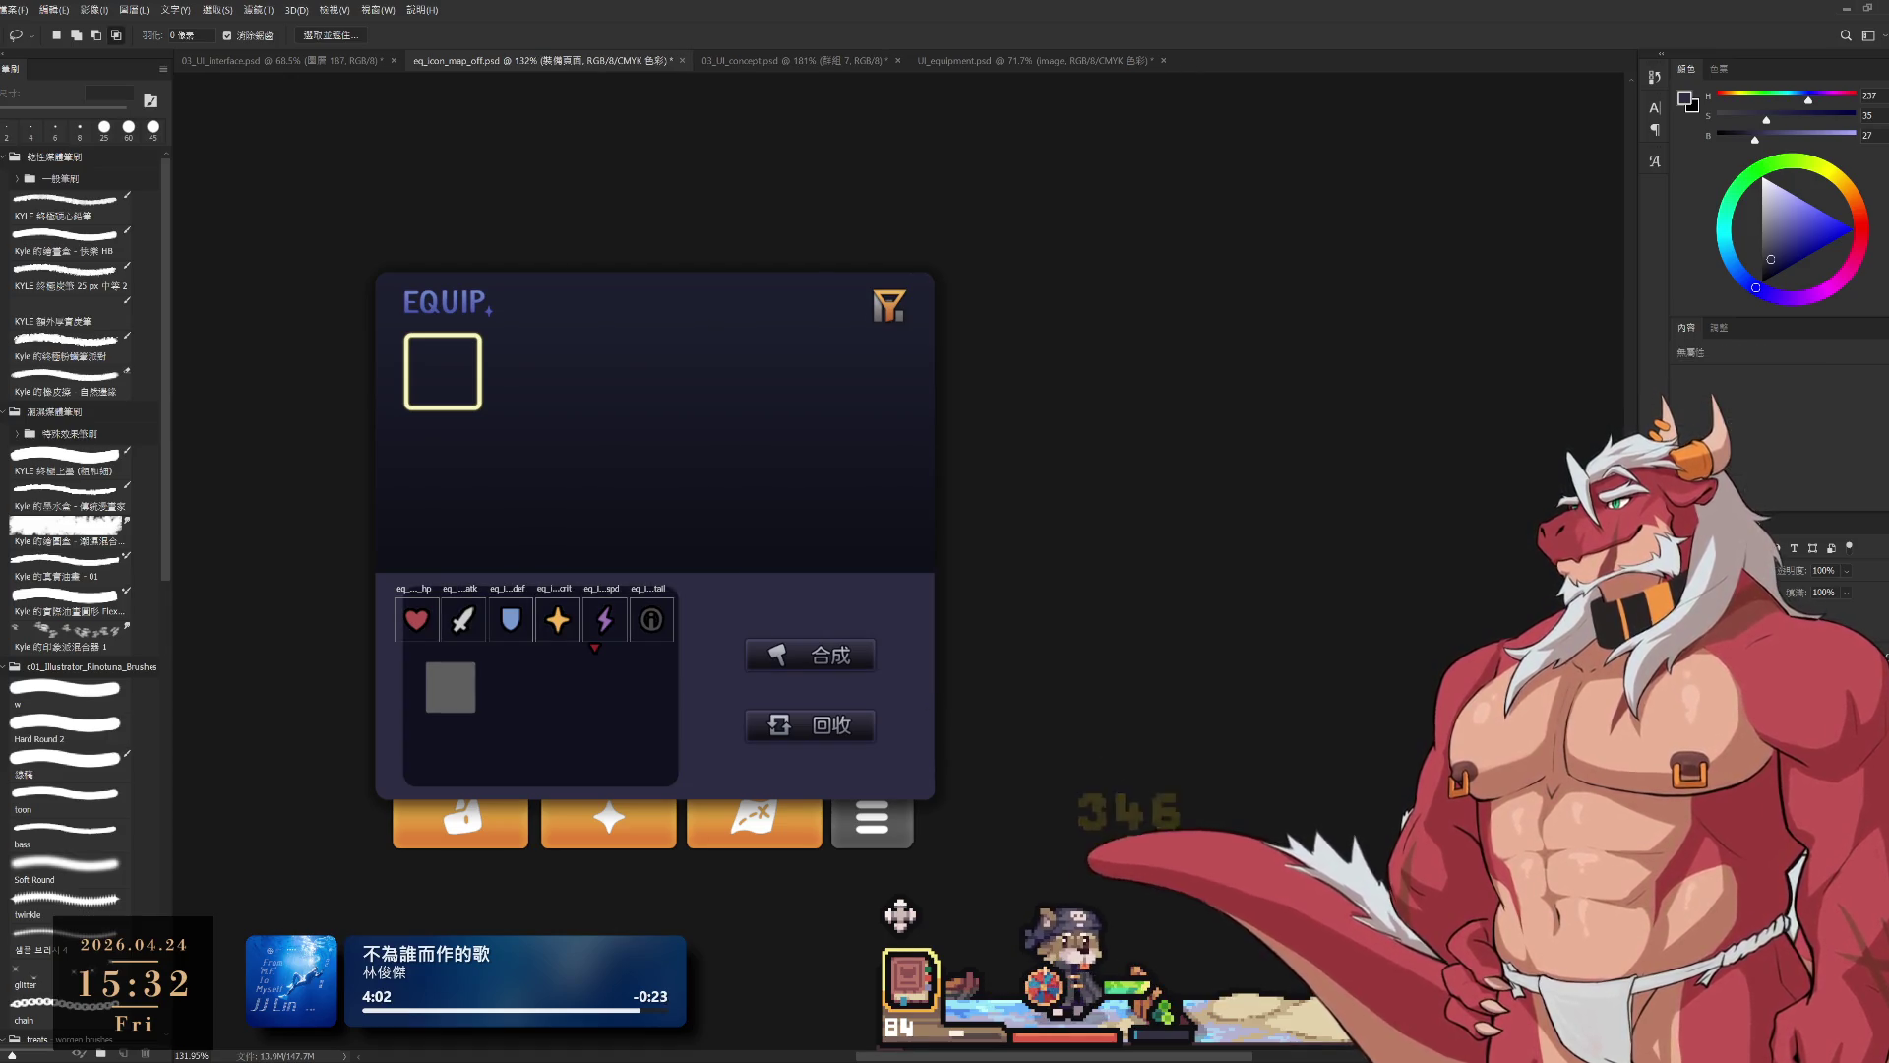
left_click(901, 915)
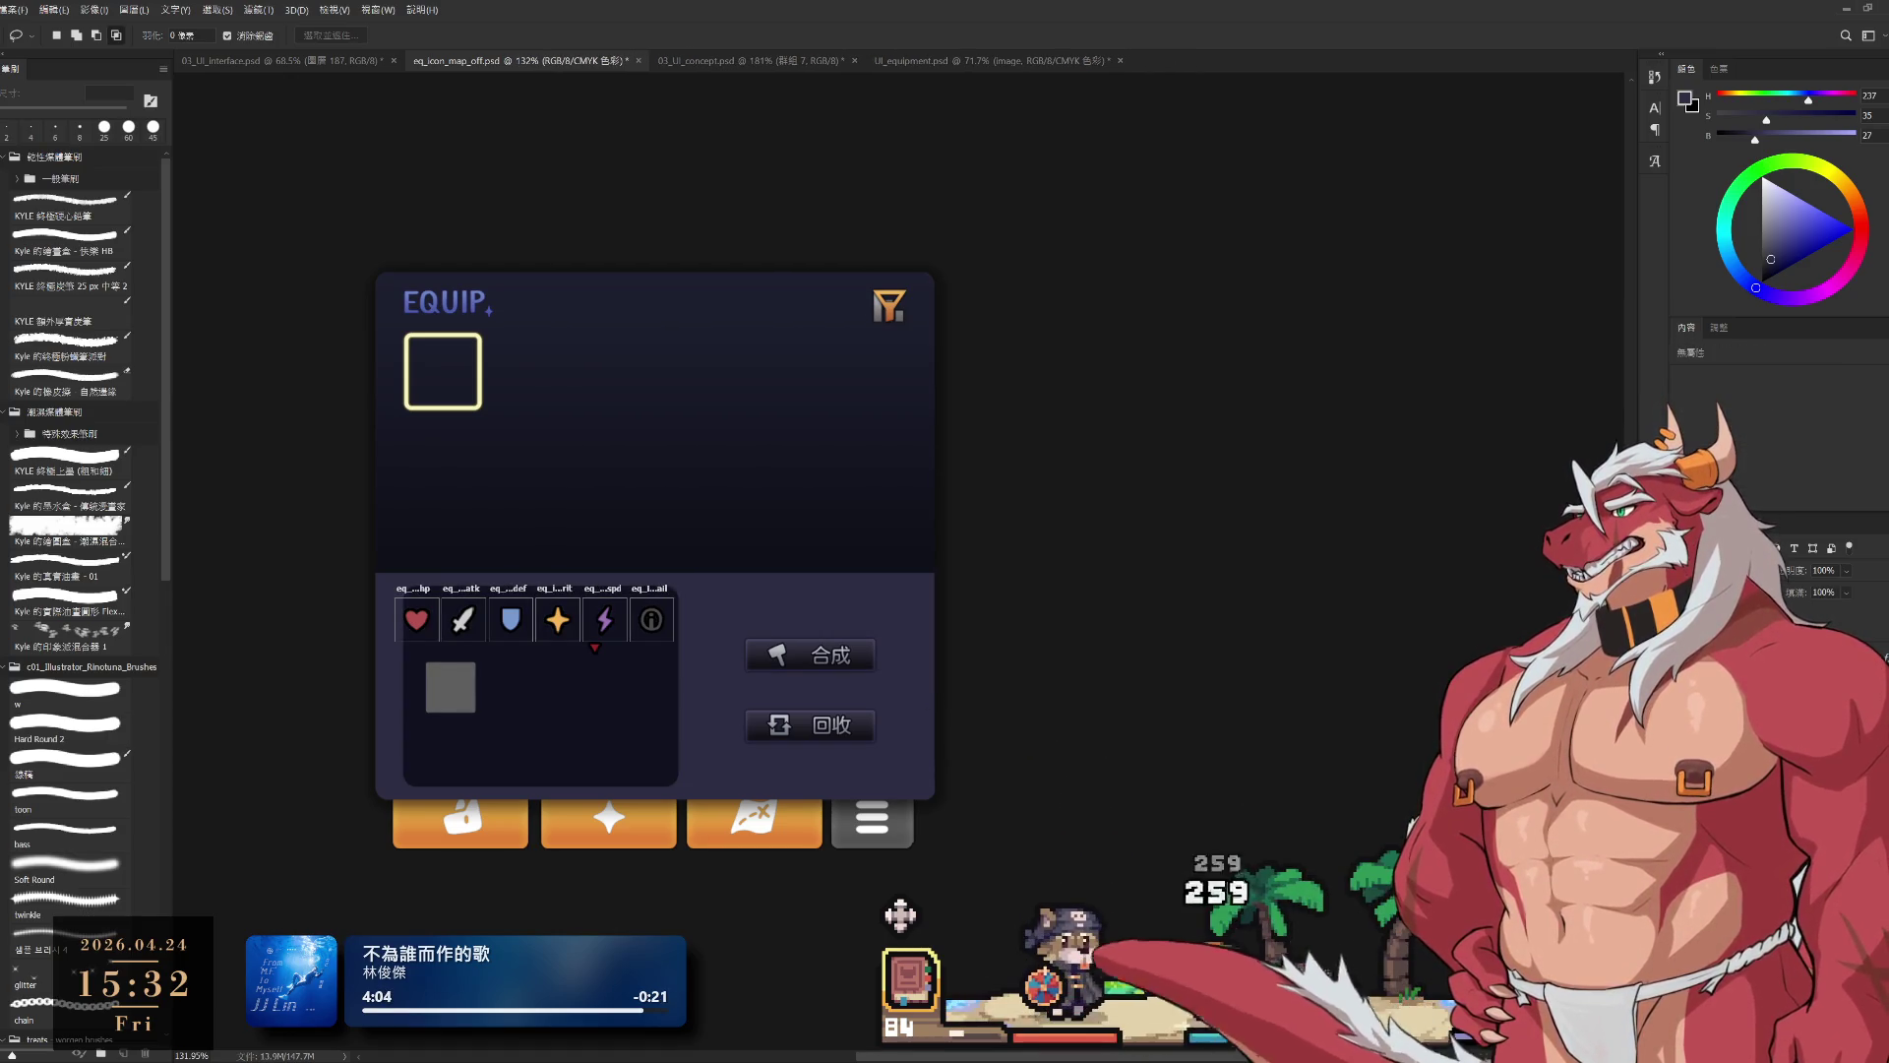
key("v")
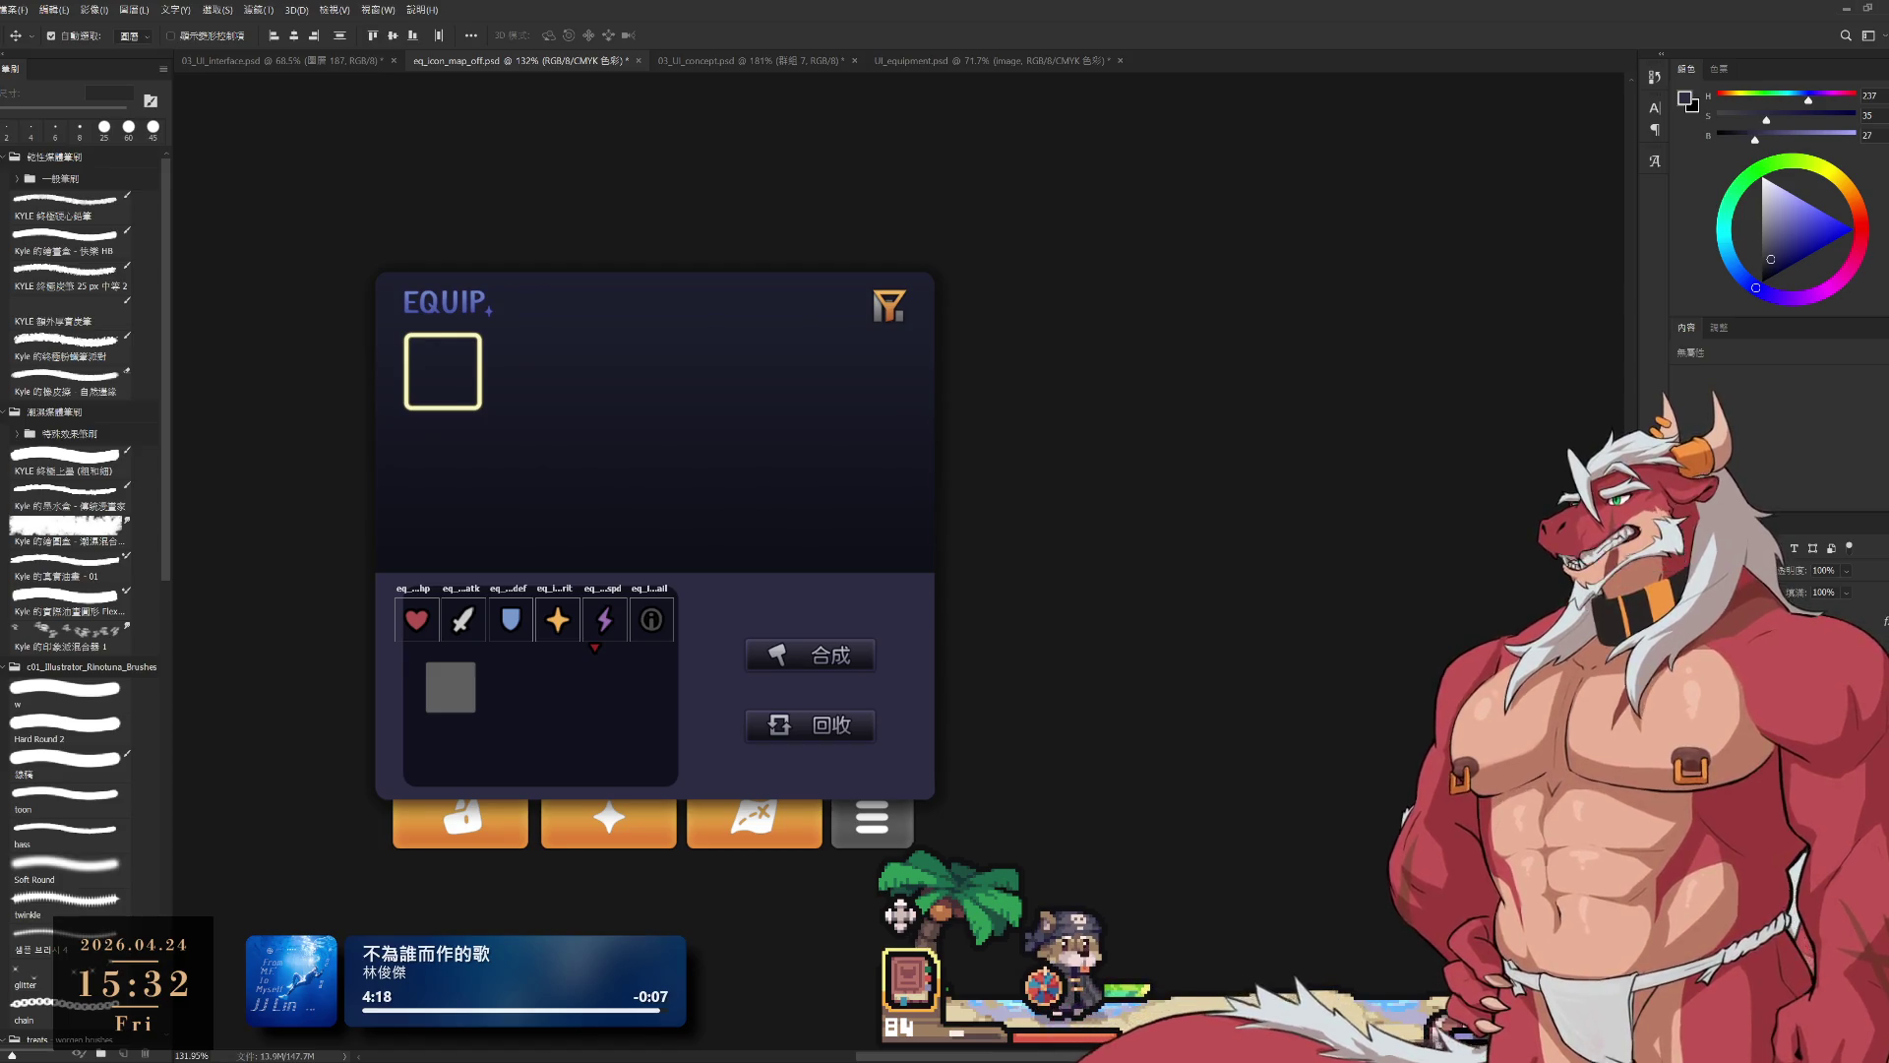
scroll(655, 556, "down", 1)
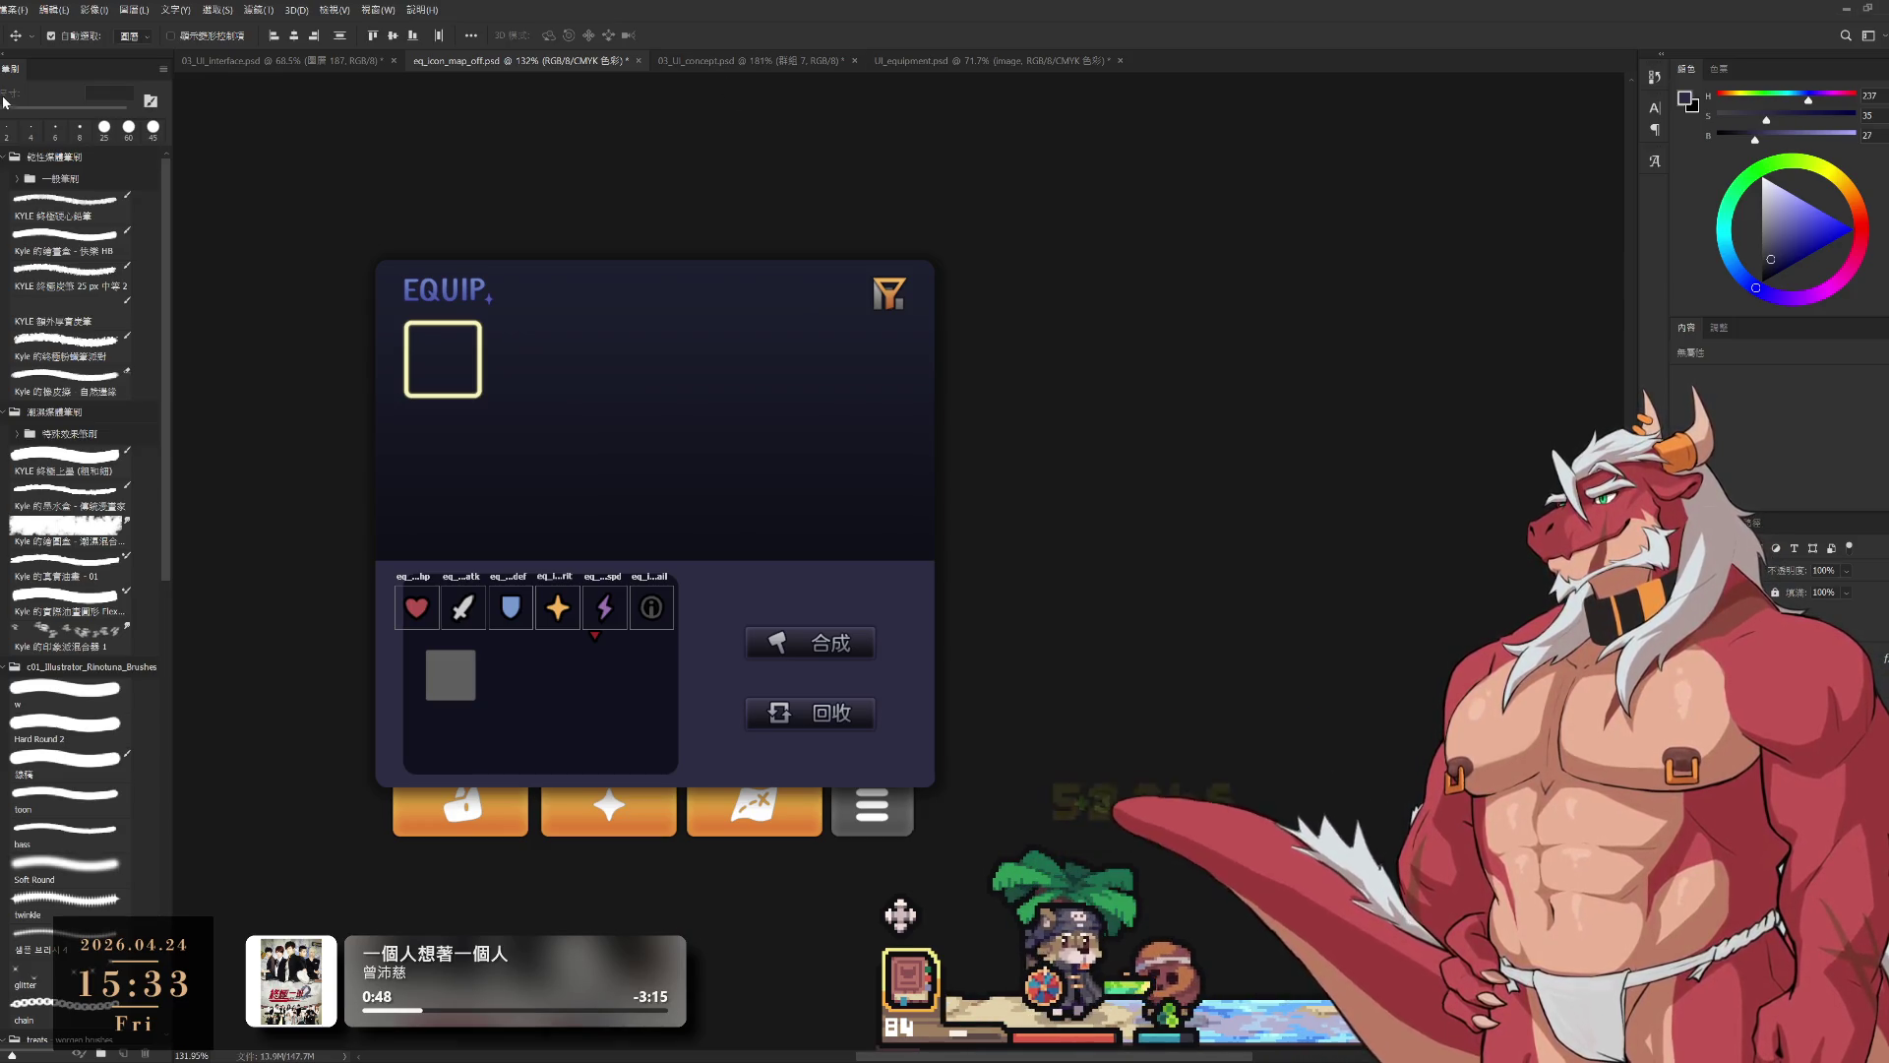
Step: Trial-move the dark inner panel up and right, then undo it
key("shift+v")
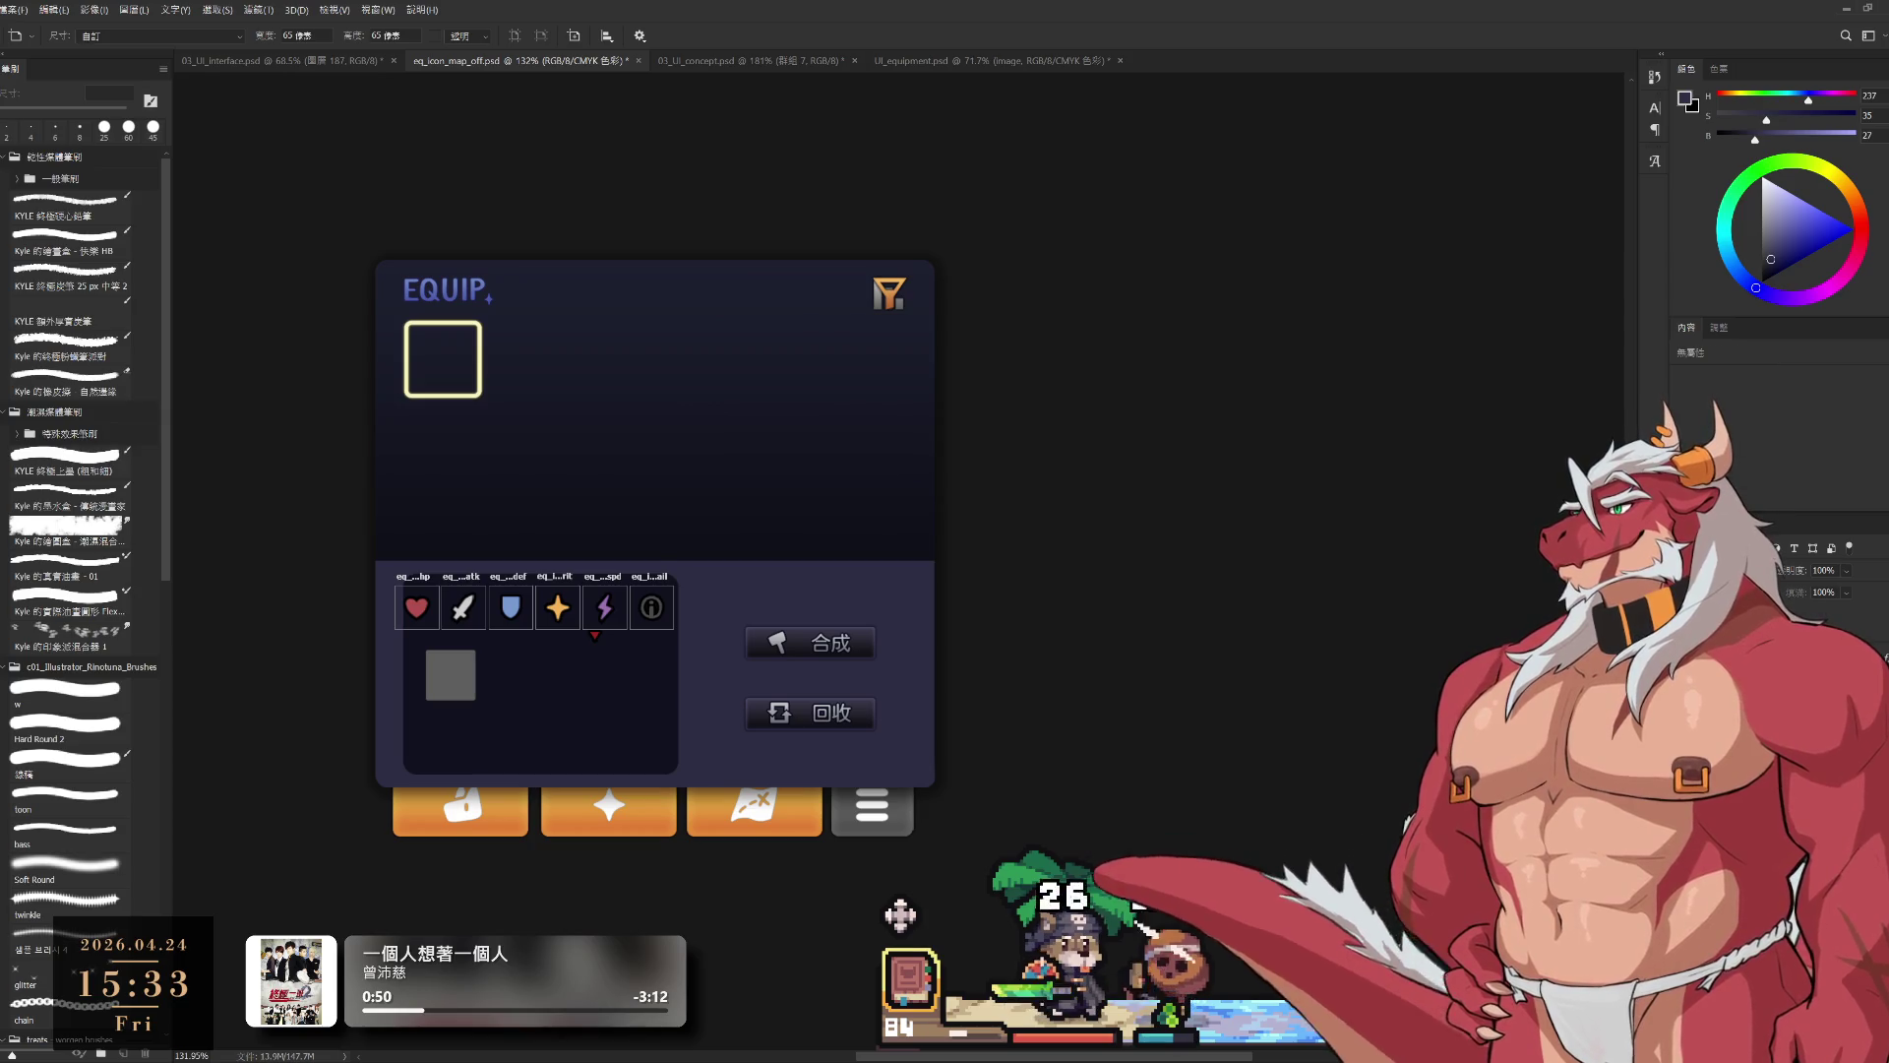
key("shift+v")
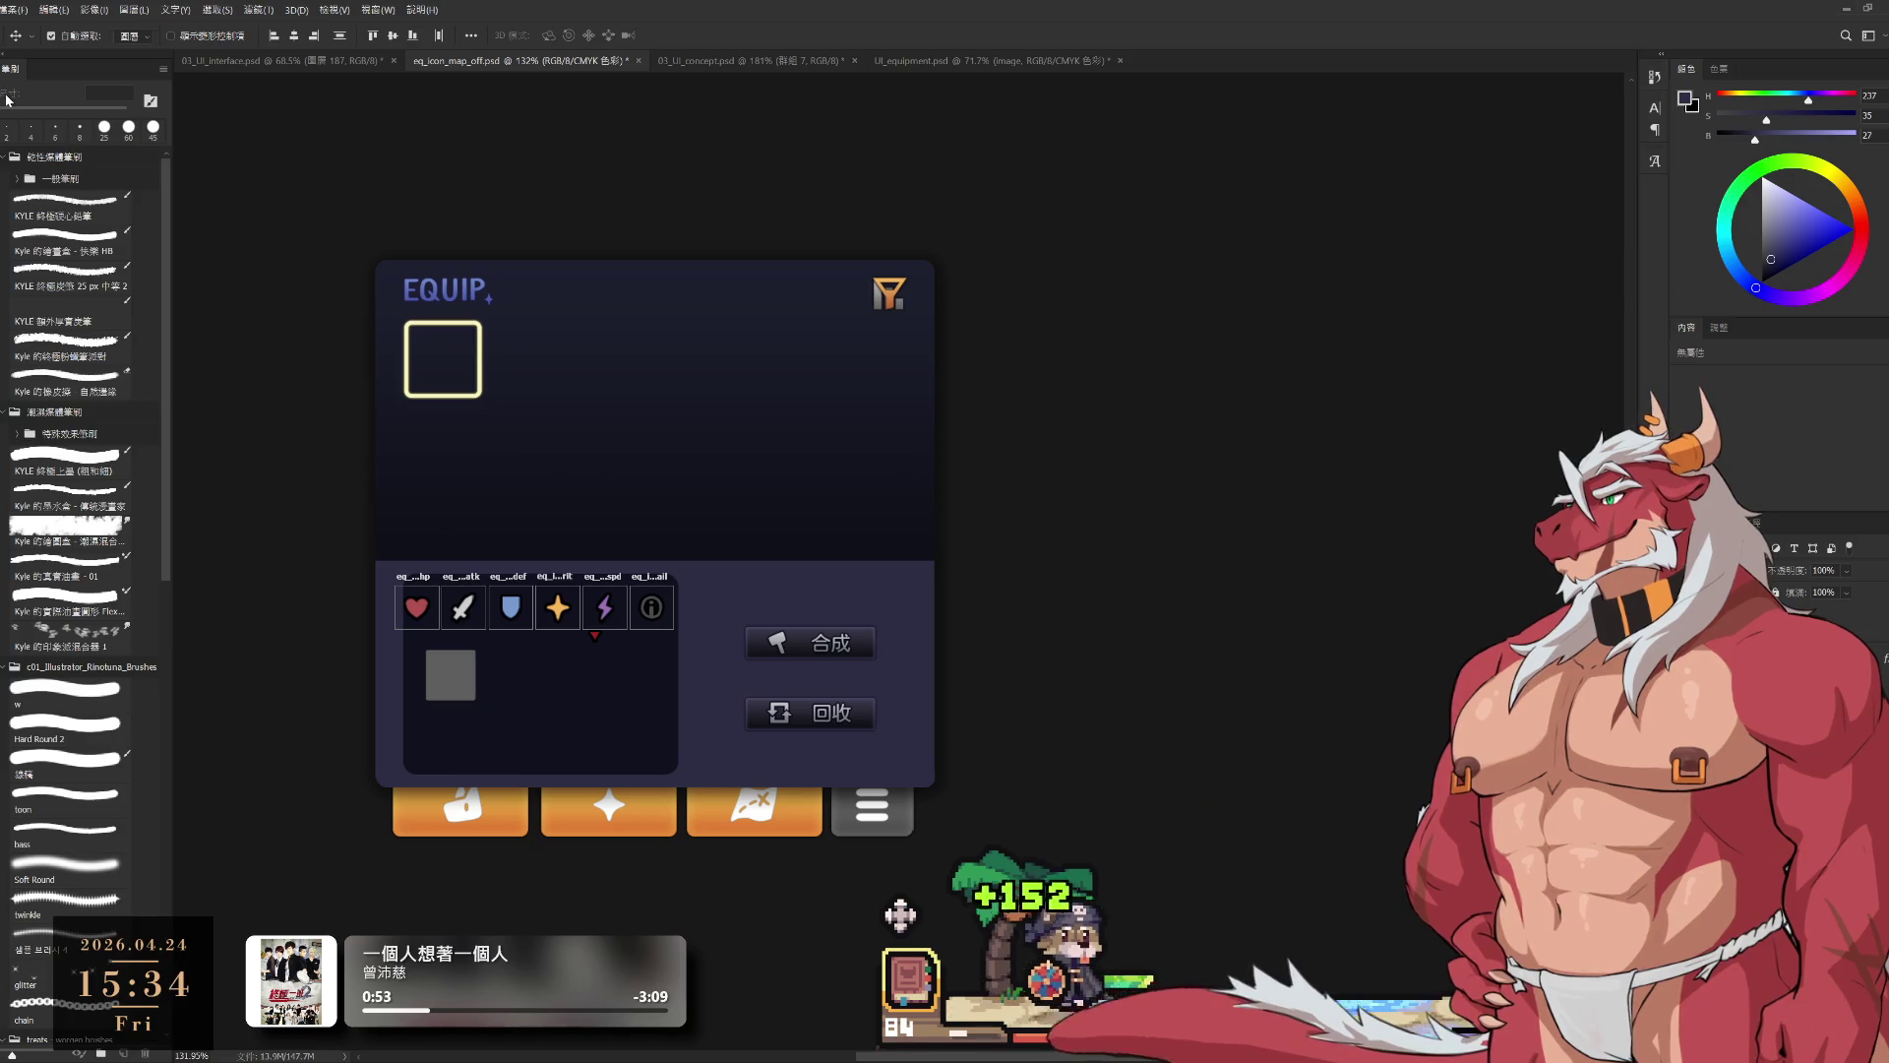
key("shift+v")
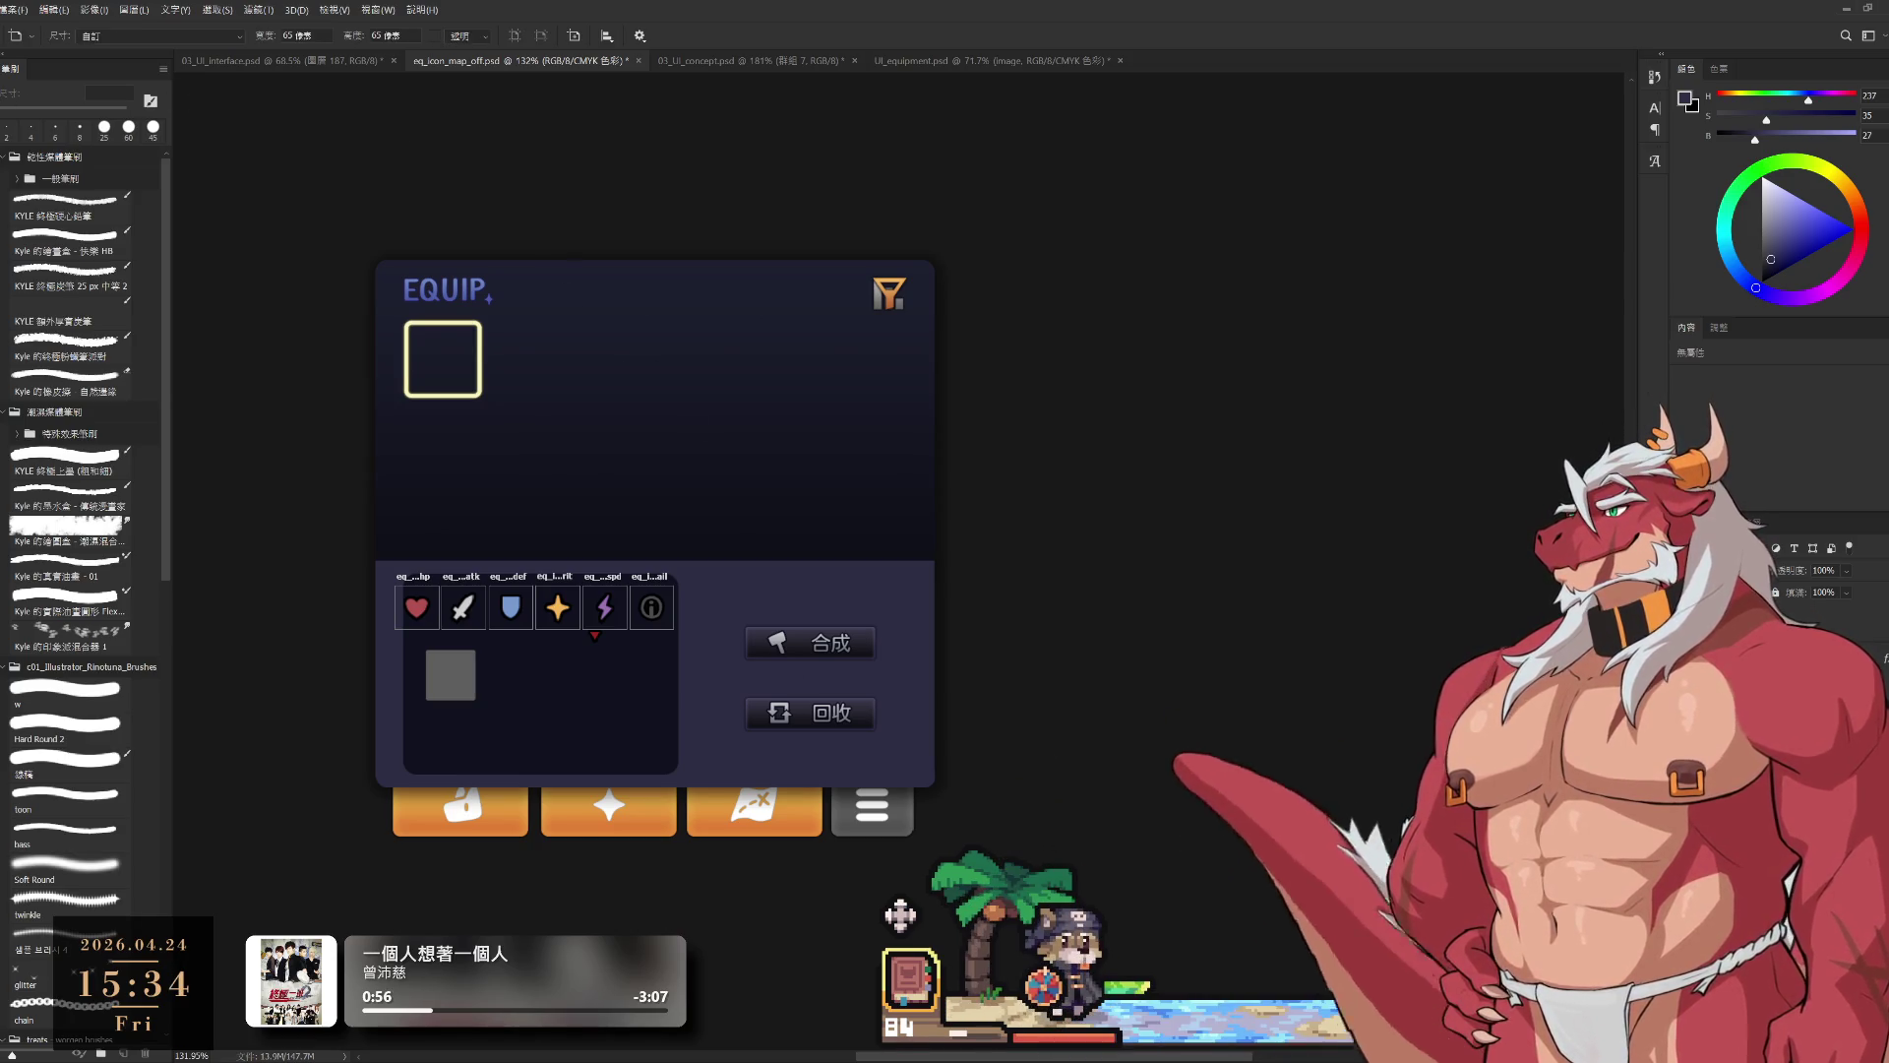
key("shift+v")
left_click_drag(647, 605, 953, 554)
key("ctrl+z")
key("ctrl+z")
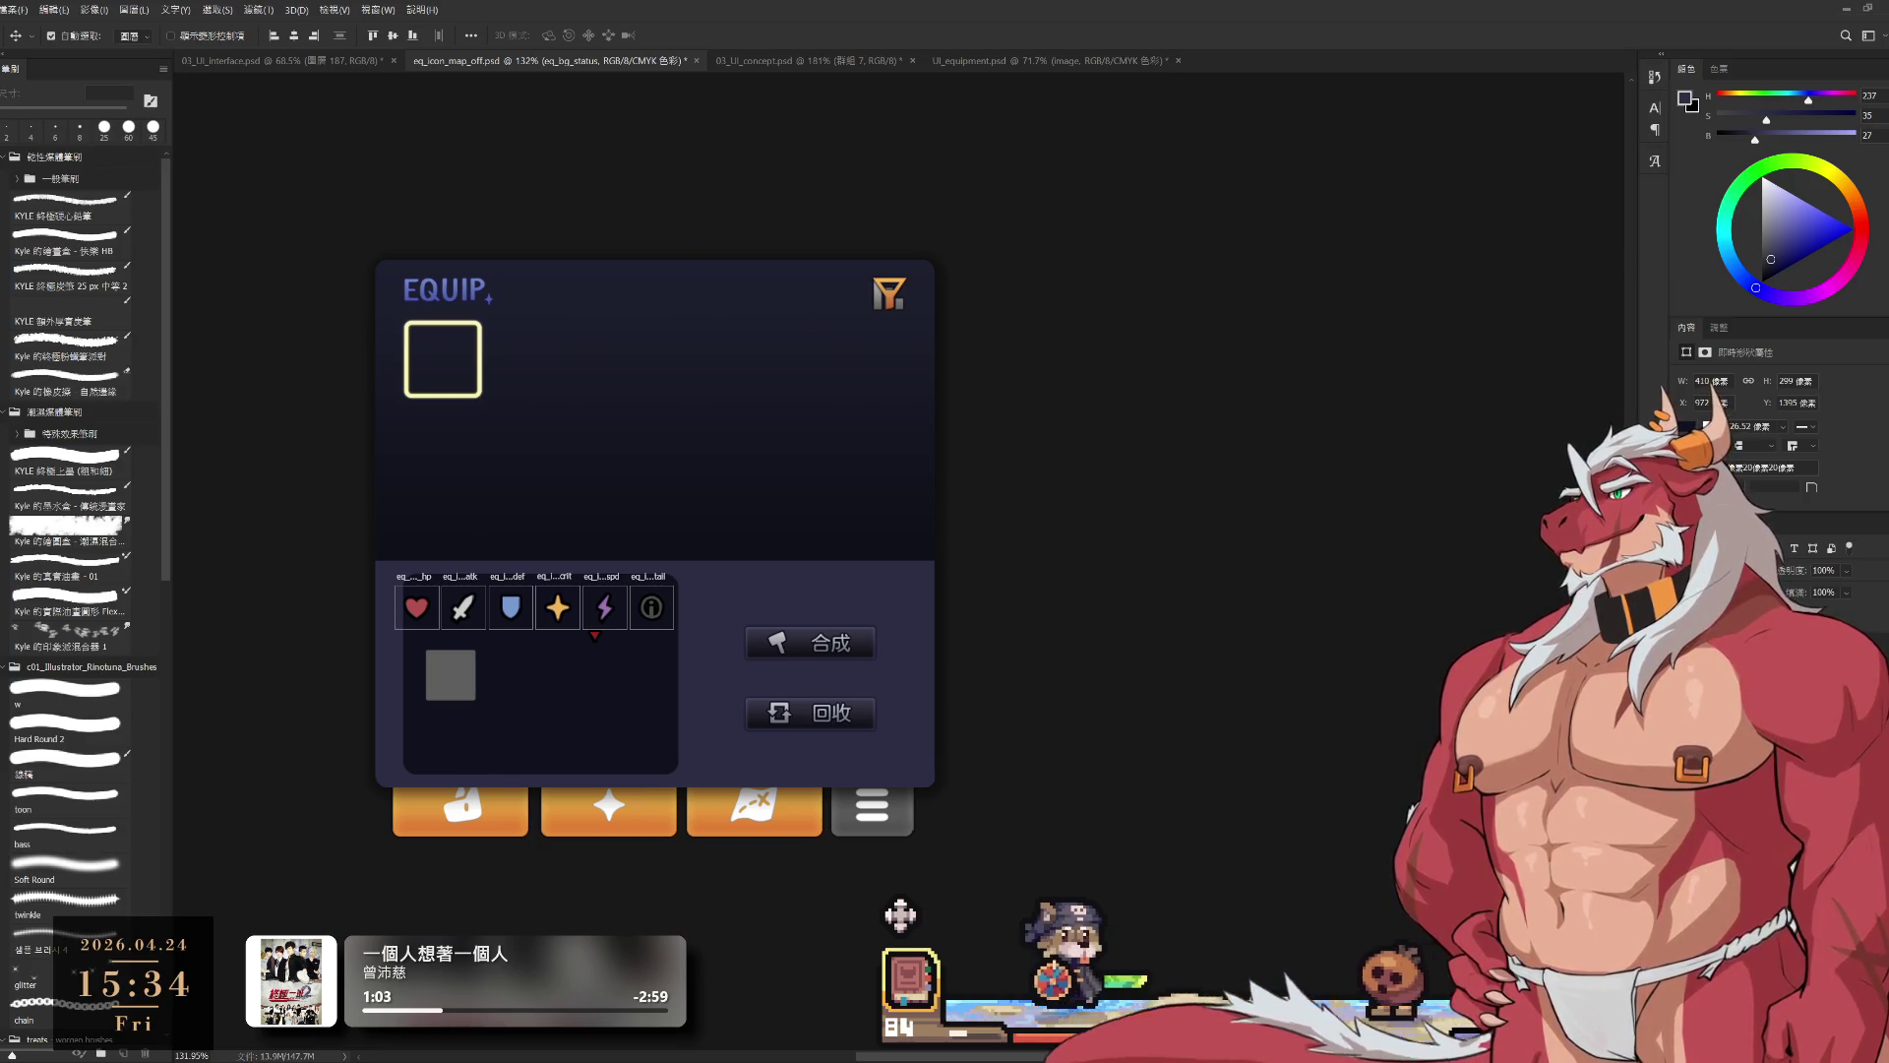
Step: Trial-drag the eq_icon_hp artboard upward with the Artboard tool, then undo it
key("shift+v")
left_click(414, 581)
left_click_drag(414, 580, 525, 459)
key("ctrl+z")
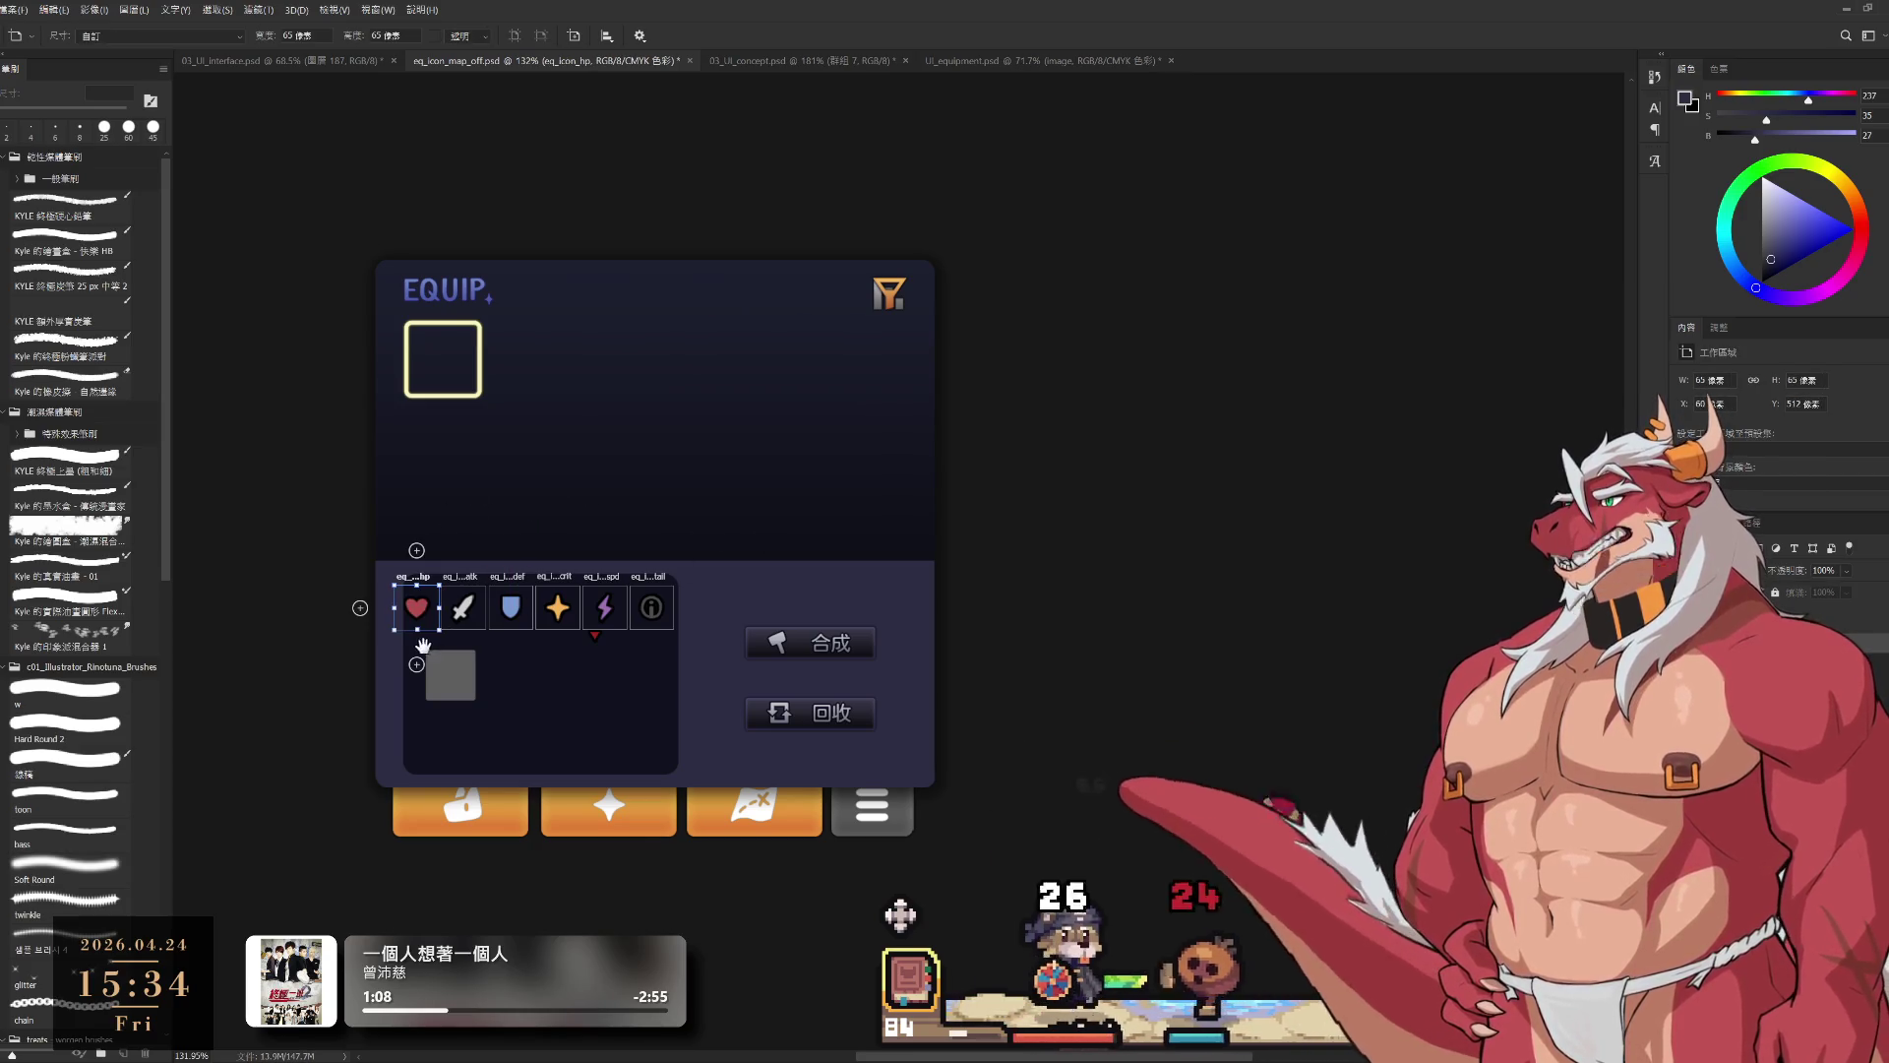
Step: Drag all six stat-icon artboards out of the panel to beside its upper right corner
left_click_drag(423, 645, 620, 648)
scroll(610, 650, "up", 3)
left_click(680, 557)
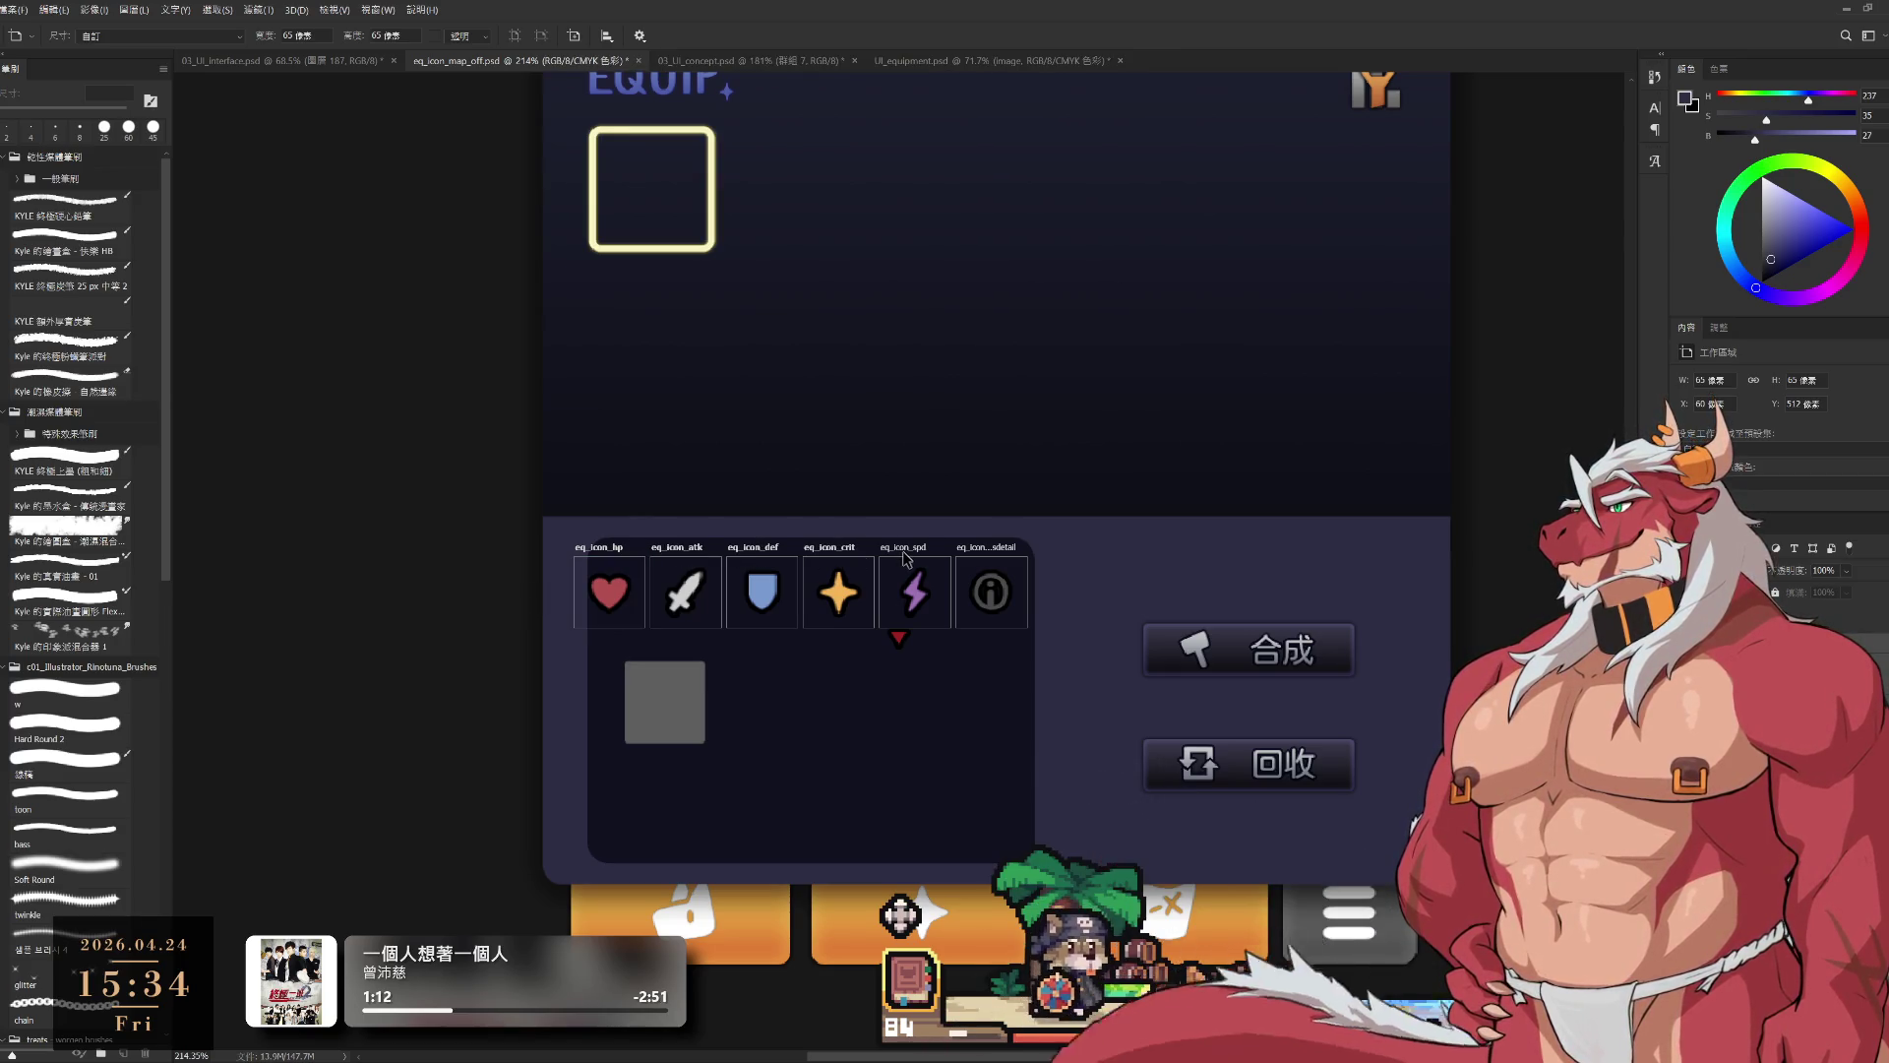
left_click_drag(1011, 558, 1146, 329)
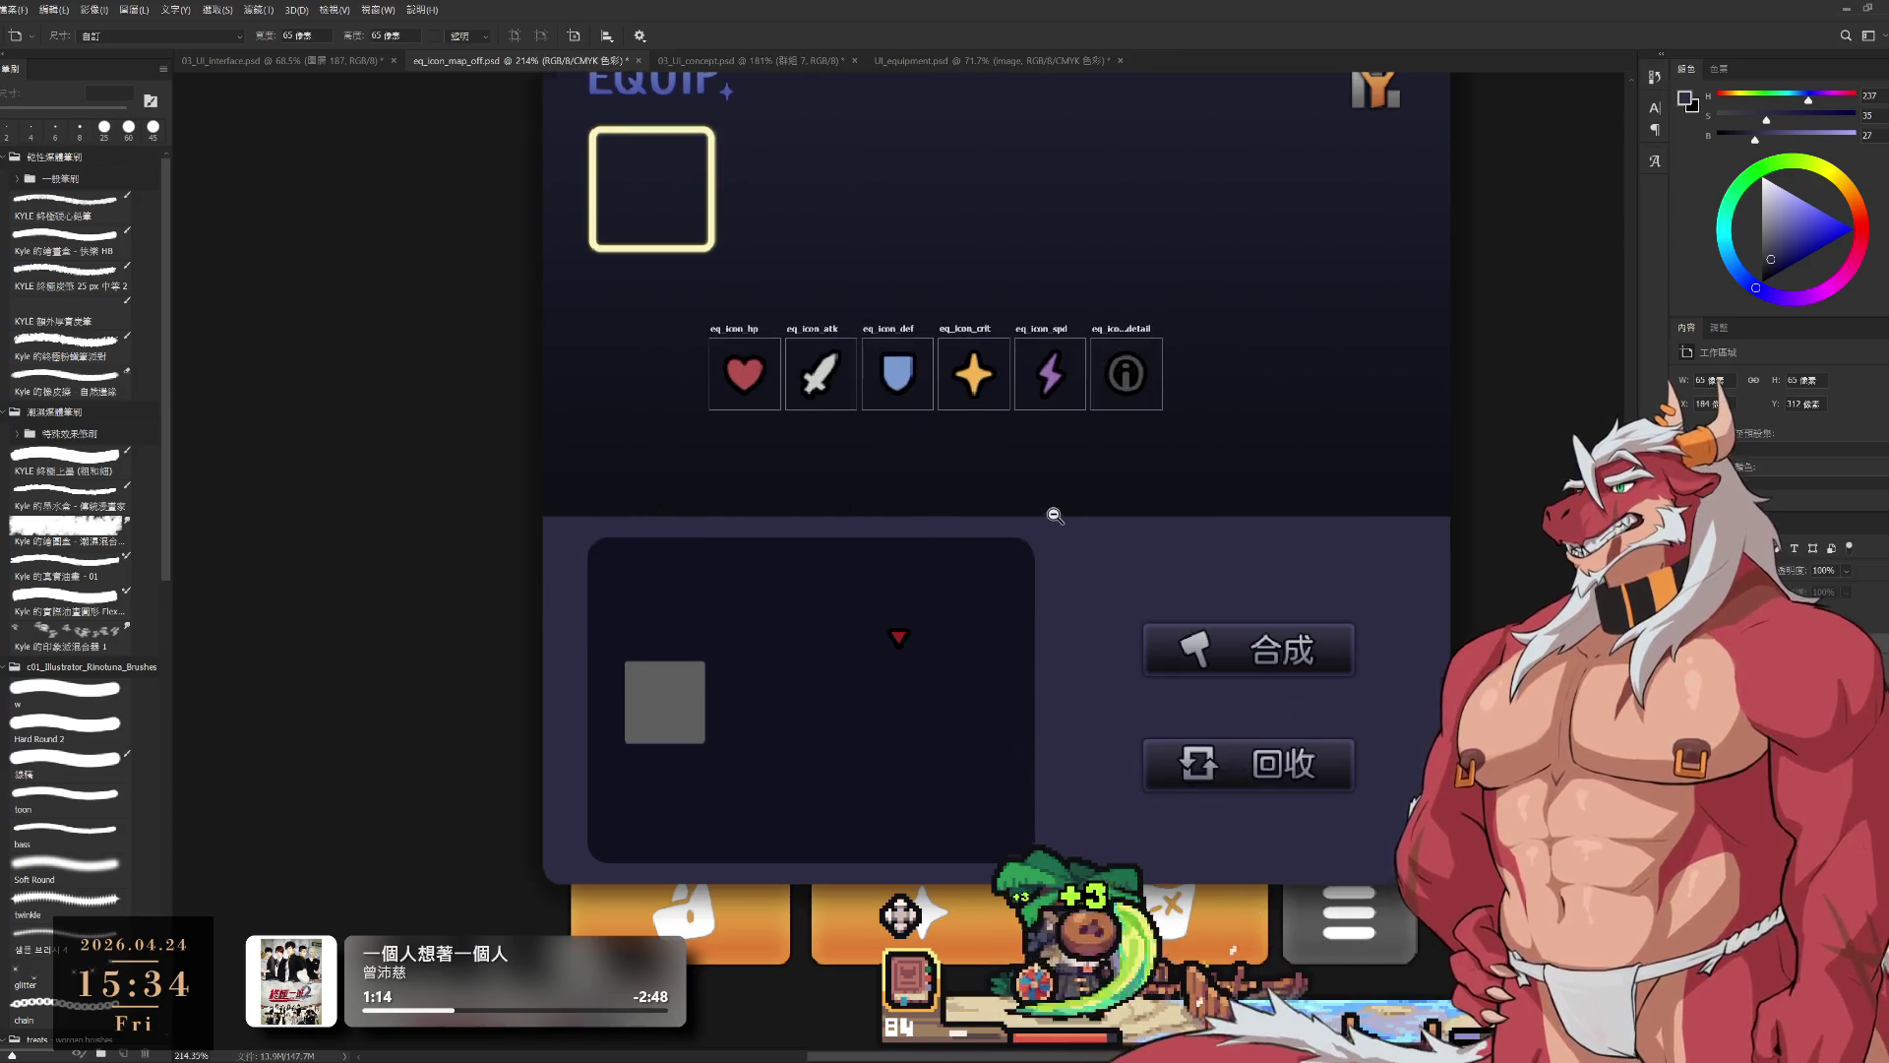
scroll(1055, 514, "down", 5)
scroll(1072, 530, "up", 3)
mouse_move(1092, 453)
left_mouse_down()
mouse_move(1283, 284)
mouse_move(967, 153)
mouse_move(1228, 438)
left_mouse_up()
scroll(1229, 438, "down", 5)
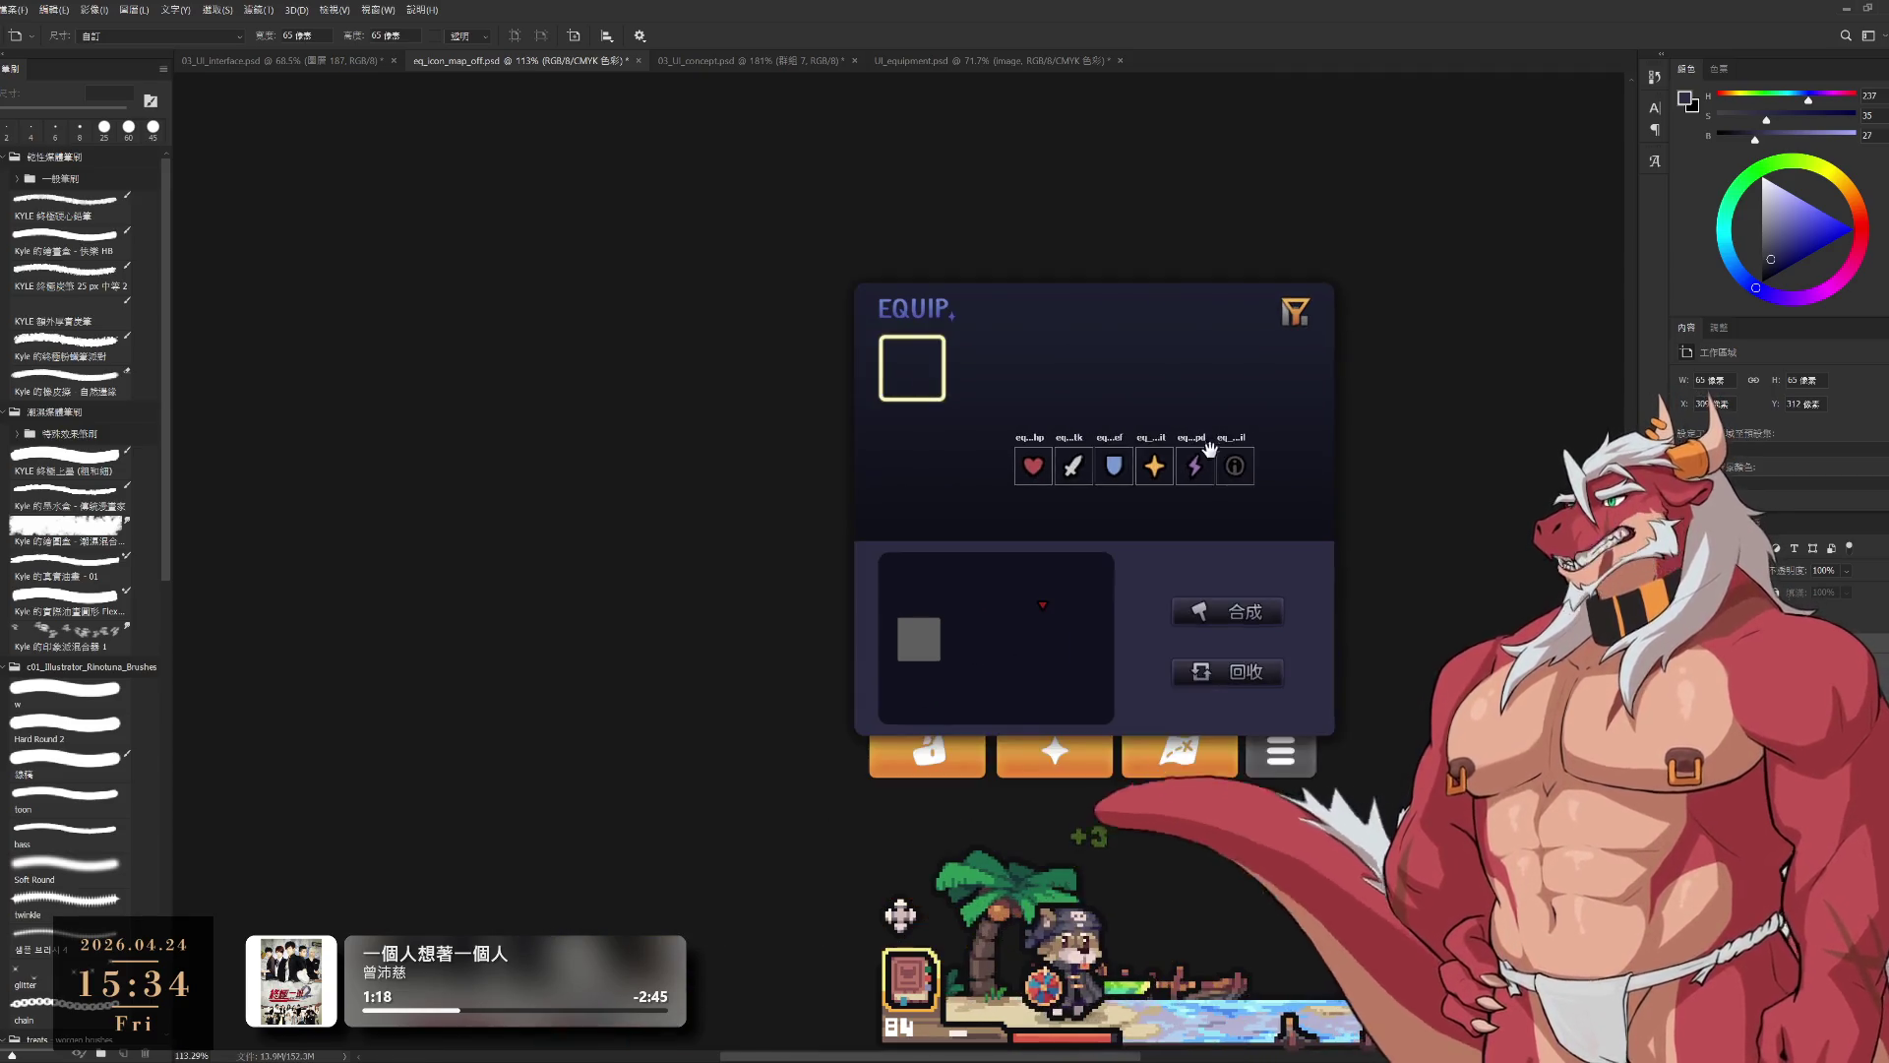
mouse_move(1280, 391)
left_mouse_down()
mouse_move(1353, 350)
mouse_move(1327, 504)
mouse_move(771, 558)
mouse_move(884, 595)
mouse_move(1352, 379)
mouse_move(1297, 351)
mouse_move(1344, 350)
left_mouse_up()
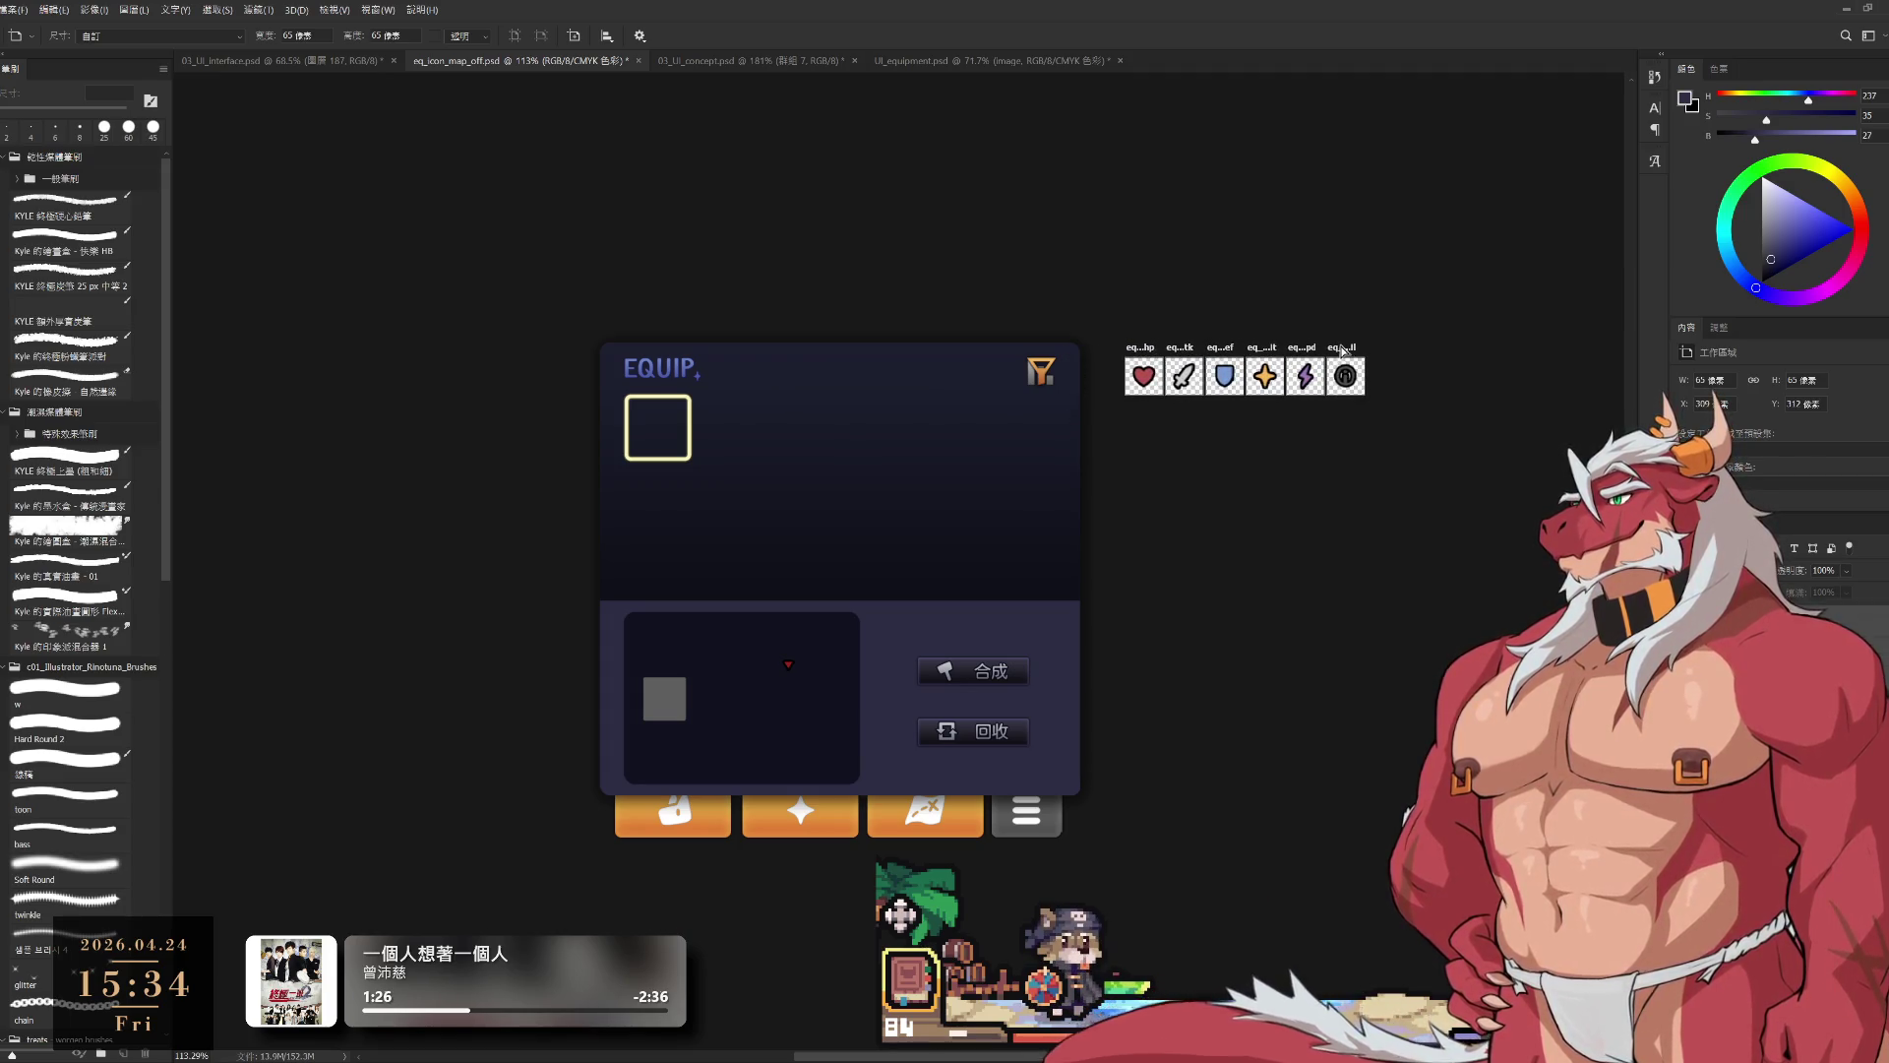
scroll(1131, 528, "right", 1)
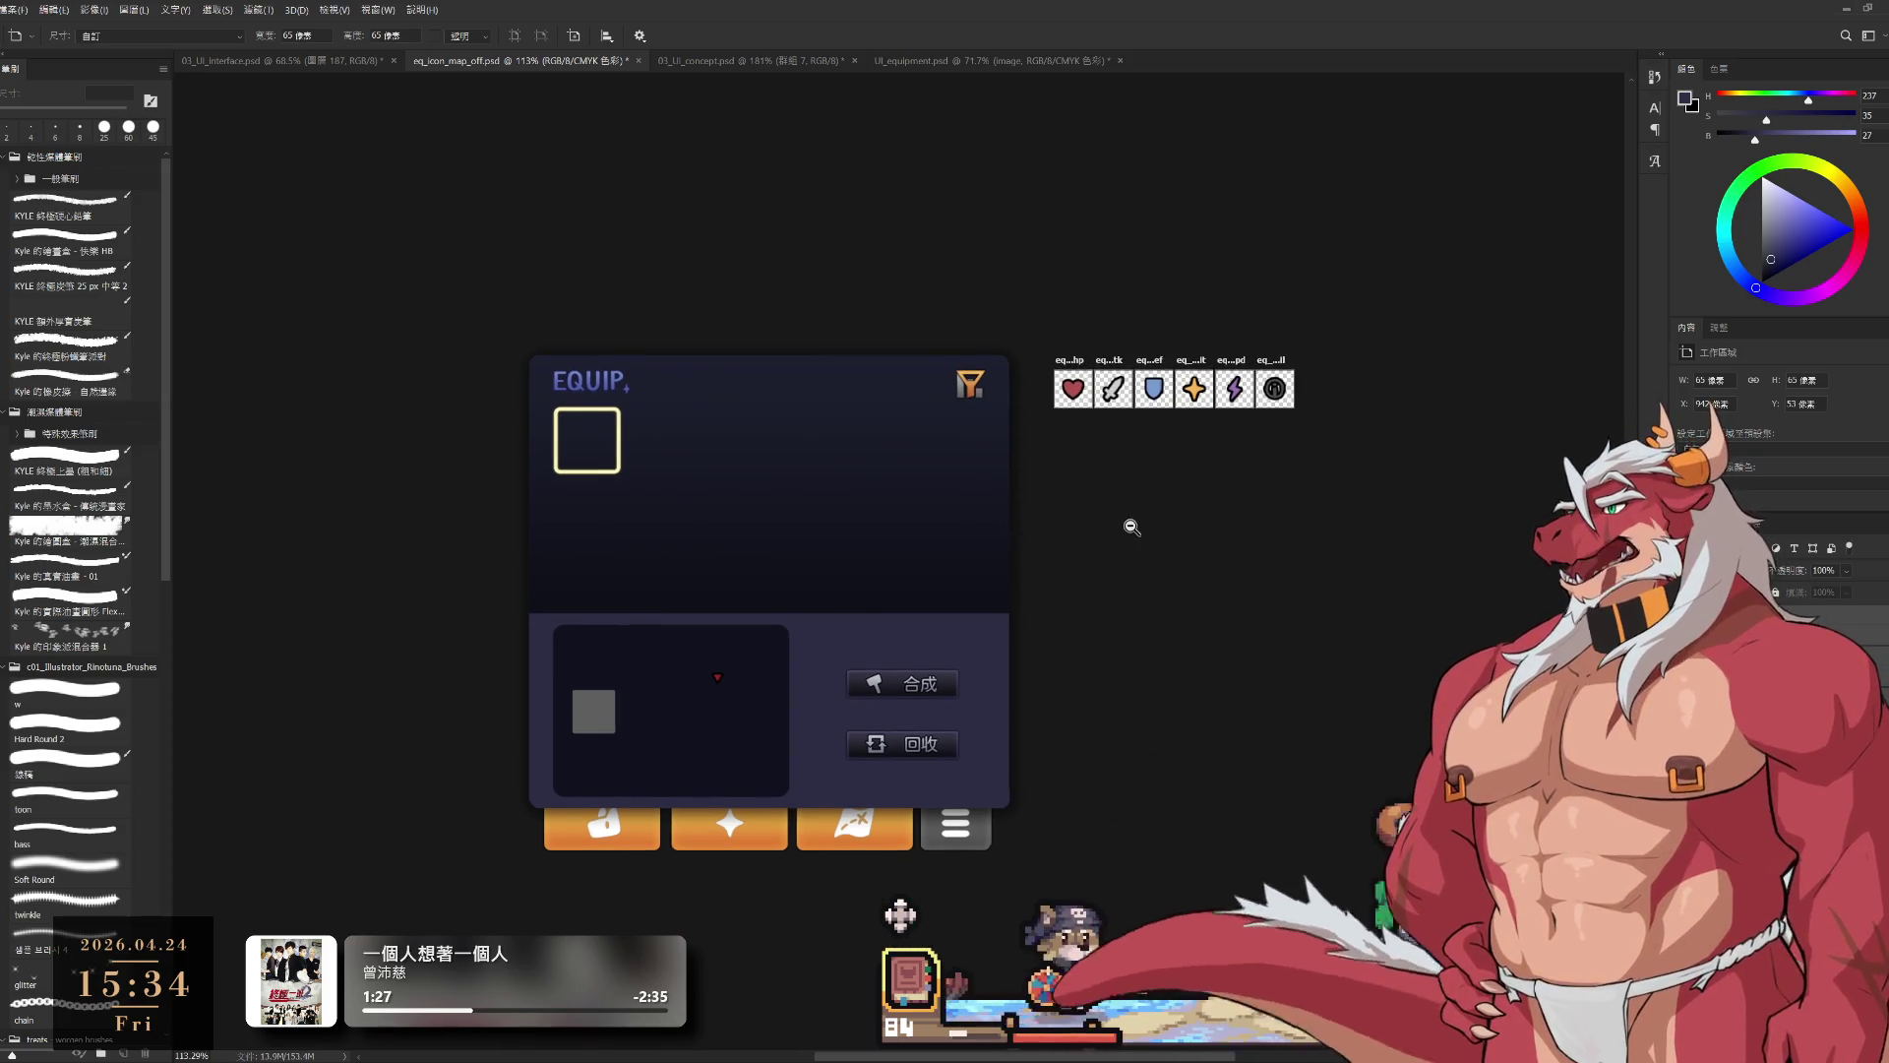
scroll(1131, 528, "up", 1)
scroll(1122, 619, "down", 1)
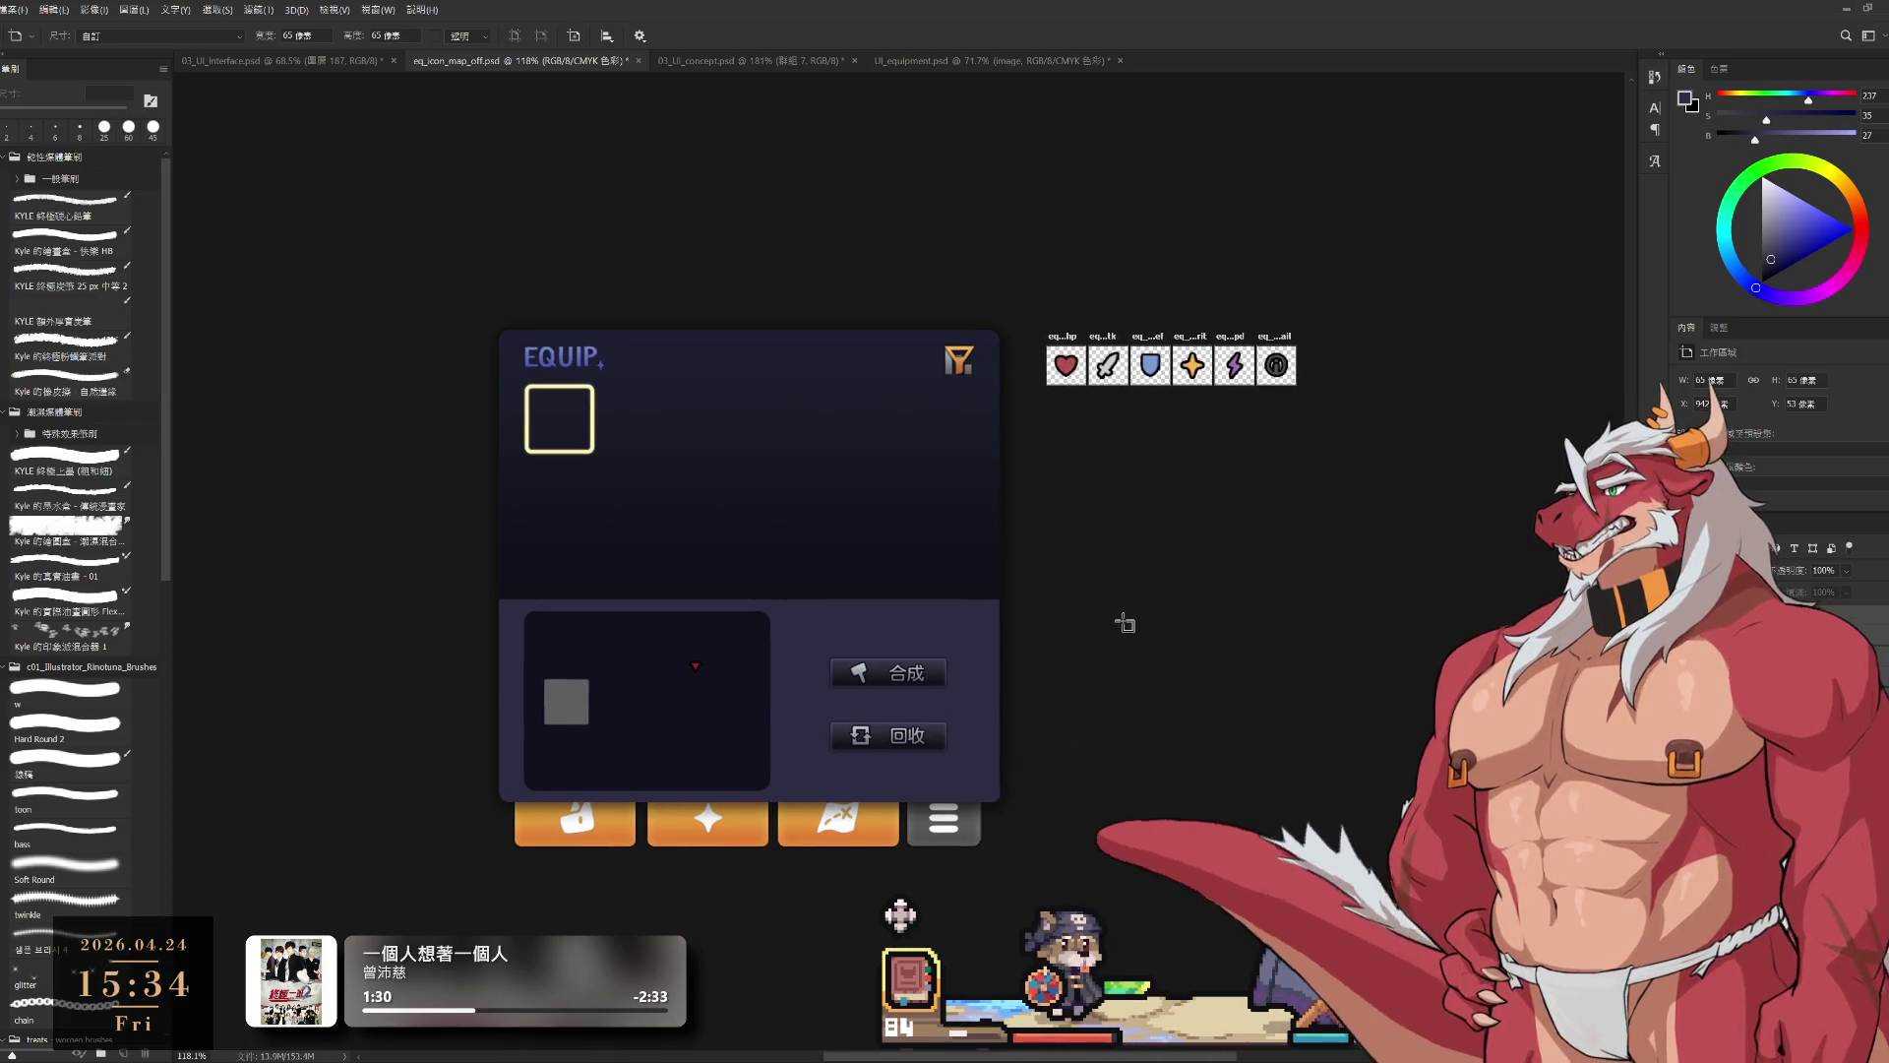
key("v")
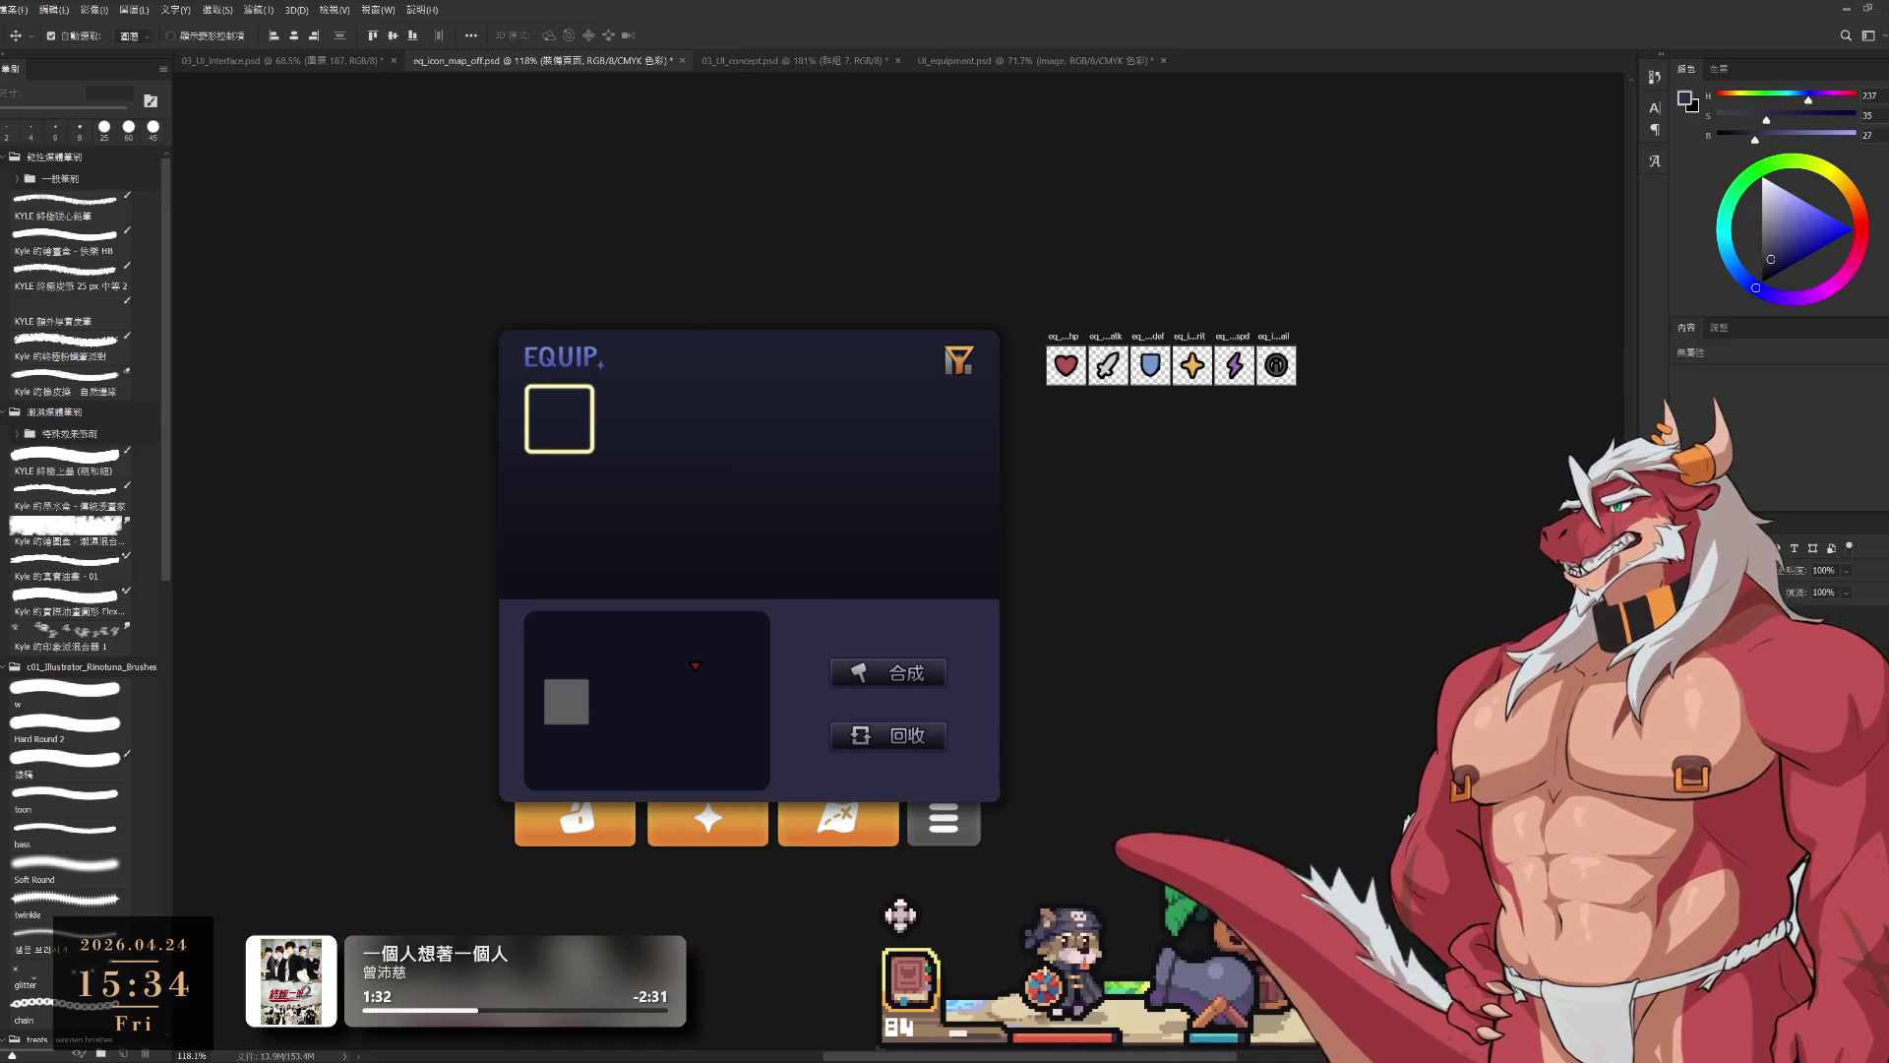
scroll(684, 678, "up", 3)
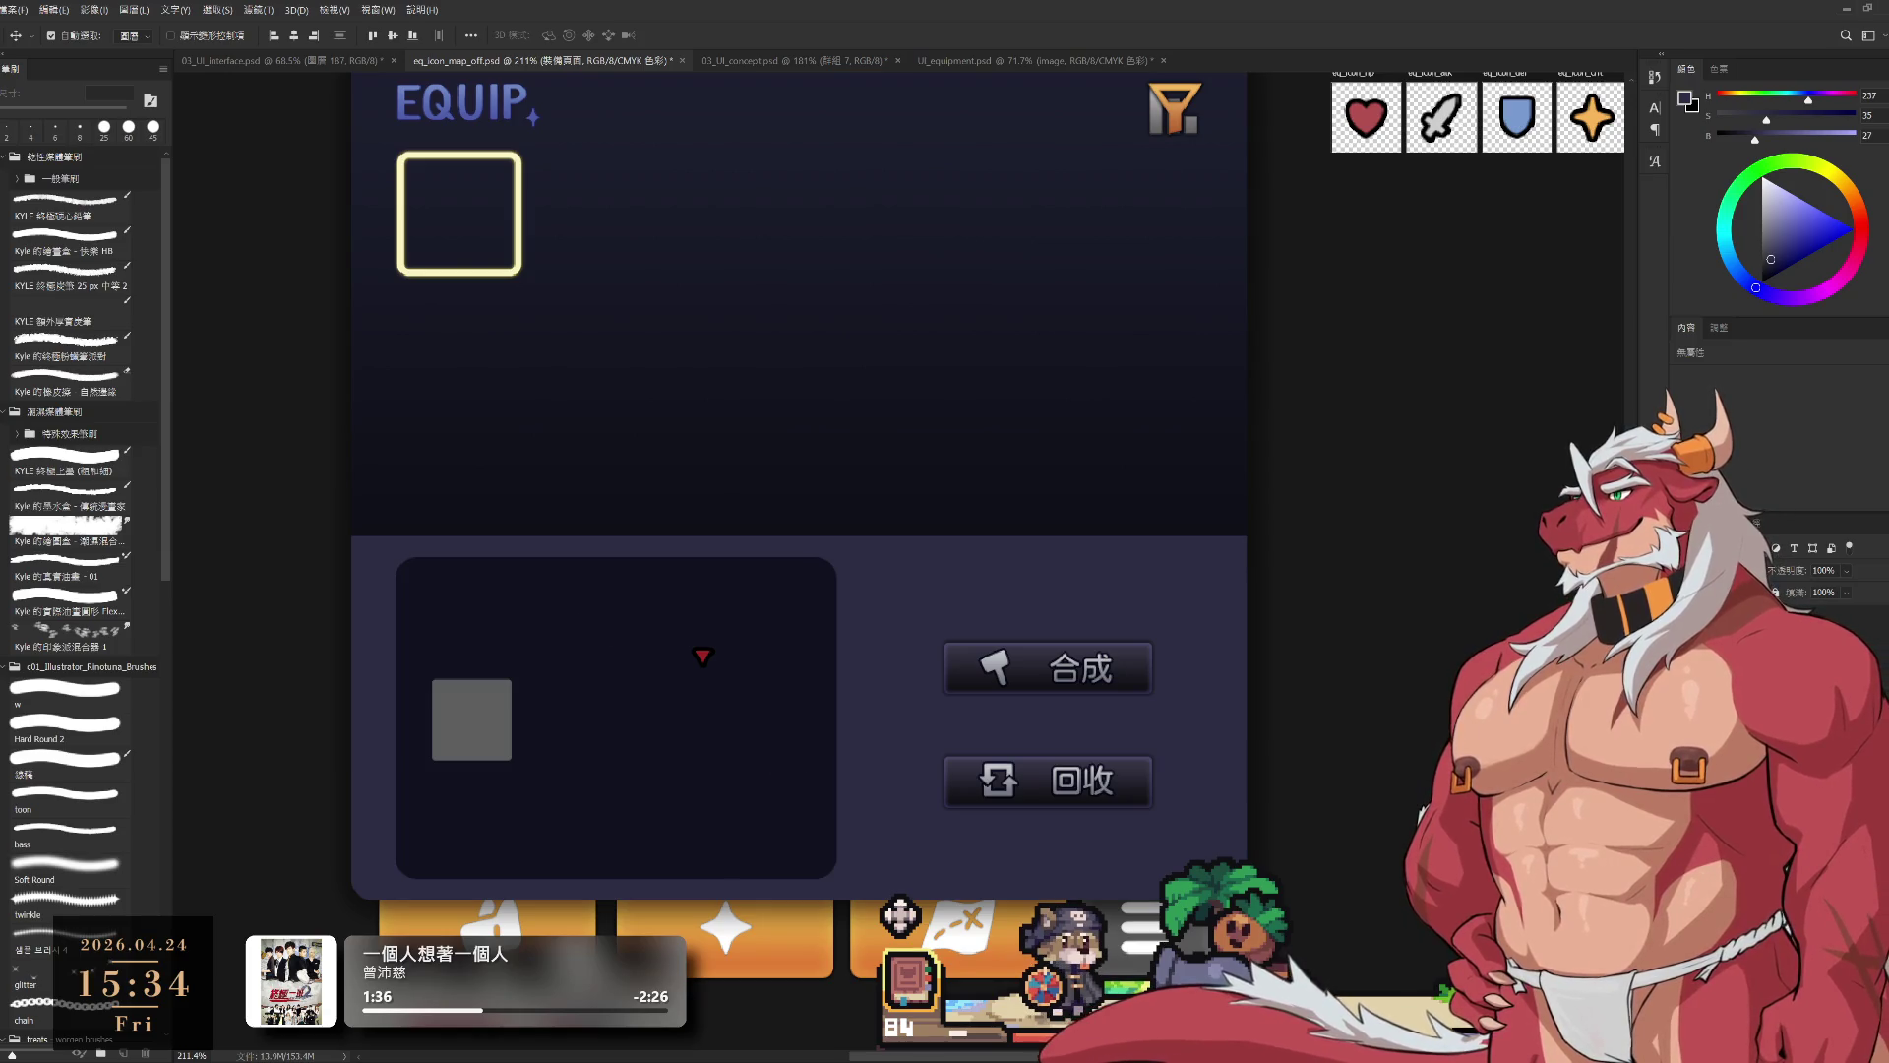
key("c")
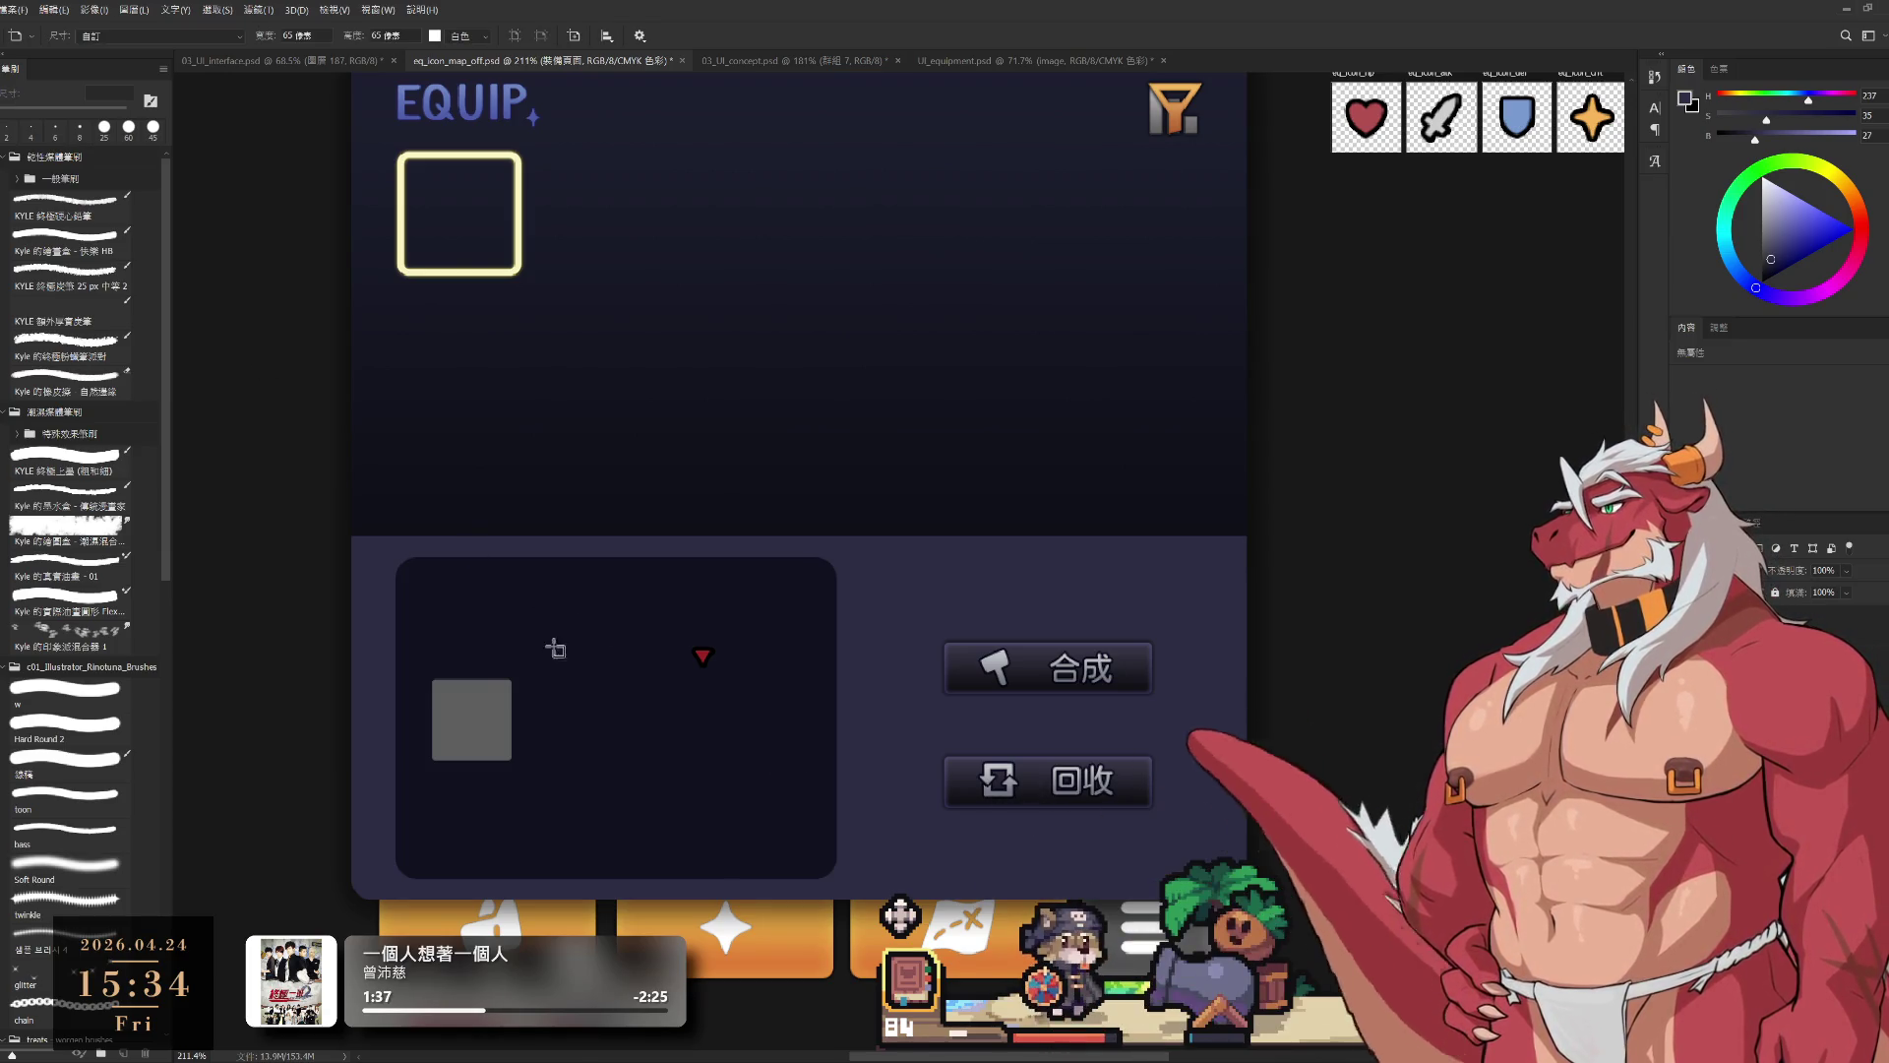
left_click_drag(552, 644, 801, 548)
scroll(801, 548, "up", 2)
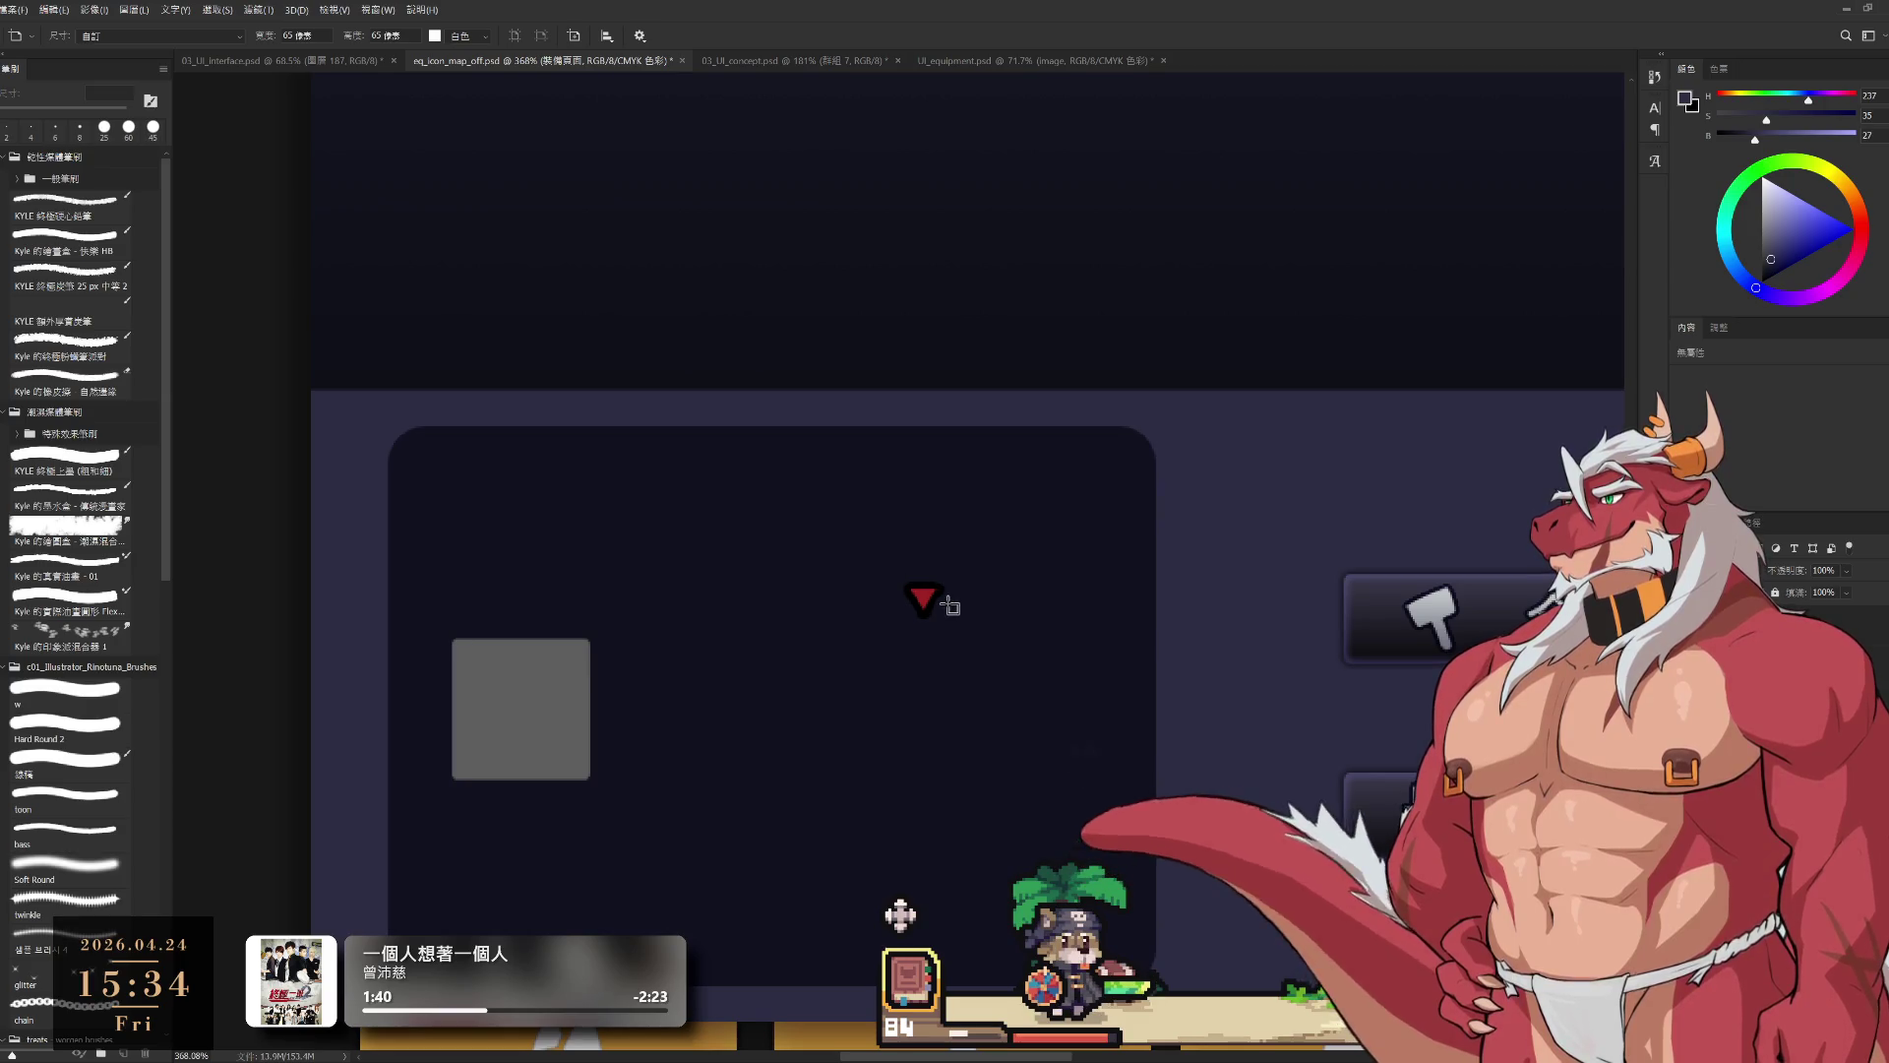
key("m")
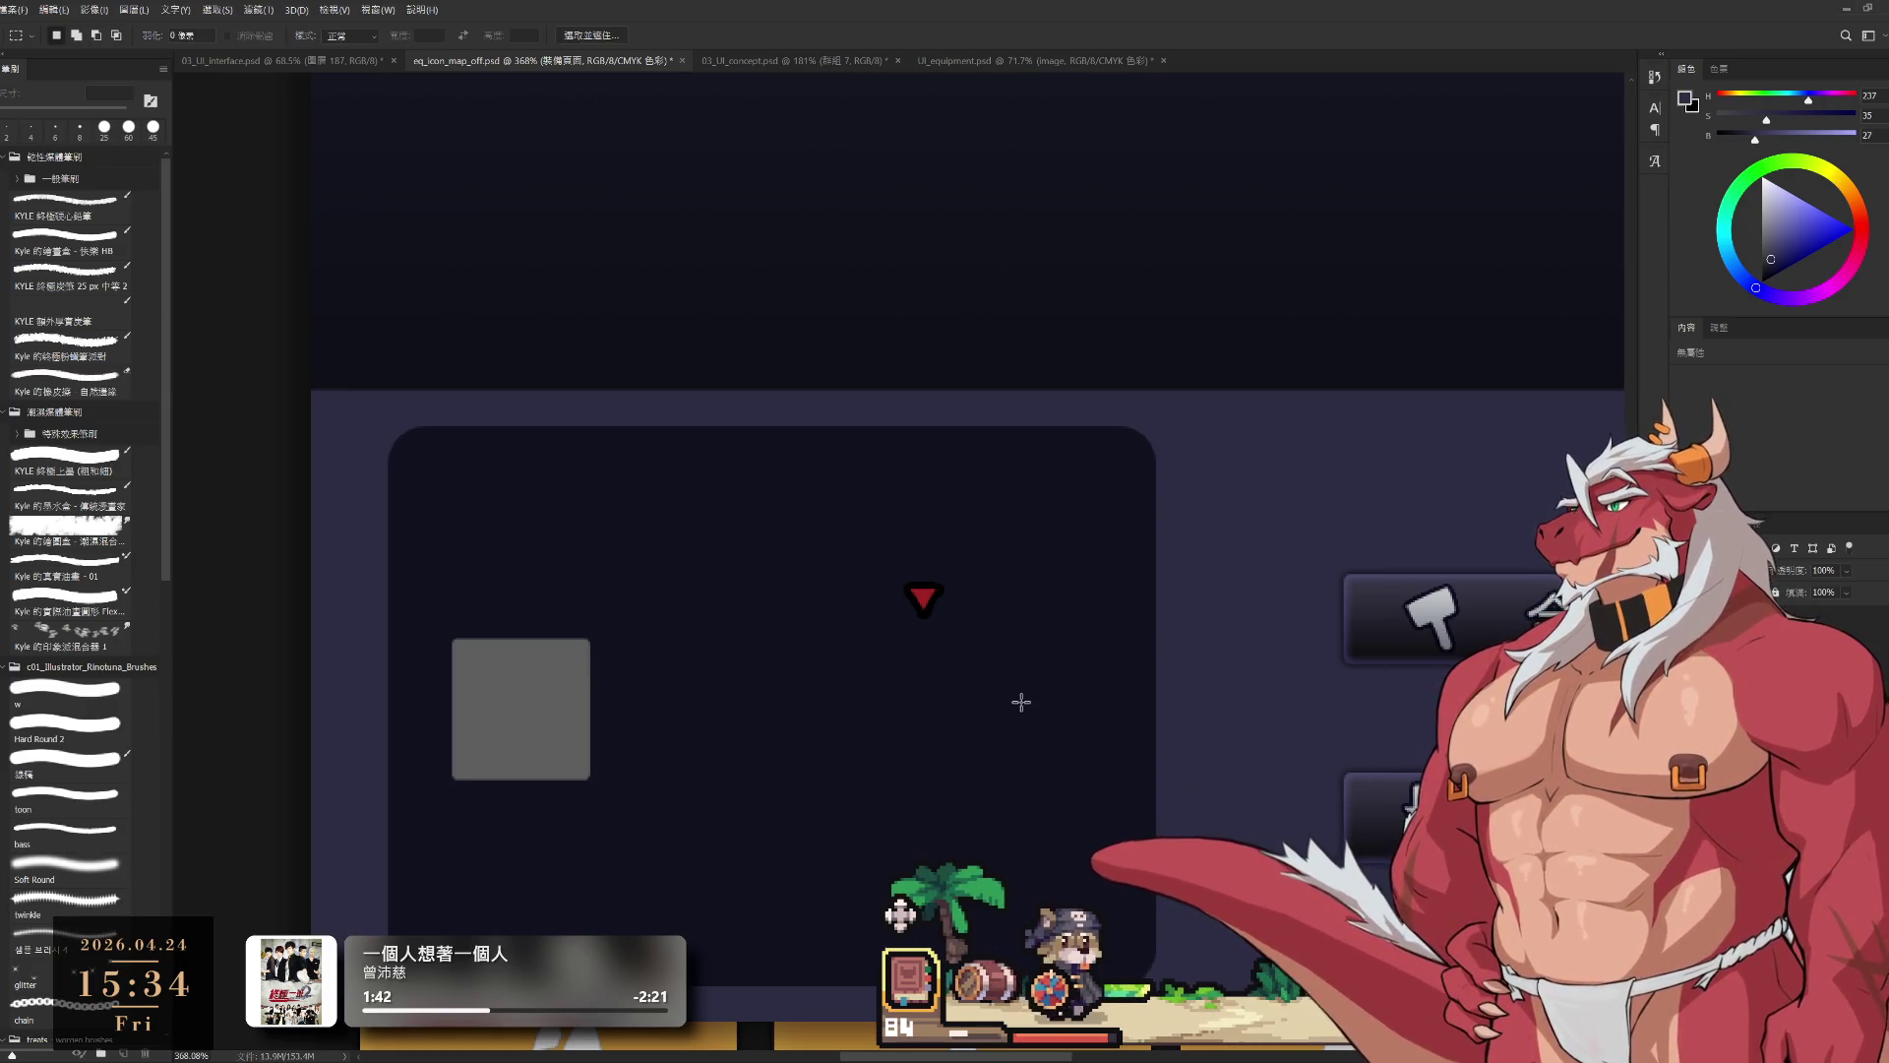
left_click(925, 600, "ctrl")
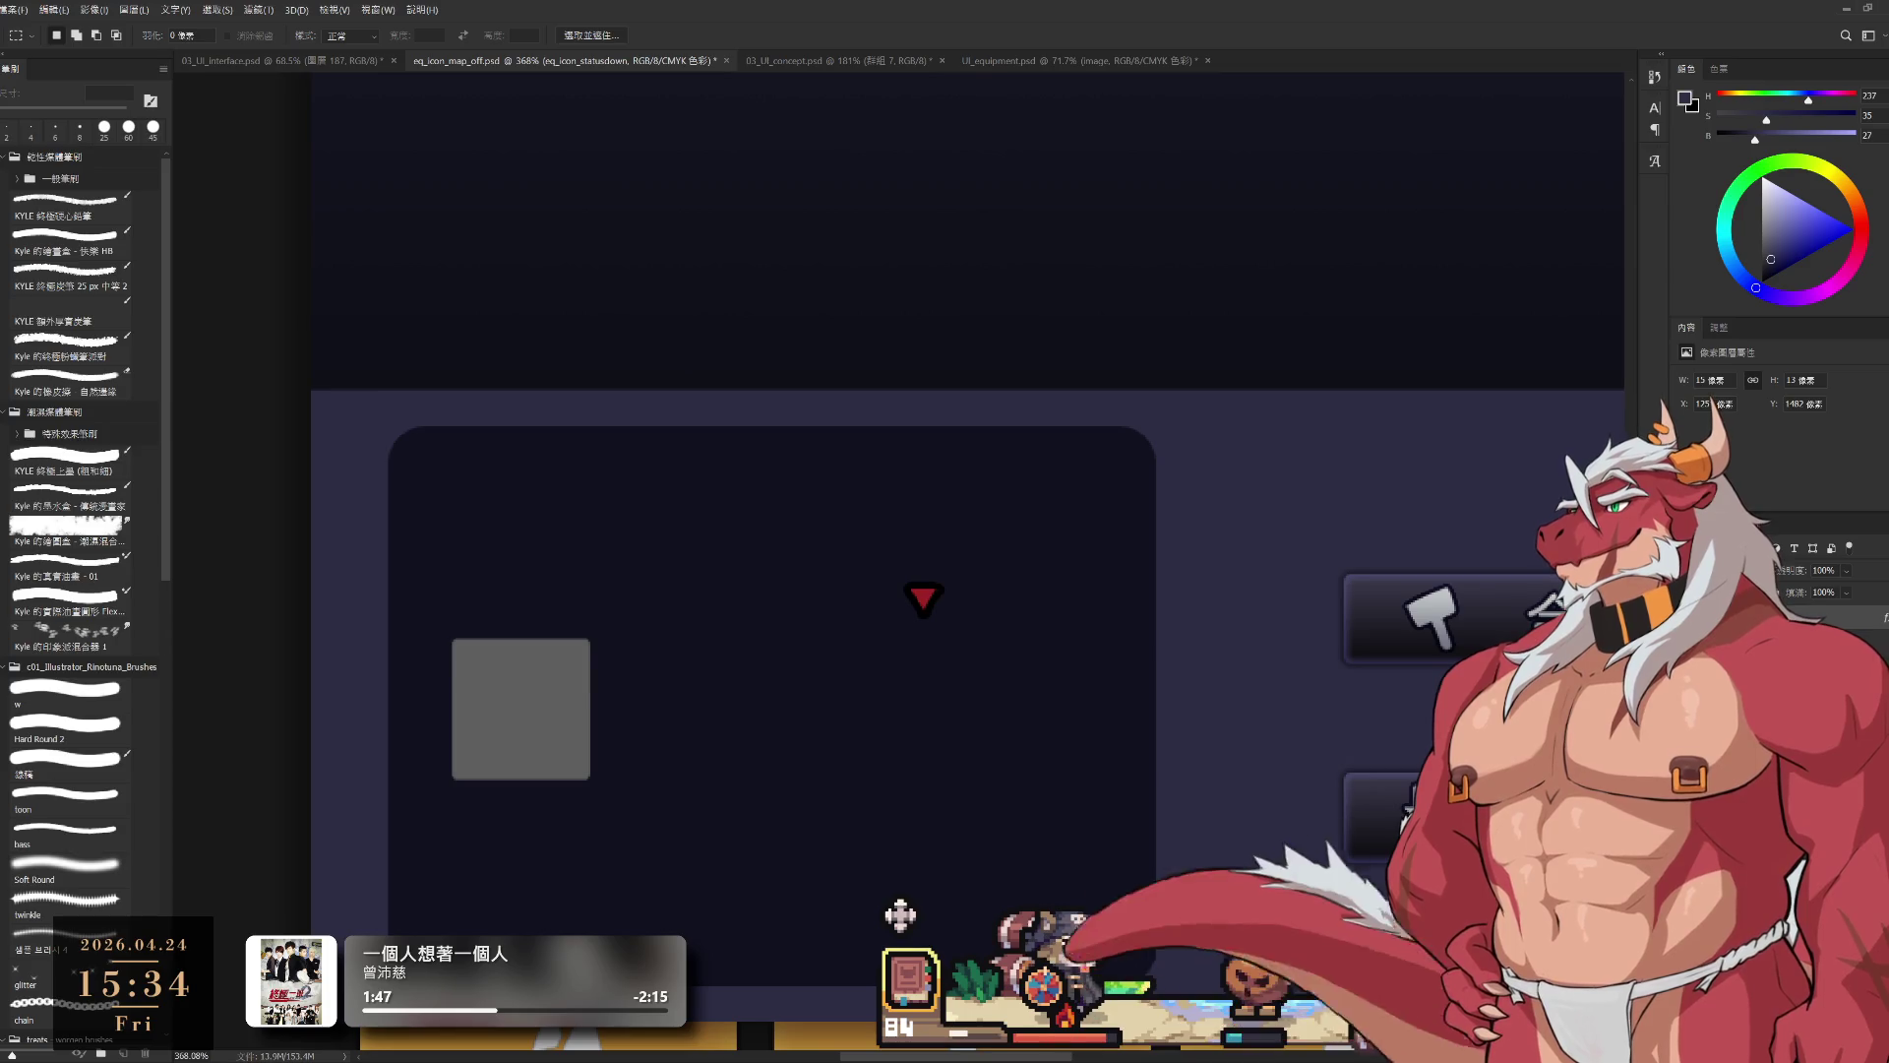
scroll(1191, 733, "down", 5)
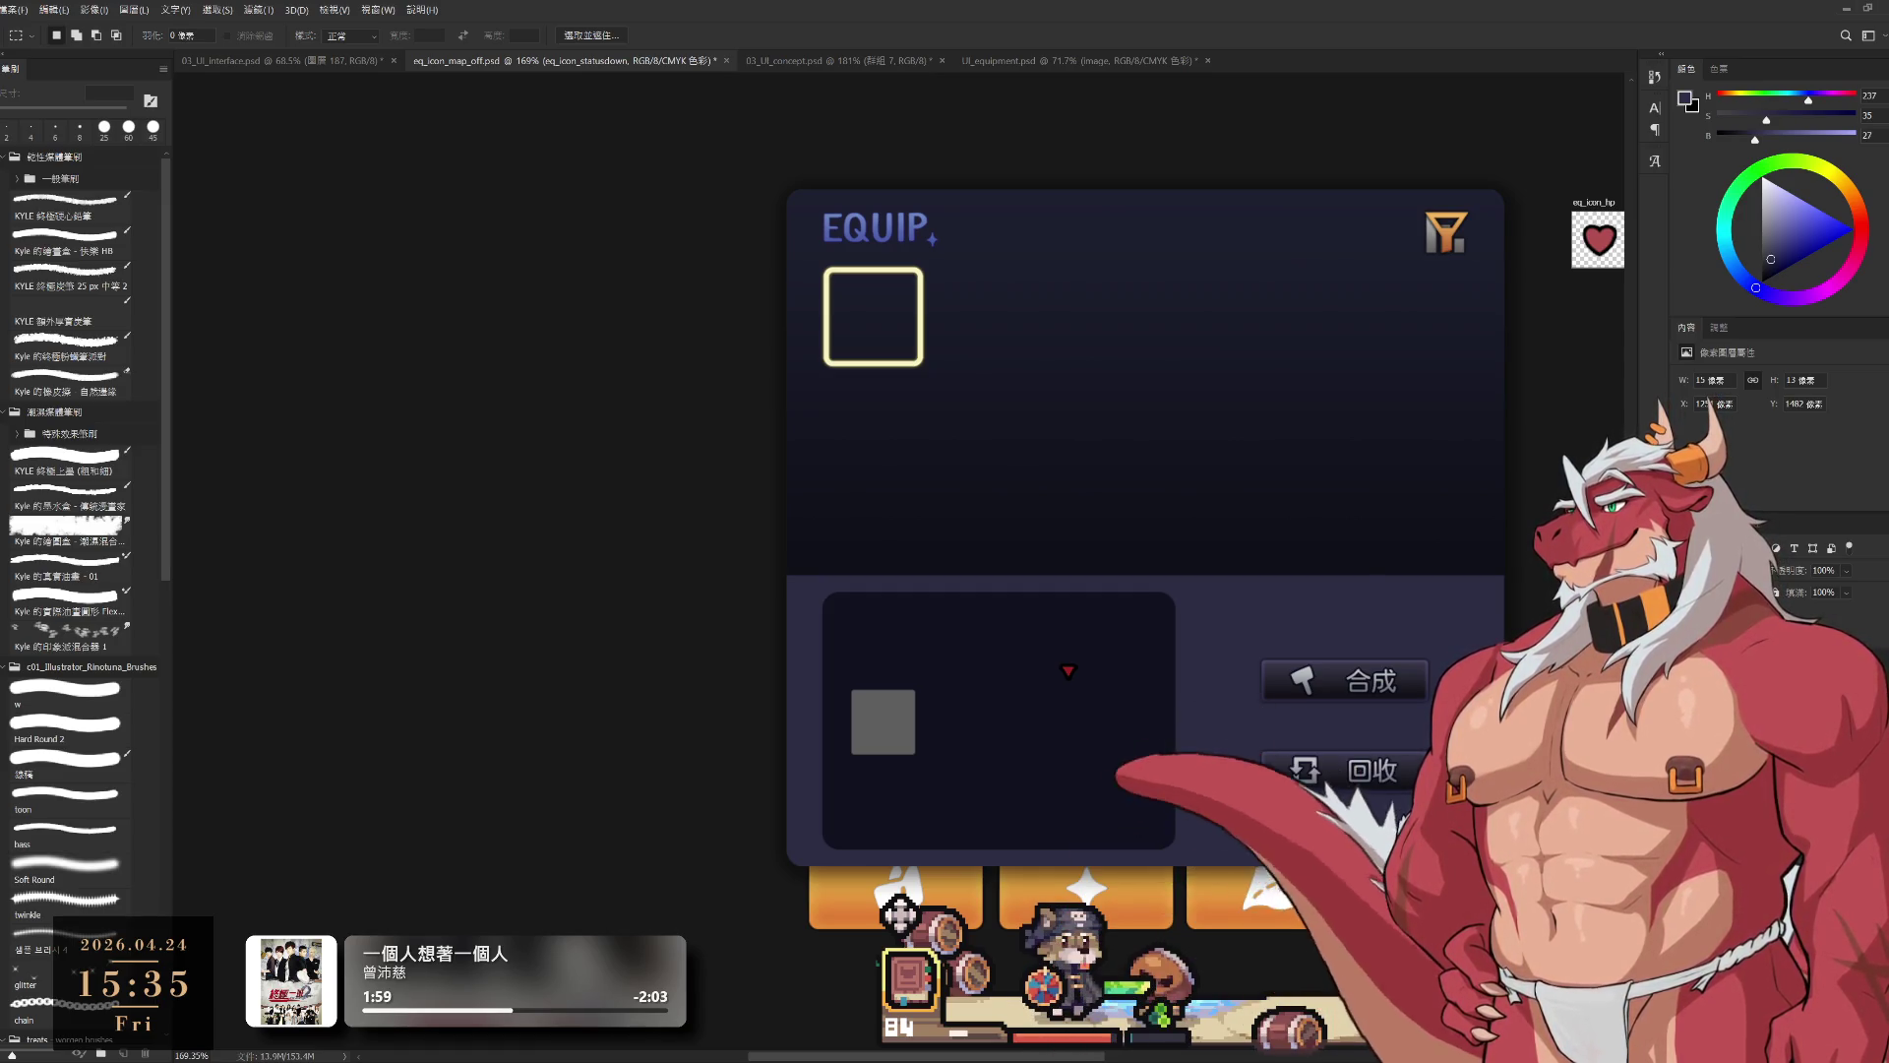
key("ctrl+z")
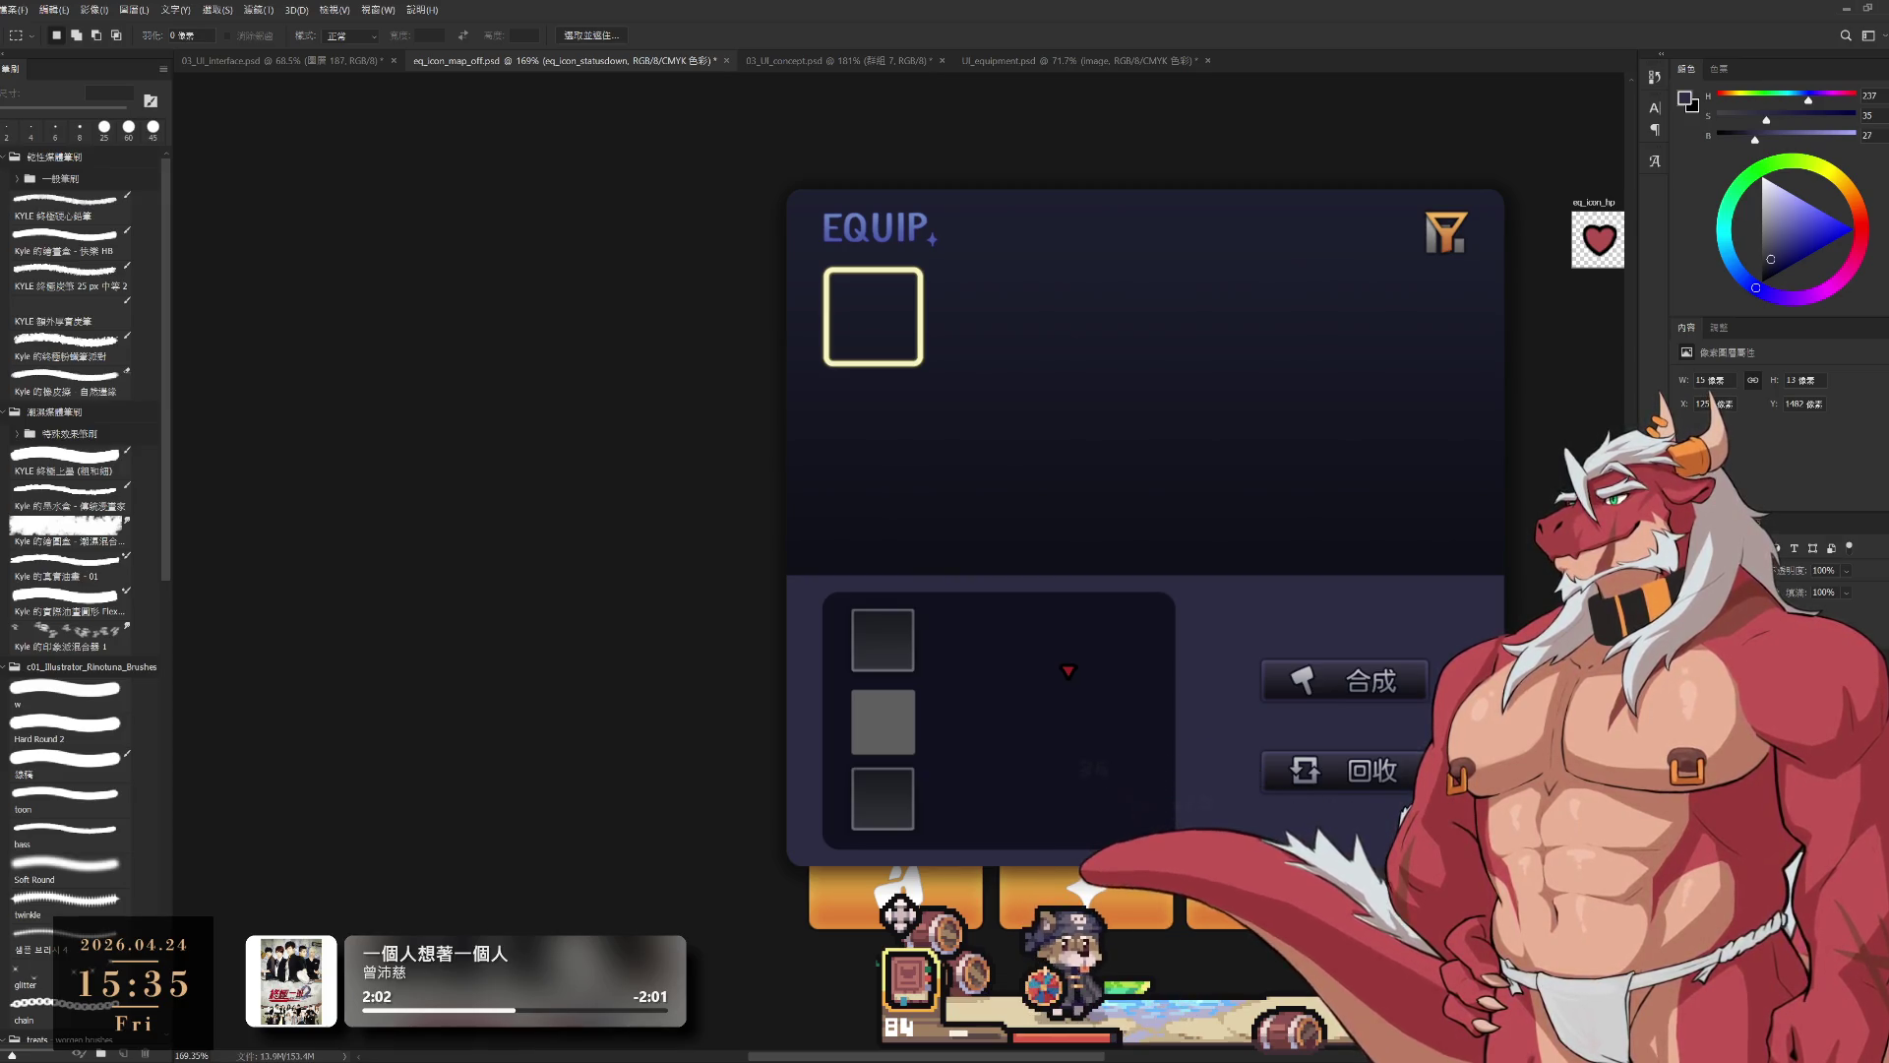
key("ctrl+z")
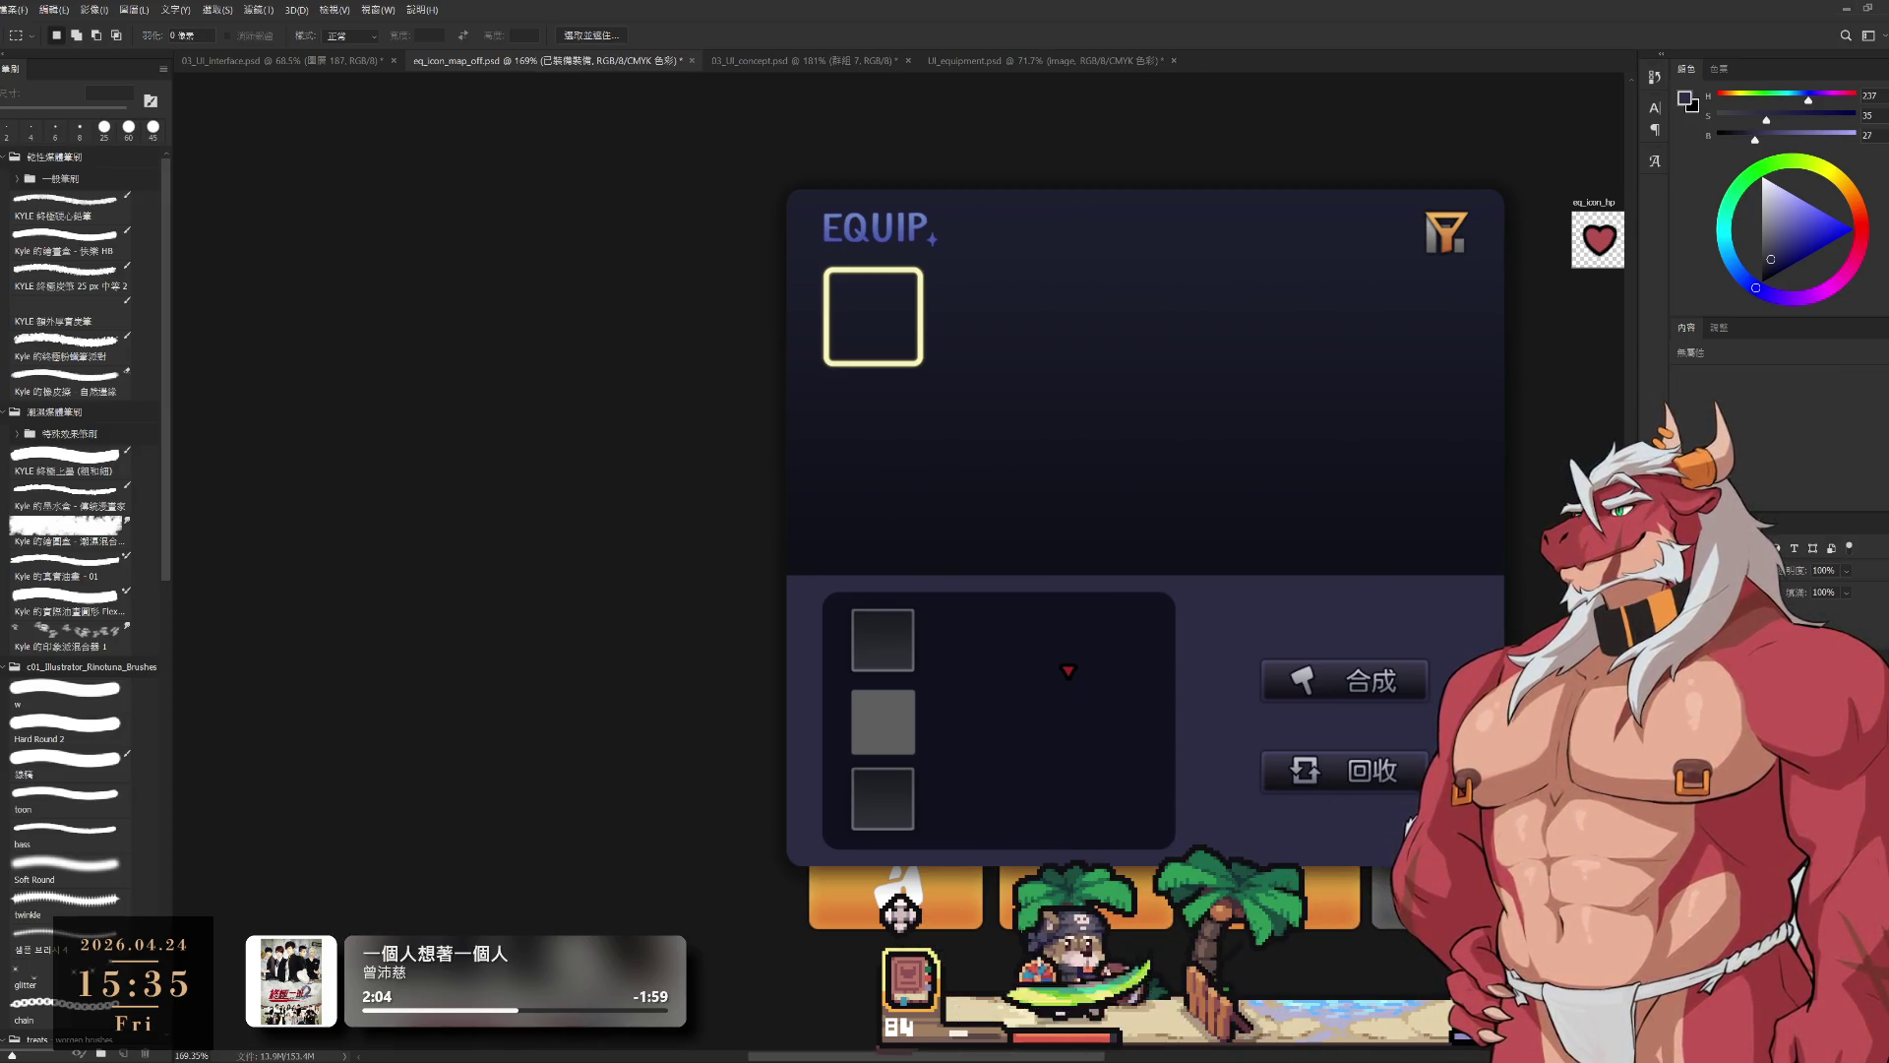
key("ctrl+shift+z")
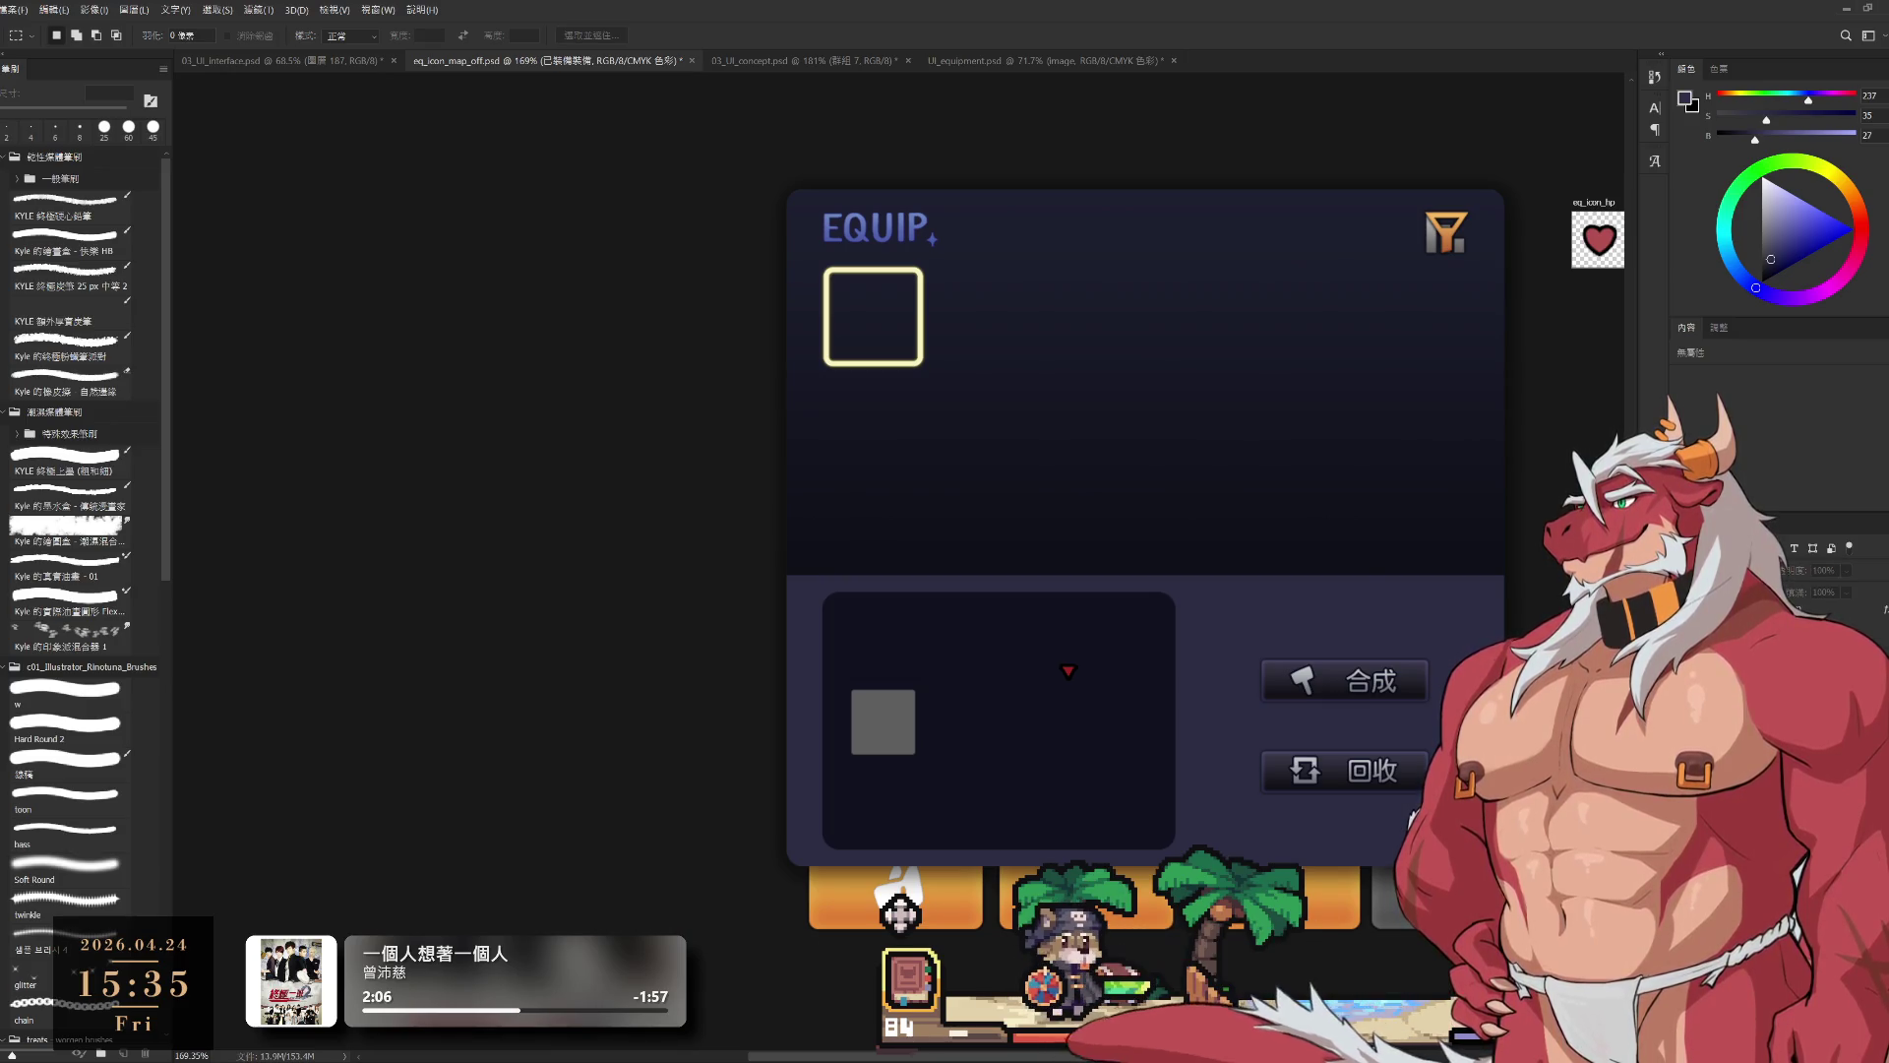
key("ctrl+shift+z")
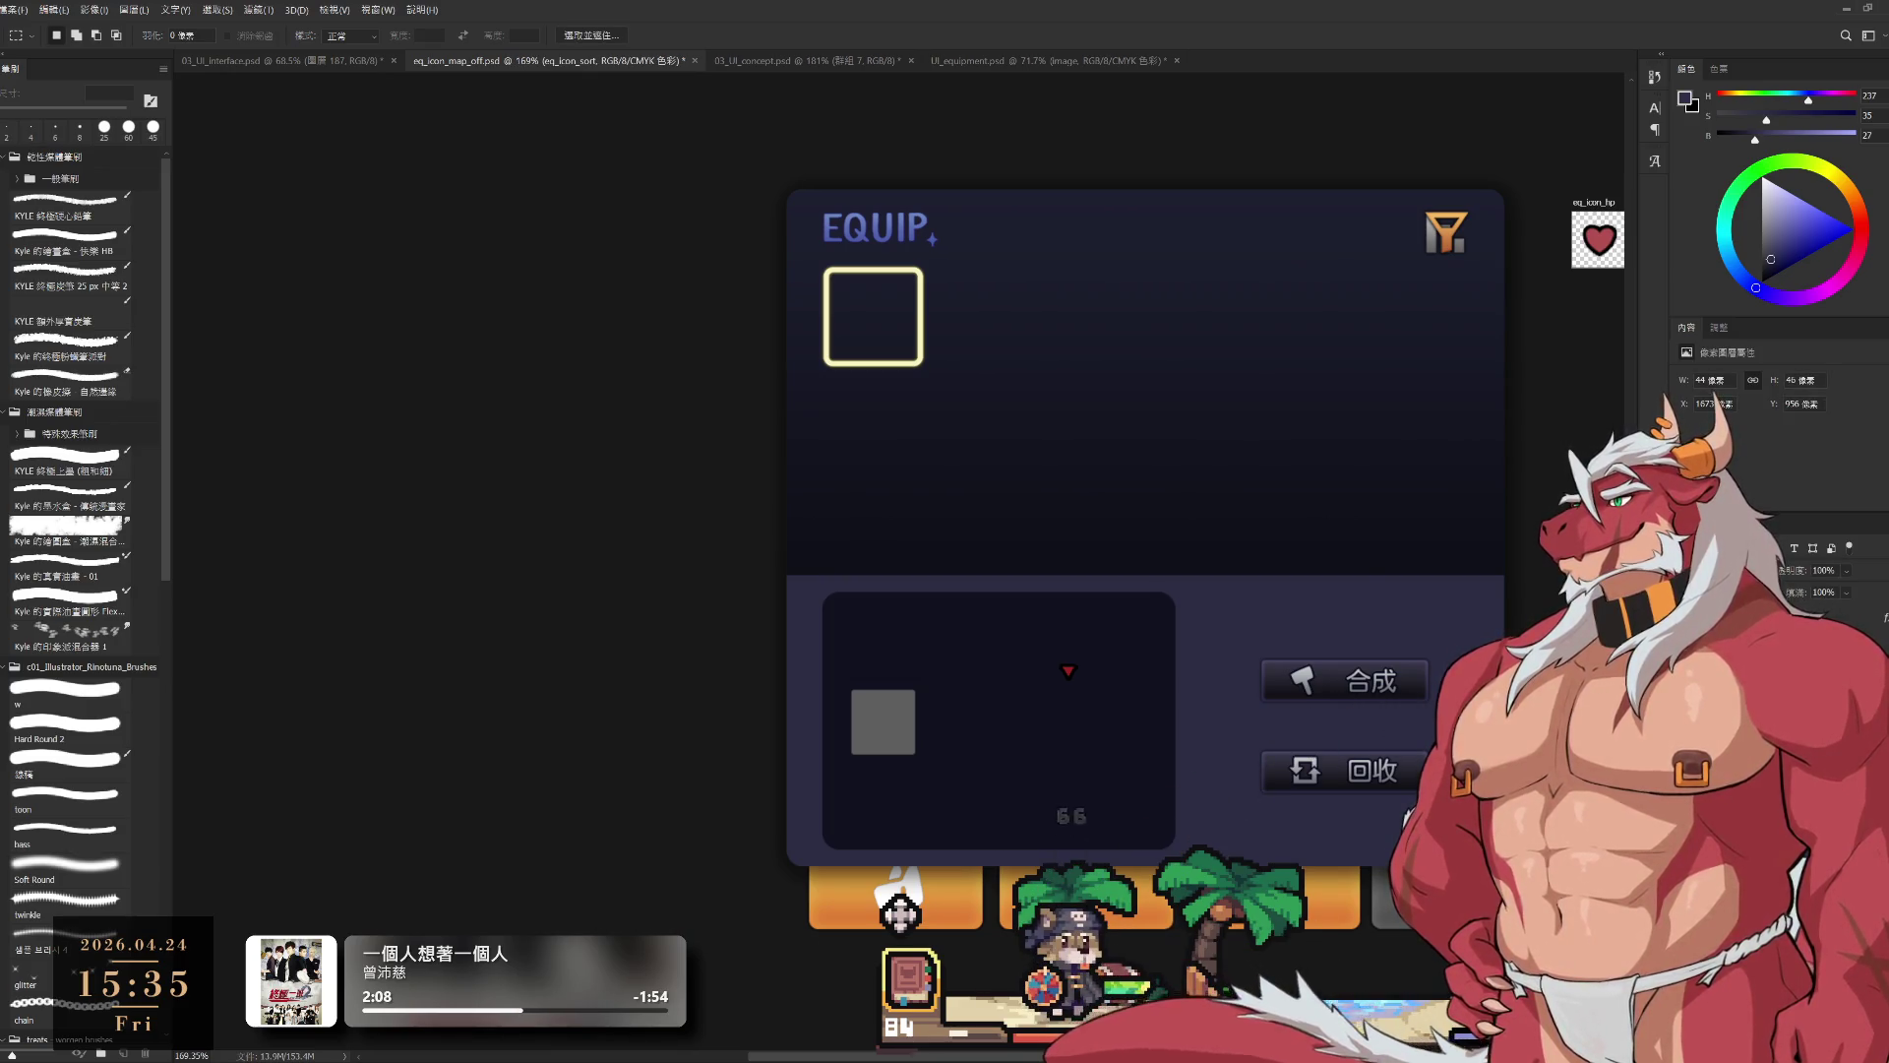
scroll(1133, 696, "up", 3)
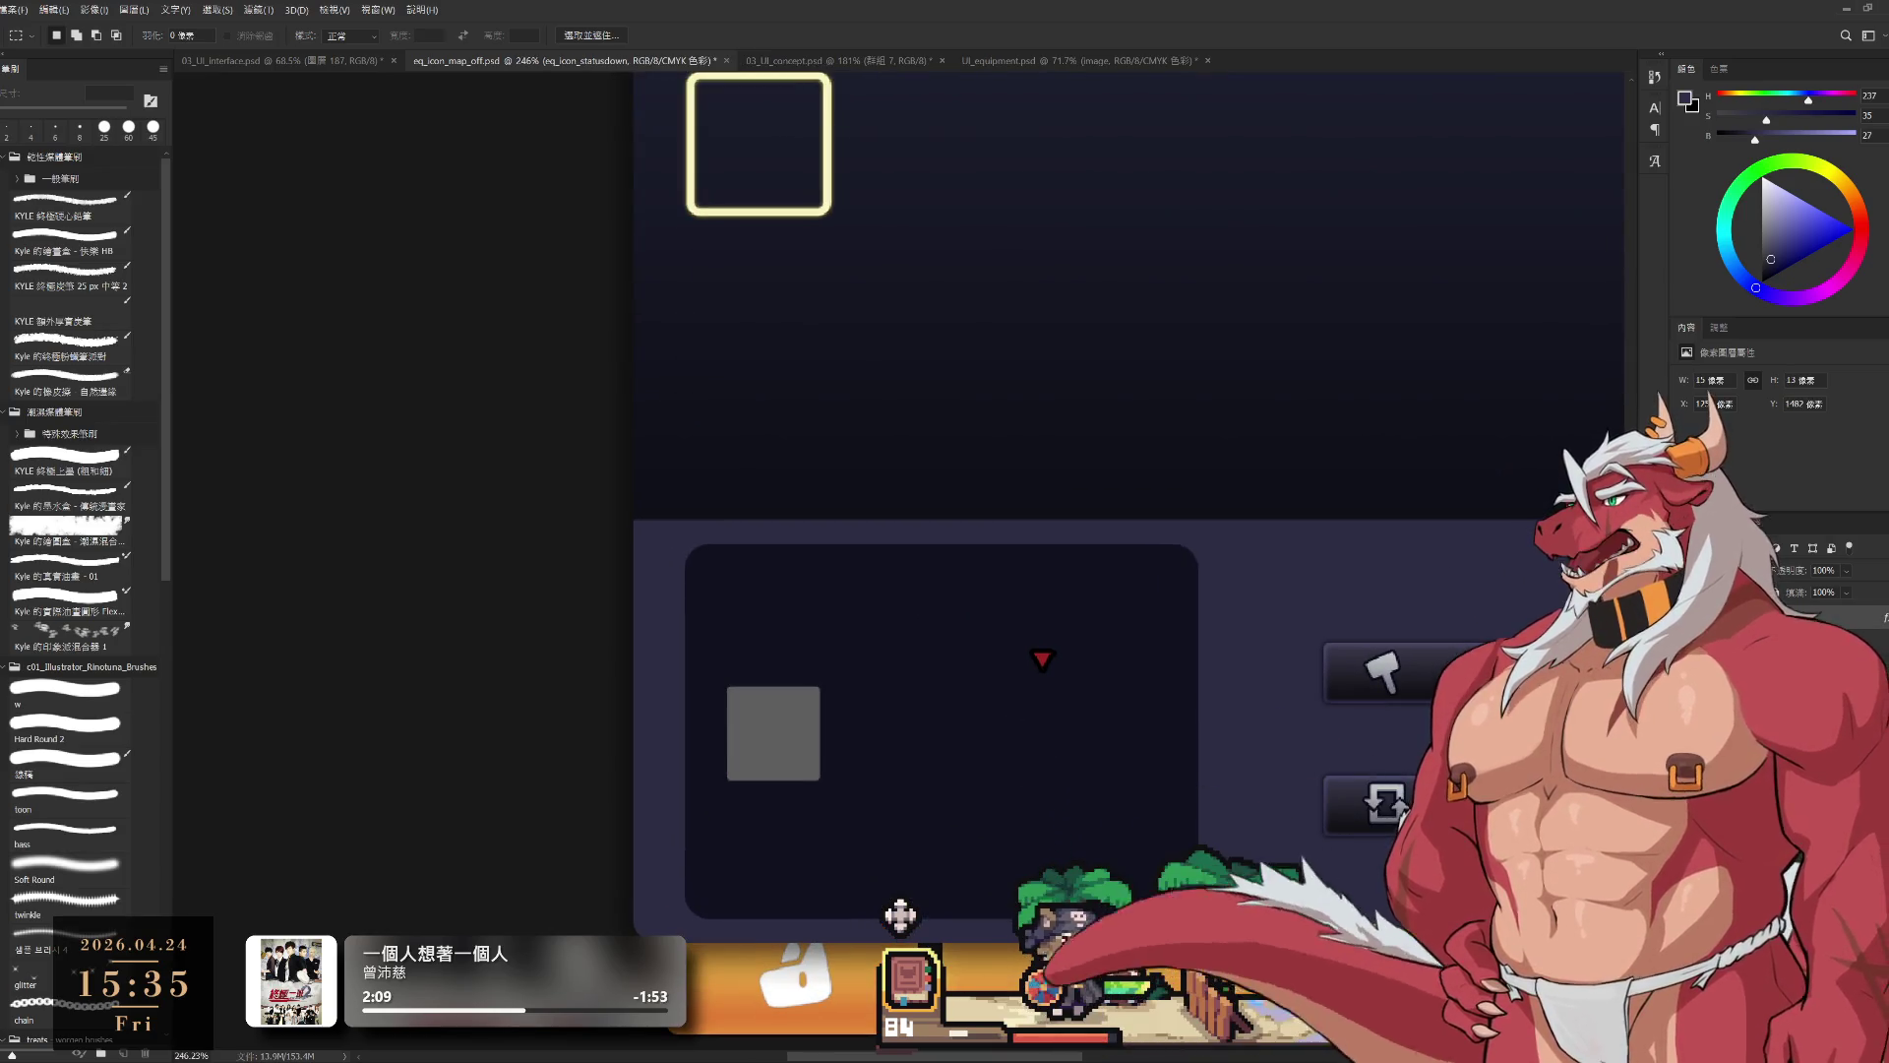
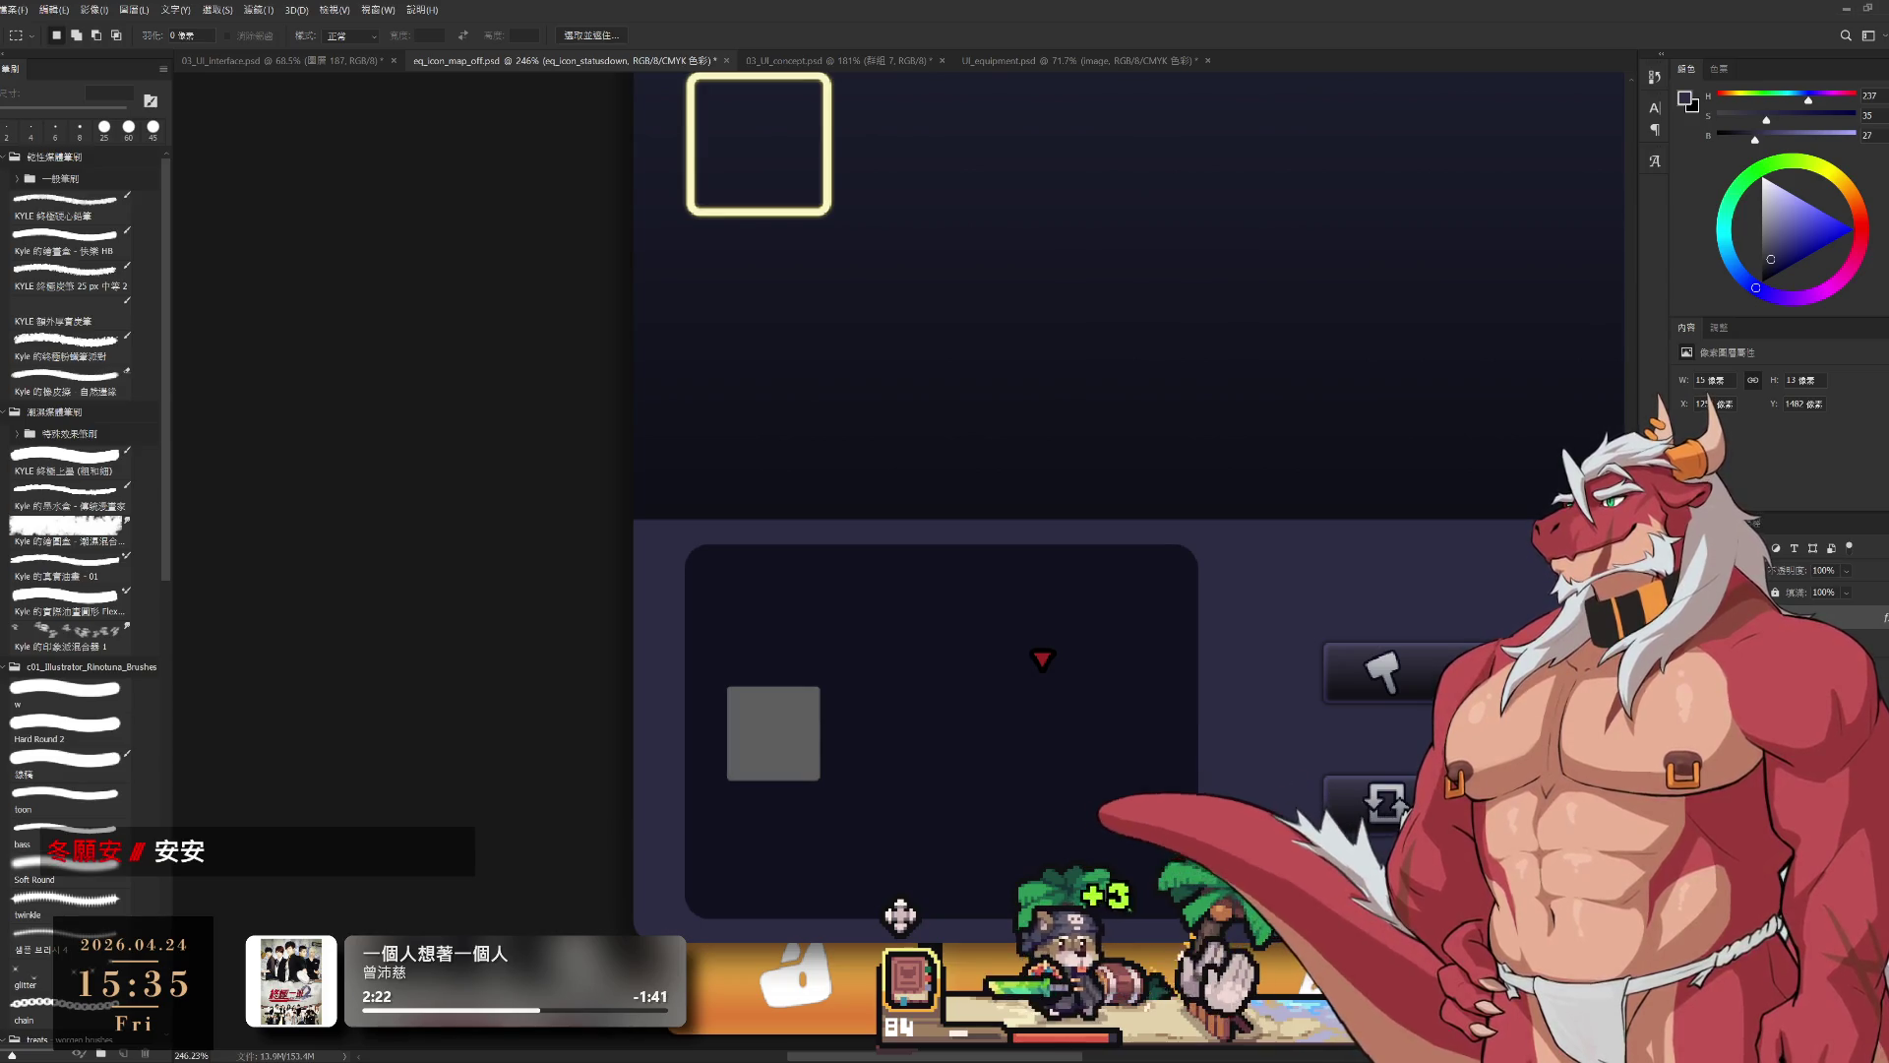
Step: Move the red triangle marker up and left, zoom in, and sample its red with a 2 px brush
left_click_drag(1206, 716, 994, 654)
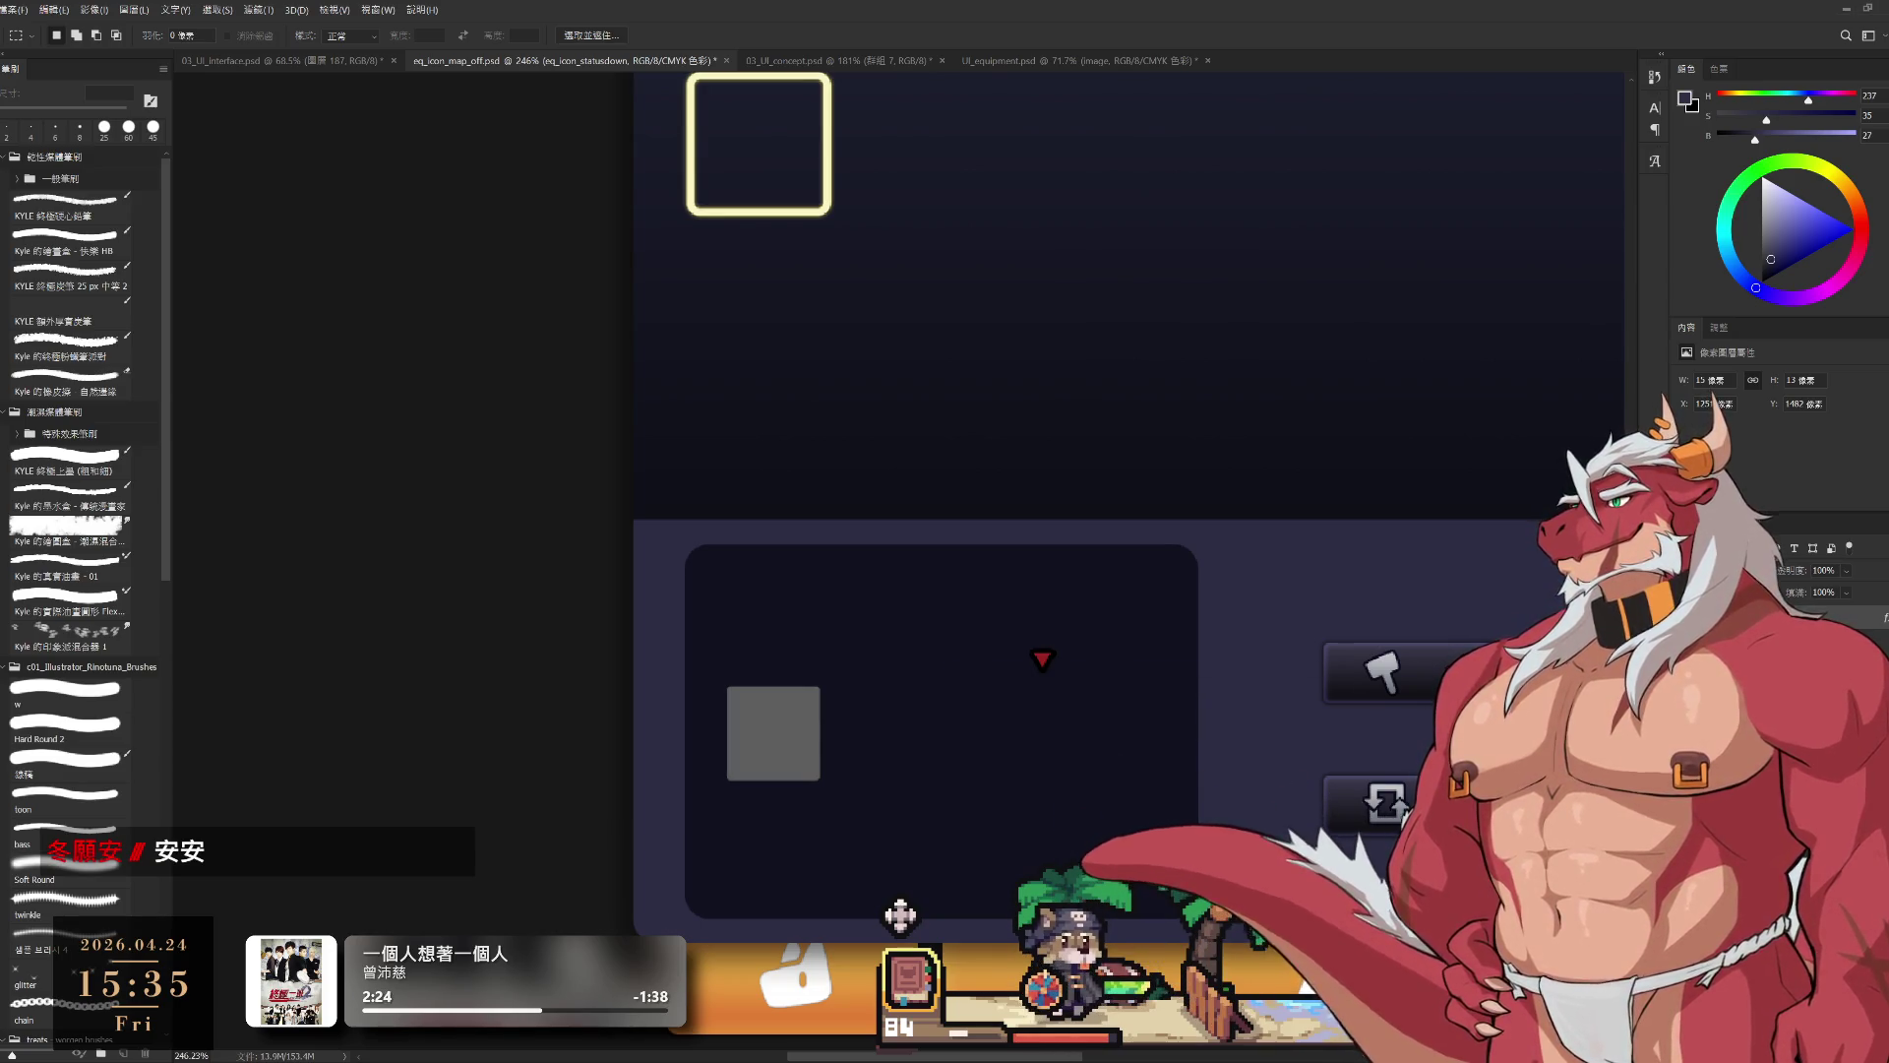
mouse_move(1059, 669)
left_mouse_down()
mouse_move(1104, 675)
mouse_move(1107, 704)
mouse_move(1012, 717)
mouse_move(1041, 646)
mouse_move(1004, 629)
left_mouse_up()
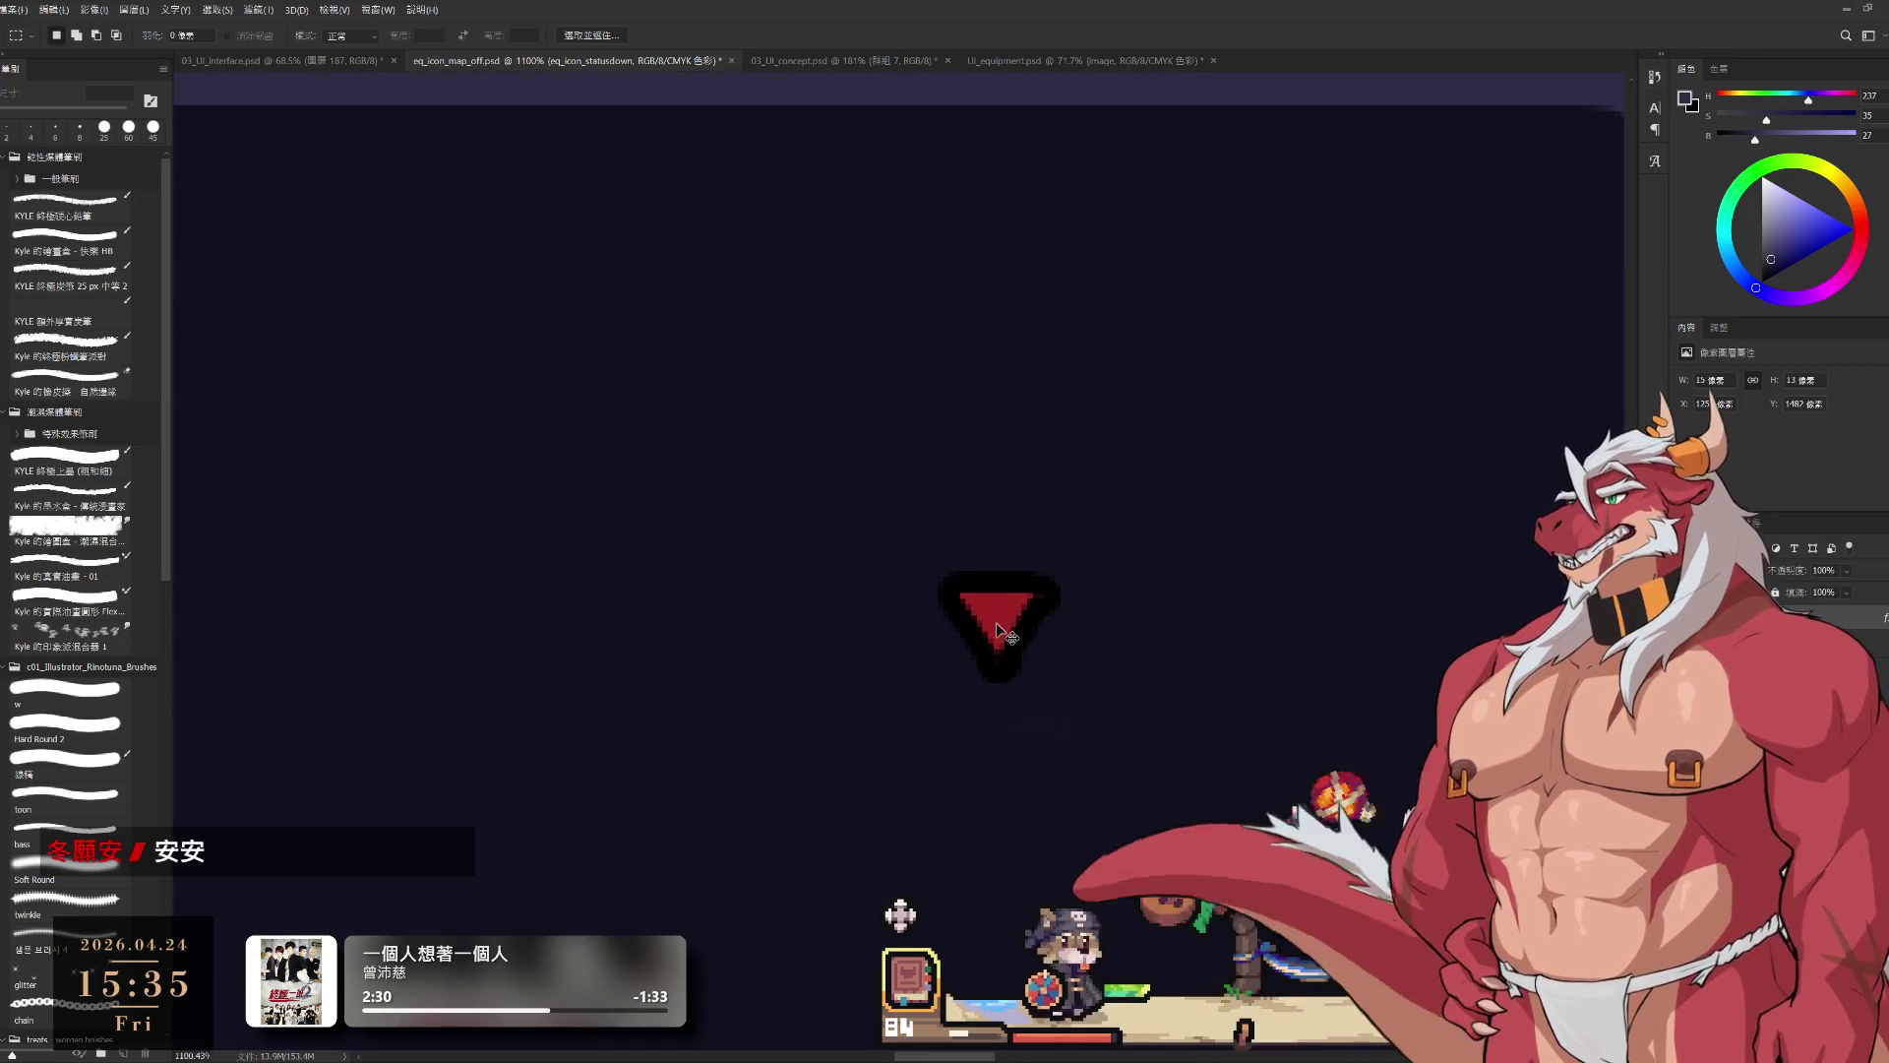
key("b")
left_click(999, 601, "alt")
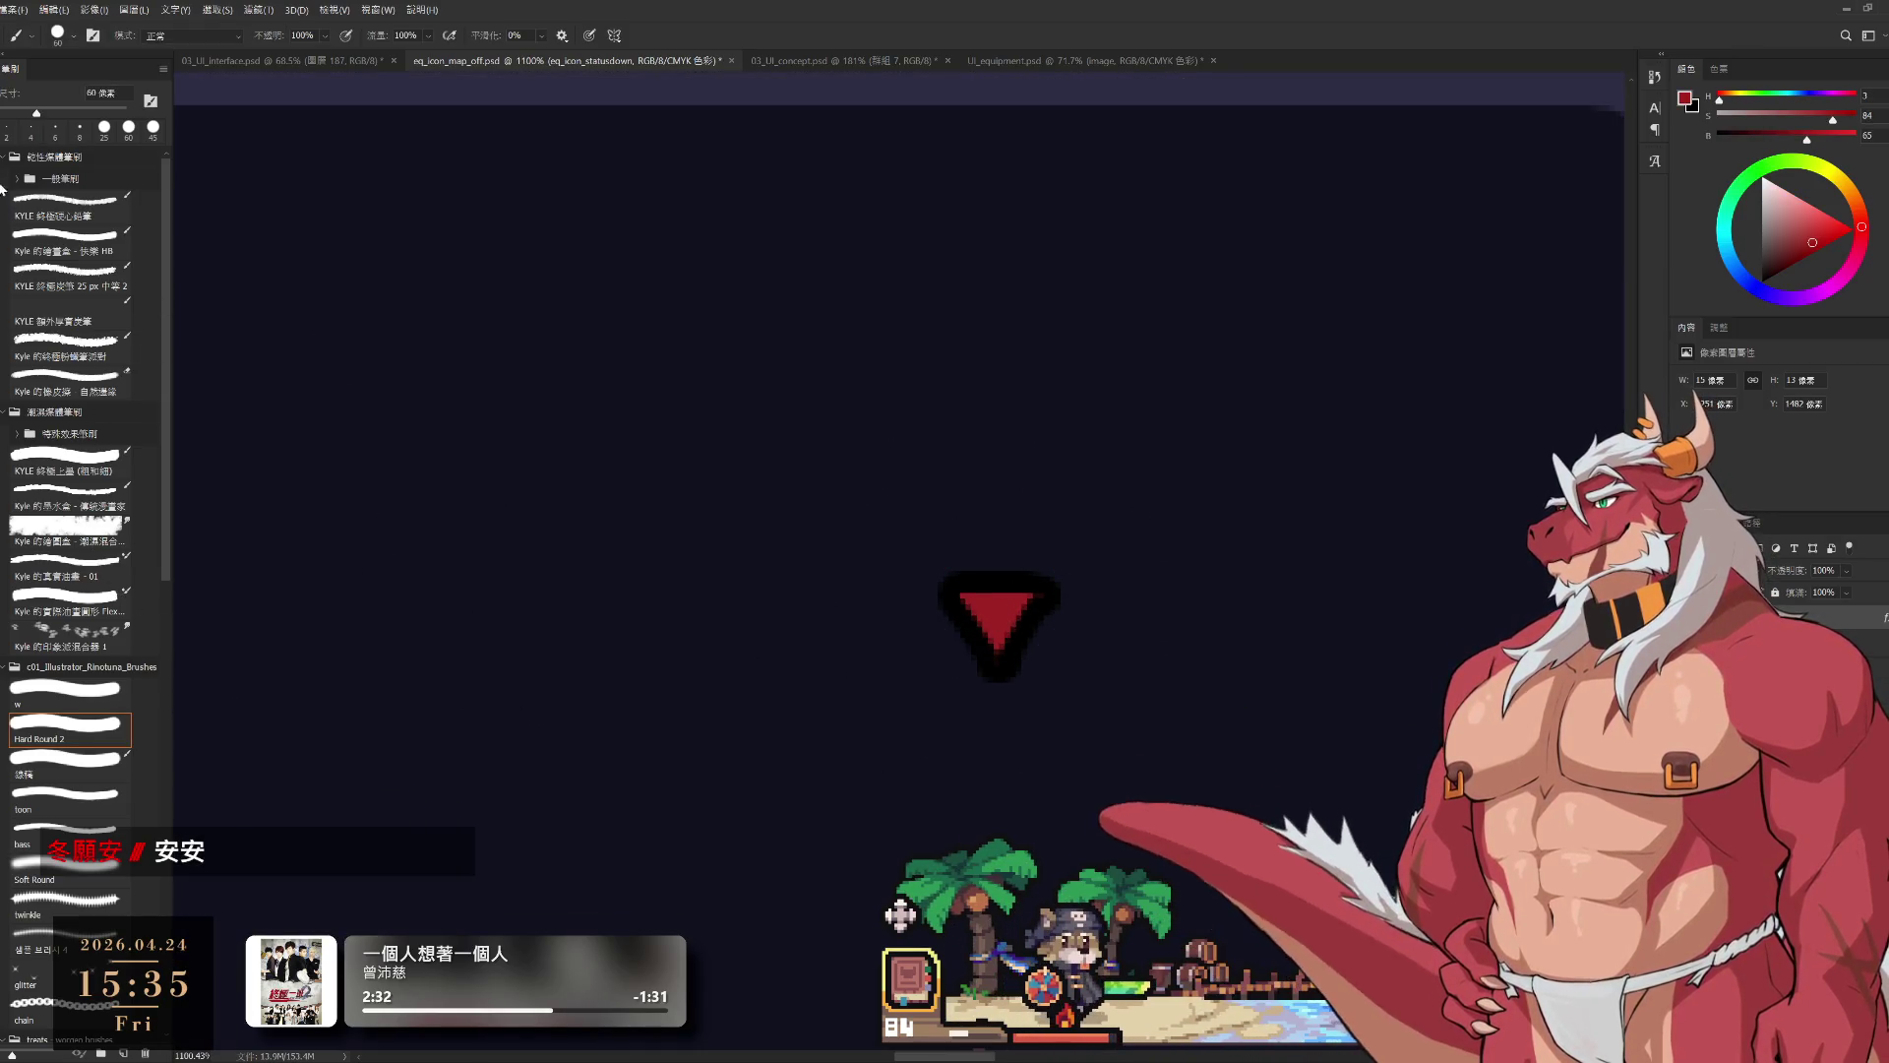
key("bracketleft")
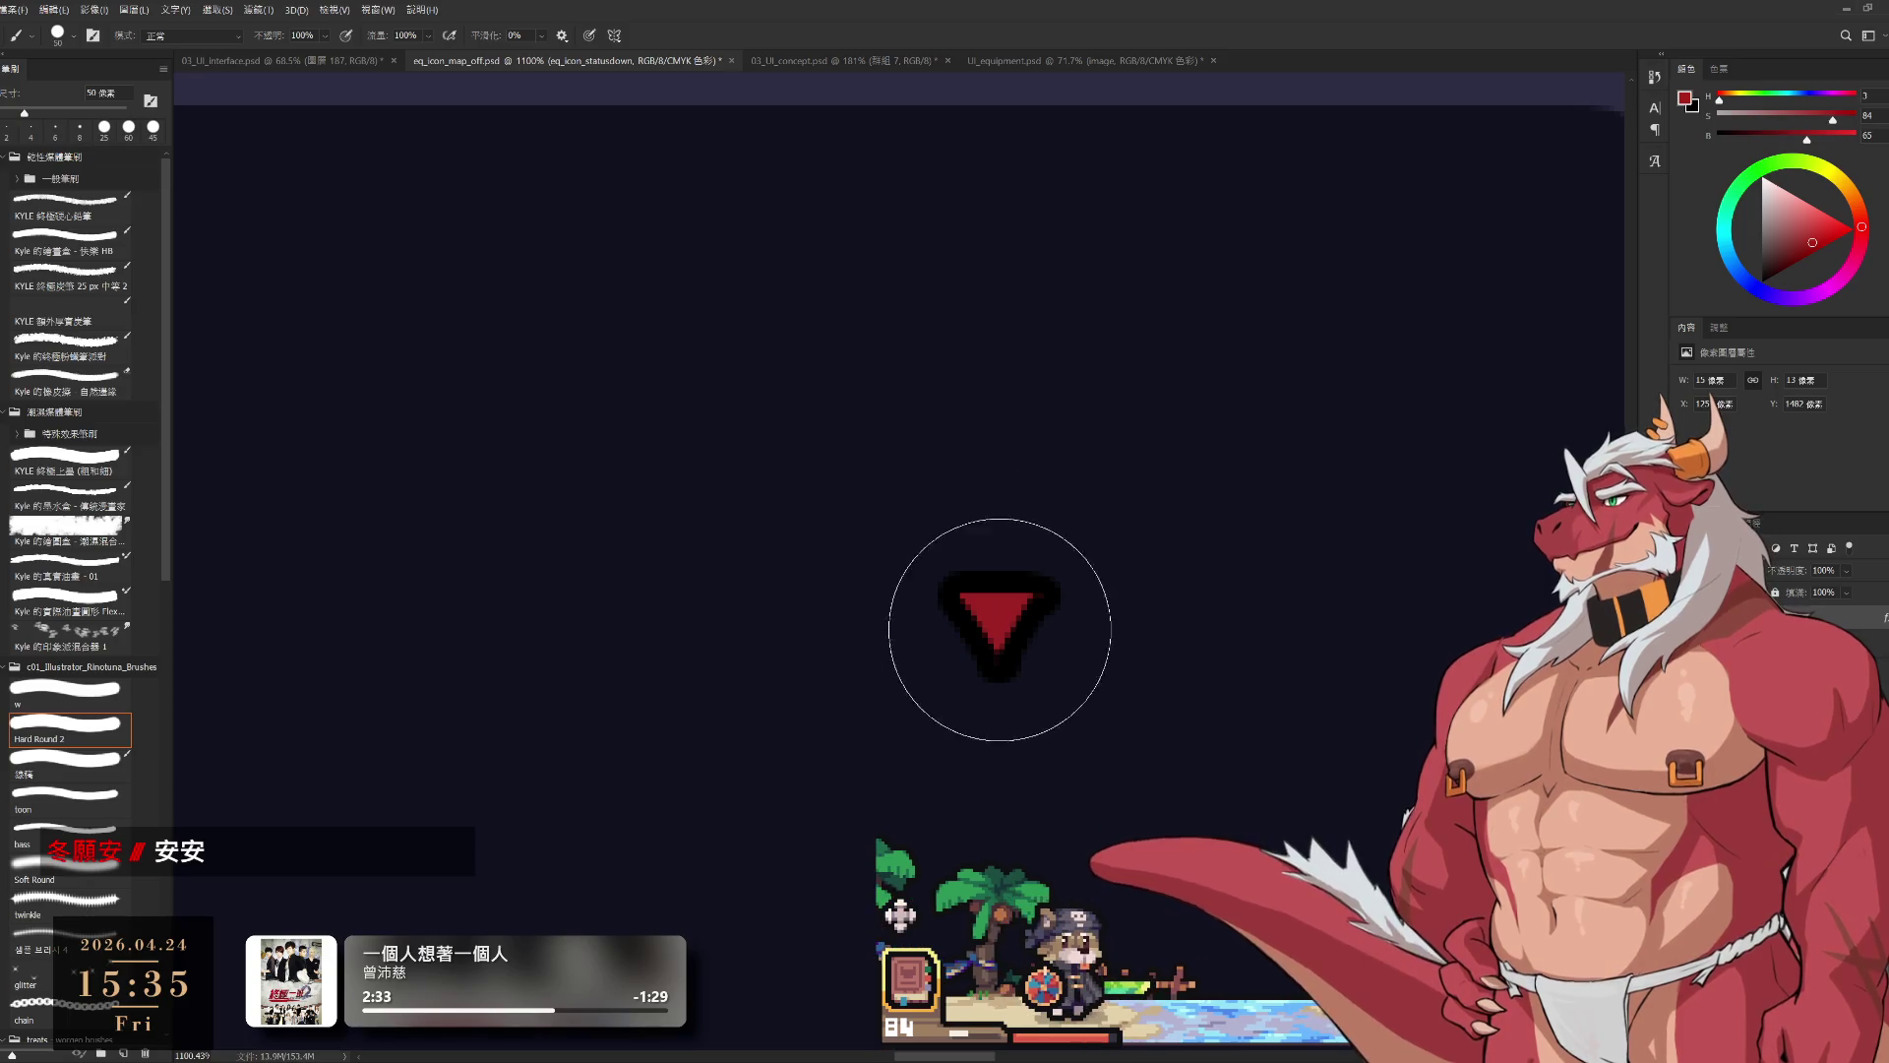
key("bracketleft")
key("bracketleft")
key("bracketleft")
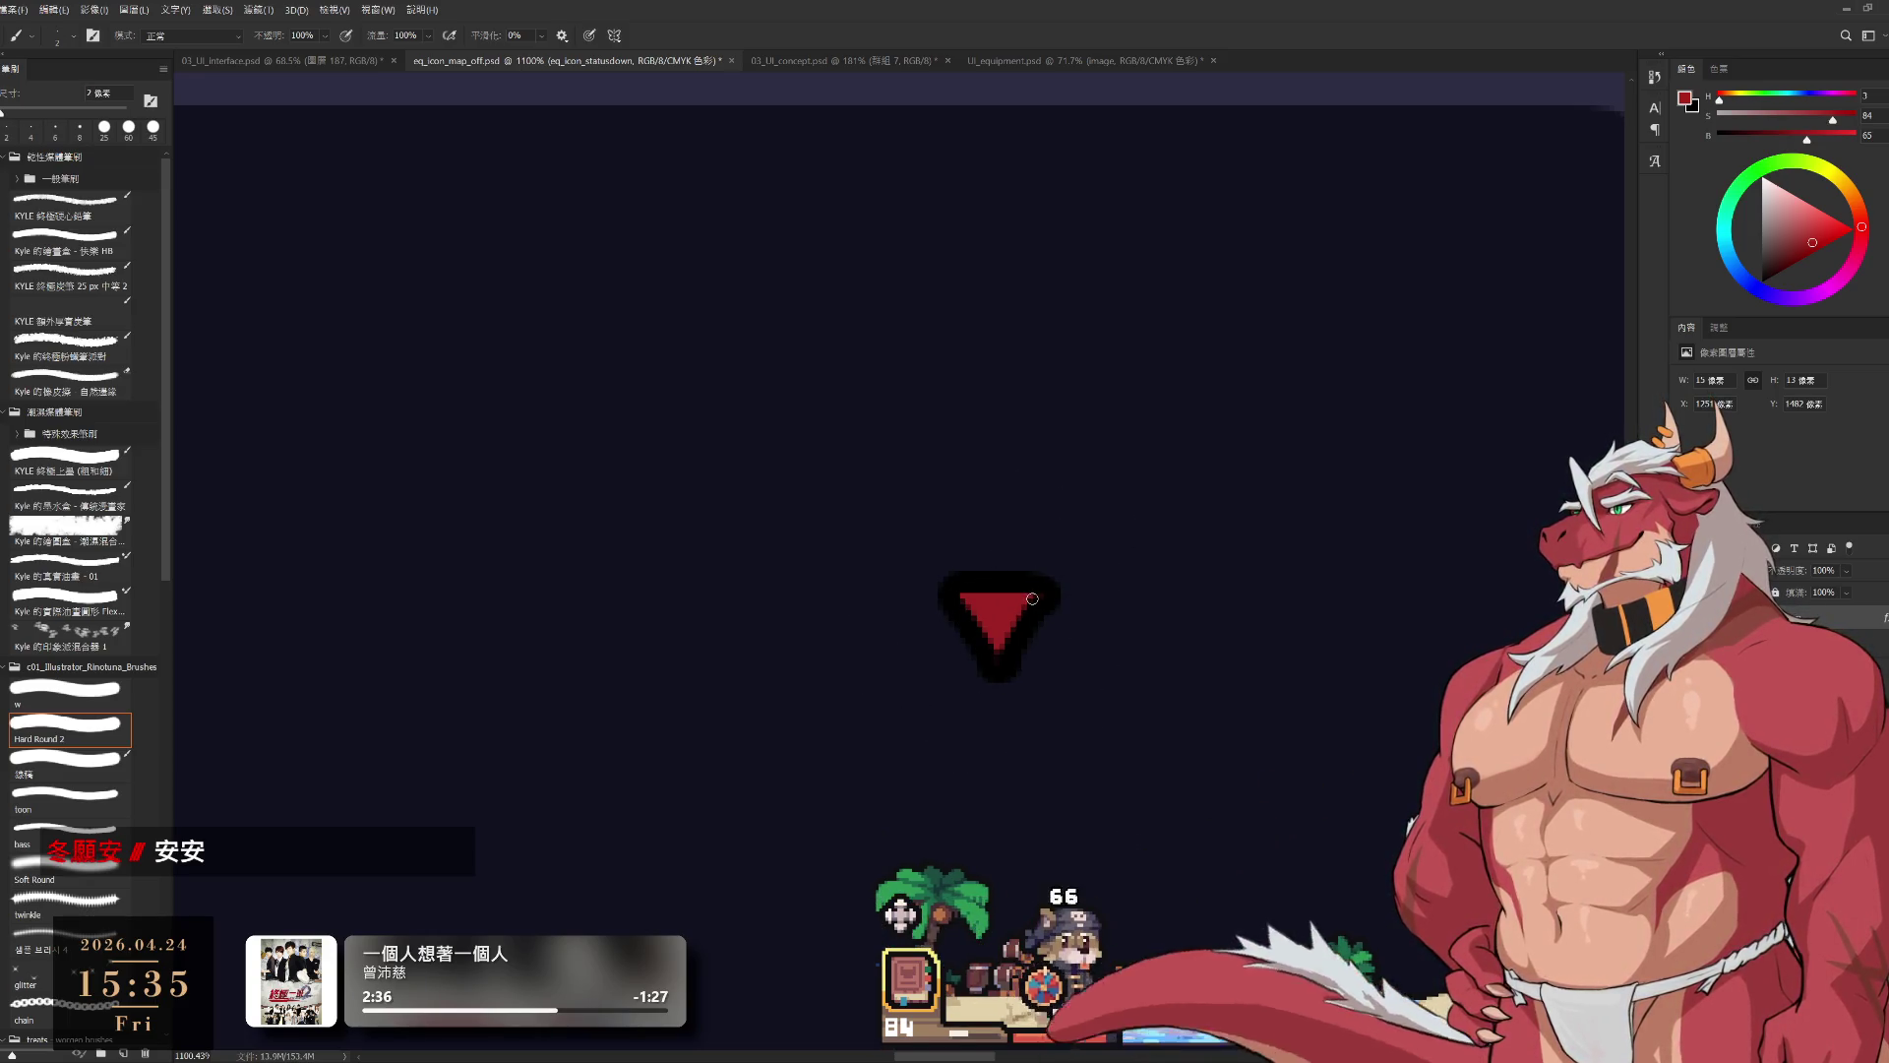
Step: Touch up the triangle's corner and edge pixels with brush and eraser, then drag a copy below it
left_click(1032, 598)
left_click(997, 657)
left_click(960, 601)
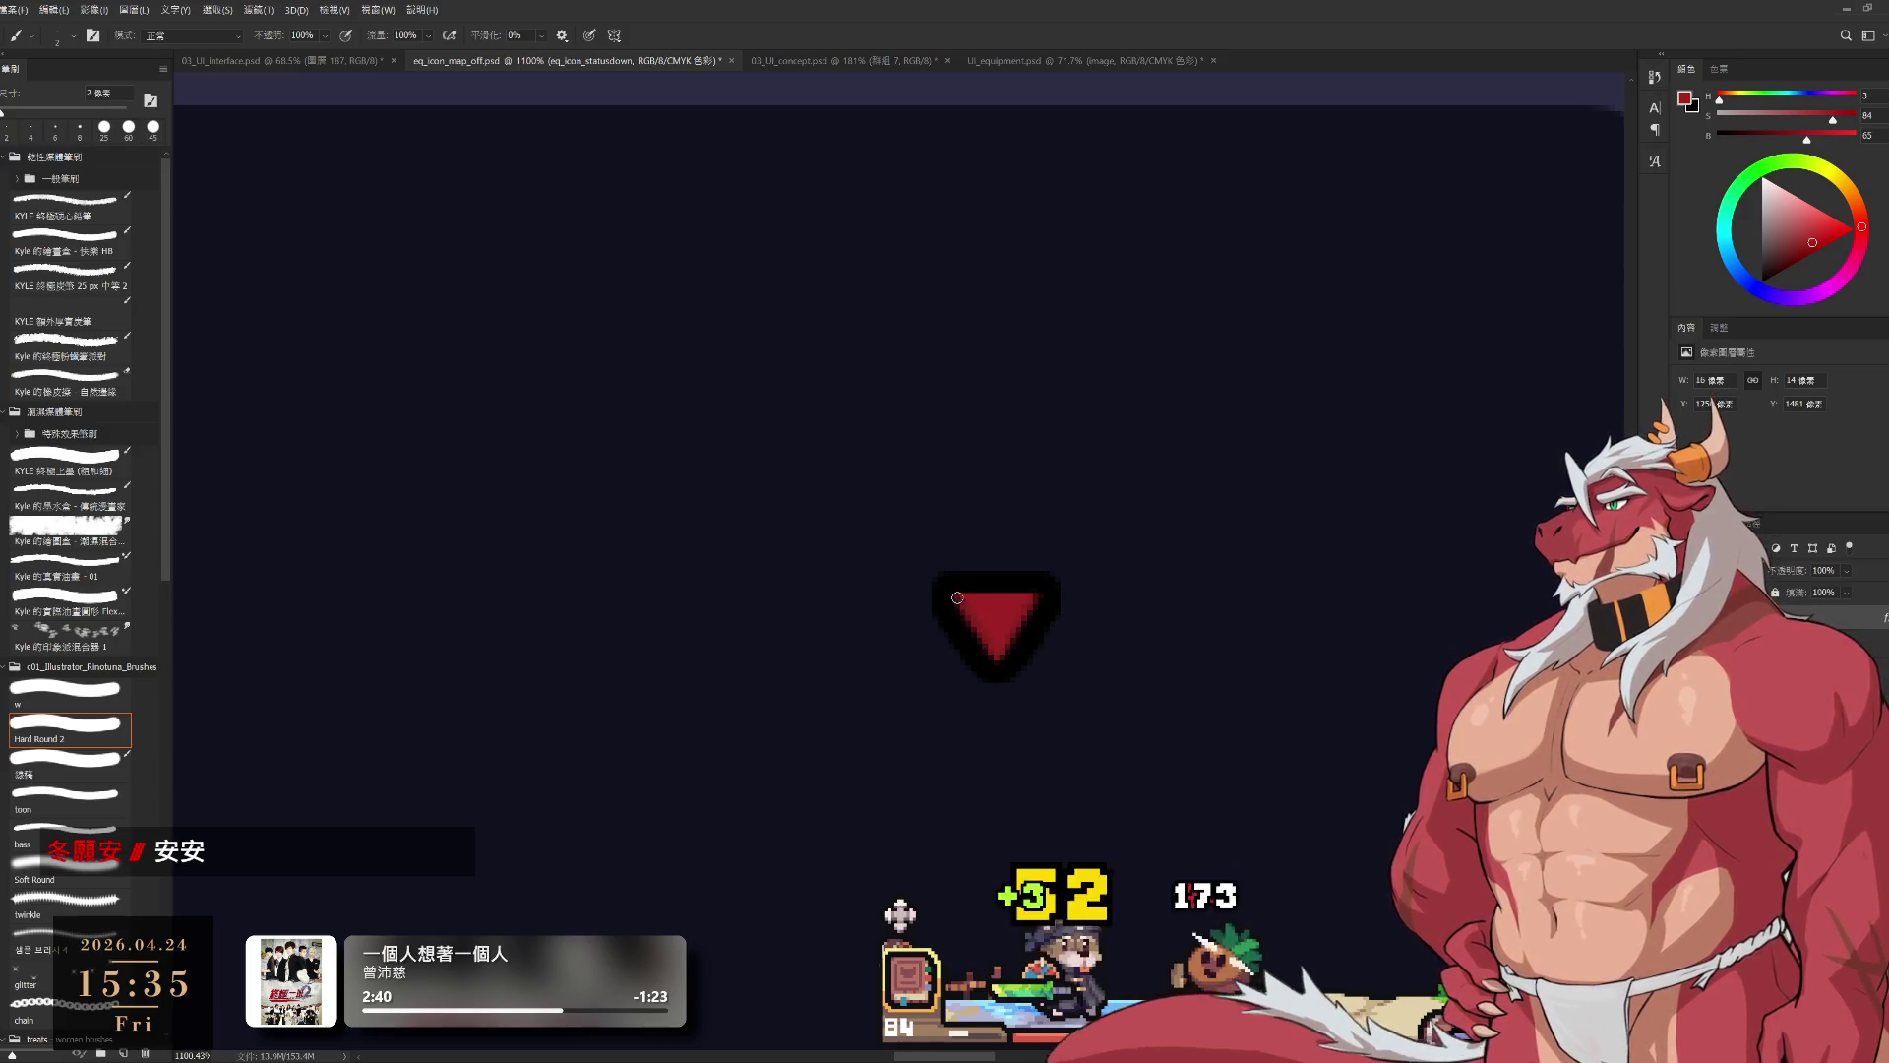
key("e")
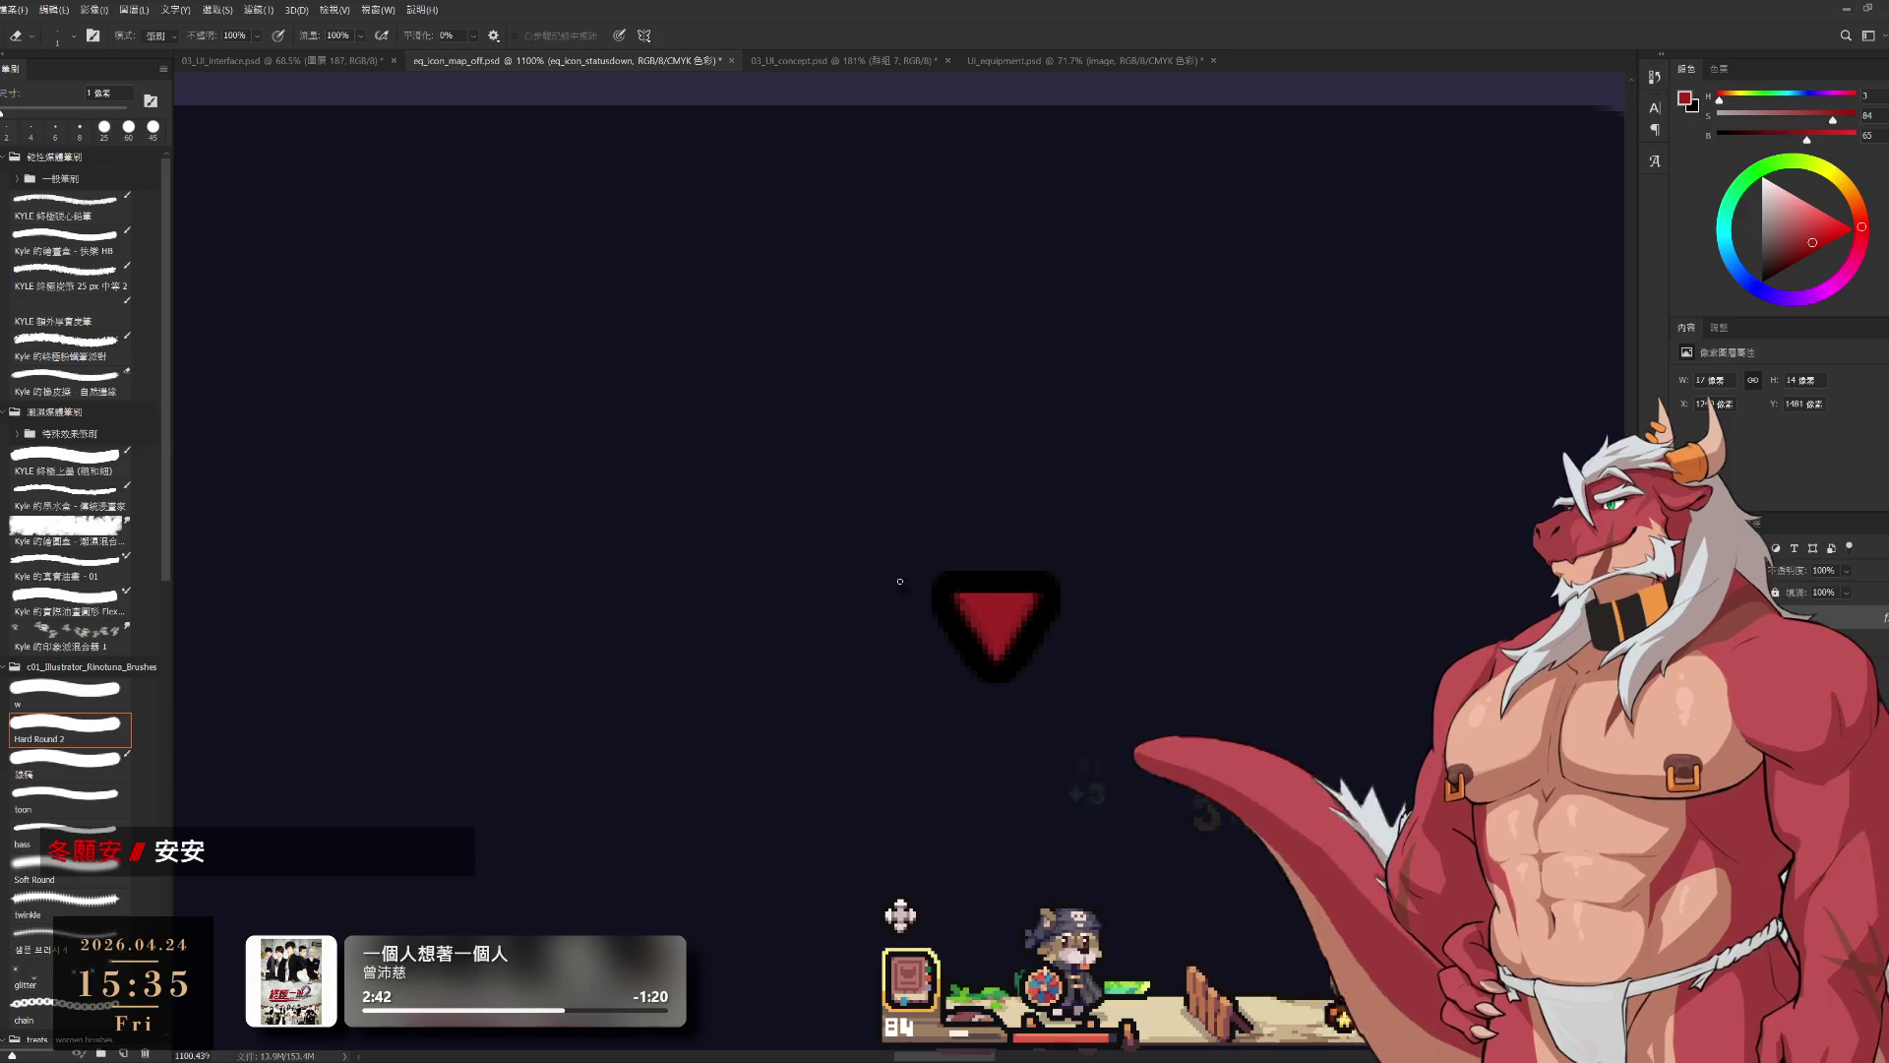
key("b")
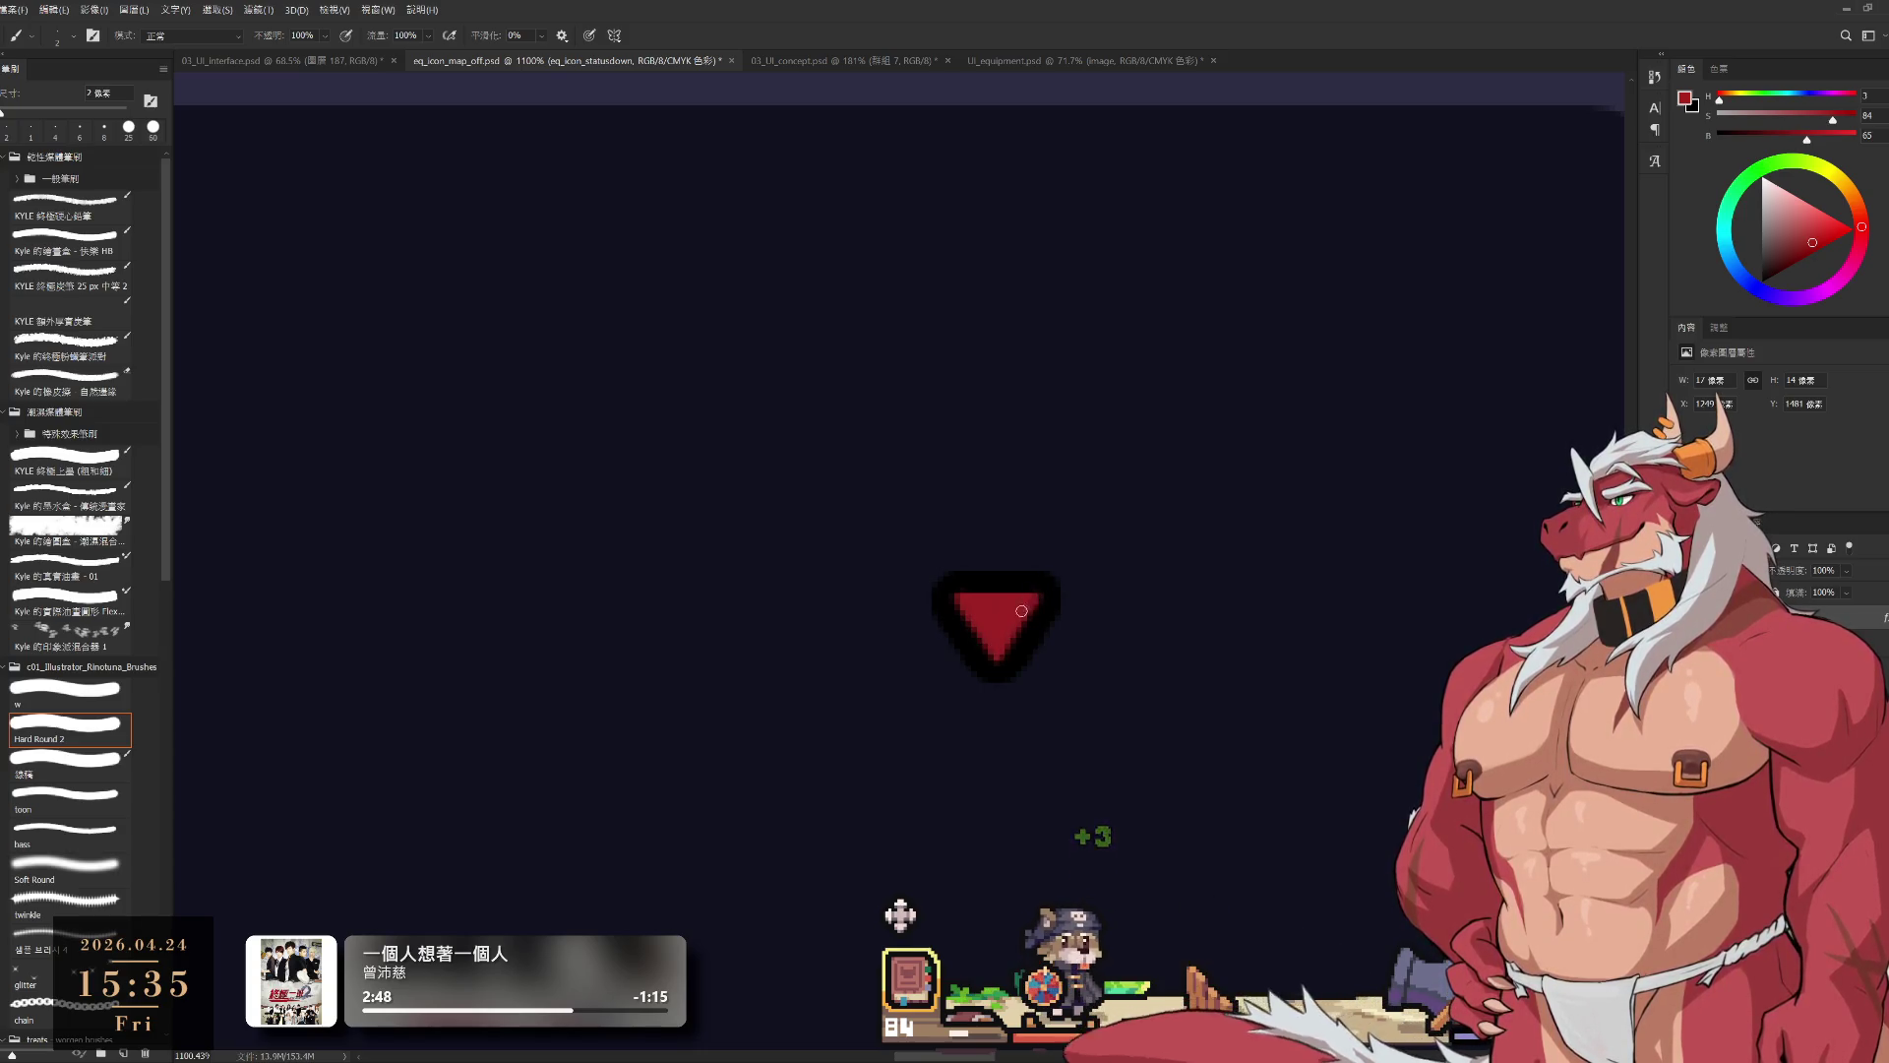
key("e")
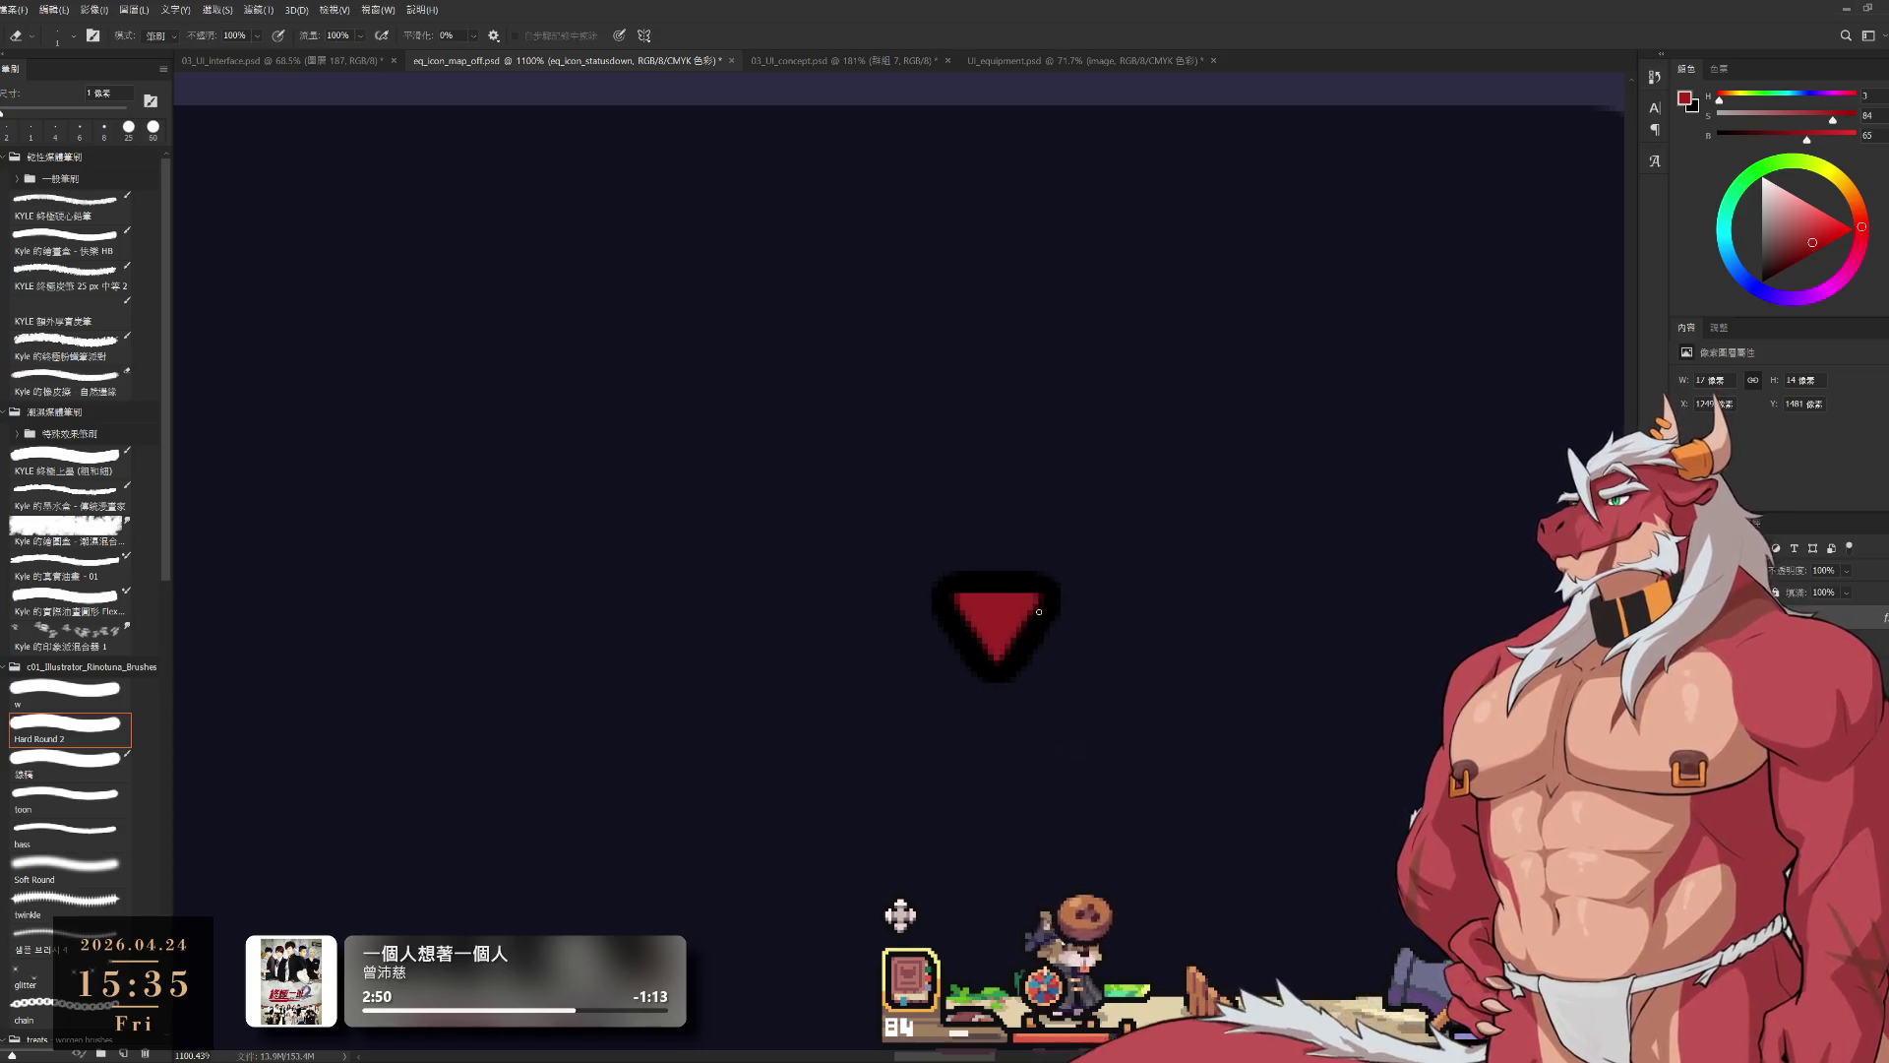
scroll(662, 633, "down", 10)
scroll(687, 663, "up", 8)
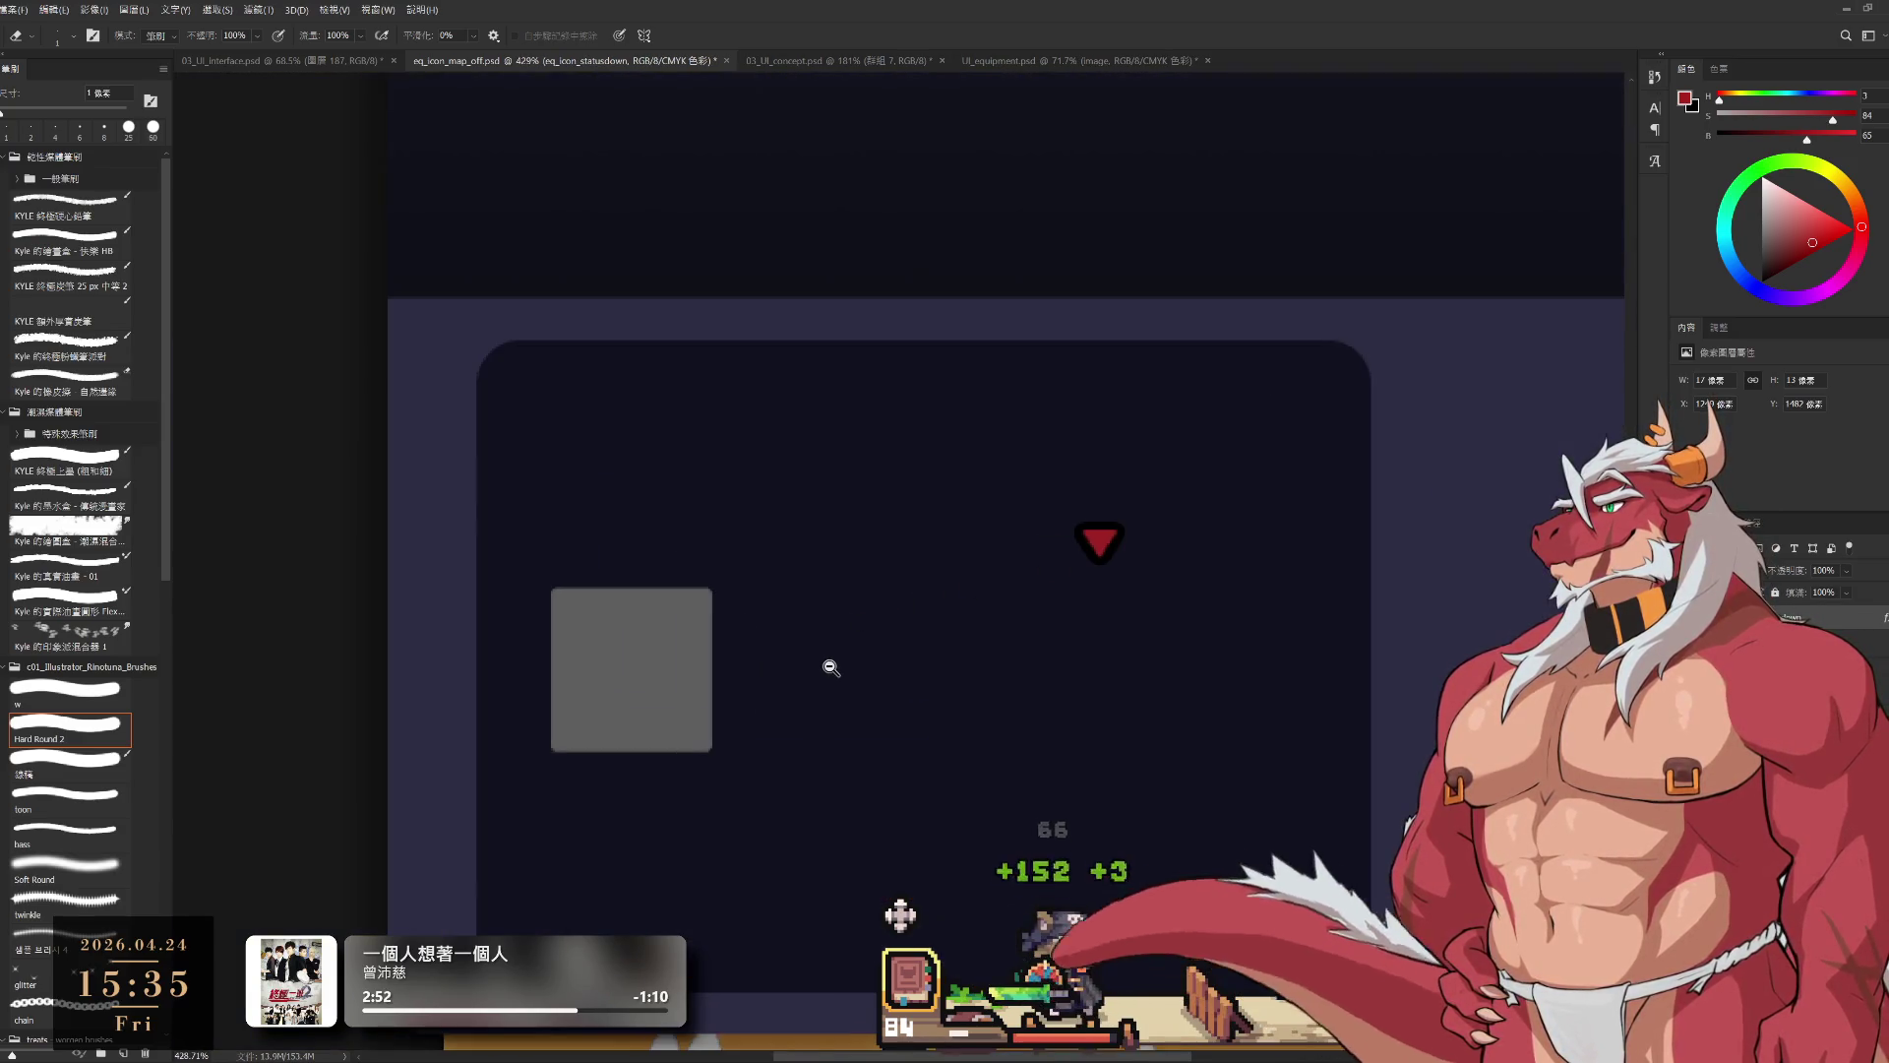
scroll(1100, 536, "up", 1)
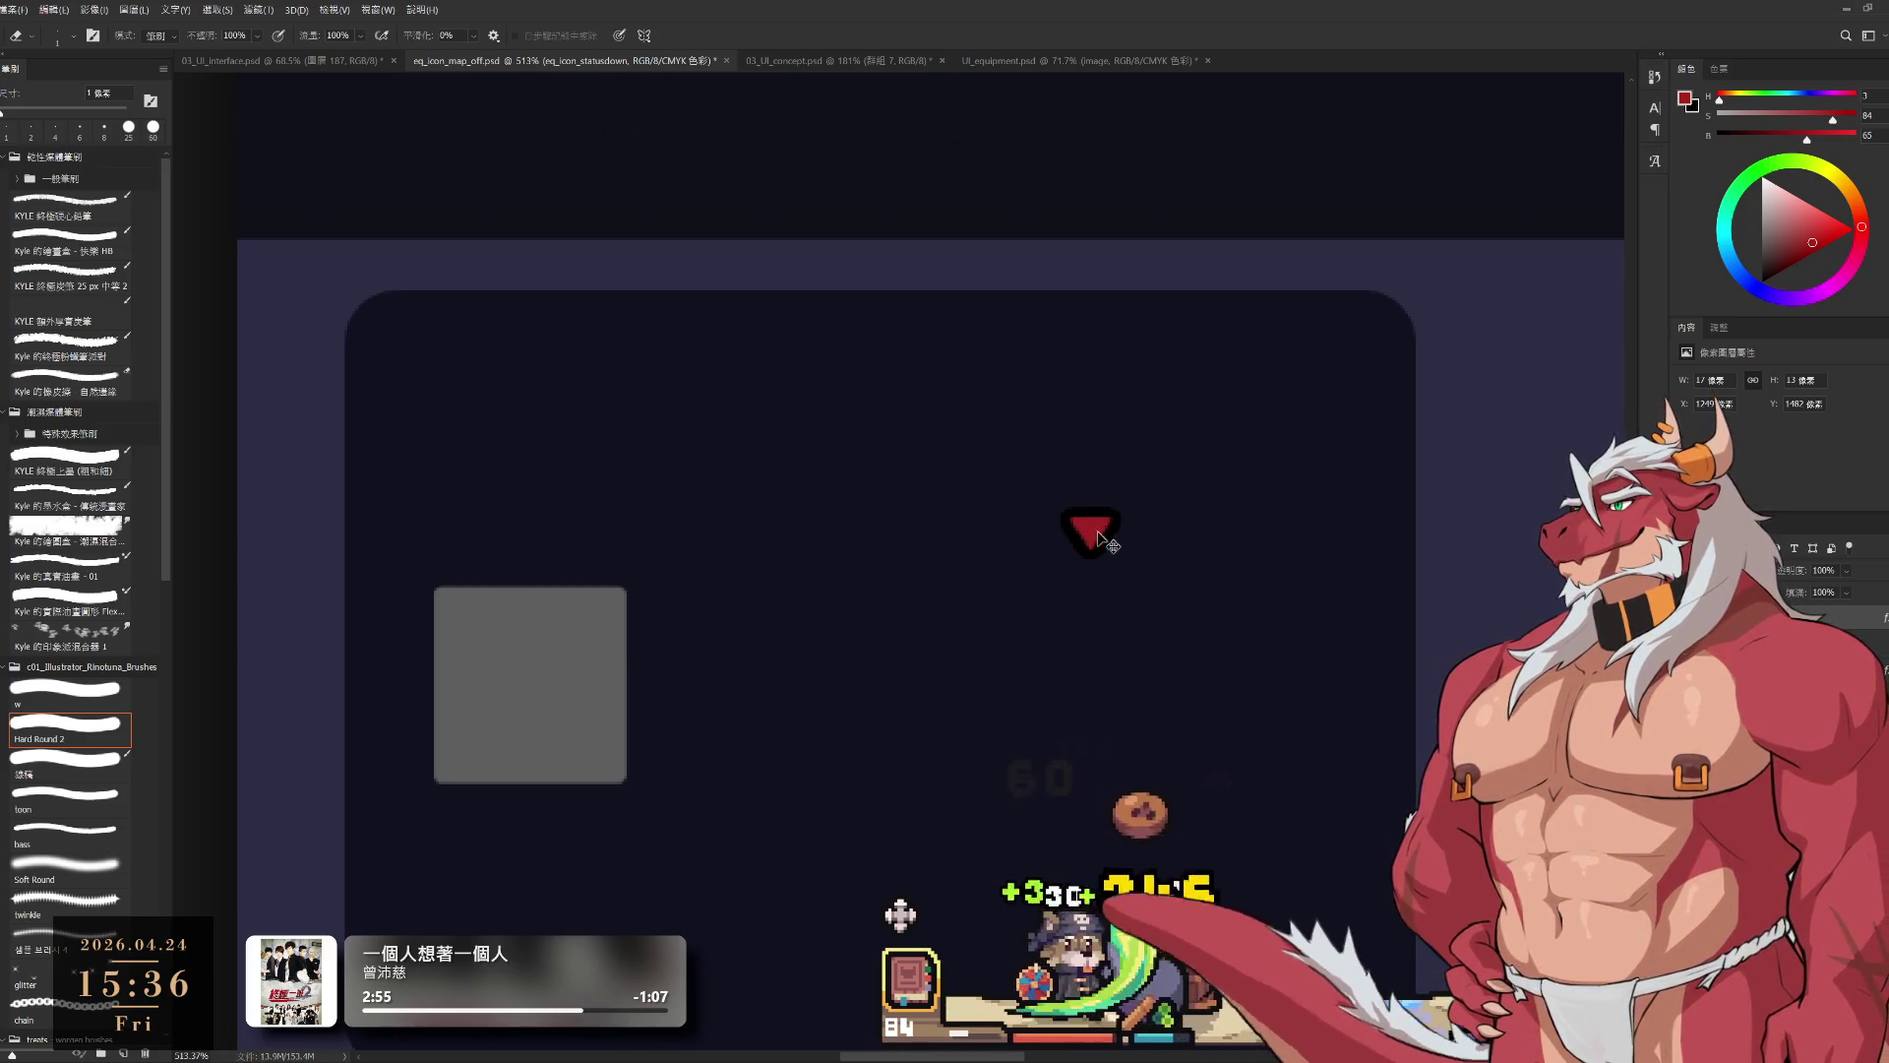
mouse_move(1100, 536)
left_mouse_down()
mouse_move(1095, 675)
mouse_move(1093, 591)
left_mouse_up()
Step: Rotate the triangle copy 180° to point upward and move it onto the marker's spot
key("ctrl+t")
mouse_move(1132, 498)
left_mouse_down()
mouse_move(1043, 722)
mouse_move(956, 724)
left_mouse_up()
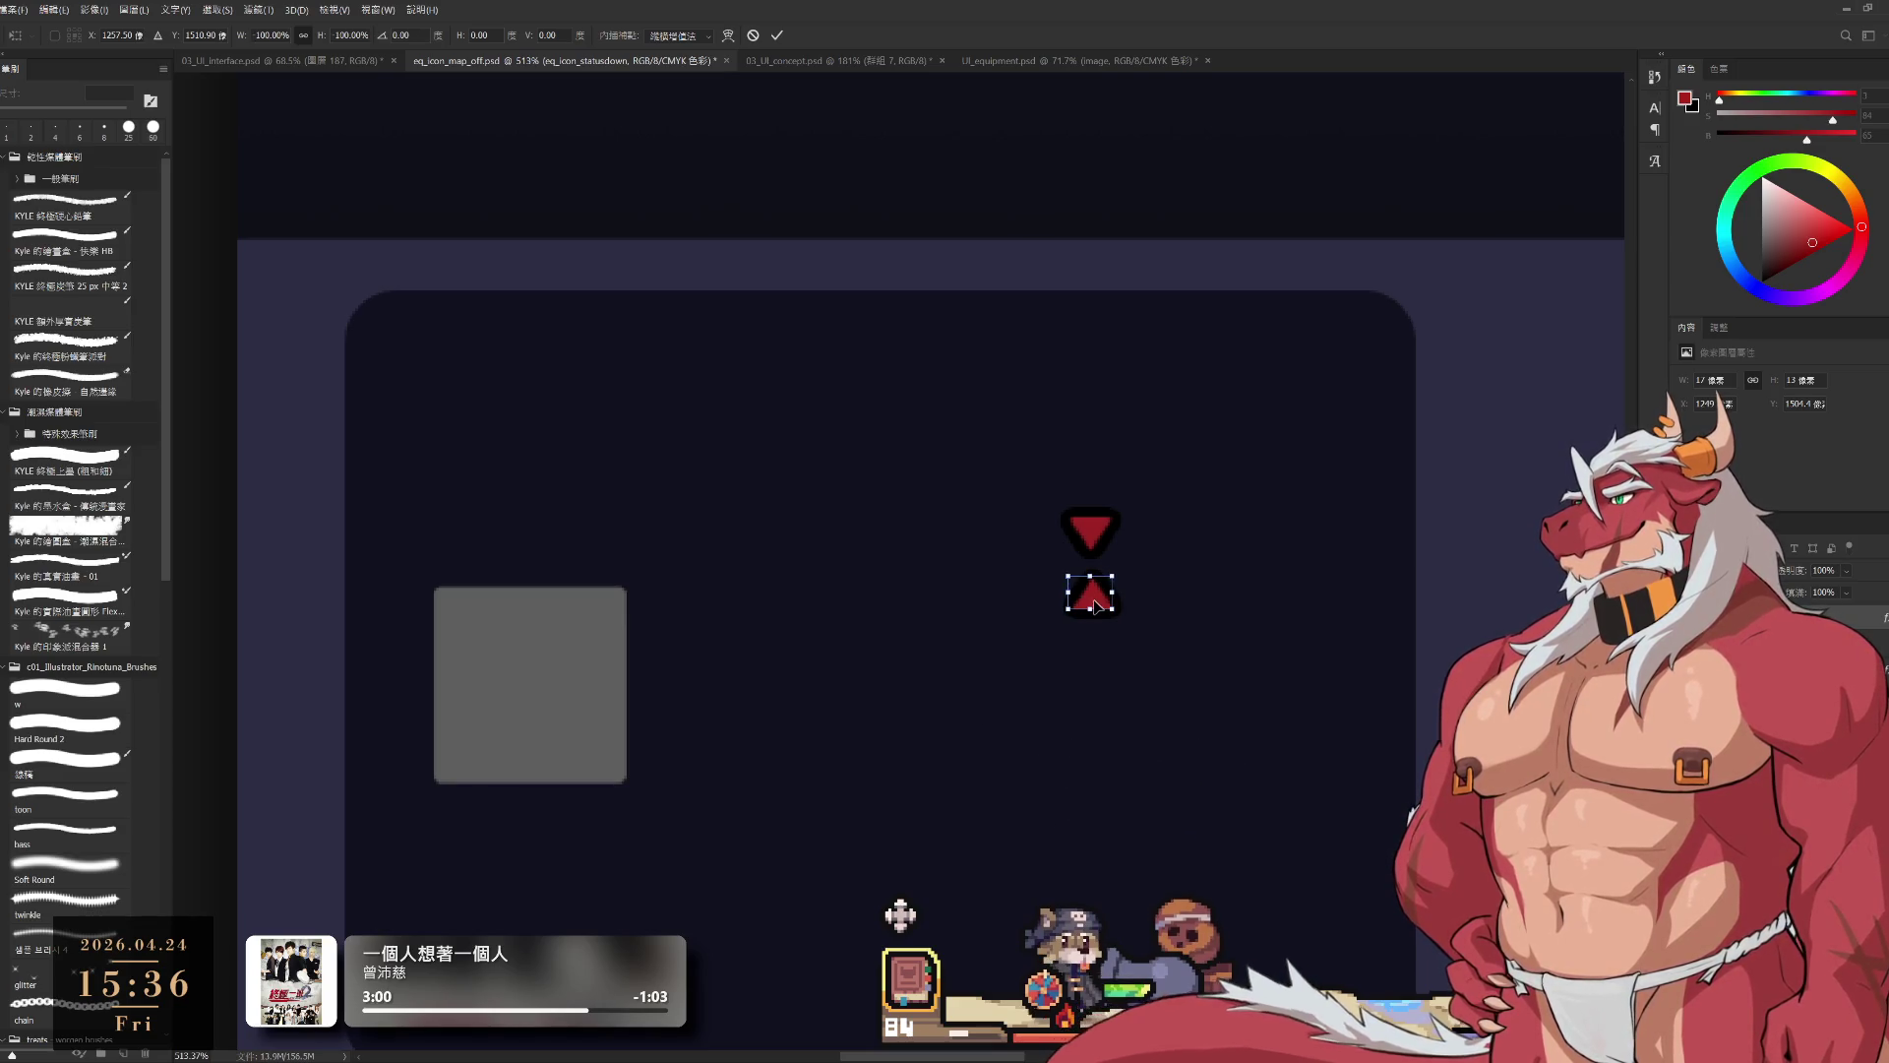
key("Return")
key("e")
scroll(1118, 603, "up", 3)
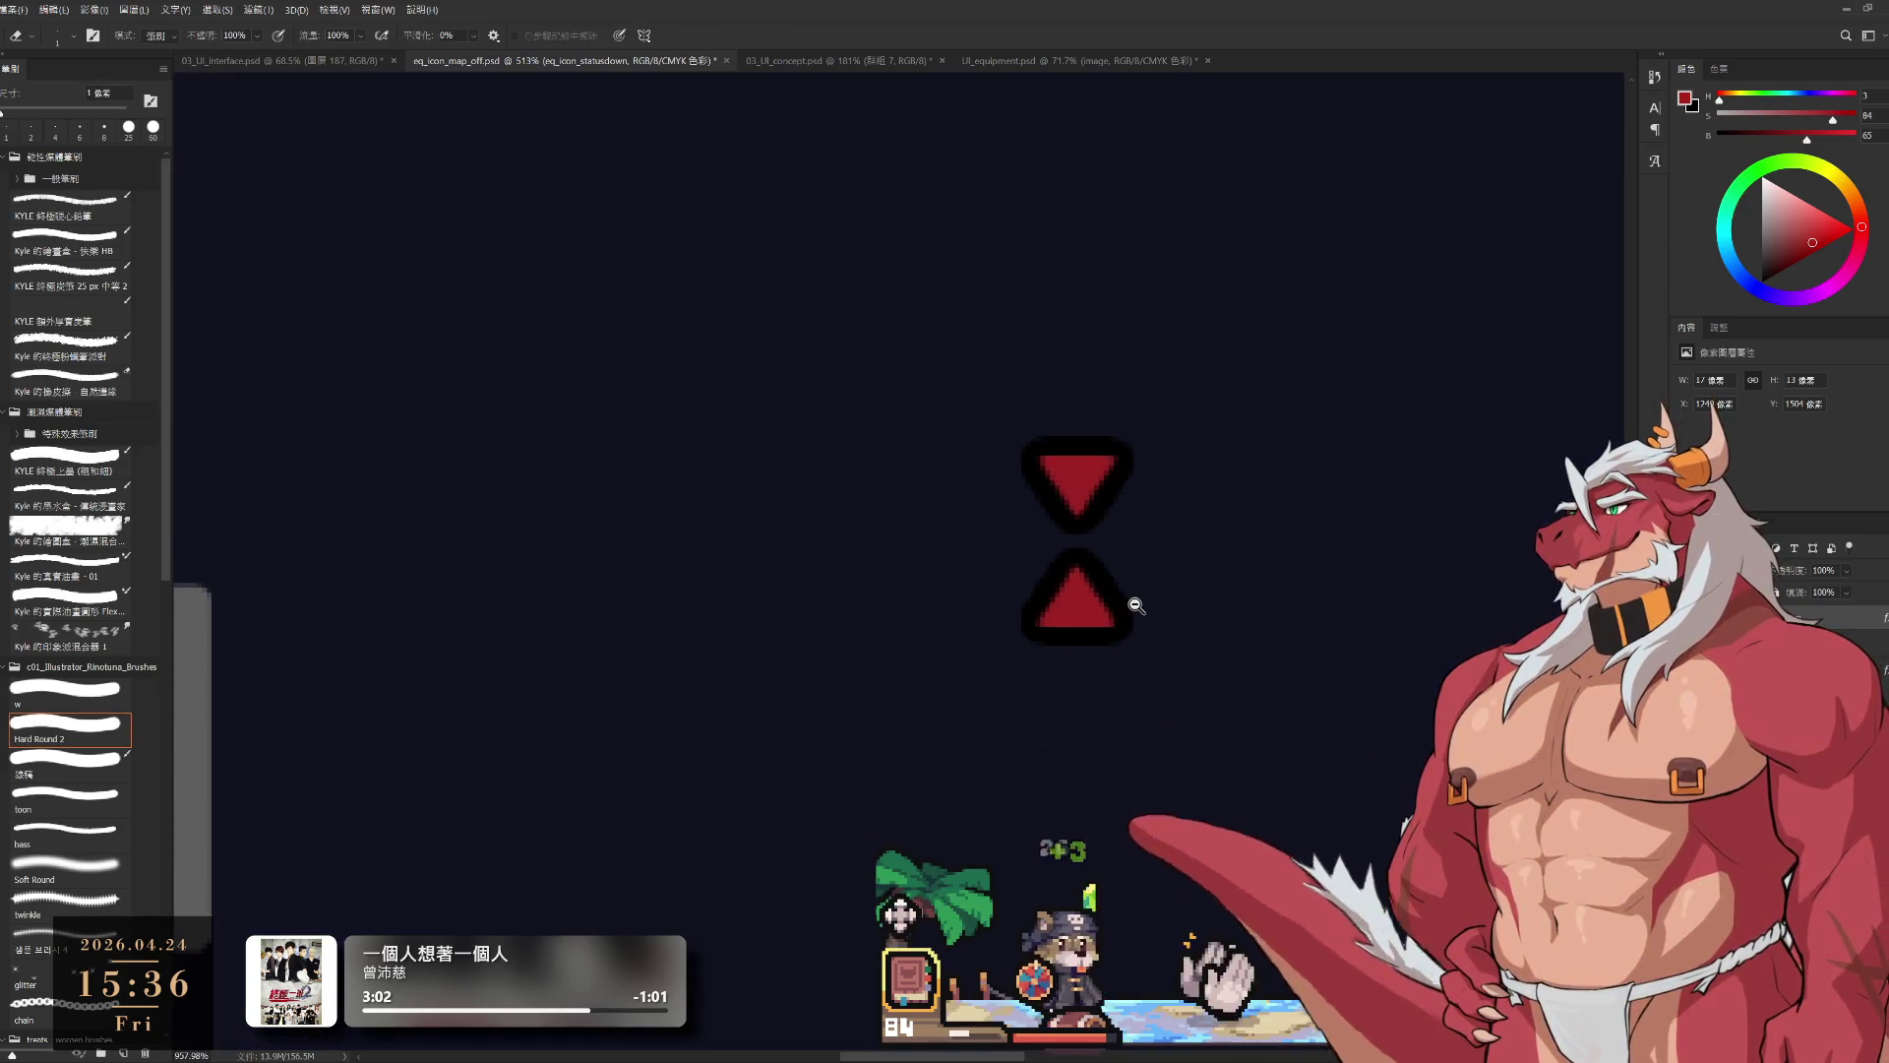
scroll(1131, 603, "down", 1)
left_click_drag(1091, 610, 1089, 519)
scroll(1112, 599, "up", 1)
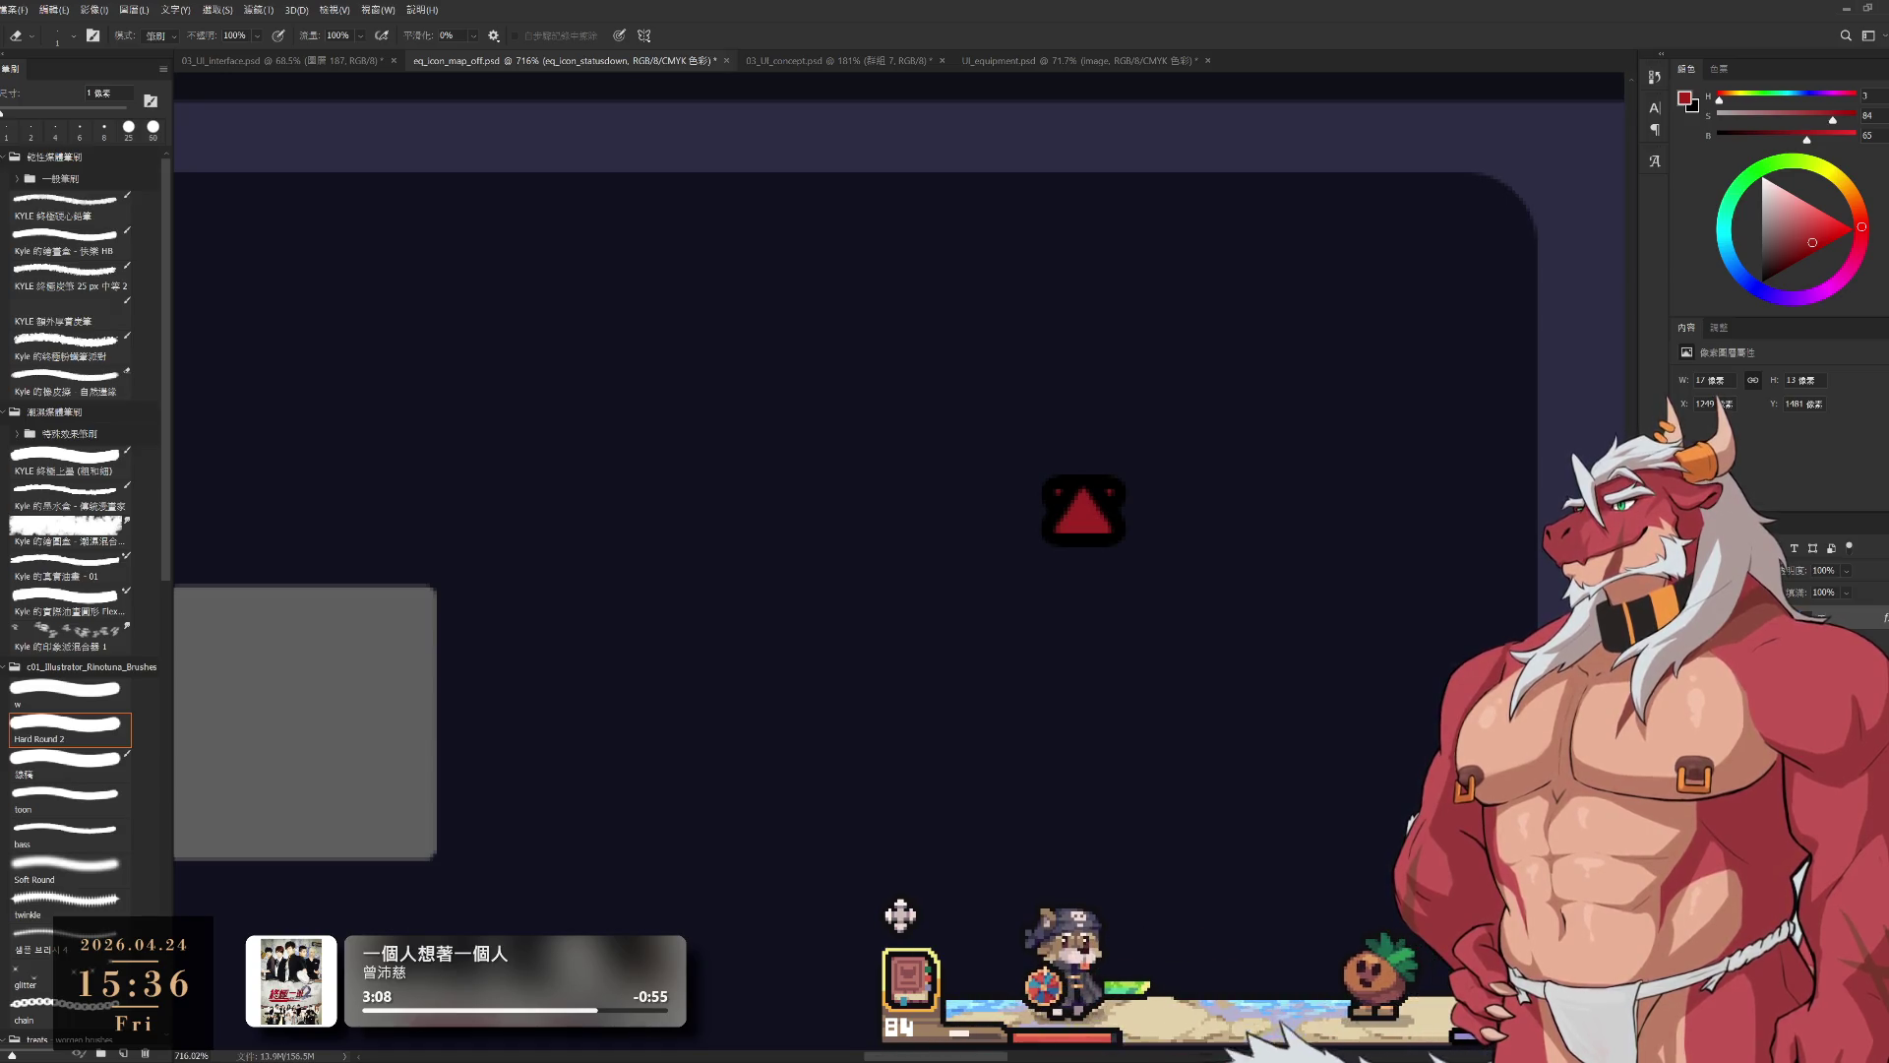
Step: Fill the upward triangle on the eq_icon_statusup layer with a green foreground colour
key("alt+]")
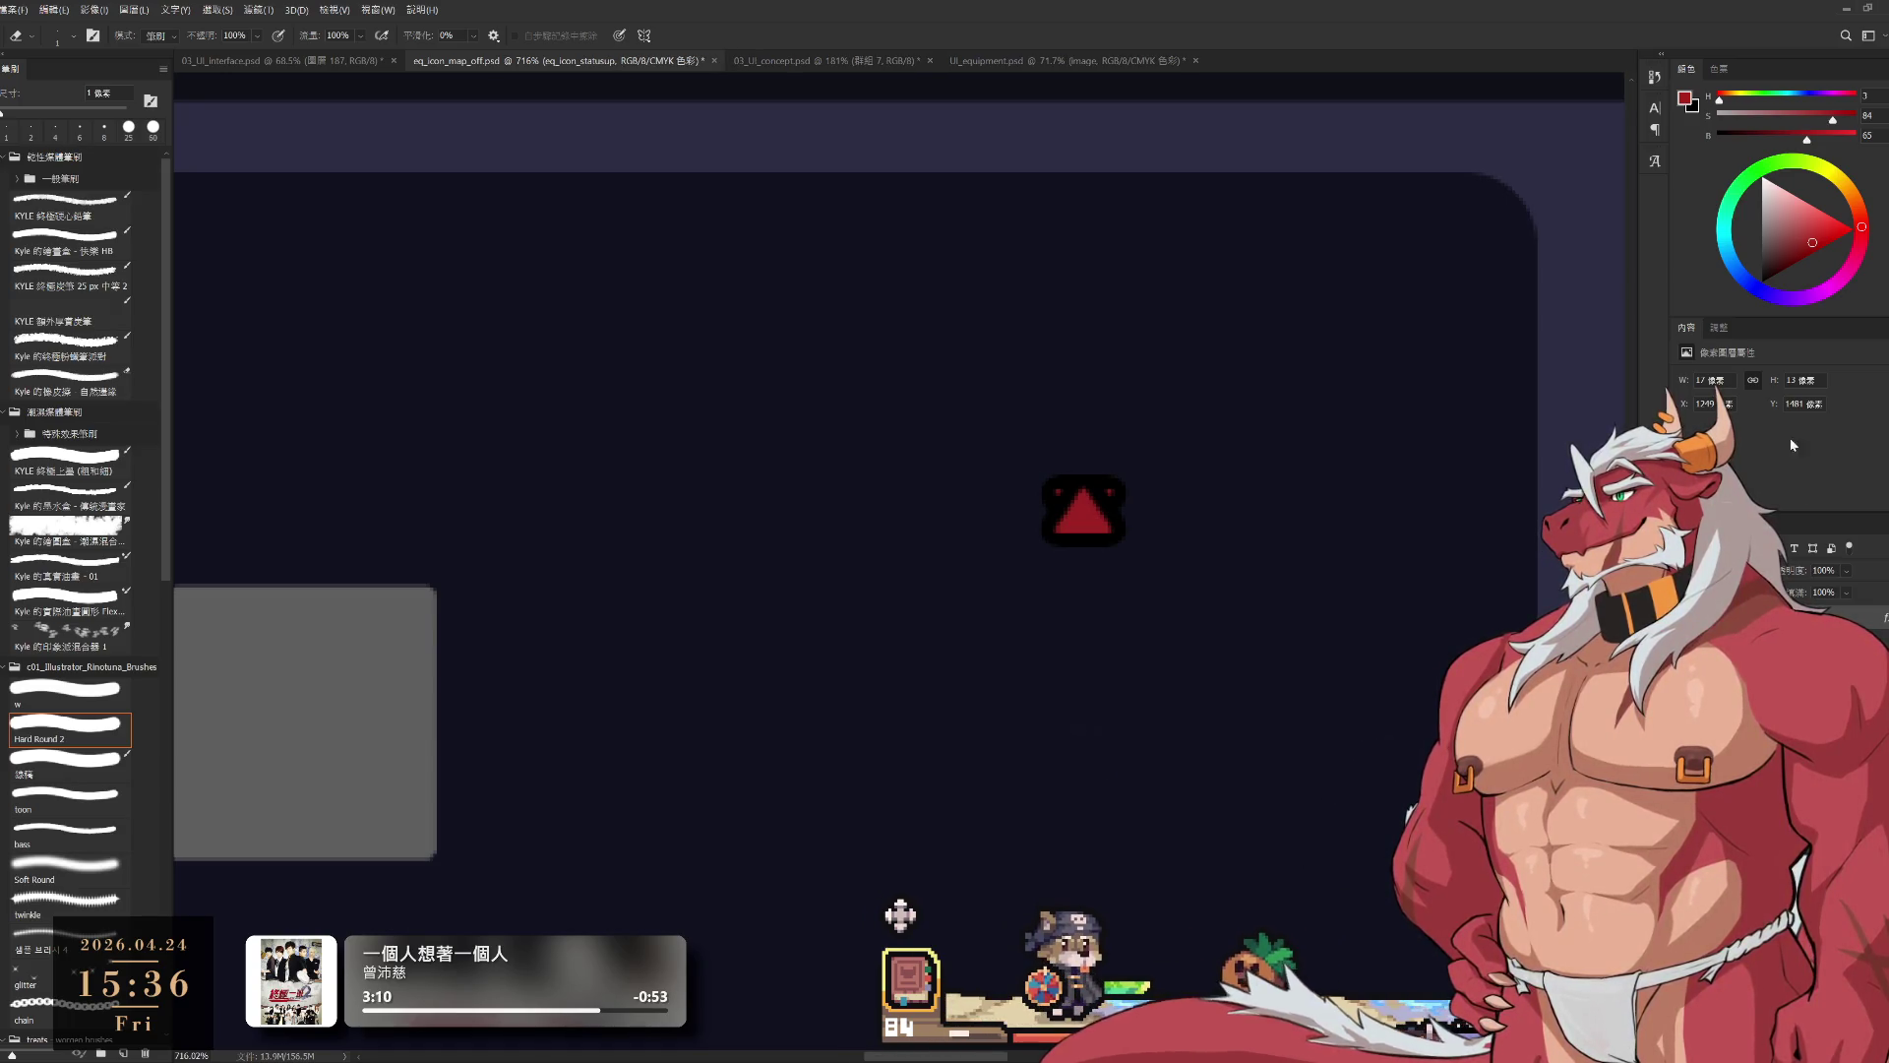
left_click(1785, 197)
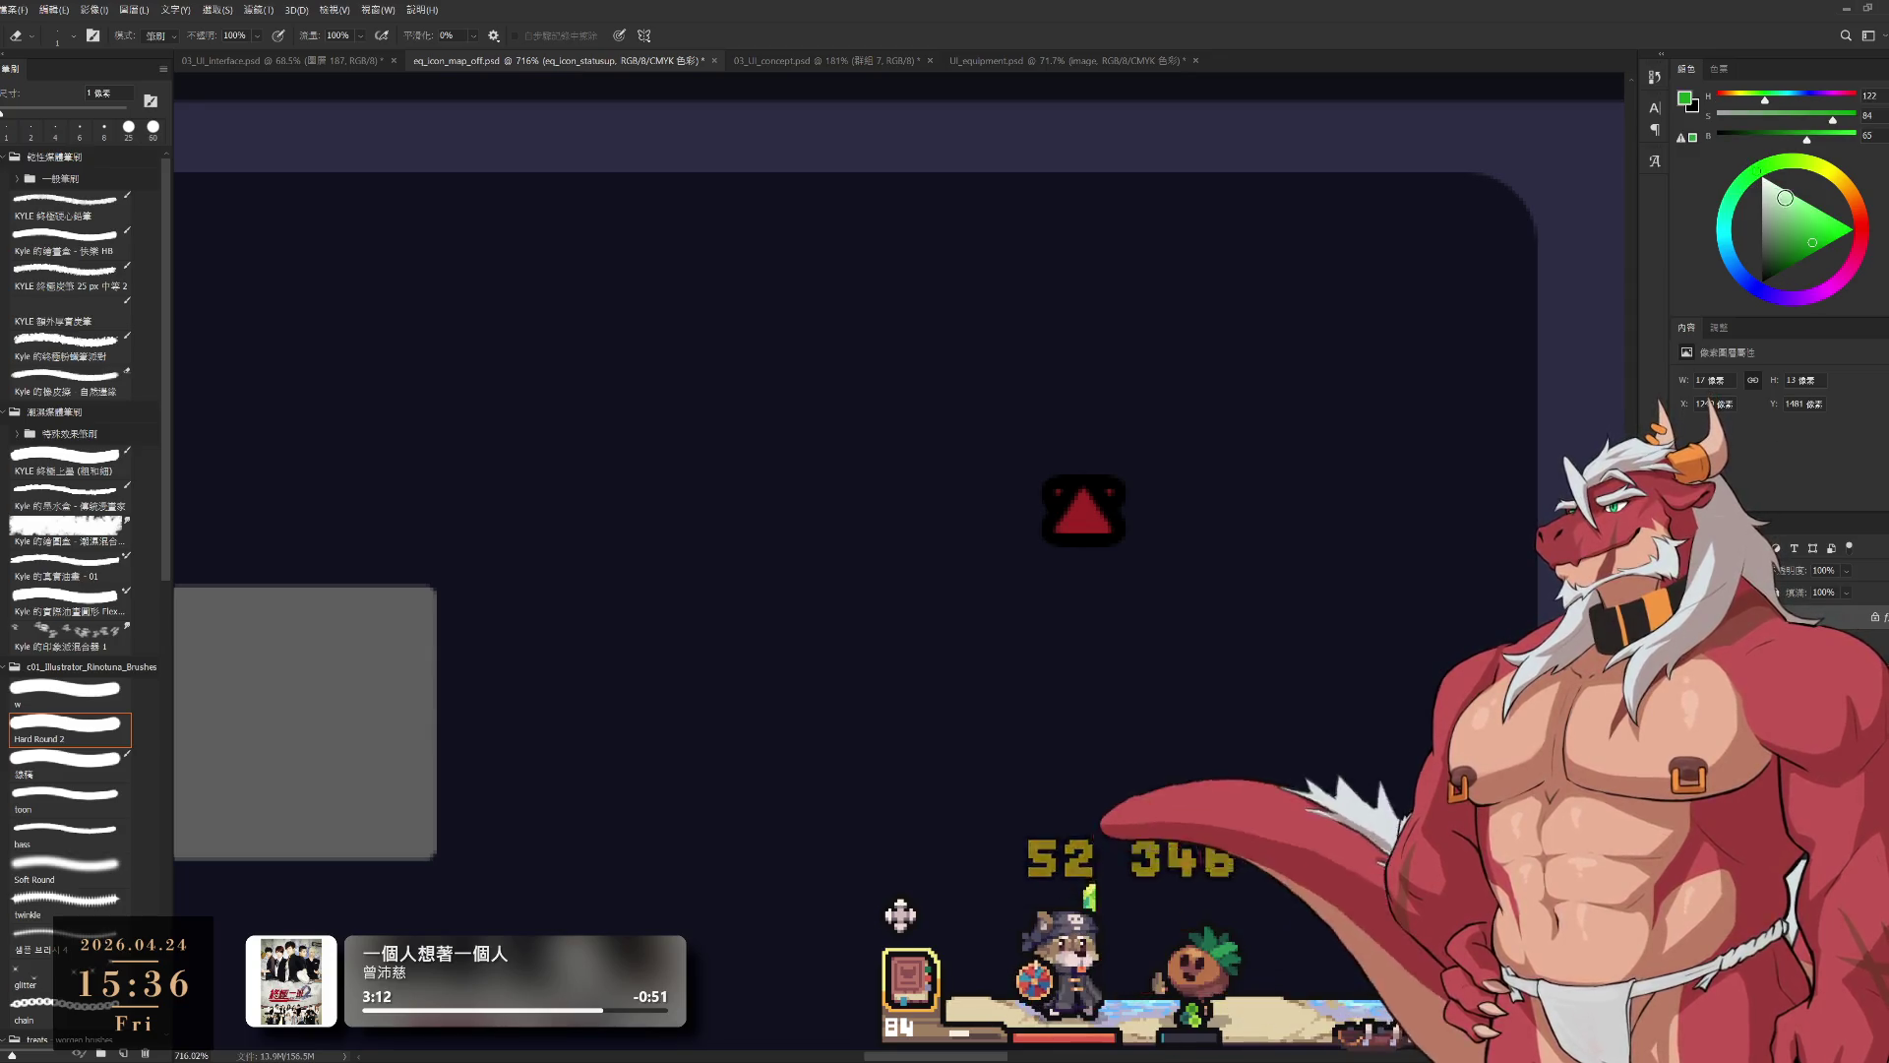
left_click(1813, 229)
key("shift+alt+BackSpace")
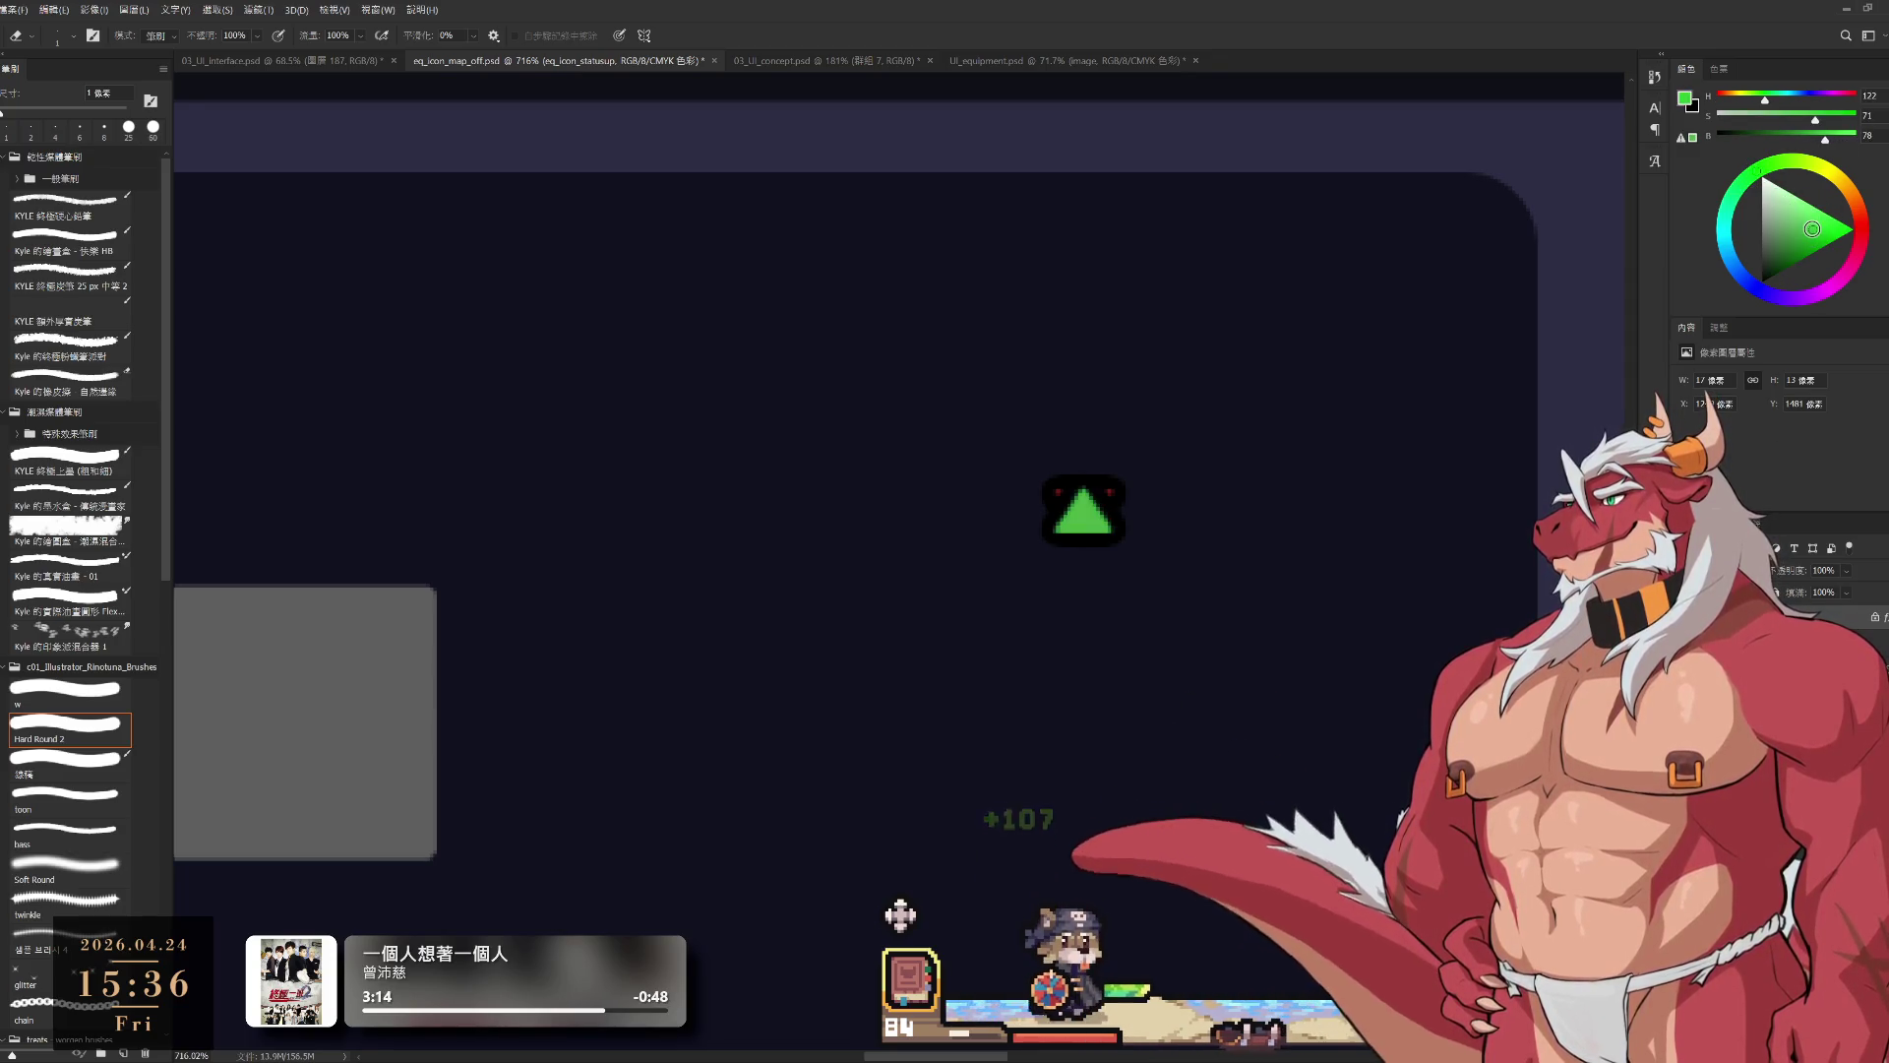
scroll(1105, 633, "down", 3)
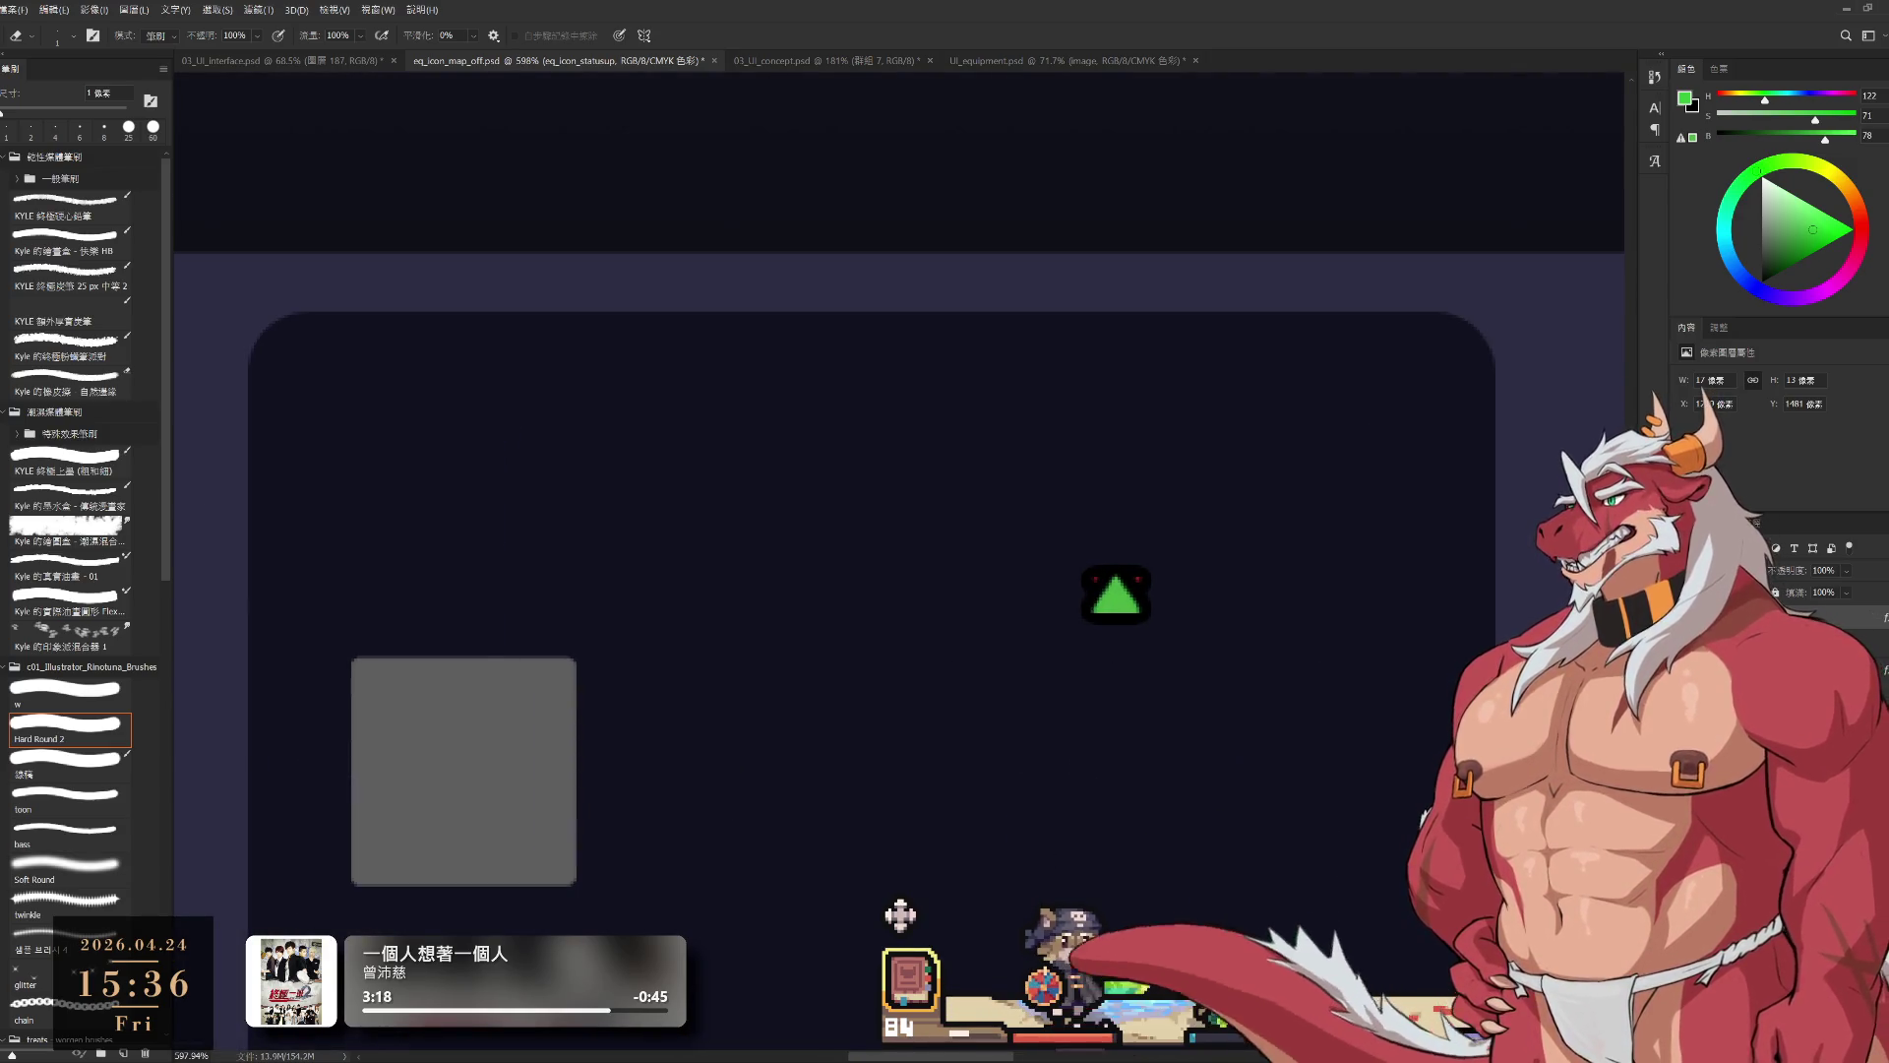
key("c")
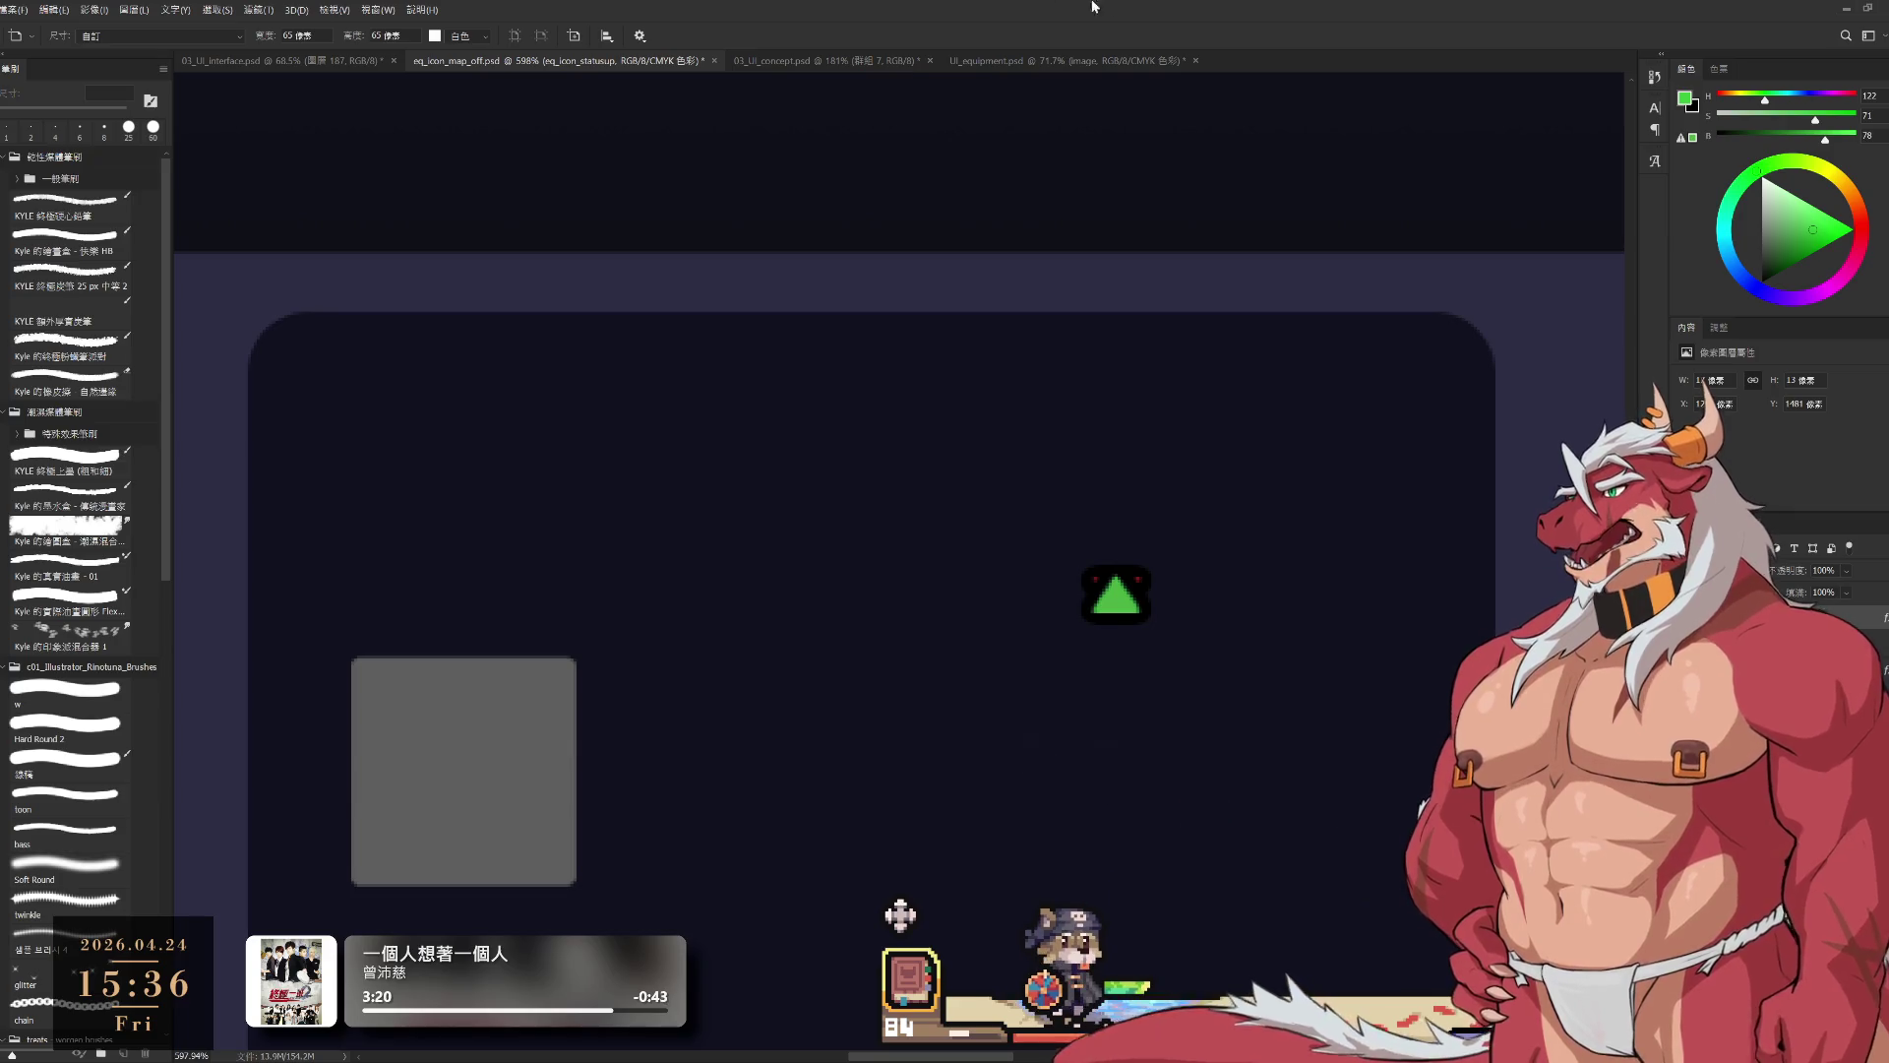
Step: Draw an artboard around the green triangle with a Transparent background, sized 40 × 40 px
left_click_drag(1058, 541, 1187, 653)
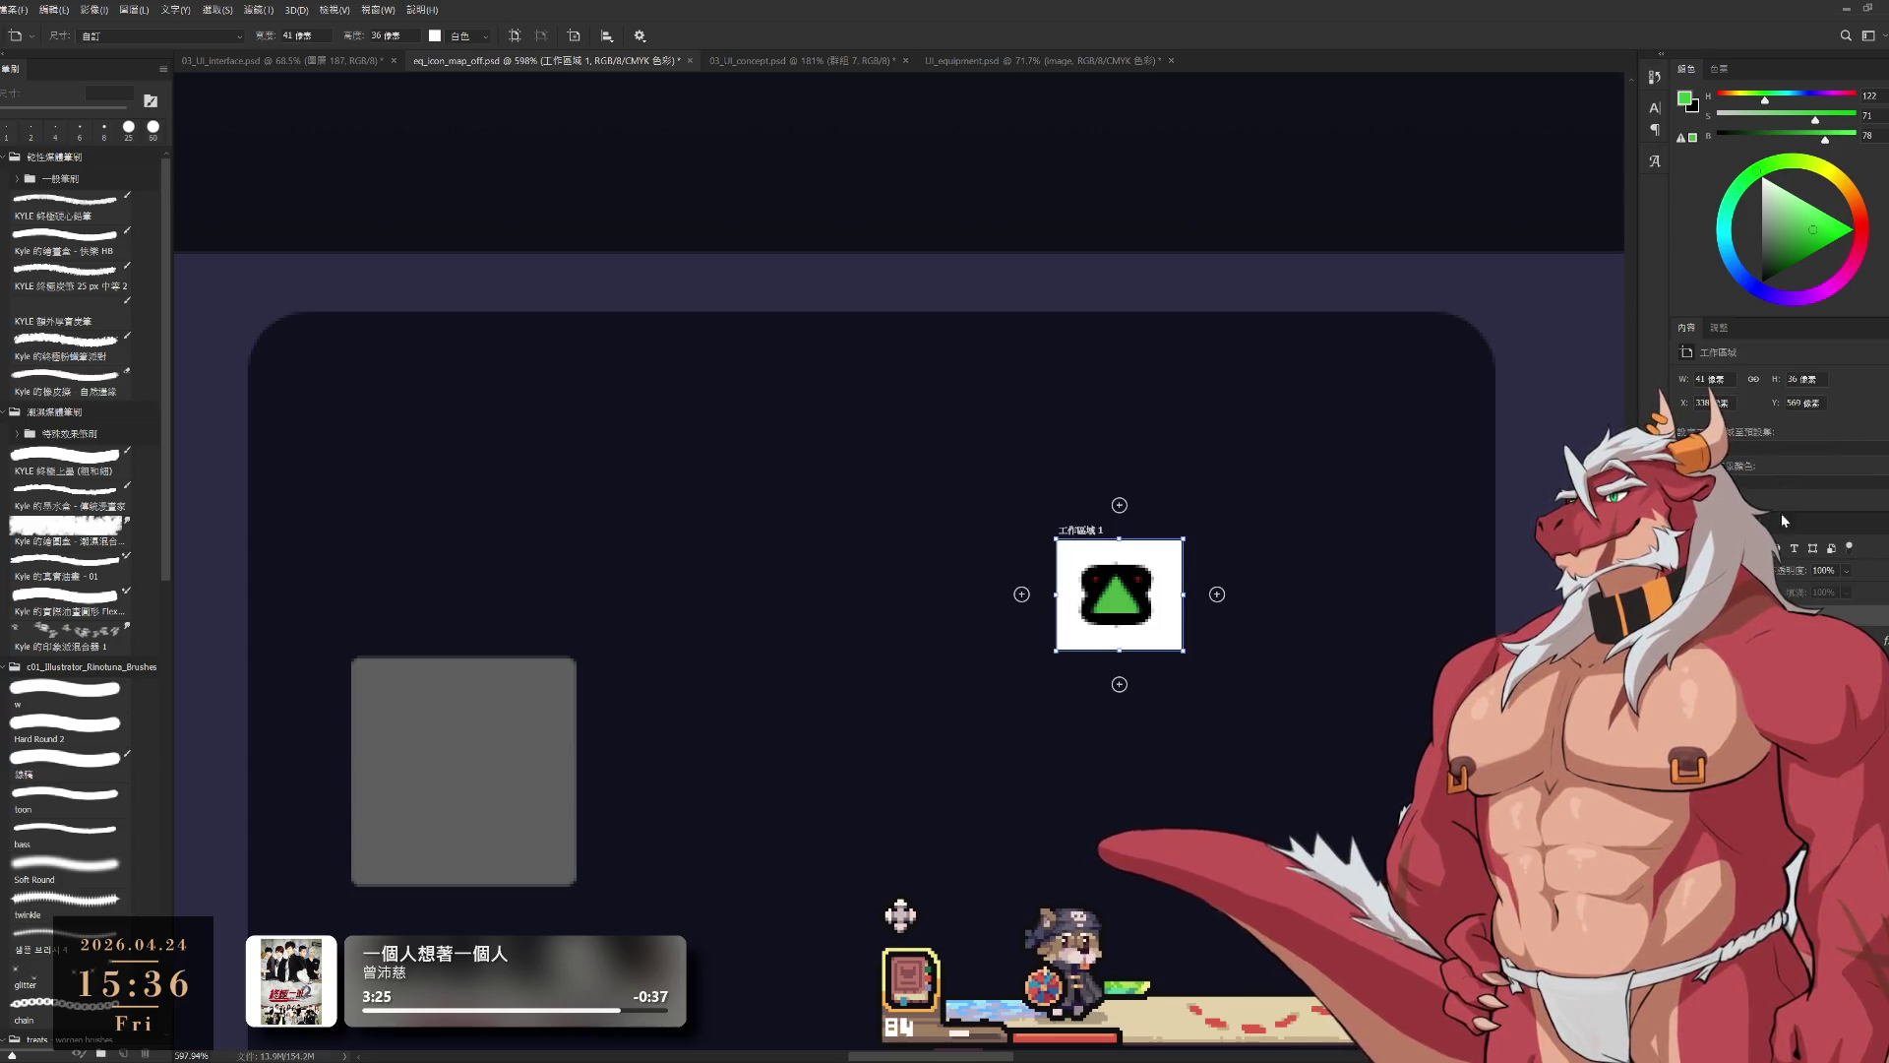
left_click(1752, 469)
left_click(1833, 435)
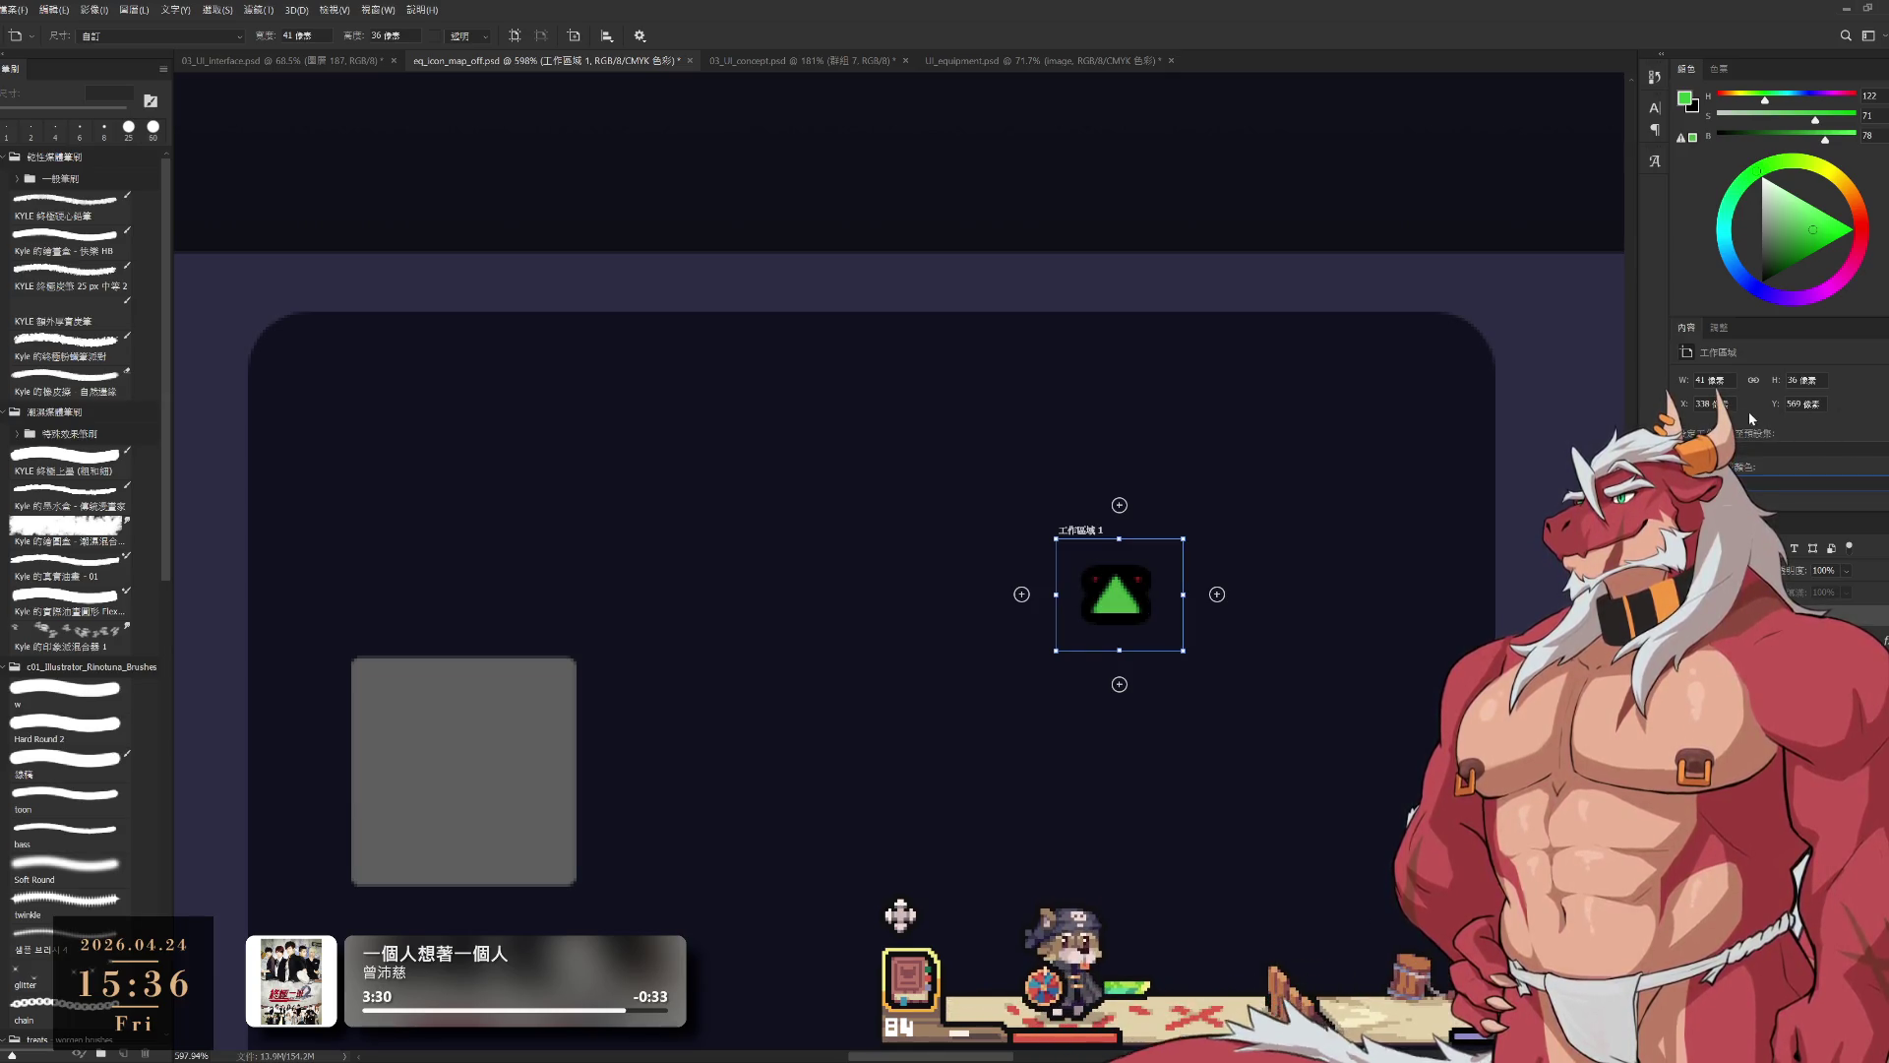
left_click(1692, 380)
type("40")
key("Return")
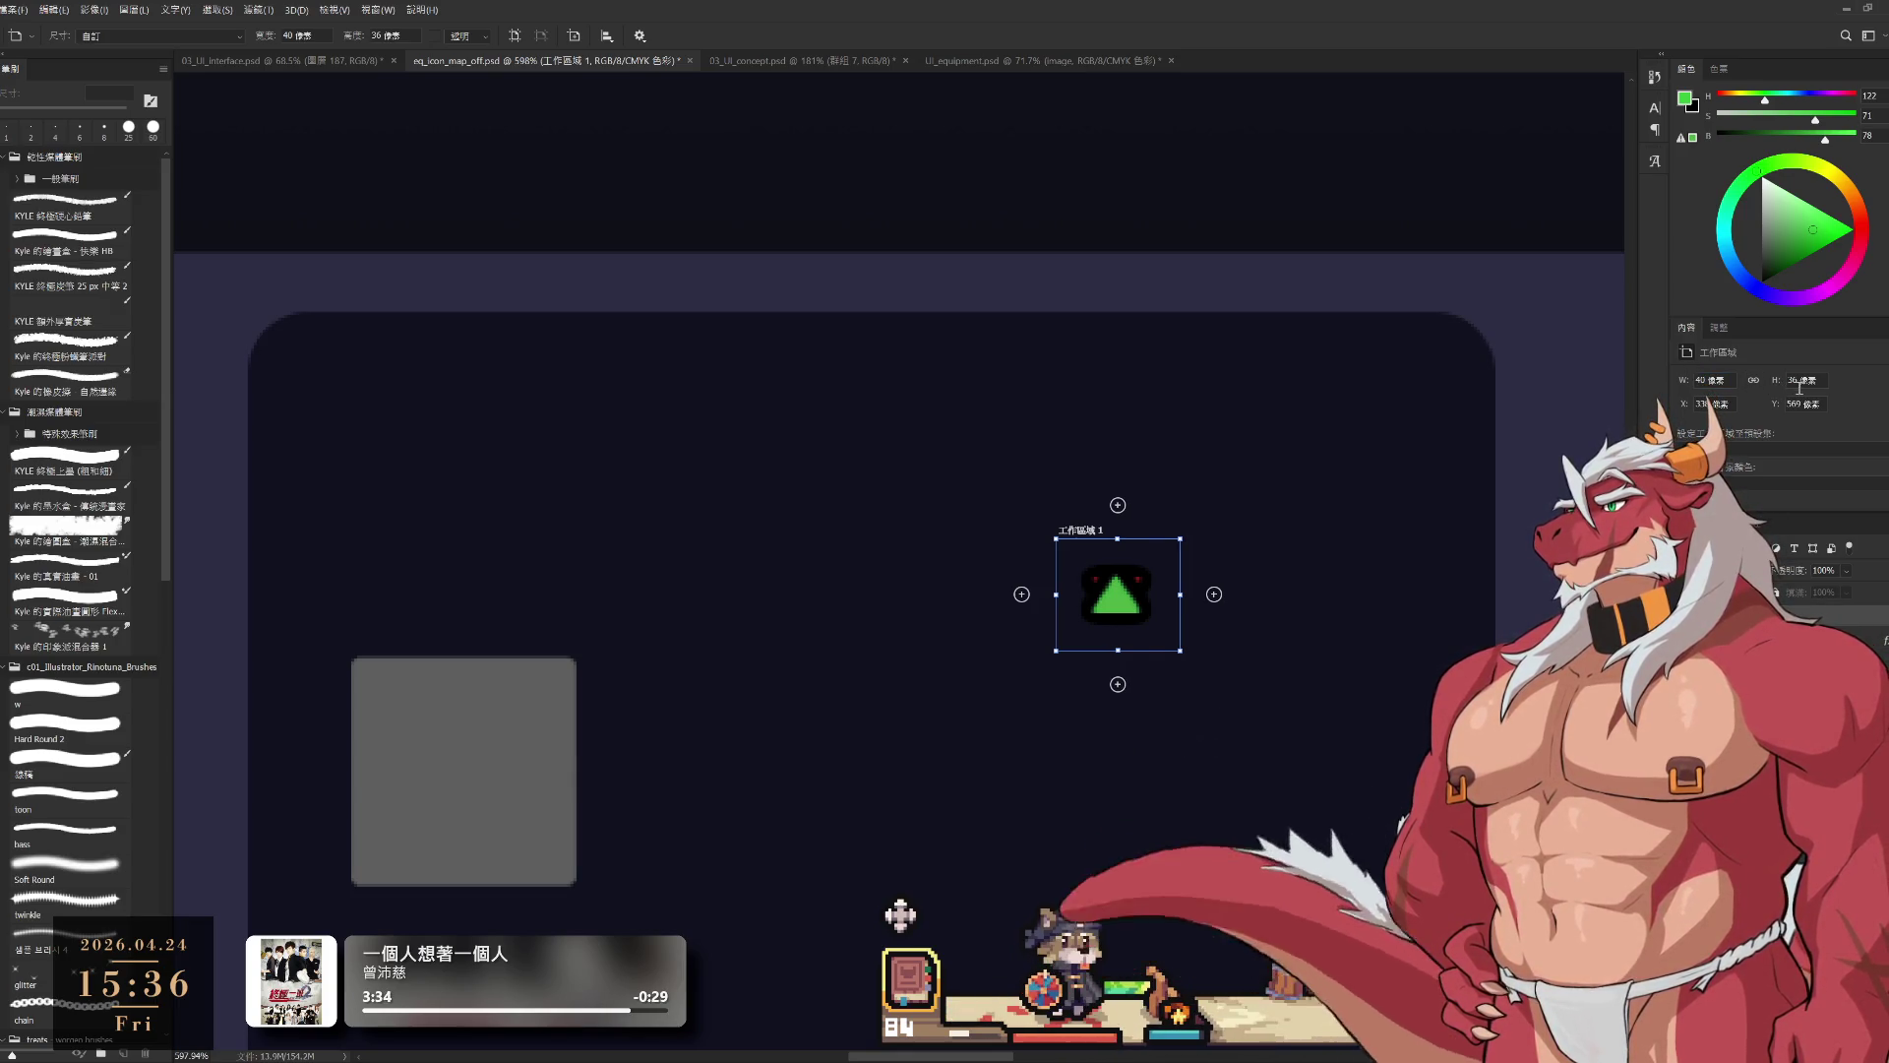
left_click(1800, 380)
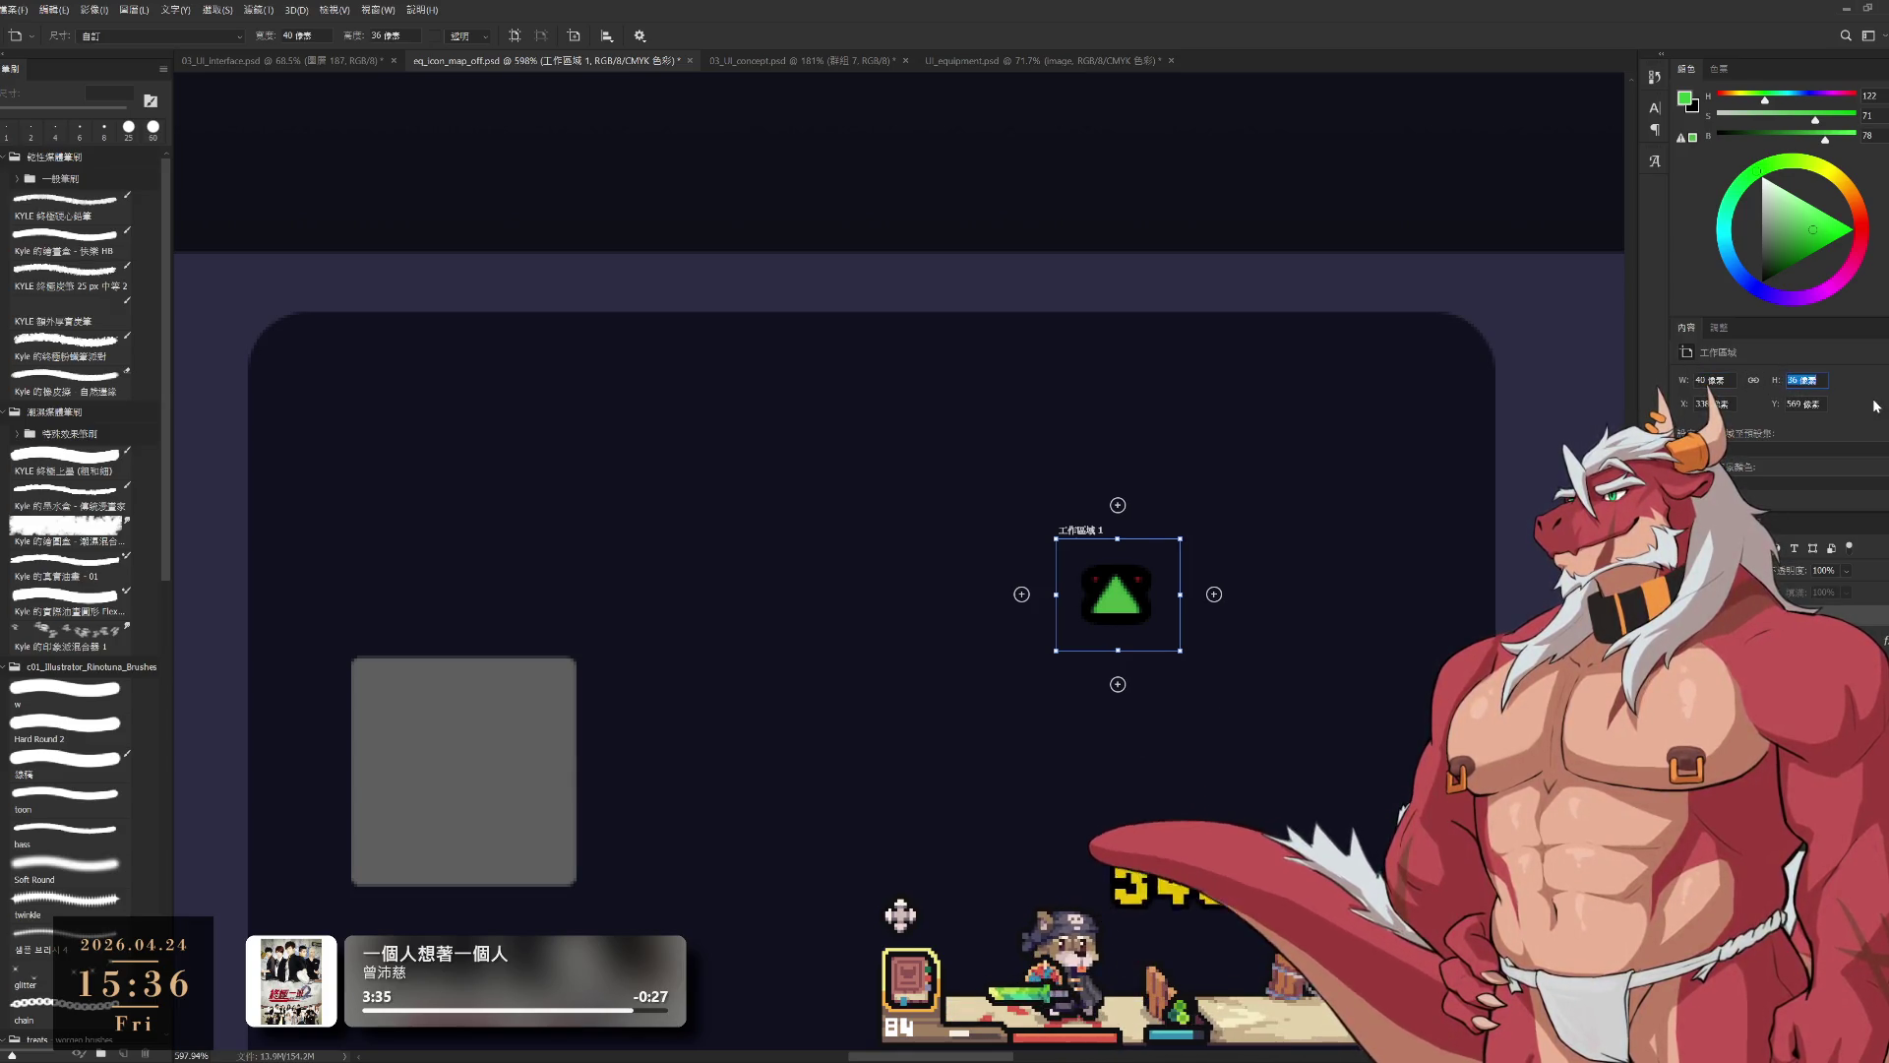
left_click(1798, 379)
type("40")
key("Return")
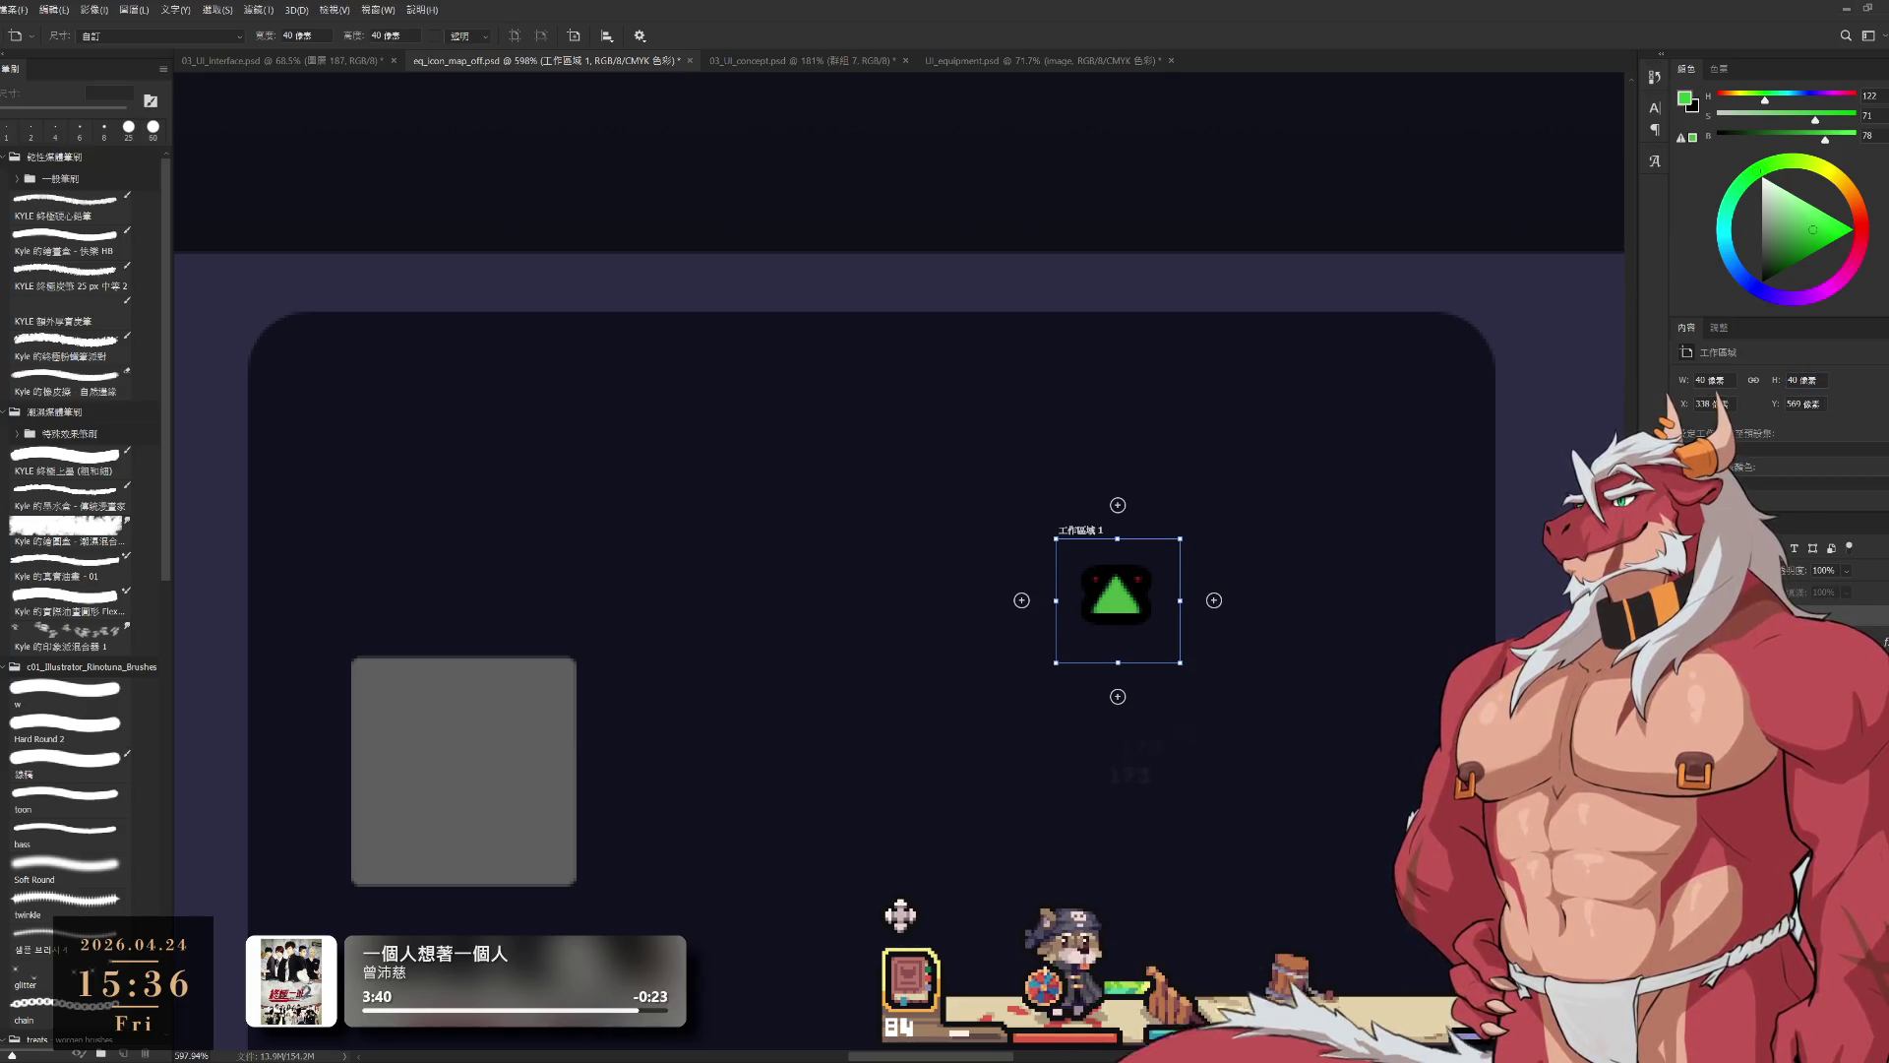
Step: Centre the green triangle inside the 40 × 40 artboard with Free Transform
left_click(1118, 598)
key("ctrl+t")
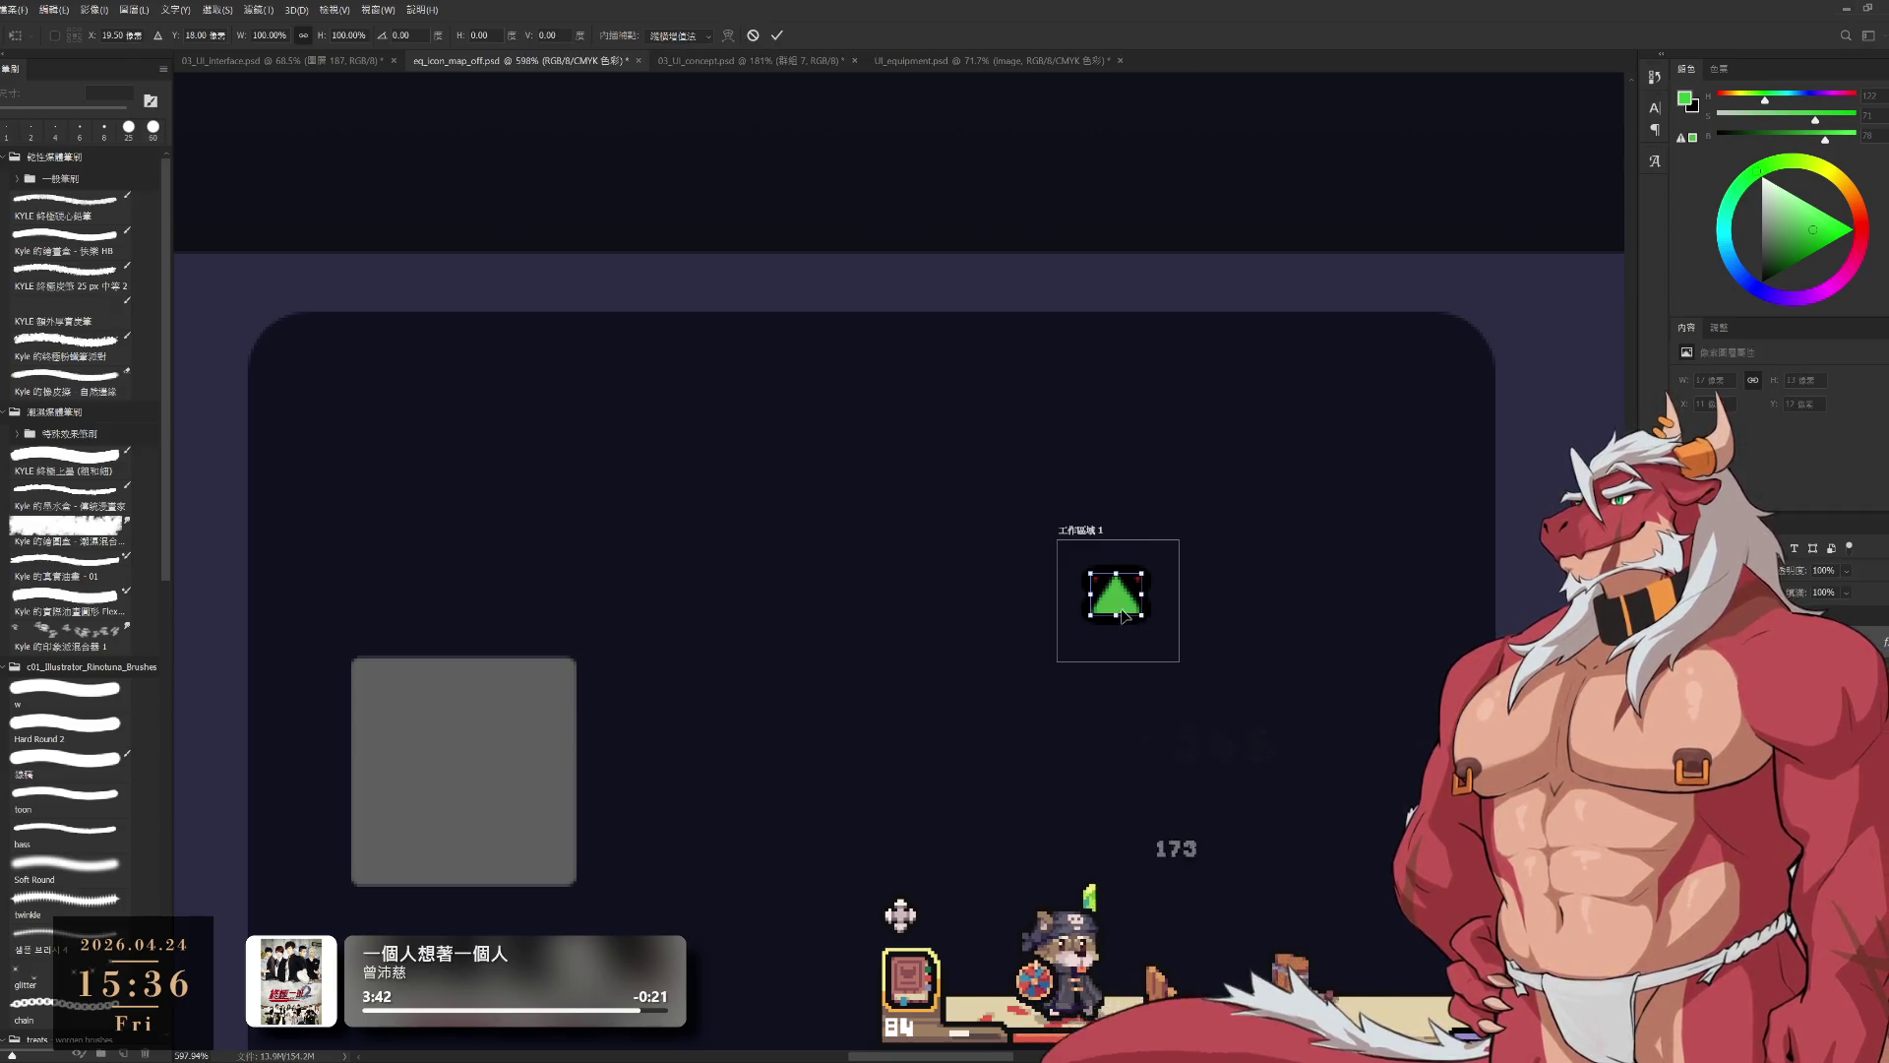
left_click_drag(1123, 615, 1125, 627)
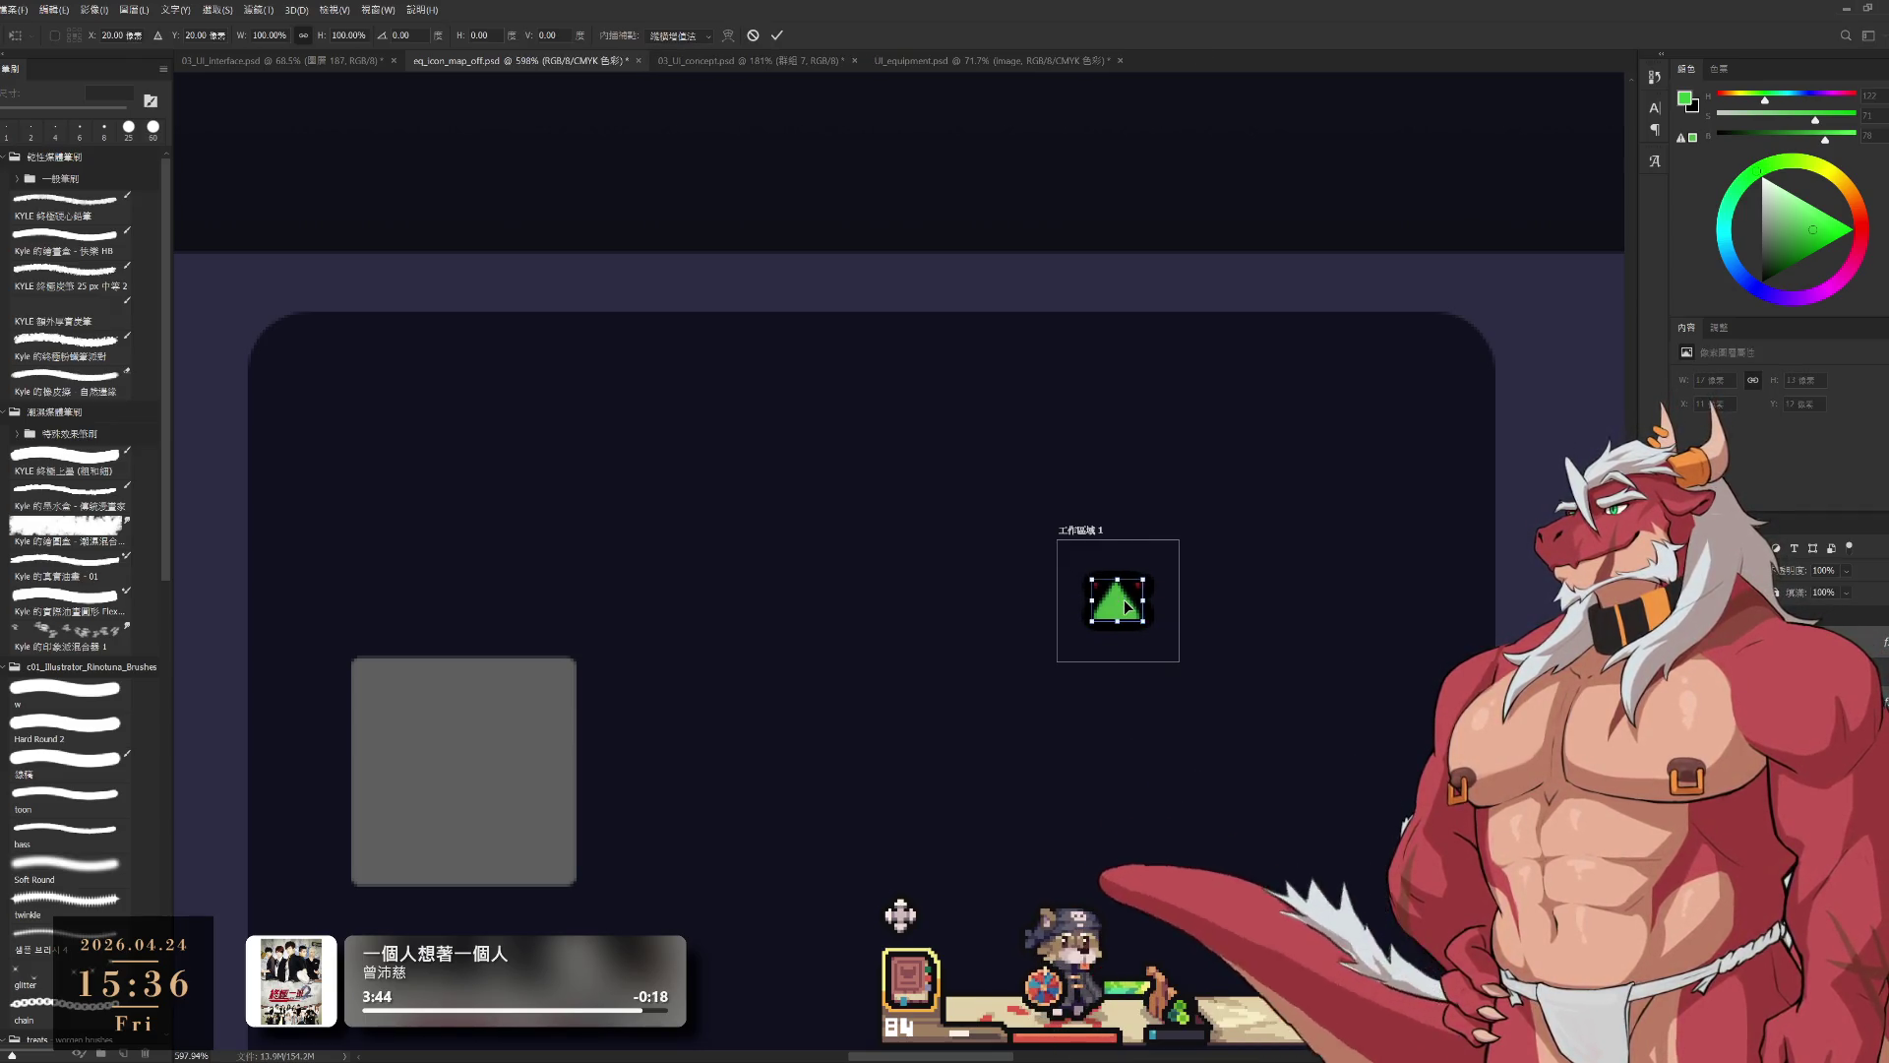
key("Return")
scroll(1029, 700, "up", 3)
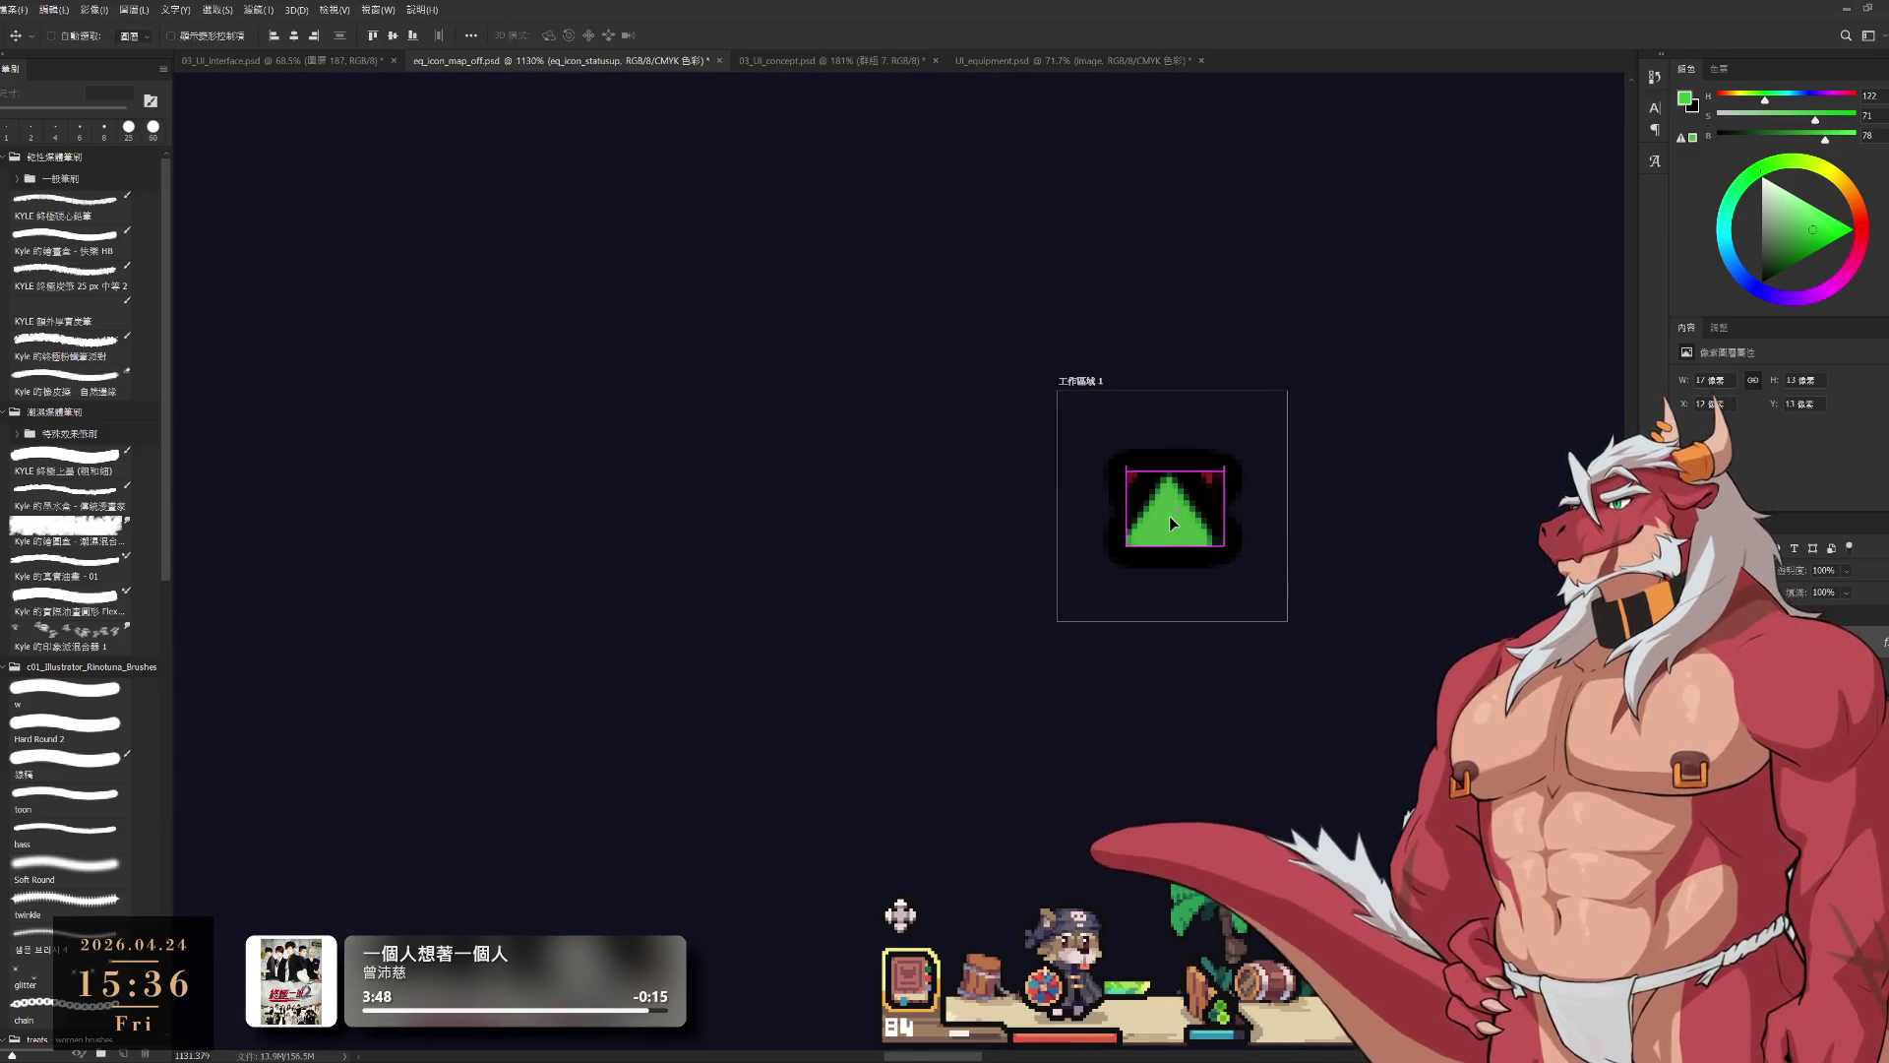
Step: Nudge the green triangle down one pixel and swap visibility from the red statusdown triangle to the green statusup triangle
key("Down")
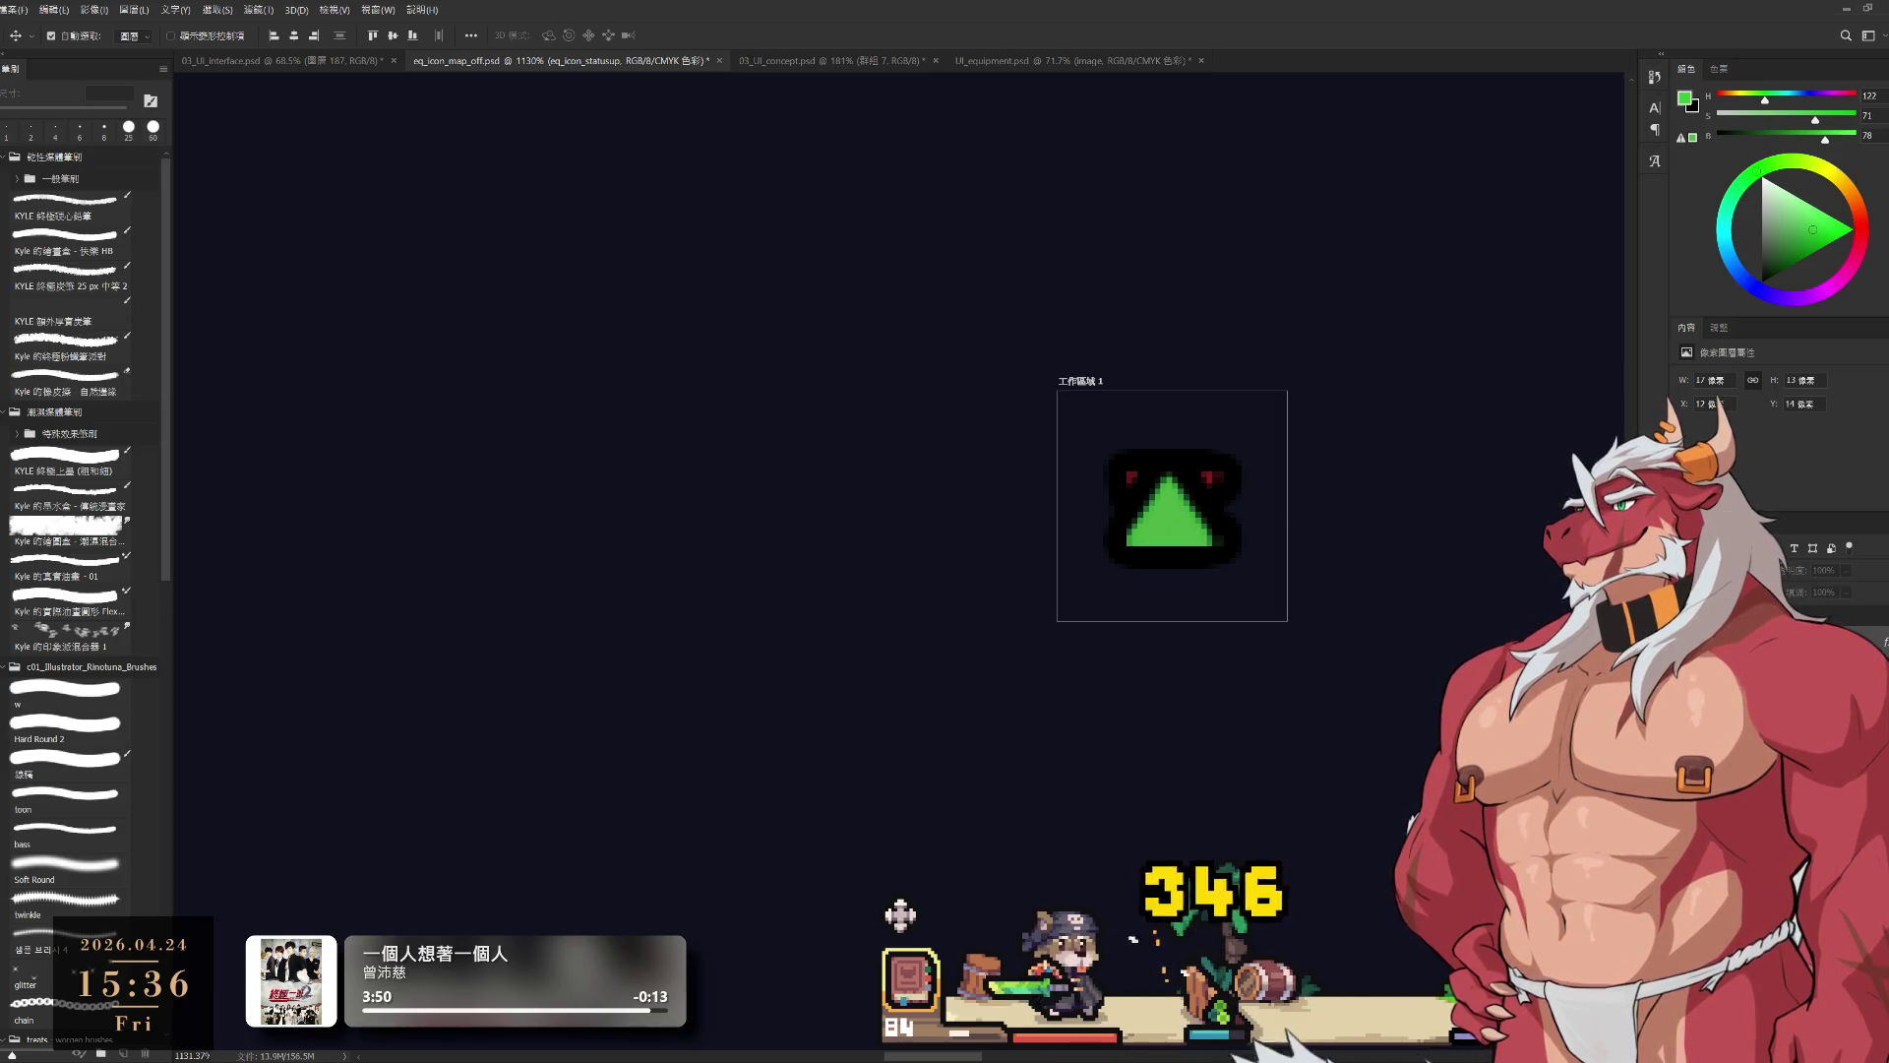
key("e")
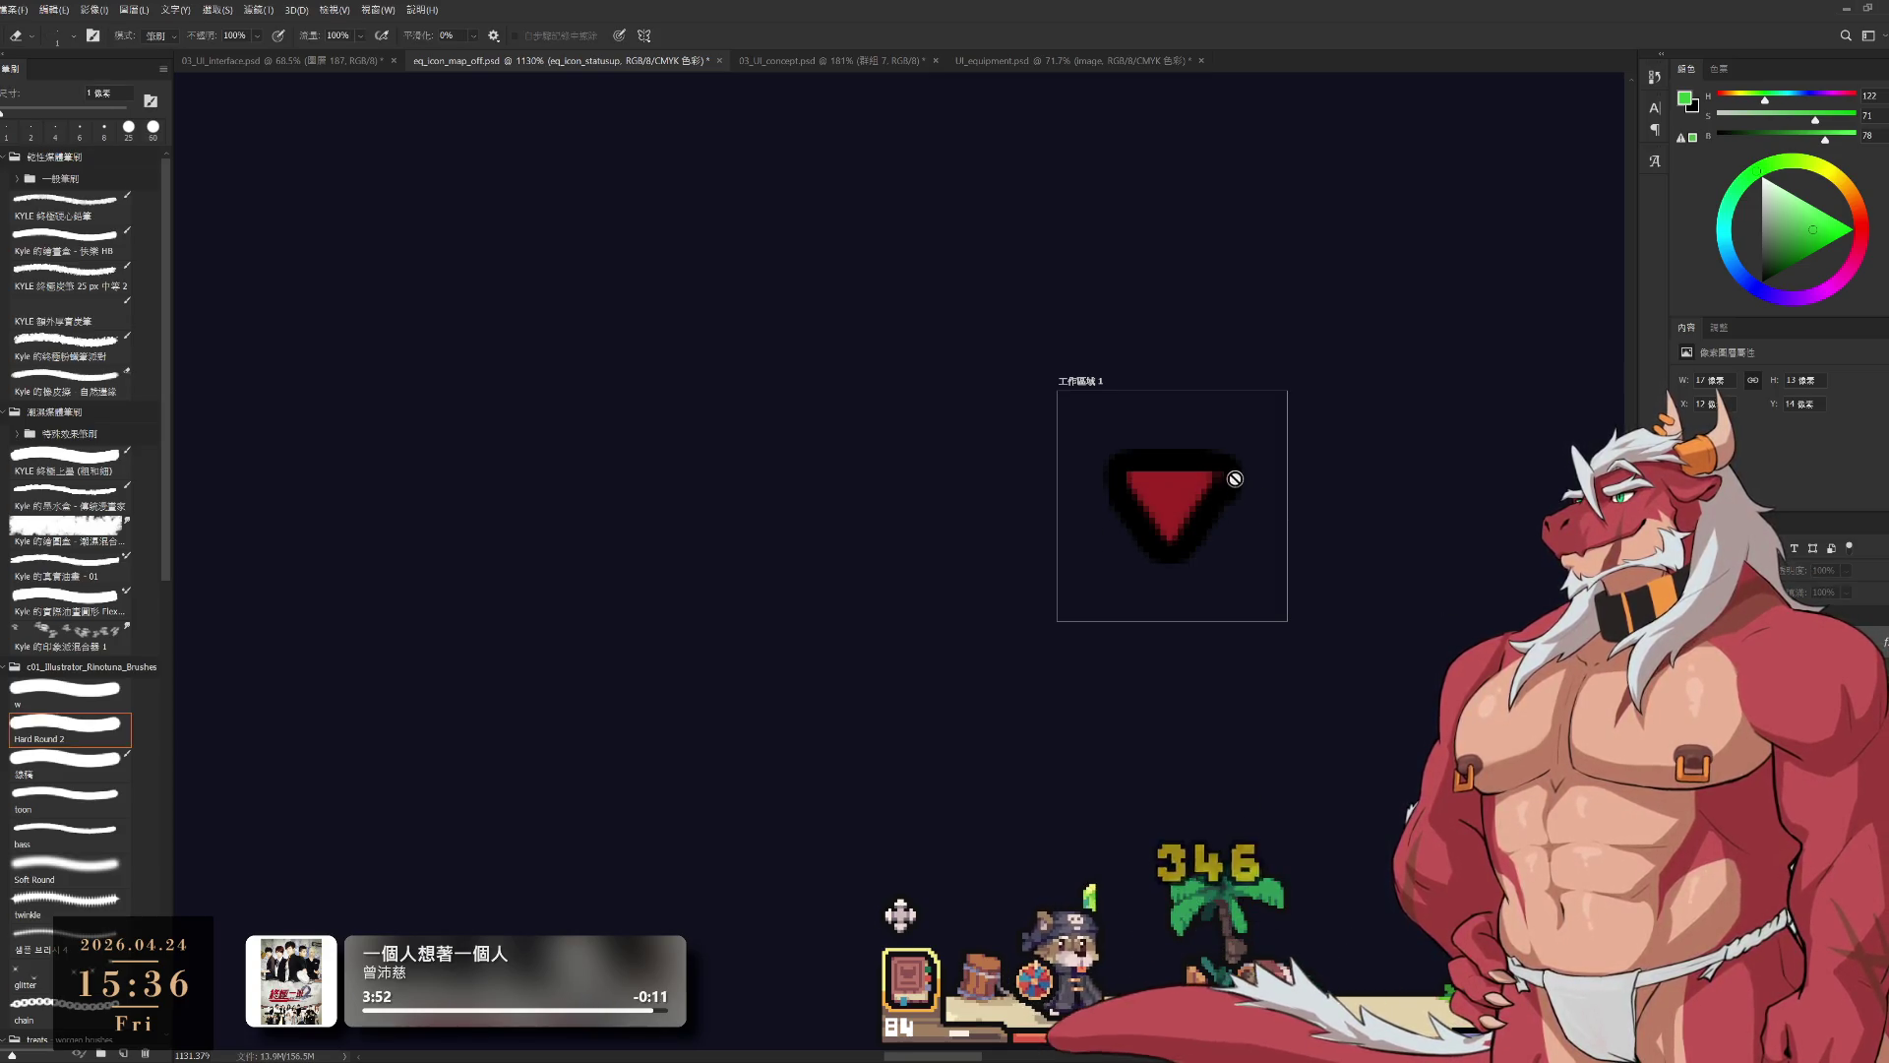
key("alt+bracketleft")
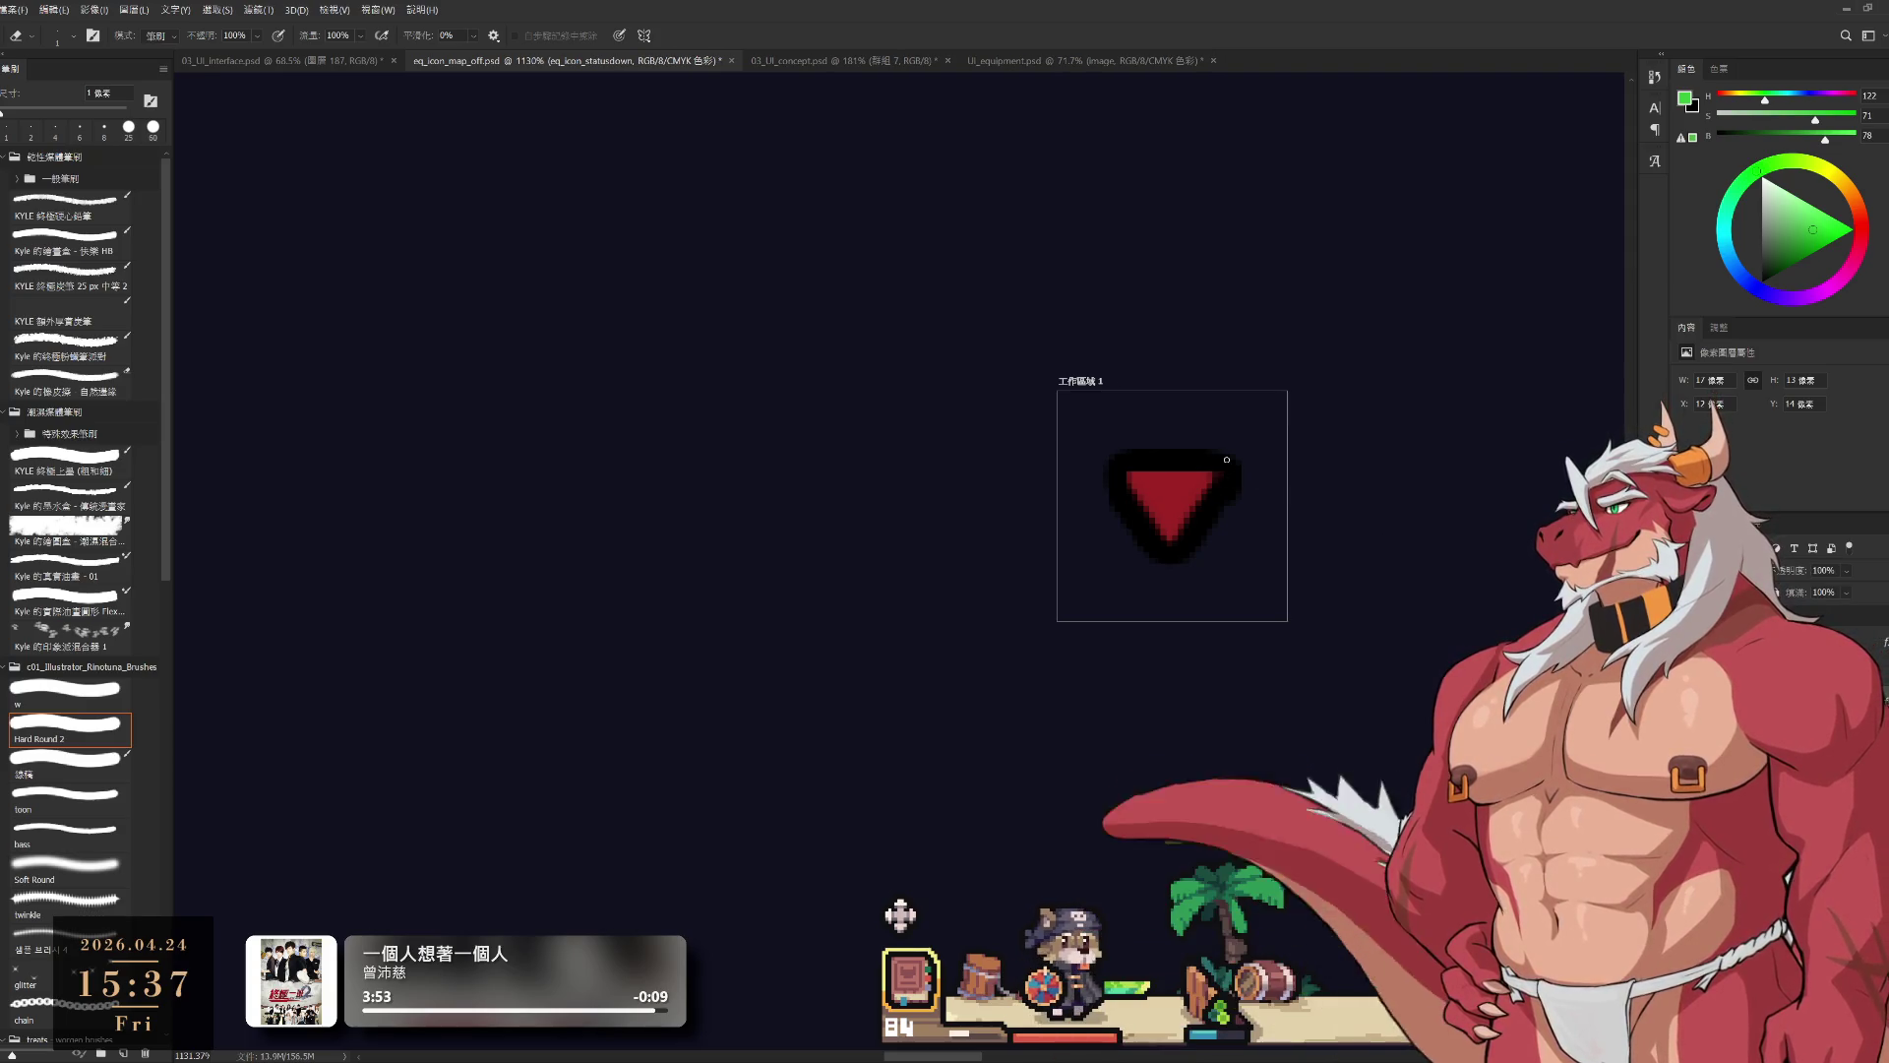
scroll(1195, 551, "down", 5)
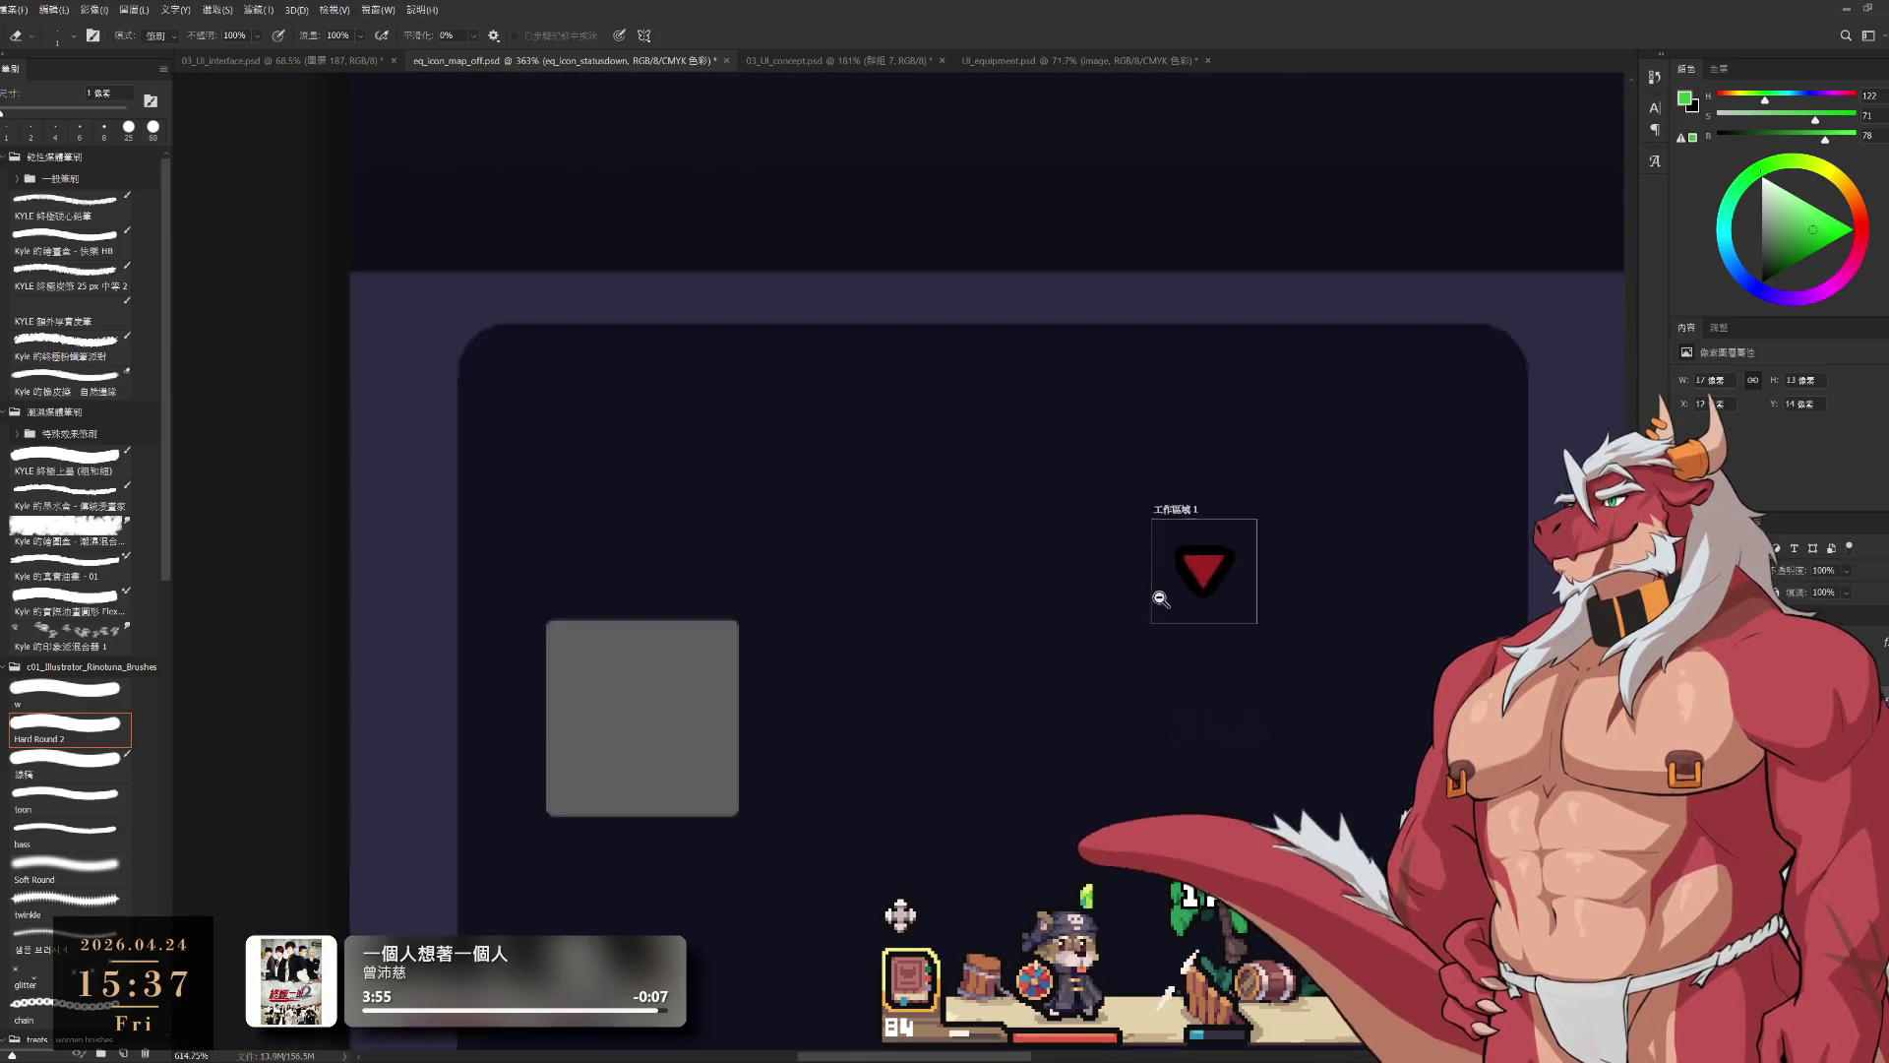
scroll(1162, 599, "up", 3)
key("ctrl+comma")
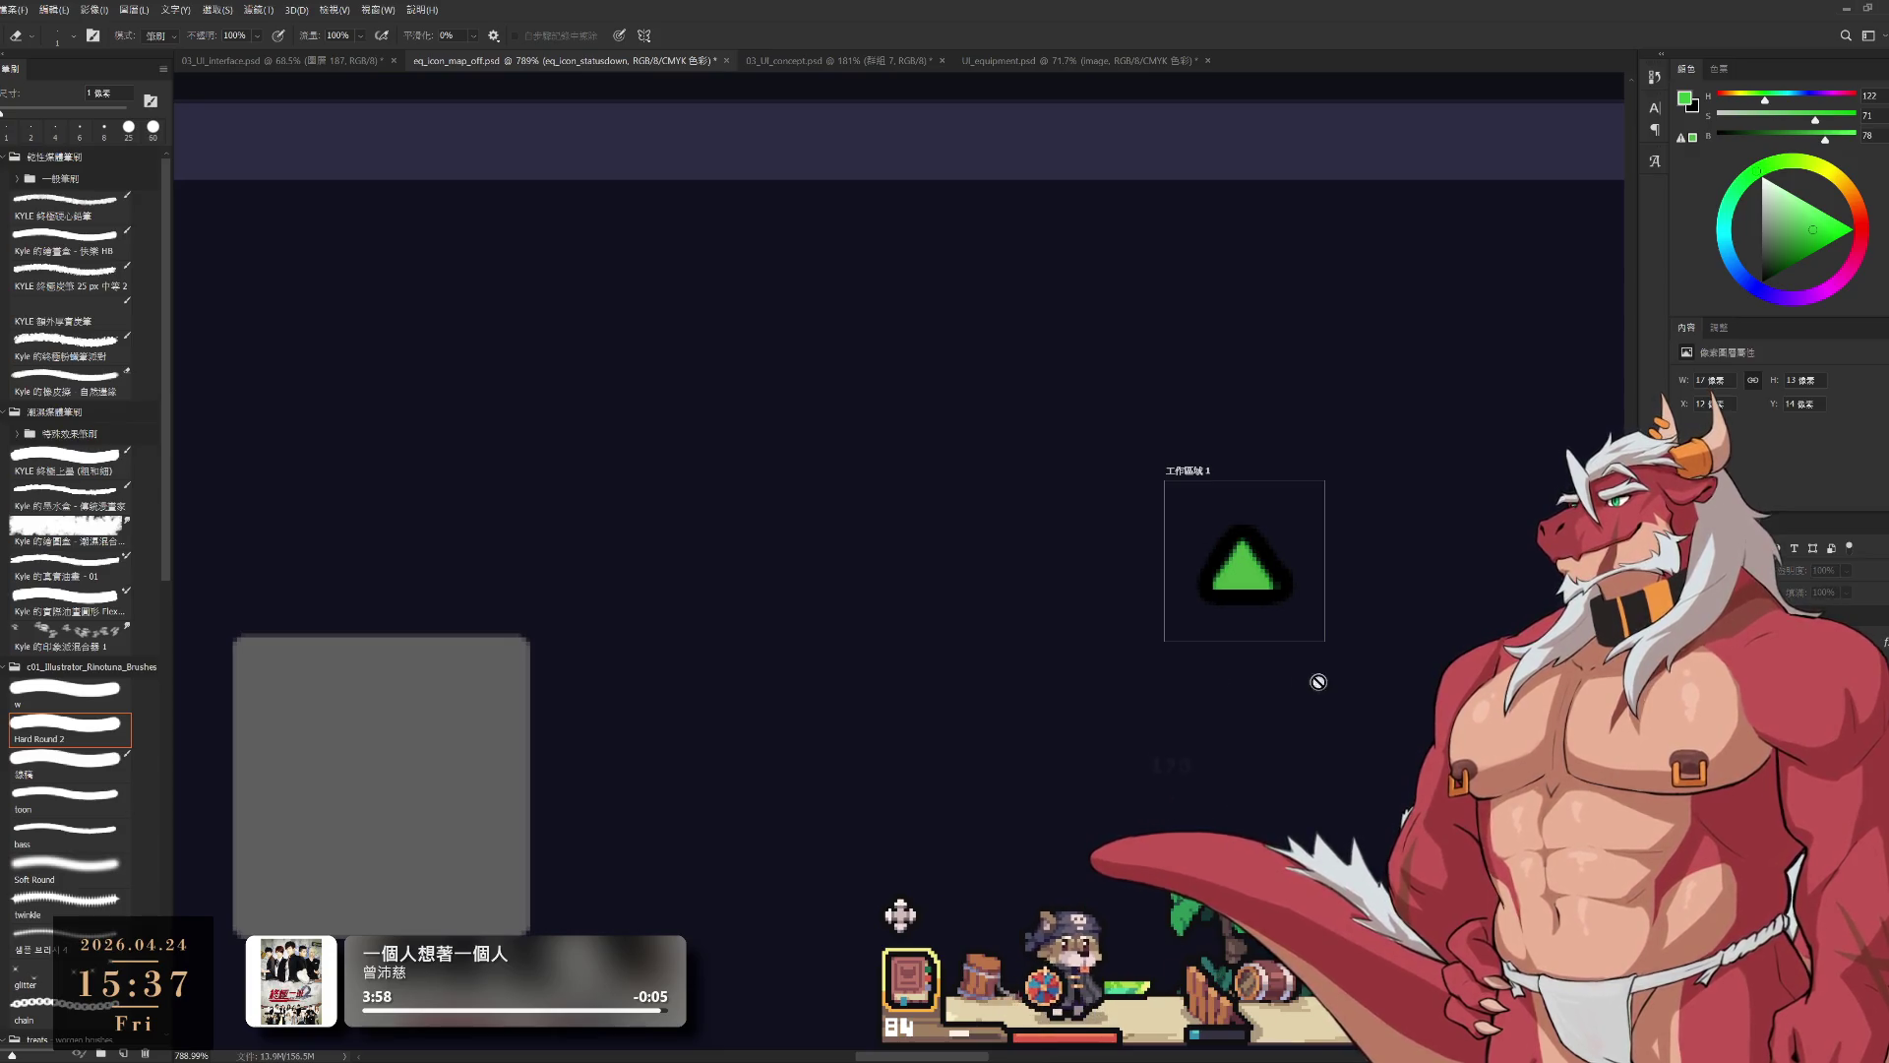
scroll(1161, 663, "down", 3)
scroll(1194, 667, "up", 4)
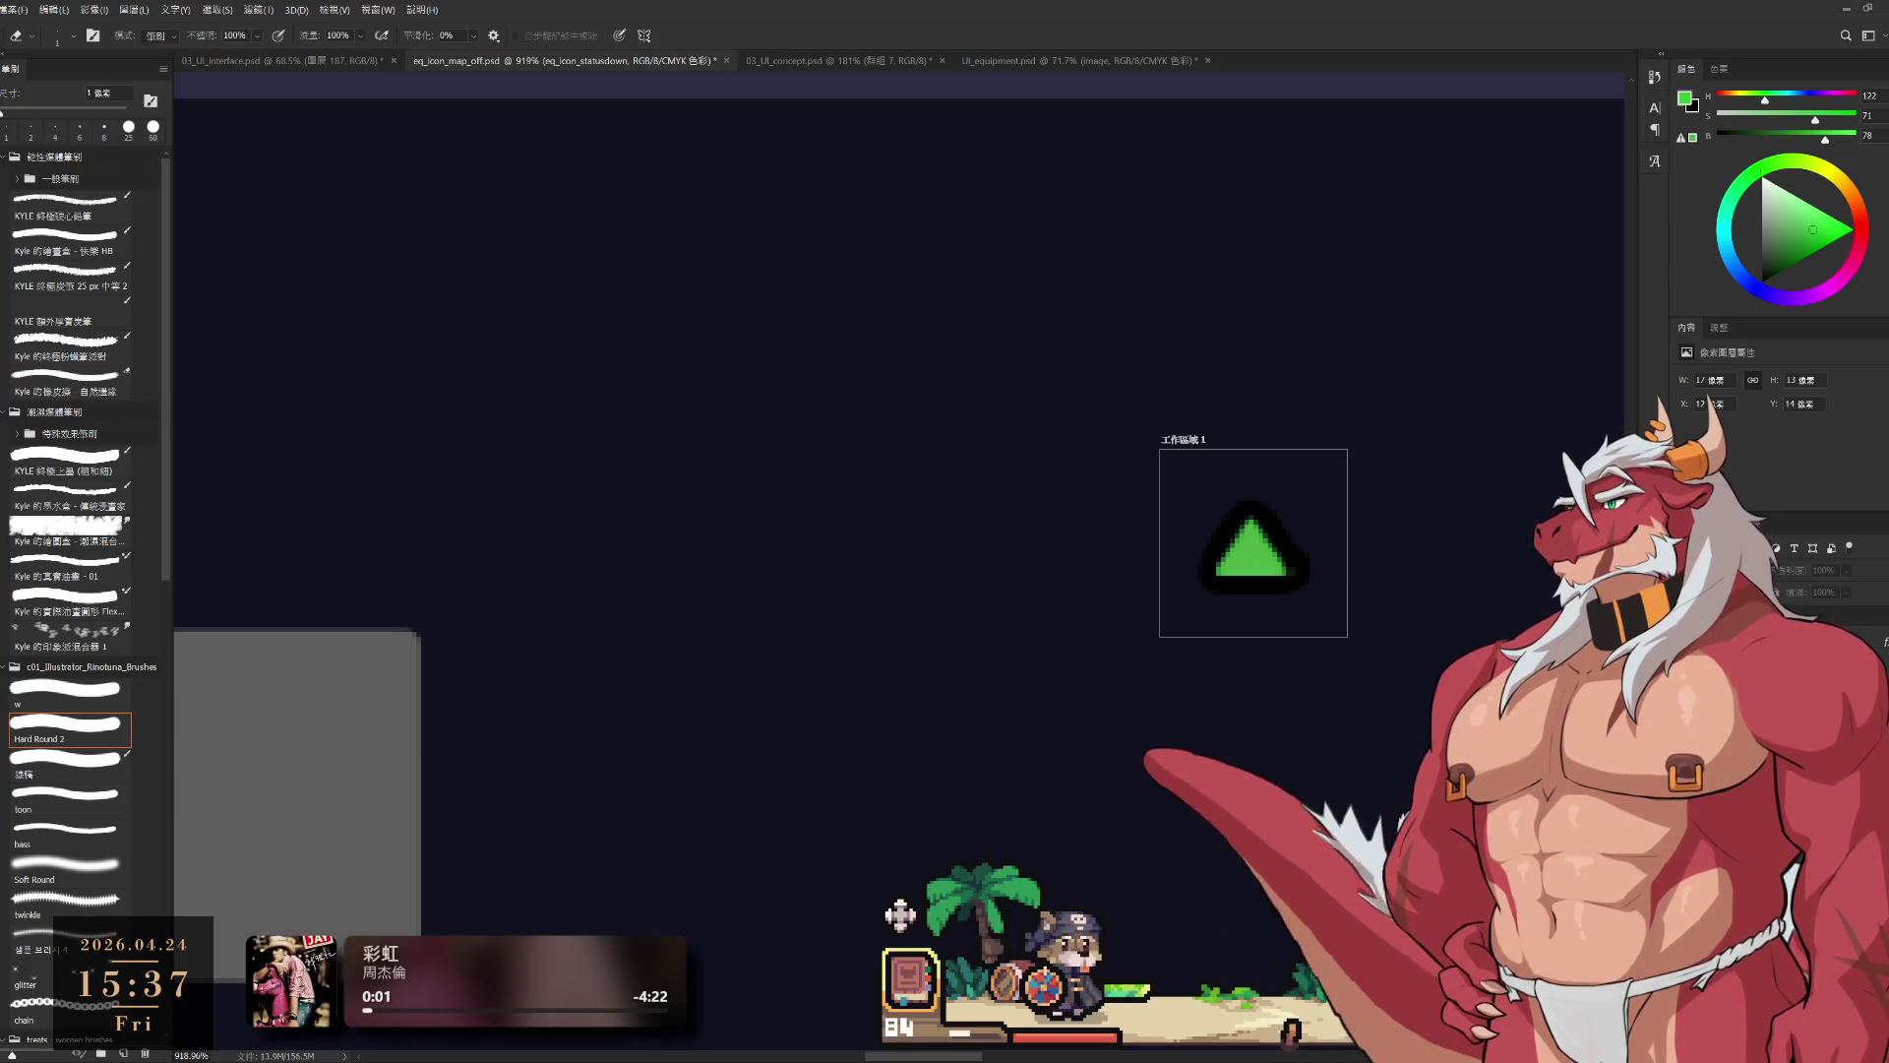
scroll(1147, 654, "down", 3)
Step: Rename the icon artboard eq_icon_statusup
left_click(1063, 520)
type("eq_icon_statusup")
key("Return")
Step: Duplicate it, show the red down arrow in the copy, and name the copy eq_icon_statusdown
key("ctrl+j")
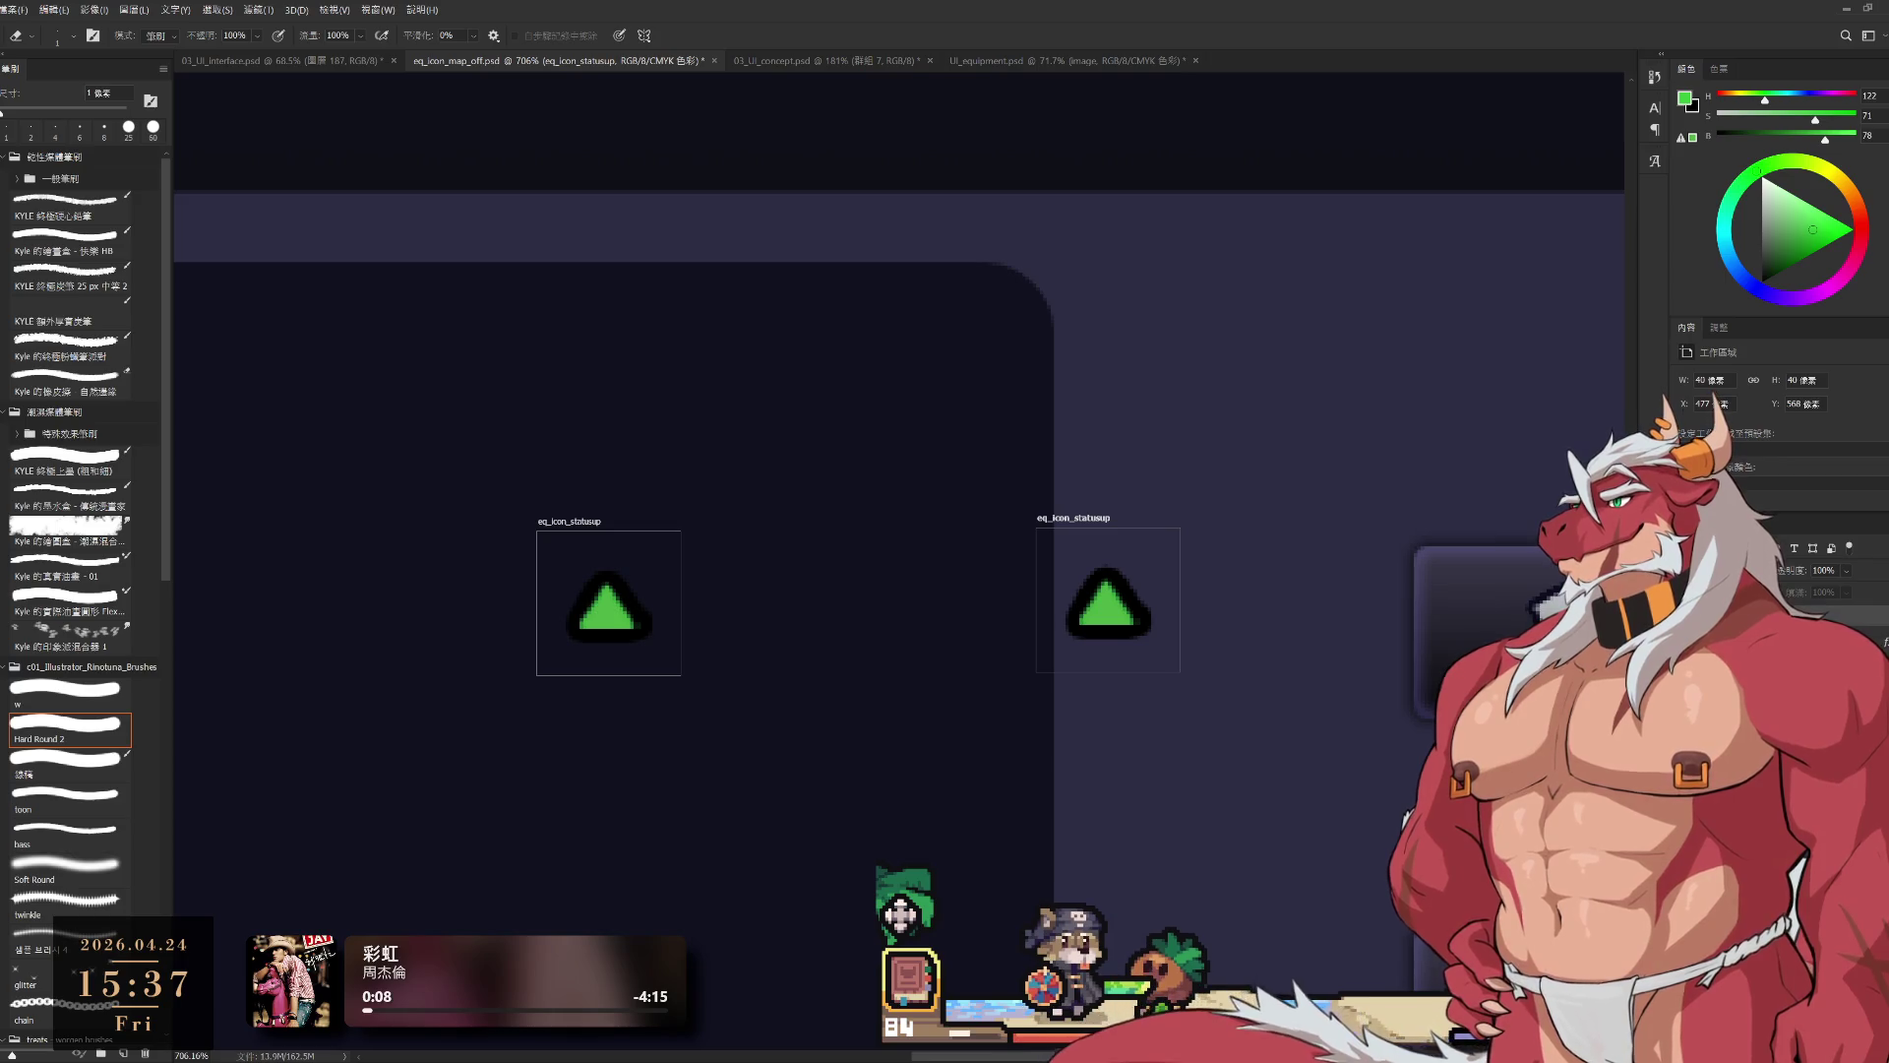
key("ctrl+comma")
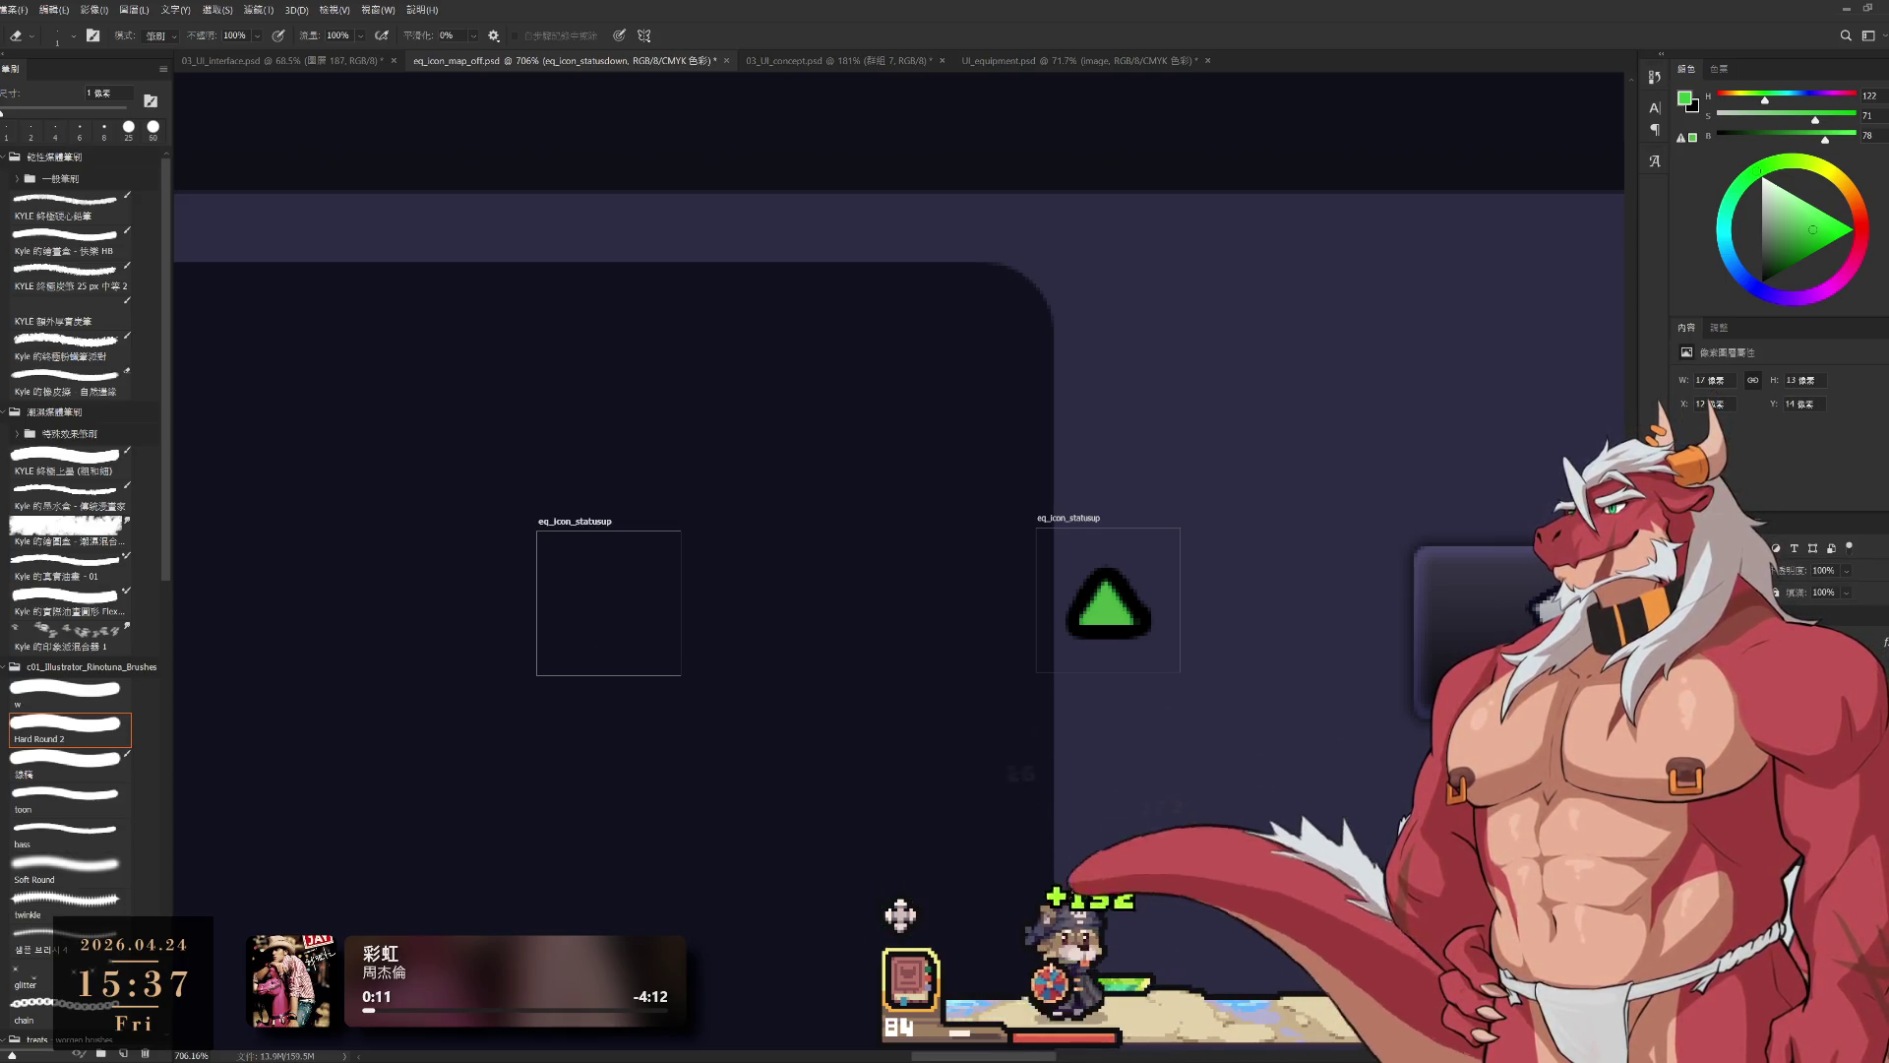
key("ctrl+comma")
key("alt+bracketright")
key("Return")
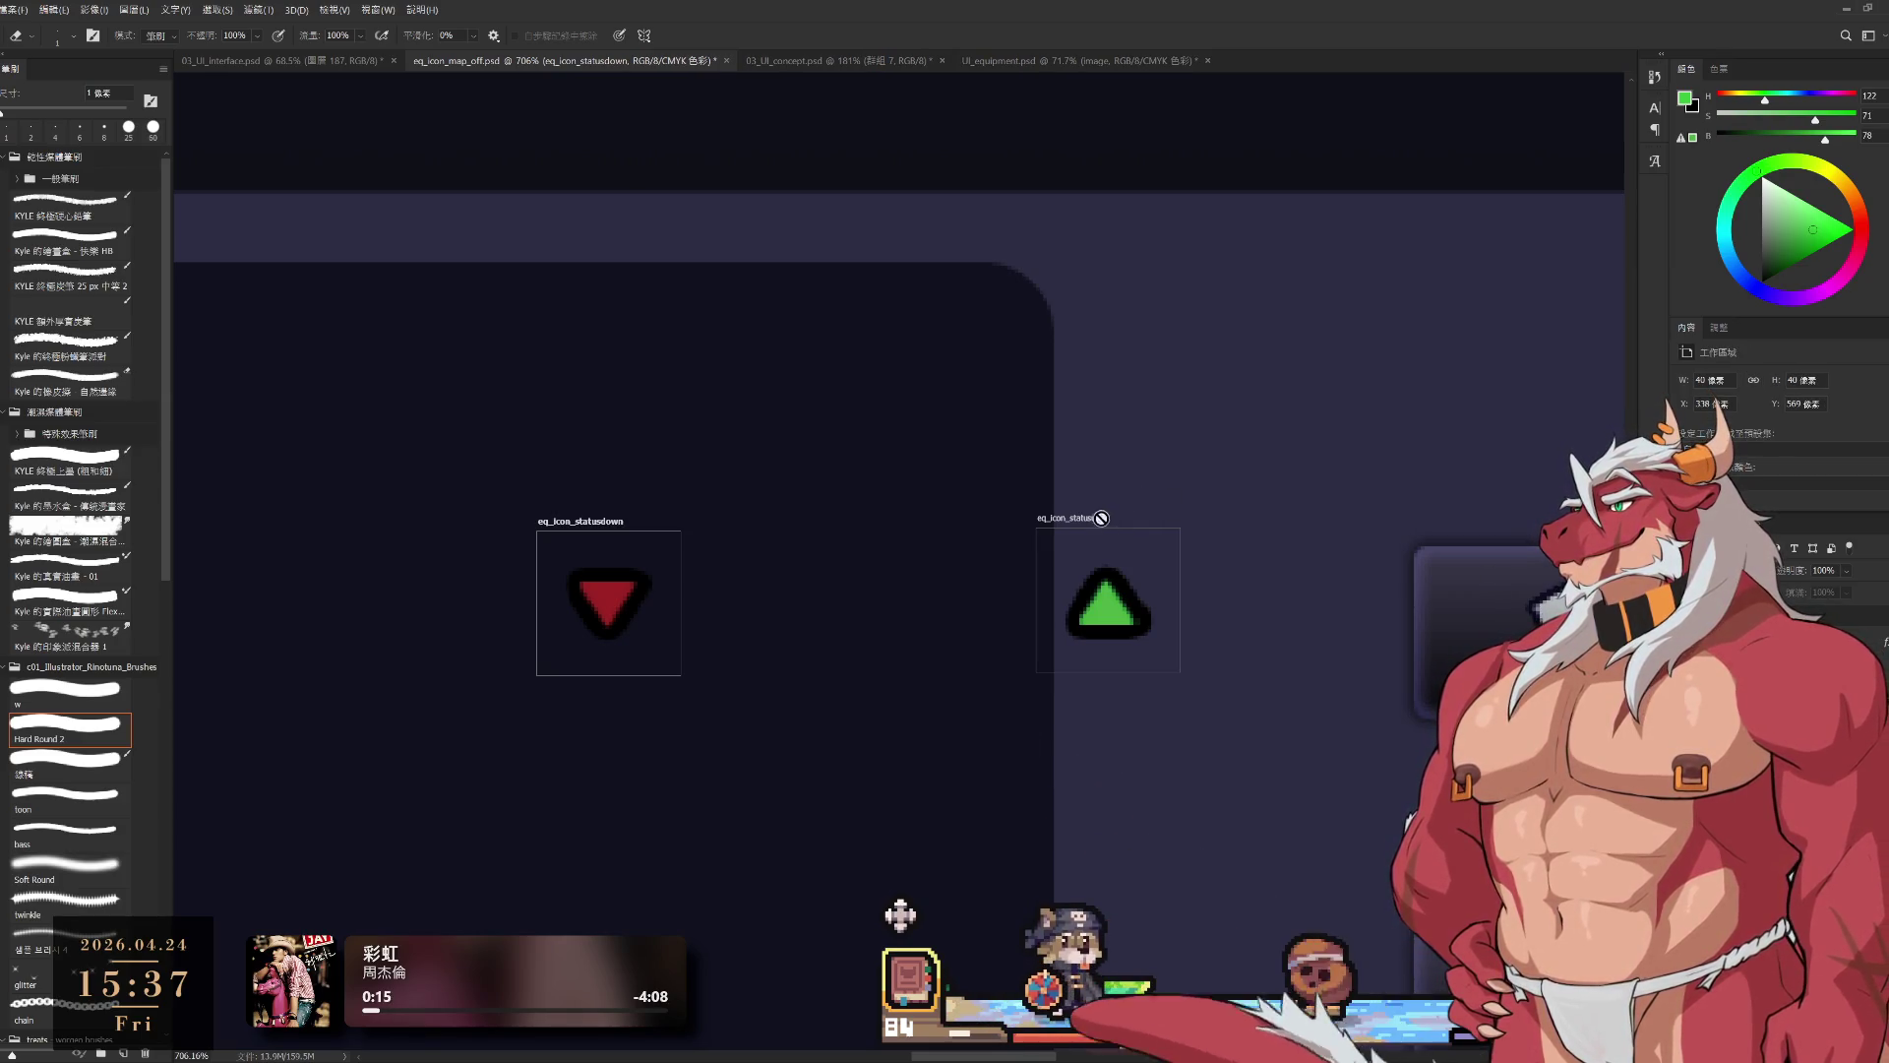
Step: Place the eq_icon_statusup artboard right beside eq_icon_statusdown
mouse_move(1090, 527)
left_mouse_down()
mouse_move(733, 530)
mouse_move(1131, 579)
mouse_move(995, 696)
left_mouse_up()
scroll(743, 522, "down", 5)
scroll(1104, 586, "up", 2)
scroll(995, 696, "down", 3)
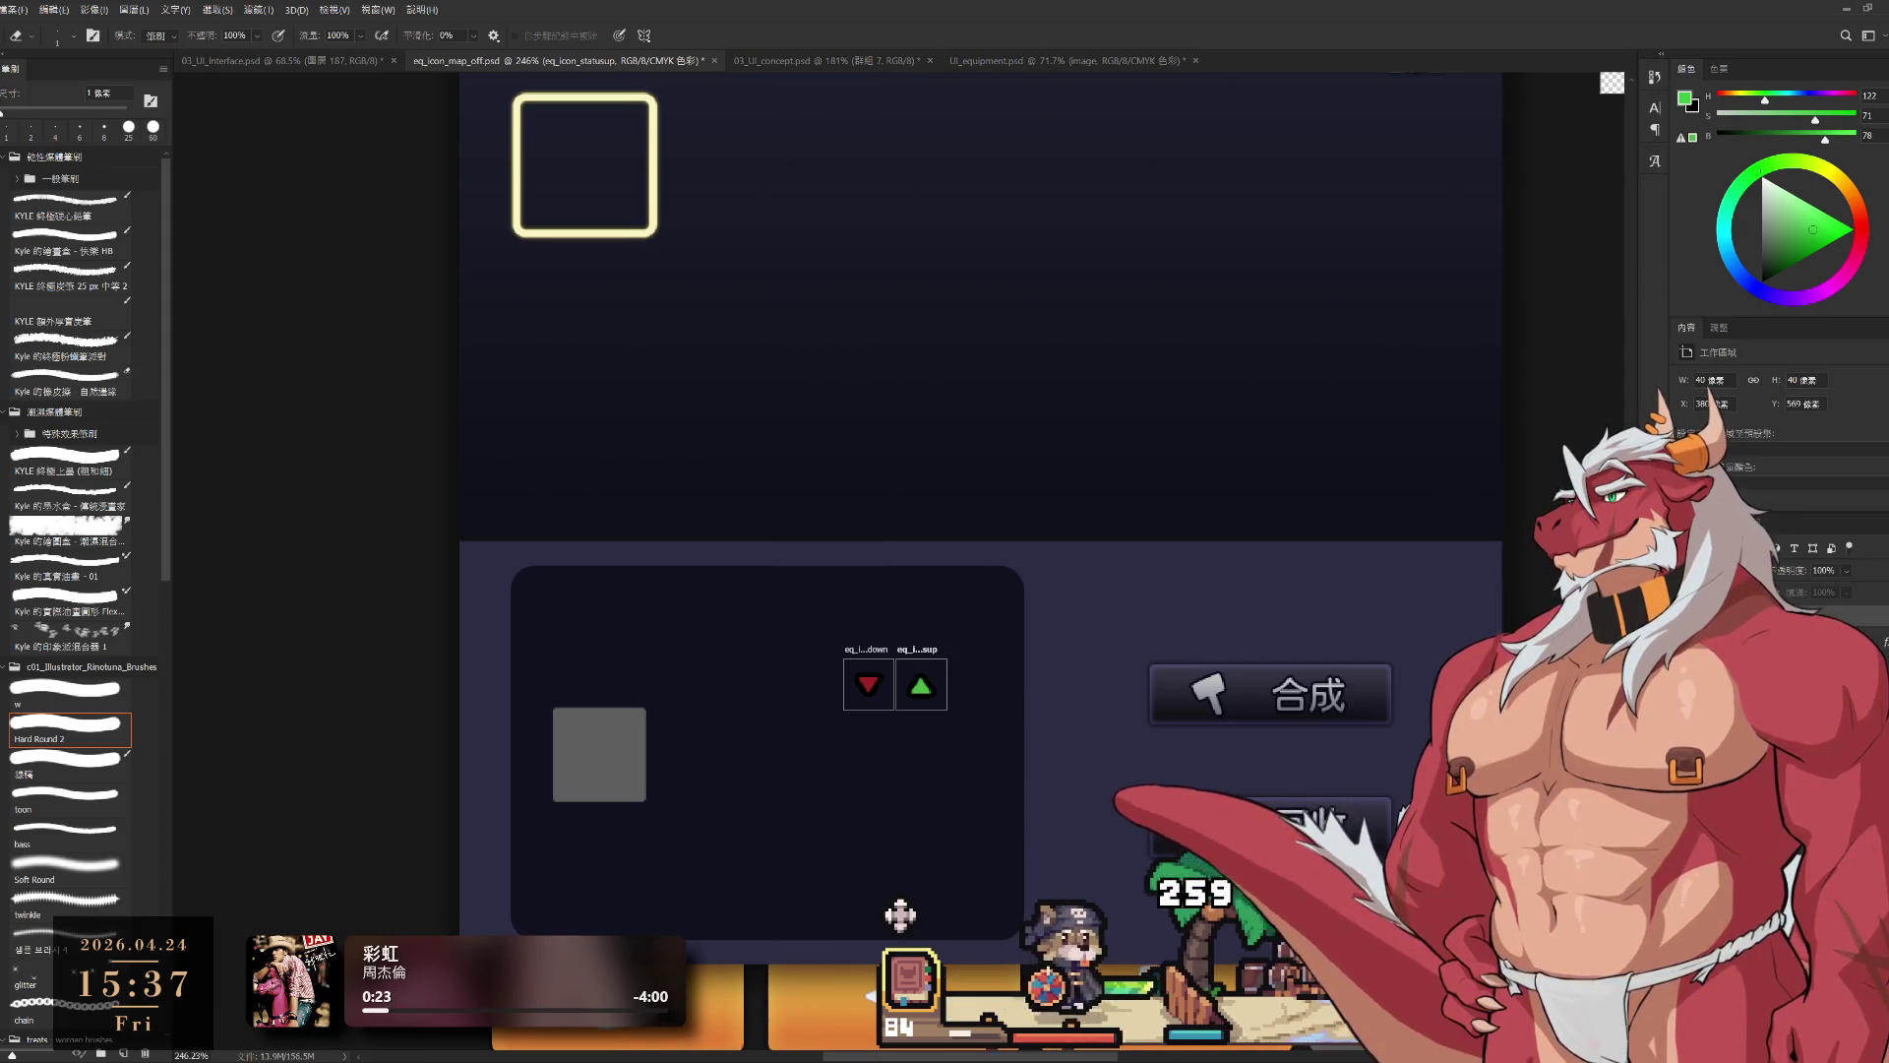
Step: Deselect the artboard and pan to the stat-icon artboards near the EQUIP panel
left_click(991, 633)
mouse_move(925, 657)
left_mouse_down()
mouse_move(1446, 388)
mouse_move(1541, 305)
mouse_move(696, 696)
mouse_move(931, 554)
mouse_move(898, 507)
left_mouse_up()
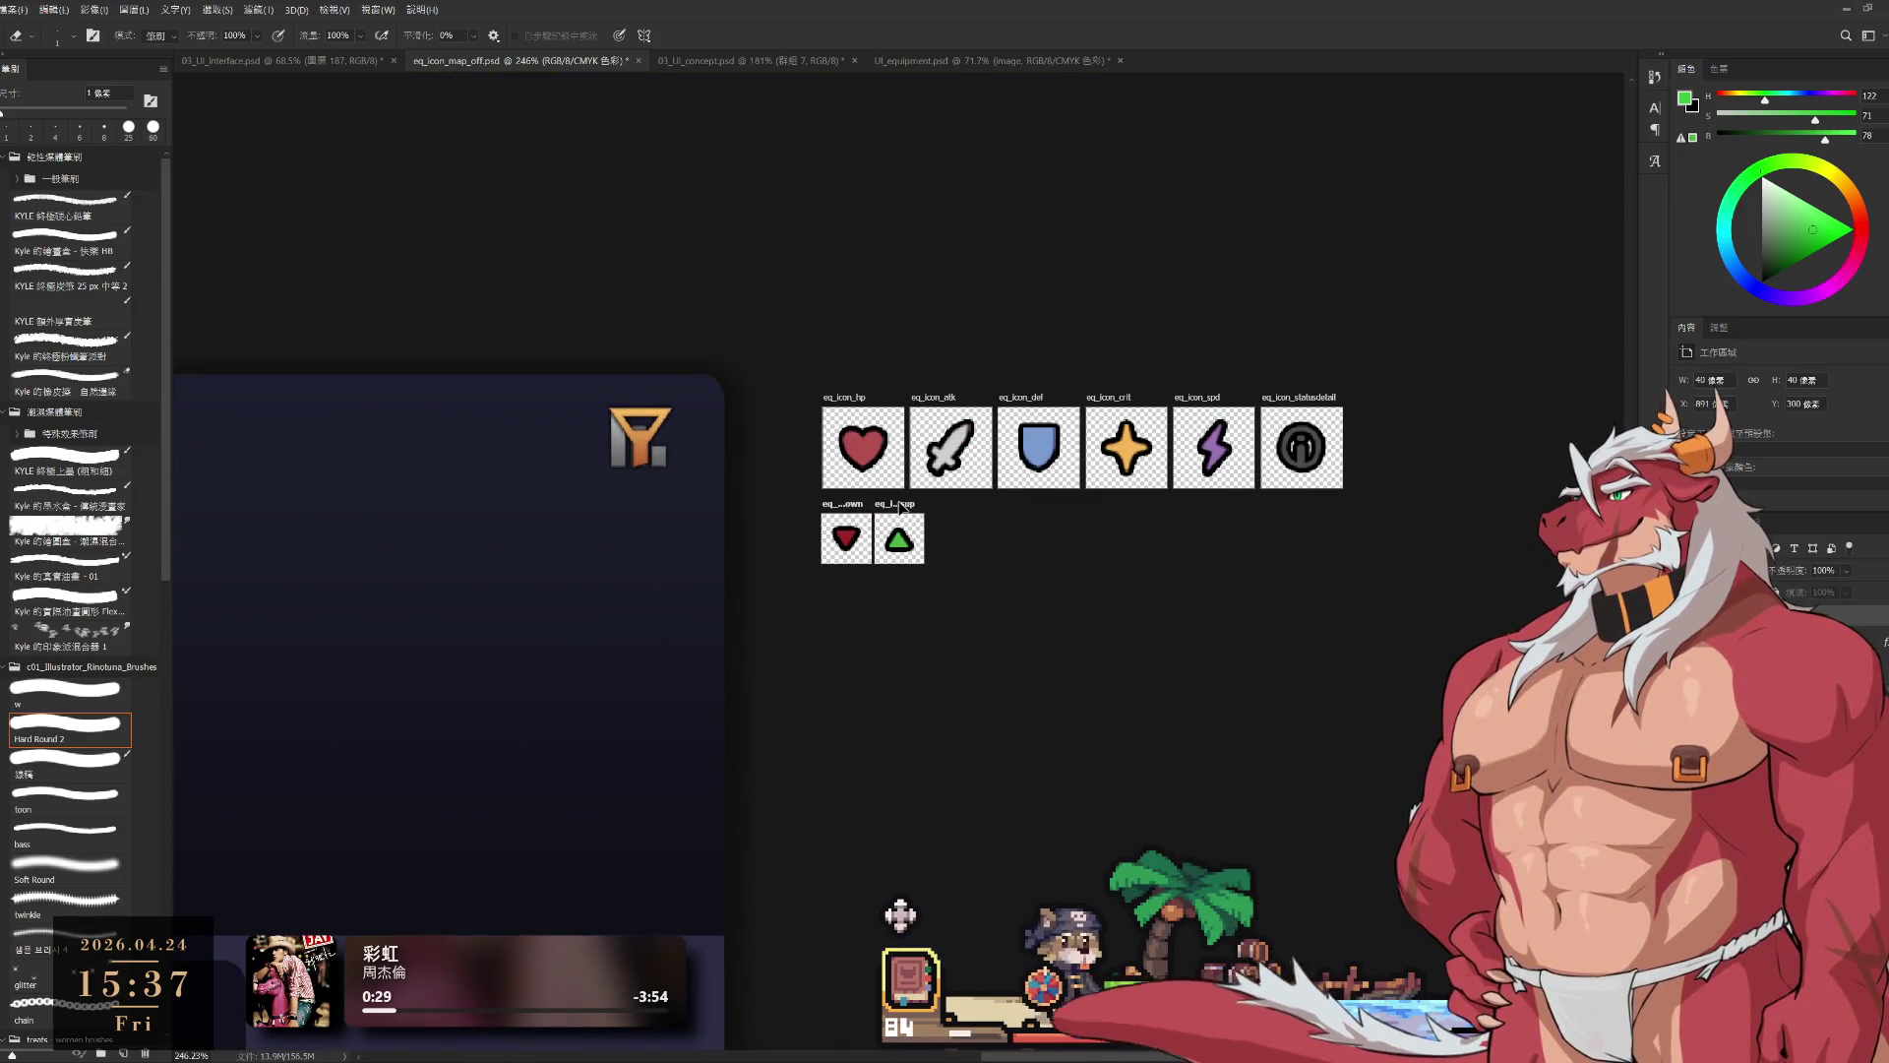
scroll(959, 593, "down", 3)
left_click_drag(986, 647, 1225, 579)
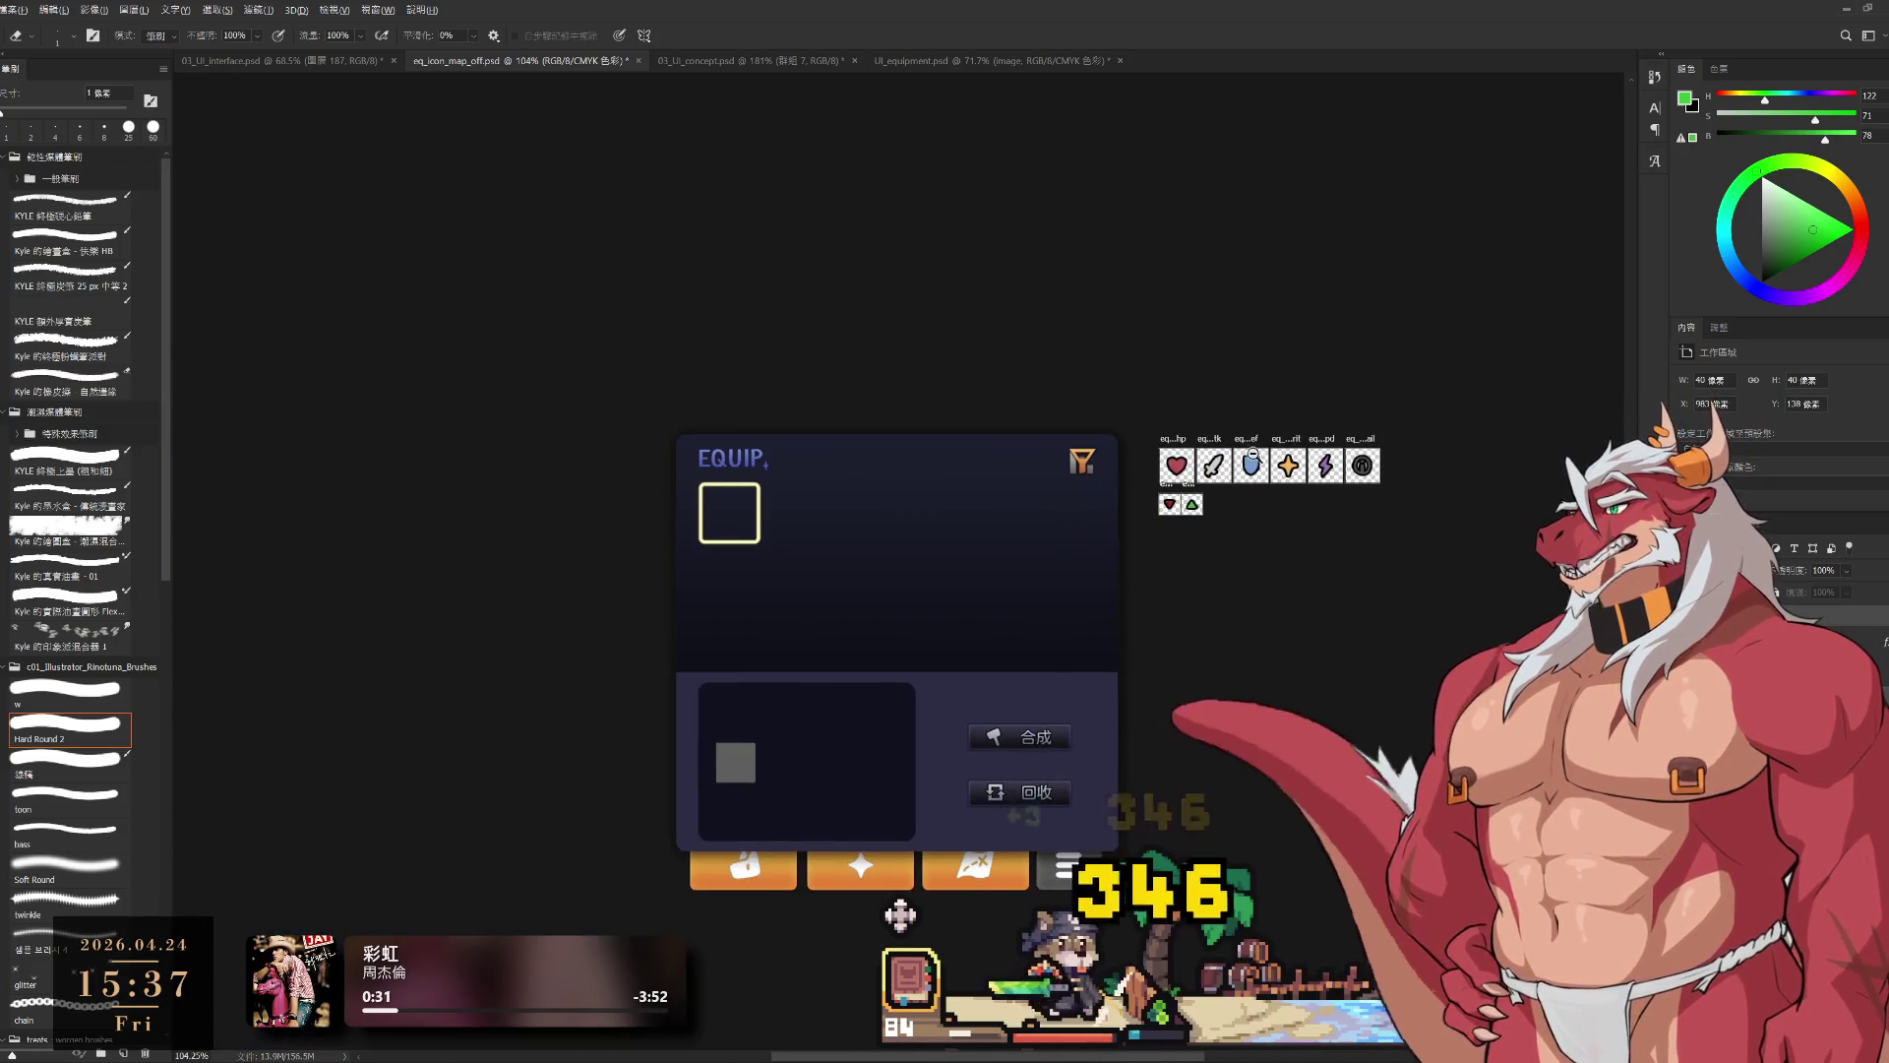
scroll(1286, 459, "up", 5)
scroll(1286, 459, "up", 4)
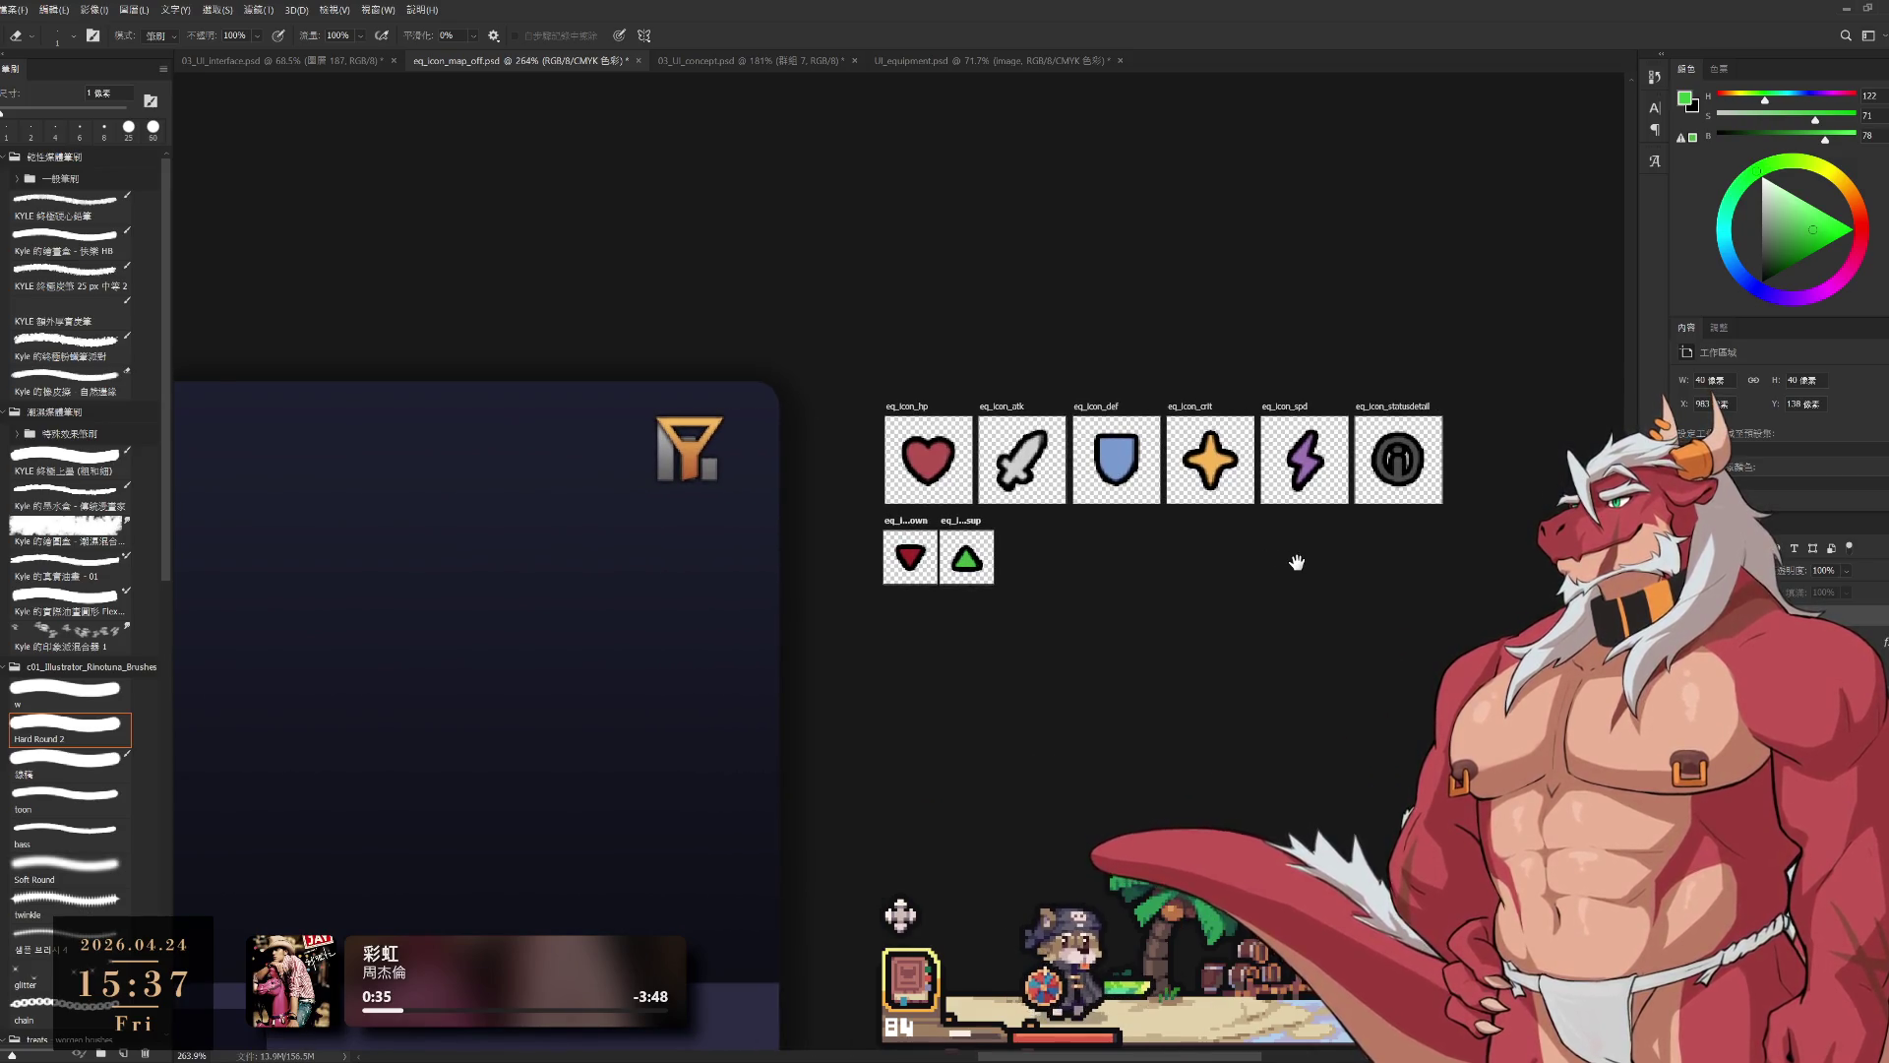
scroll(1297, 562, "down", 3)
scroll(1261, 570, "up", 1)
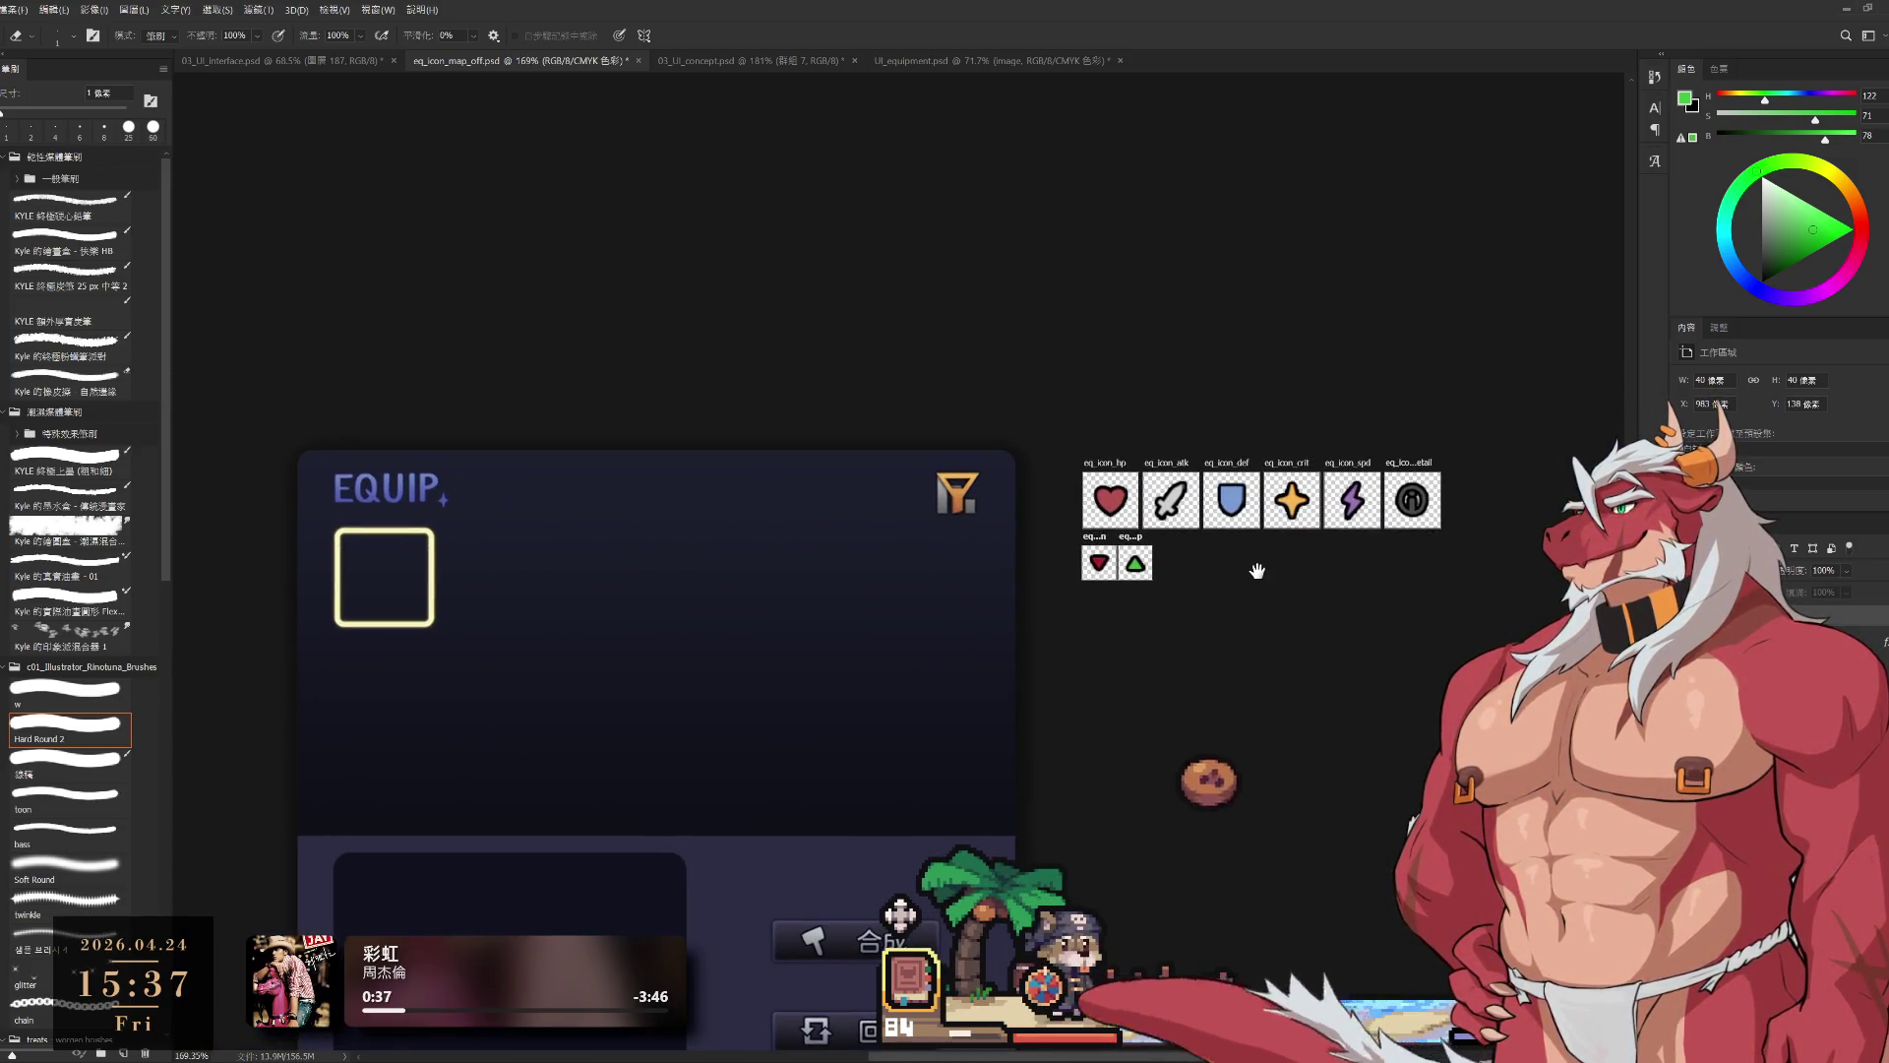
scroll(1146, 637, "down", 2)
scroll(1126, 632, "down", 1)
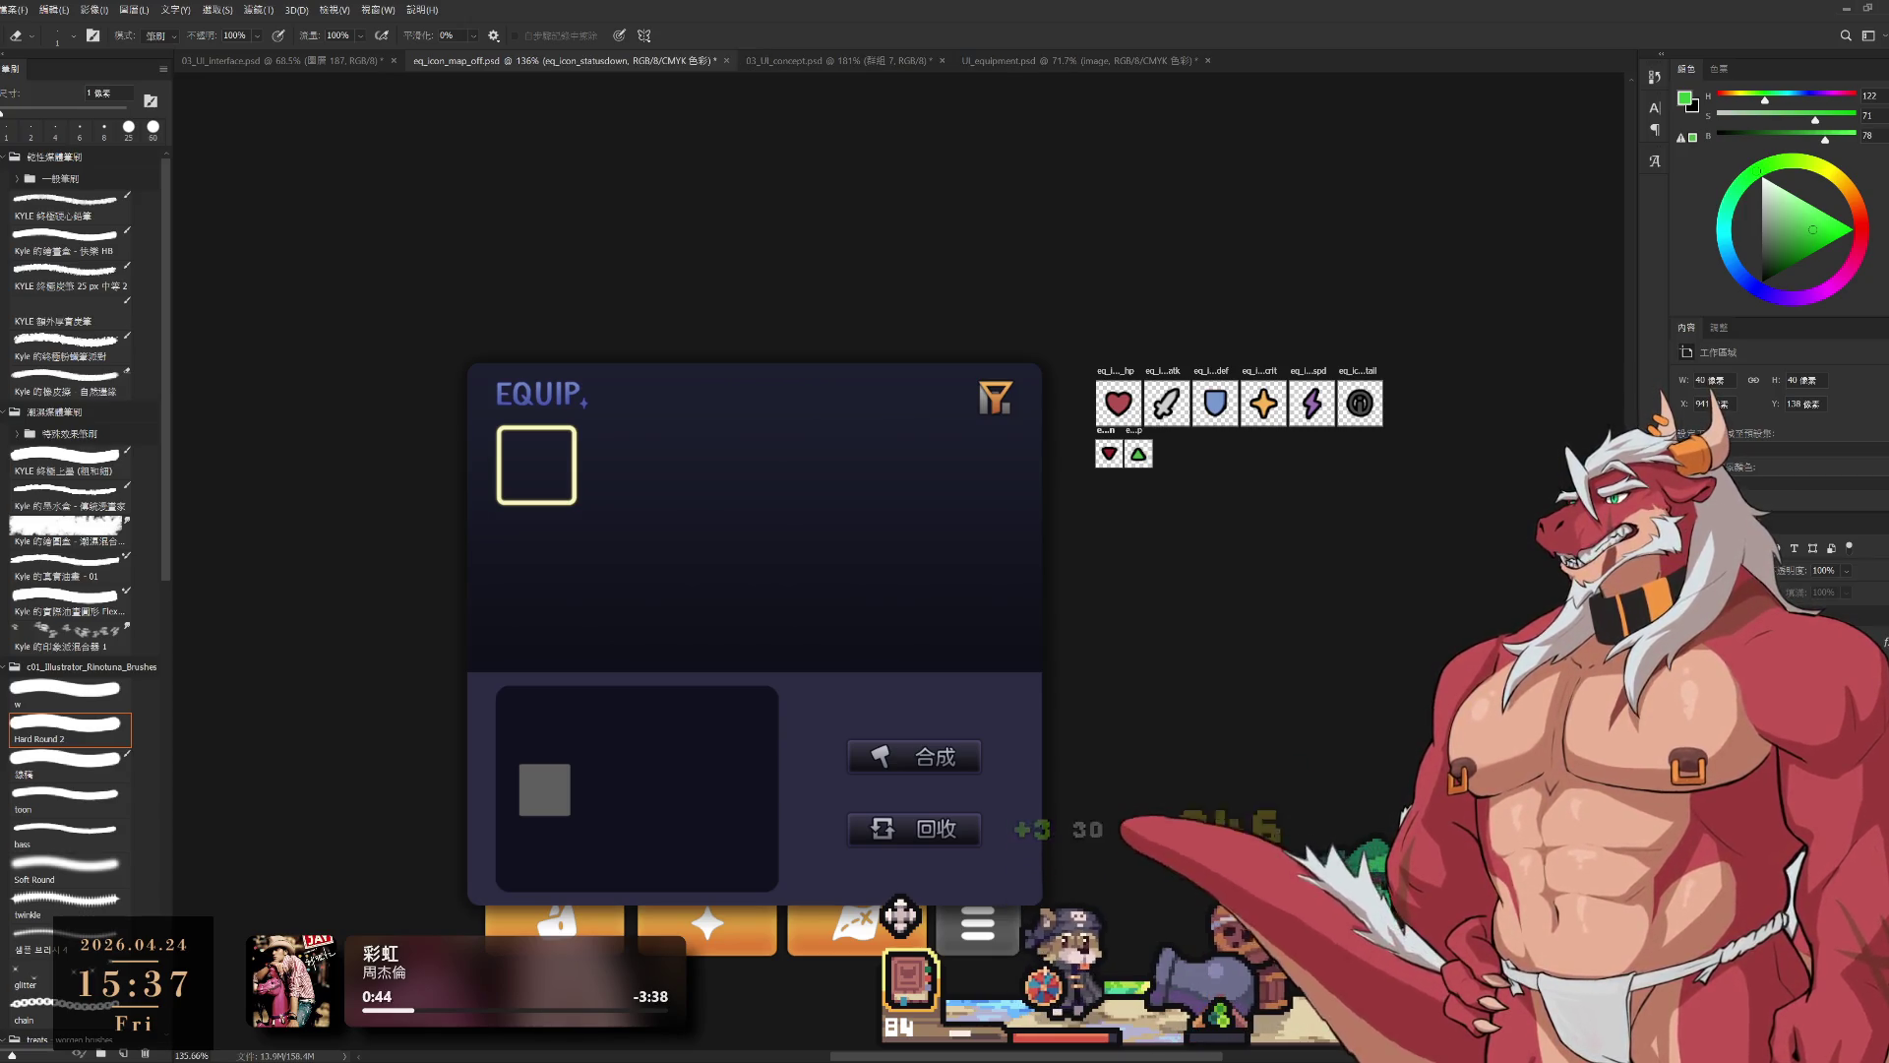
scroll(1136, 453, "up", 5)
Step: Nudge eq_icon_statusup right, leaving a small gap beside eq_icon_statusdown
left_click_drag(1132, 406, 1159, 408)
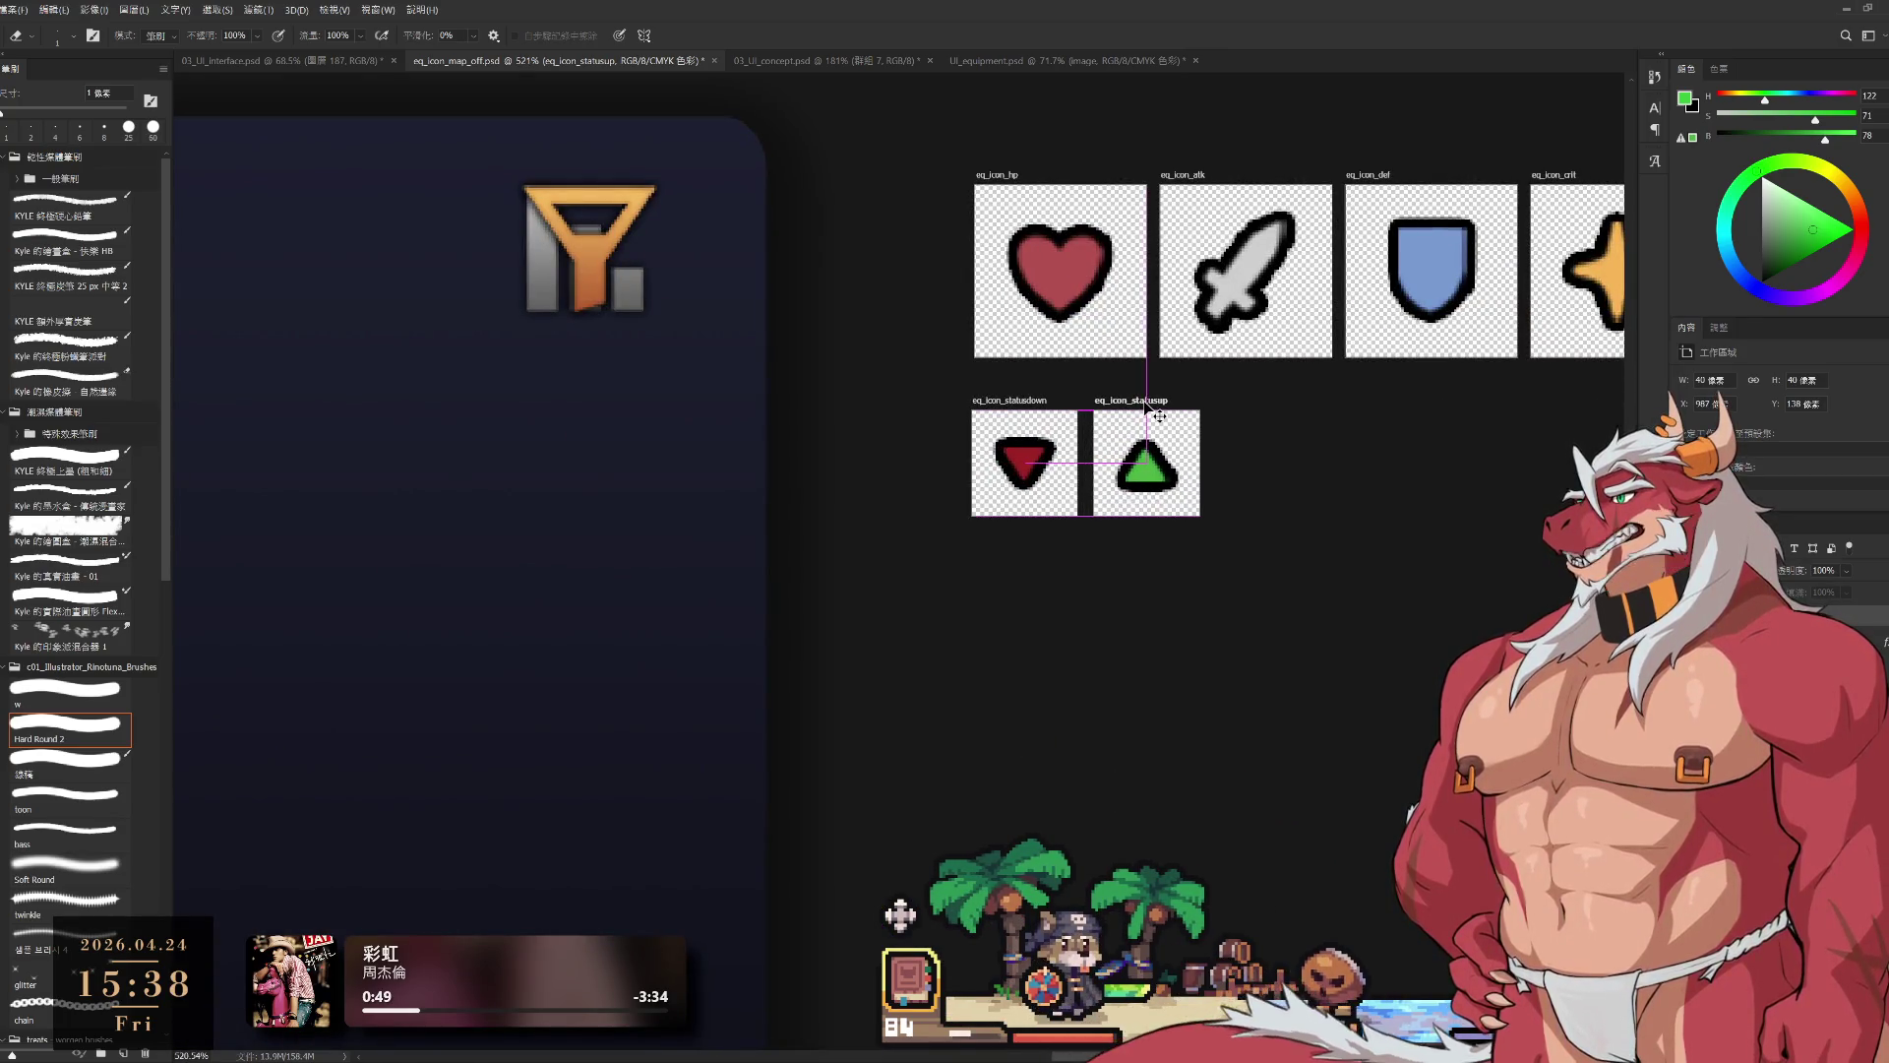
scroll(1301, 657, "down", 4)
scroll(1305, 687, "down", 4)
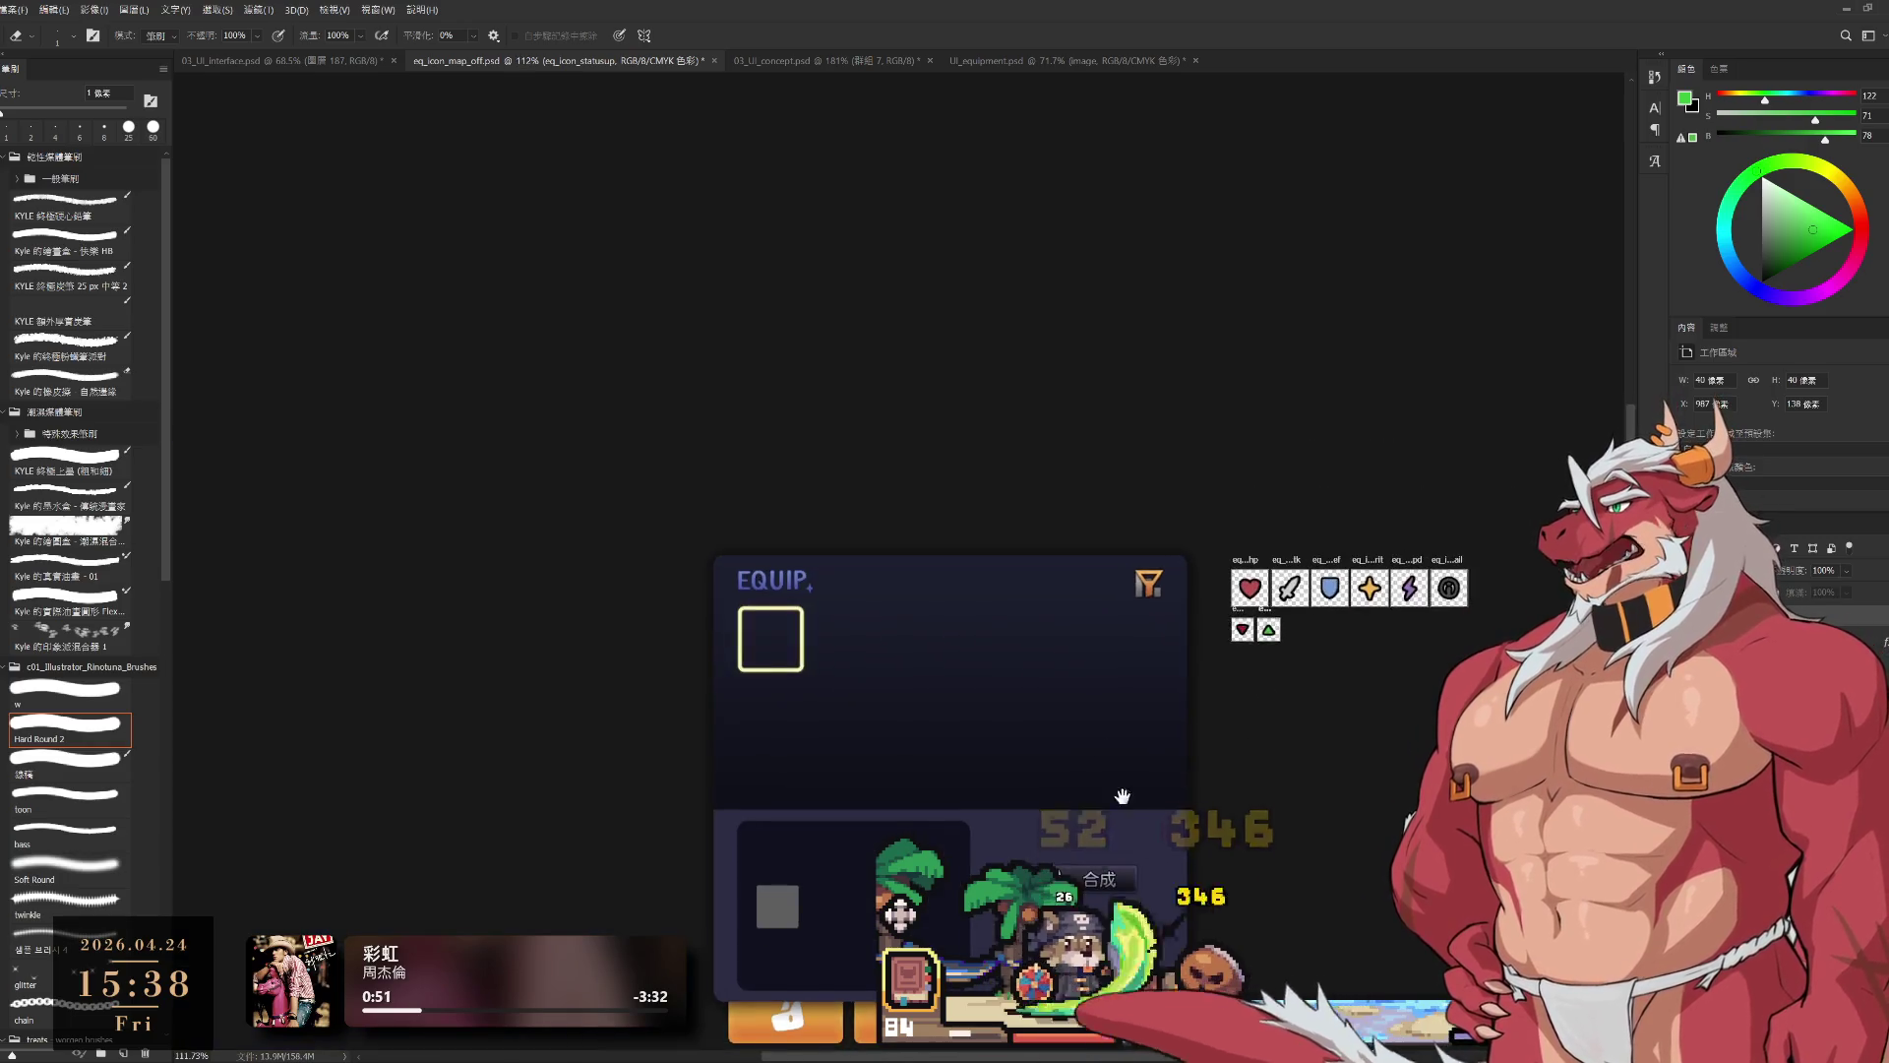
left_click_drag(1119, 793, 1084, 709)
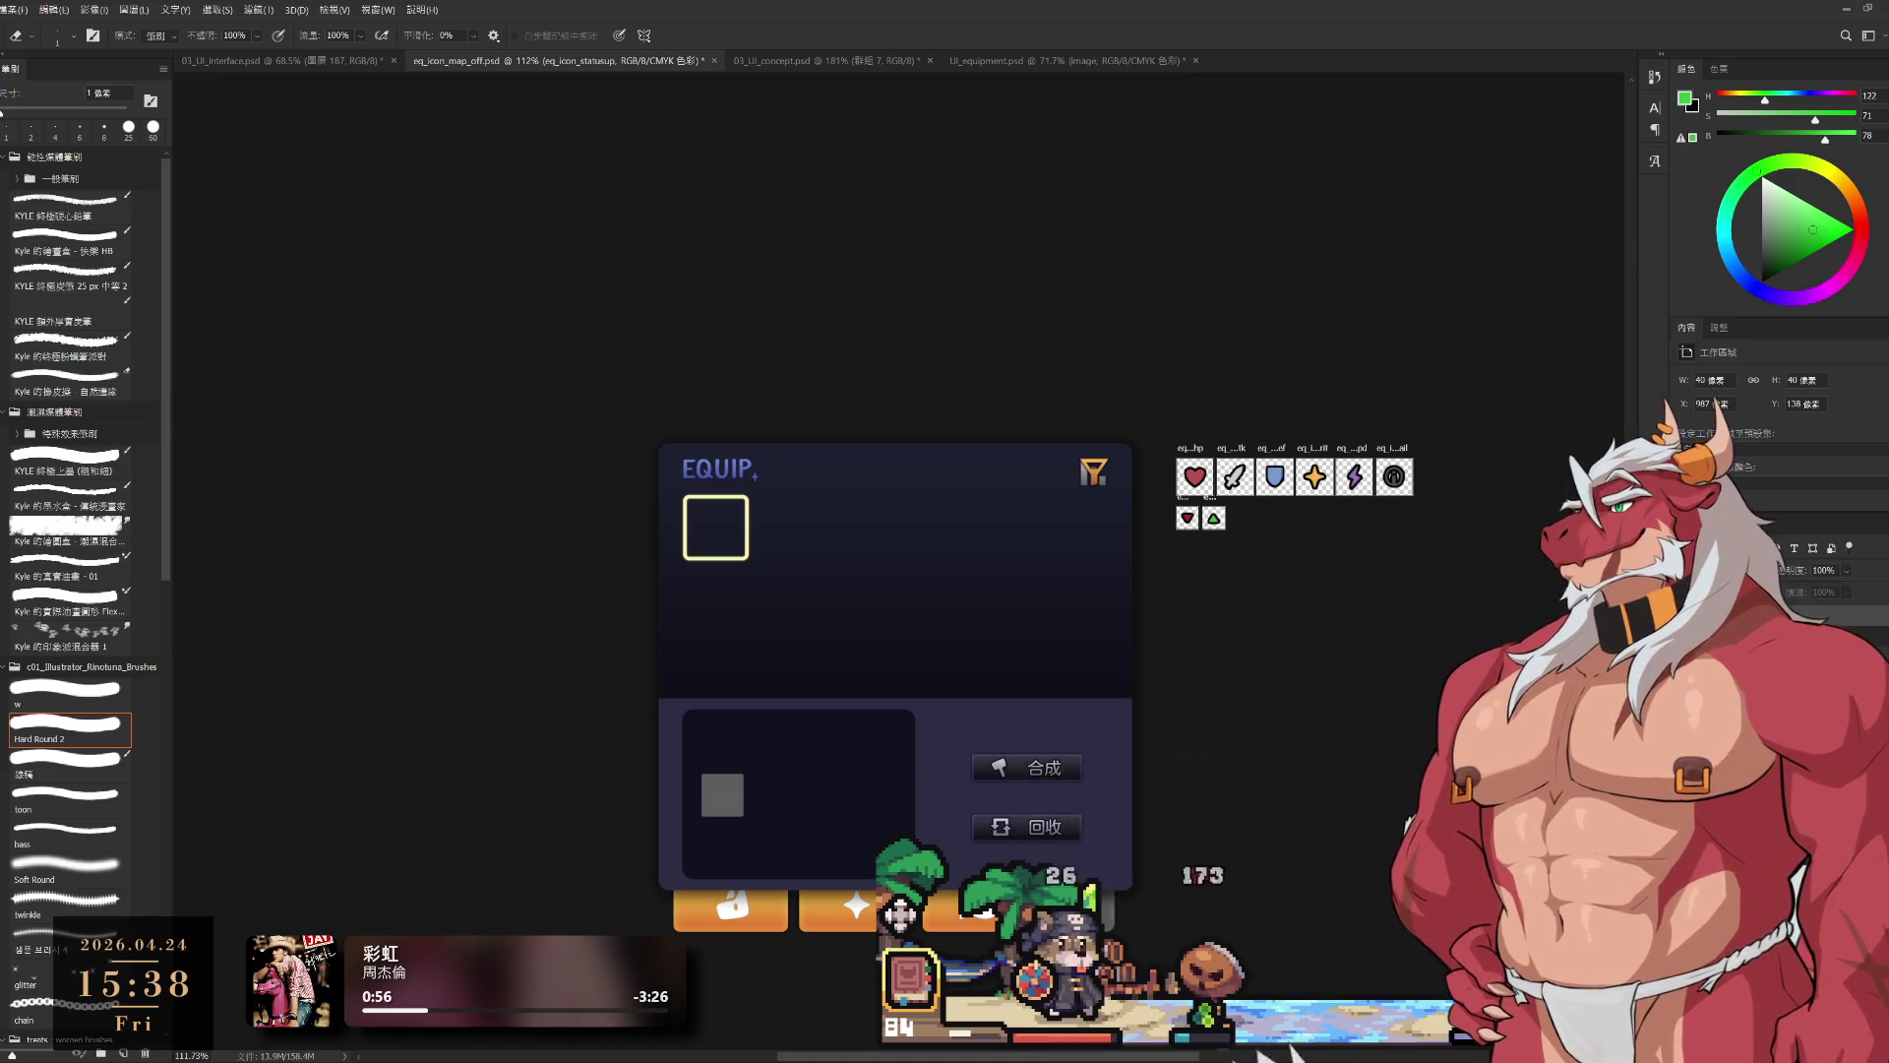
Step: Clear the layer selection, then select the eq_btn_craft and eq_icon_filter_on layers
left_click(1813, 576)
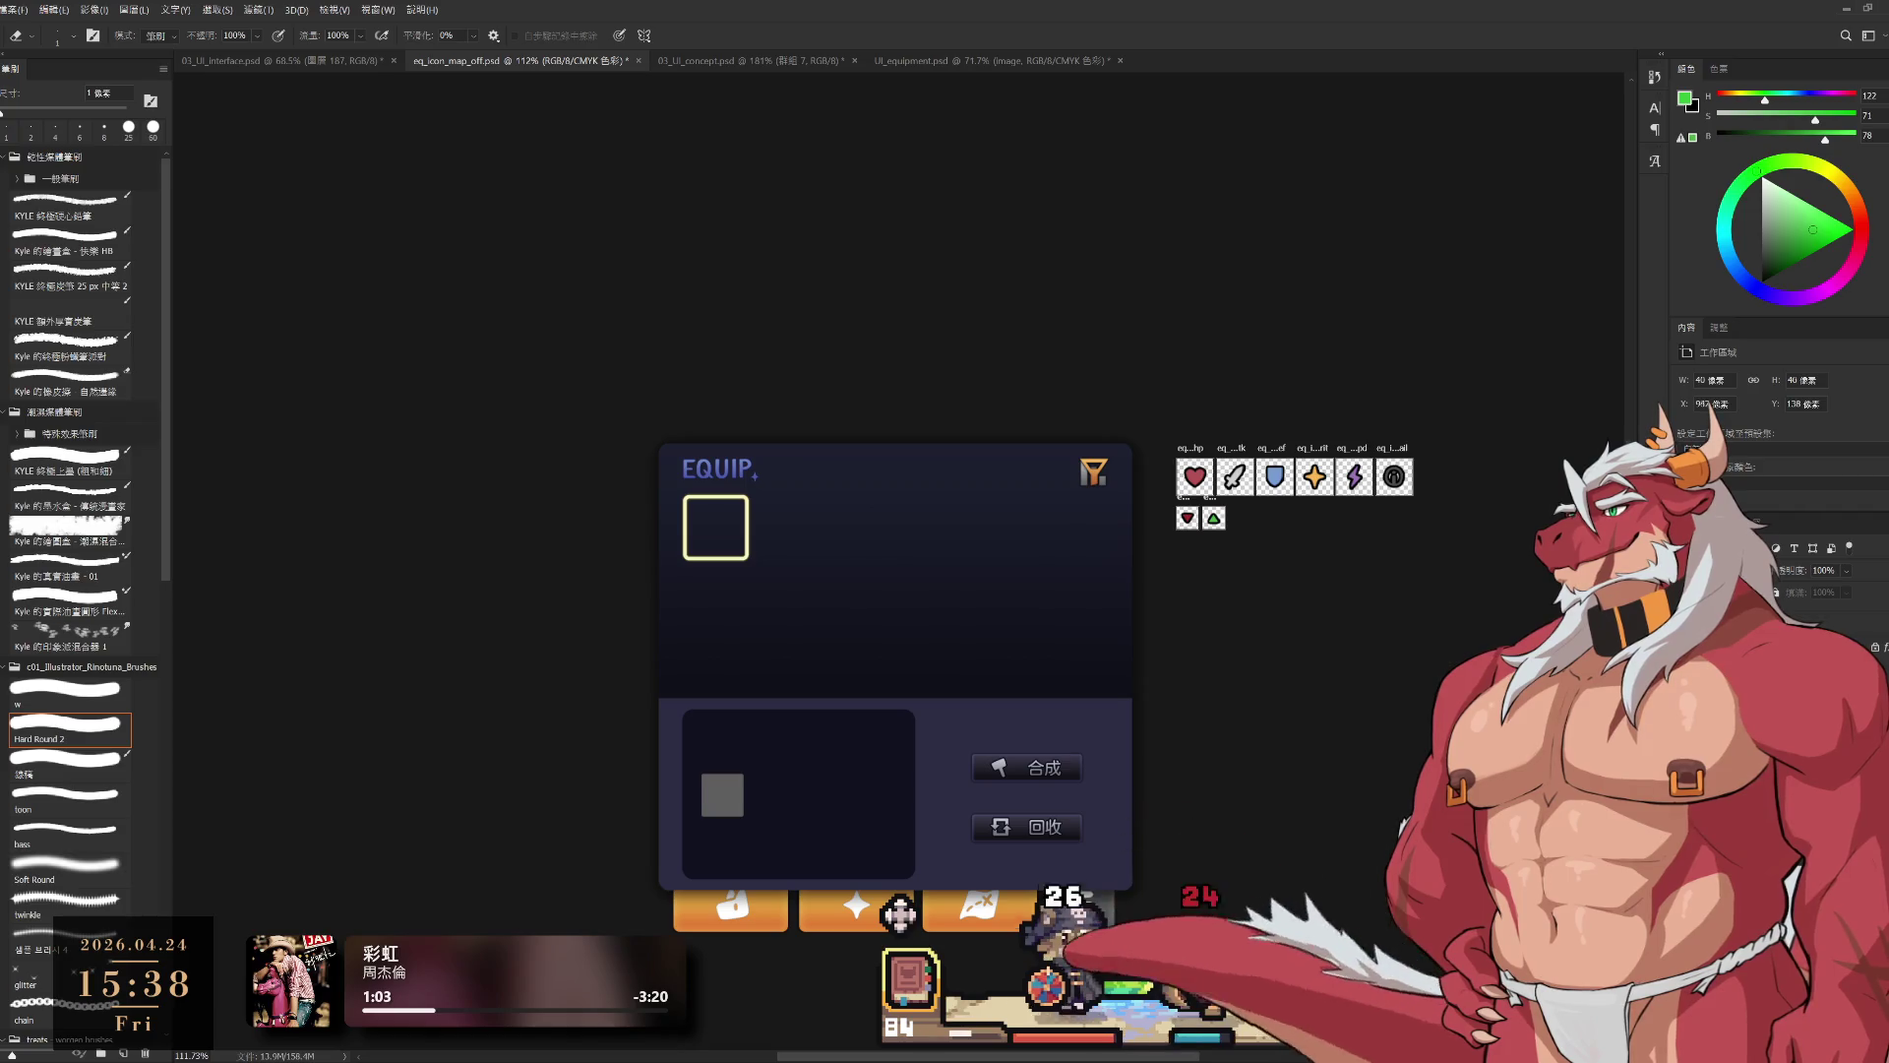
left_click(1814, 576)
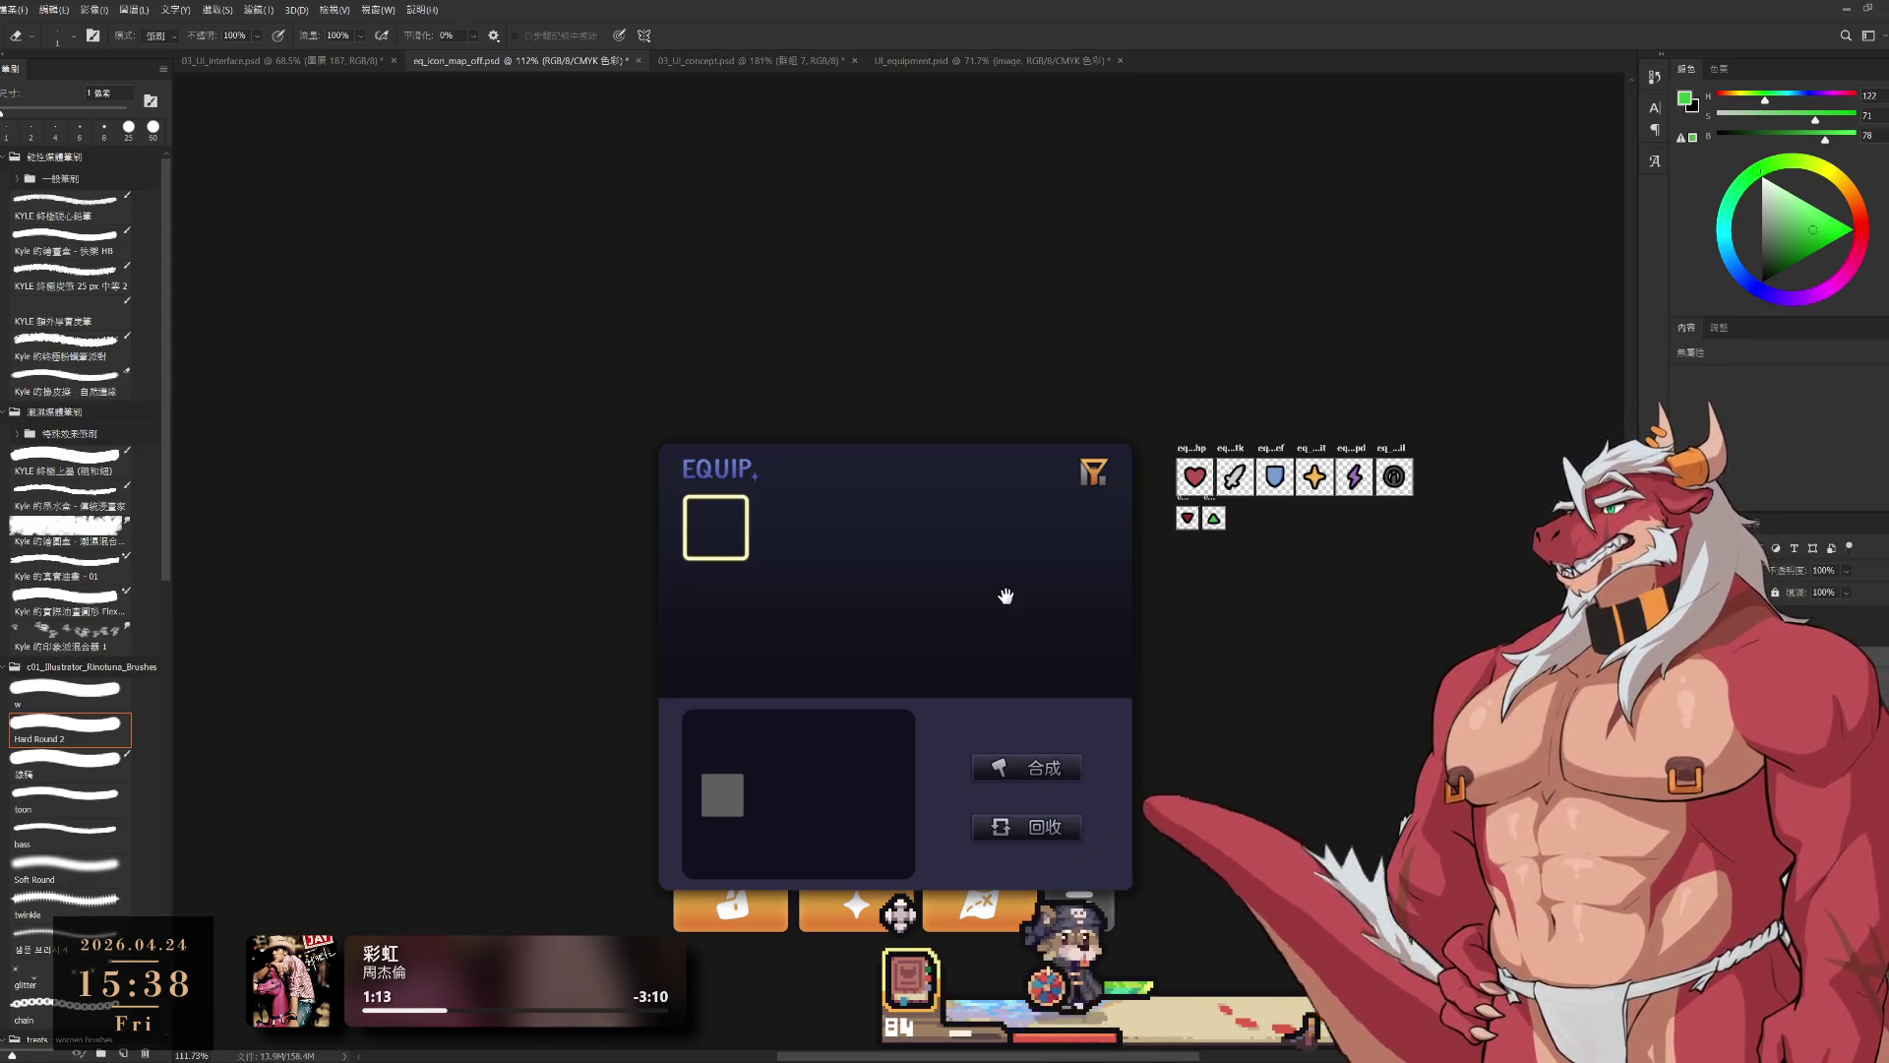
scroll(1051, 544, "up", 2)
scroll(1250, 490, "up", 2)
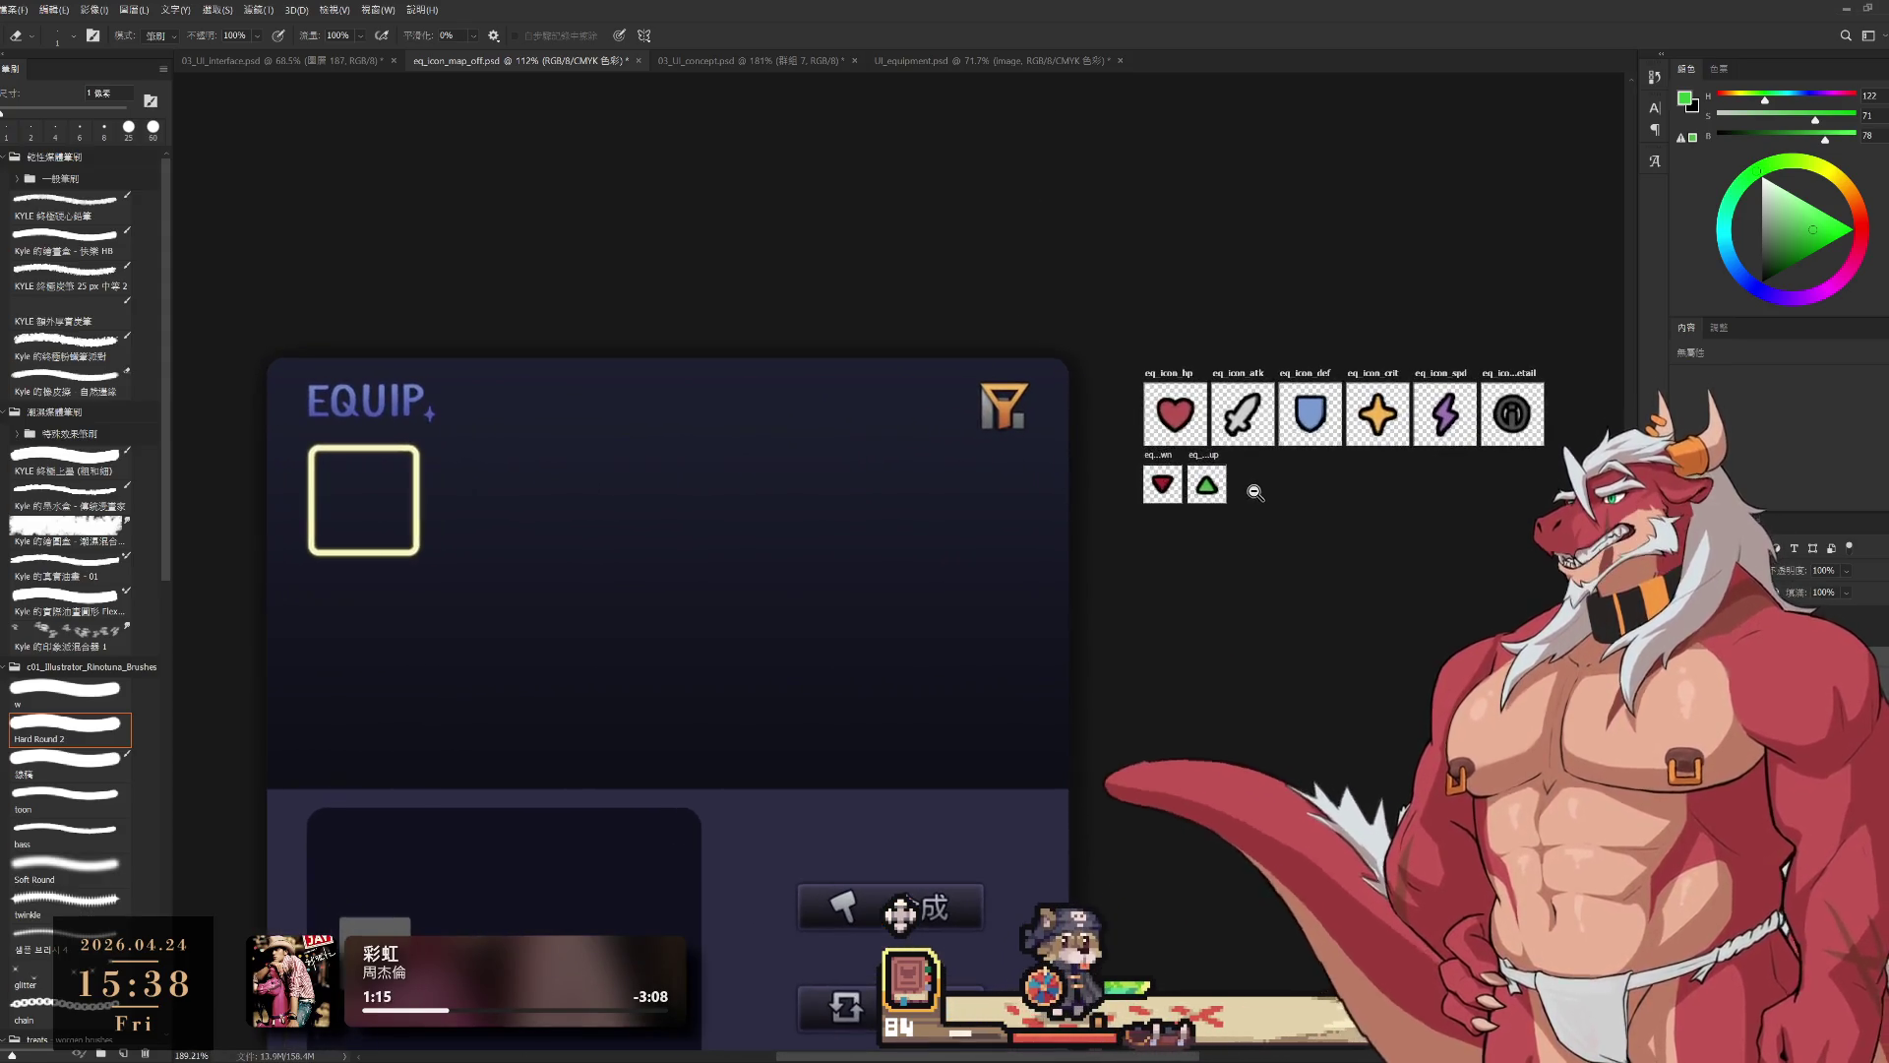
scroll(1258, 585, "up", 1)
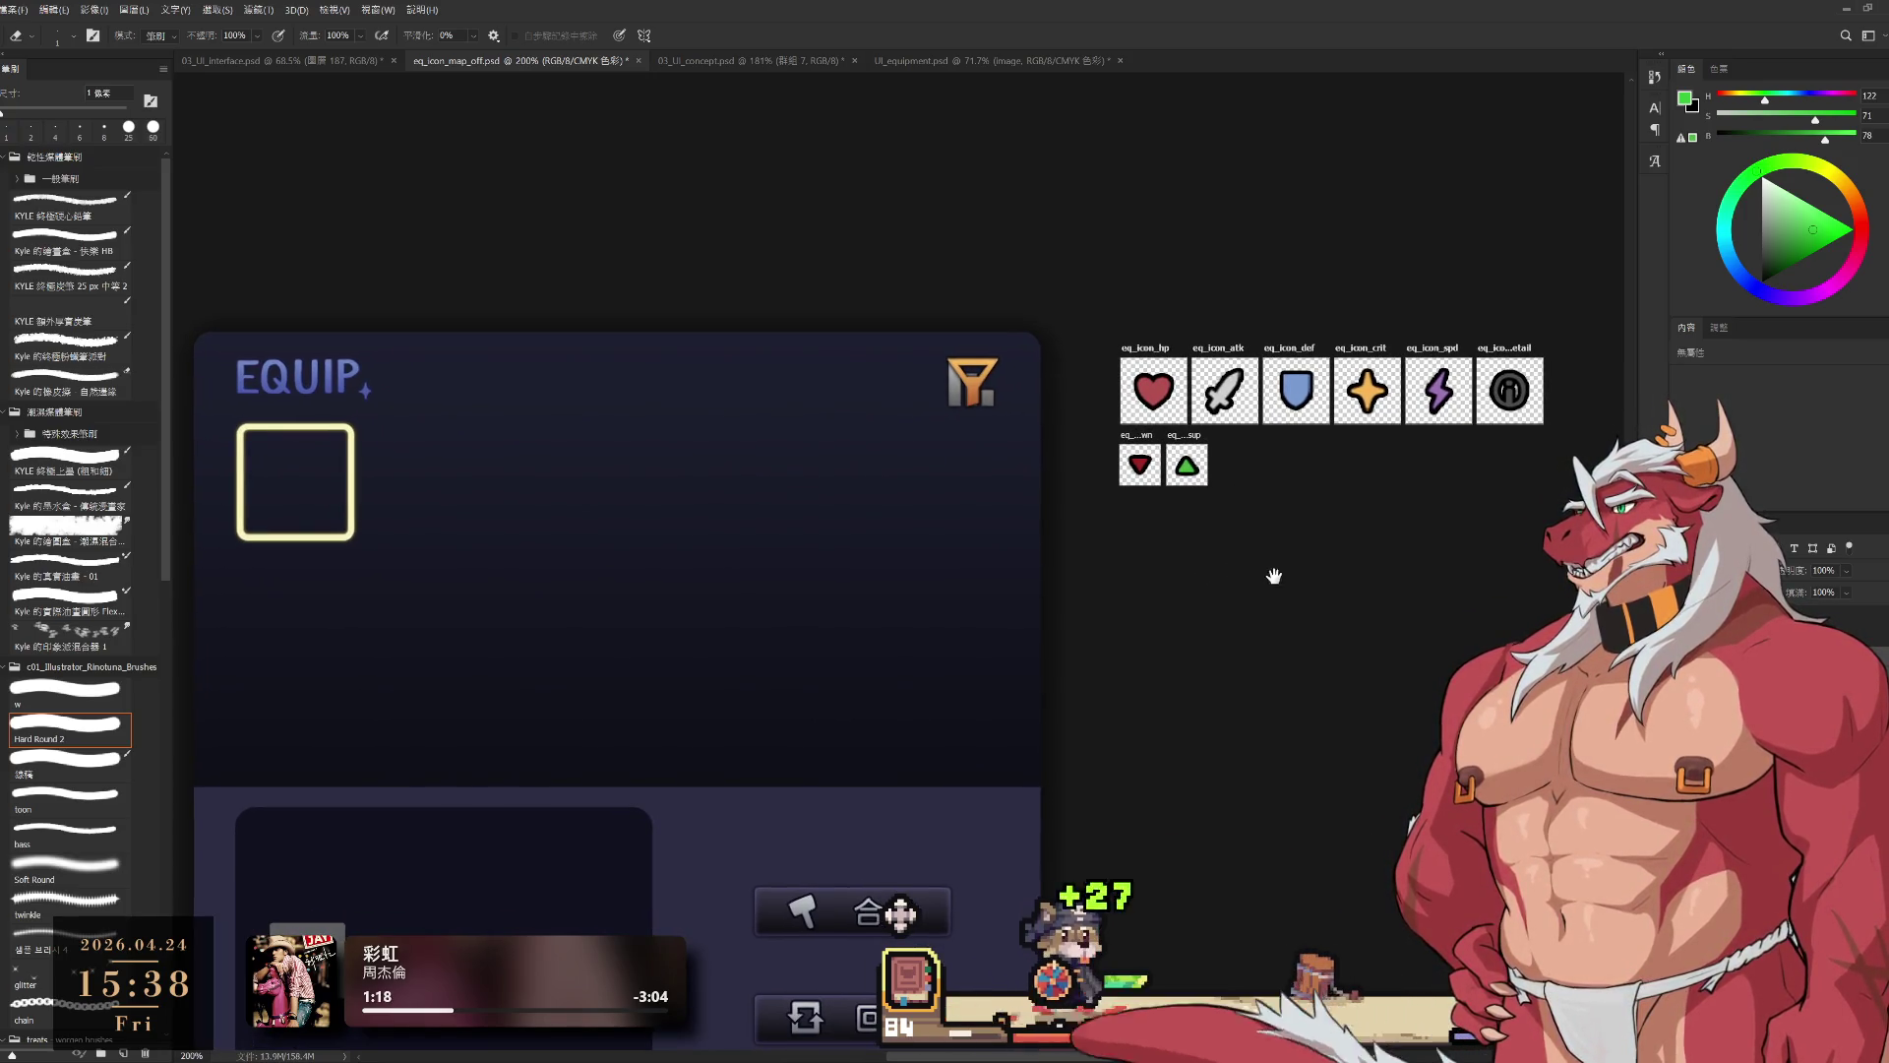
scroll(1269, 573, "down", 3)
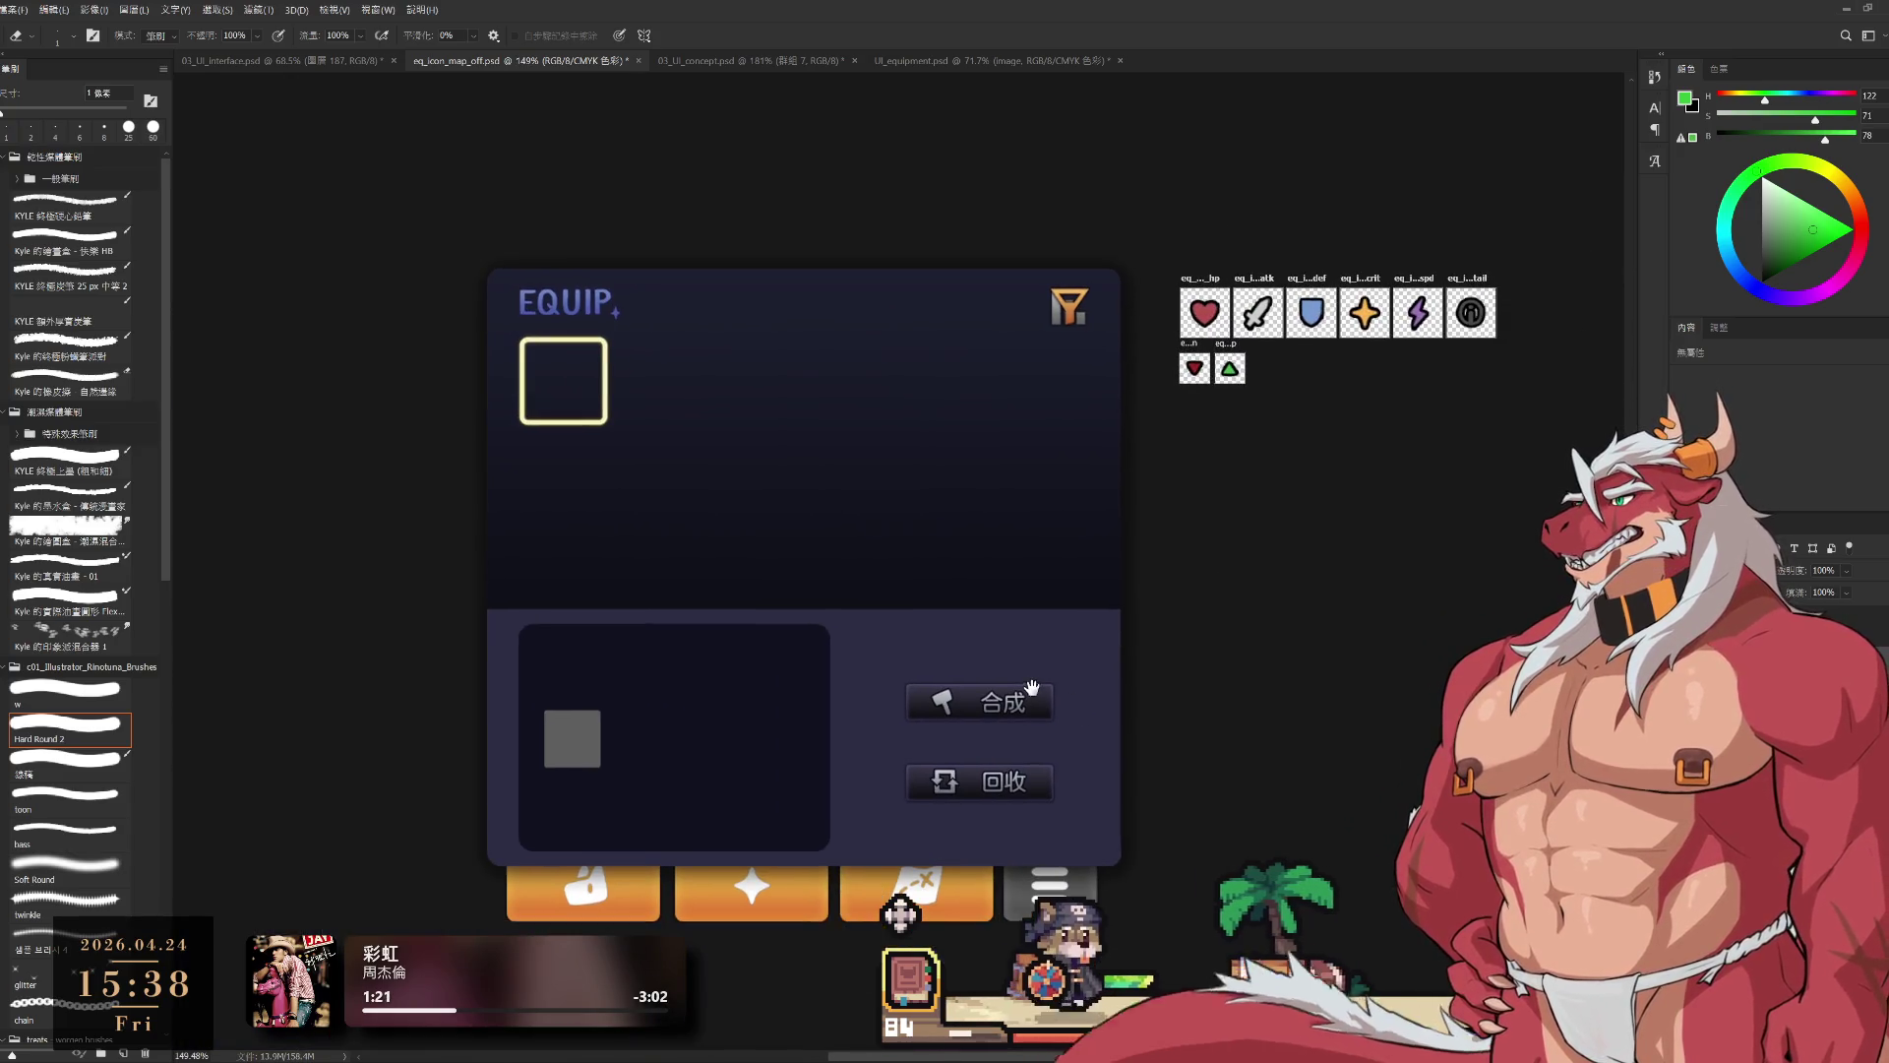
left_click(973, 696, "ctrl")
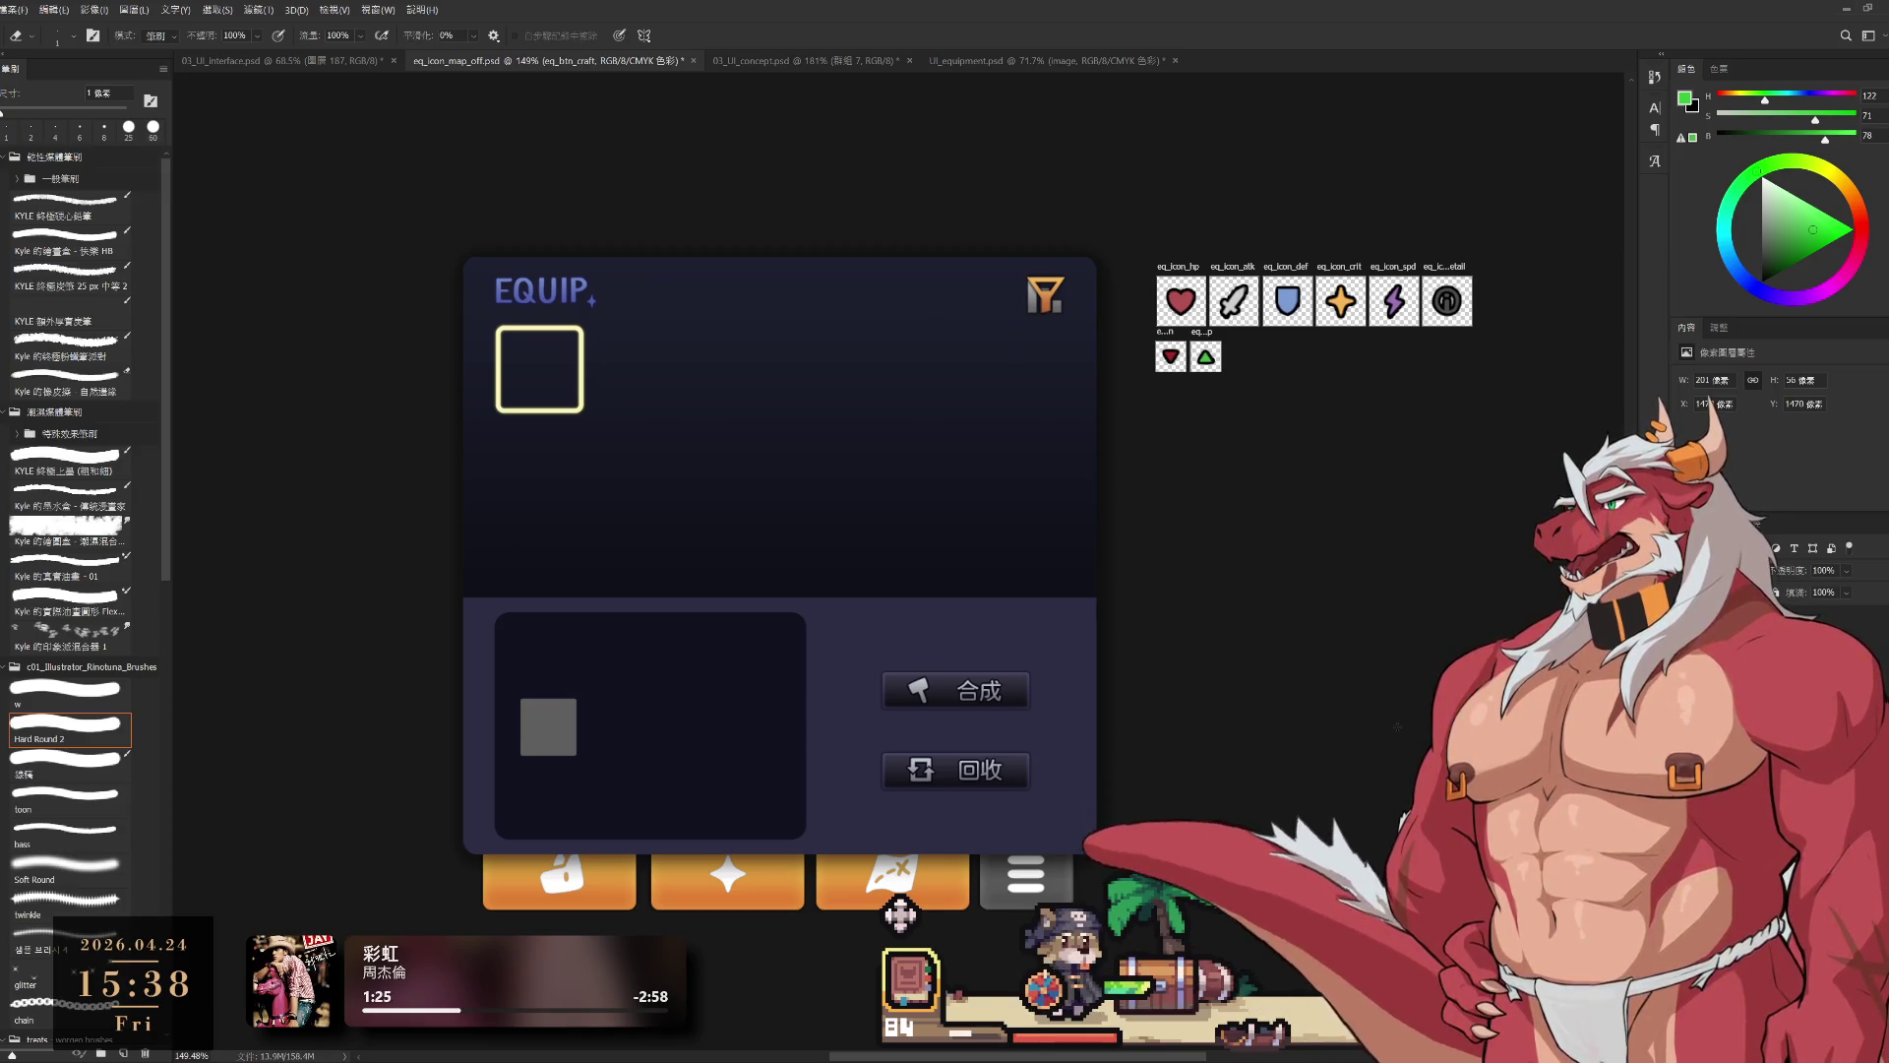
left_click(1338, 717, "ctrl")
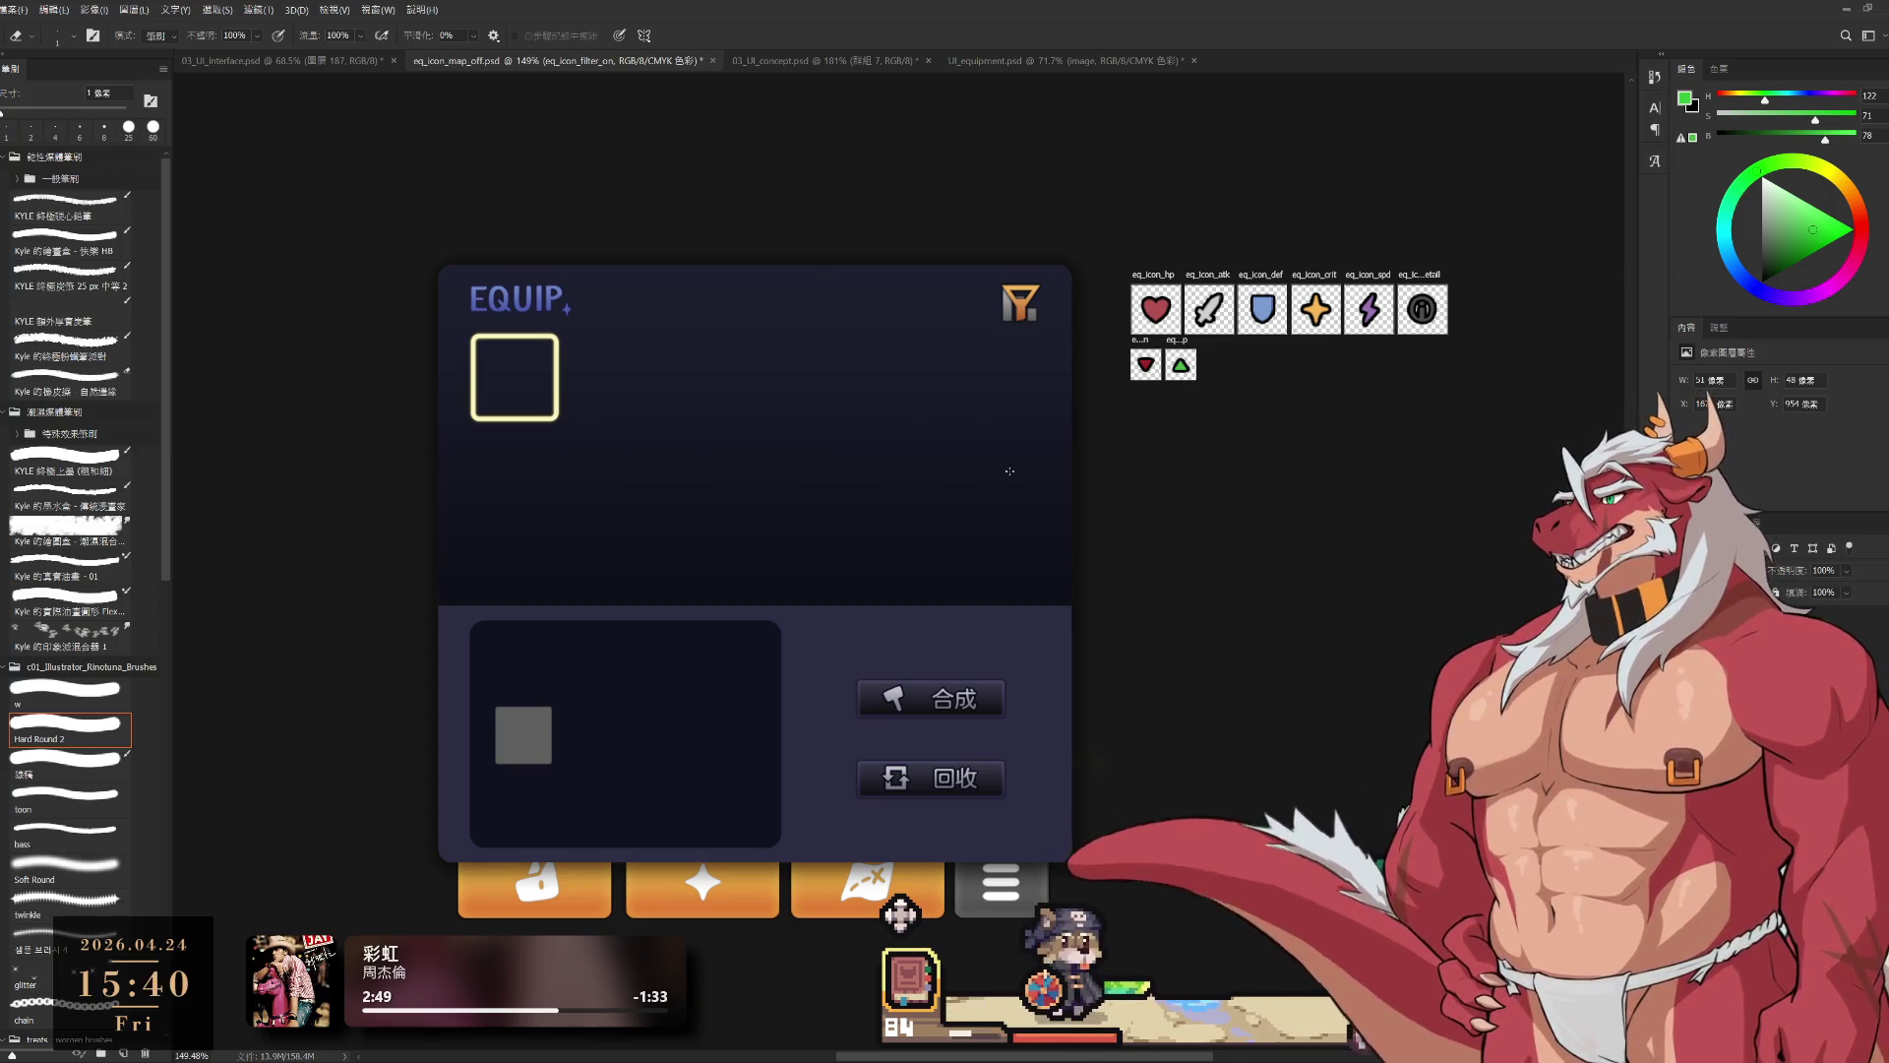
left_click_drag(879, 445, 1007, 434)
left_click_drag(1053, 589, 1000, 574)
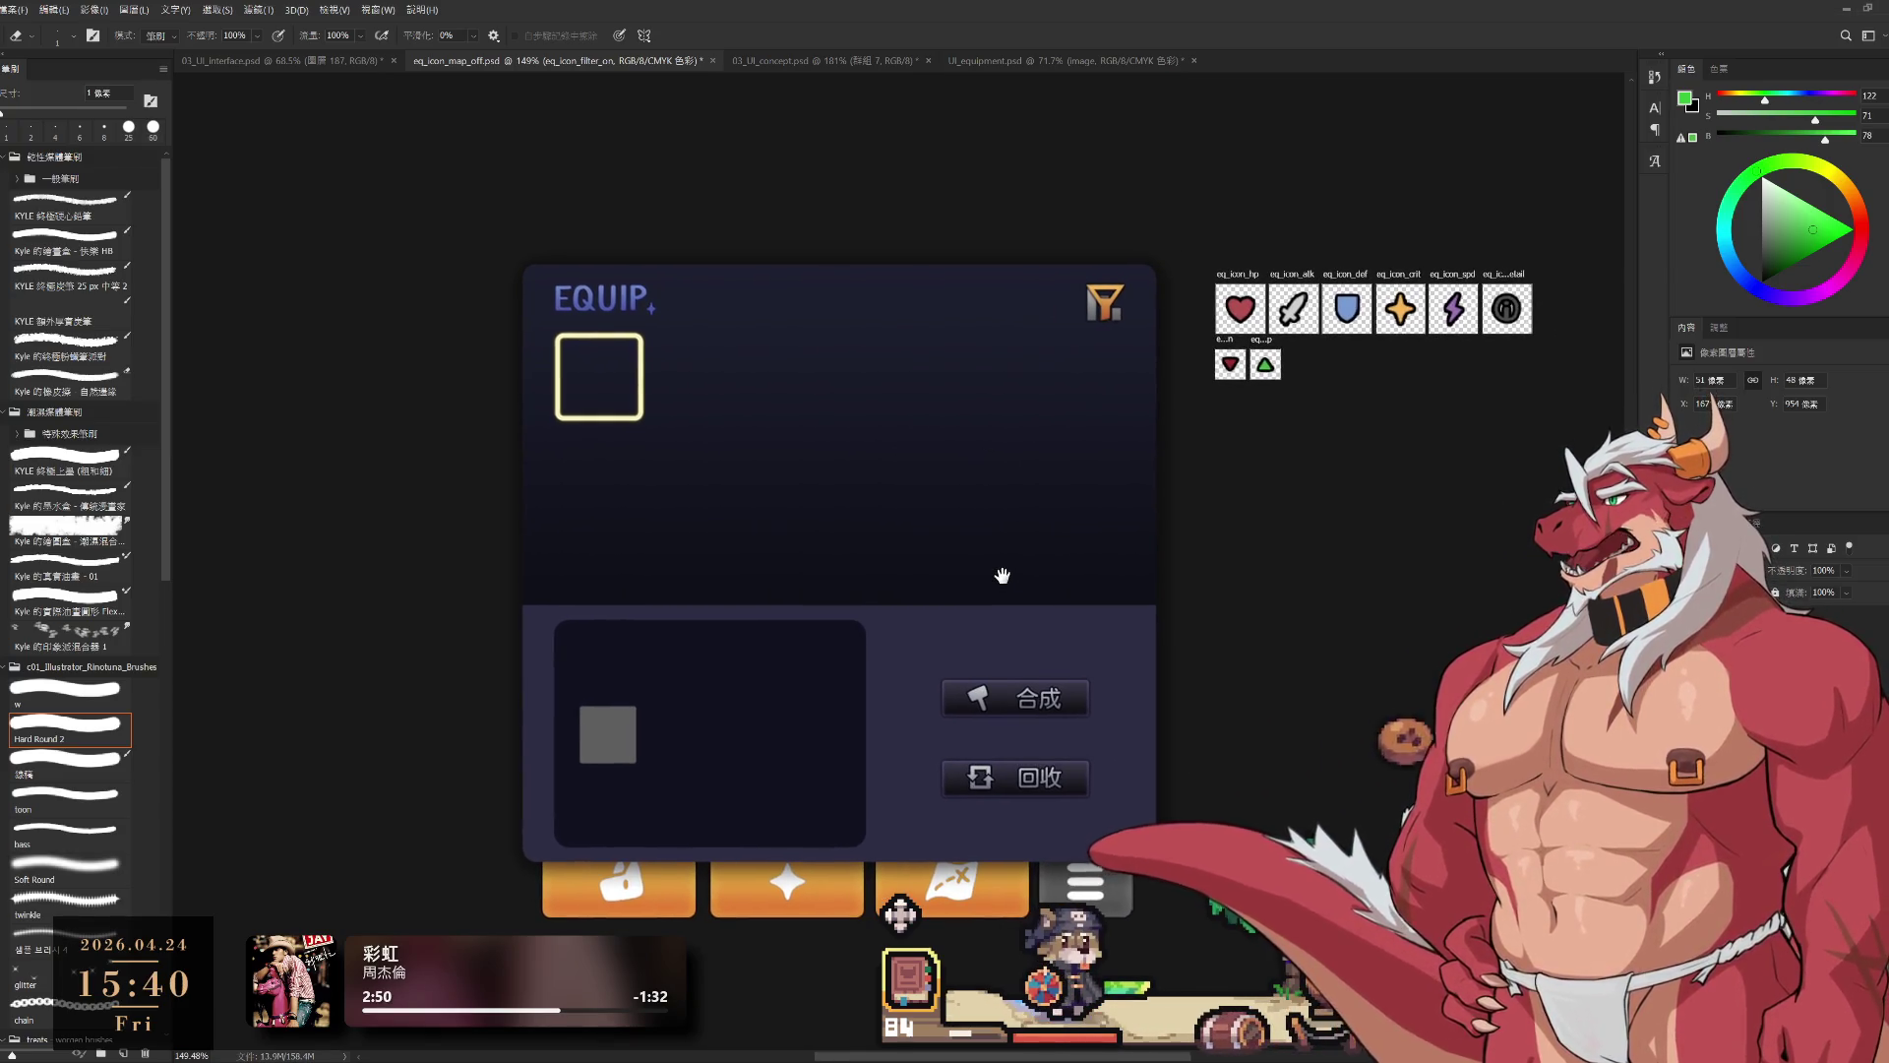
left_click_drag(856, 582, 733, 653)
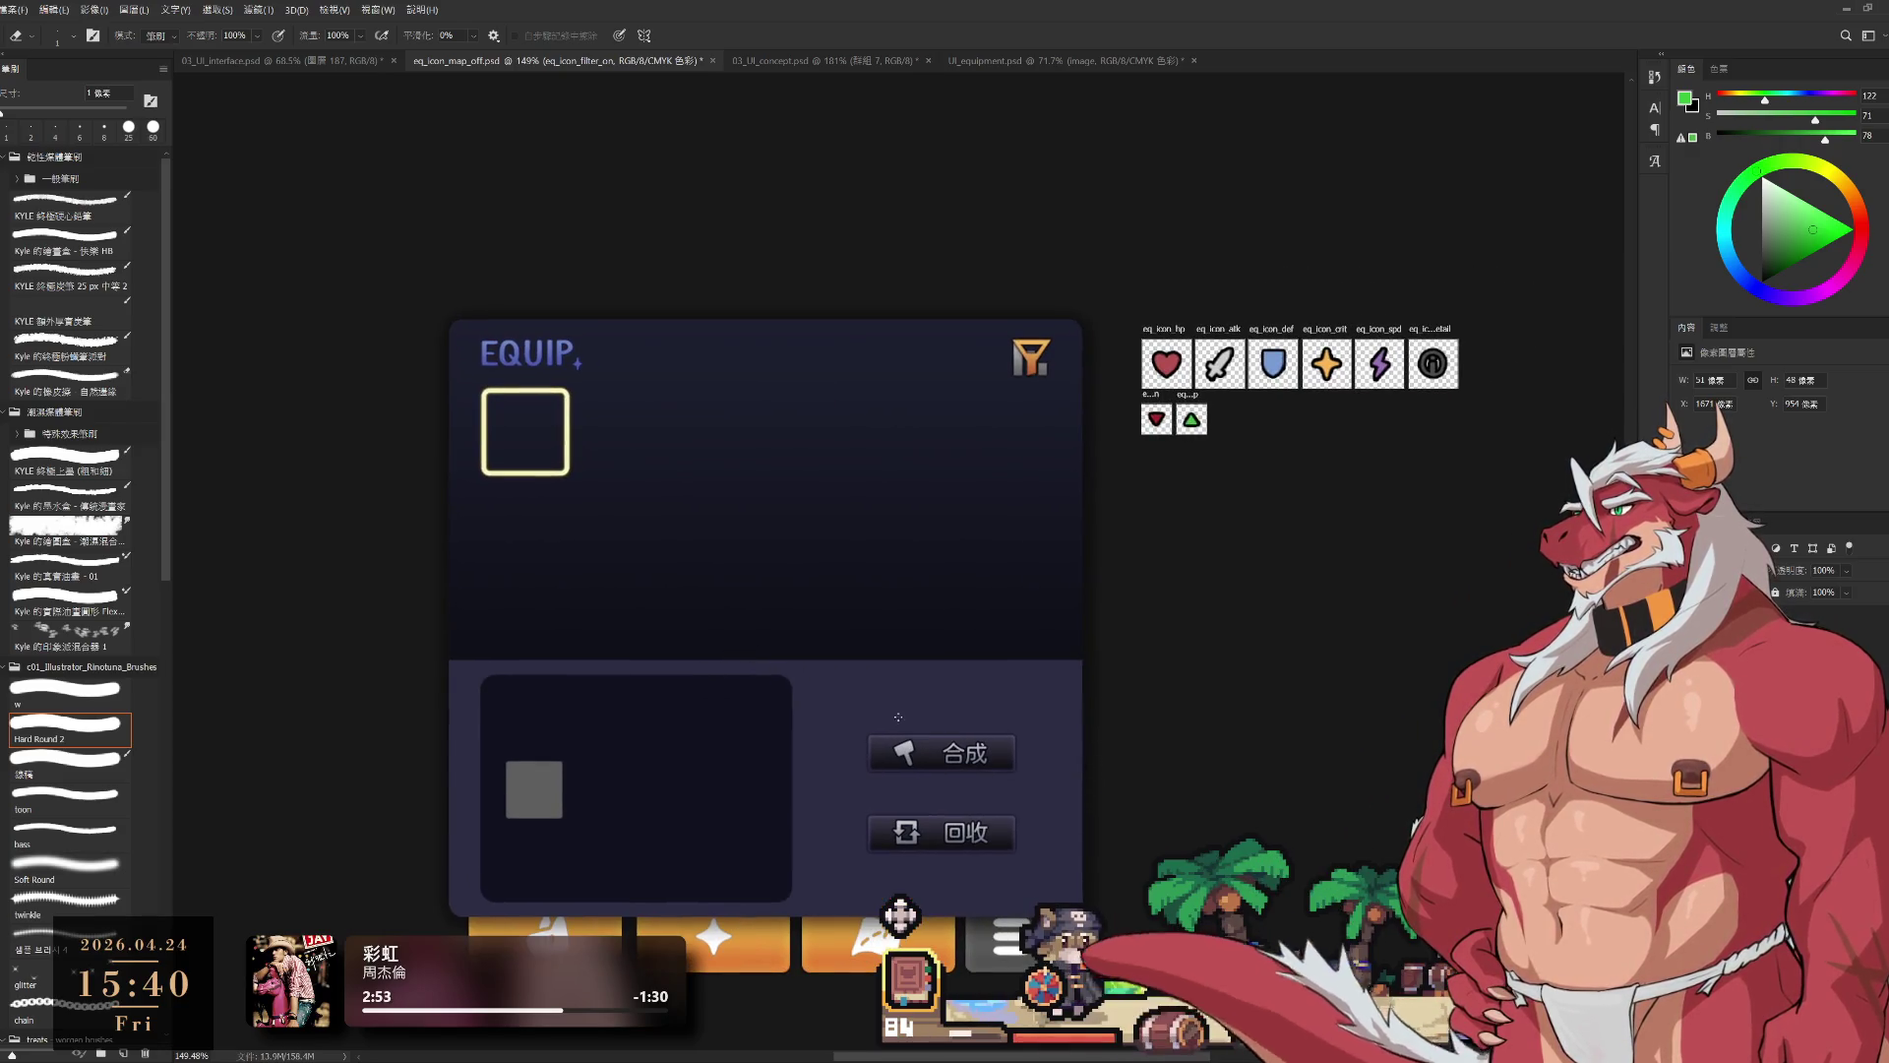
left_click(900, 915)
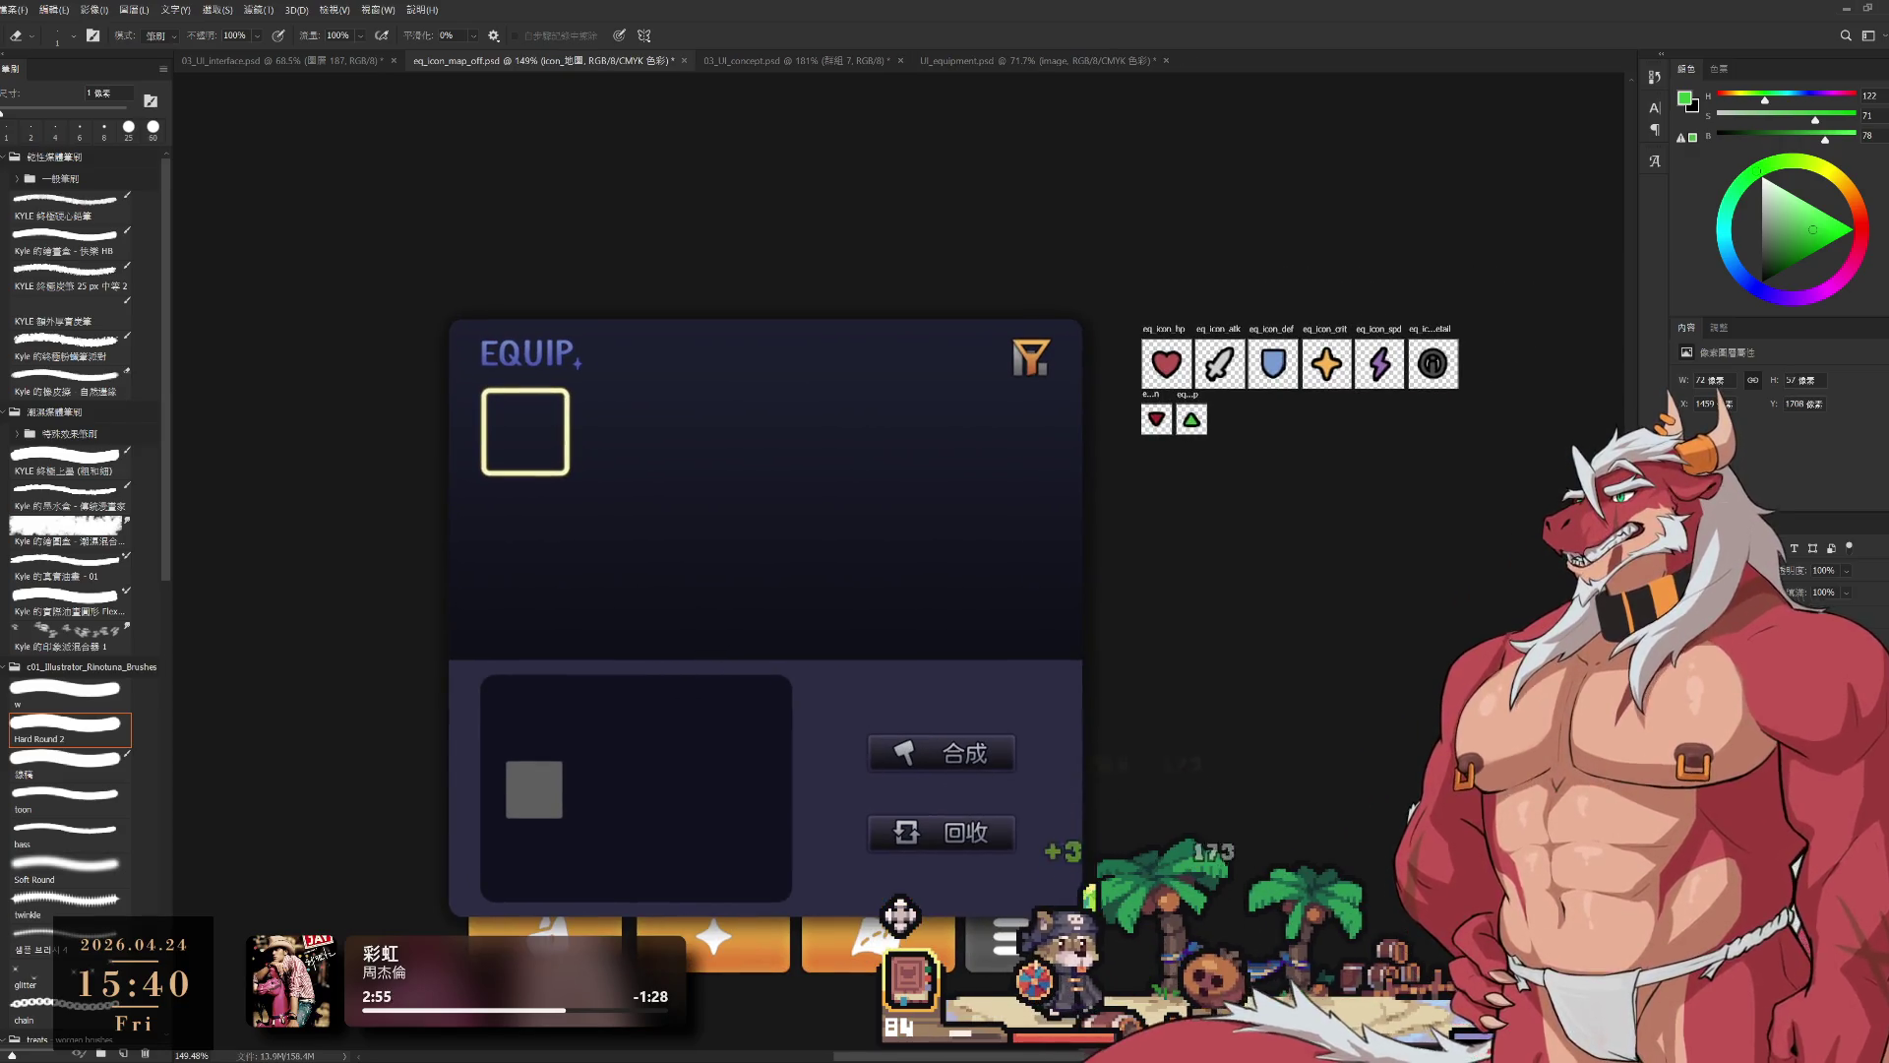
left_click(900, 915)
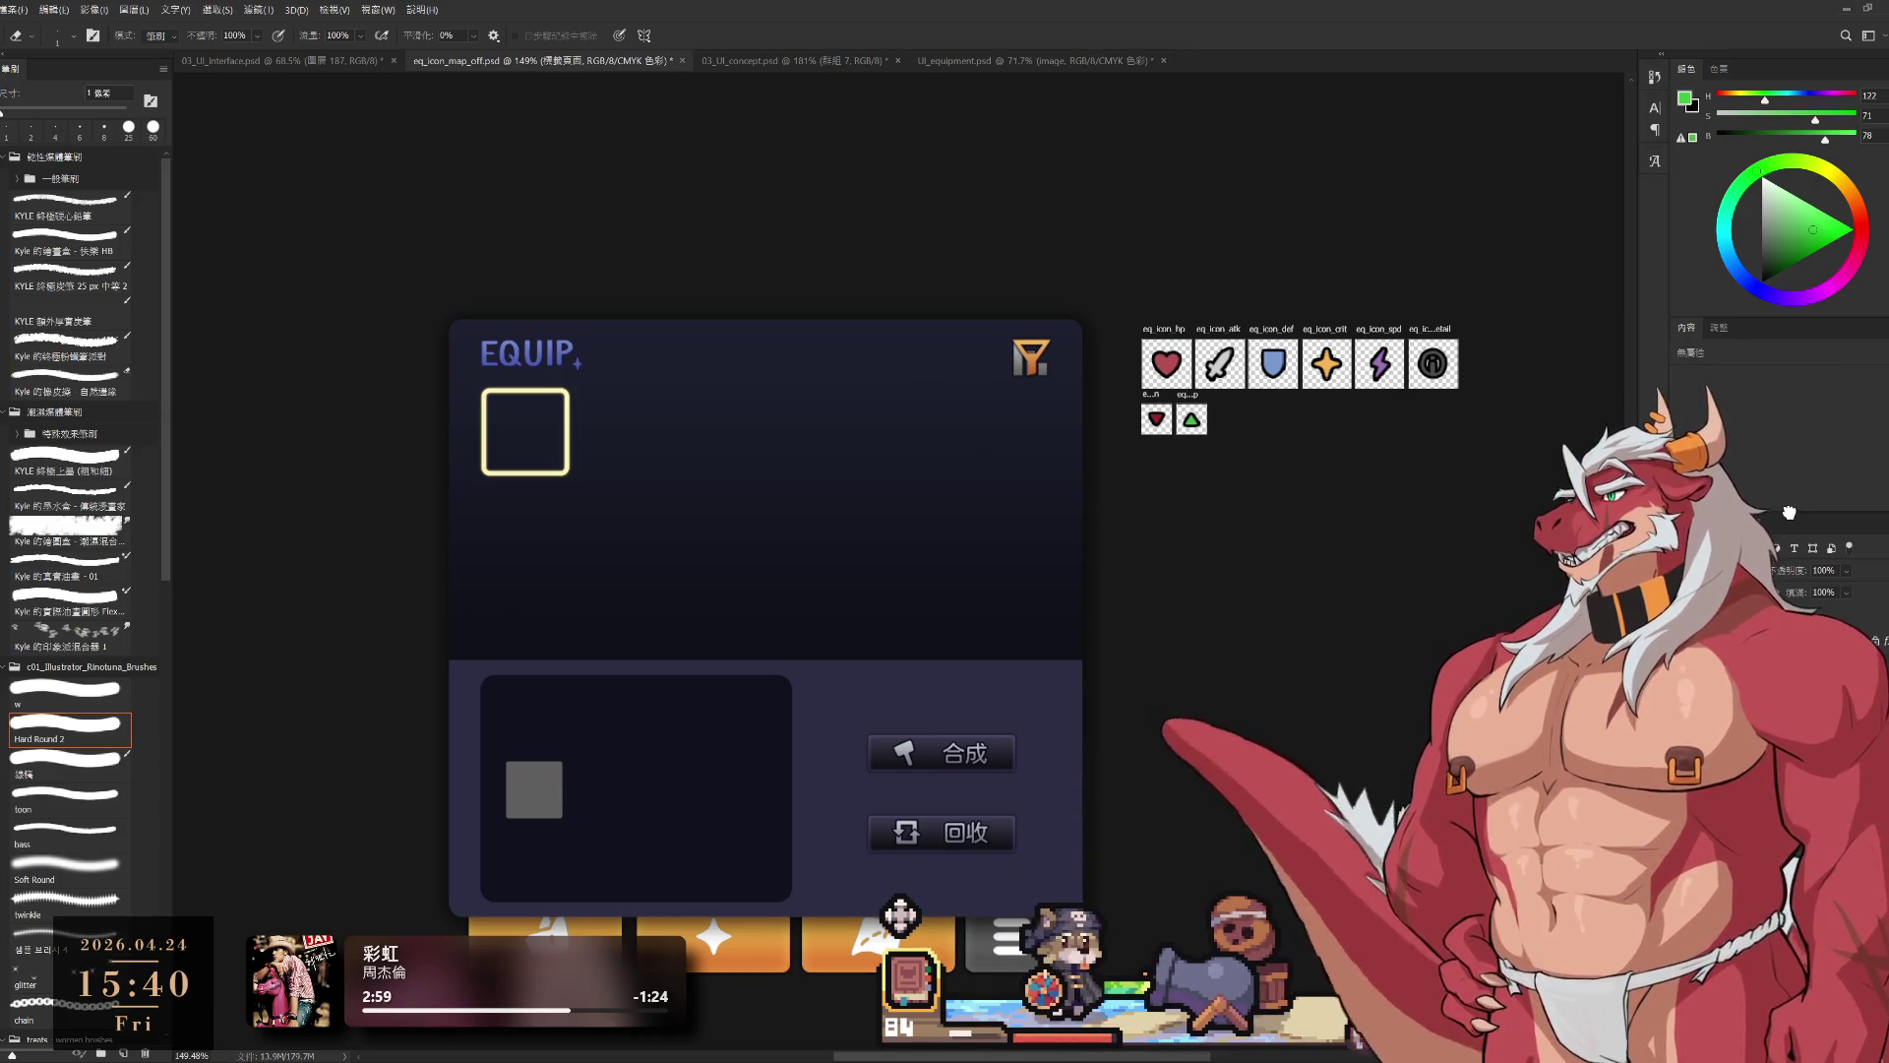
key("alt+bracketleft")
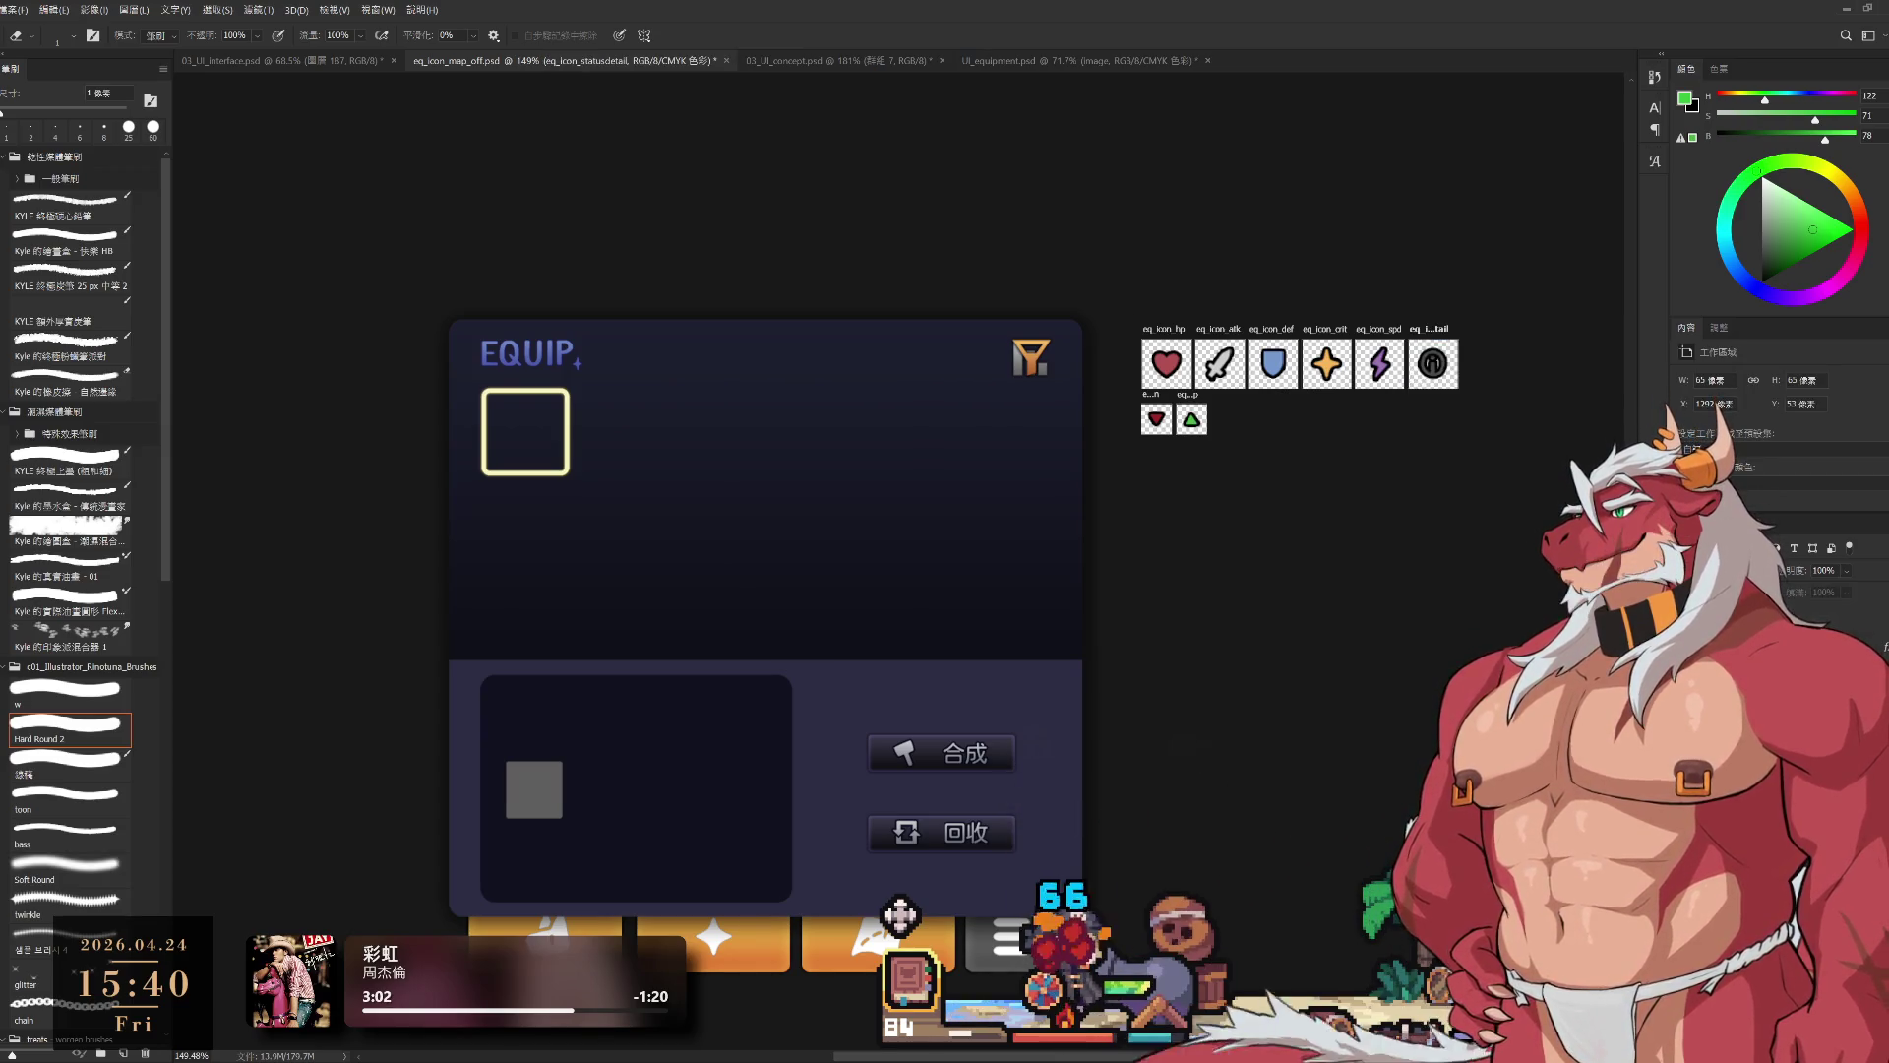
key("alt+bracketright")
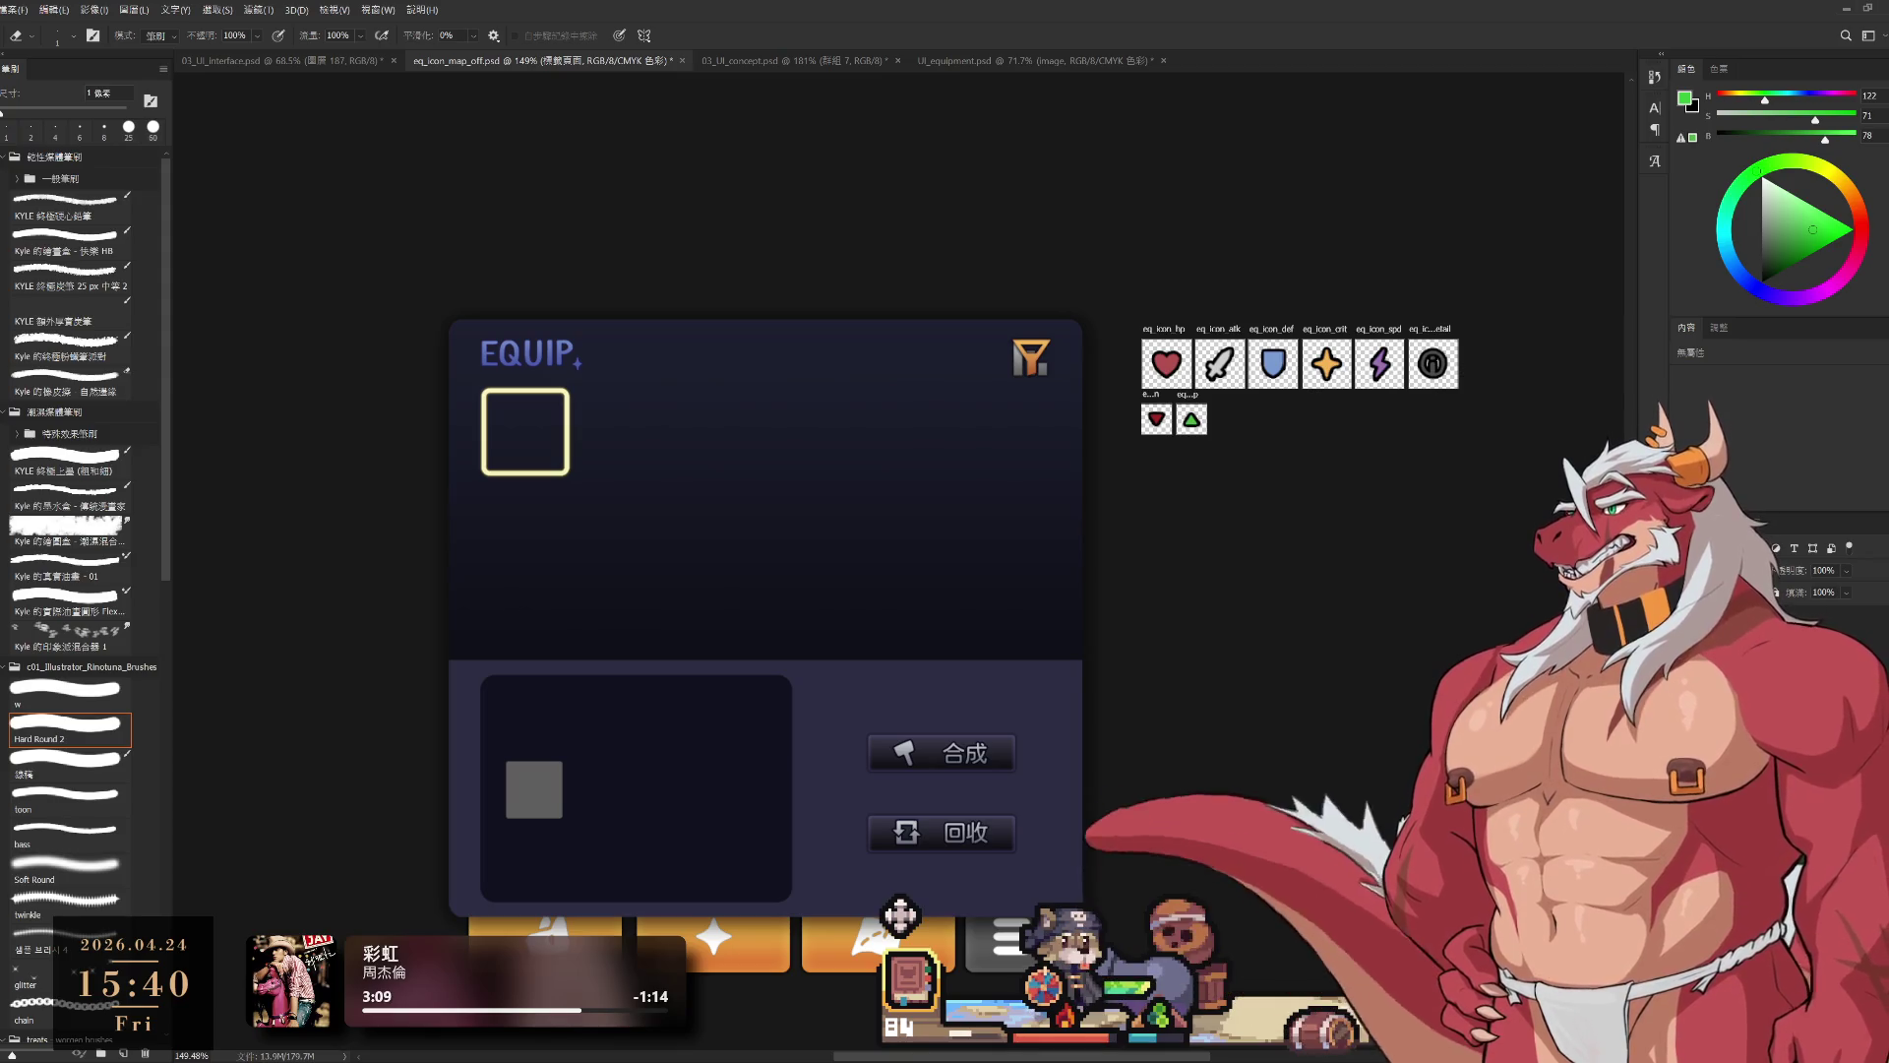
left_click_drag(1095, 783, 852, 780)
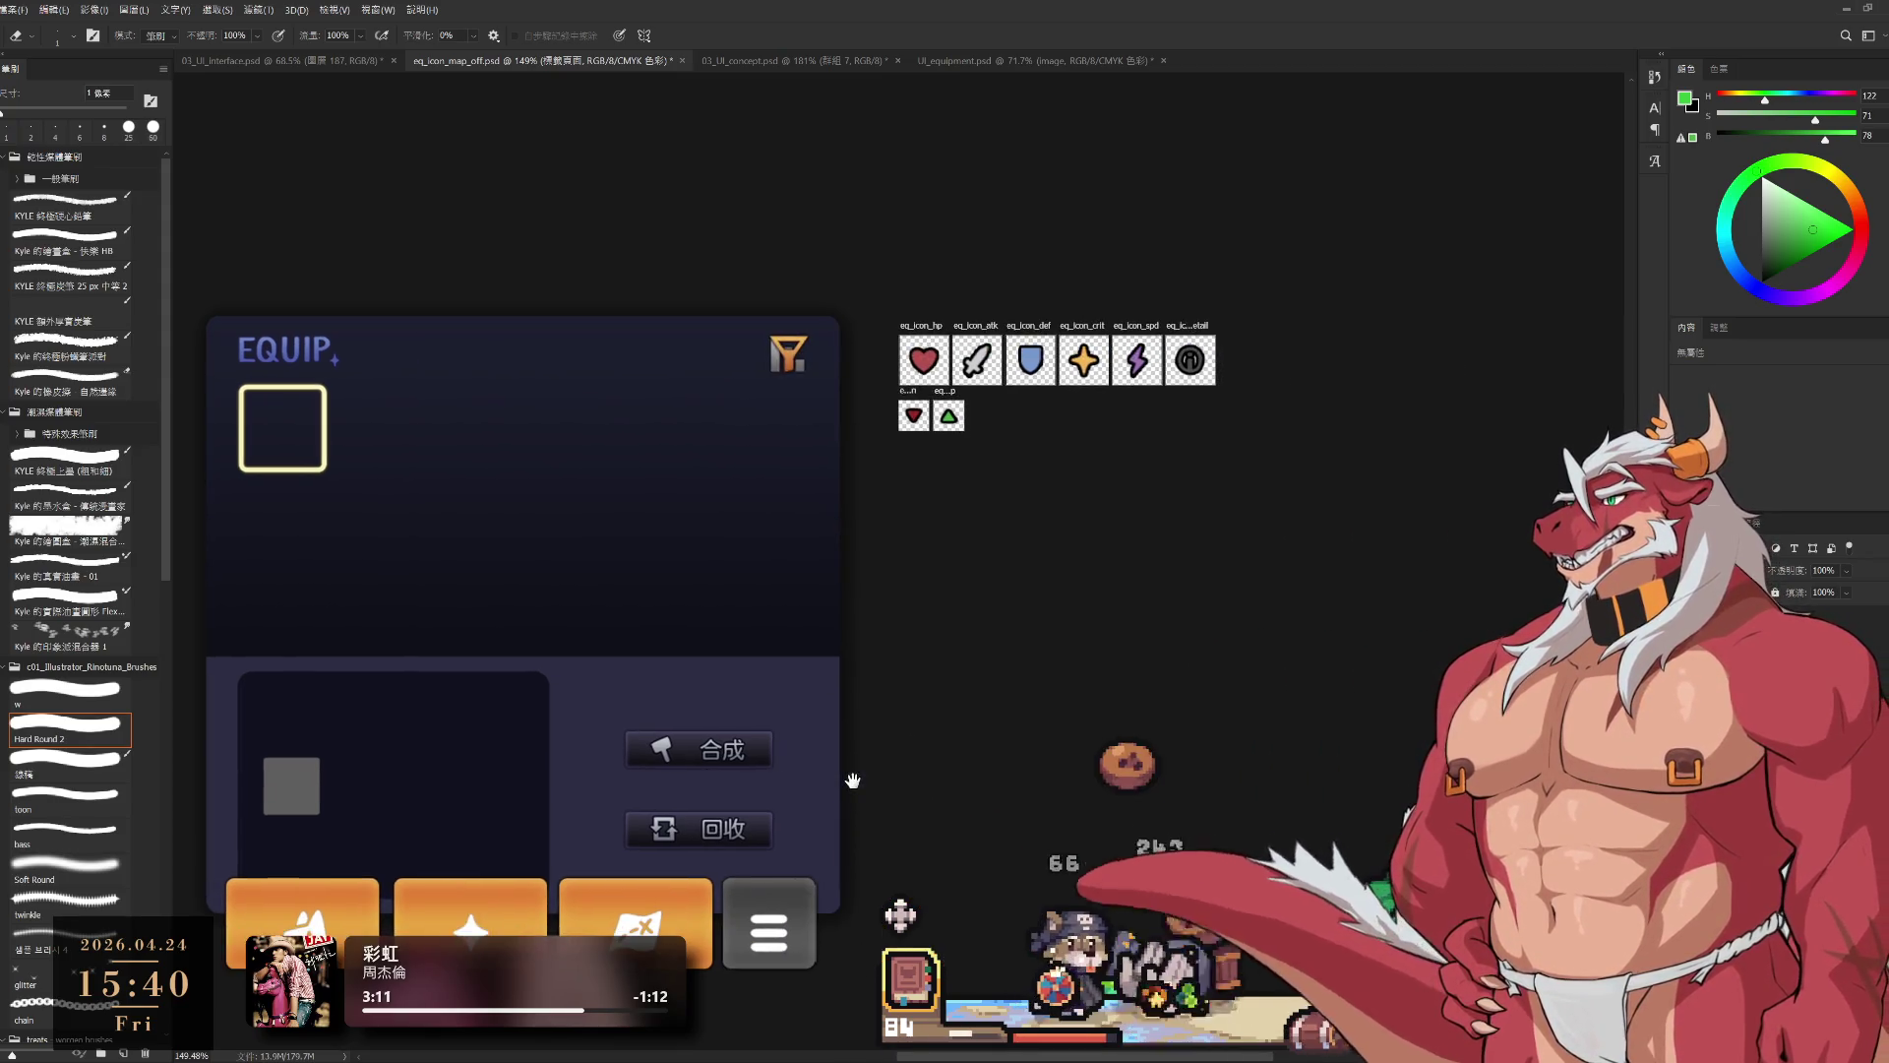
Step: Try two Free Transform placements of the orange tab row, undoing and cancelling both
key("ctrl+t")
mouse_move(585, 926)
left_mouse_down()
mouse_move(1215, 622)
mouse_move(1240, 510)
left_mouse_up()
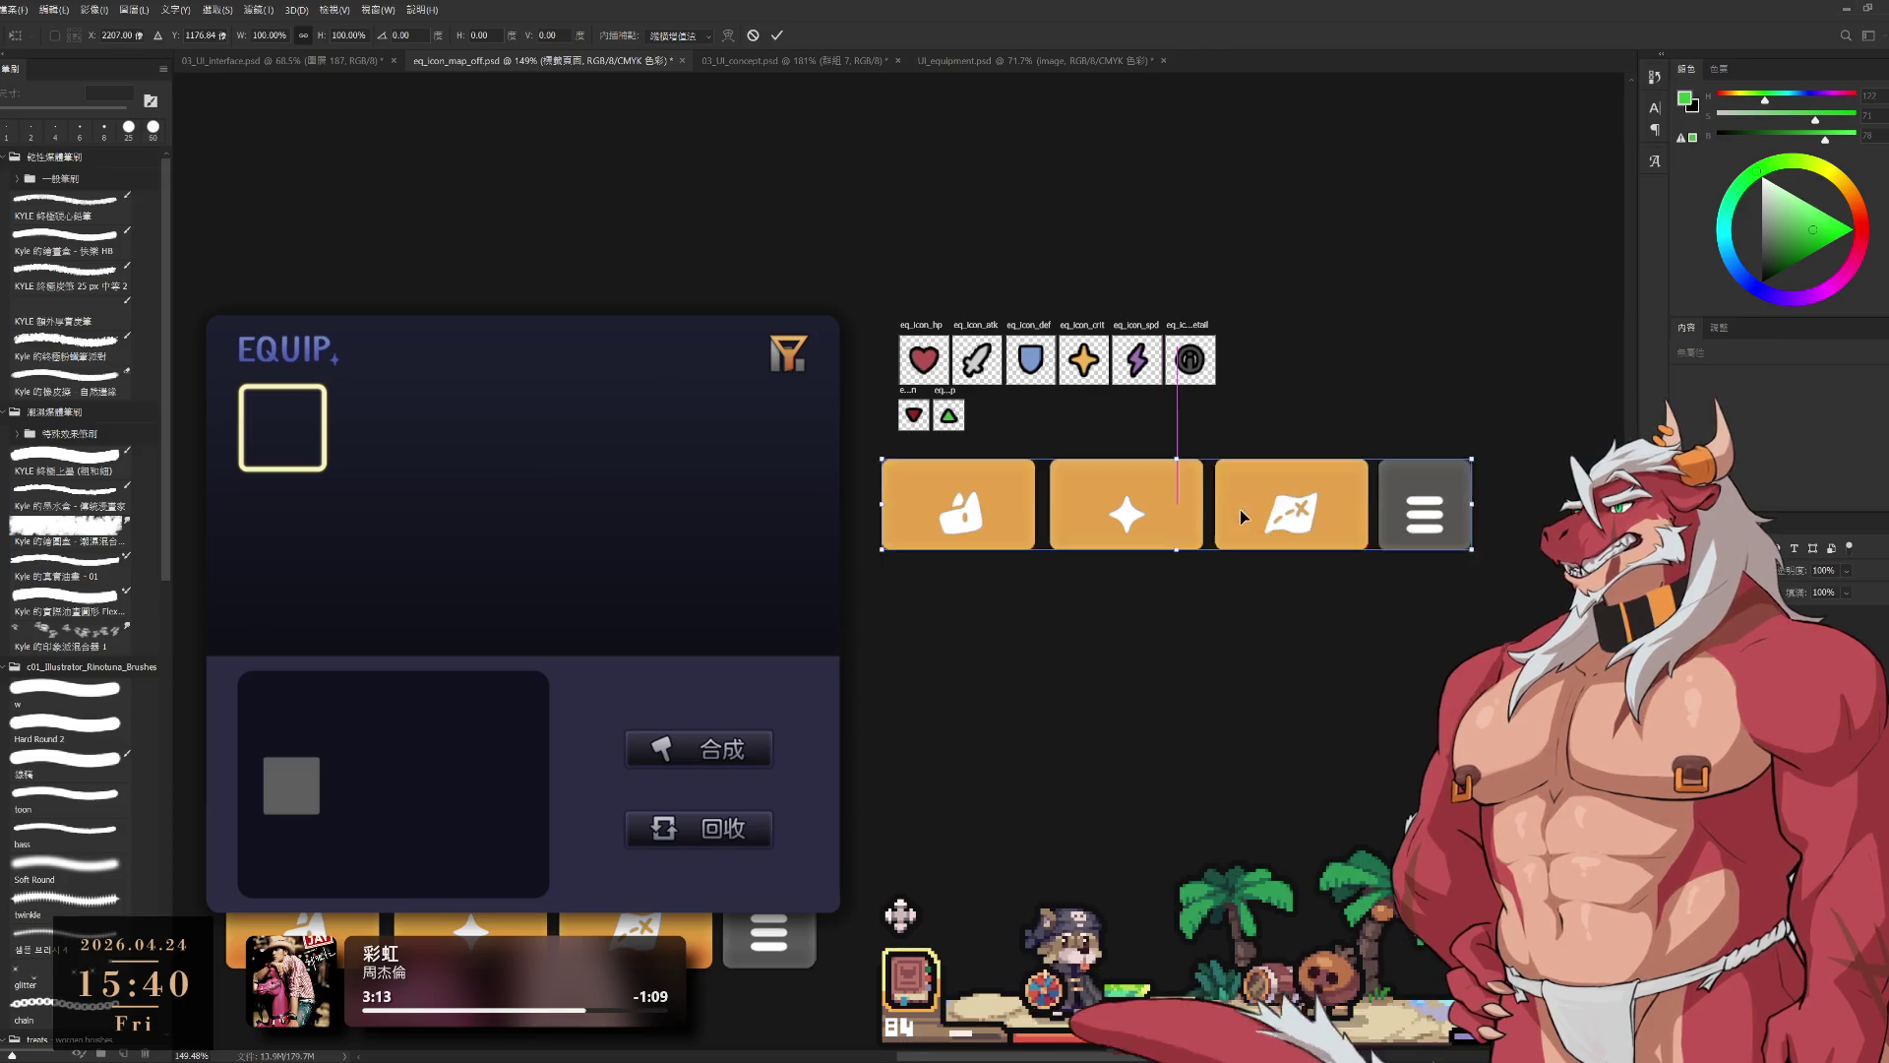
key("ctrl+z")
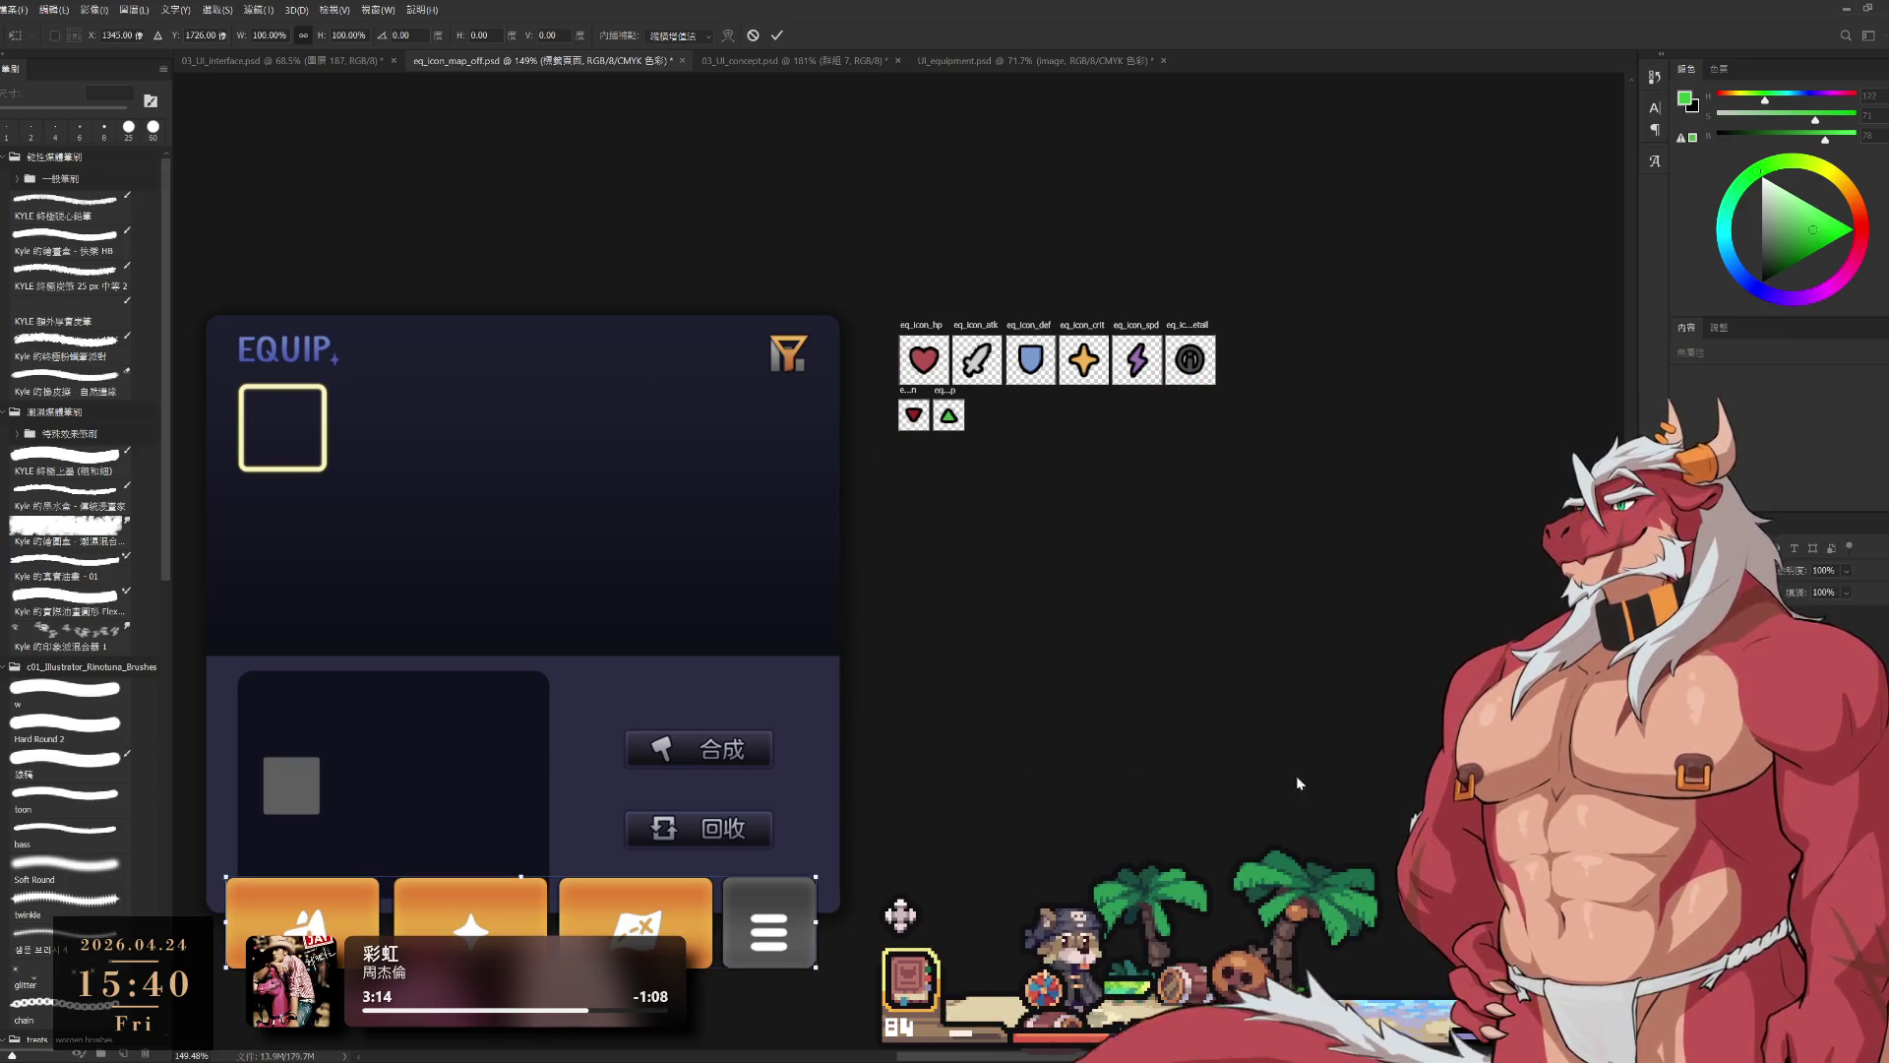
key("Escape")
key("e")
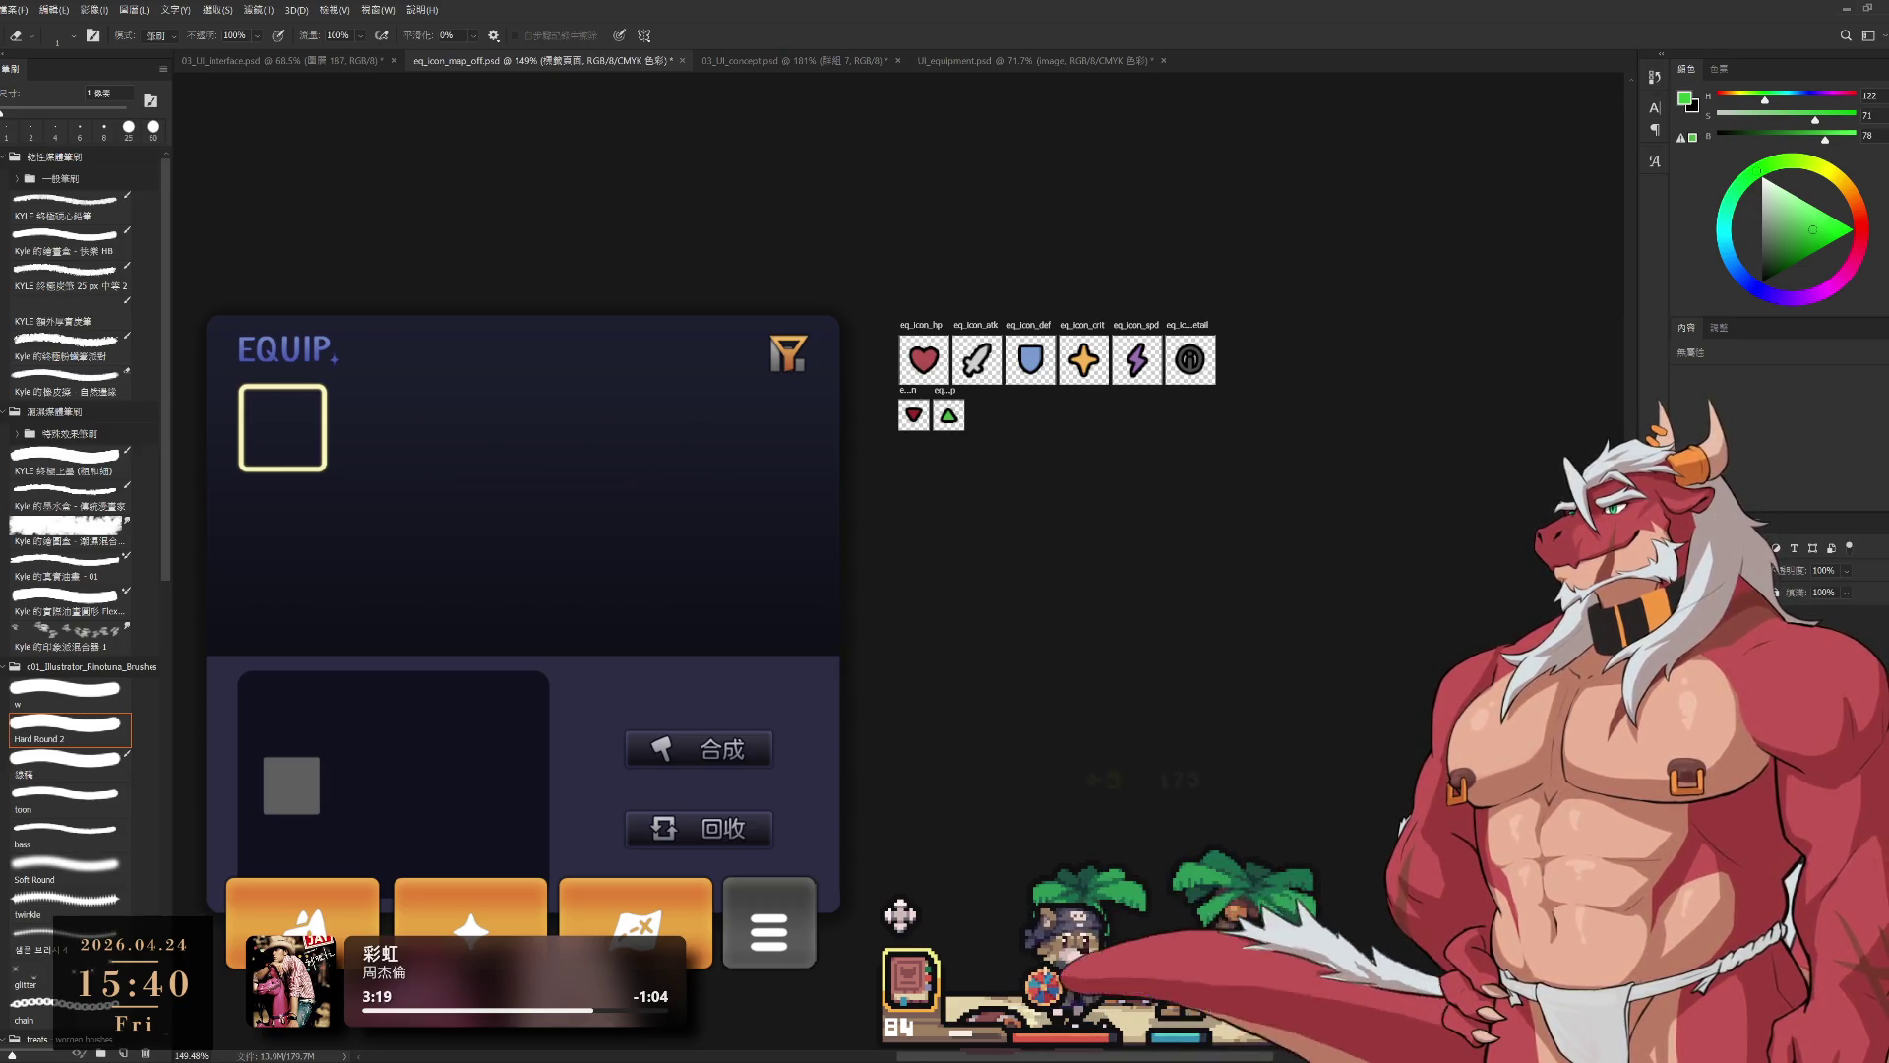
key("ctrl+t")
mouse_move(696, 917)
left_mouse_down()
mouse_move(645, 895)
mouse_move(935, 817)
mouse_move(899, 799)
mouse_move(599, 923)
left_mouse_up()
key("Escape")
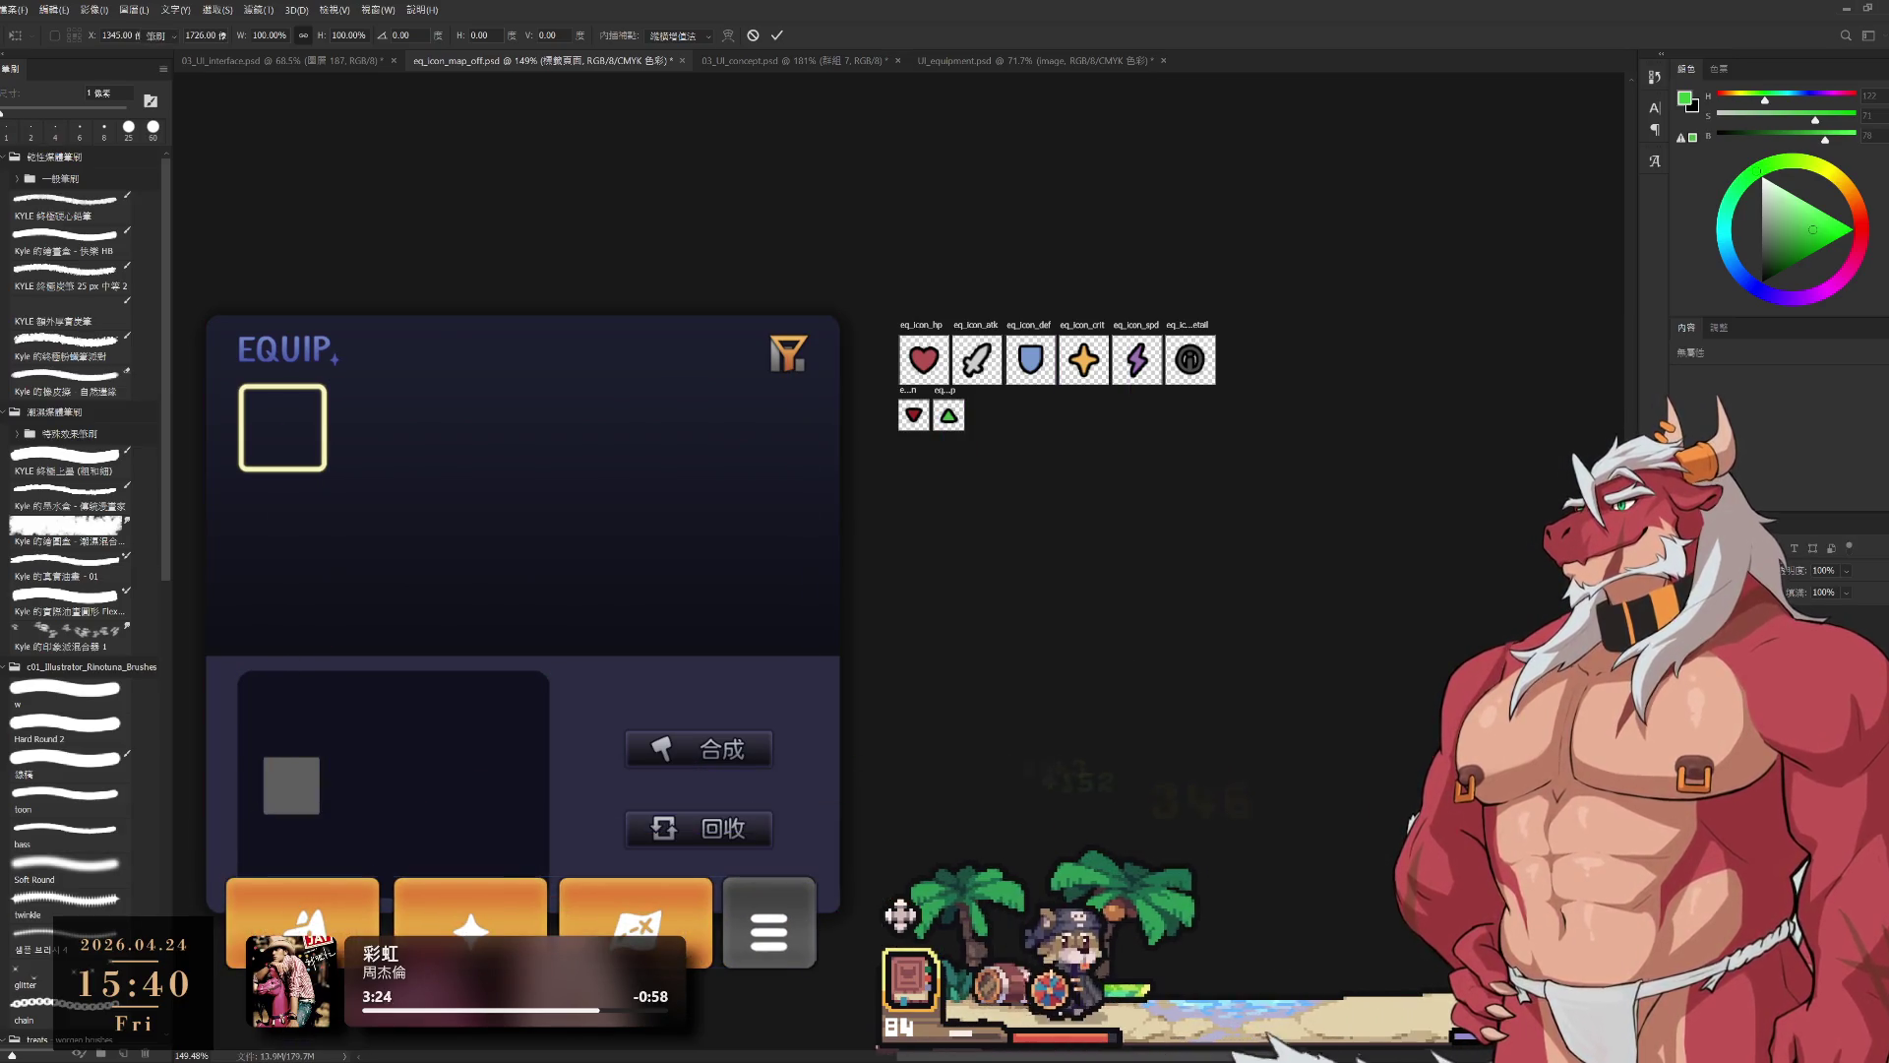
key("e")
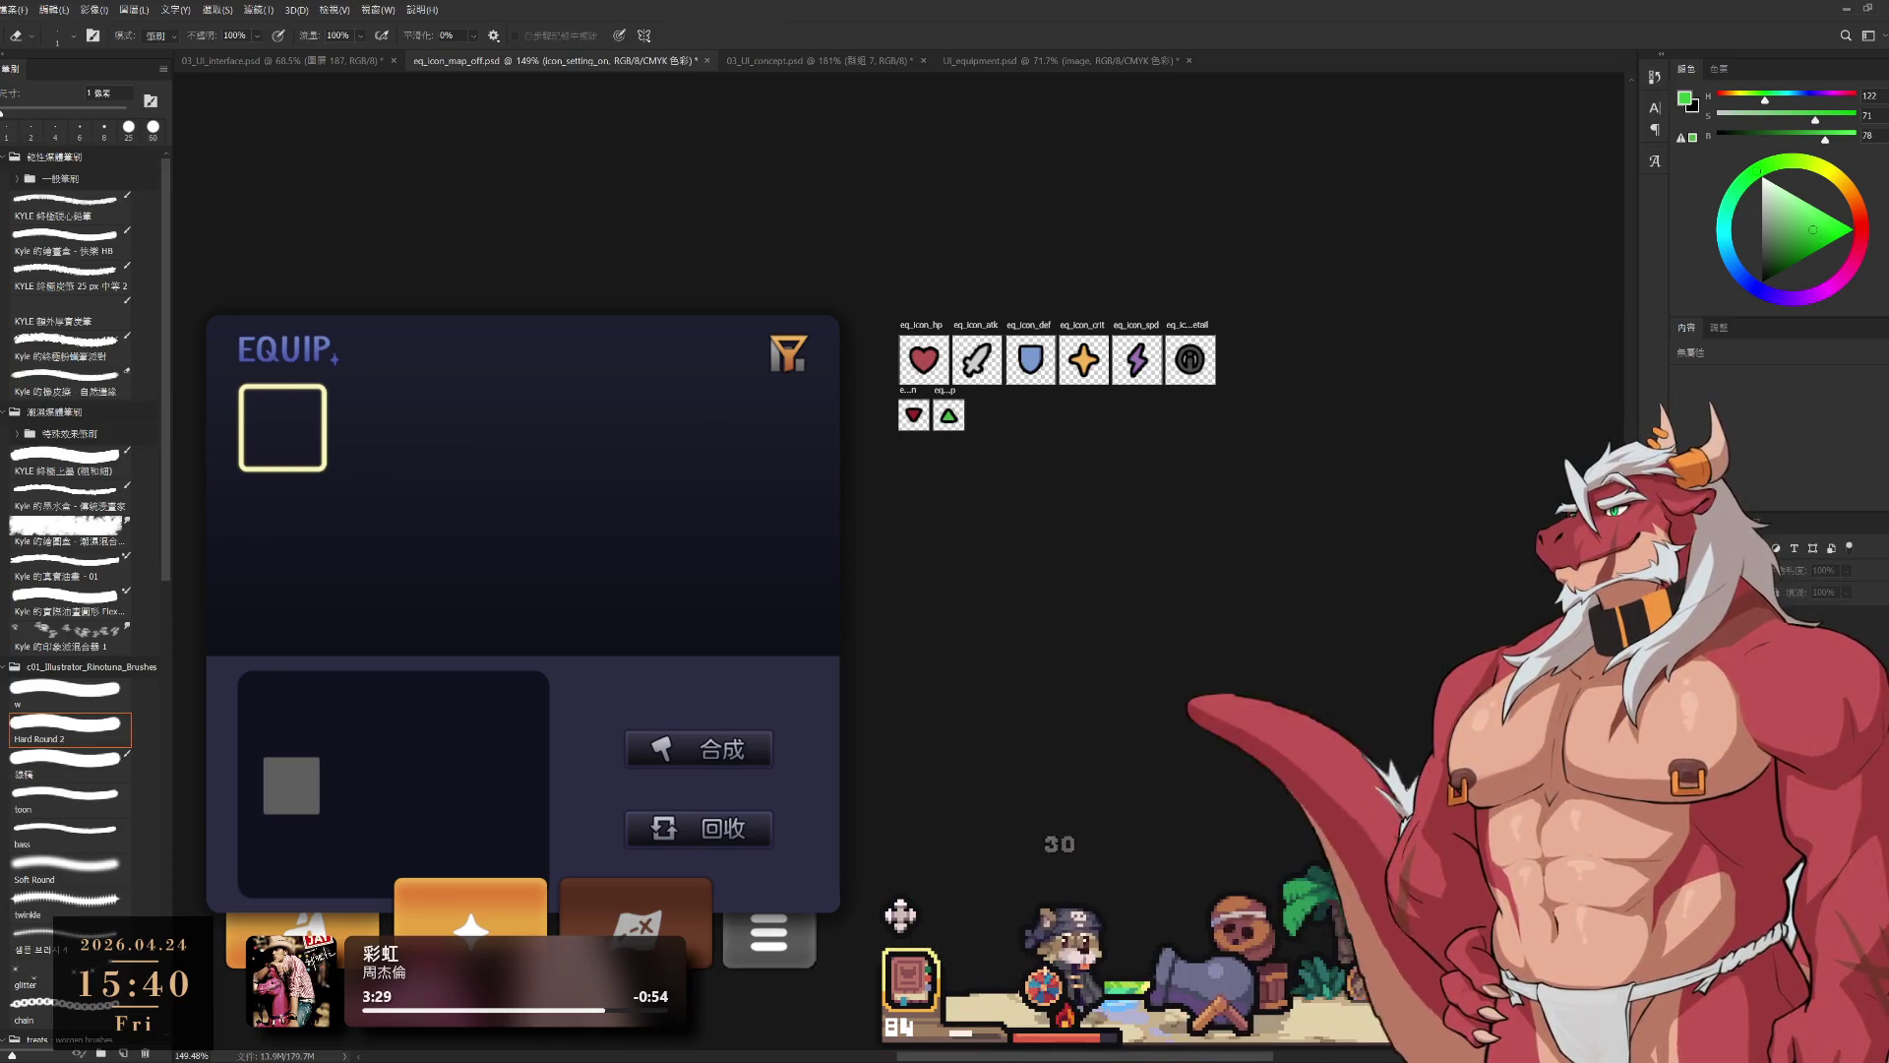
Step: Select the 標籤頁面 tab-page layer and drag the button bar beneath the EQUIP panel
key("ctrl+z")
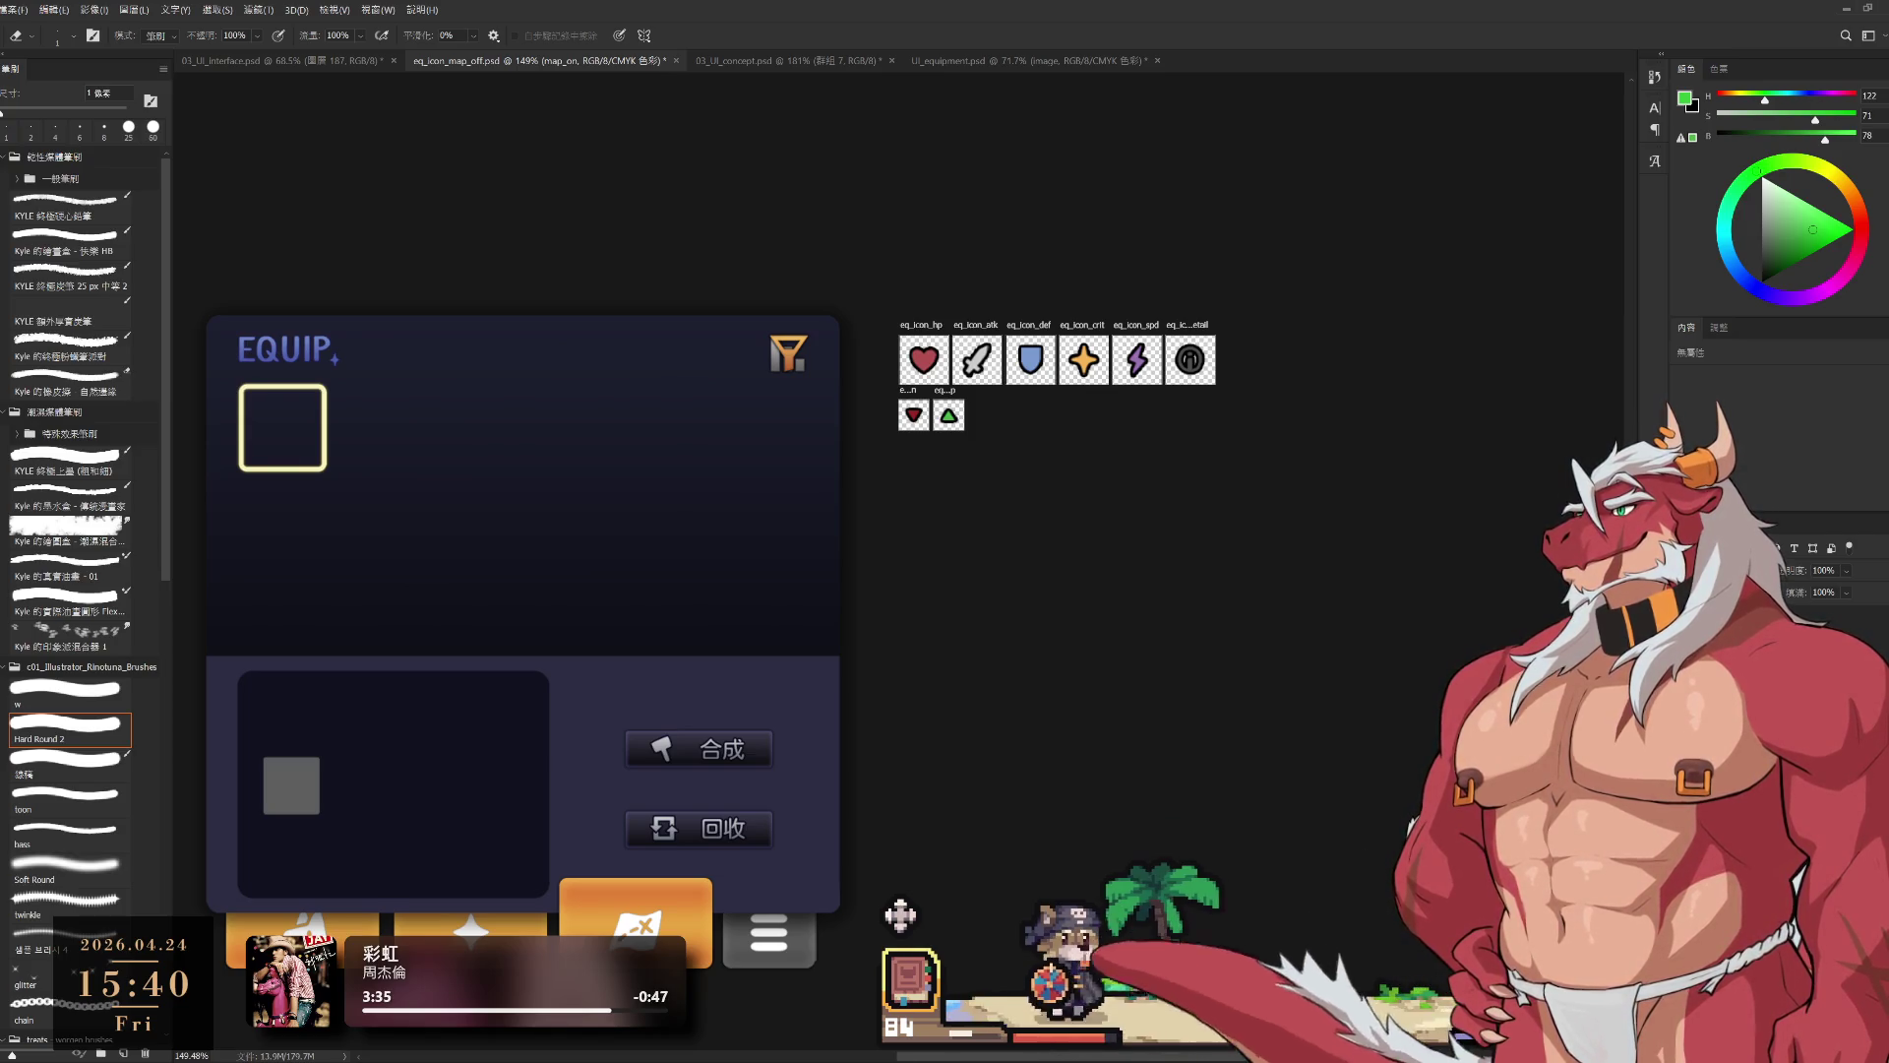
key("ctrl+z")
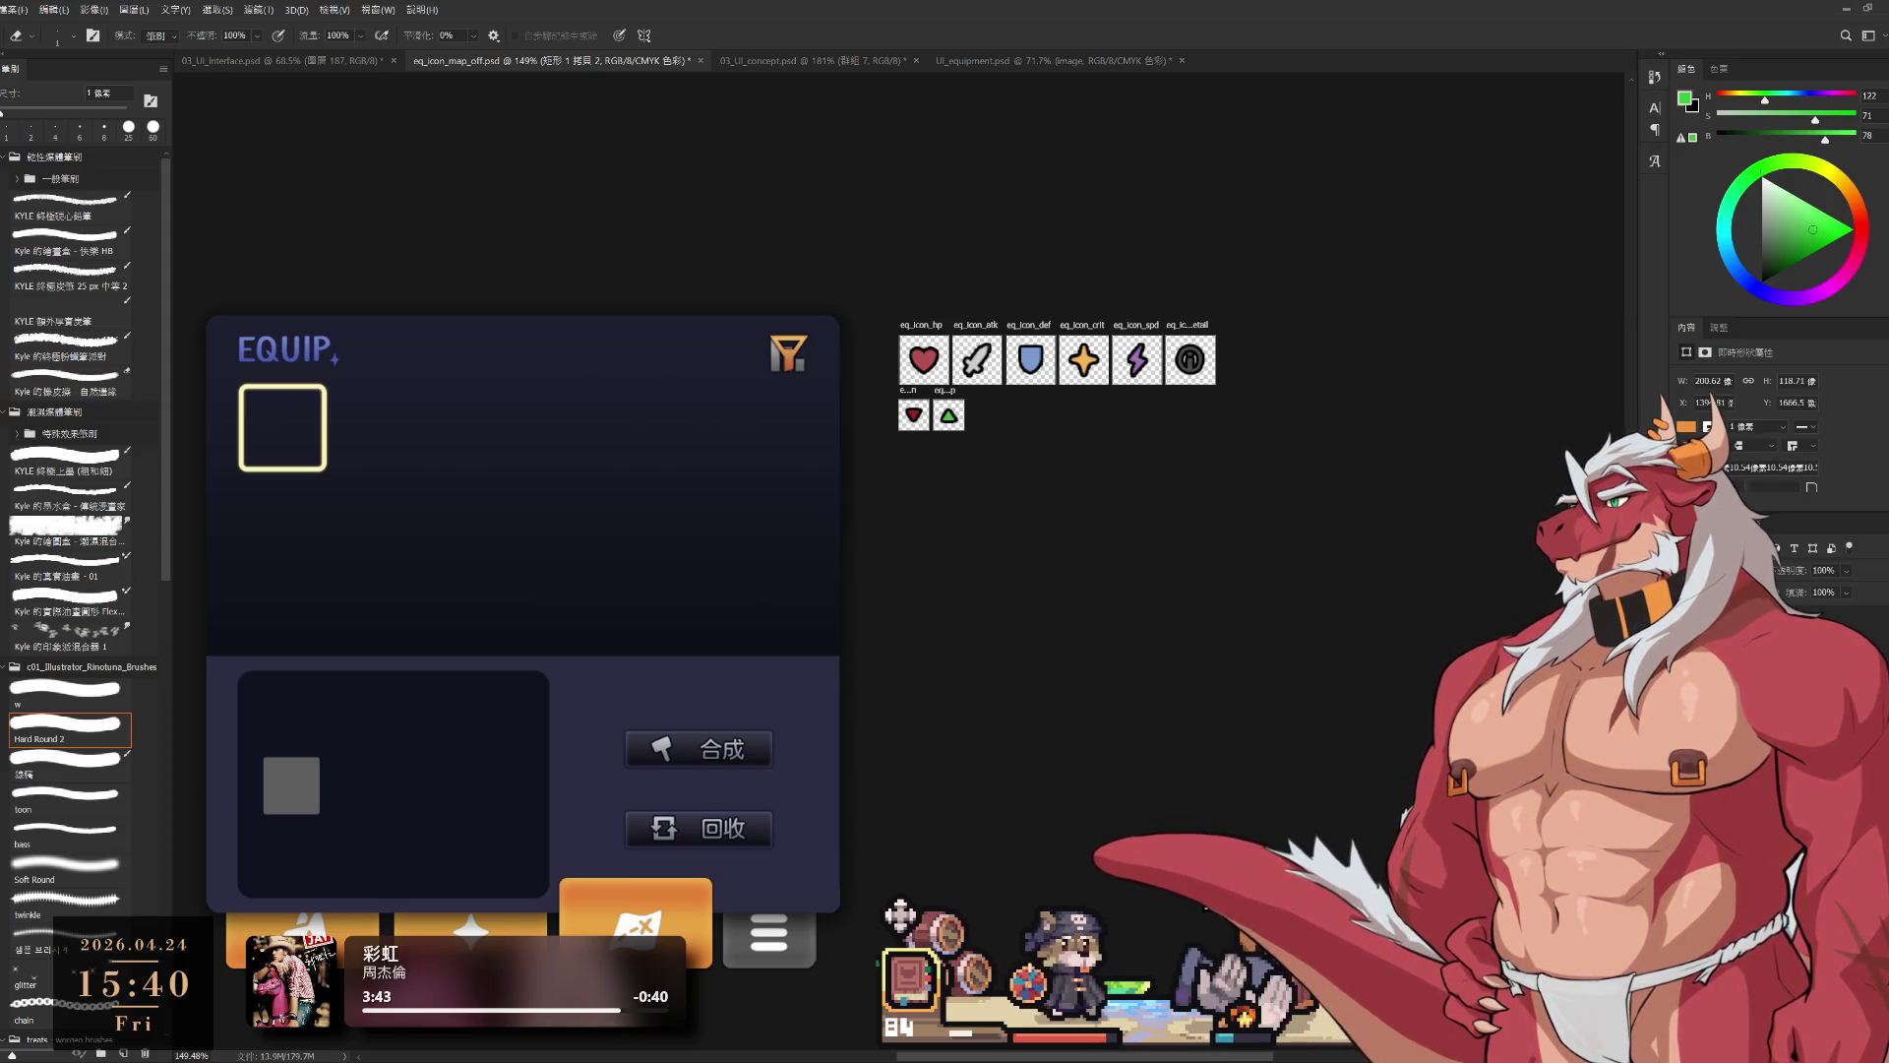
key("l")
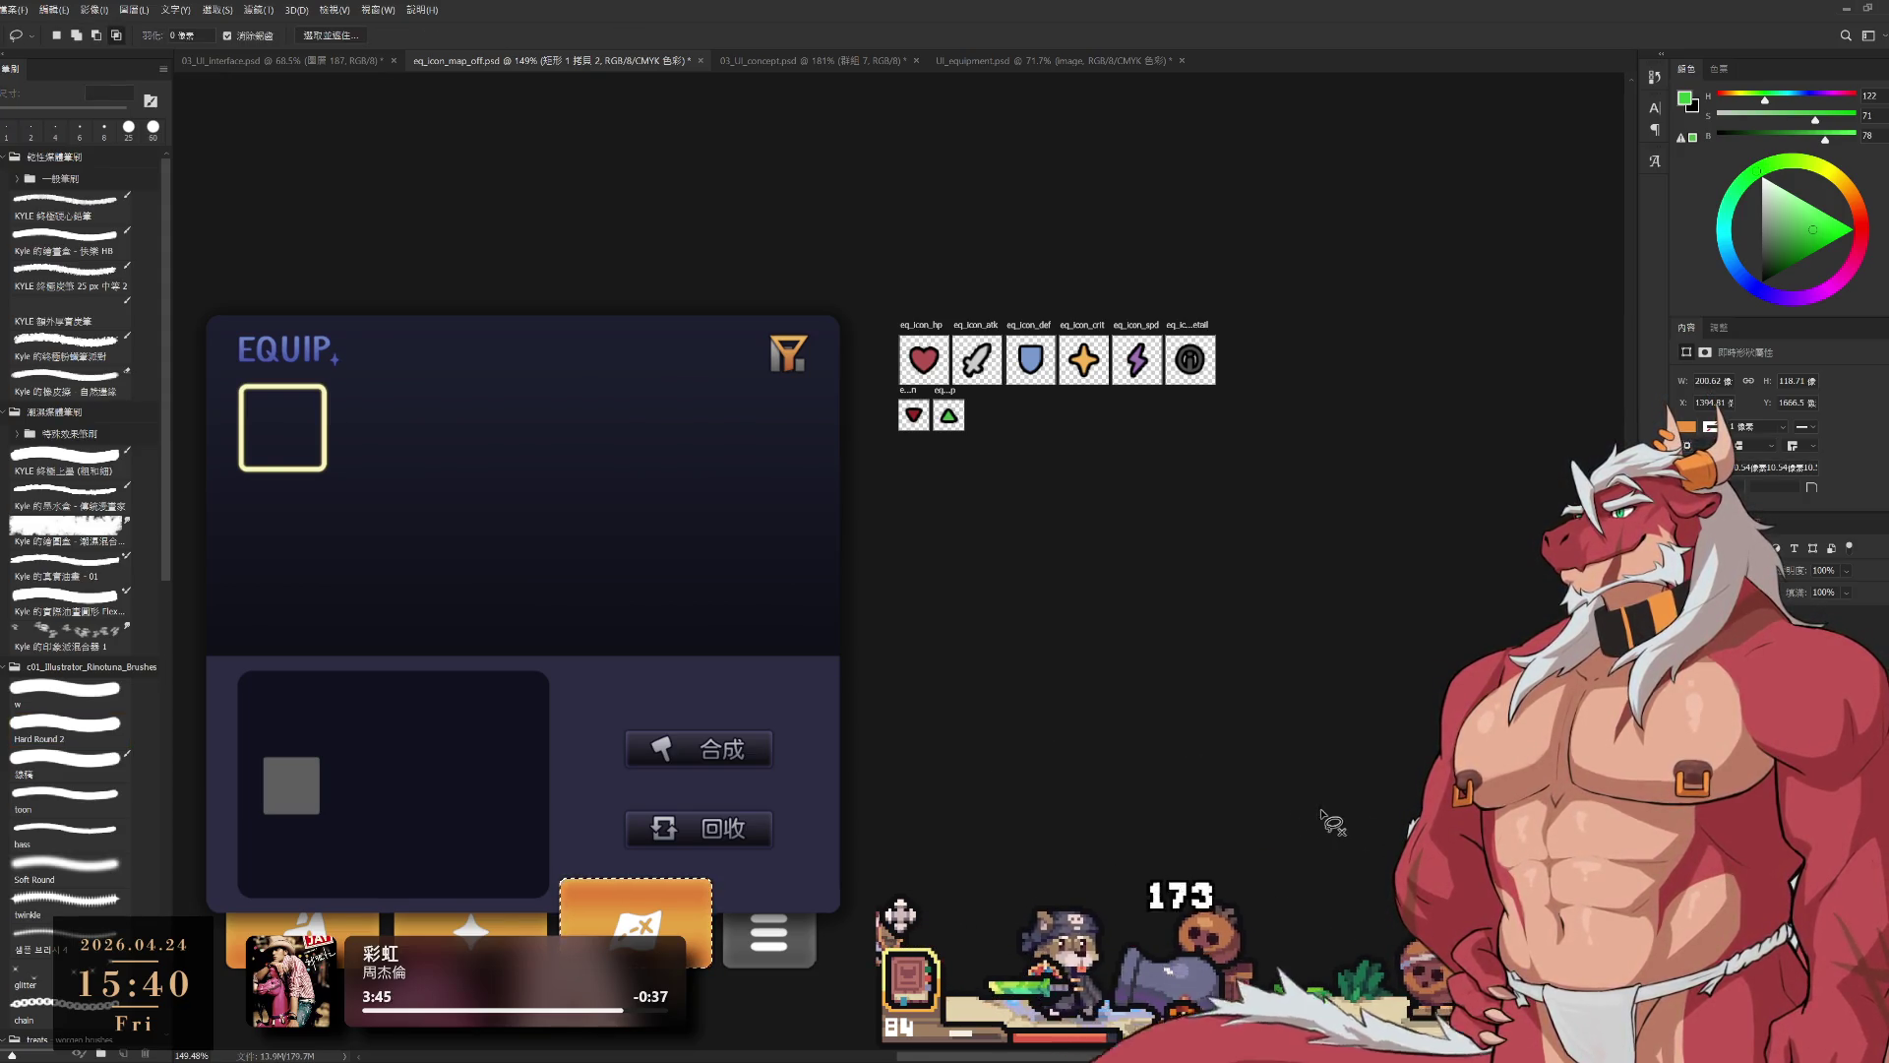
key("alt+bracketleft")
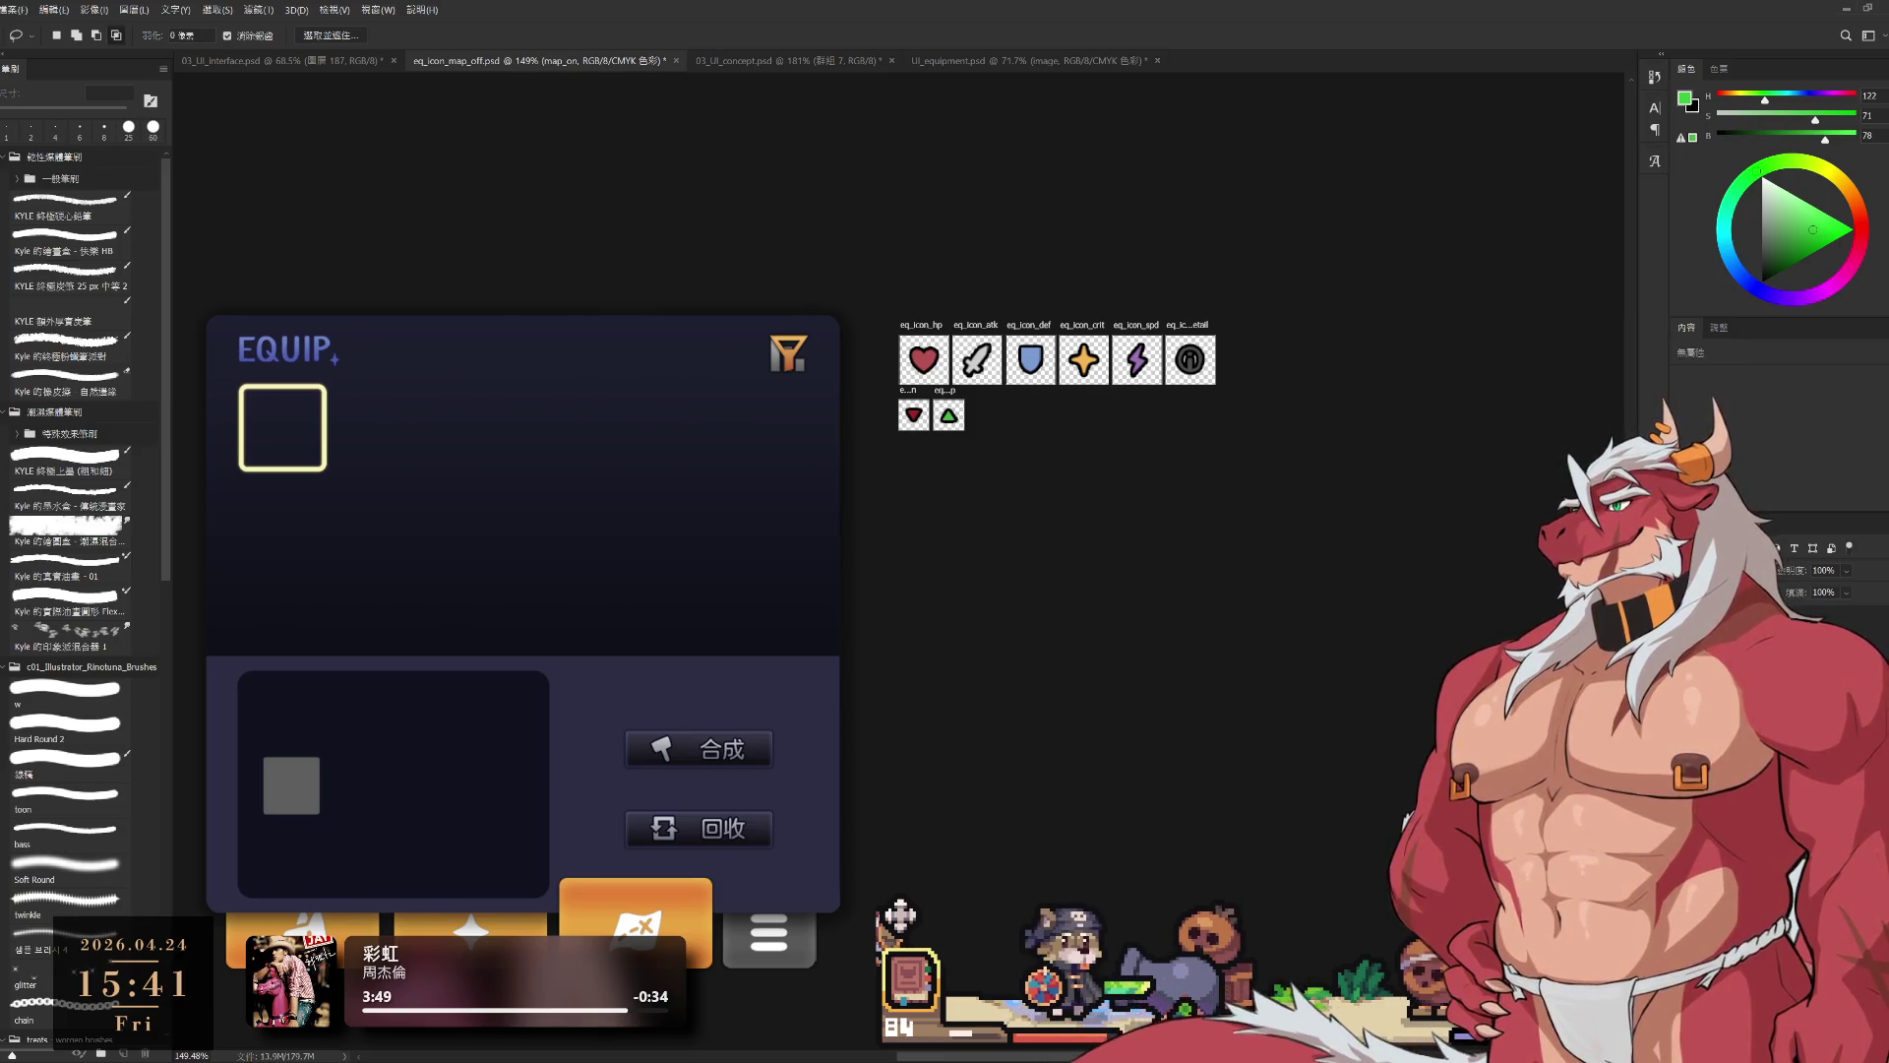
key("alt+bracketleft")
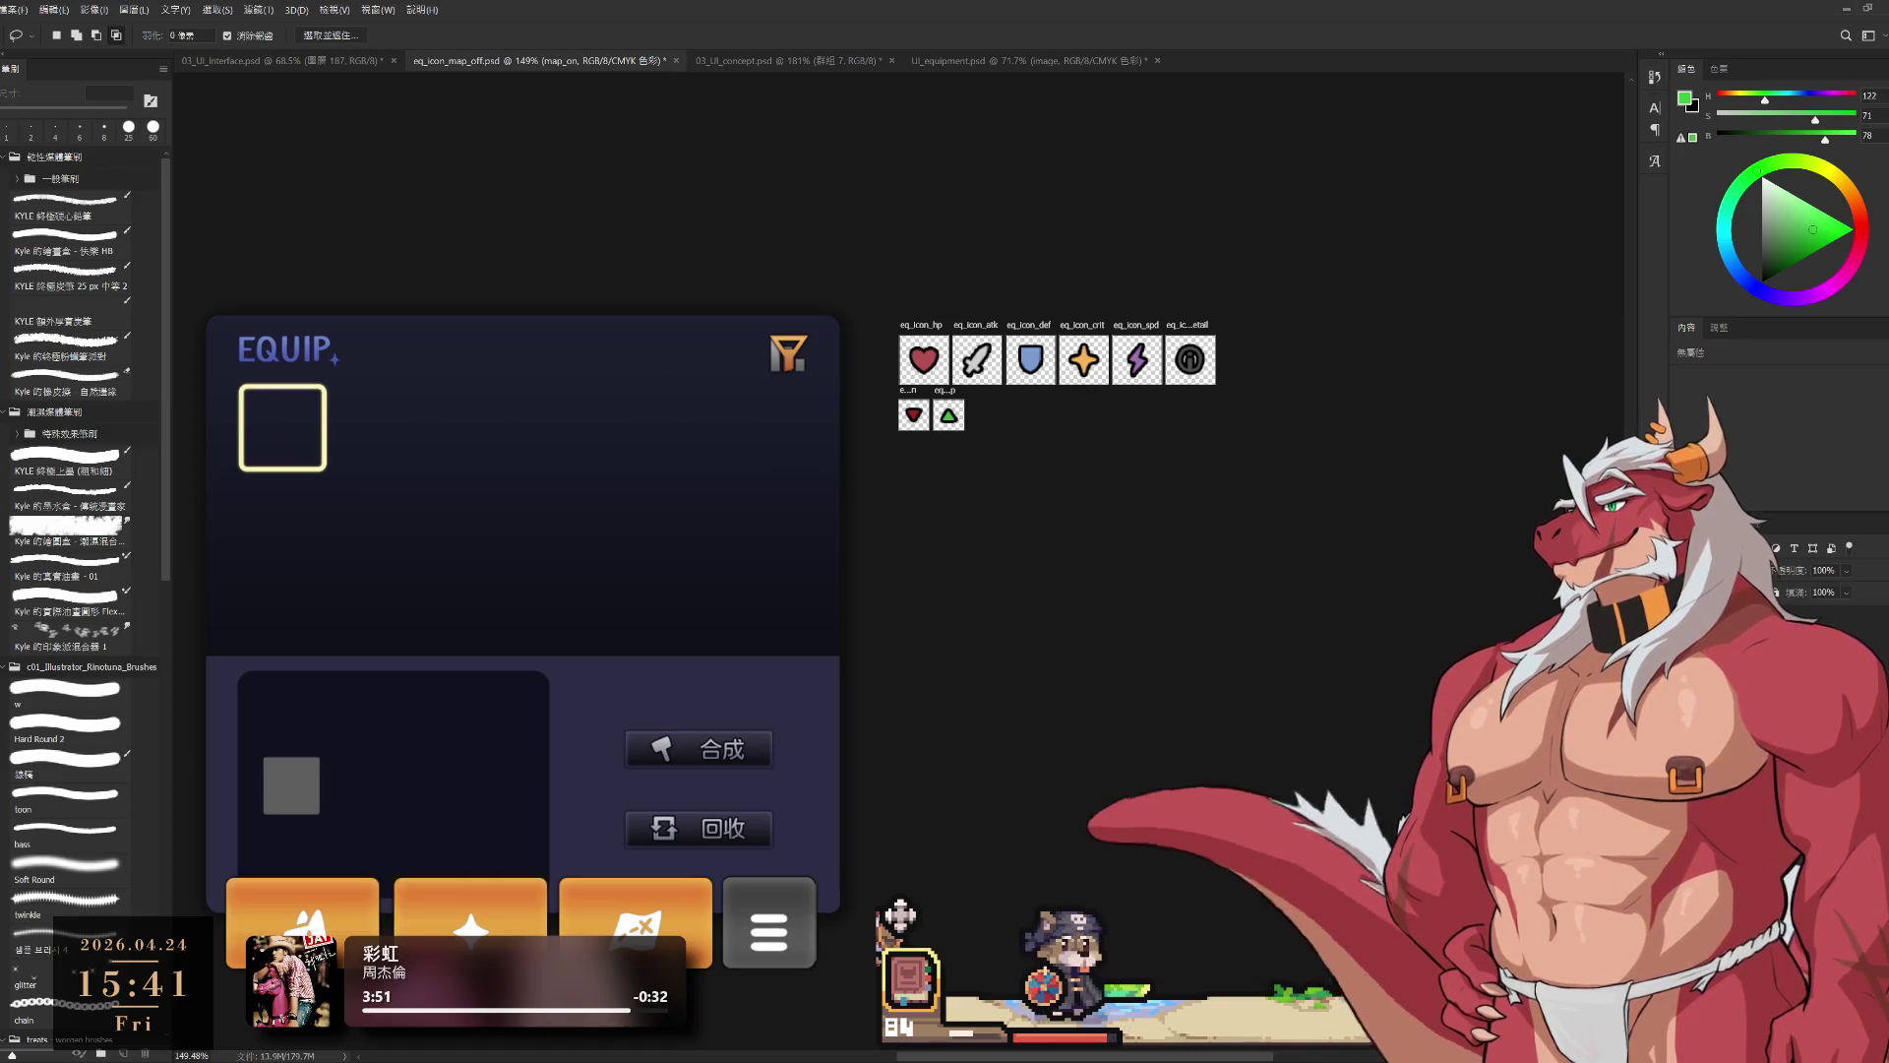
key("ctrl+t")
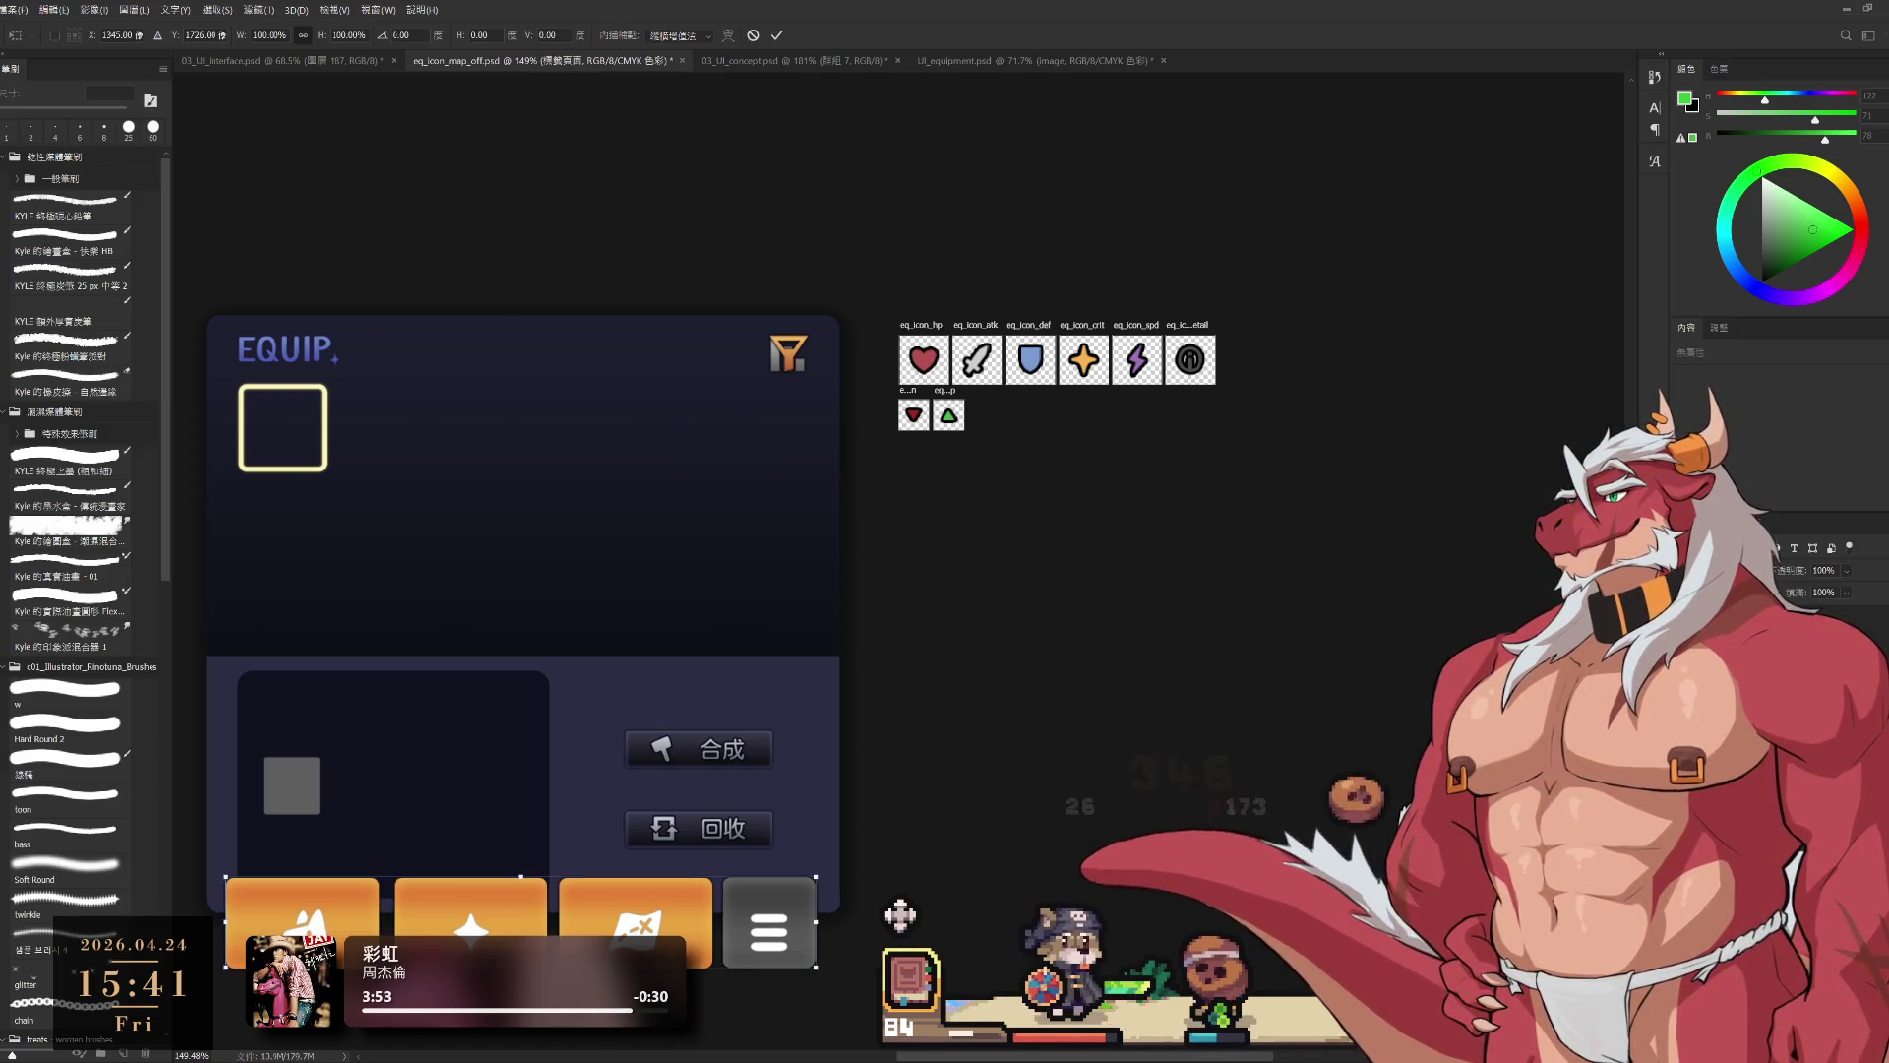
mouse_move(740, 924)
left_mouse_down()
mouse_move(992, 679)
mouse_move(1150, 593)
mouse_move(1397, 519)
left_mouse_up()
mouse_move(719, 941)
left_mouse_down()
mouse_move(758, 915)
mouse_move(802, 827)
mouse_move(912, 772)
mouse_move(947, 686)
mouse_move(895, 881)
mouse_move(945, 443)
mouse_move(1398, 774)
mouse_move(571, 719)
mouse_move(571, 404)
mouse_move(1400, 443)
mouse_move(1220, 846)
mouse_move(1417, 890)
left_mouse_up()
scroll(1288, 780, "down", 4)
Step: Cancel the pending button-bar transform and pan back to the EQUIP mockup
scroll(1141, 766, "up", 3)
scroll(1141, 766, "up", 1)
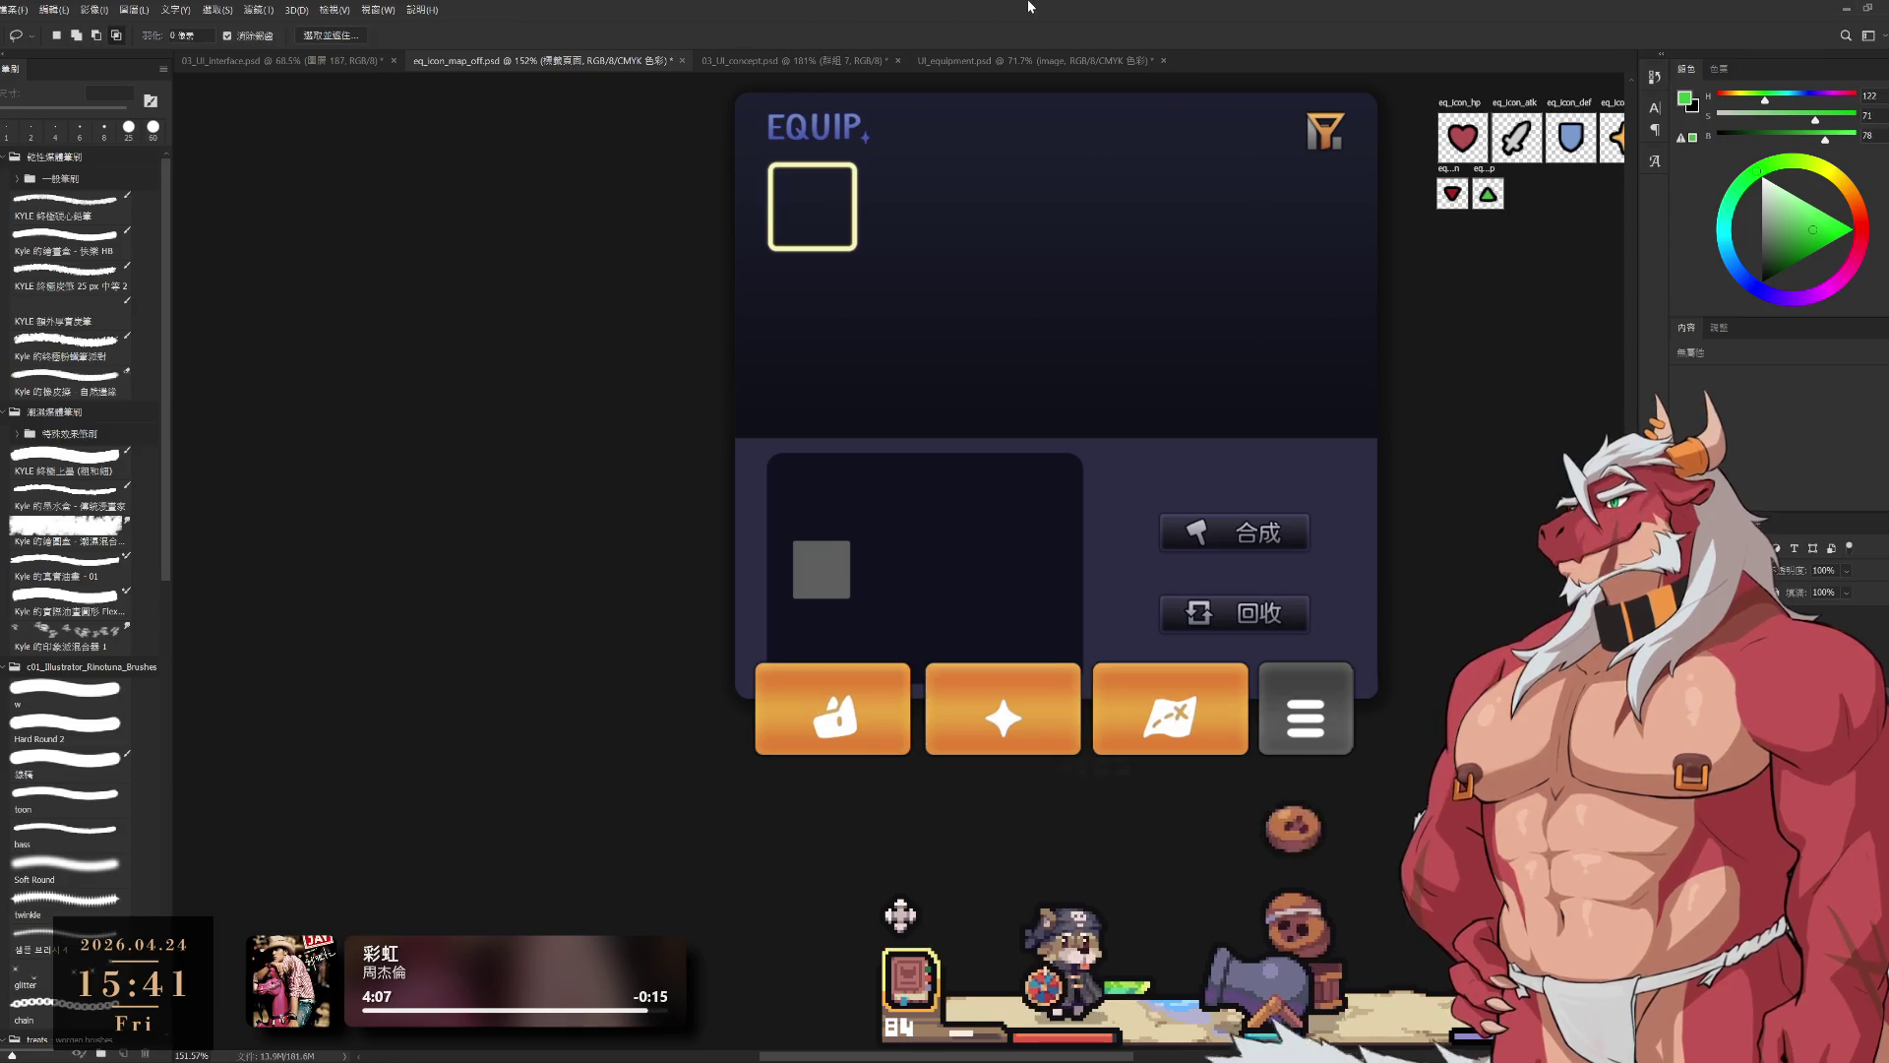
left_click(752, 36)
scroll(928, 603, "right", 5)
scroll(928, 603, "up", 1)
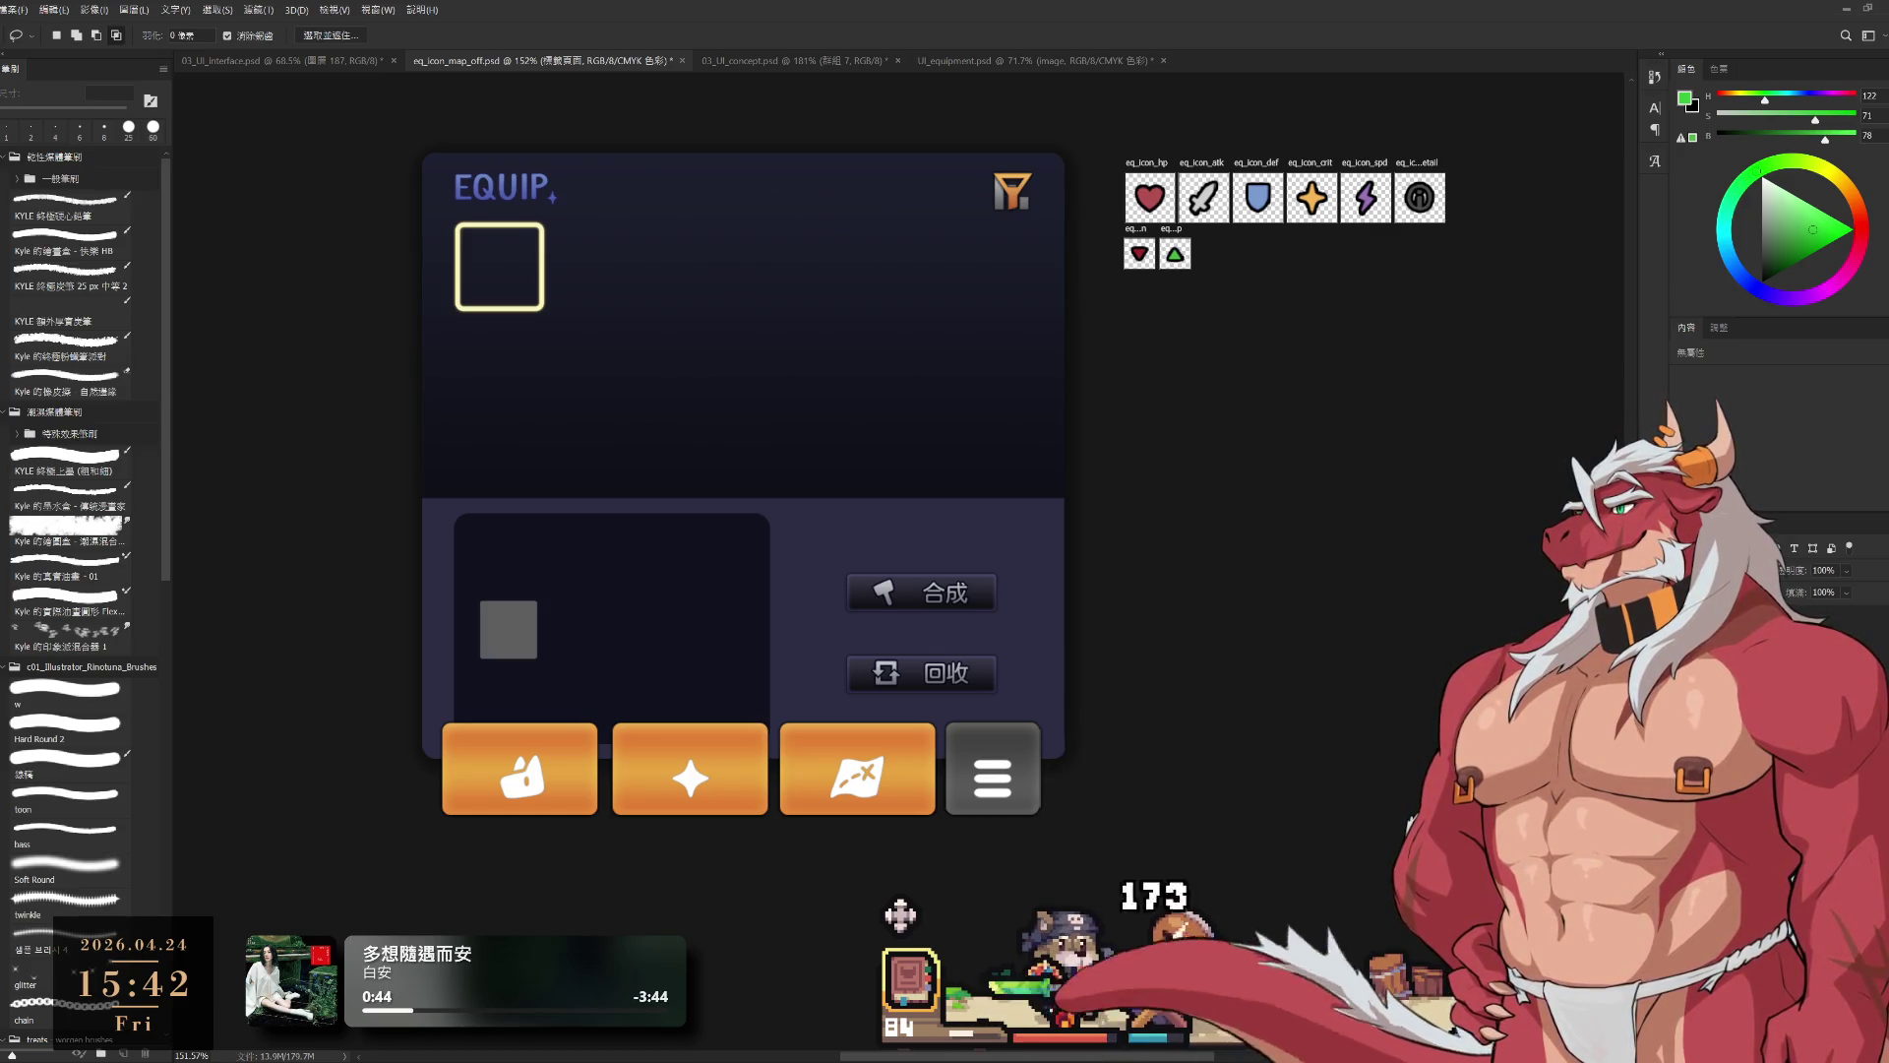
scroll(1282, 530, "up", 2)
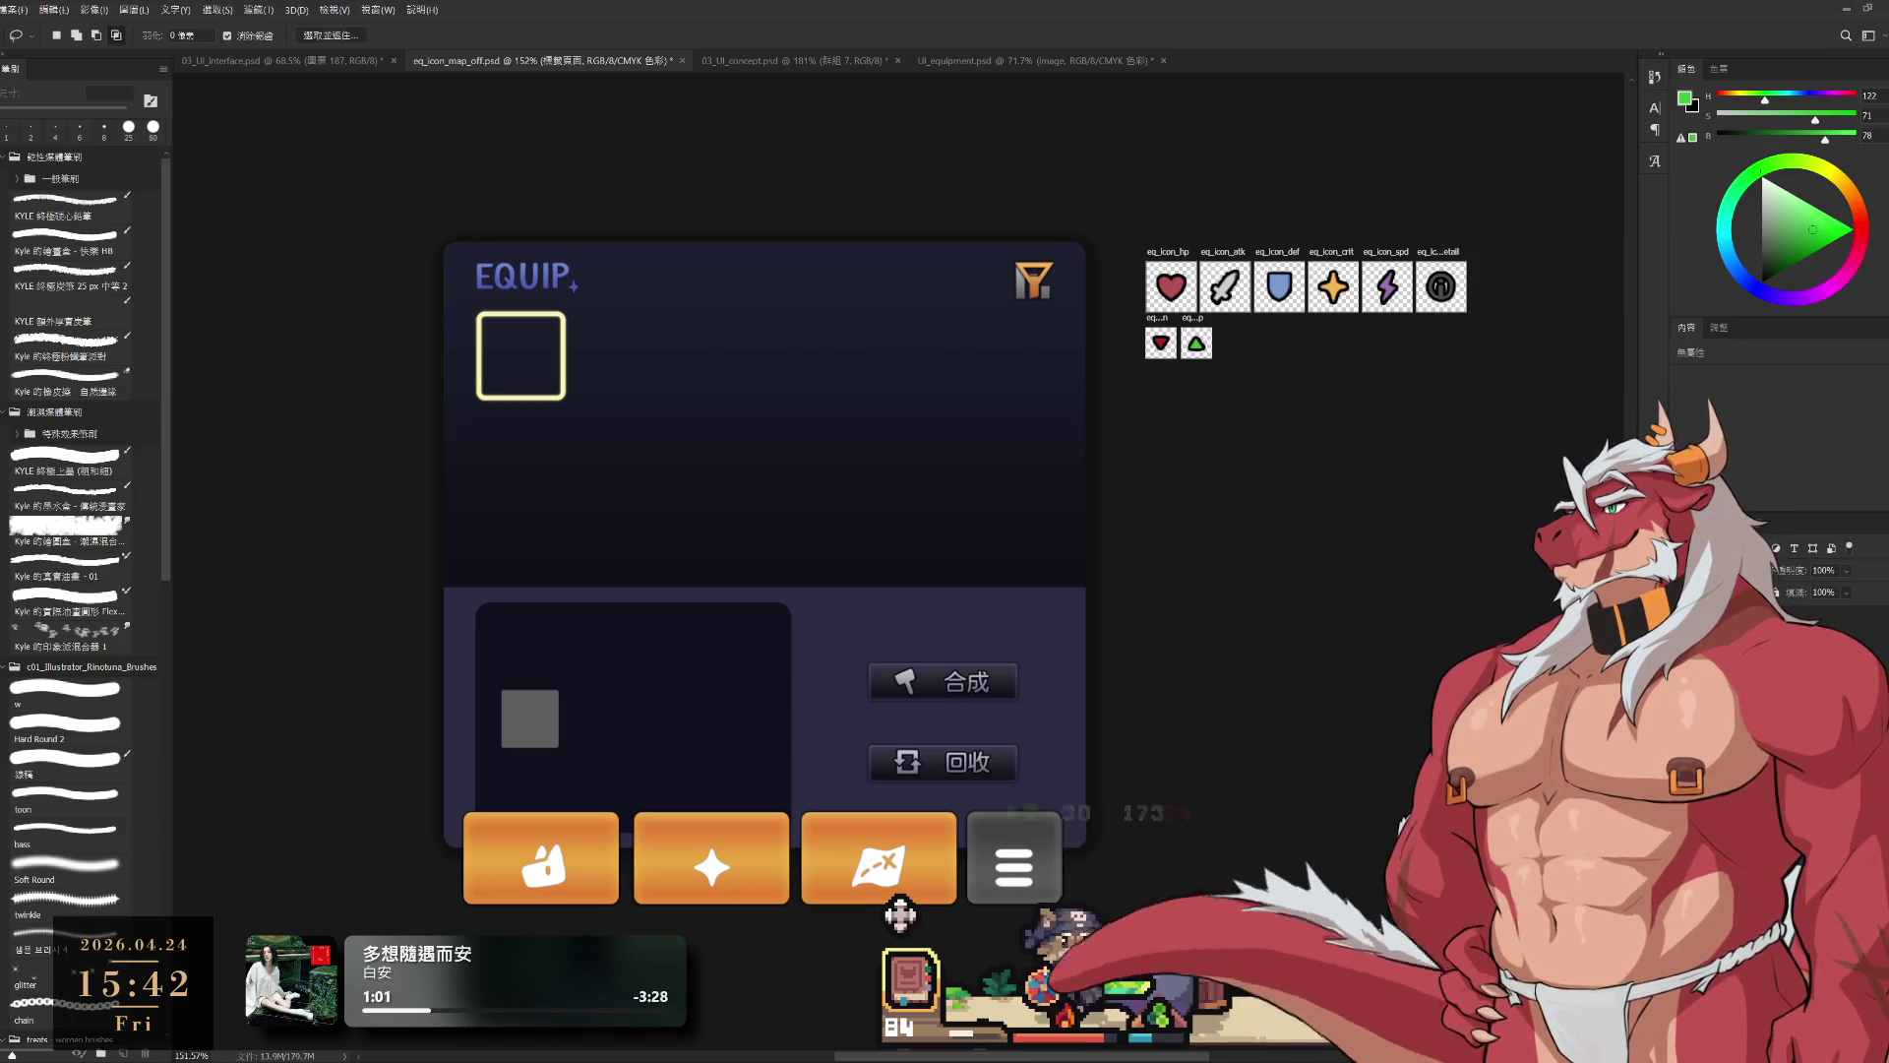
left_click(901, 916)
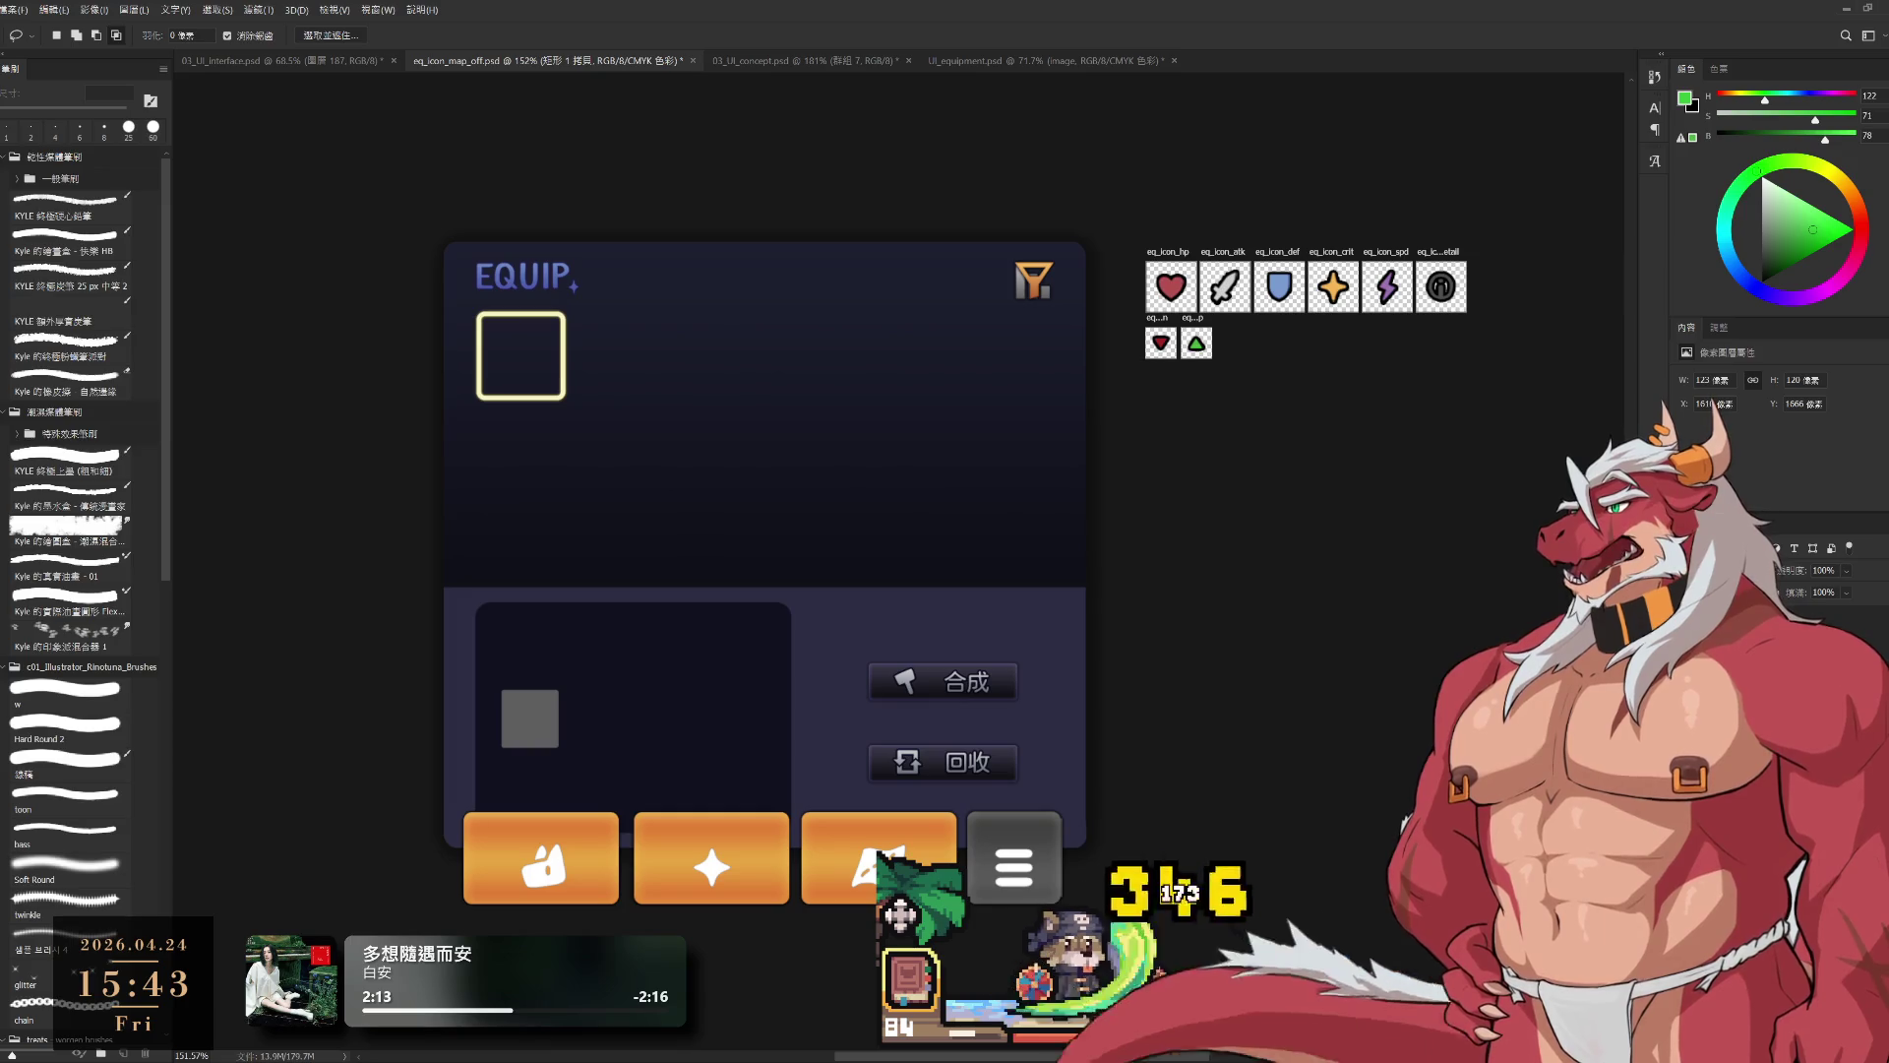
key("h")
key("v")
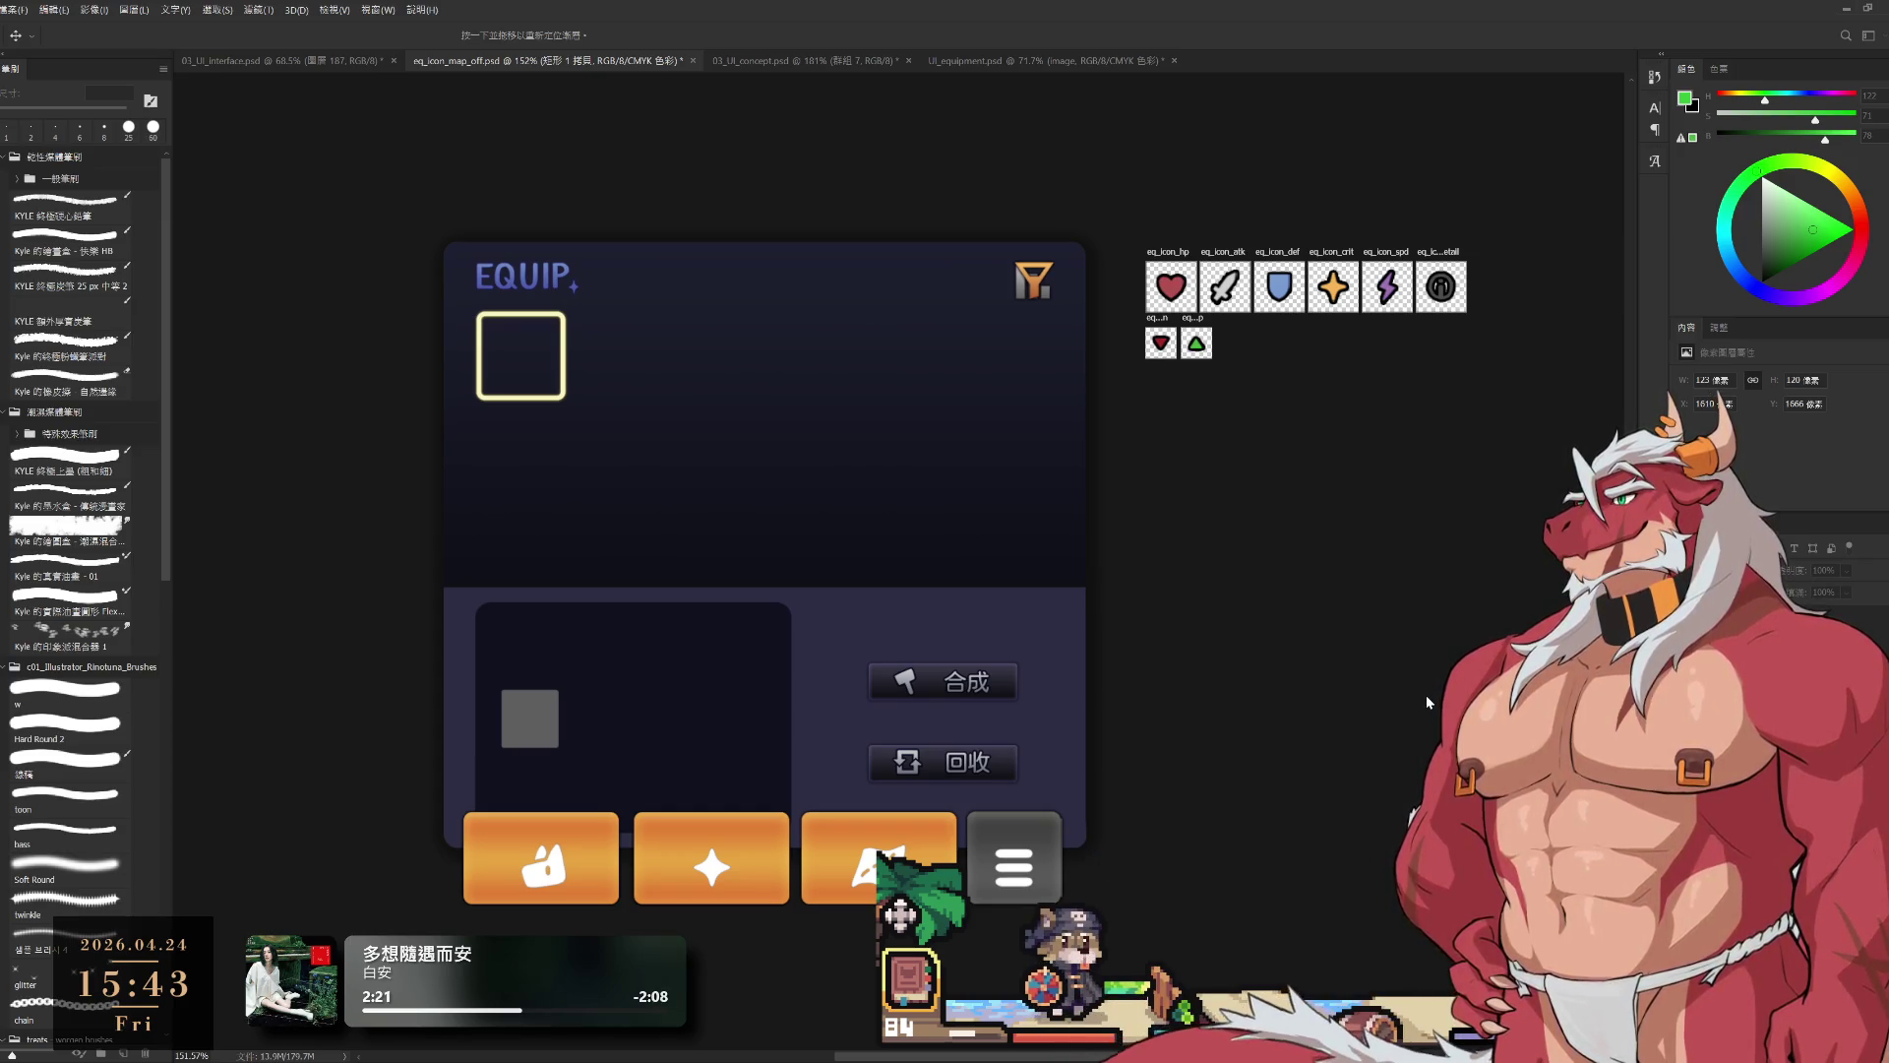
key("h")
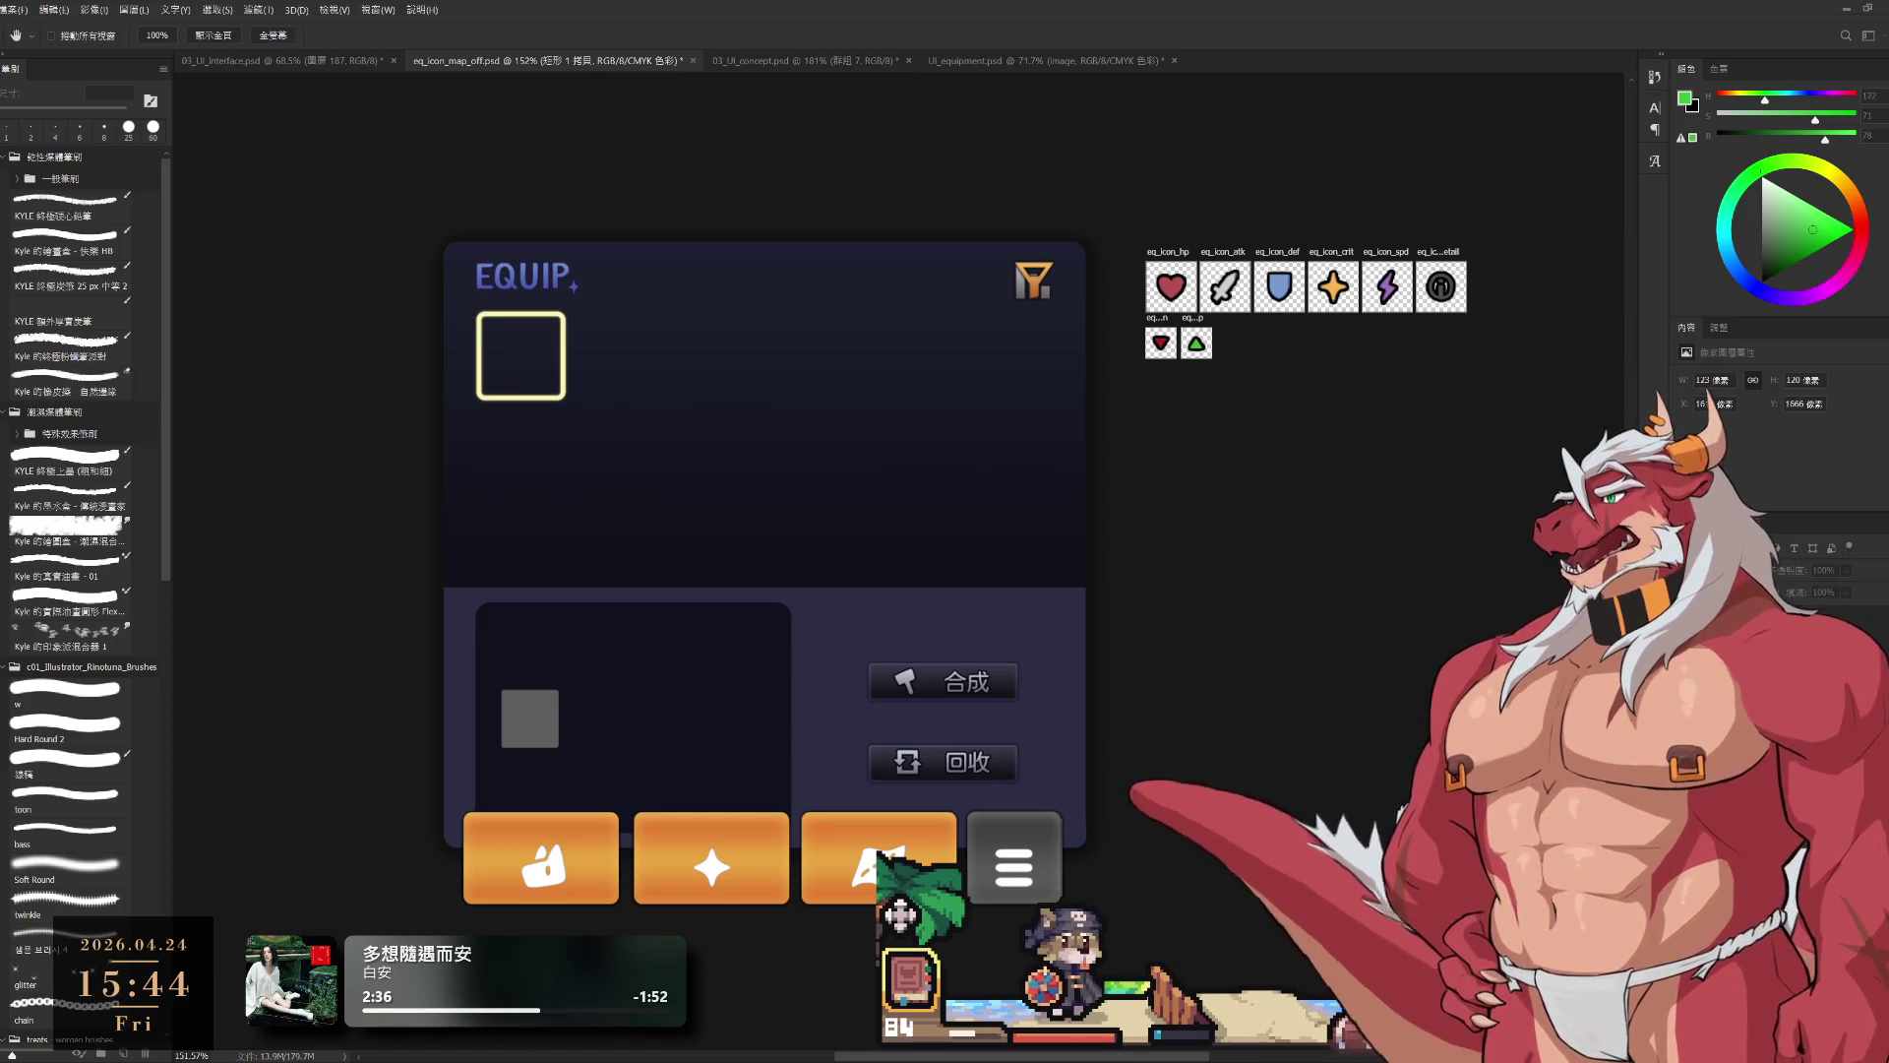
key("v")
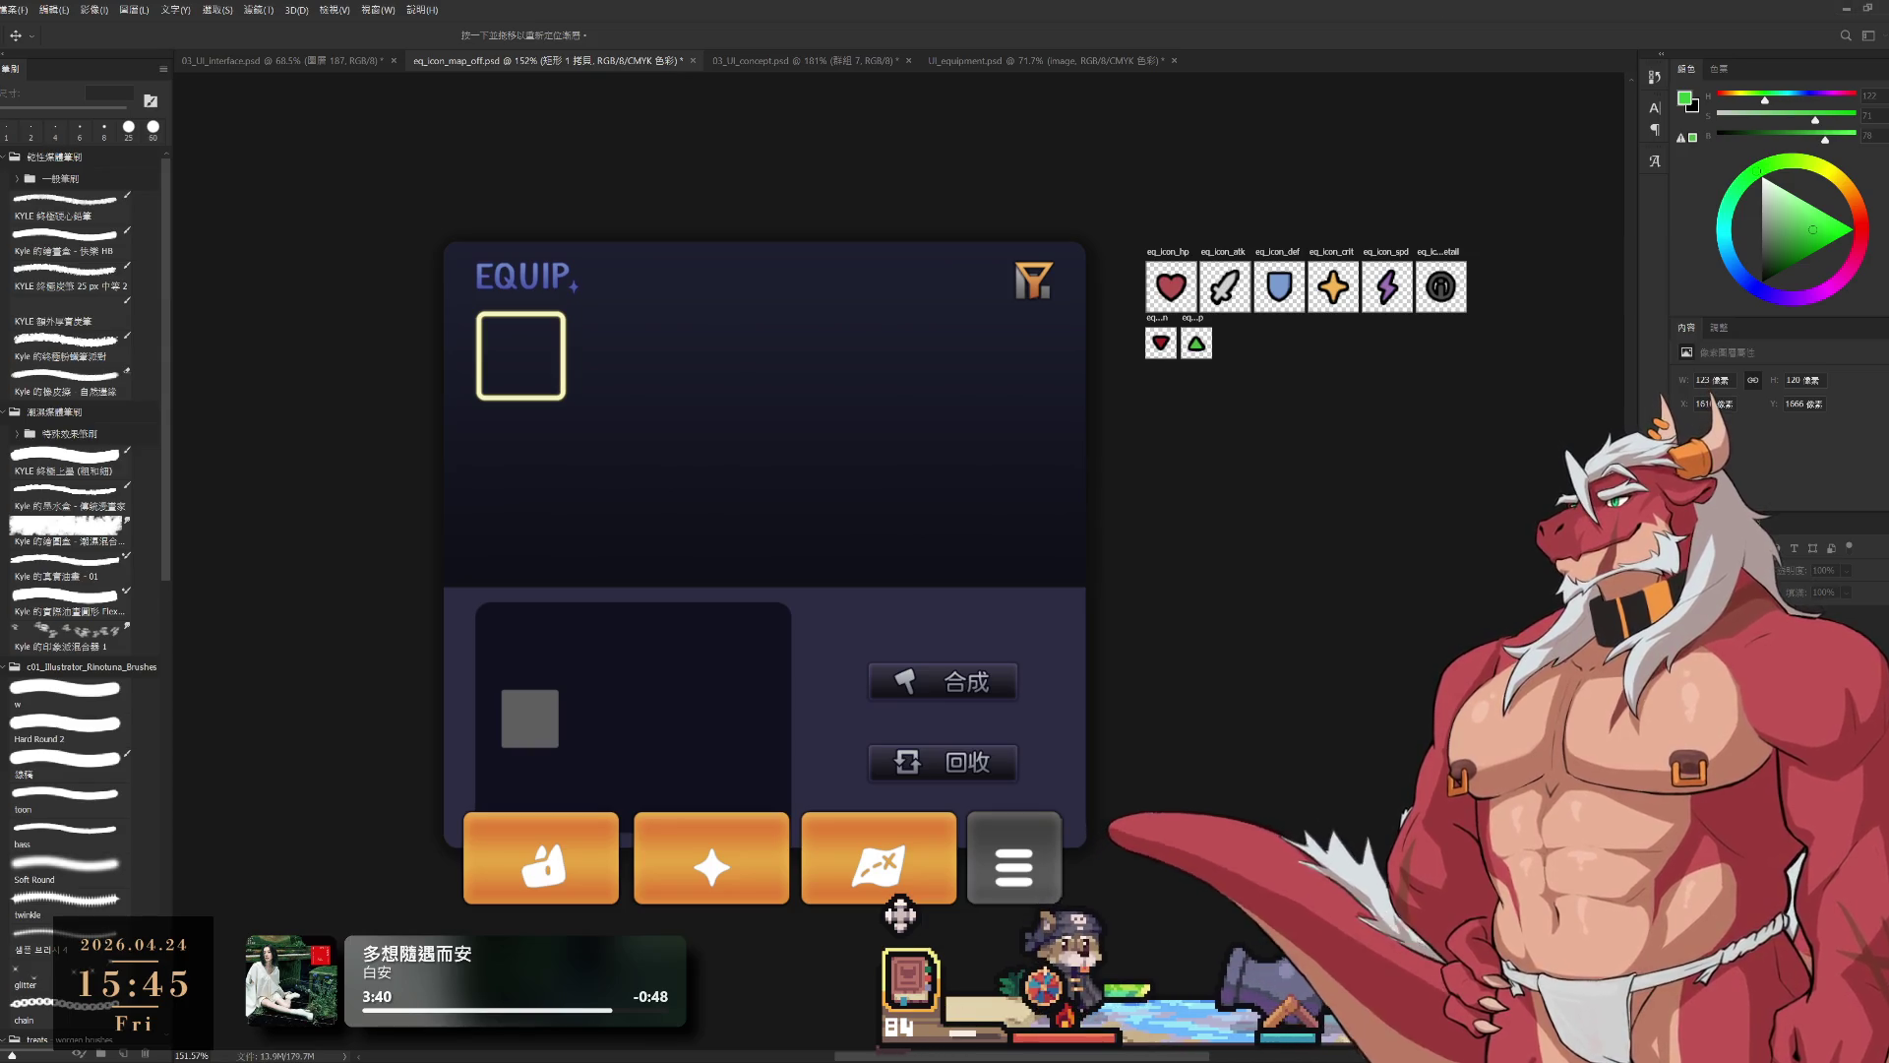
key("space")
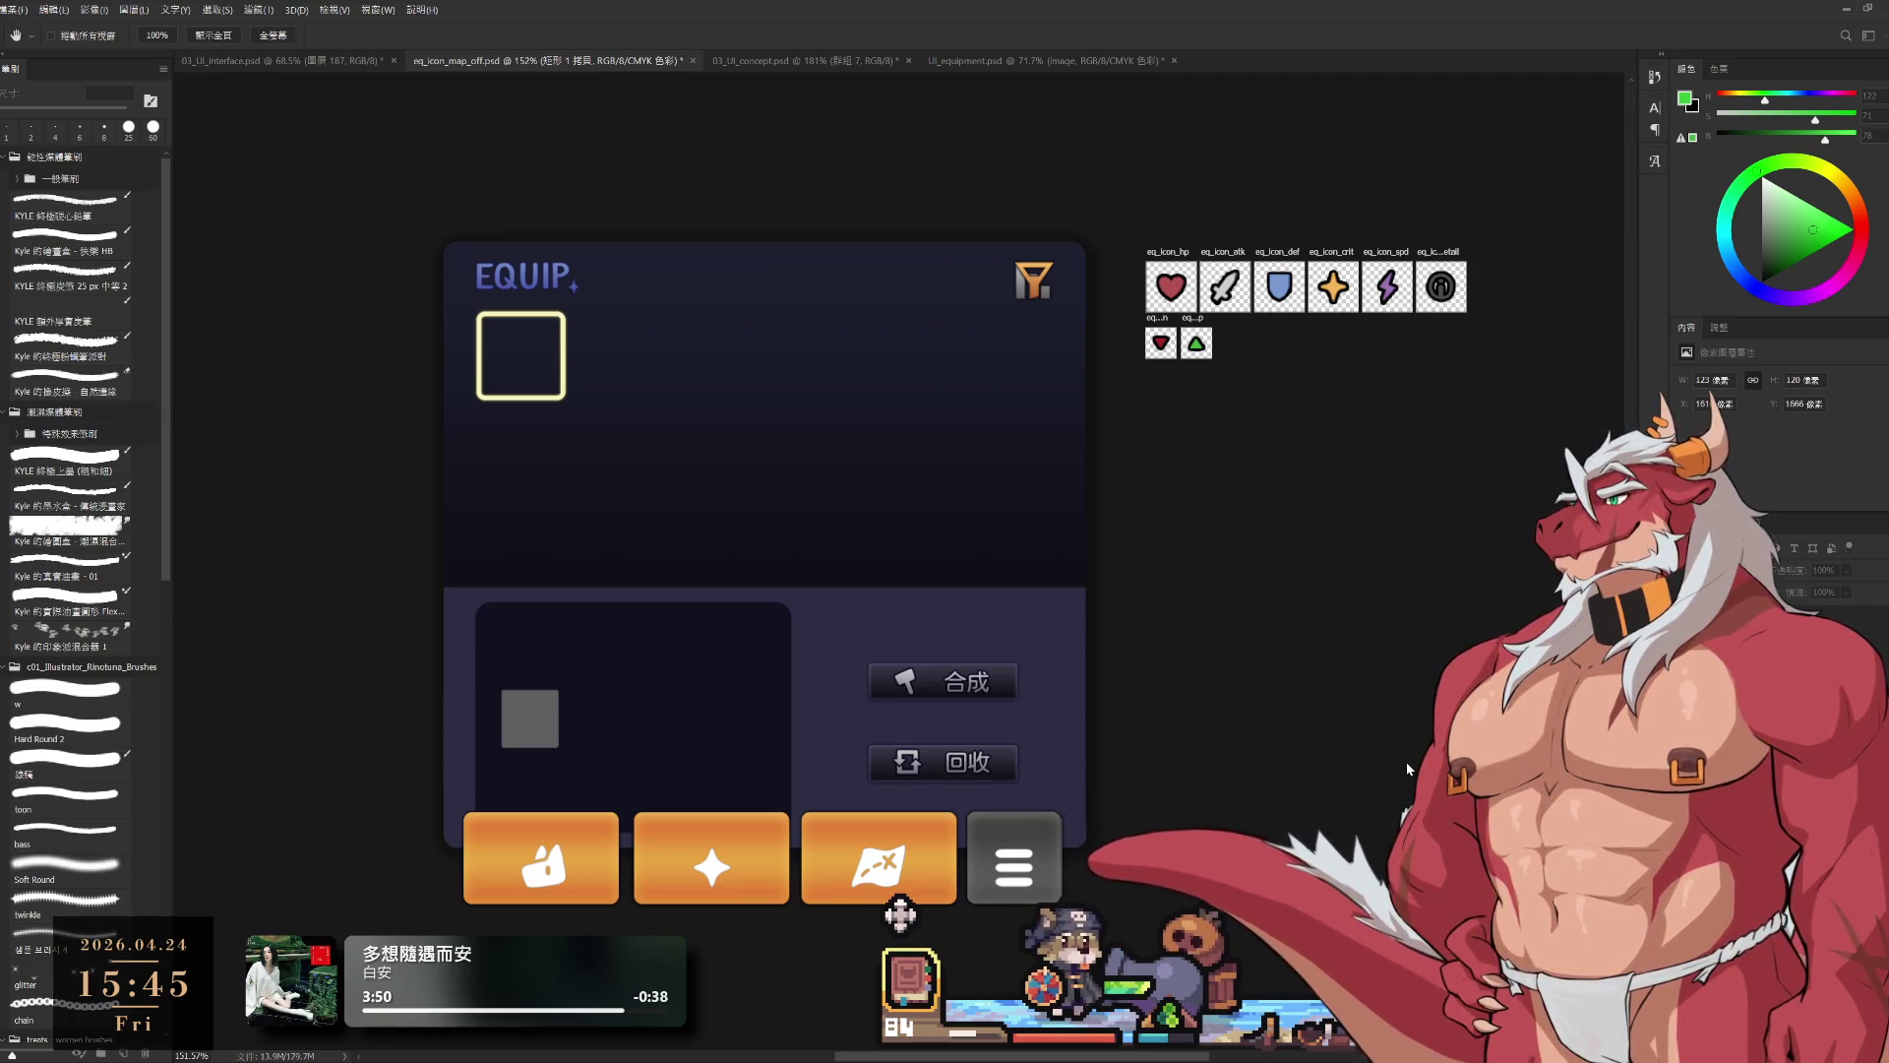
Step: Move the icon_setting_on layer up and right with Free Transform, then undo it
key("l")
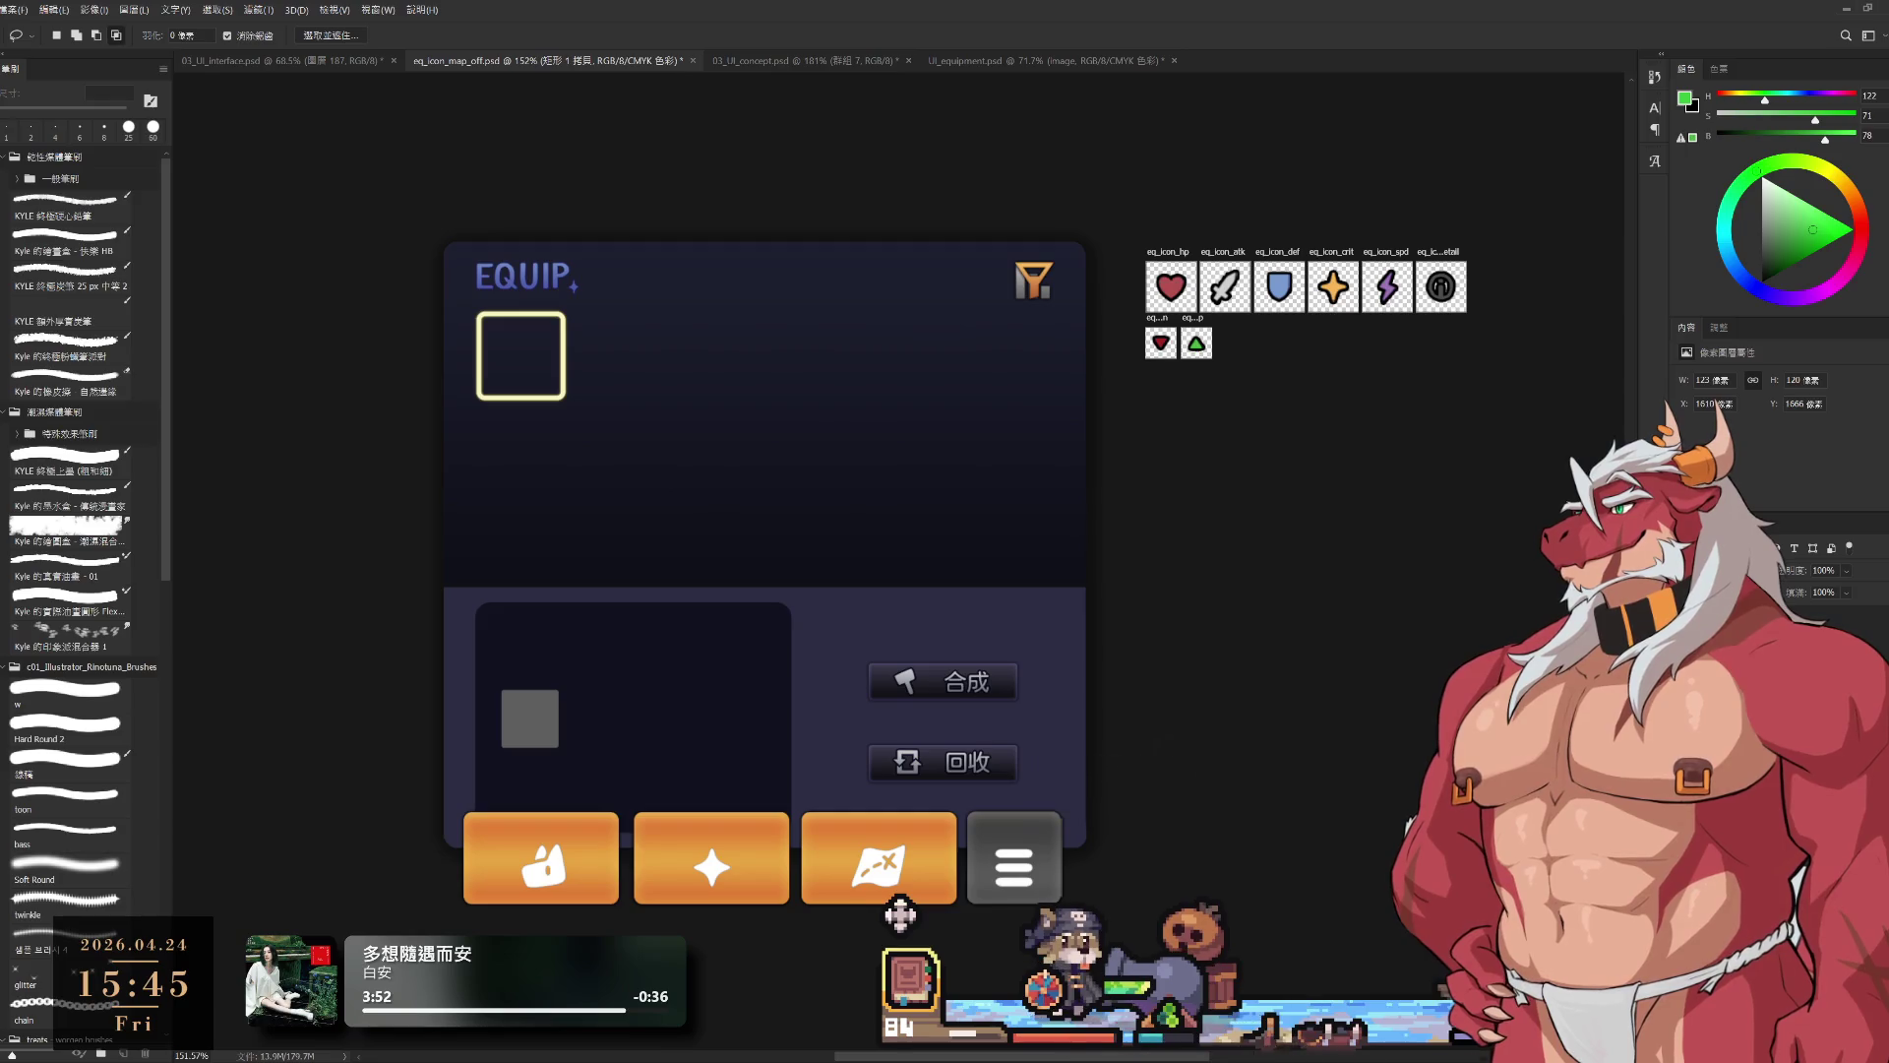
key("alt+]")
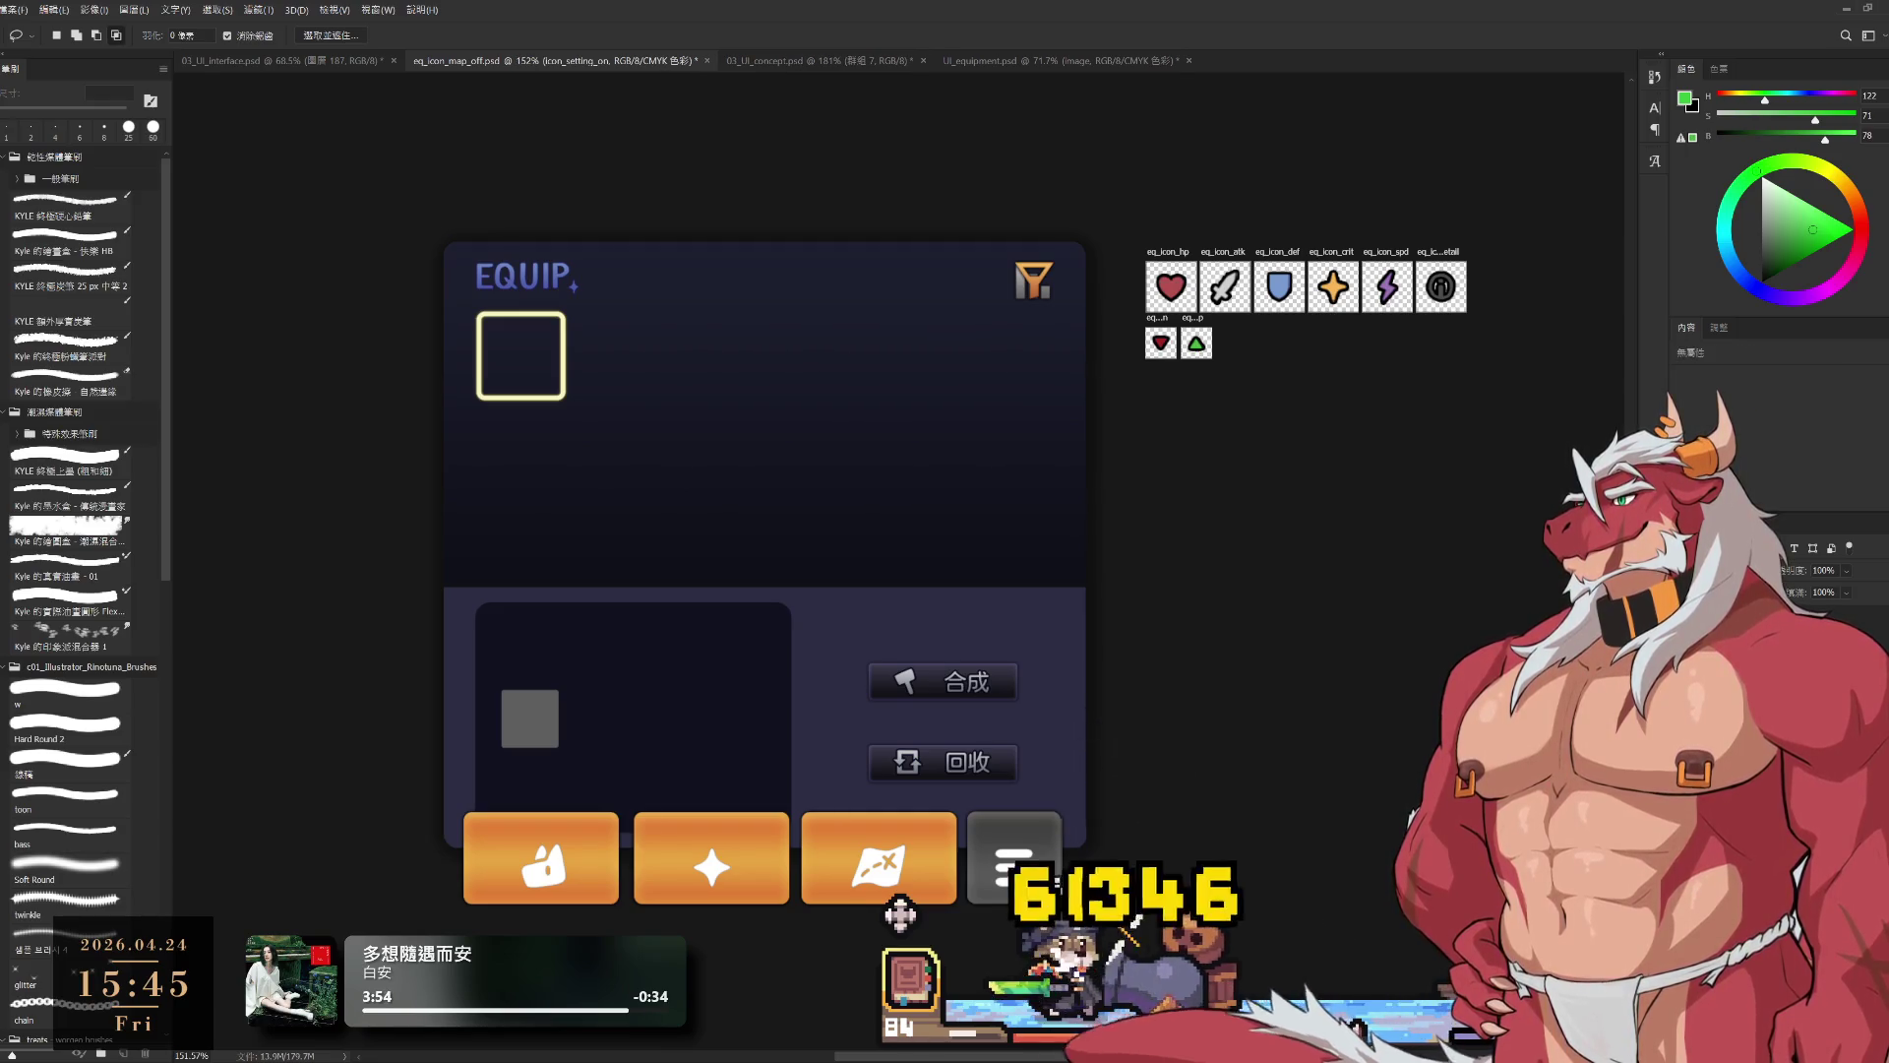
key("ctrl+t")
mouse_move(979, 930)
left_mouse_down()
mouse_move(1132, 839)
mouse_move(1049, 949)
mouse_move(998, 933)
left_mouse_up()
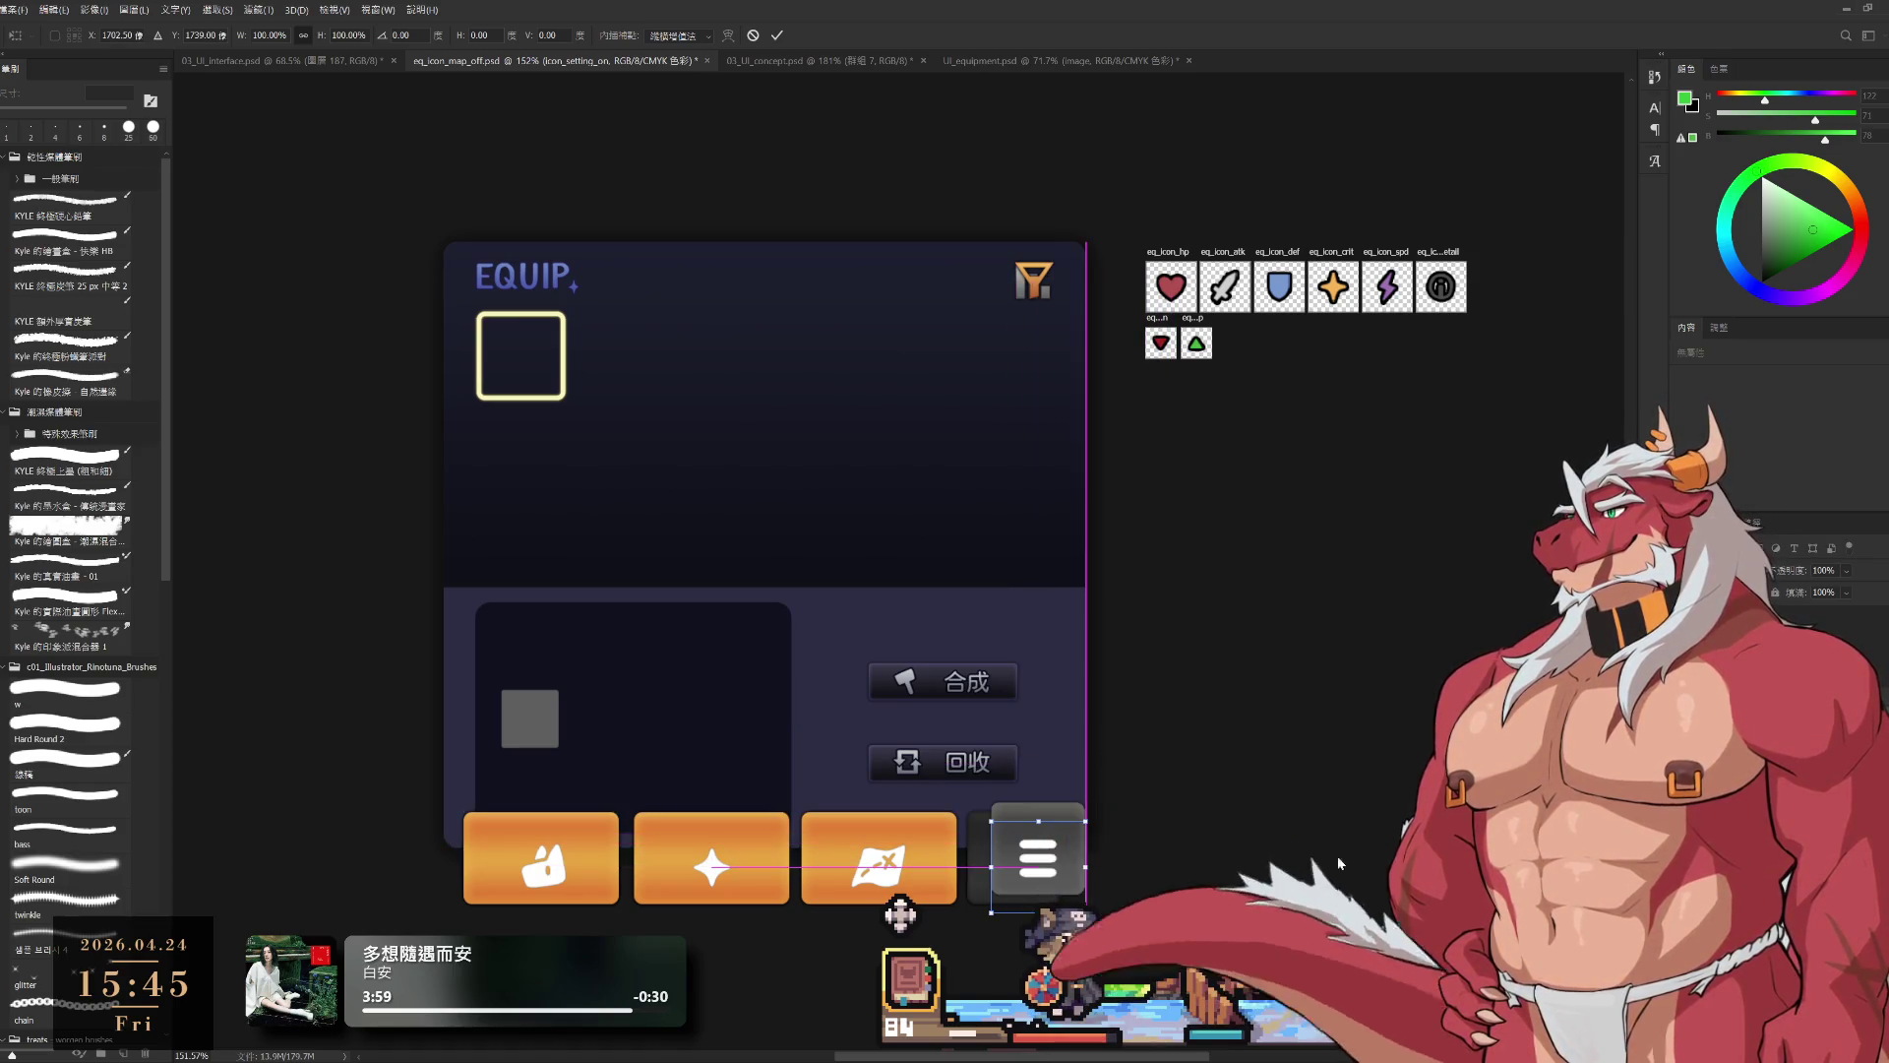
key("Return")
key("ctrl+z")
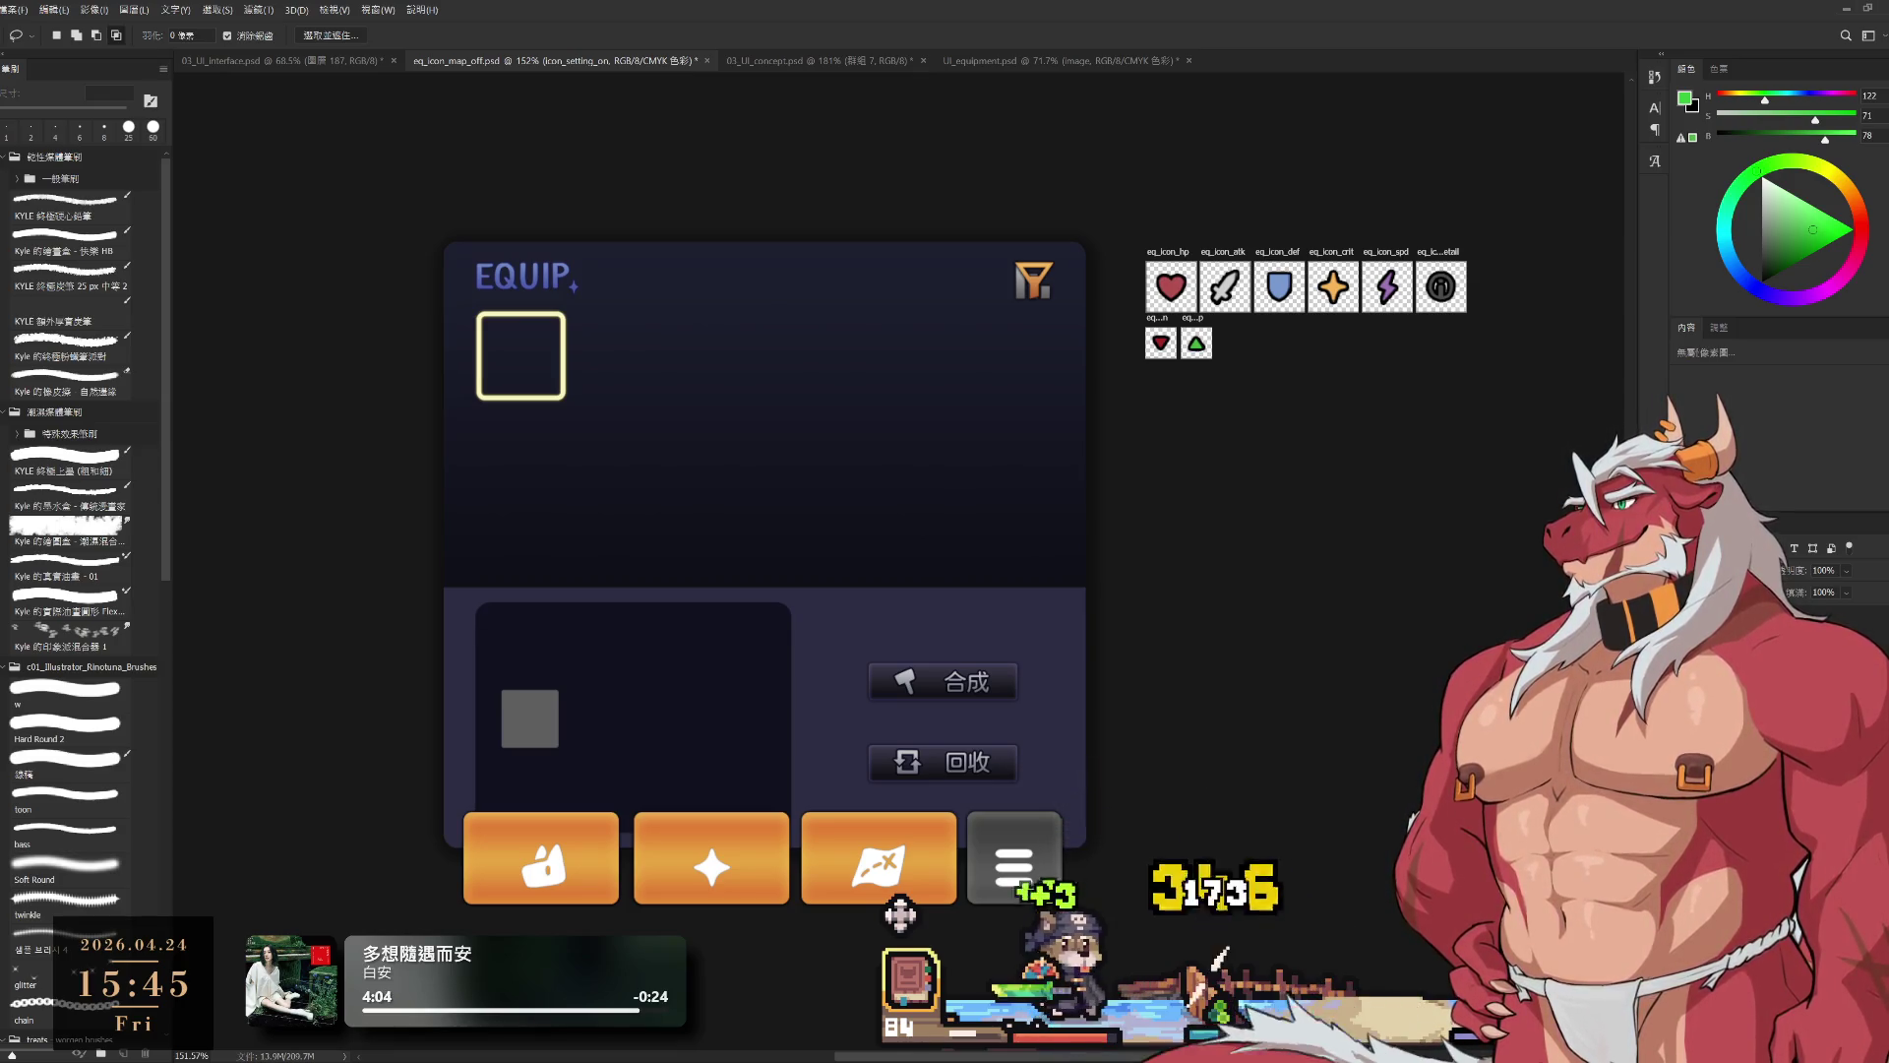
Step: Undo and redo to compare the menu button's dark and grey states
key("h")
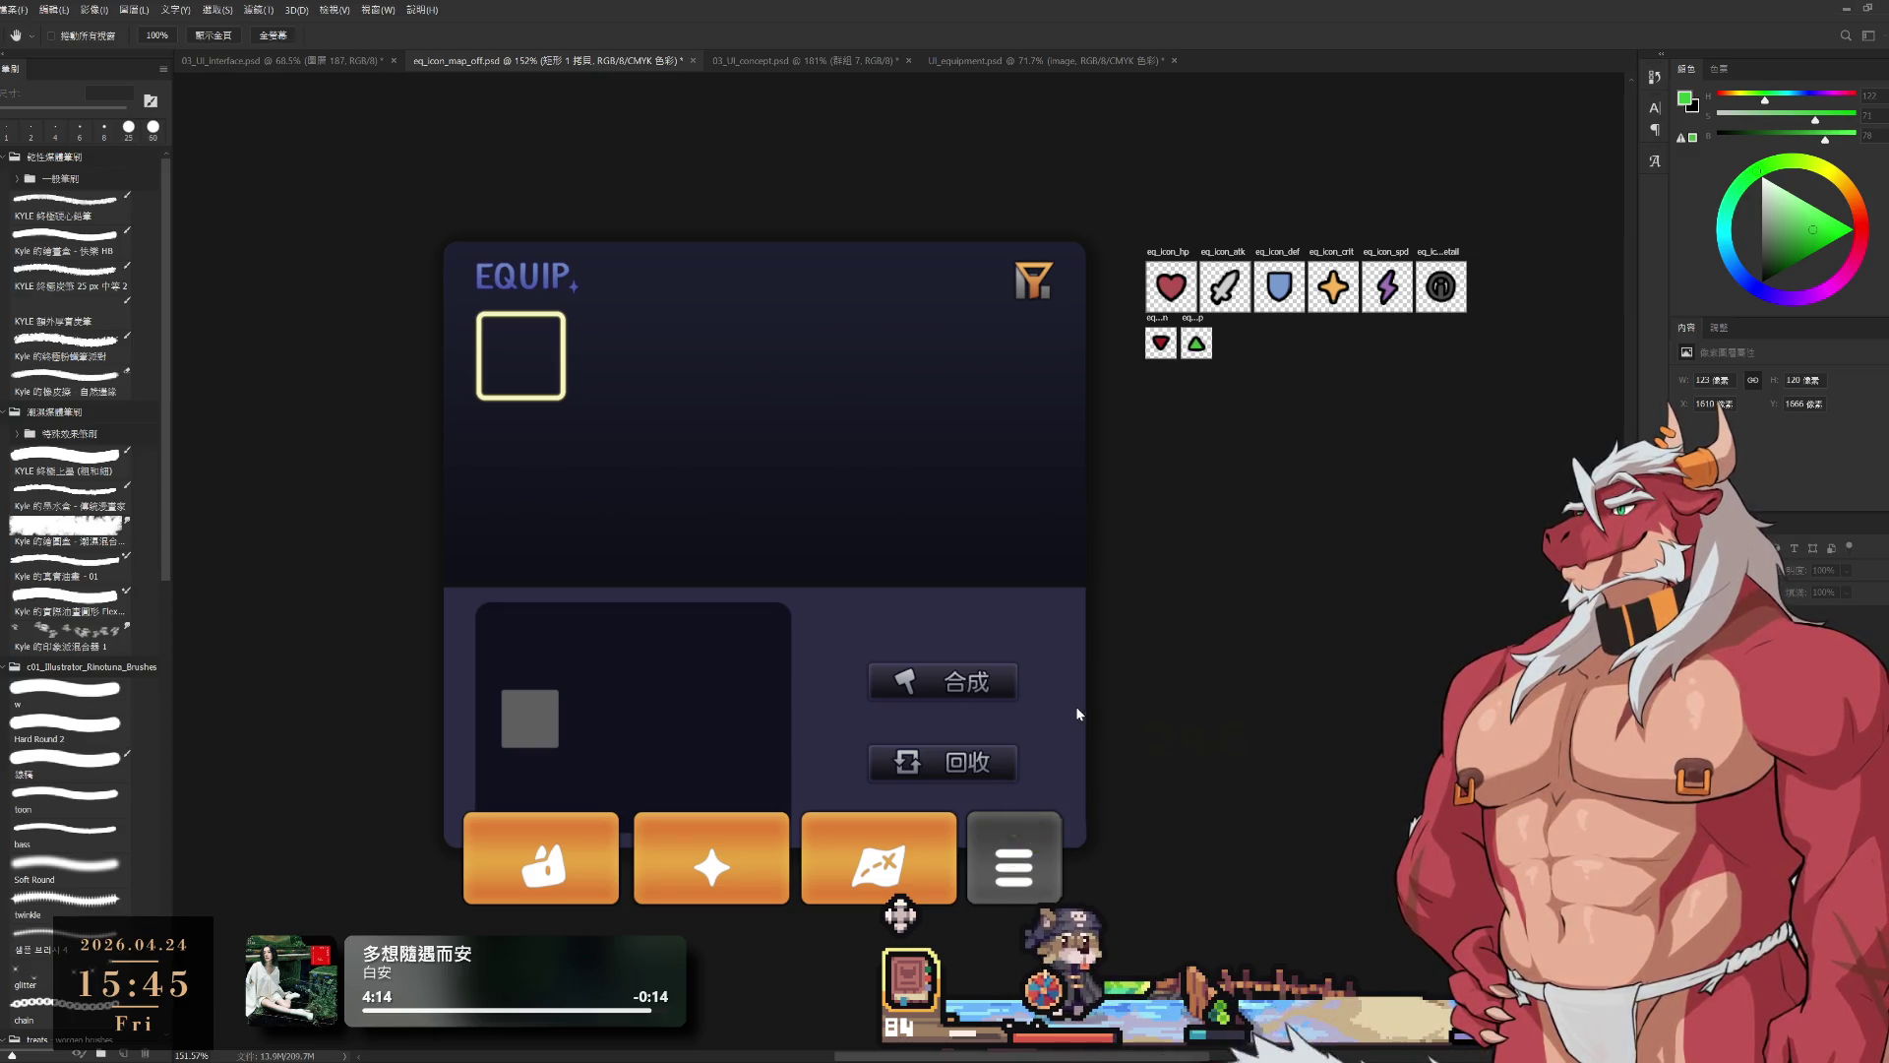
key("ctrl+z")
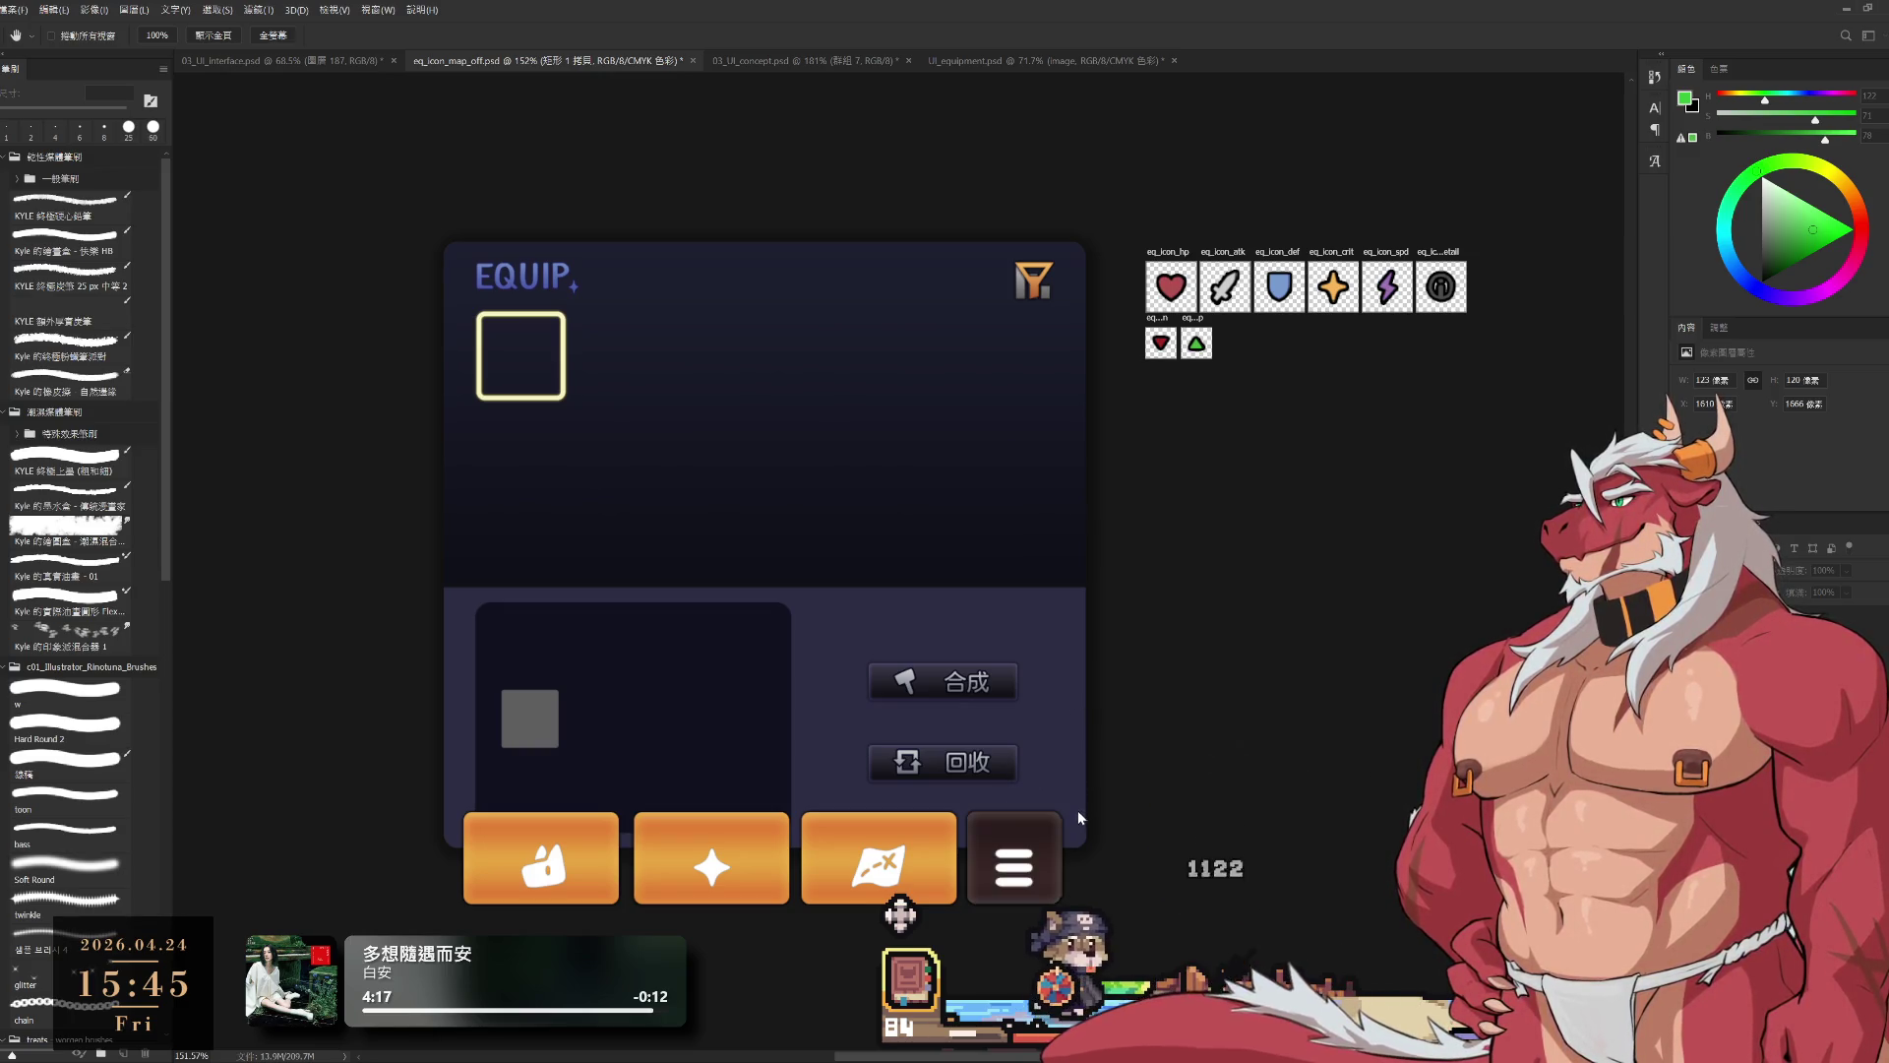
key("ctrl+shift+z")
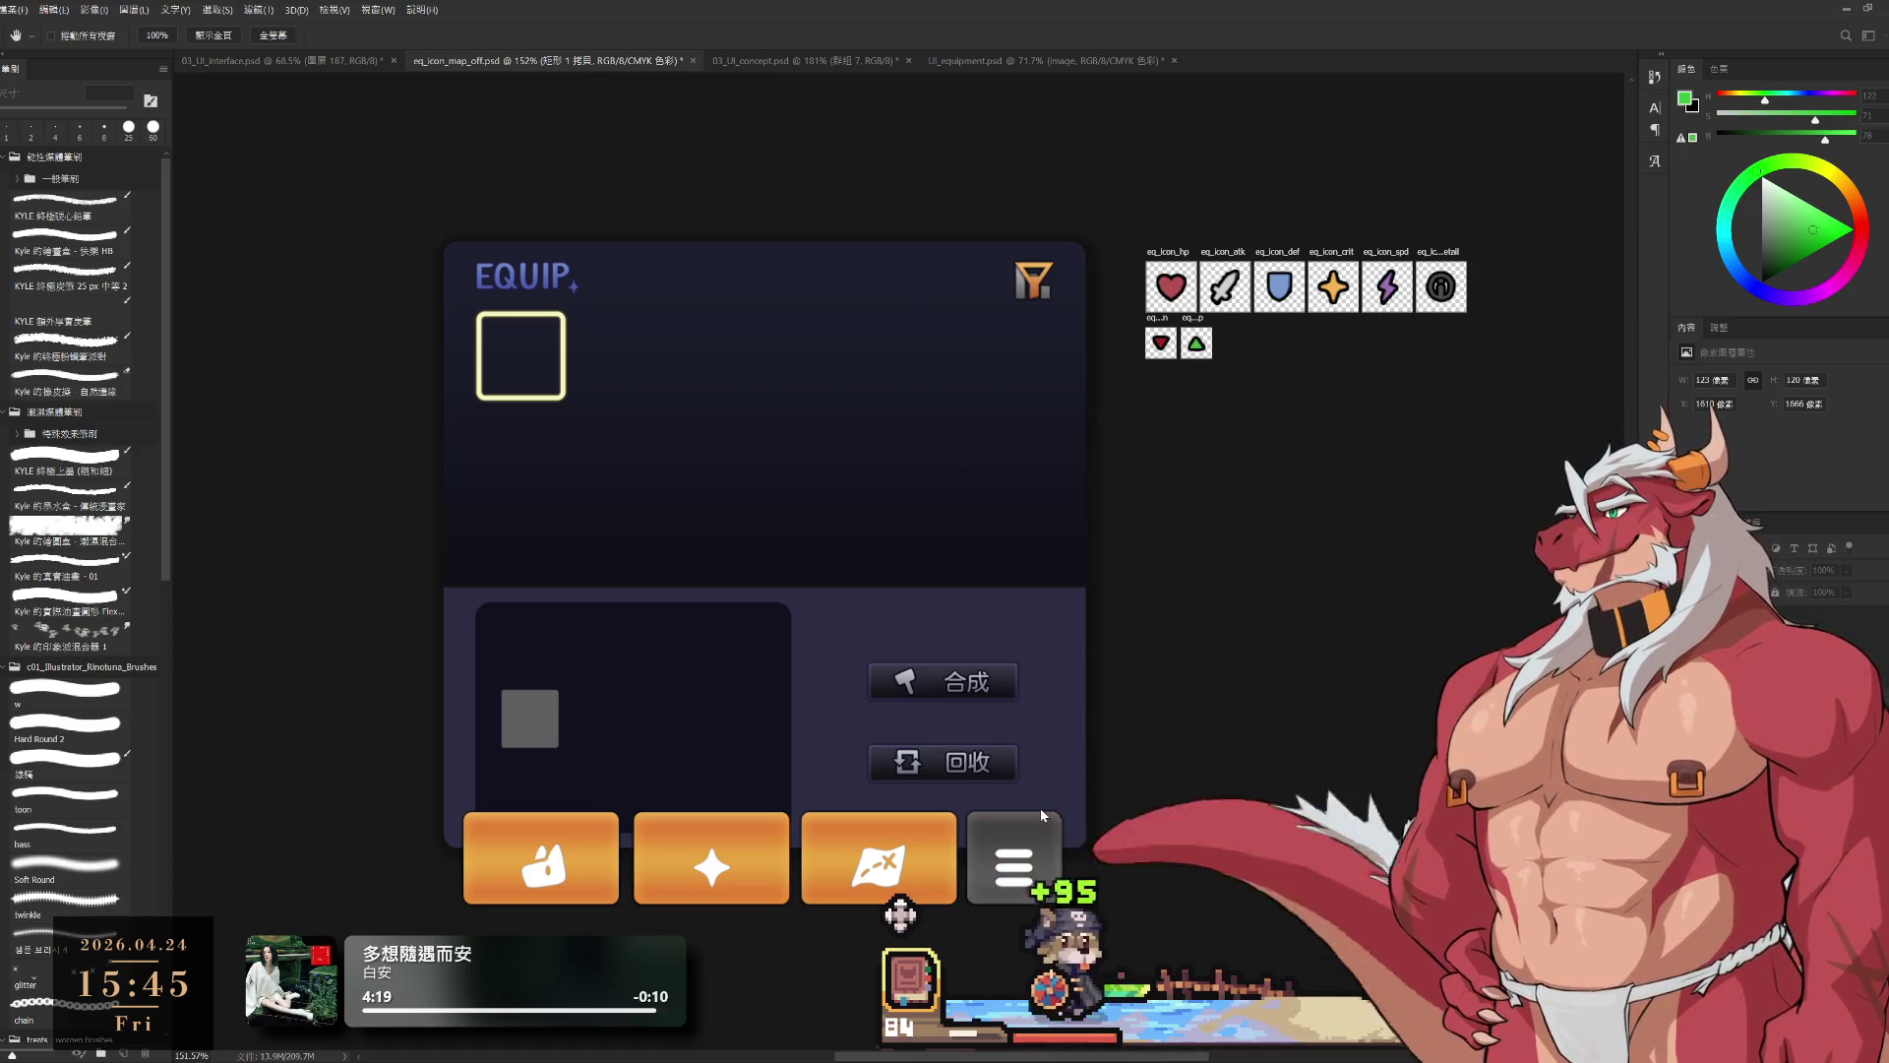
key("v")
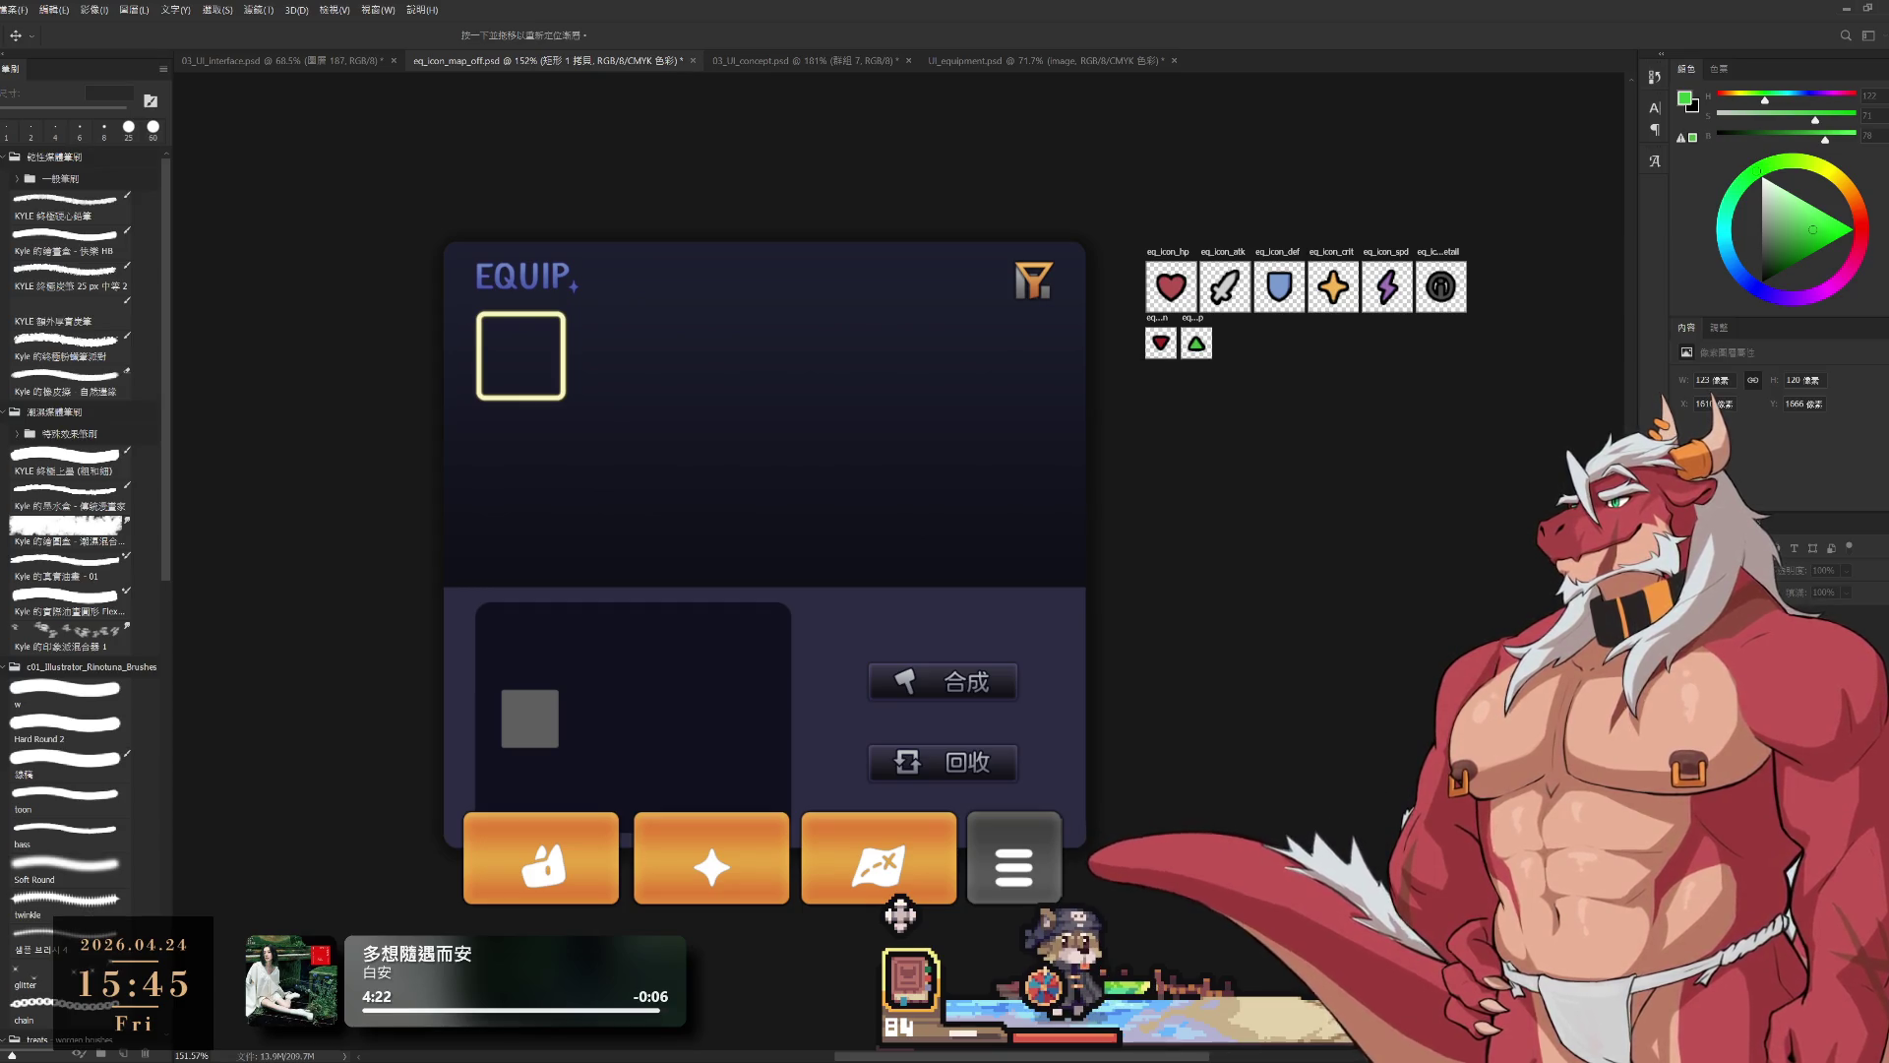
key("i")
Step: Try moving and enlarging the grey menu button, then cancel the transform
key("v")
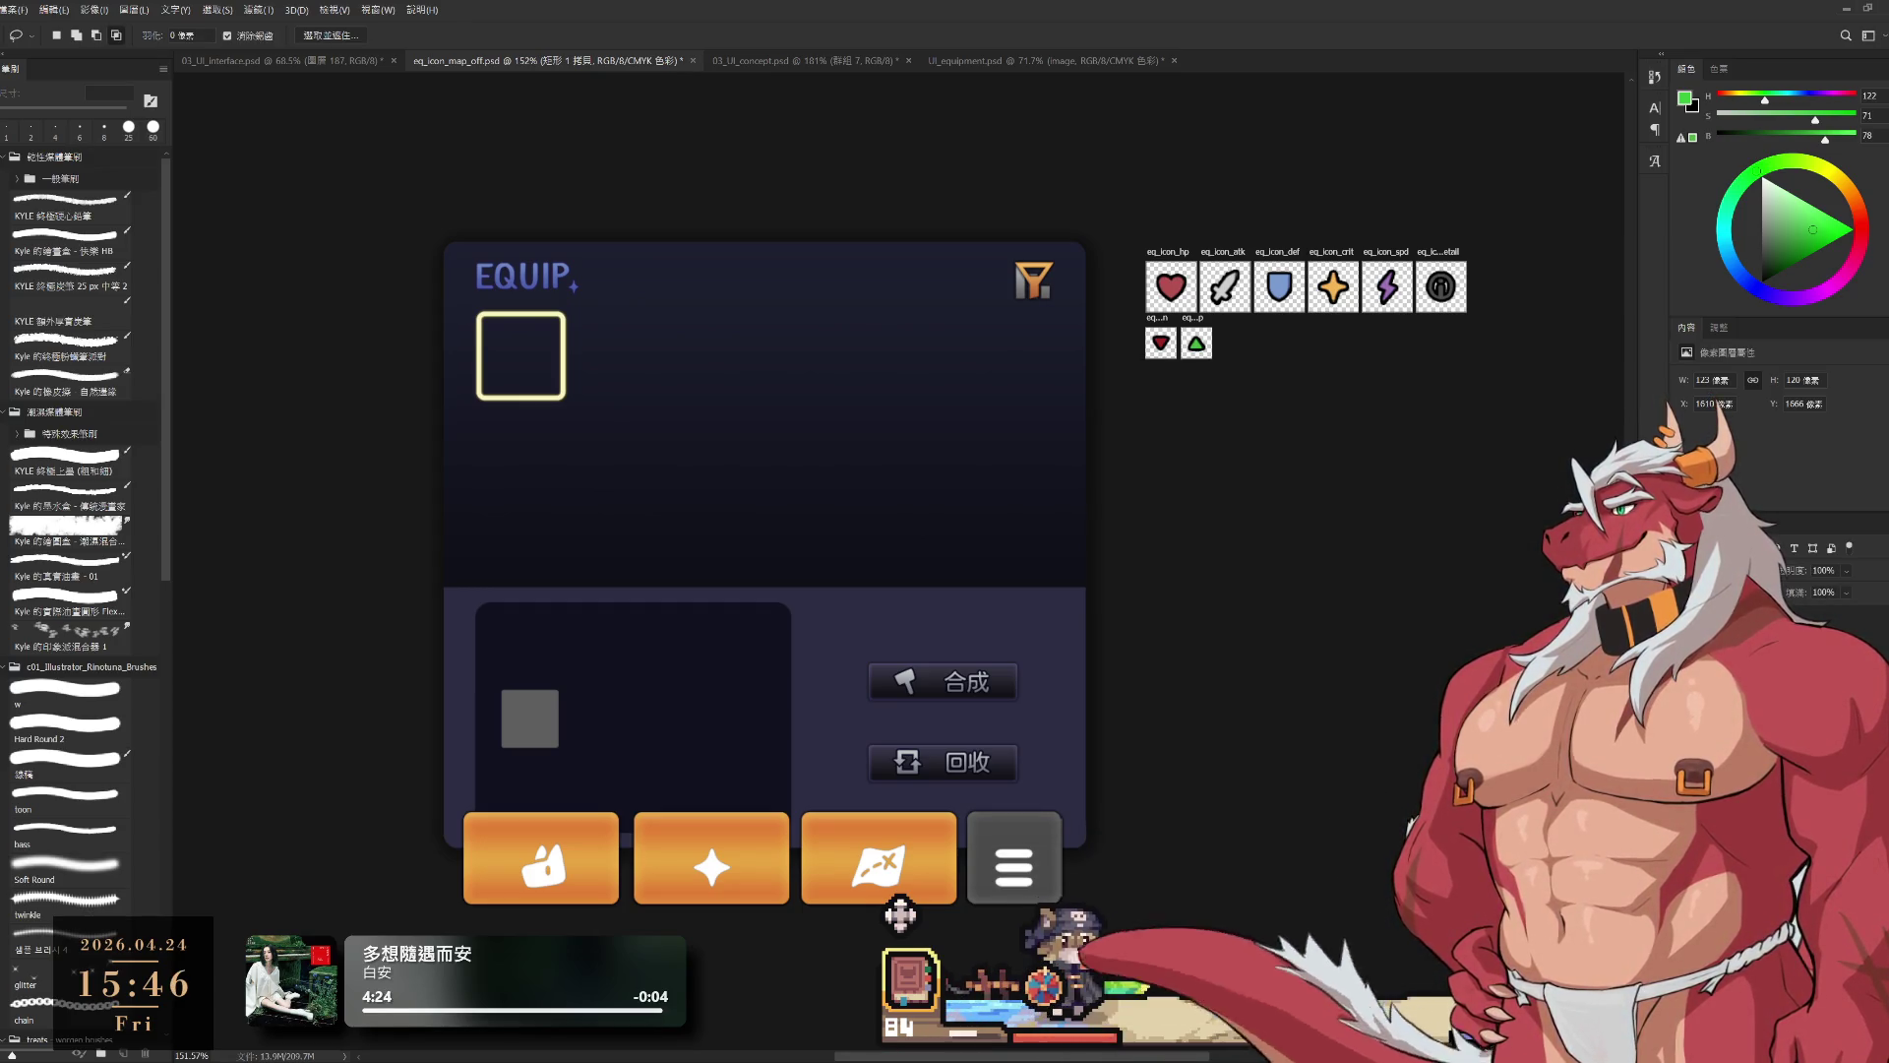
key("ctrl+t")
mouse_move(1046, 869)
left_mouse_down()
mouse_move(1110, 780)
mouse_move(1111, 724)
mouse_move(1192, 682)
mouse_move(1175, 424)
mouse_move(970, 480)
mouse_move(1383, 772)
mouse_move(1275, 781)
mouse_move(666, 329)
mouse_move(590, 246)
left_mouse_up()
scroll(1274, 781, "down", 4)
mouse_move(984, 492)
left_mouse_down()
mouse_move(1241, 653)
mouse_move(1182, 726)
left_mouse_up()
mouse_move(1371, 924)
left_mouse_down()
mouse_move(1320, 843)
mouse_move(1308, 608)
mouse_move(1308, 713)
left_mouse_up()
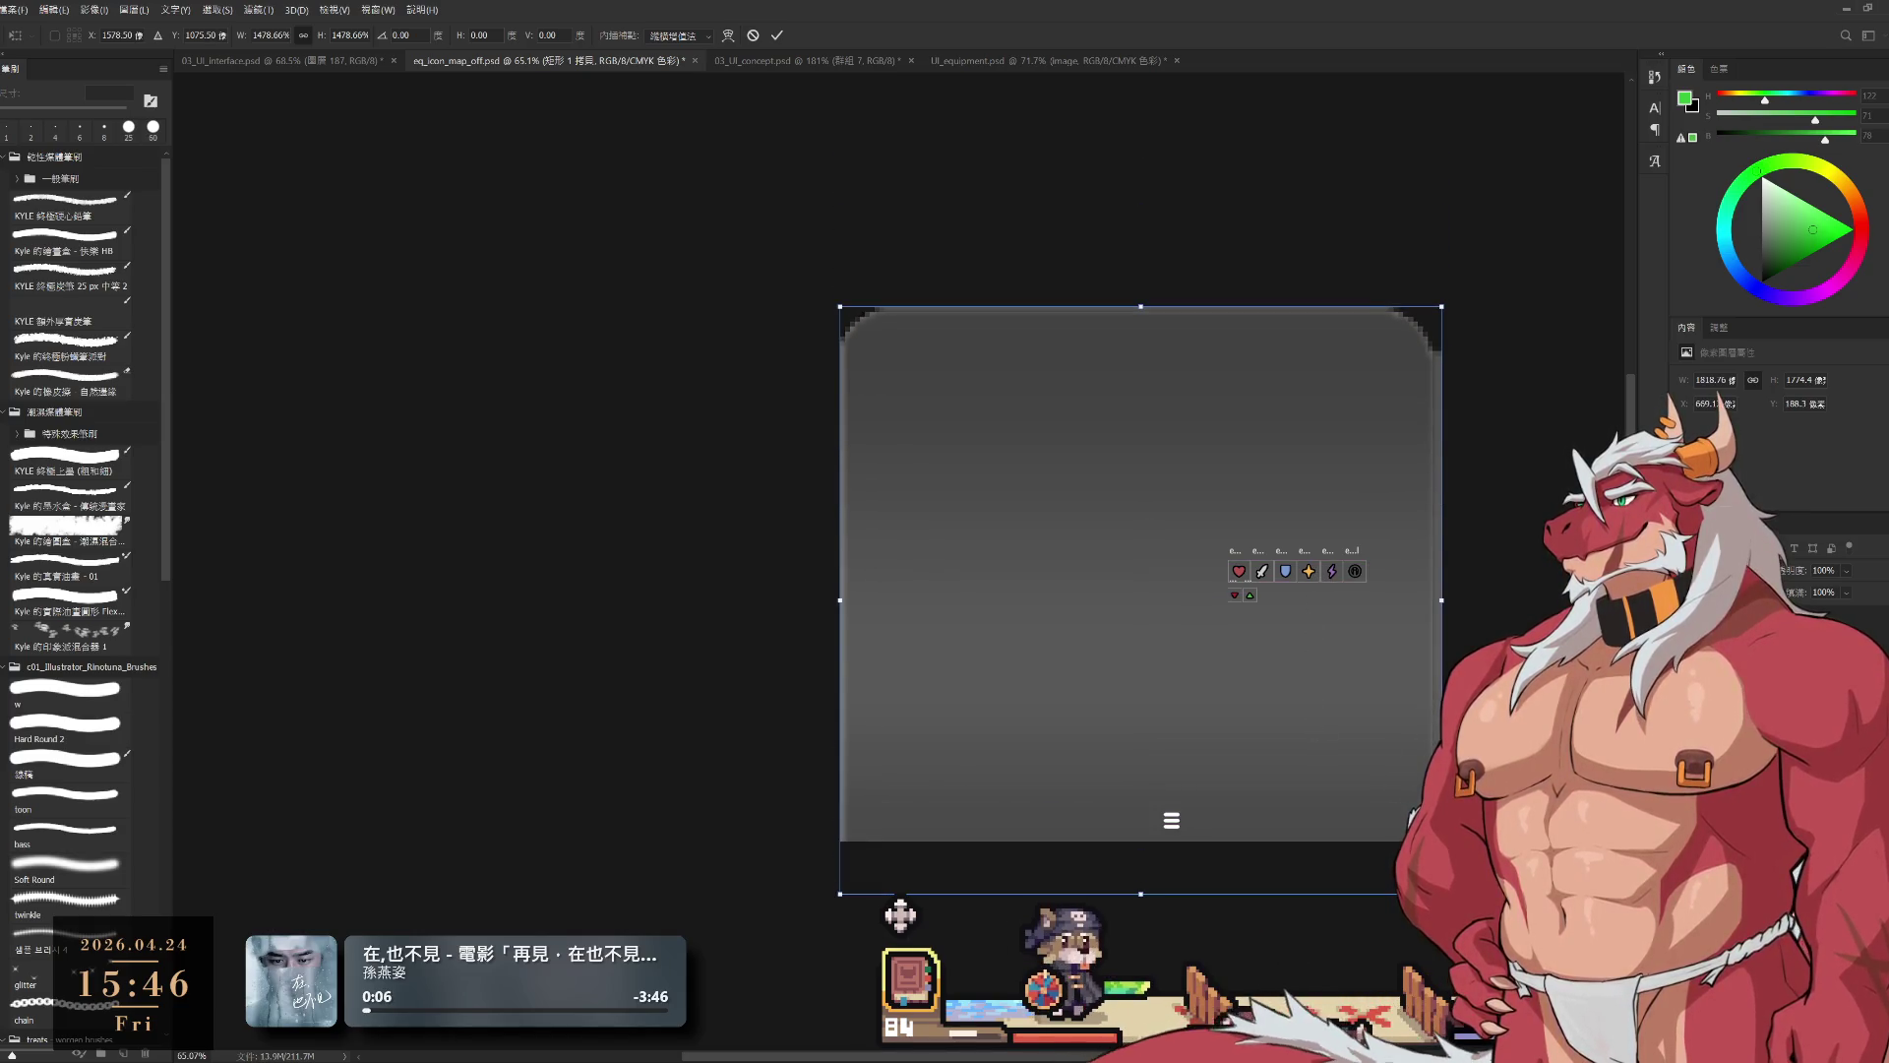
key("Escape")
scroll(1161, 822, "up", 5)
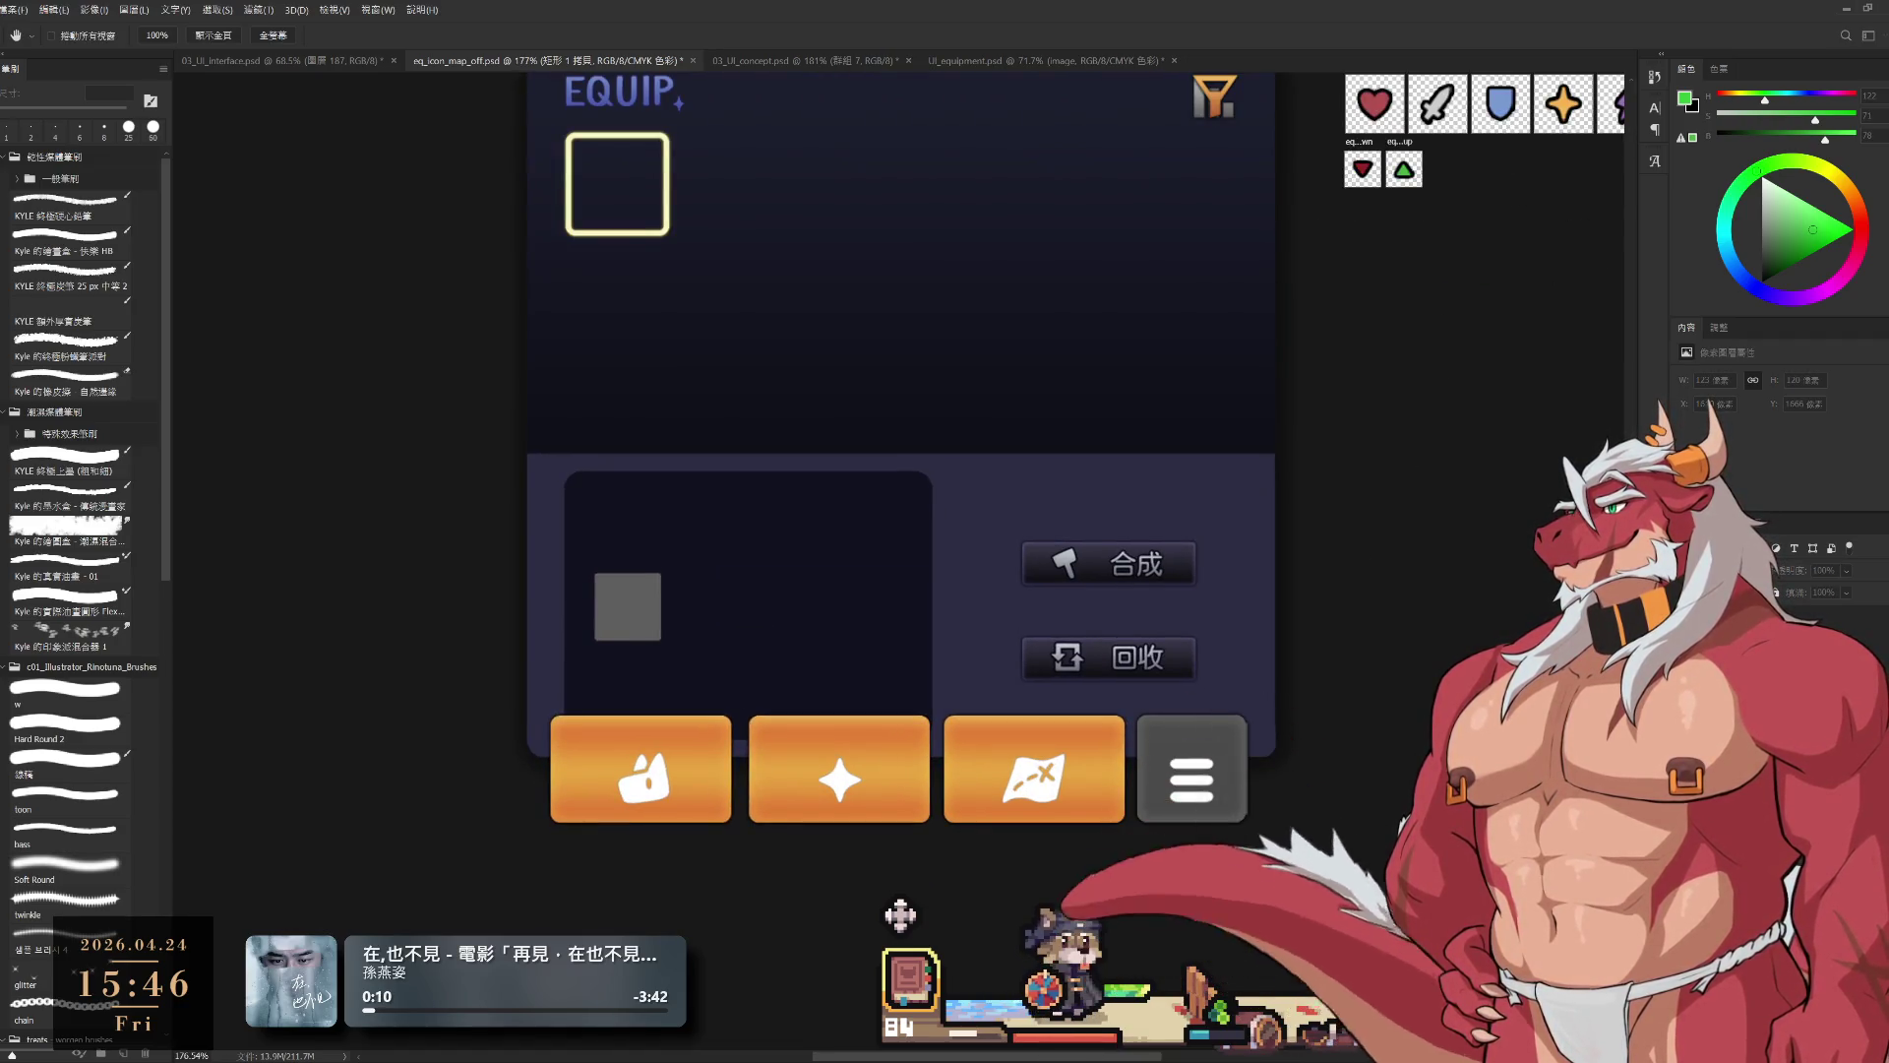
Step: Shift the grey settings button into place at the tab row's right end and commit it
key("space")
key("v")
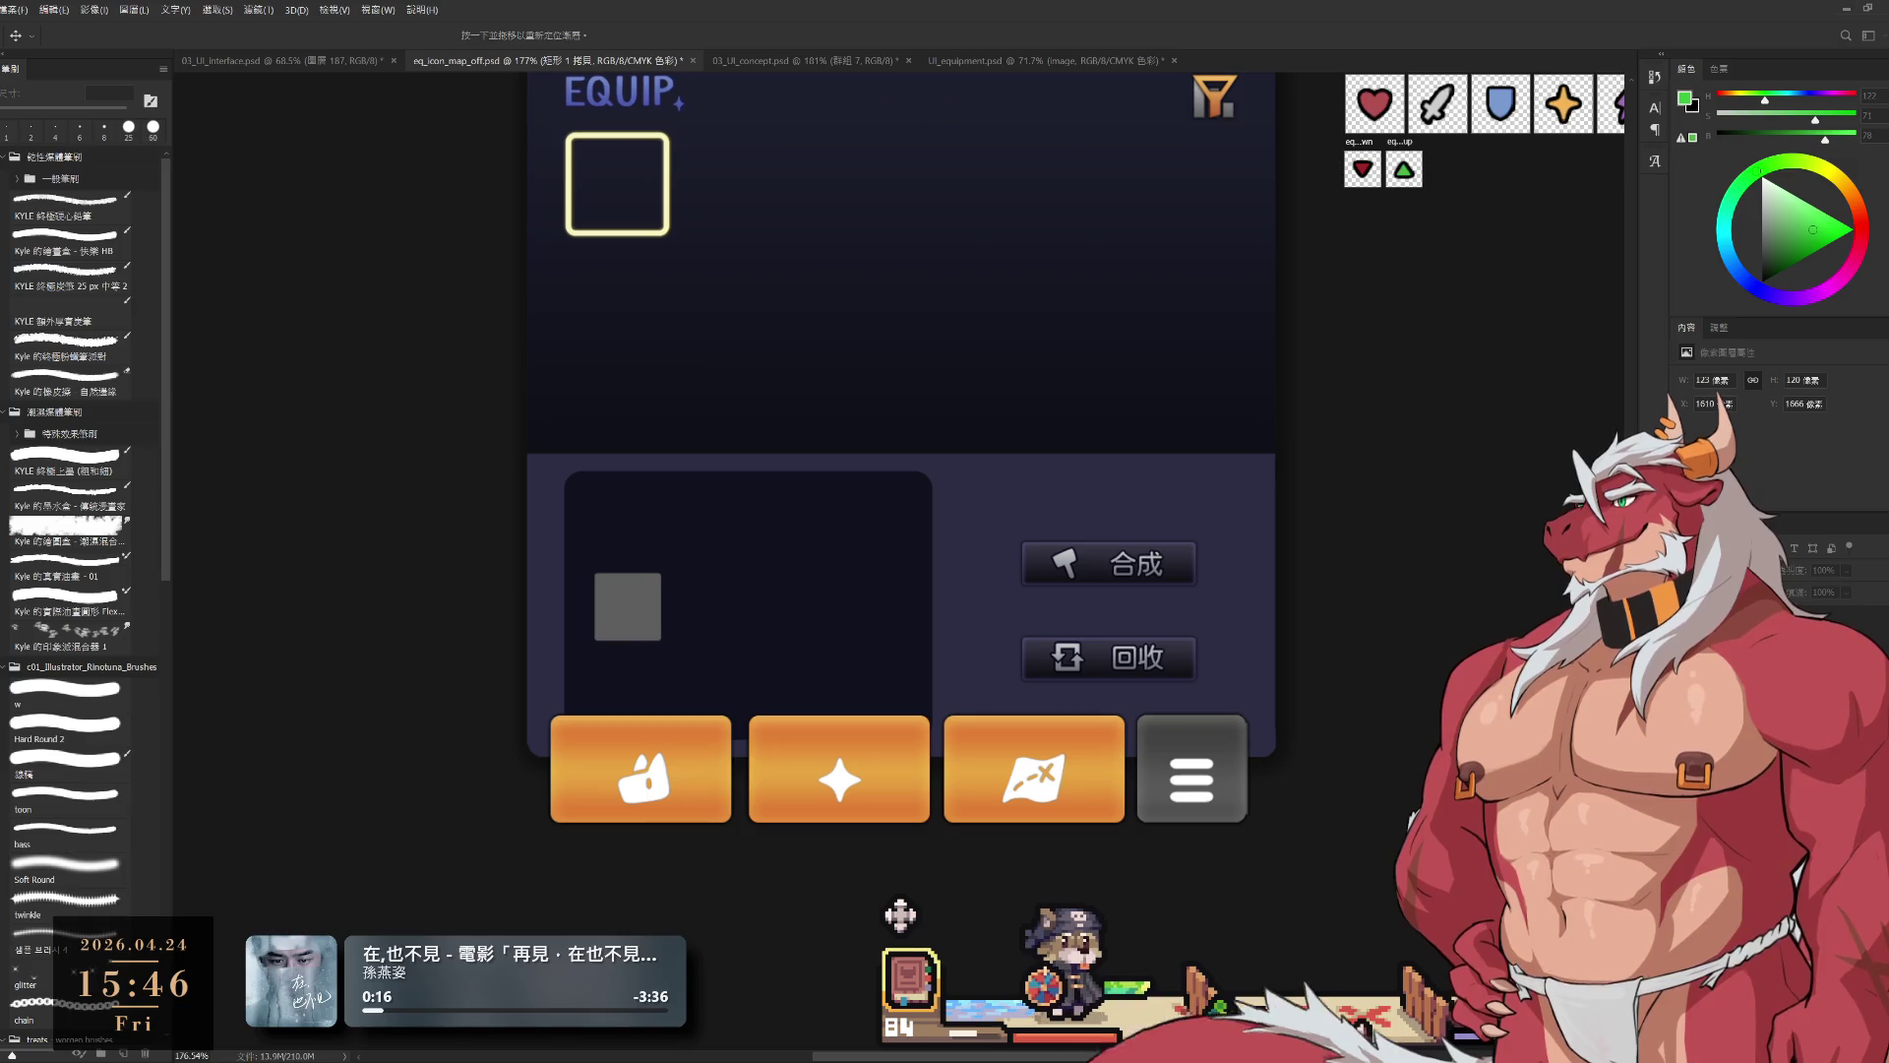
key("l")
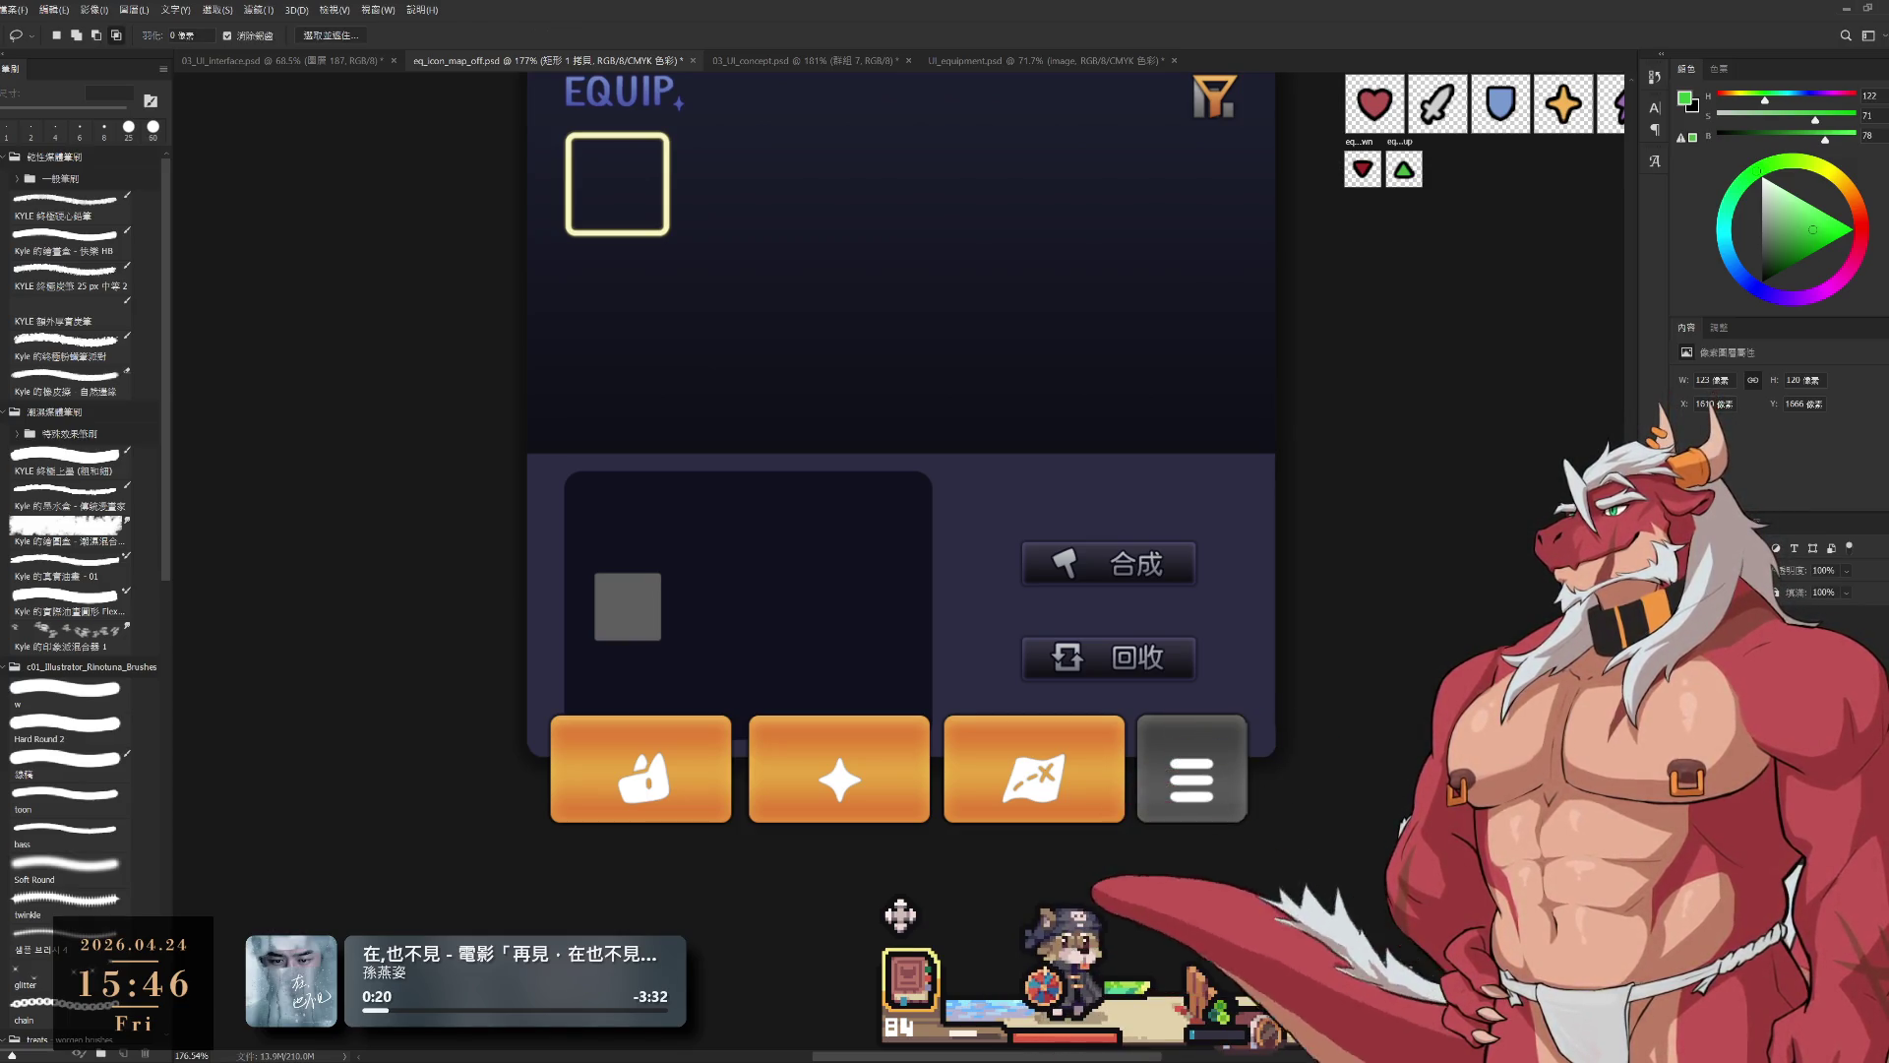
key("ctrl+t")
mouse_move(1191, 789)
left_mouse_down()
mouse_move(1268, 770)
mouse_move(1260, 732)
mouse_move(1259, 752)
mouse_move(1190, 786)
left_mouse_up()
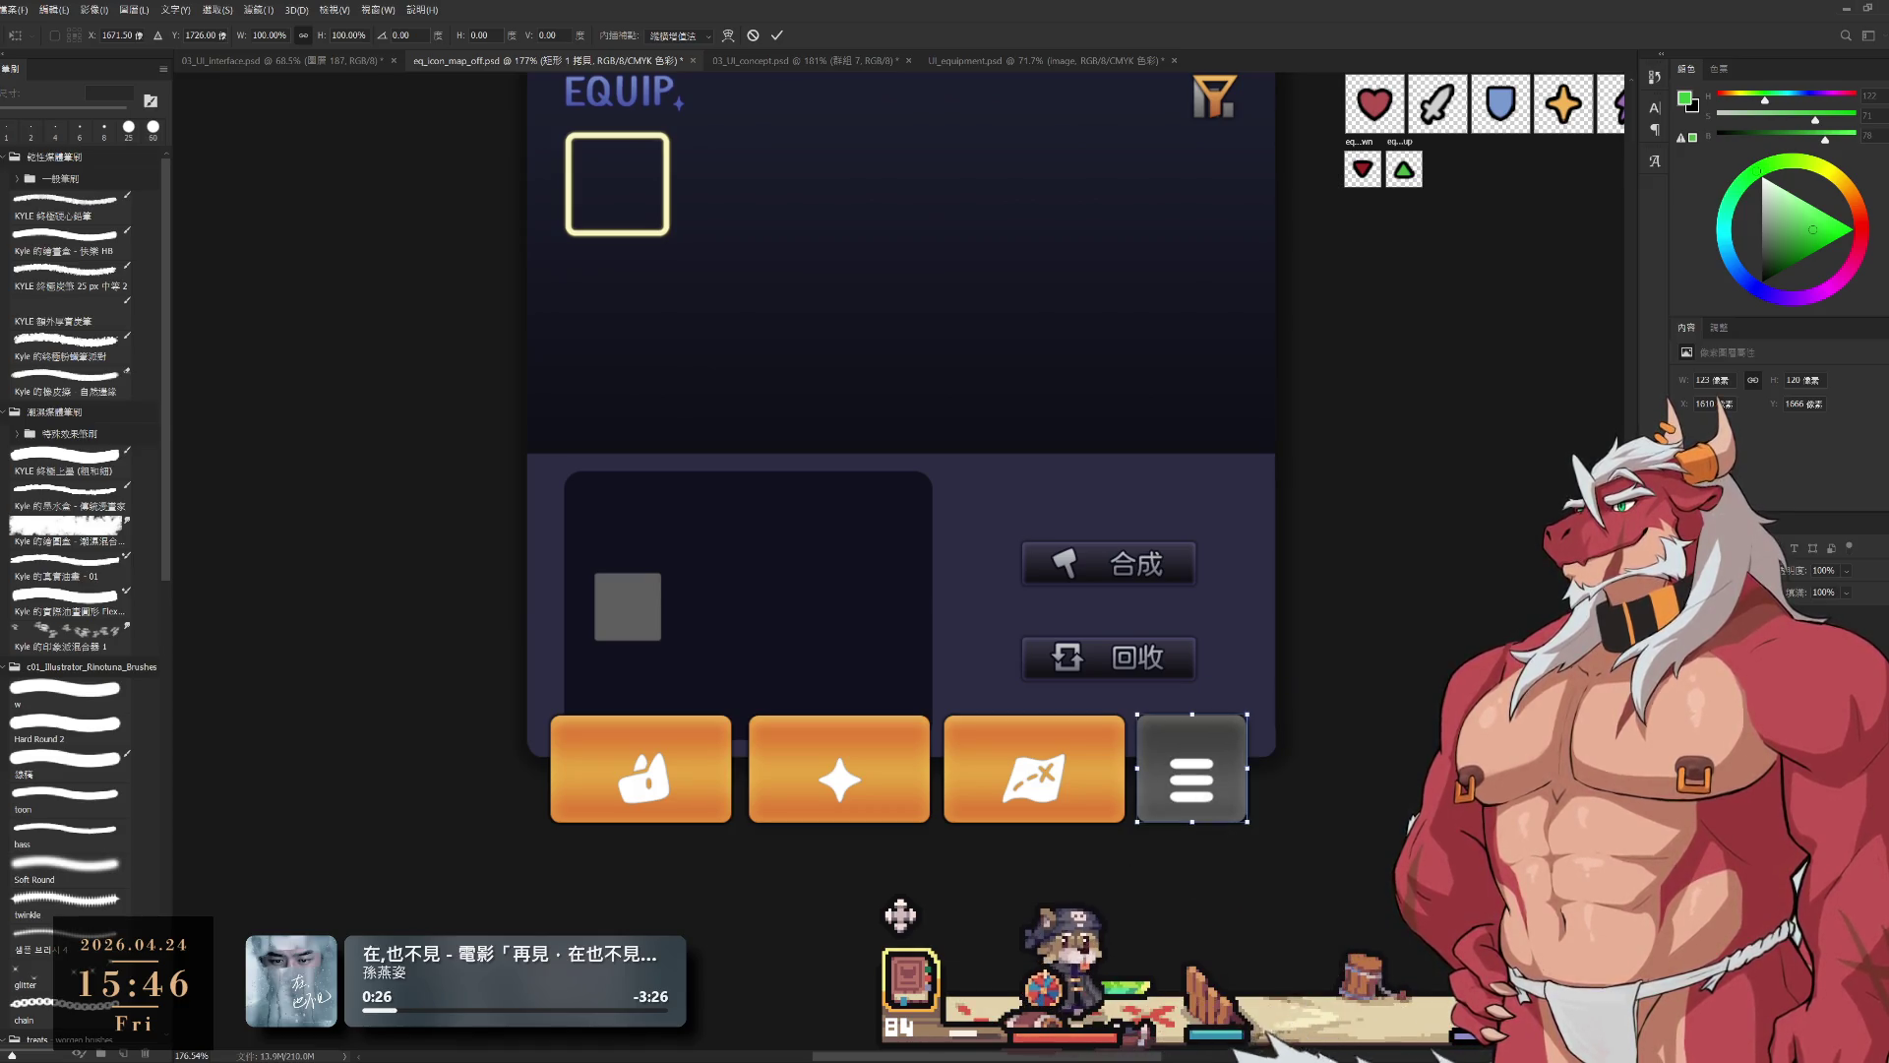
key("Return")
key("l")
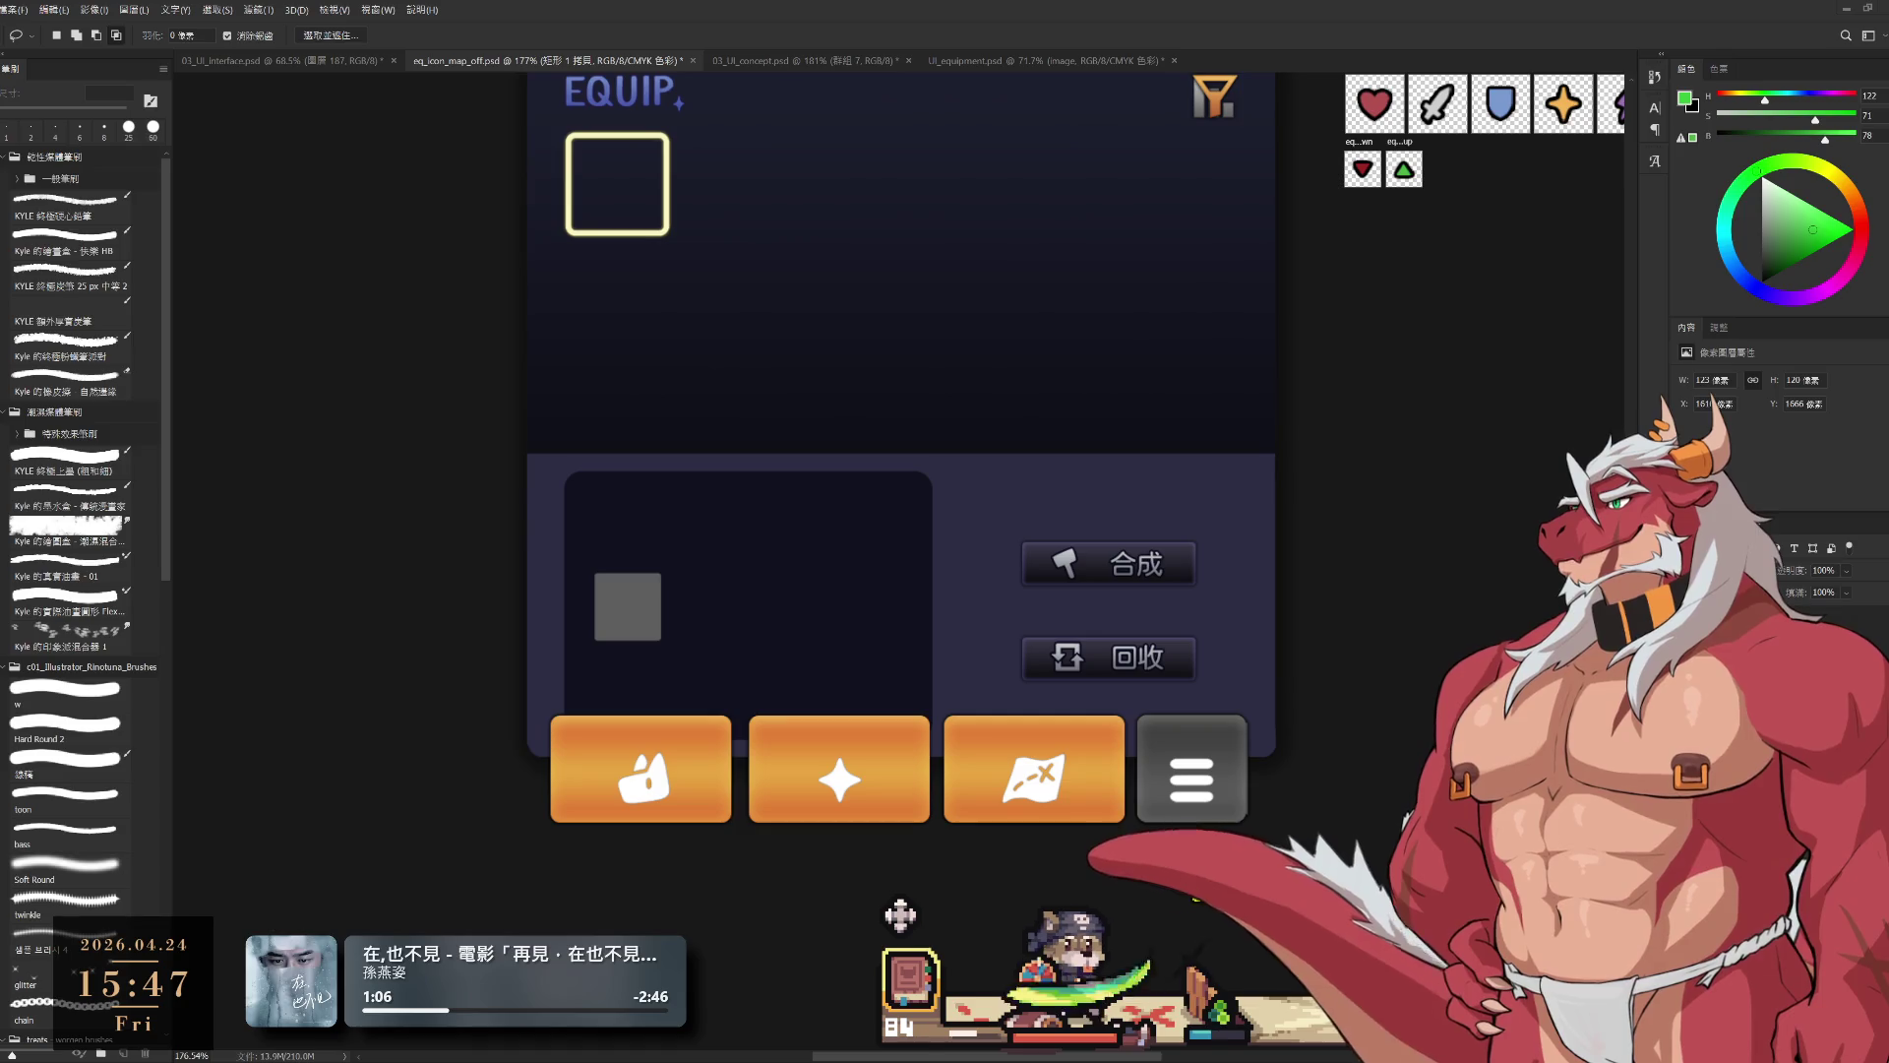
key("alt+bracketleft")
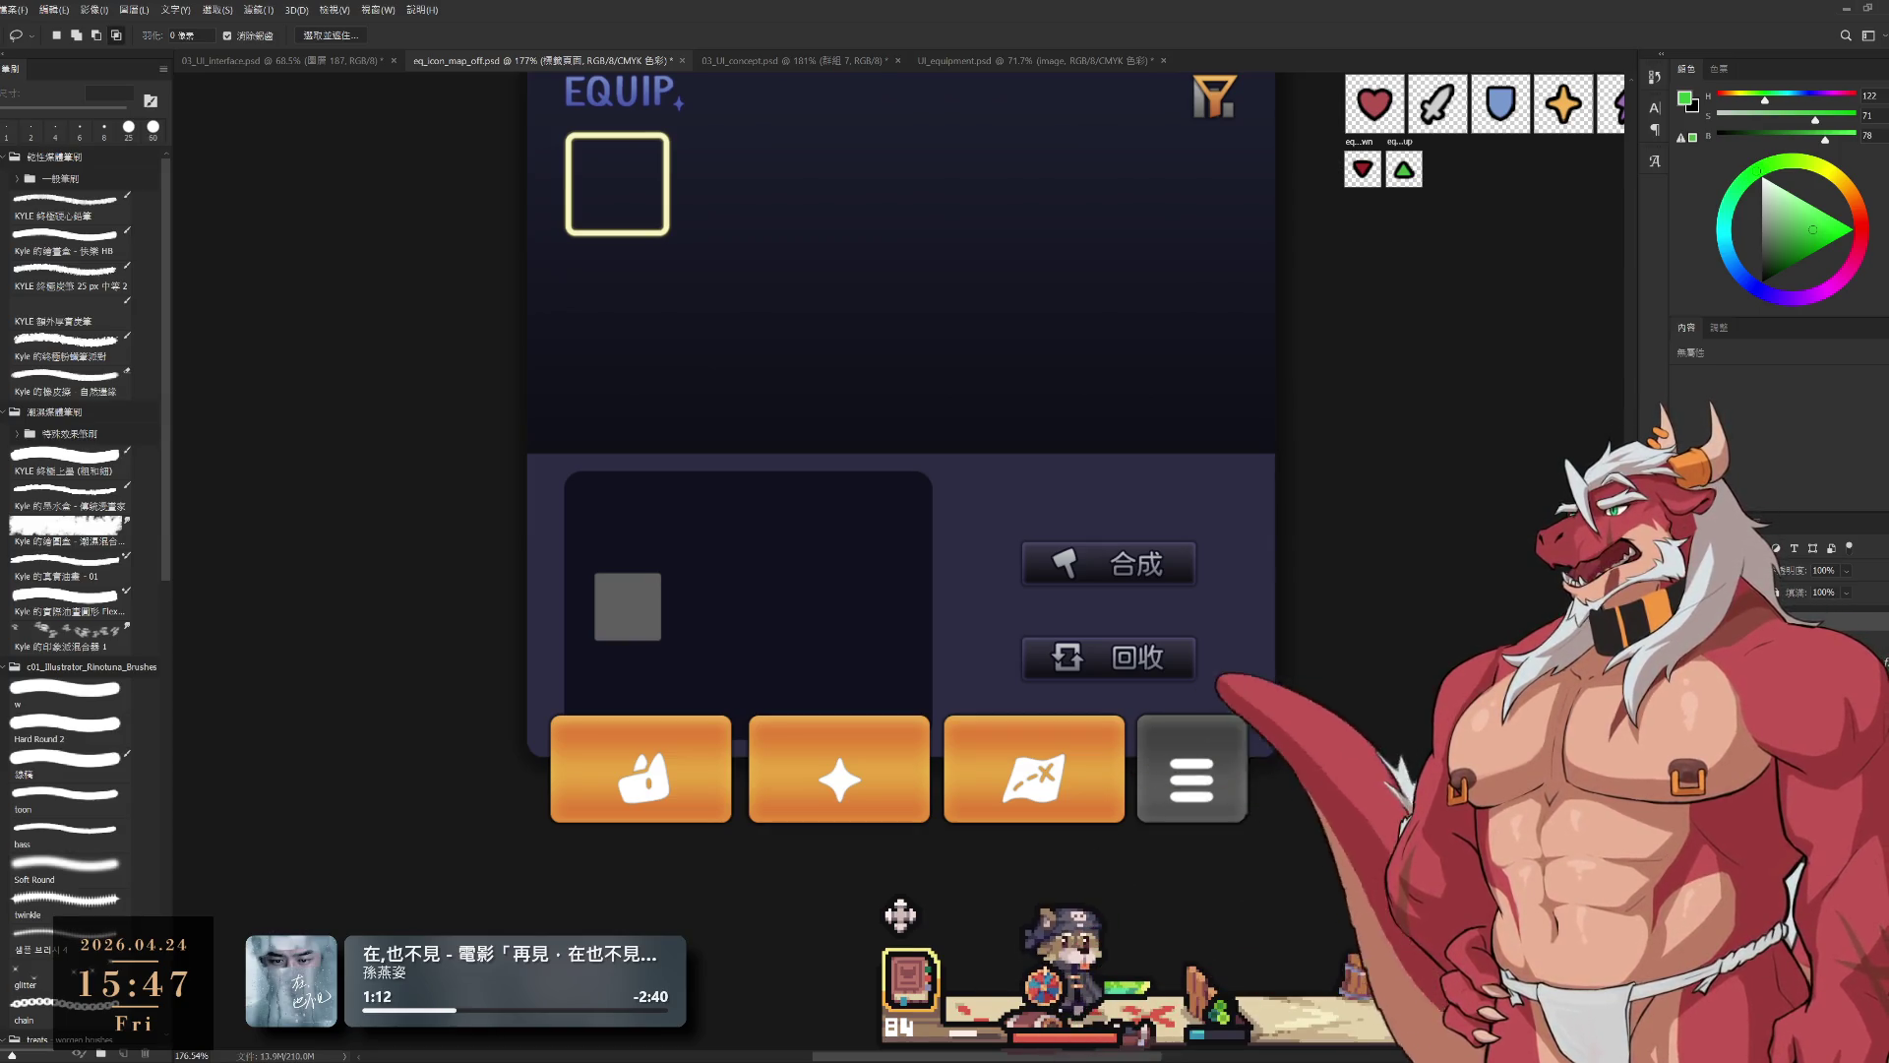
key("alt+bracketleft")
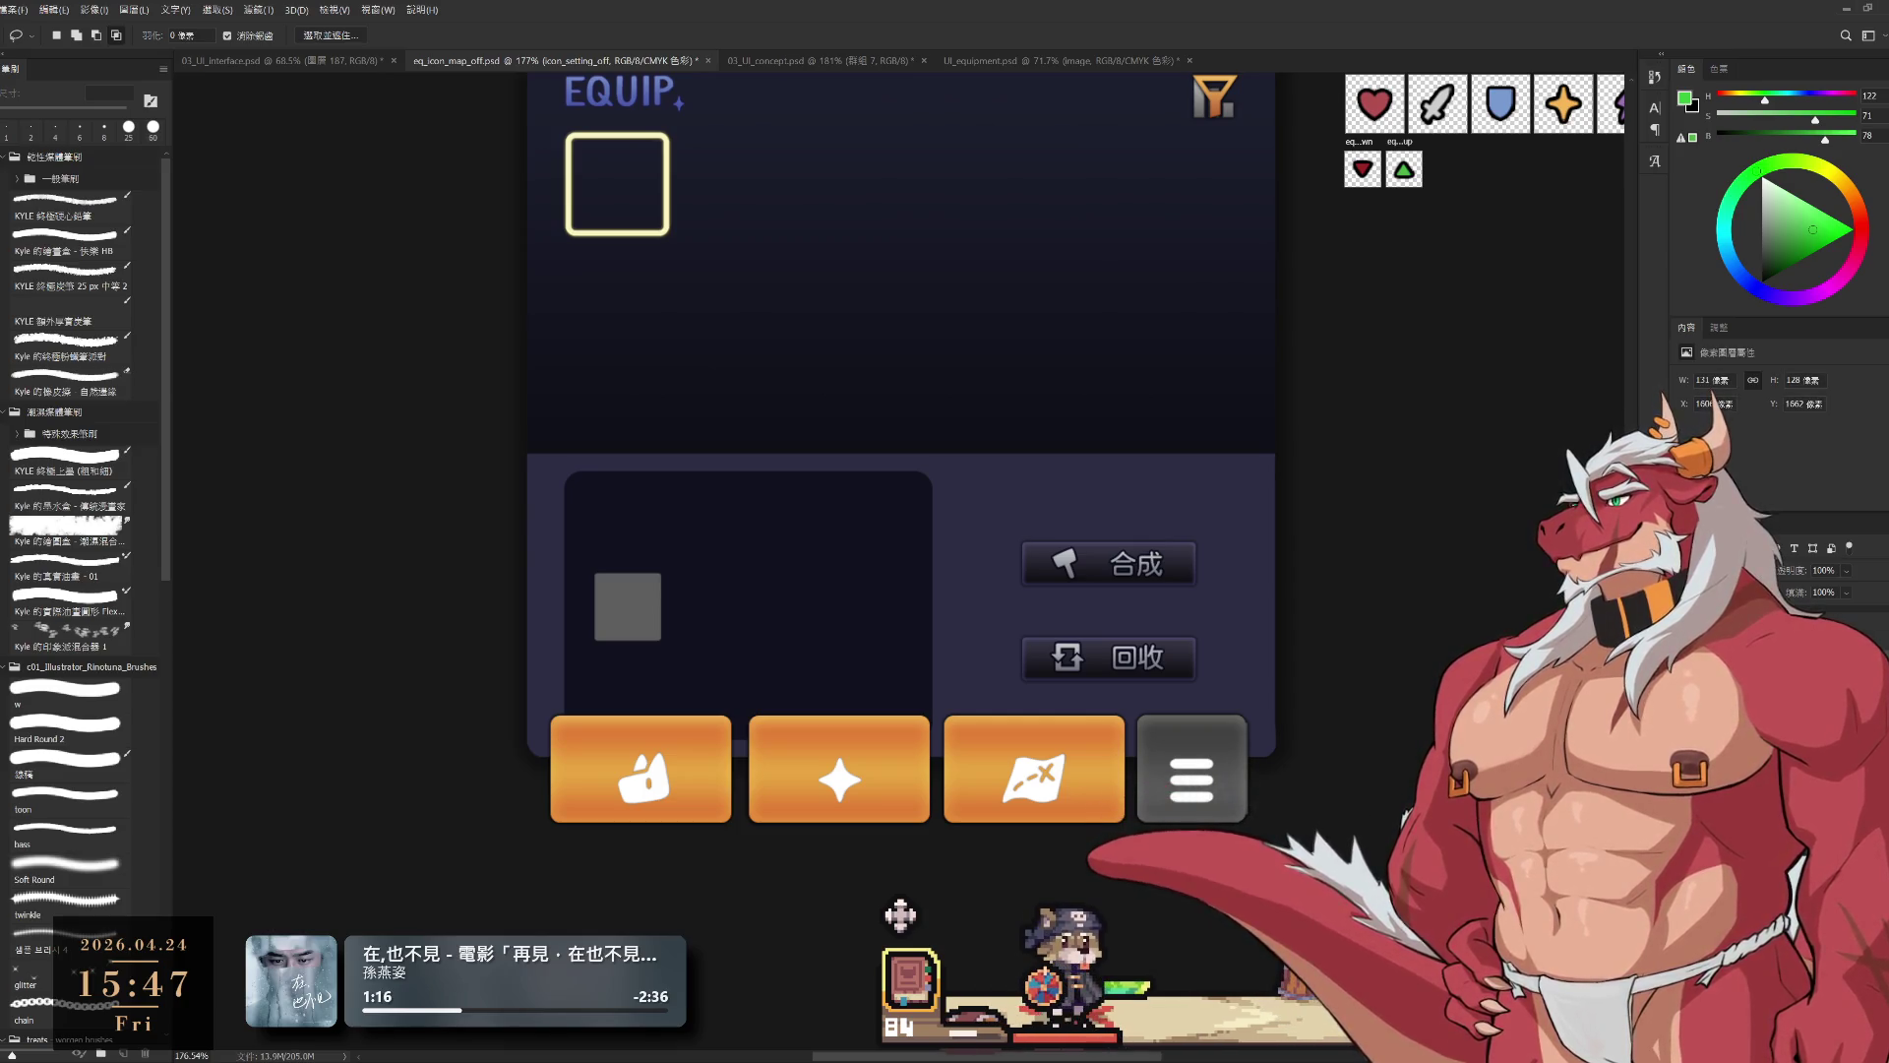
key("alt+bracketleft")
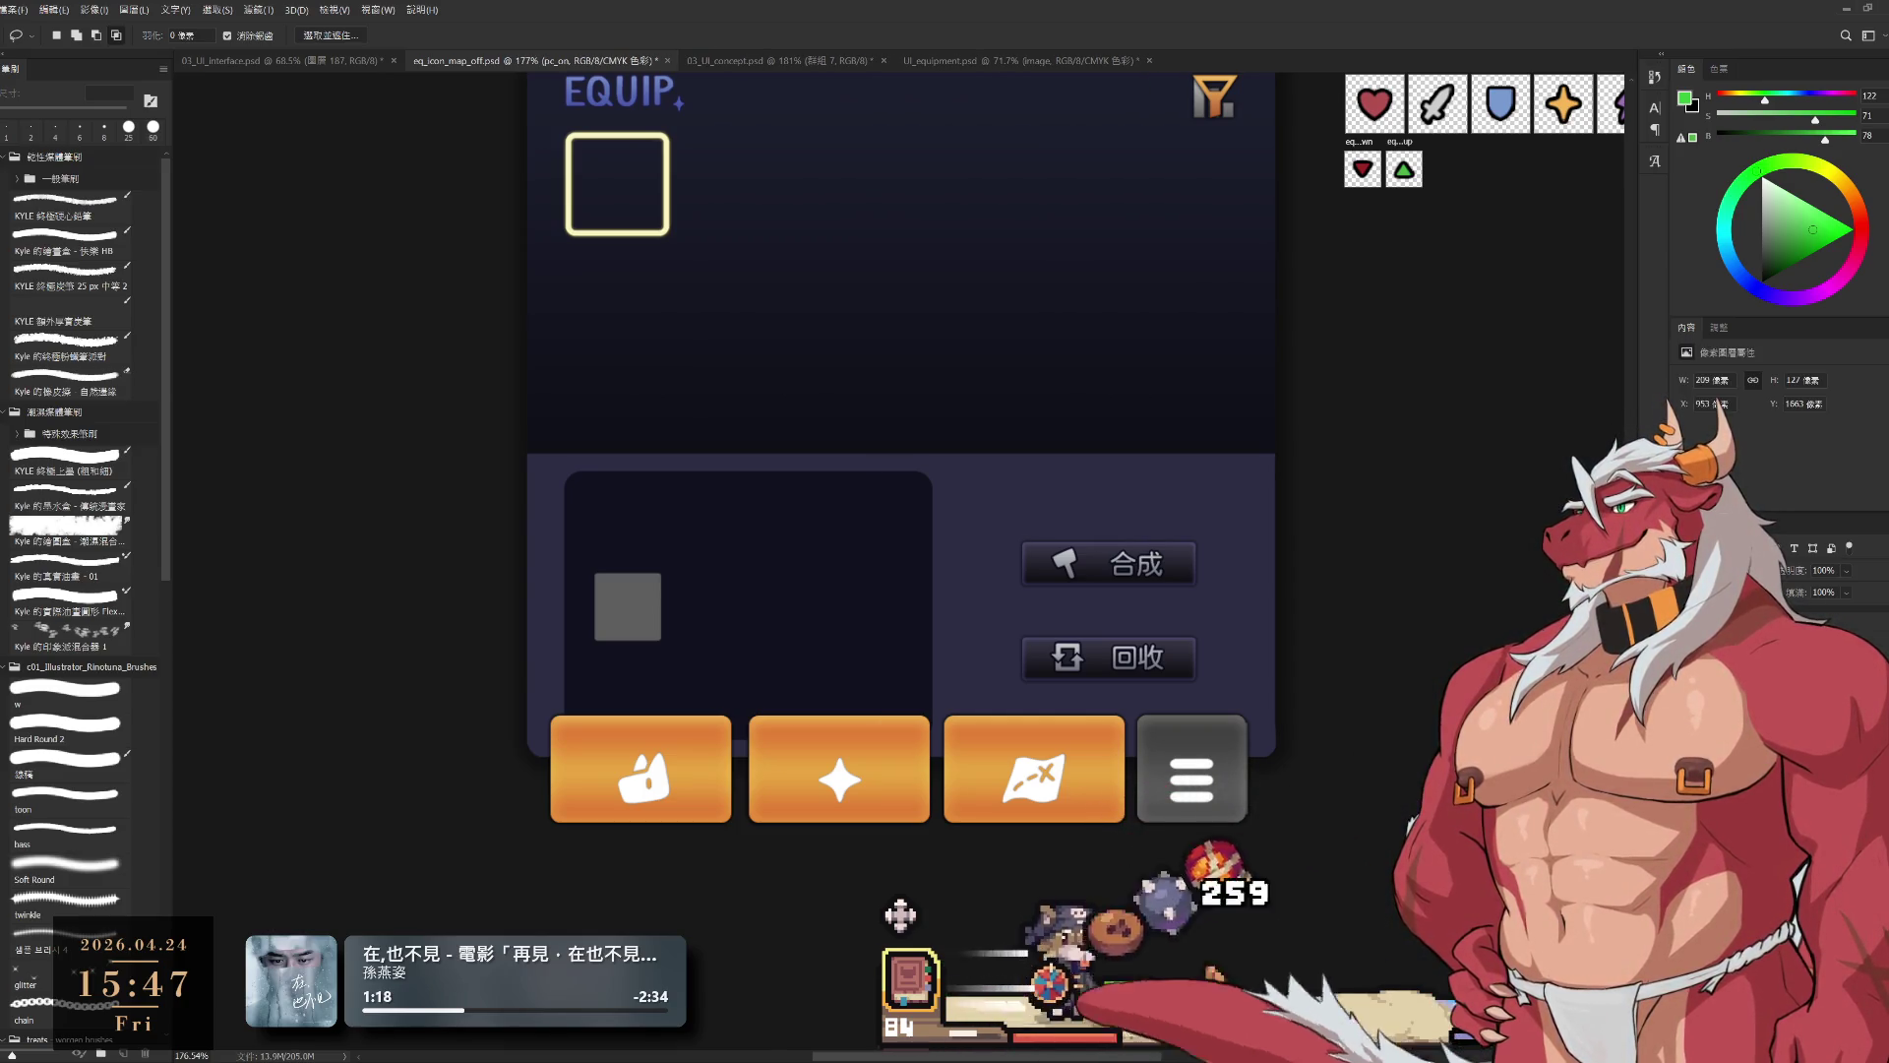
key("alt+bracketleft")
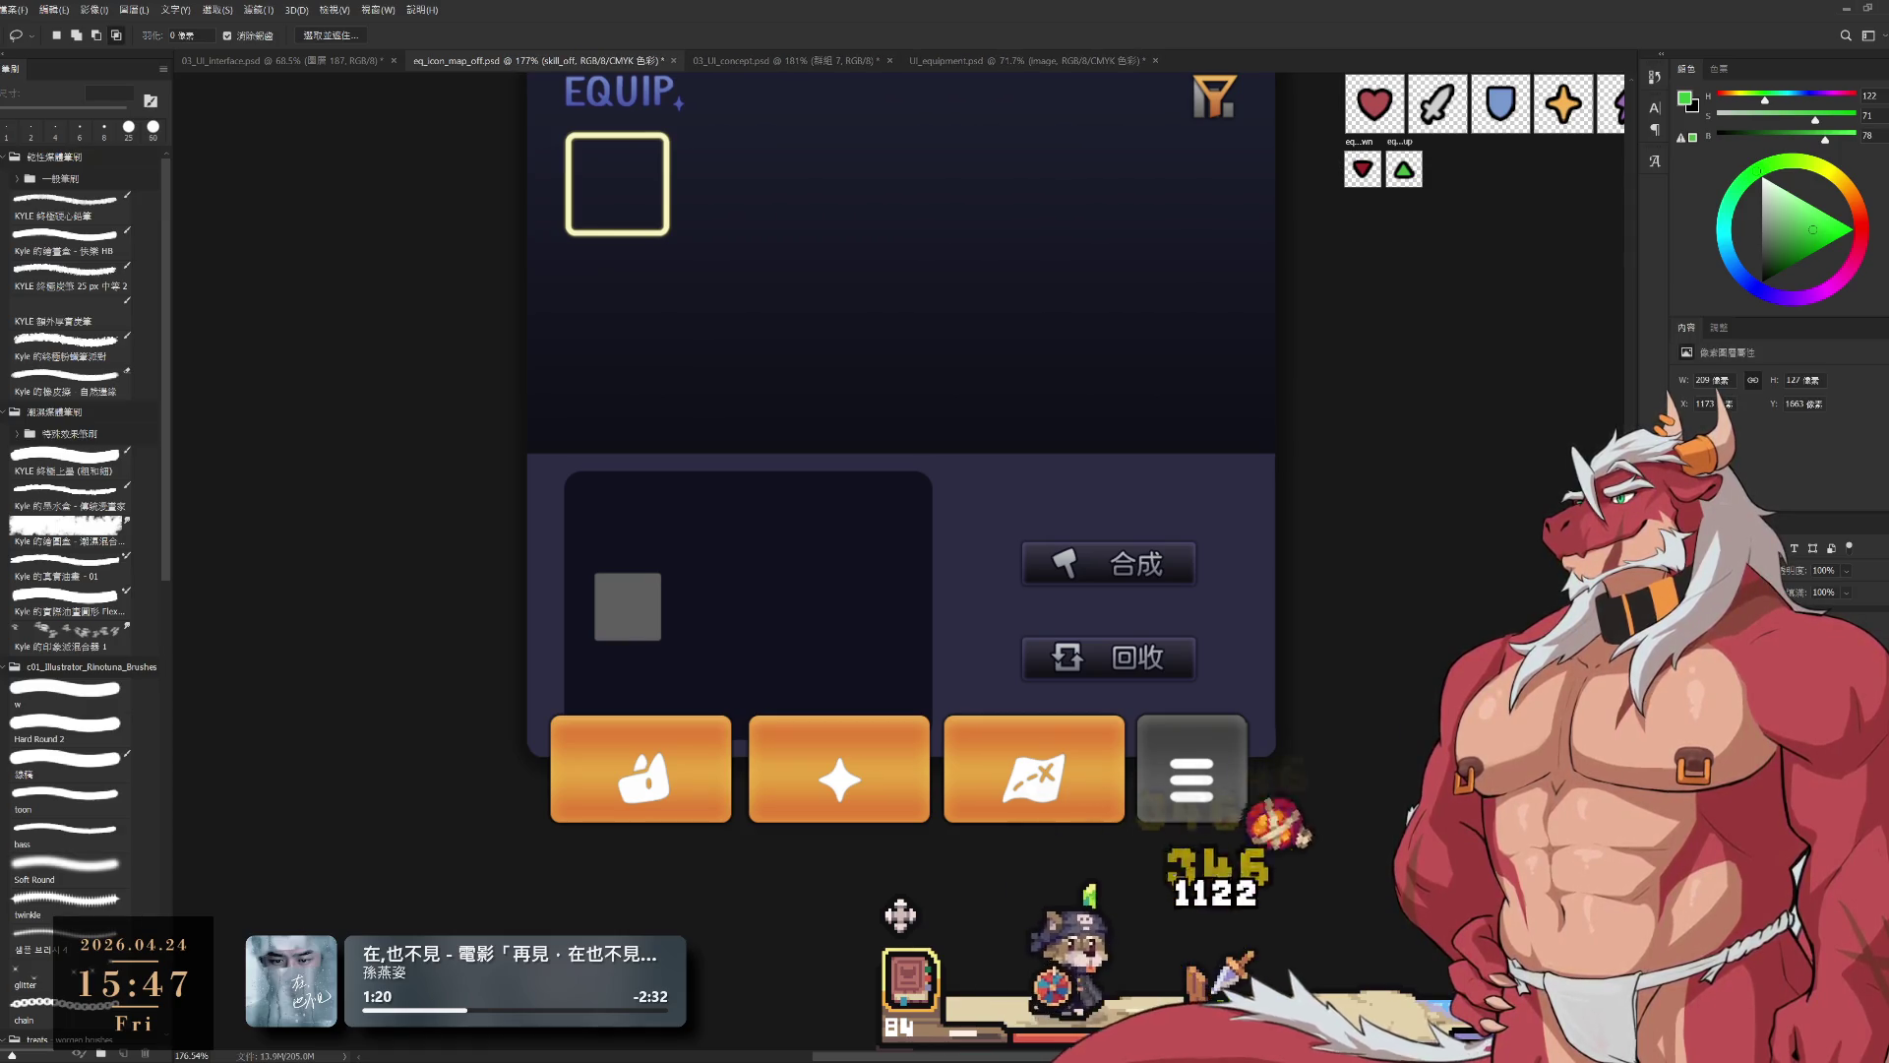
key("alt+bracketleft")
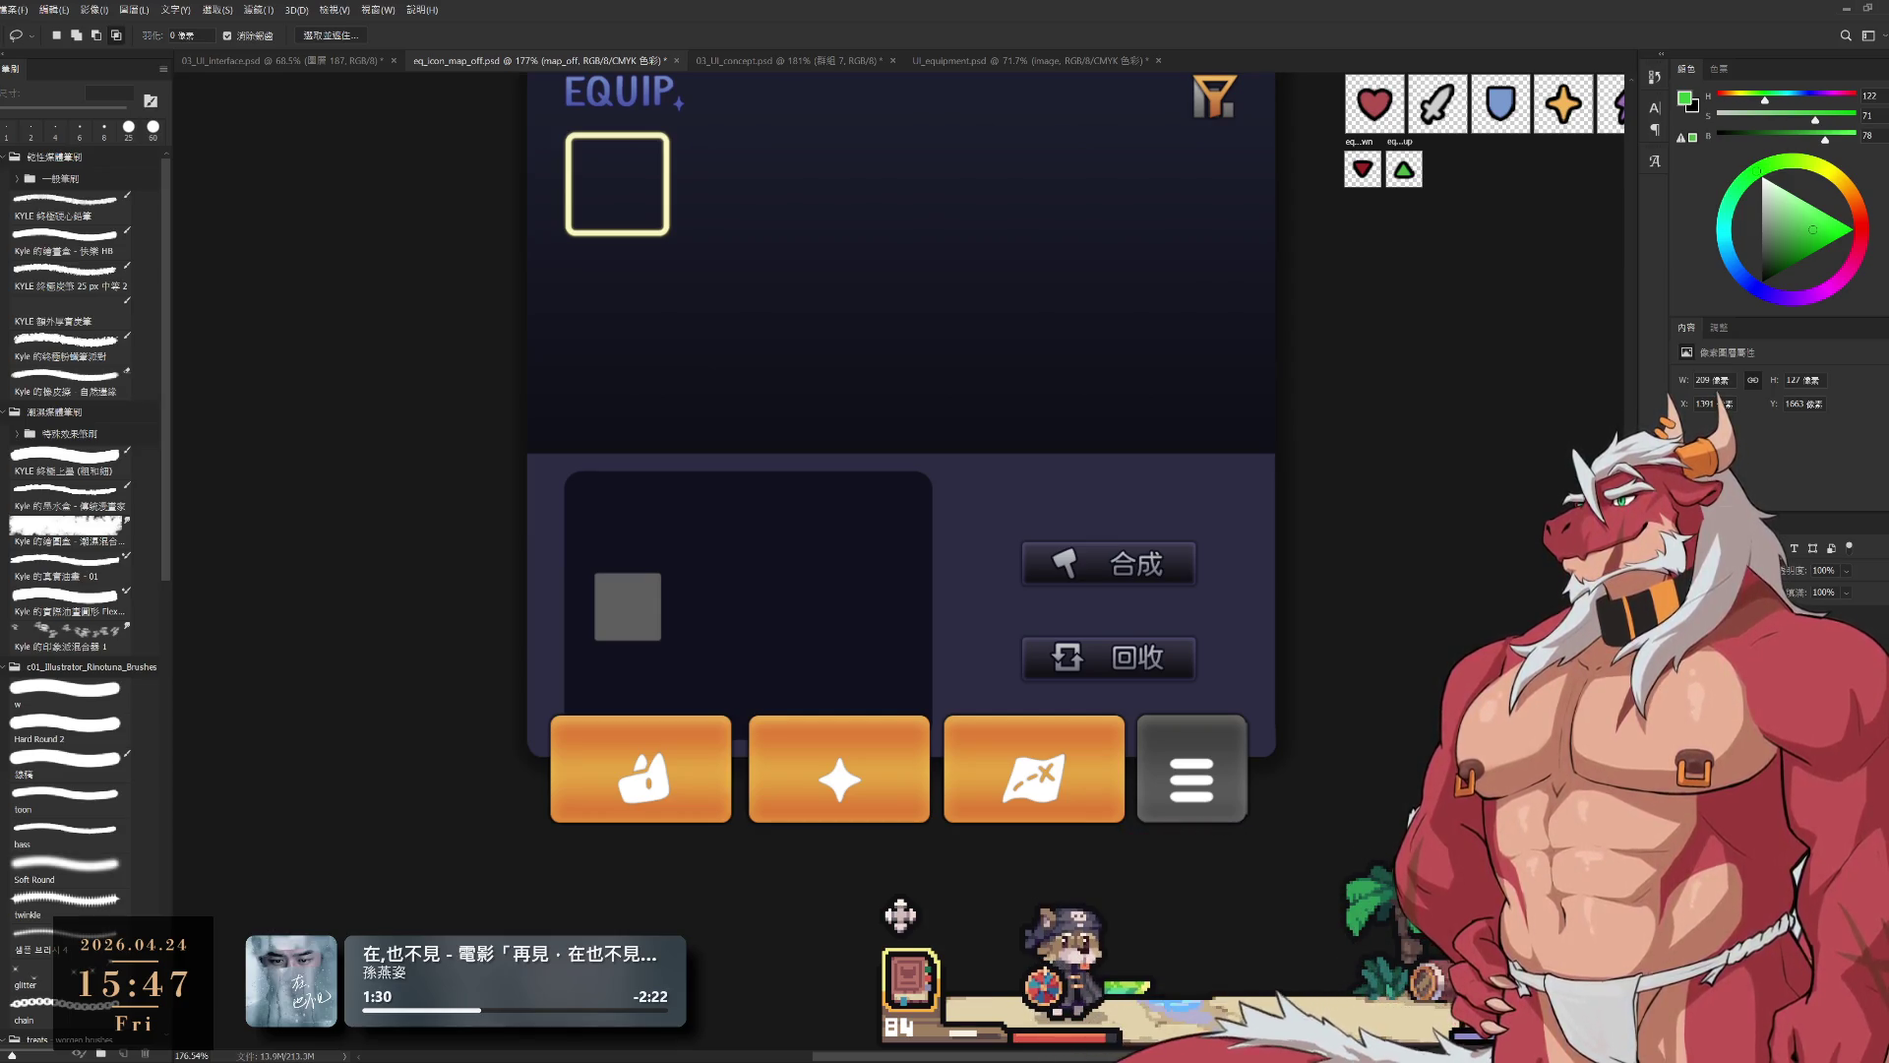
key("ctrl+t")
Step: Stack the button layer and the brighter pc_on button over the first tab slot
scroll(1021, 777, "up", 4)
left_click_drag(1130, 746, 450, 750)
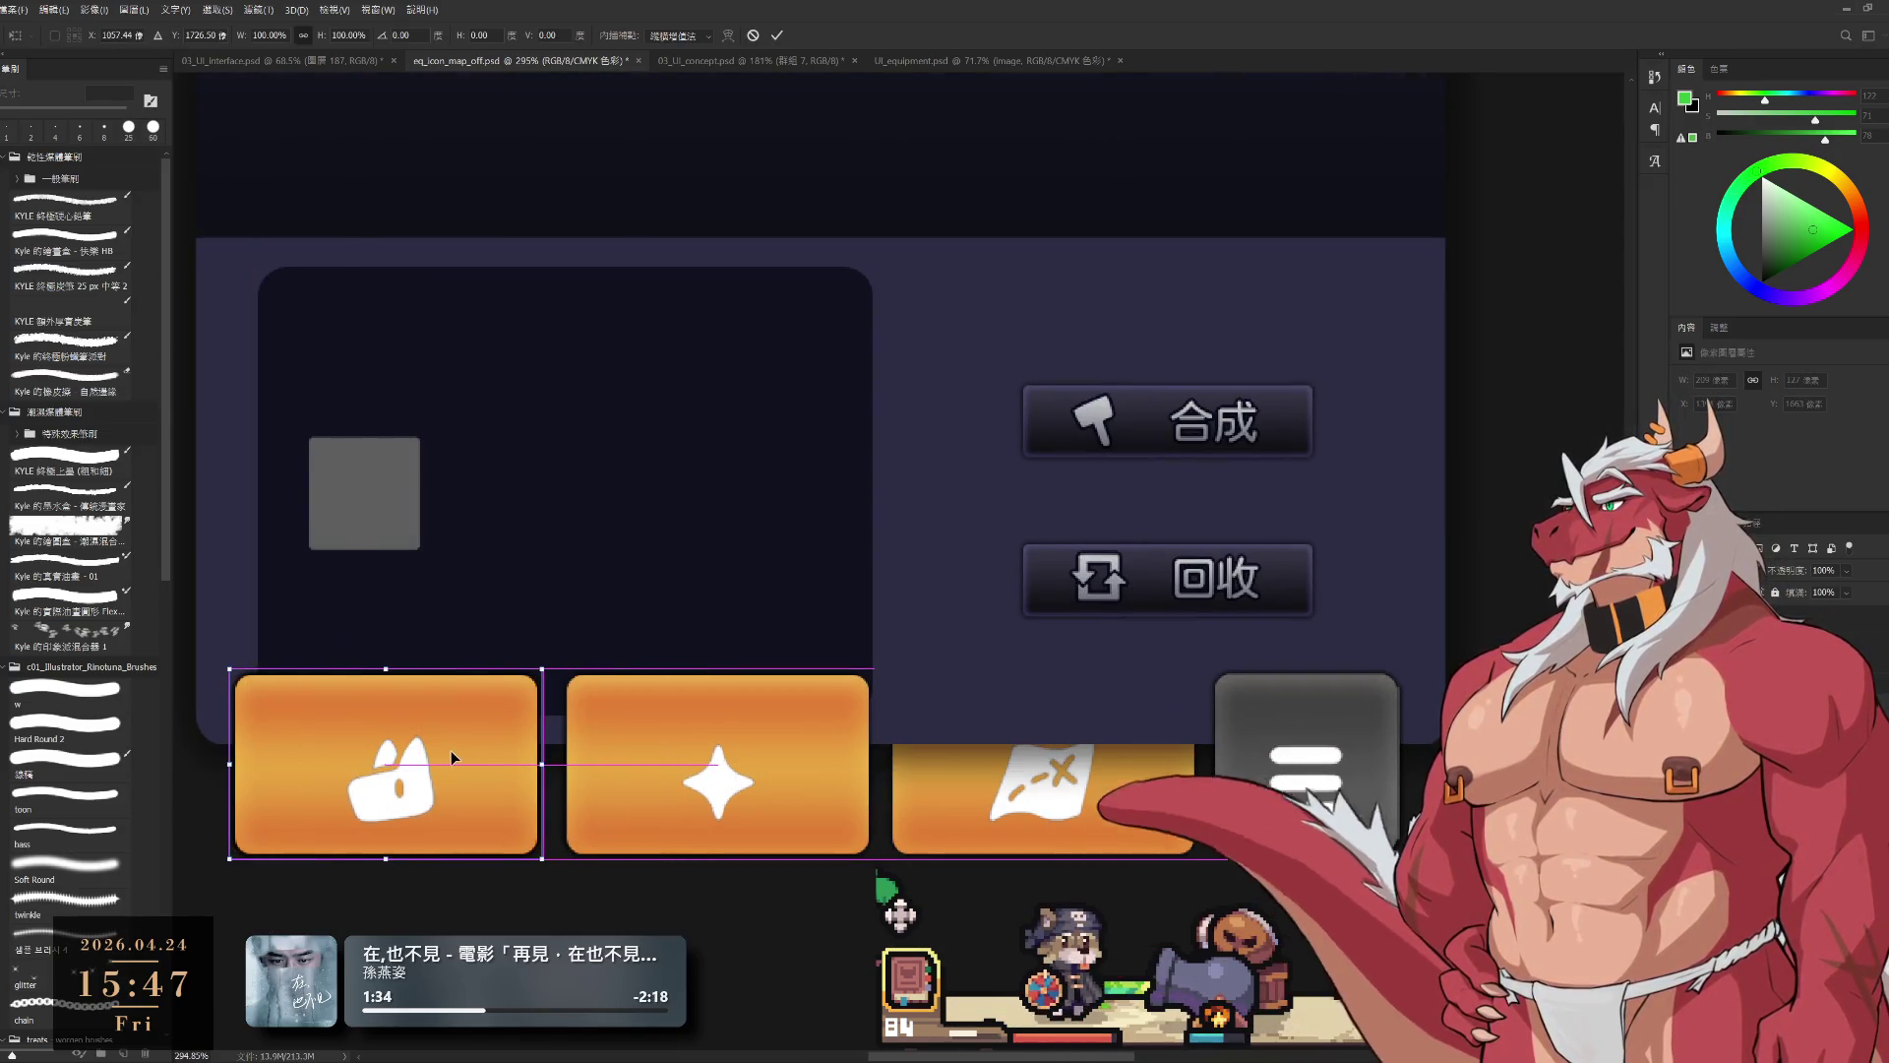
key("Return")
scroll(905, 493, "left", 5)
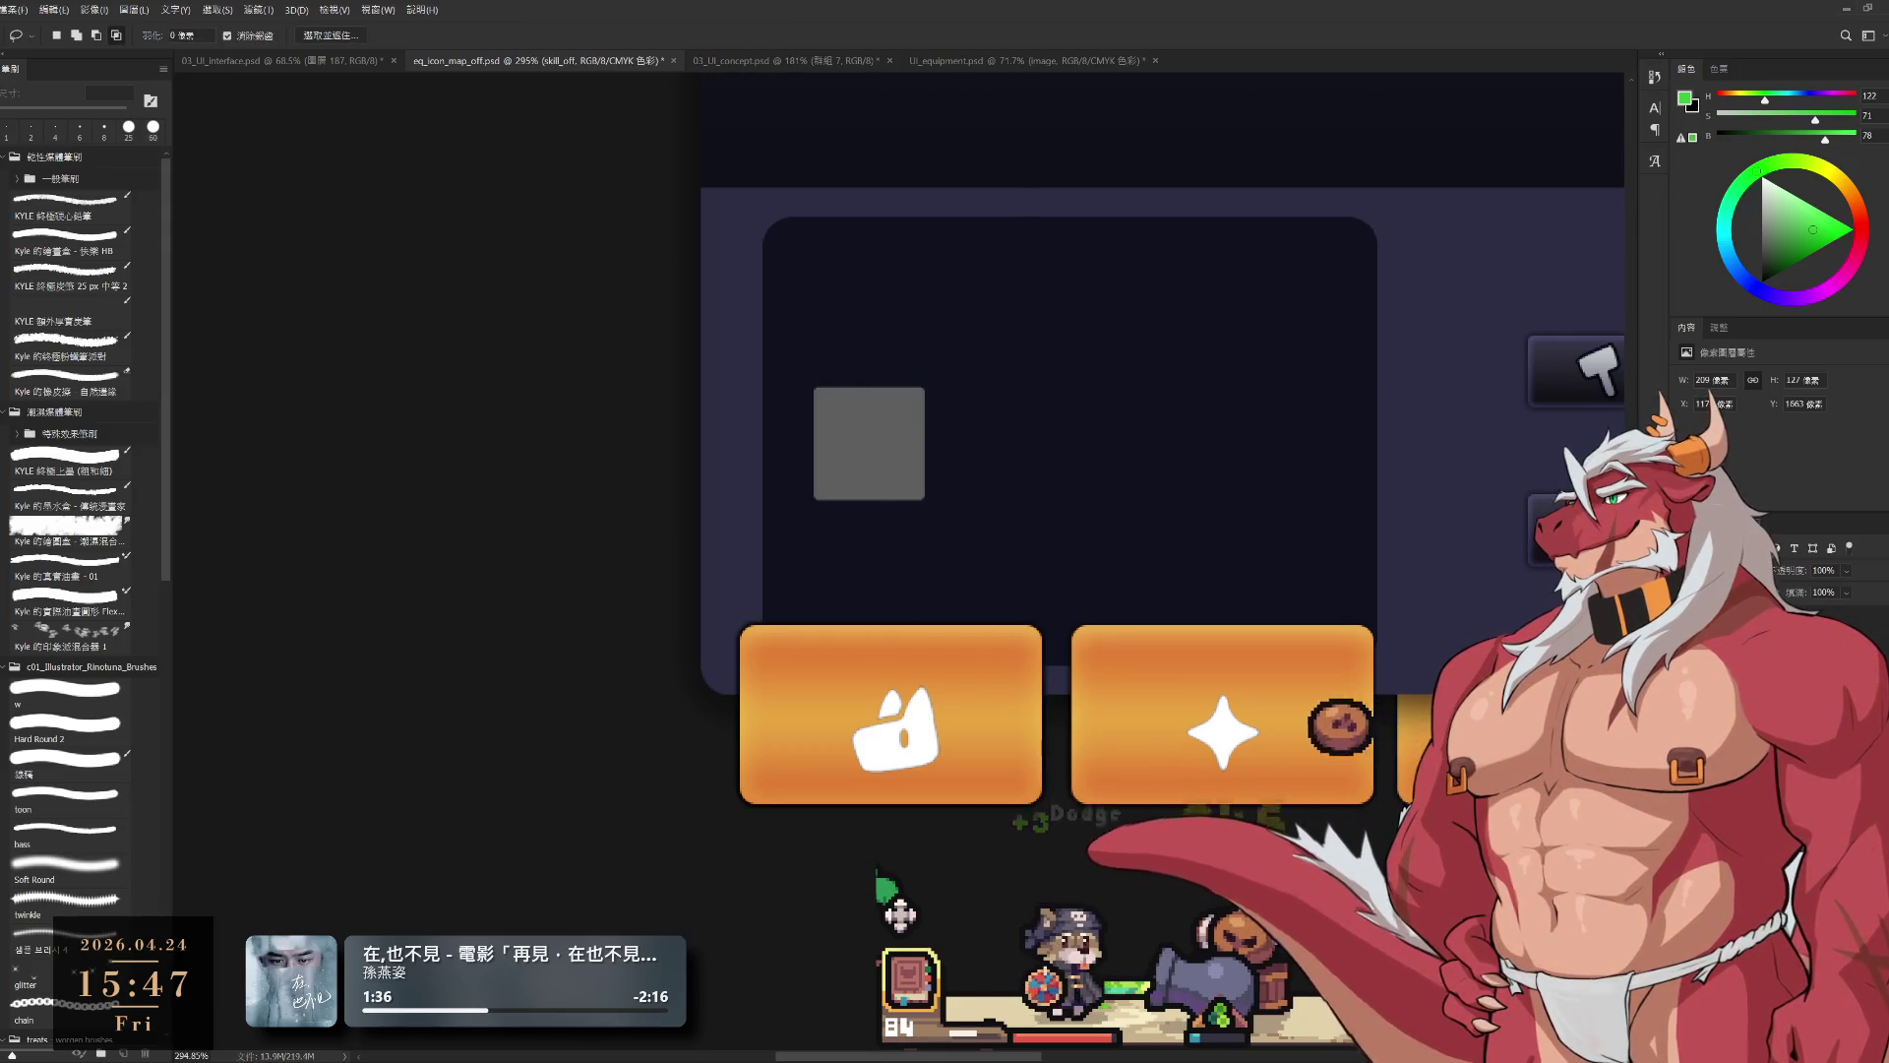
key("ctrl+t")
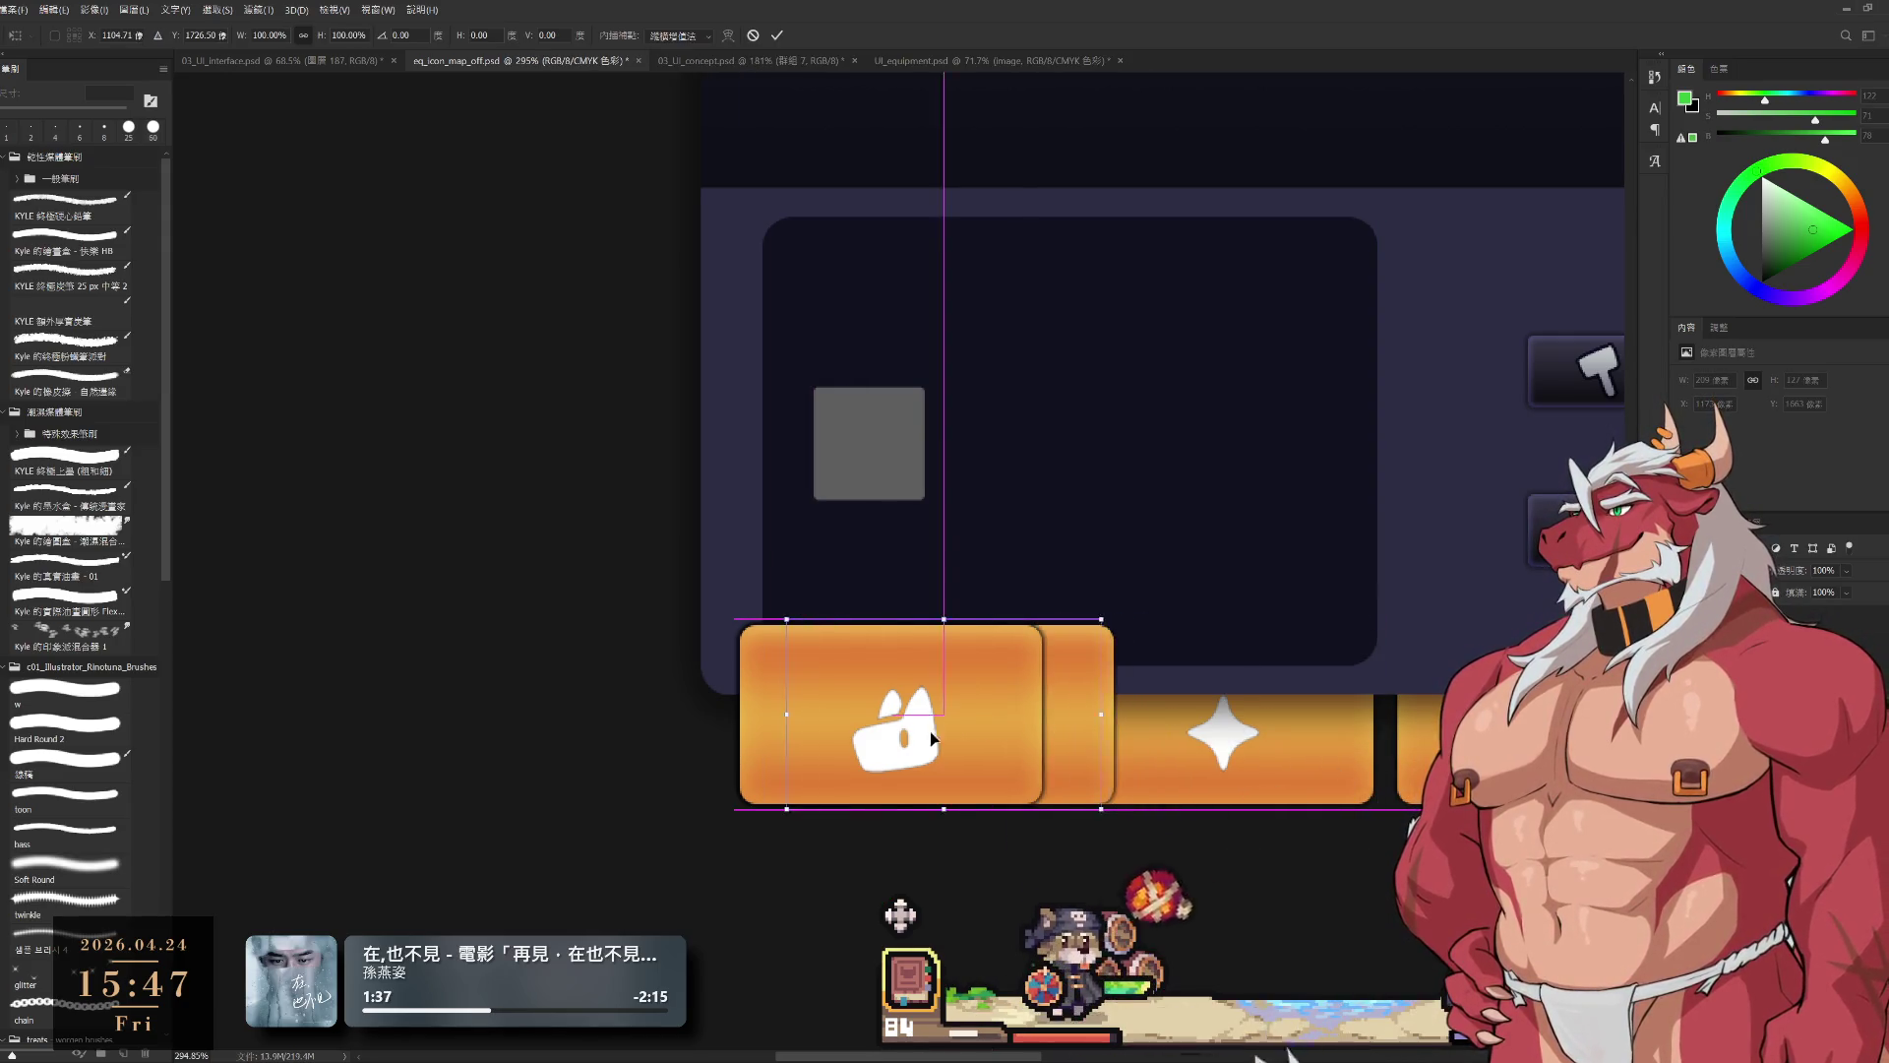
left_click_drag(933, 738, 894, 736)
key("Return")
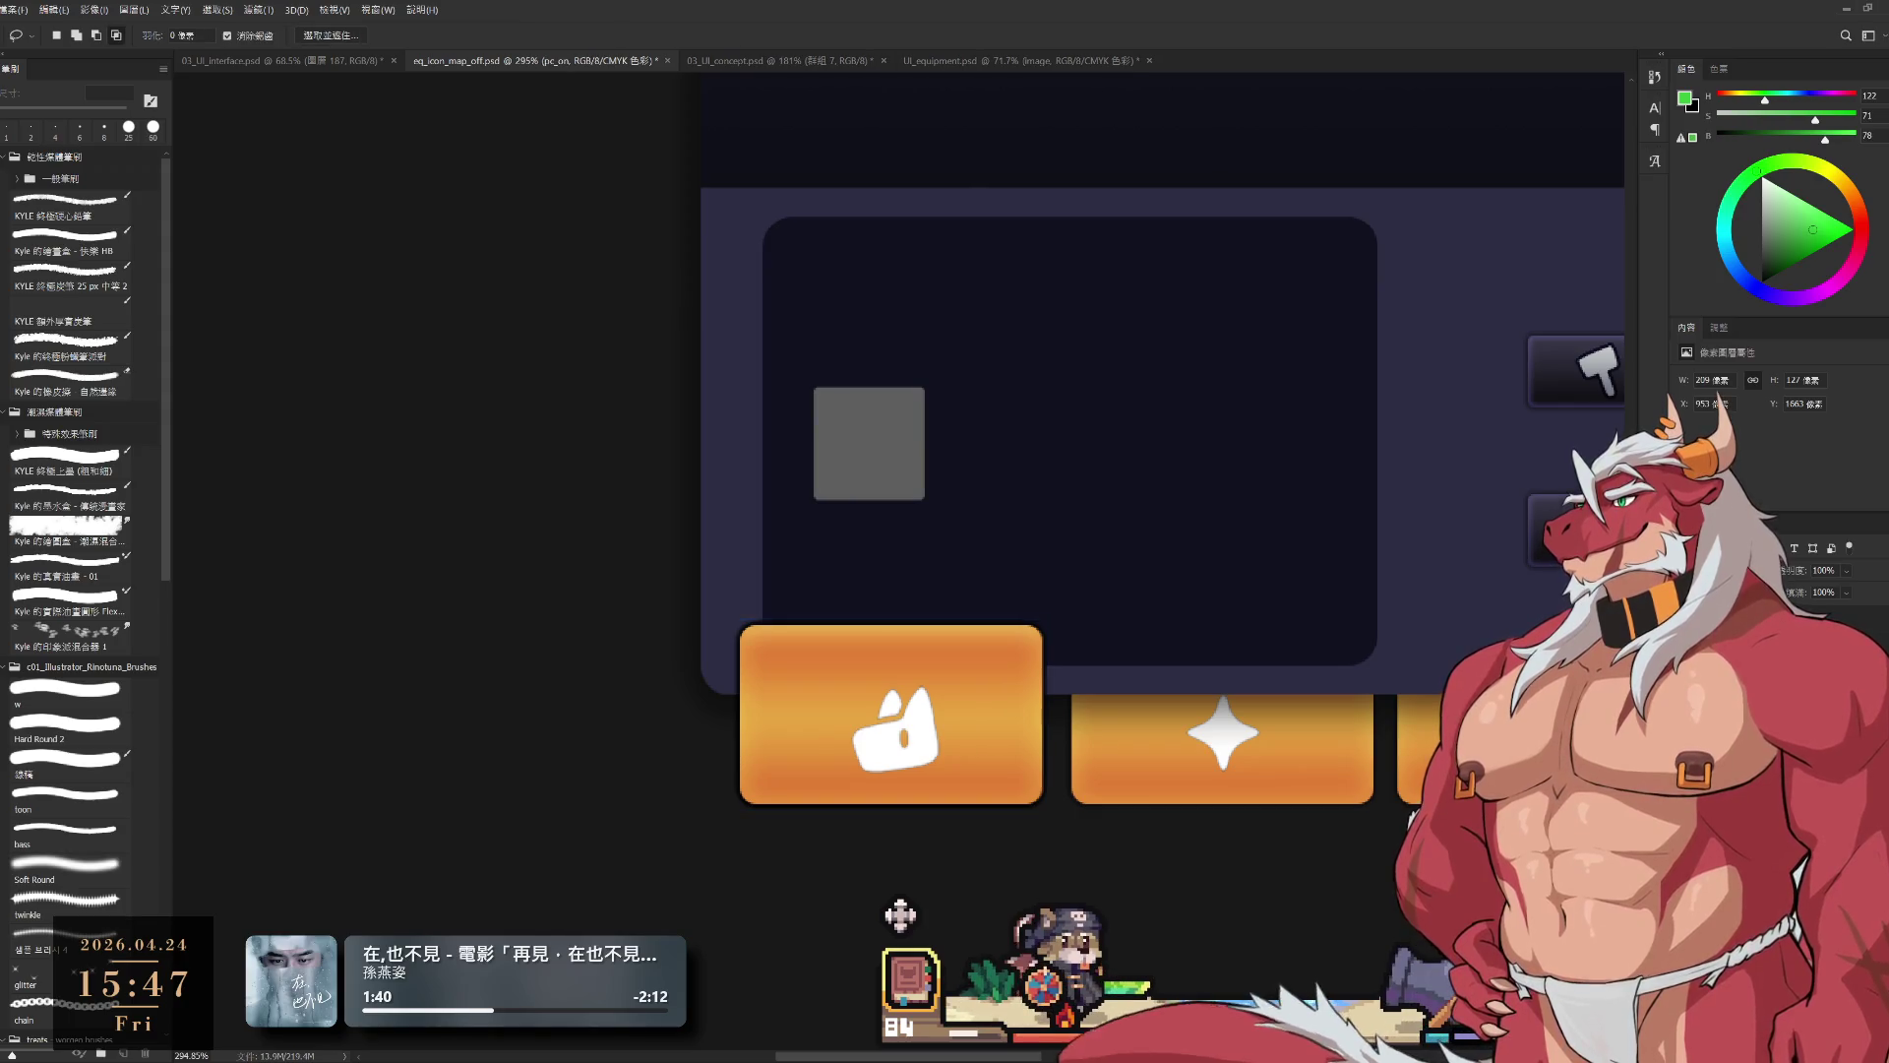
Step: Click through the icon_setting_on and 標籤頁面 layers in the Layers panel to inspect them
left_click(1188, 686, "ctrl")
scroll(980, 695, "down", 2)
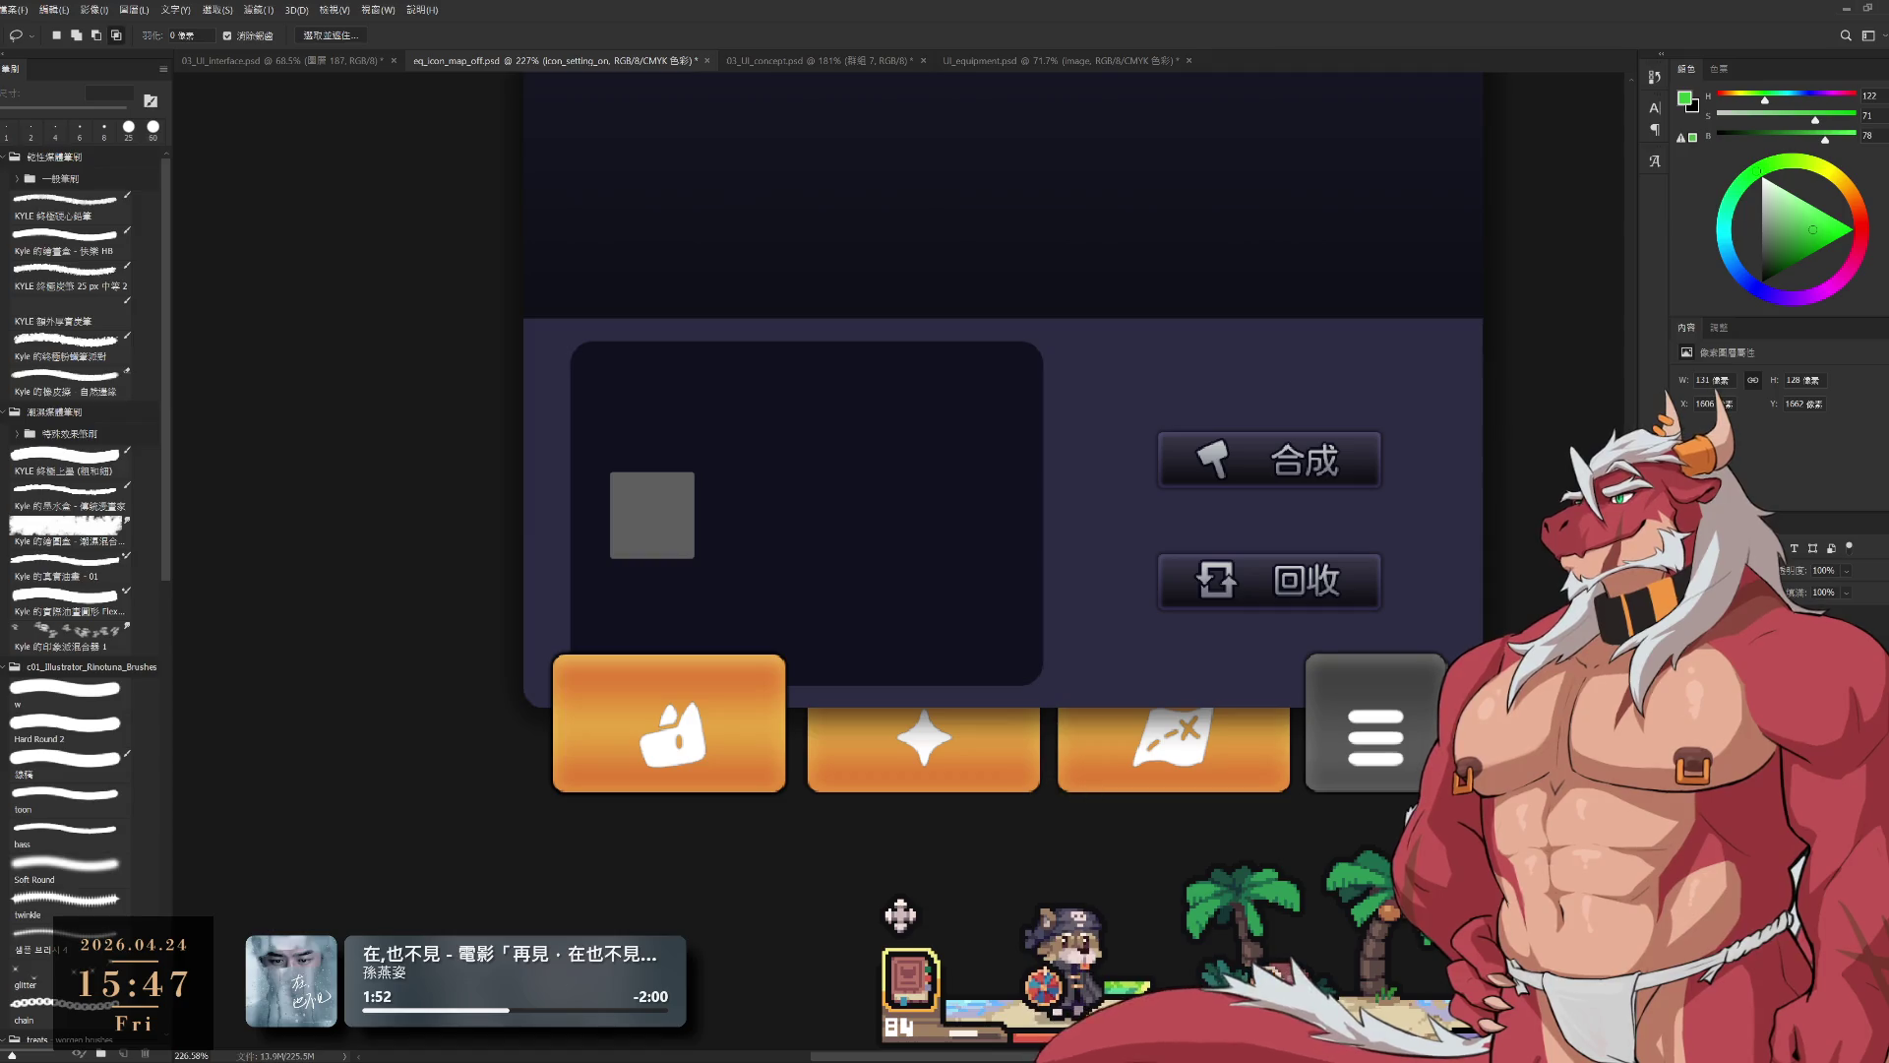
left_click(1751, 984)
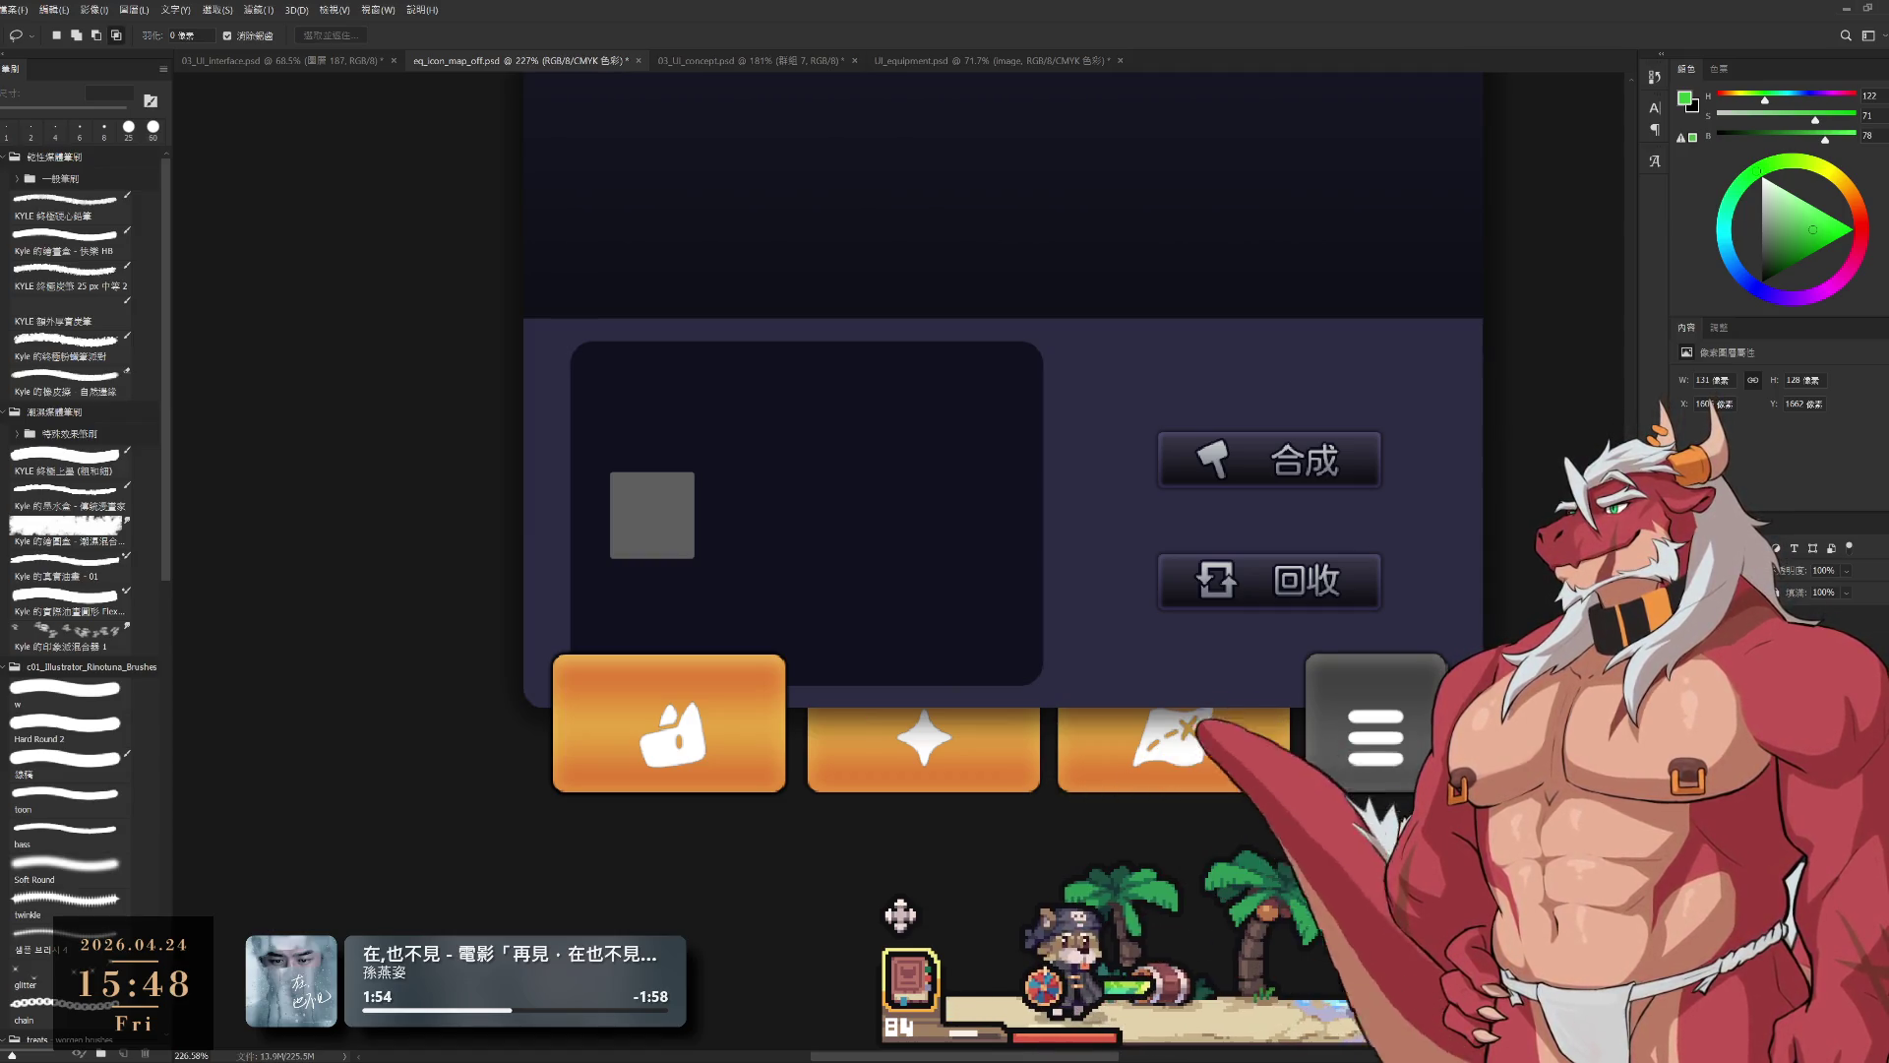
left_click(1751, 984)
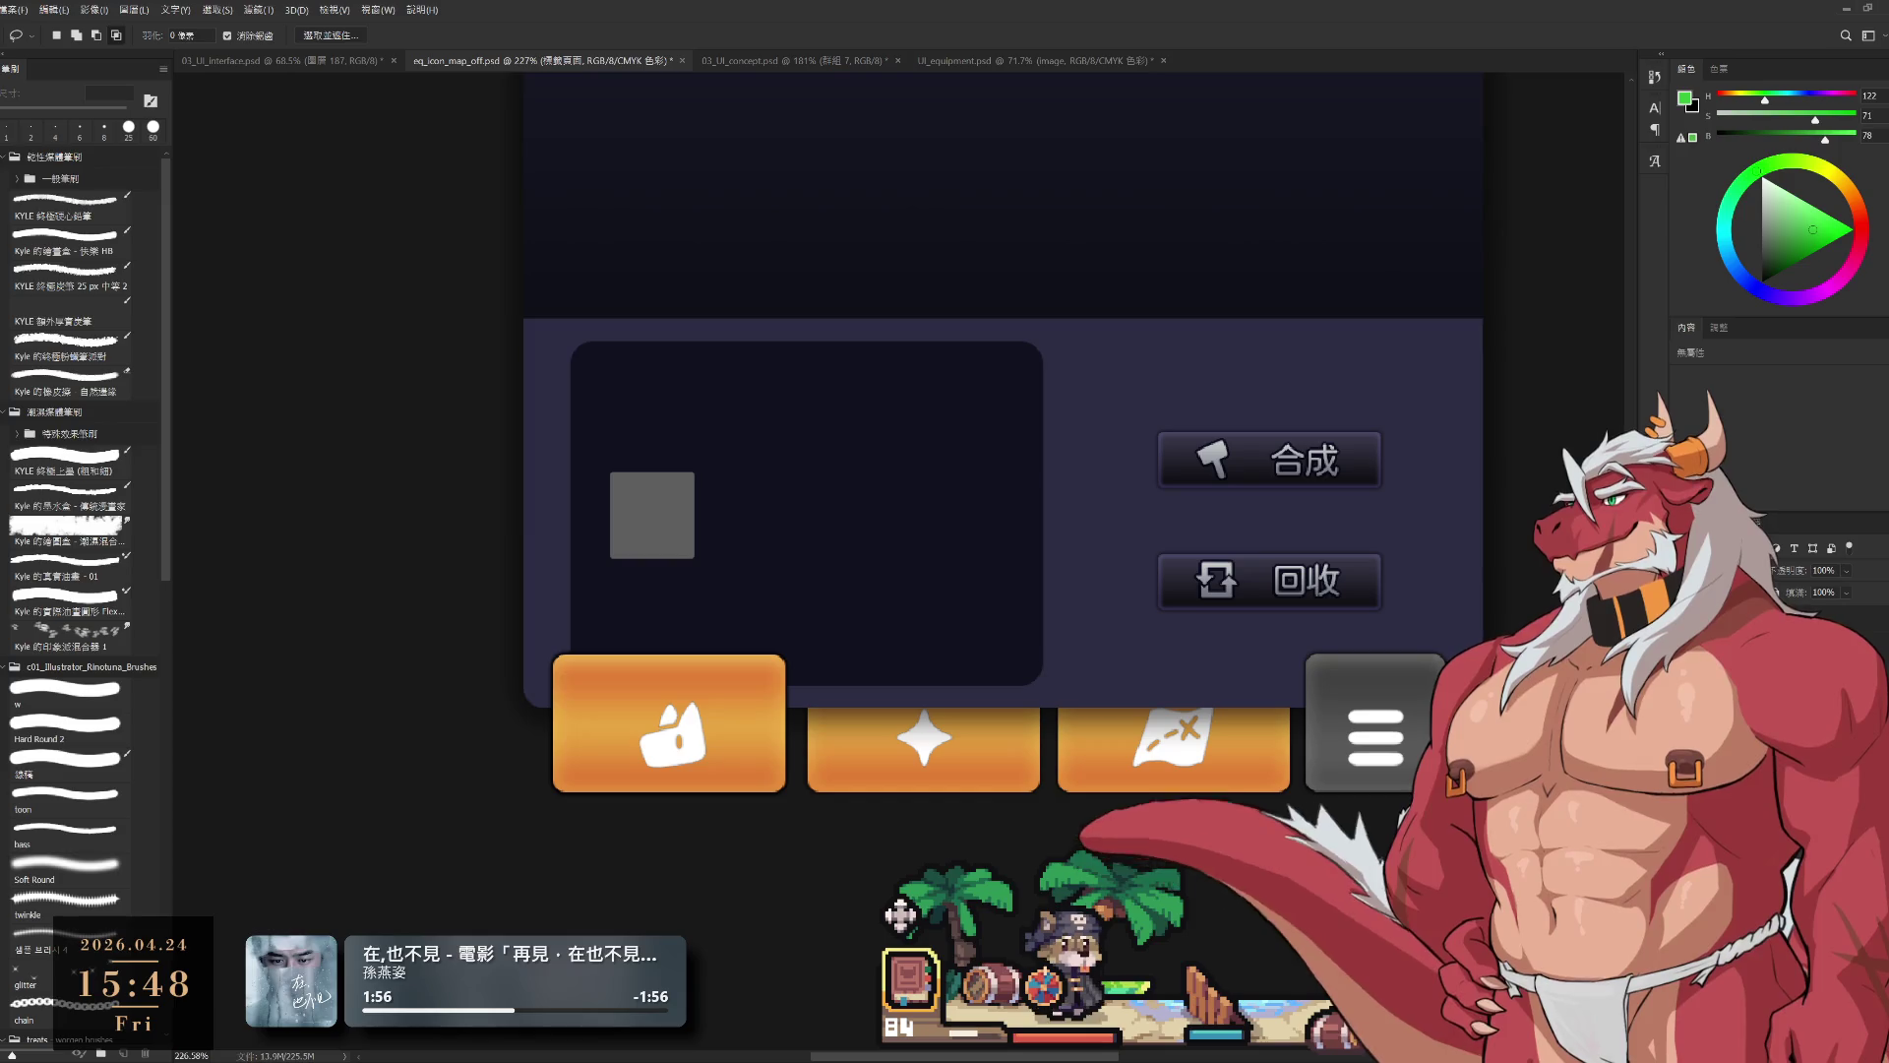
left_click(1751, 984)
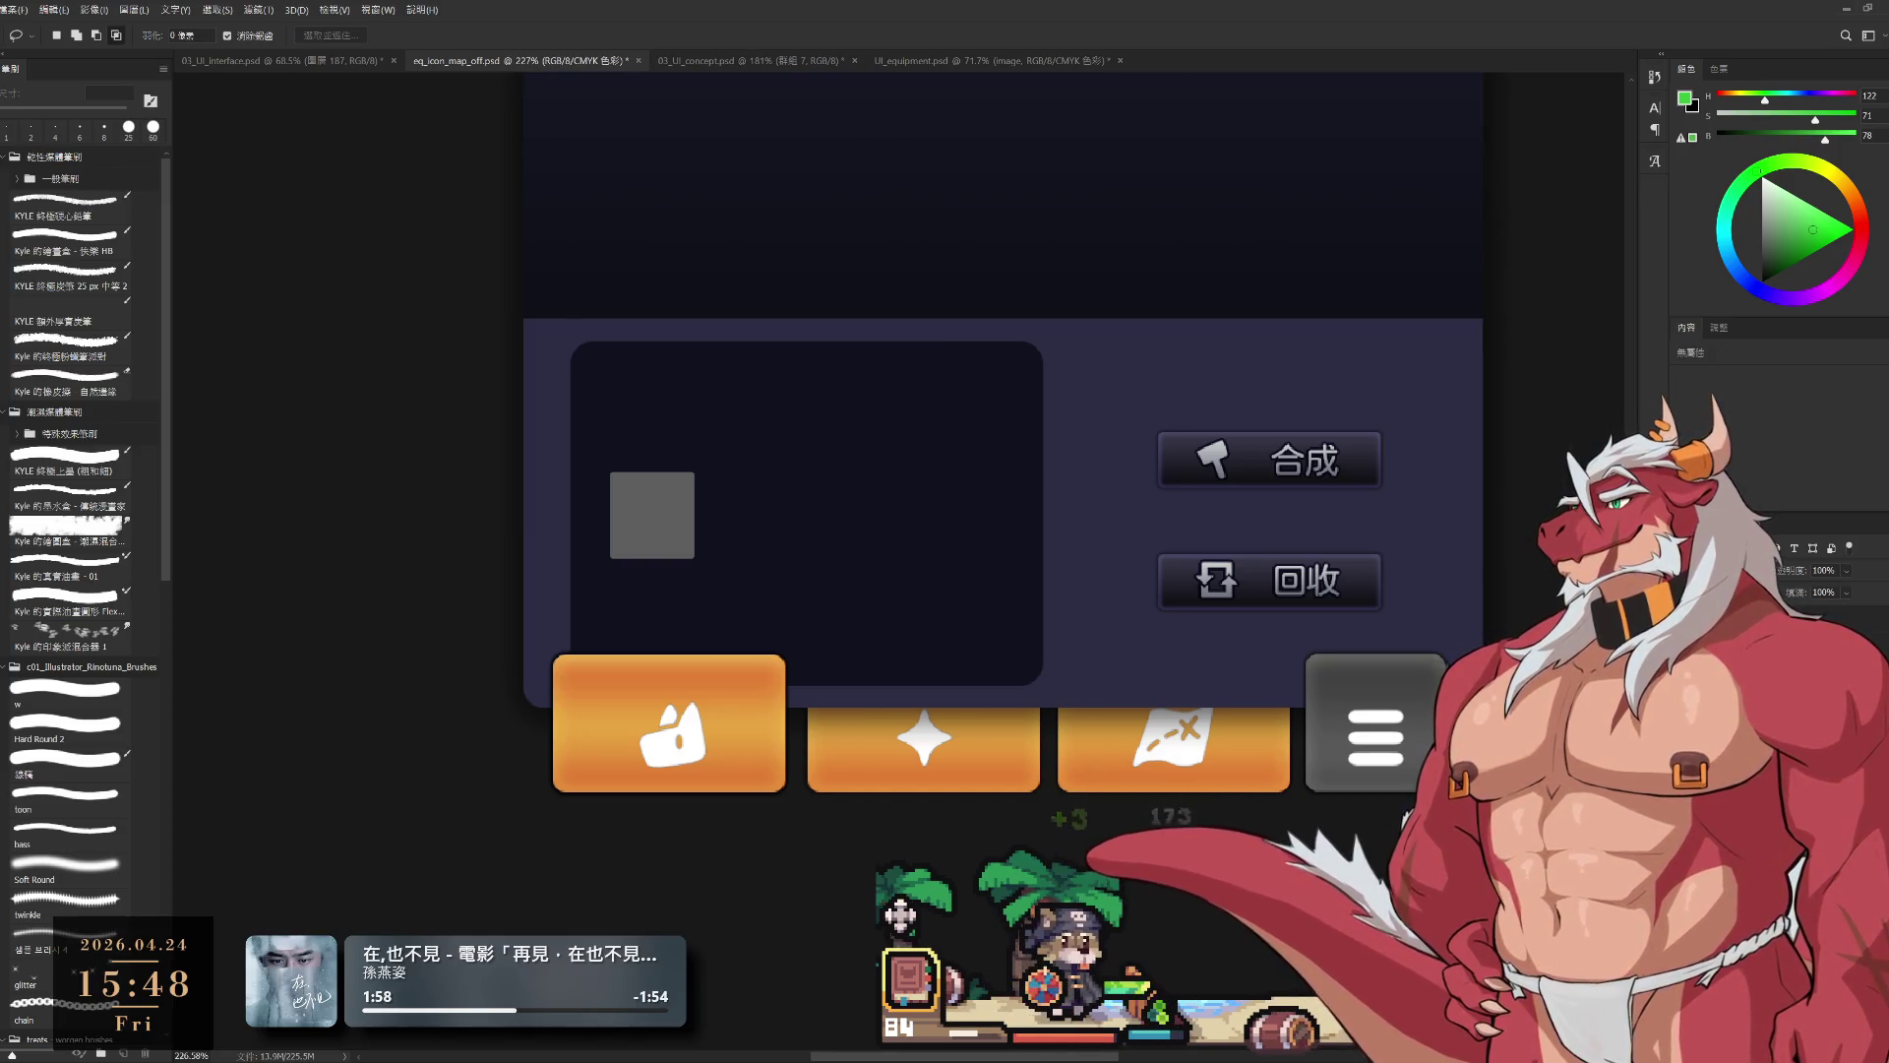
left_click(1751, 984)
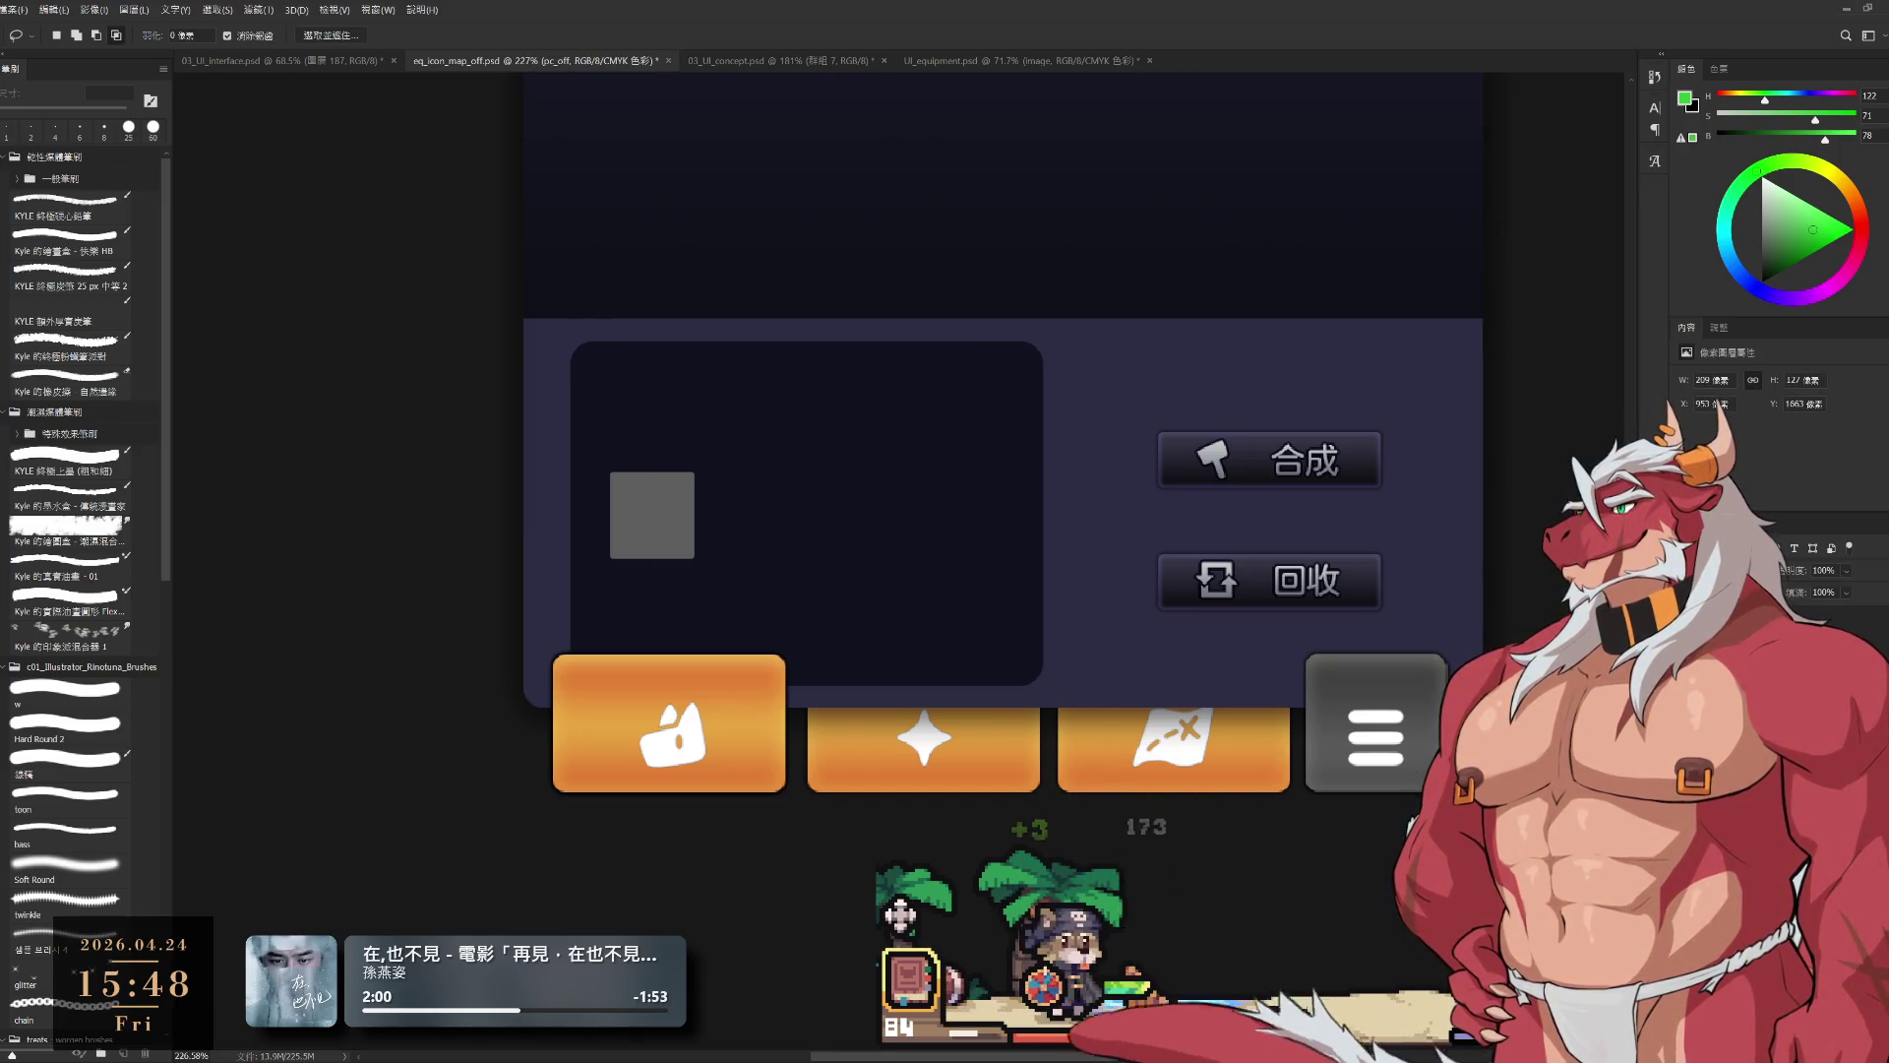
left_click(1752, 984)
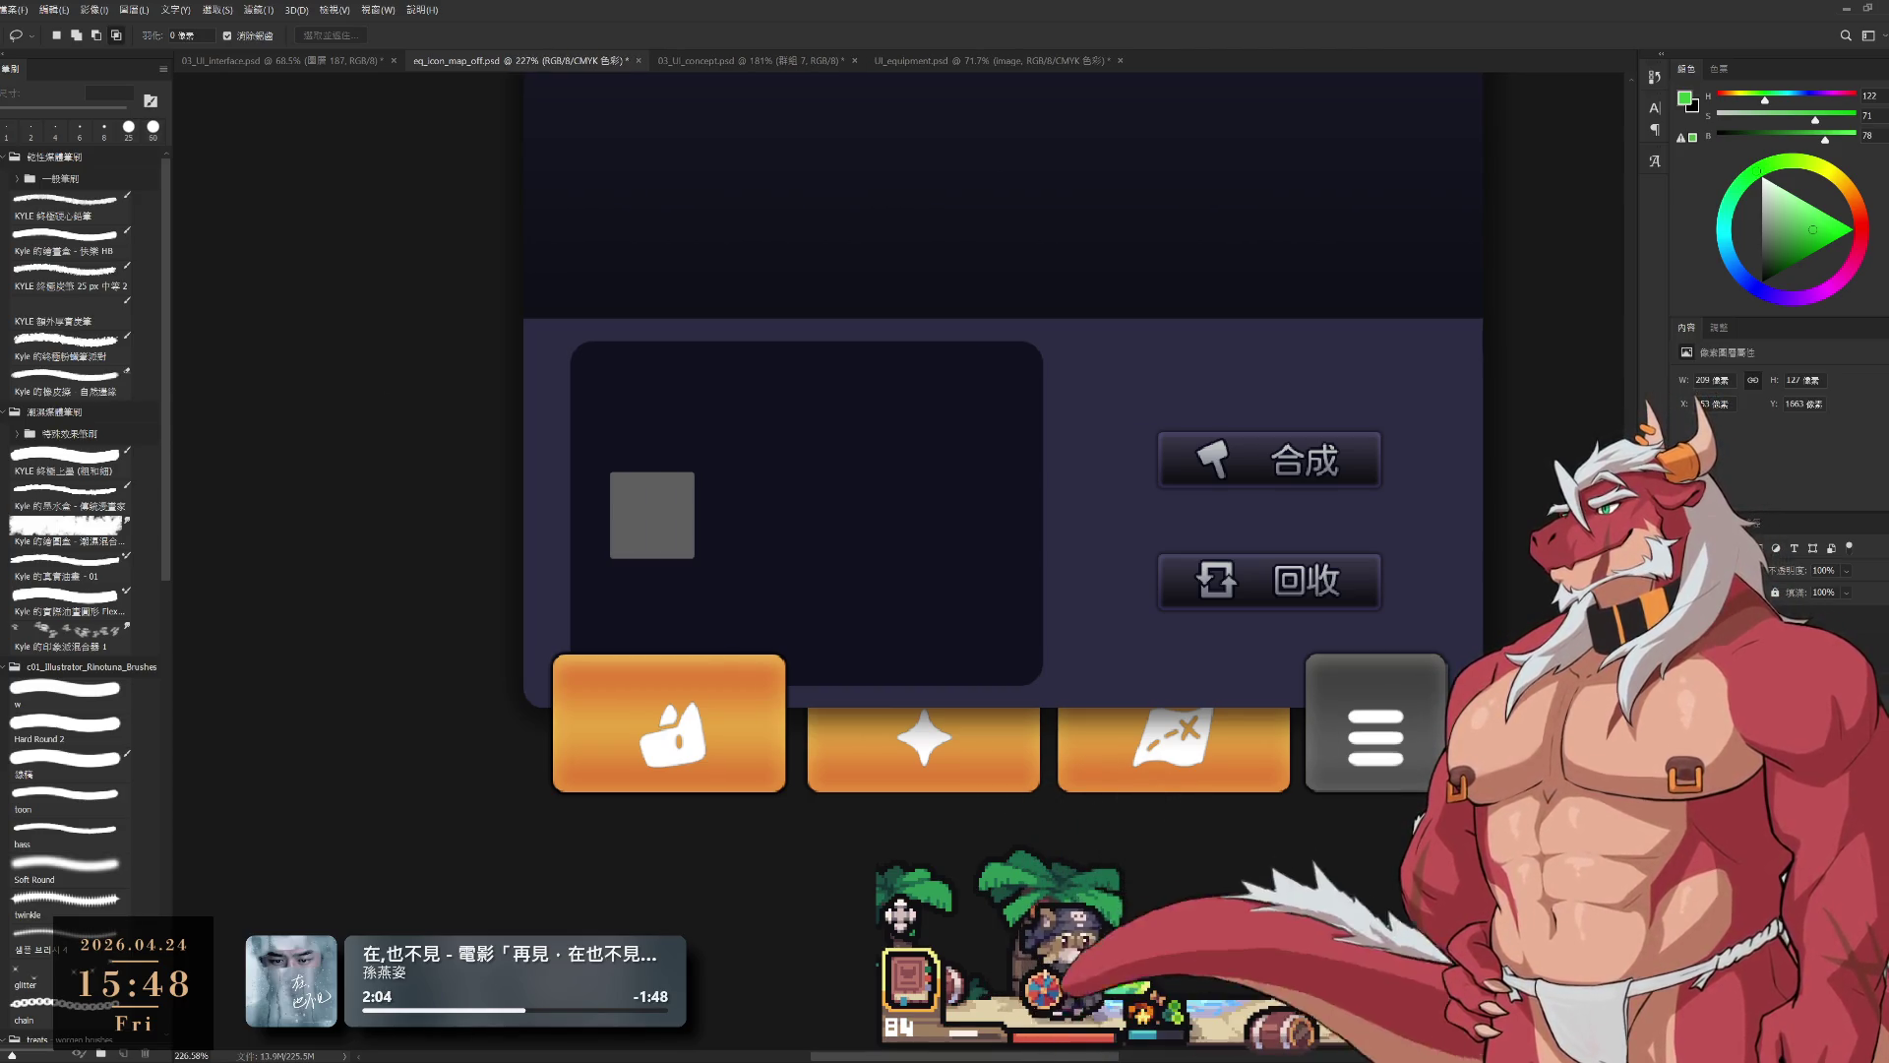
Step: Draw a 247×160 artboard around the first orange button and position it at X 30, Y 720
key("v")
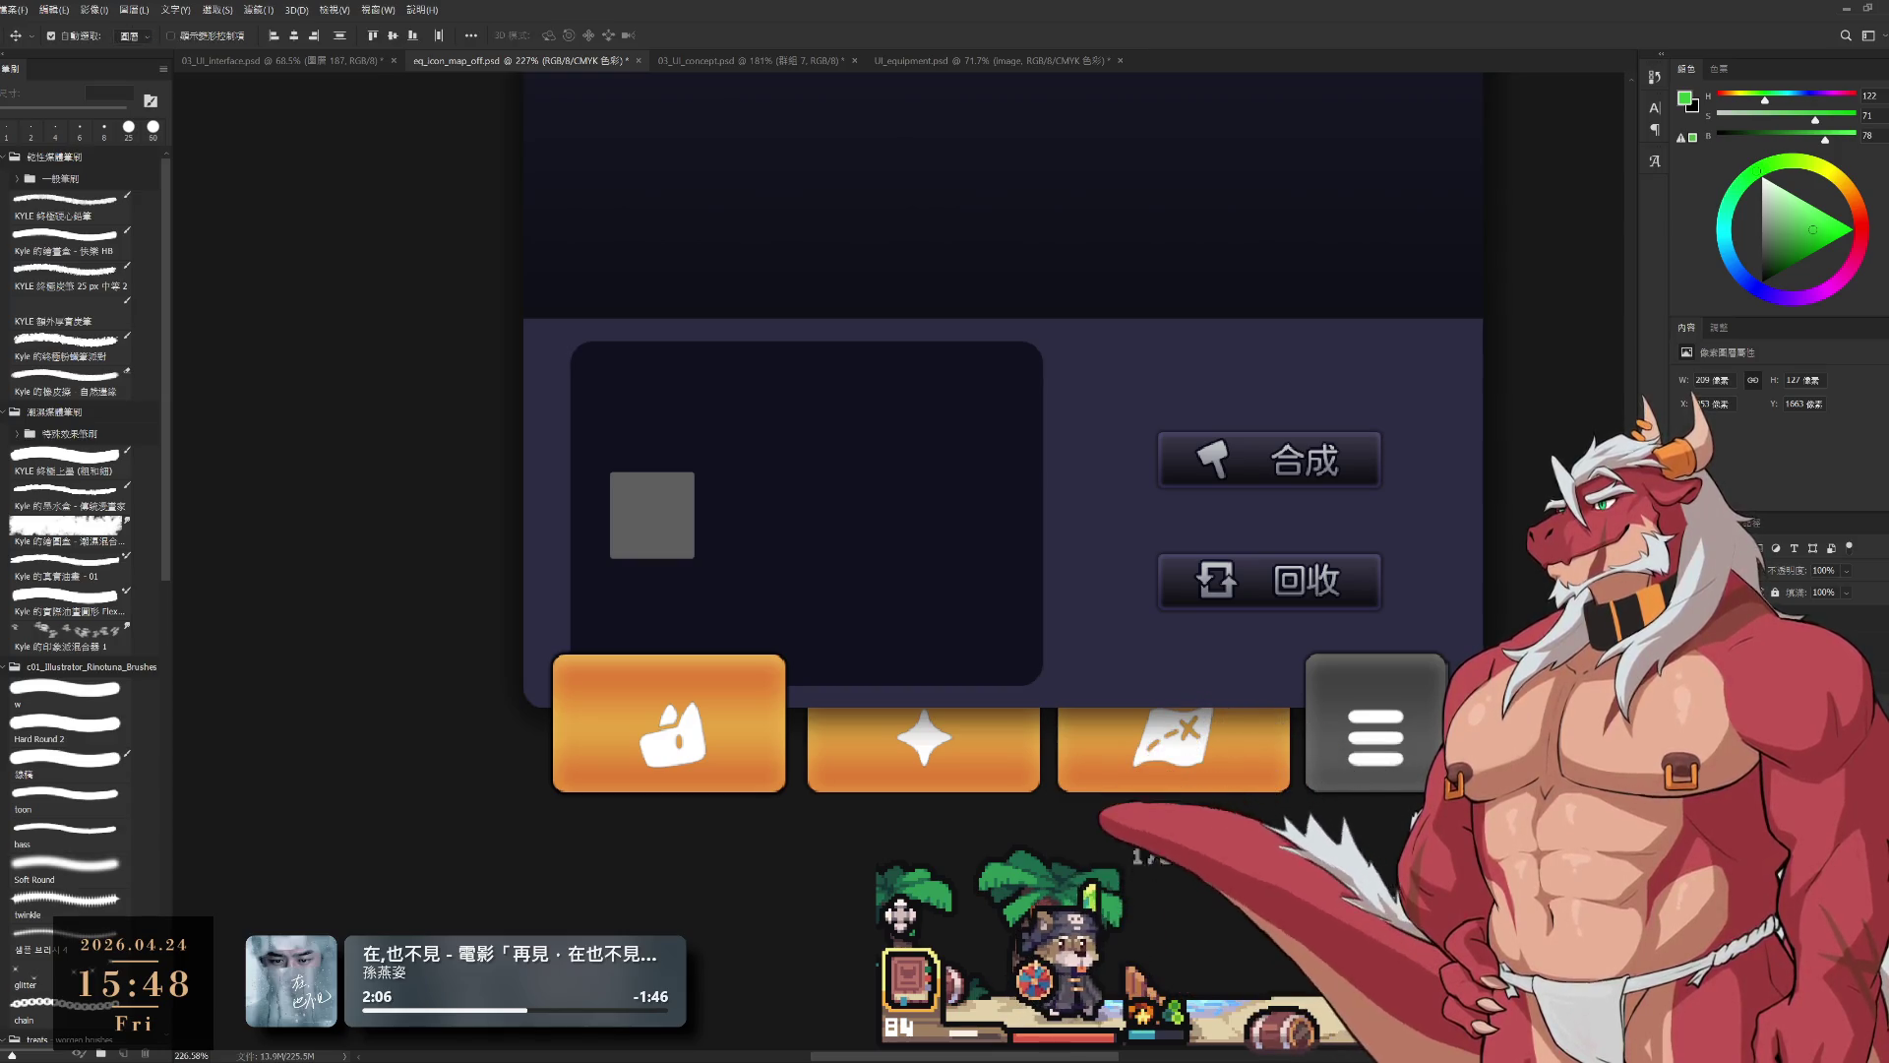
key("shift+v")
left_click_drag(522, 631, 813, 818)
left_click_drag(665, 760, 951, 711)
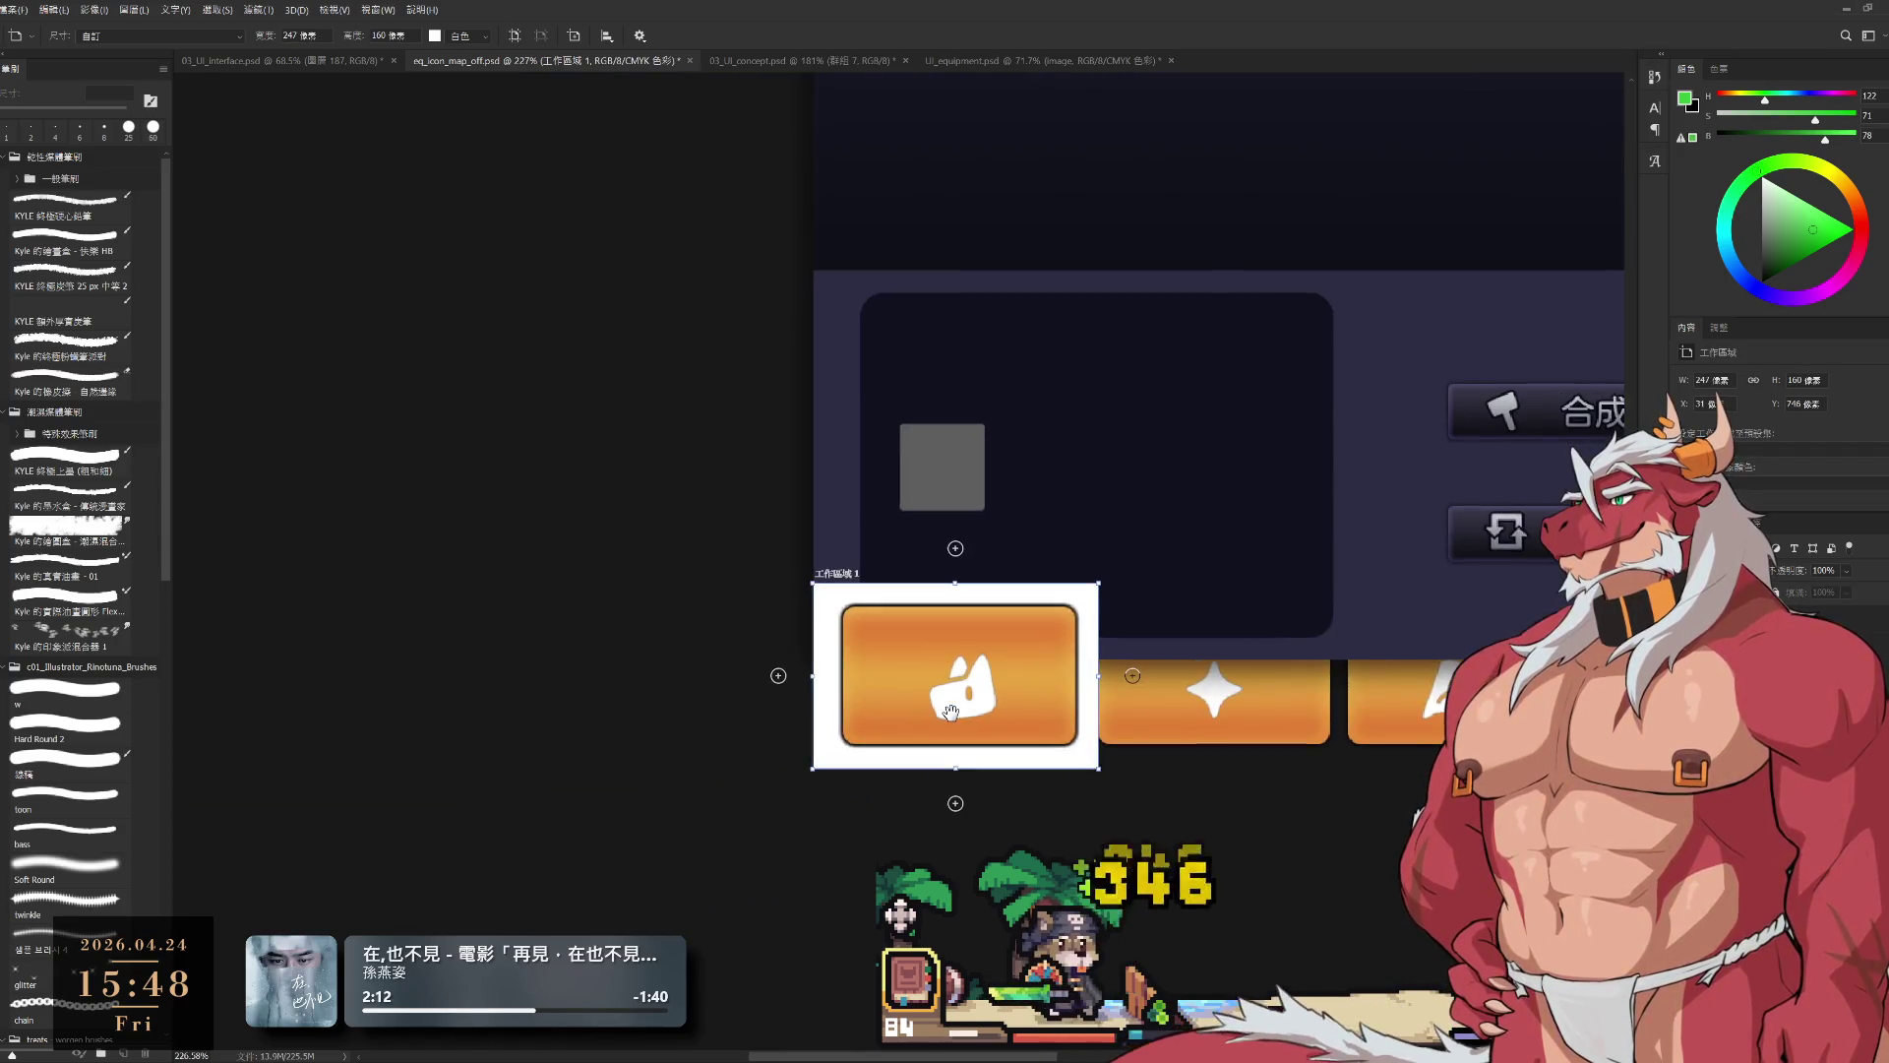
scroll(951, 711, "up", 2)
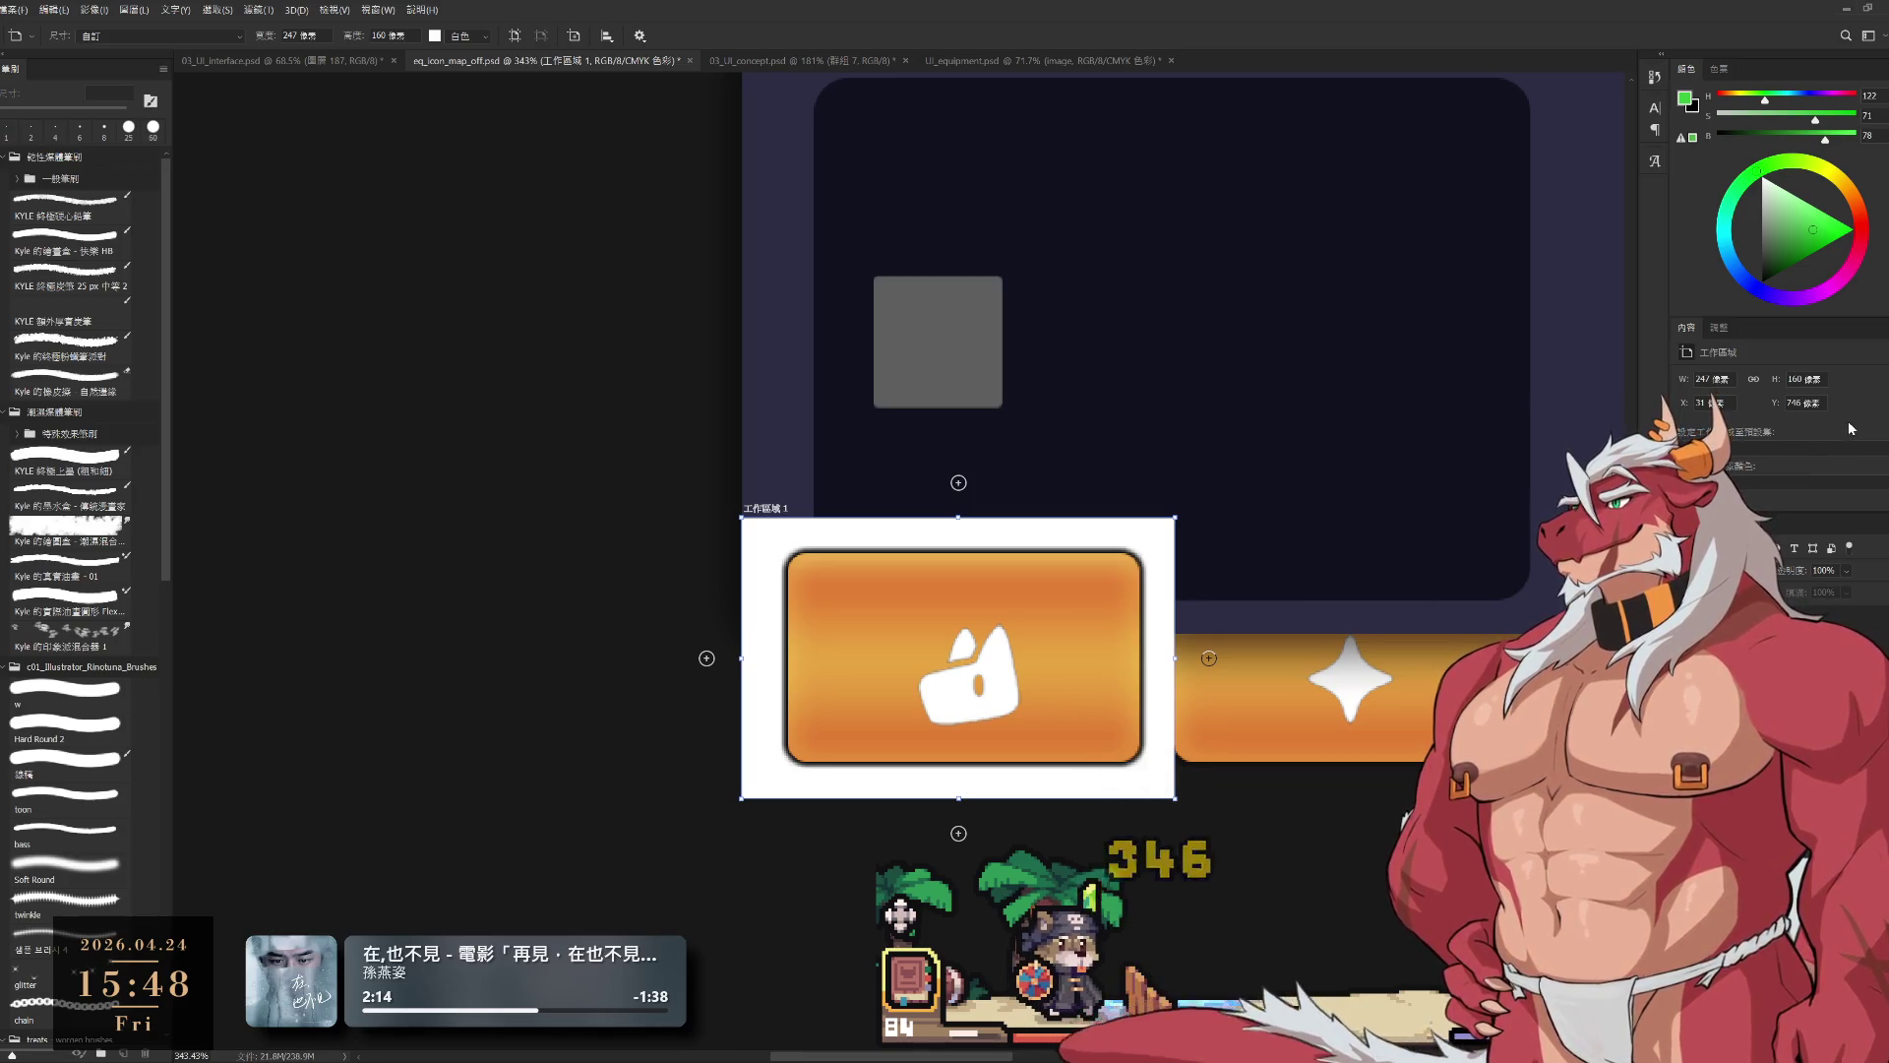
left_click(1804, 405)
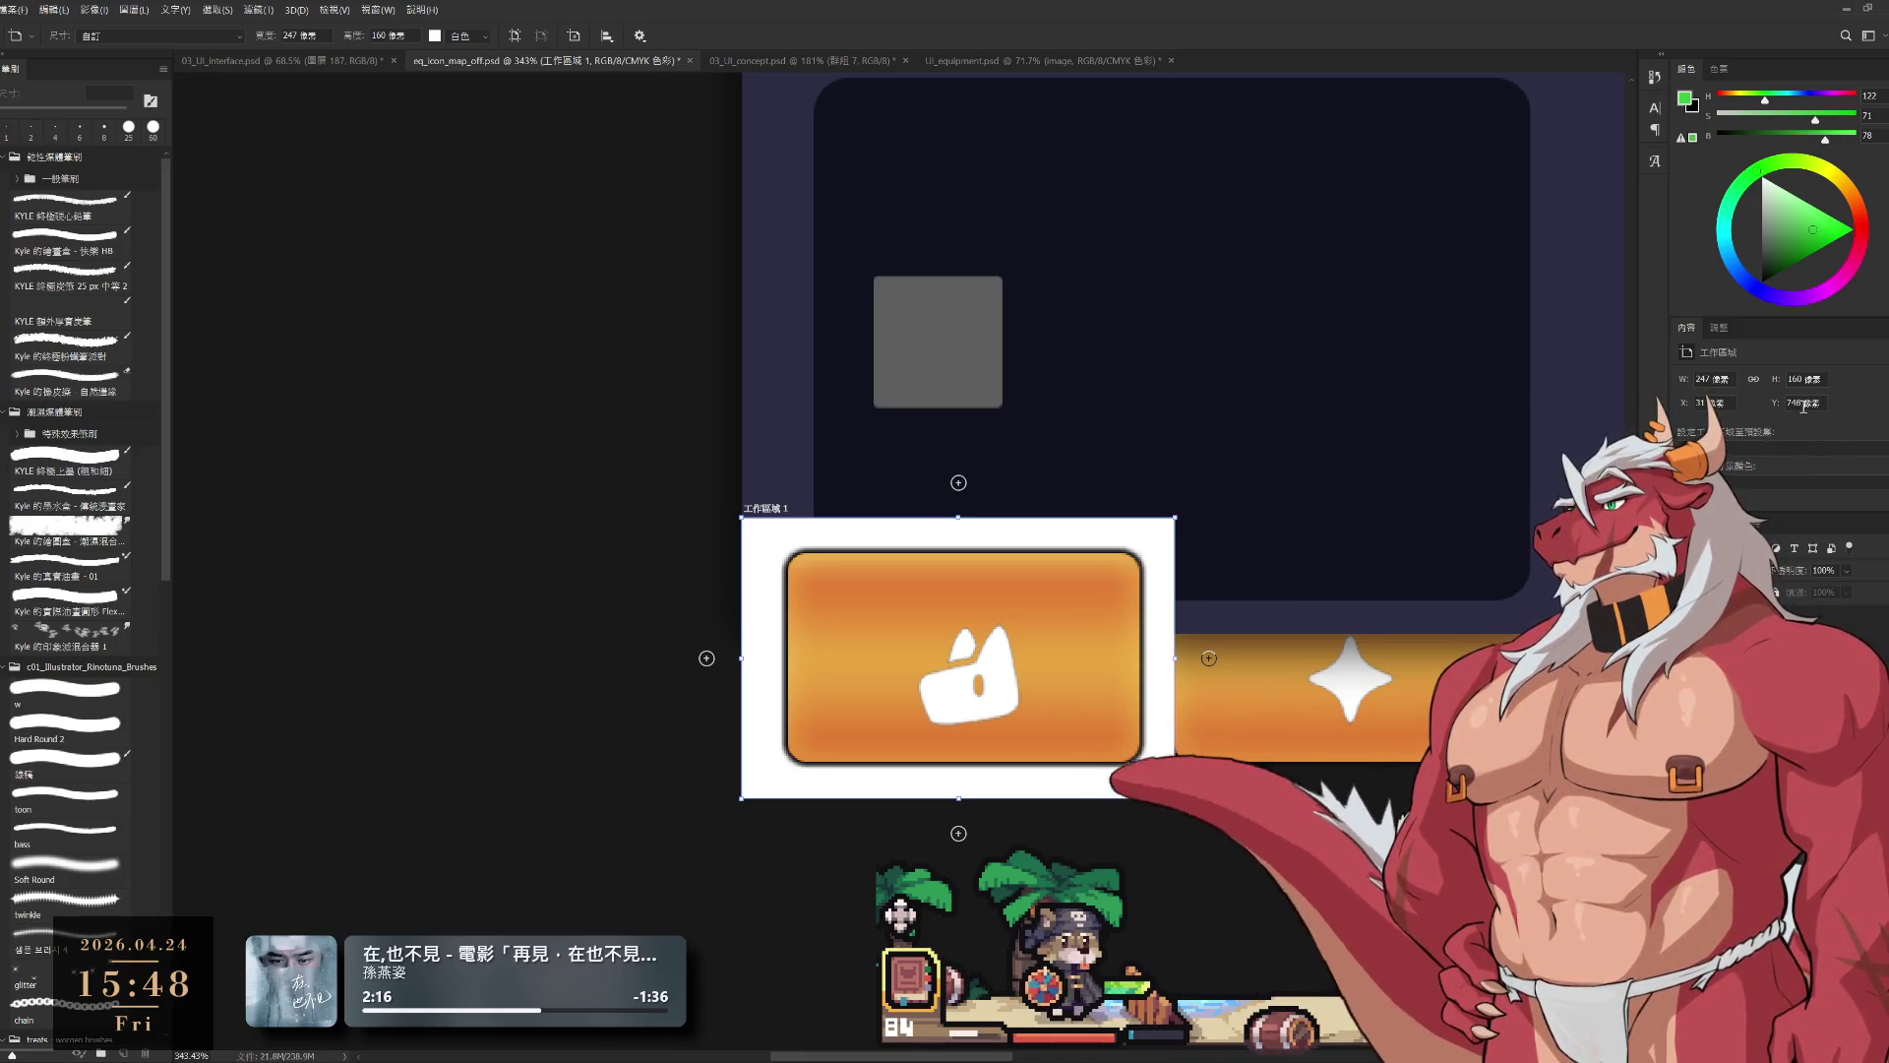
type("7")
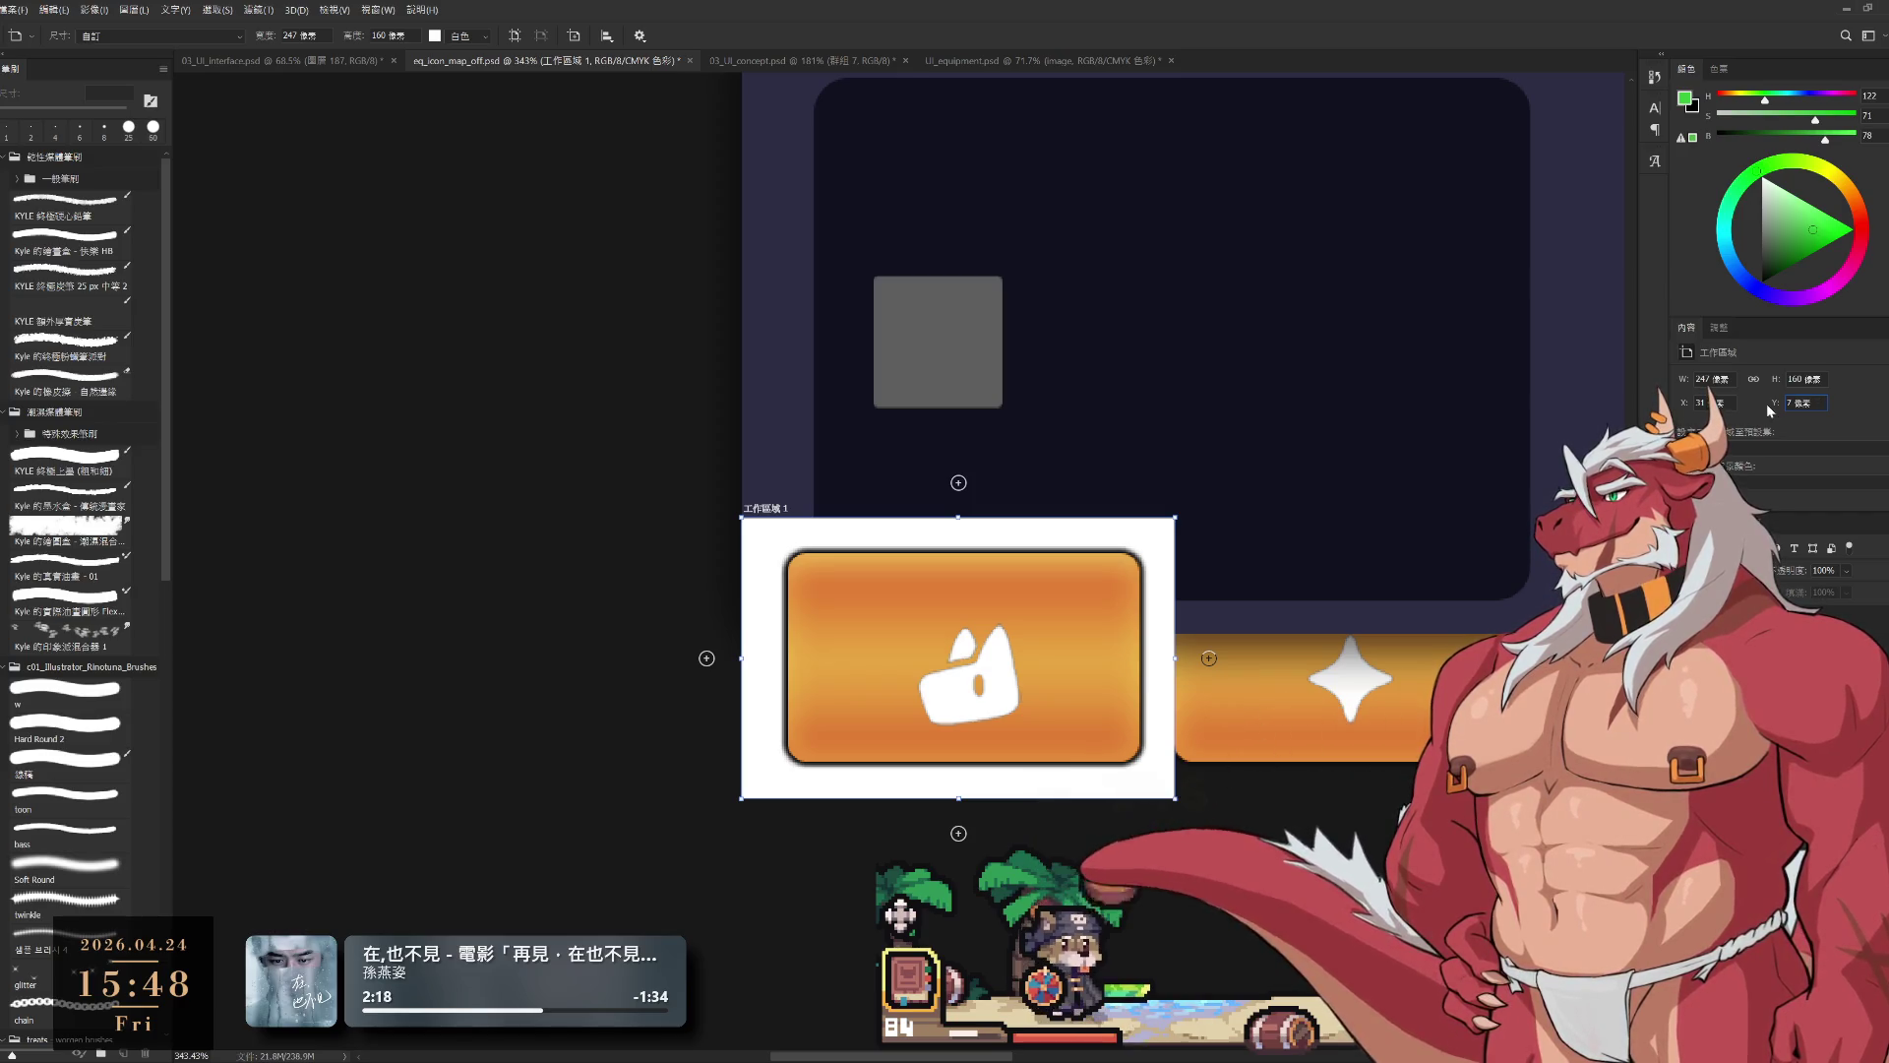
type("20")
key("Return")
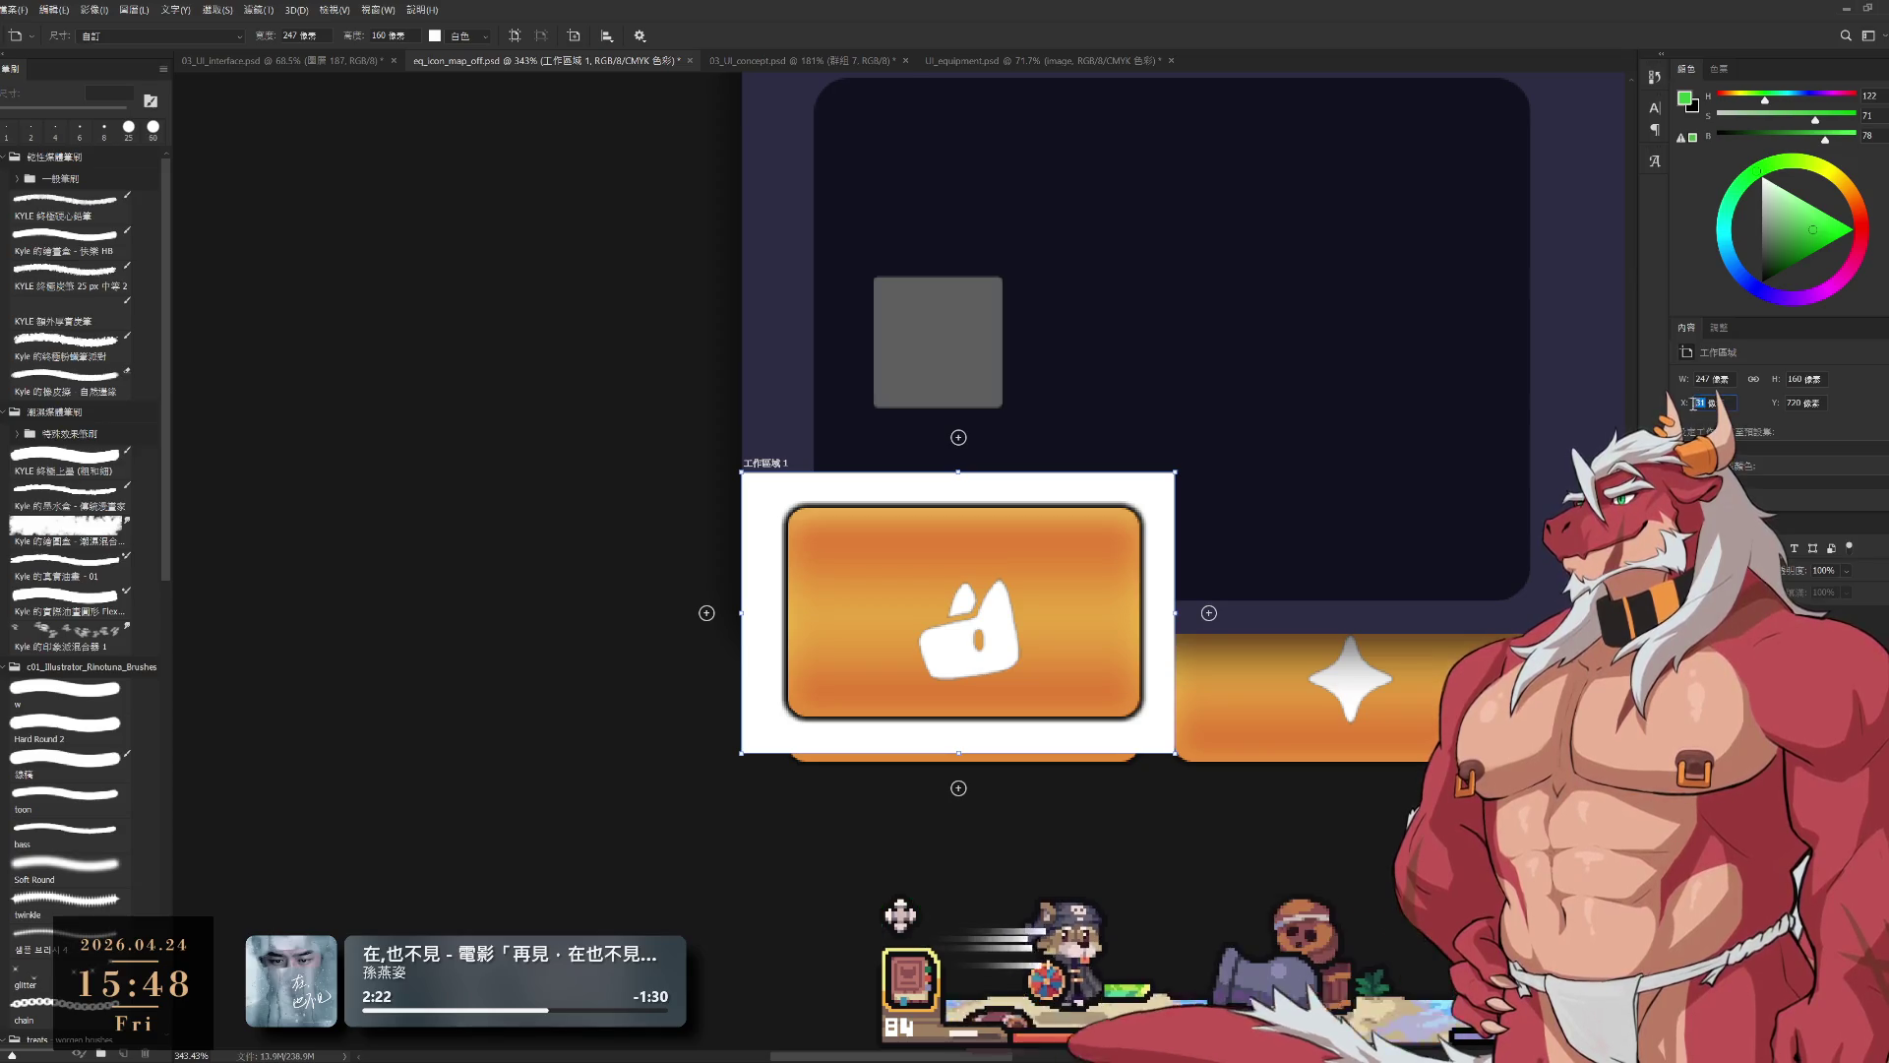
left_click_drag(1690, 407, 1687, 407)
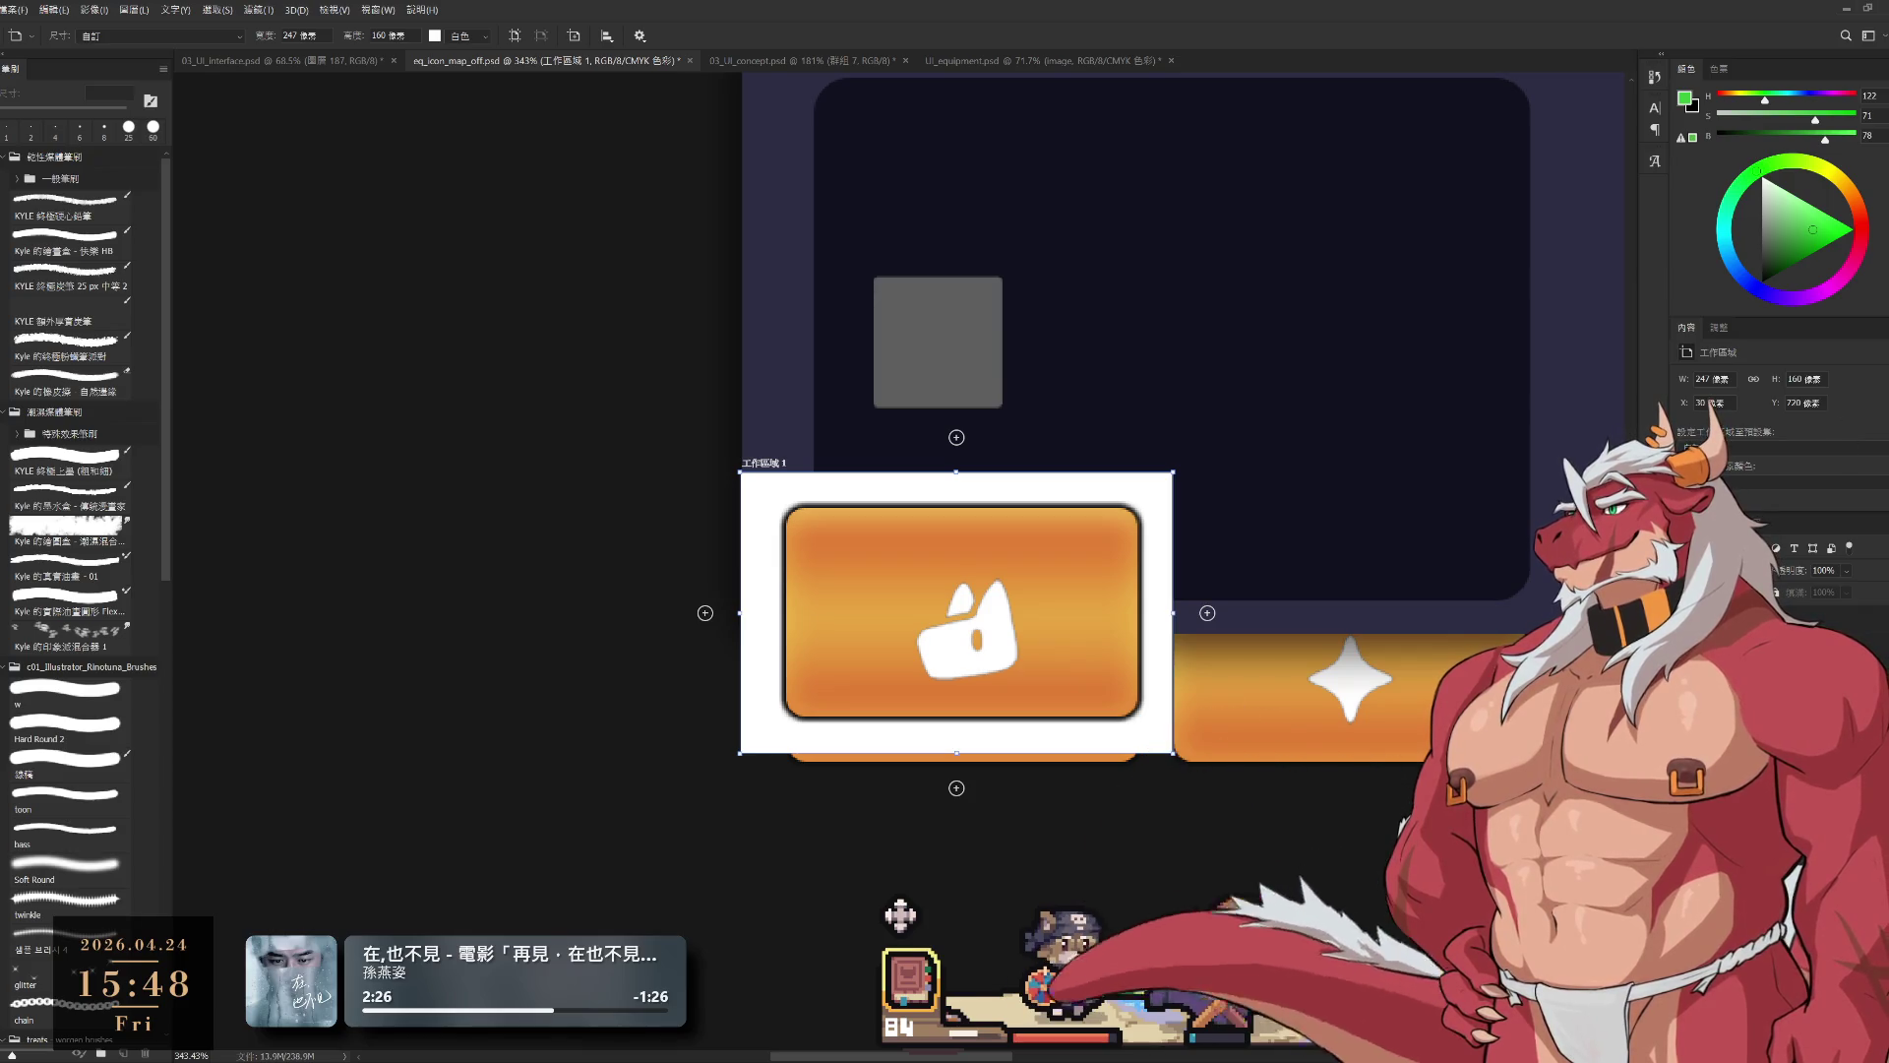
key("v")
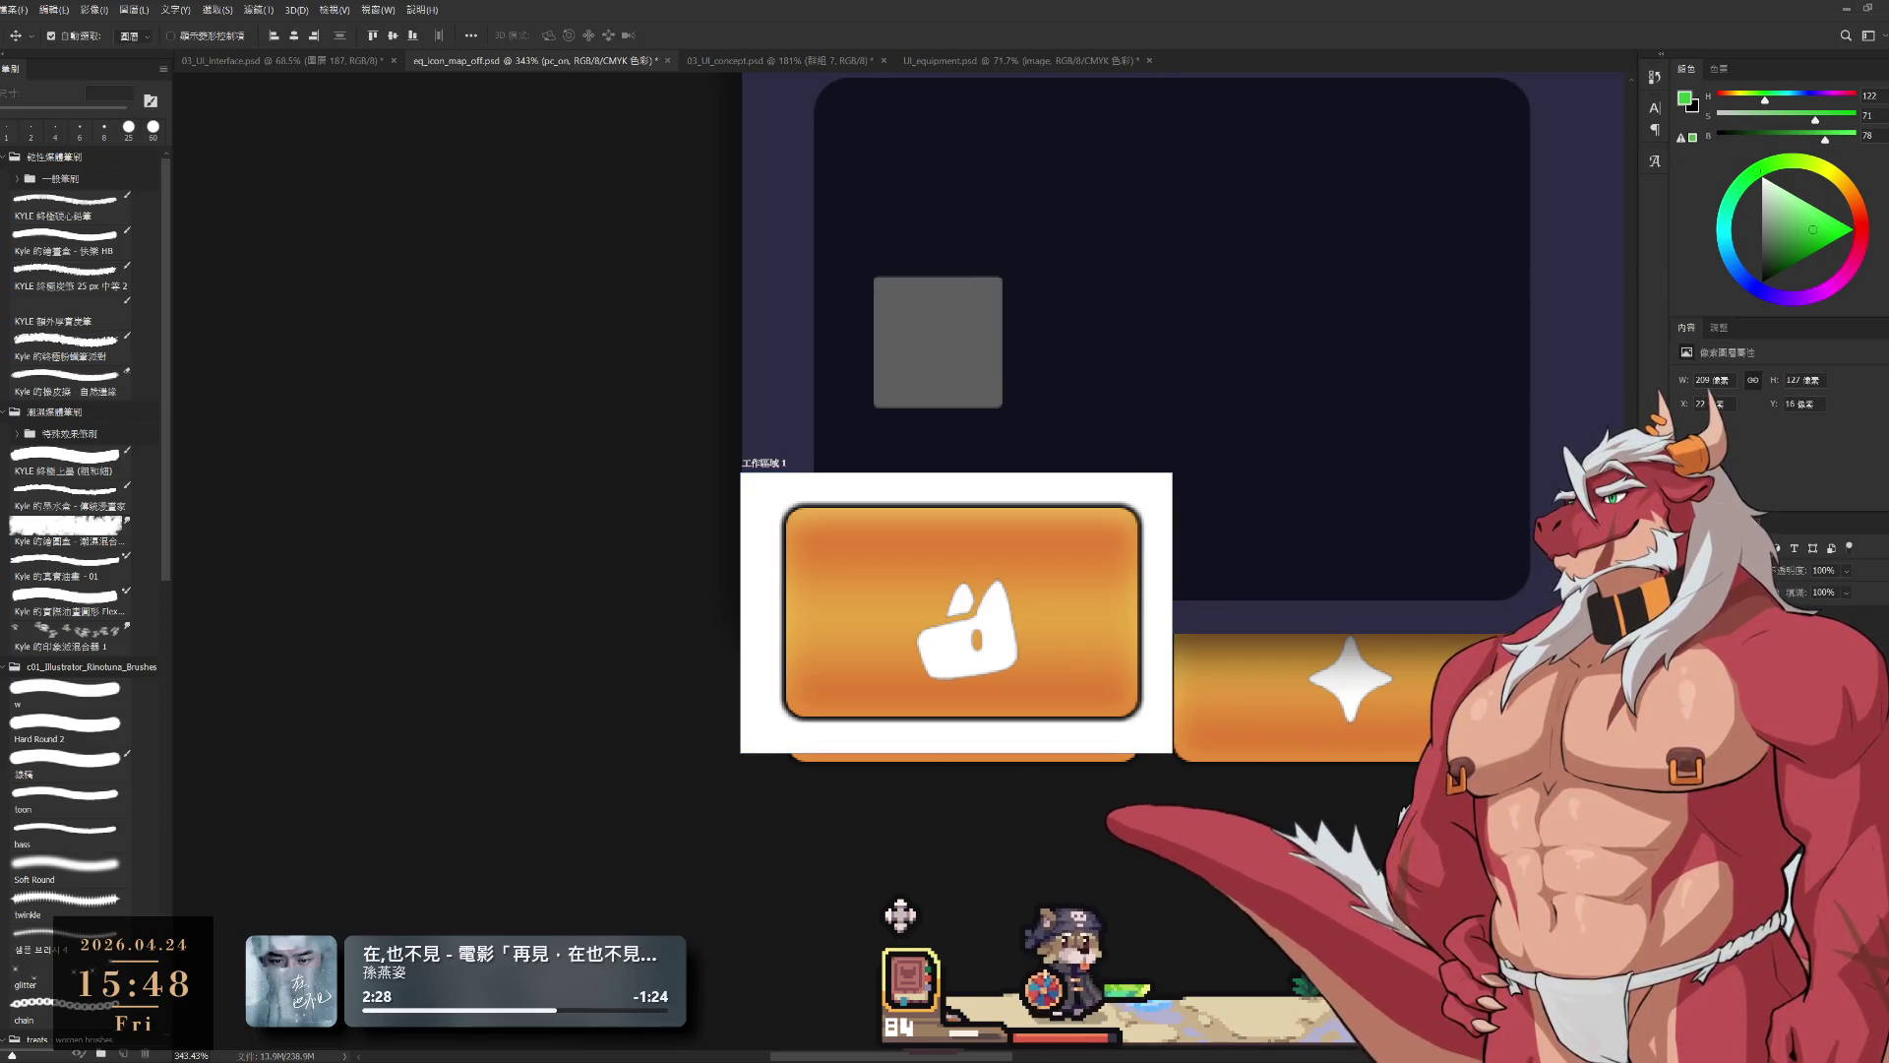
key("alt+bracketright")
key("alt+bracketleft")
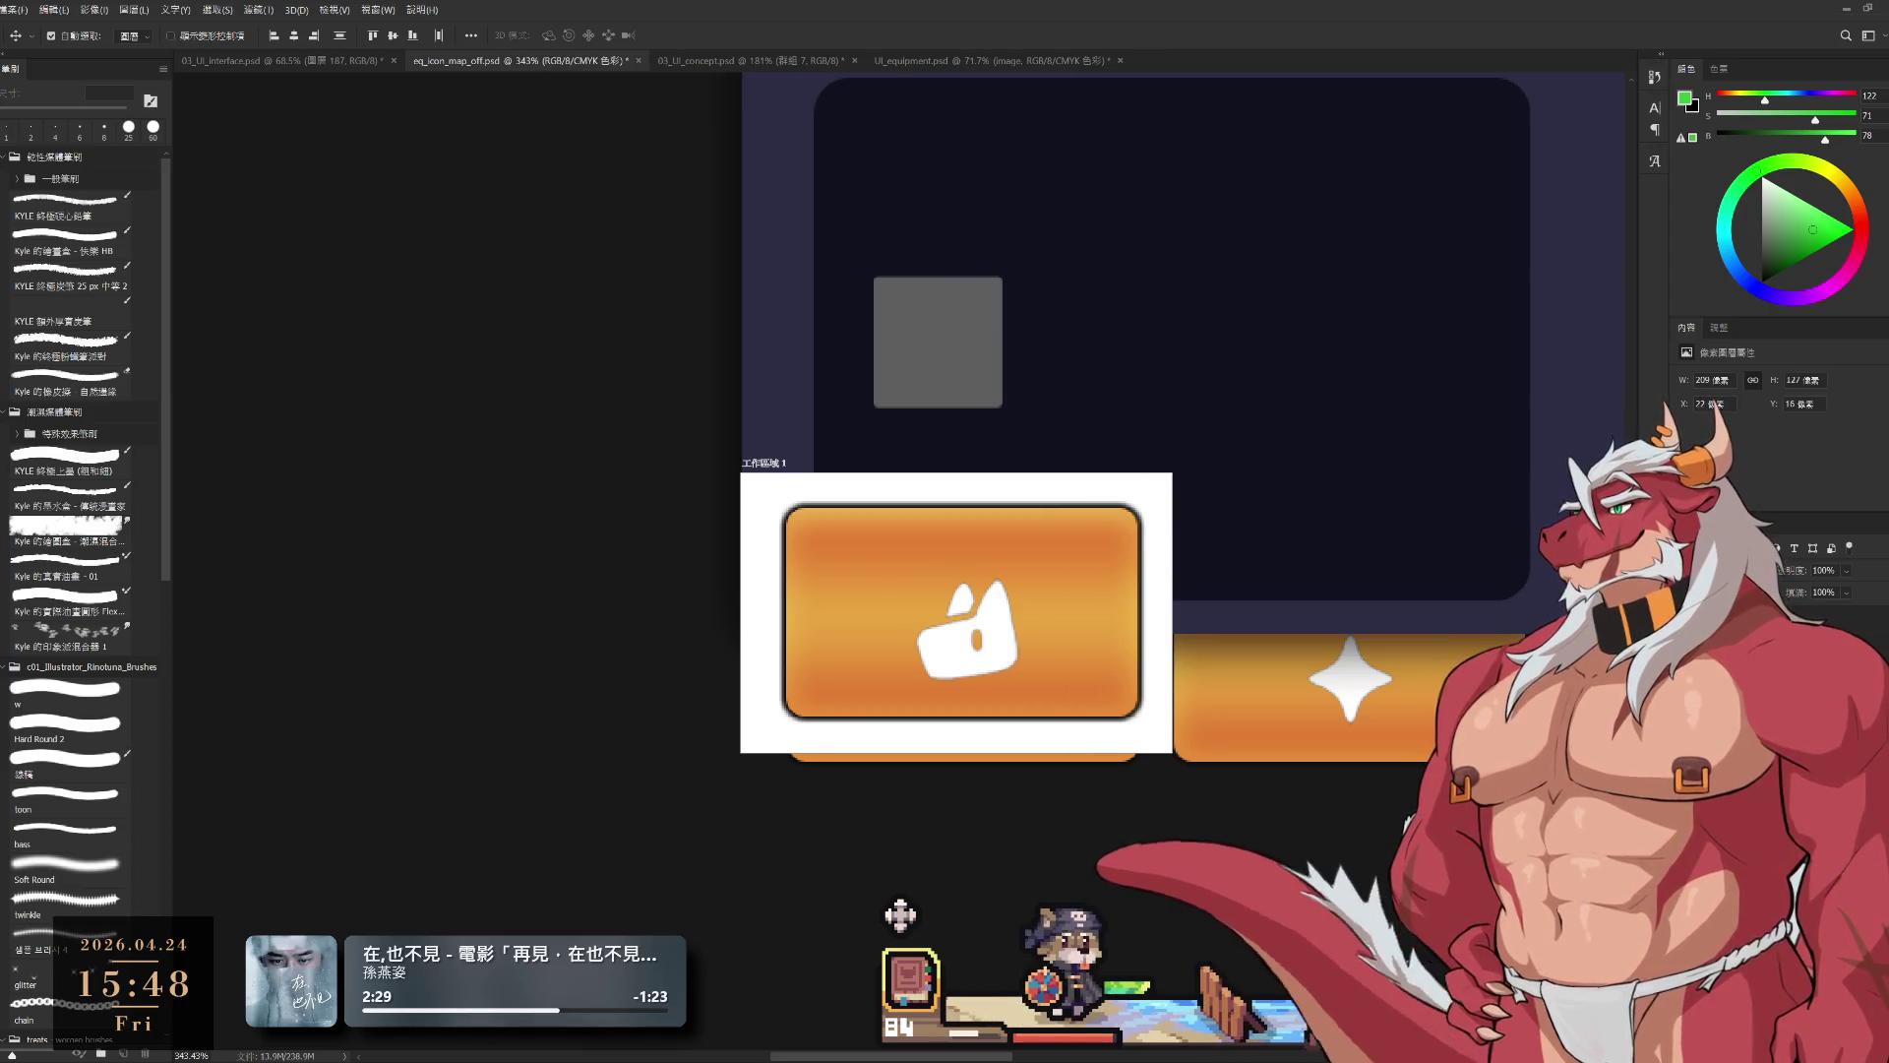
key("ctrl+t")
scroll(1036, 658, "up", 5)
left_click_drag(1002, 616, 1000, 618)
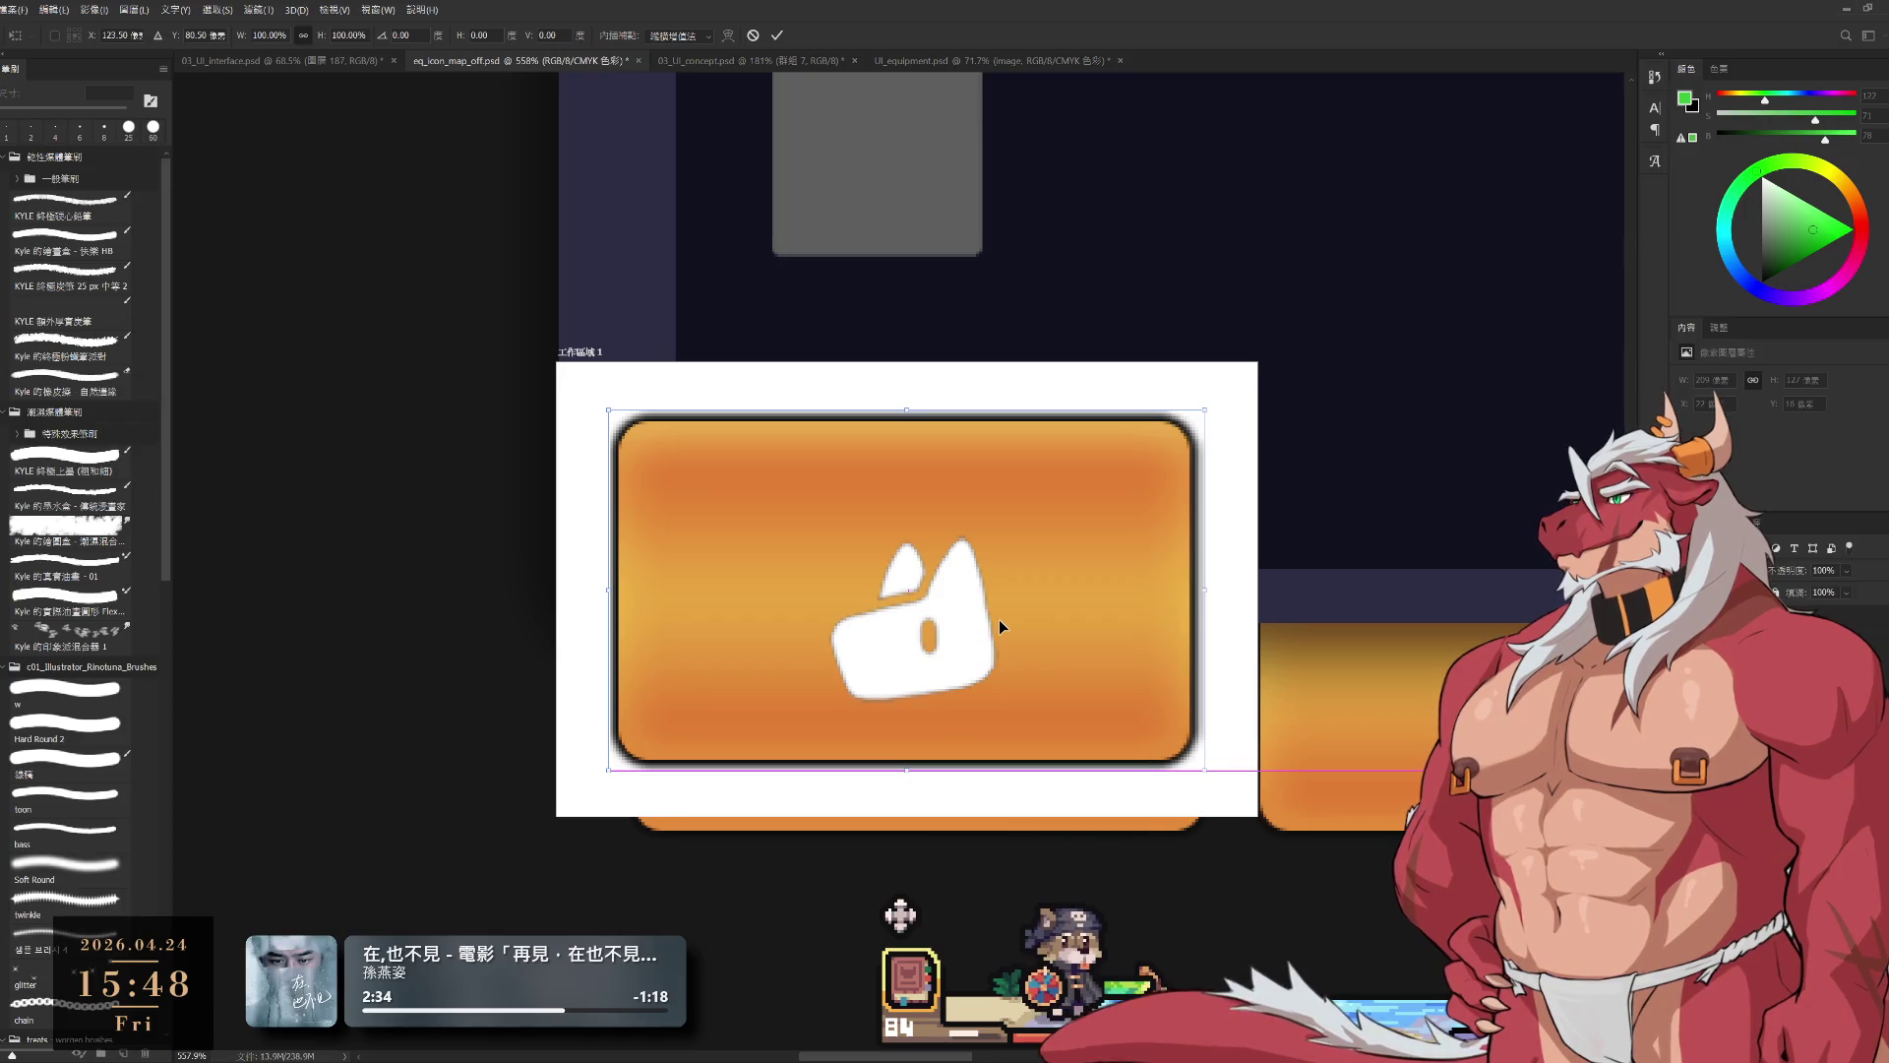
key("Return")
scroll(1040, 726, "down", 6)
scroll(960, 711, "up", 3)
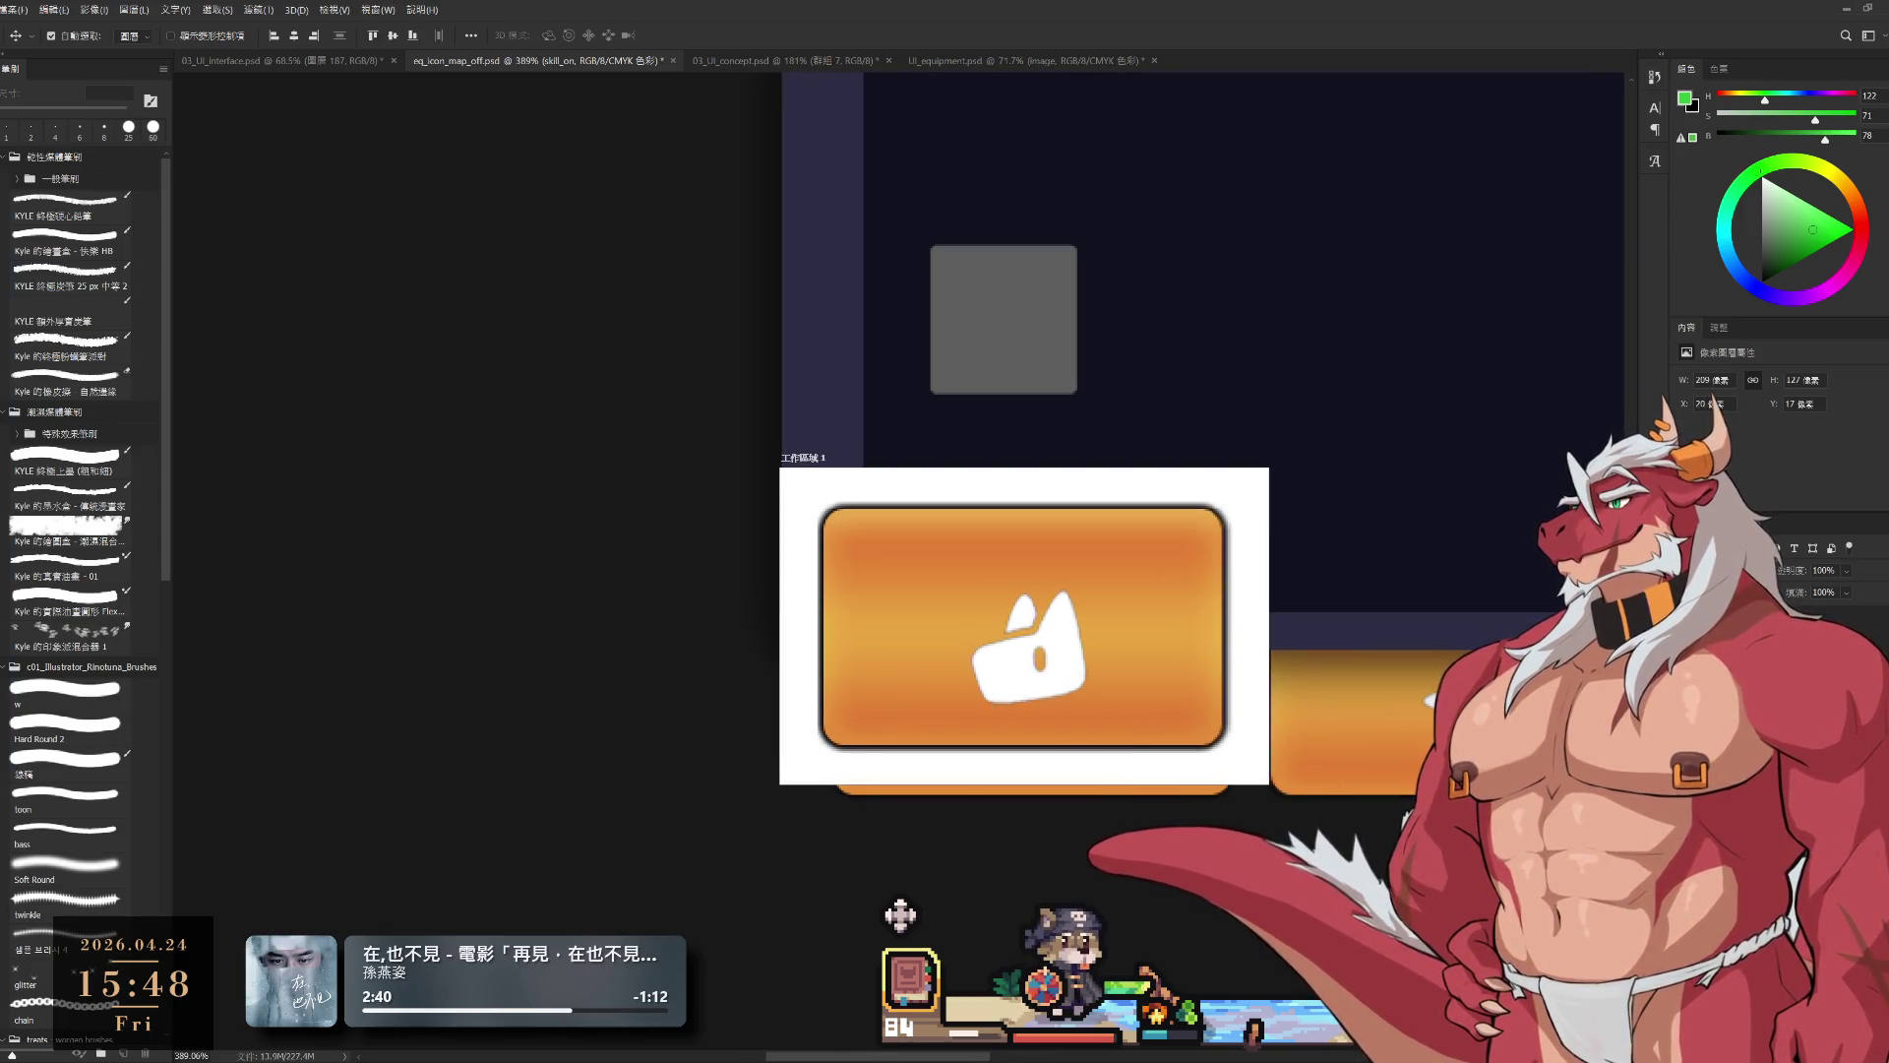
mouse_move(1076, 610)
left_mouse_down()
mouse_move(1037, 564)
mouse_move(1081, 612)
left_mouse_up()
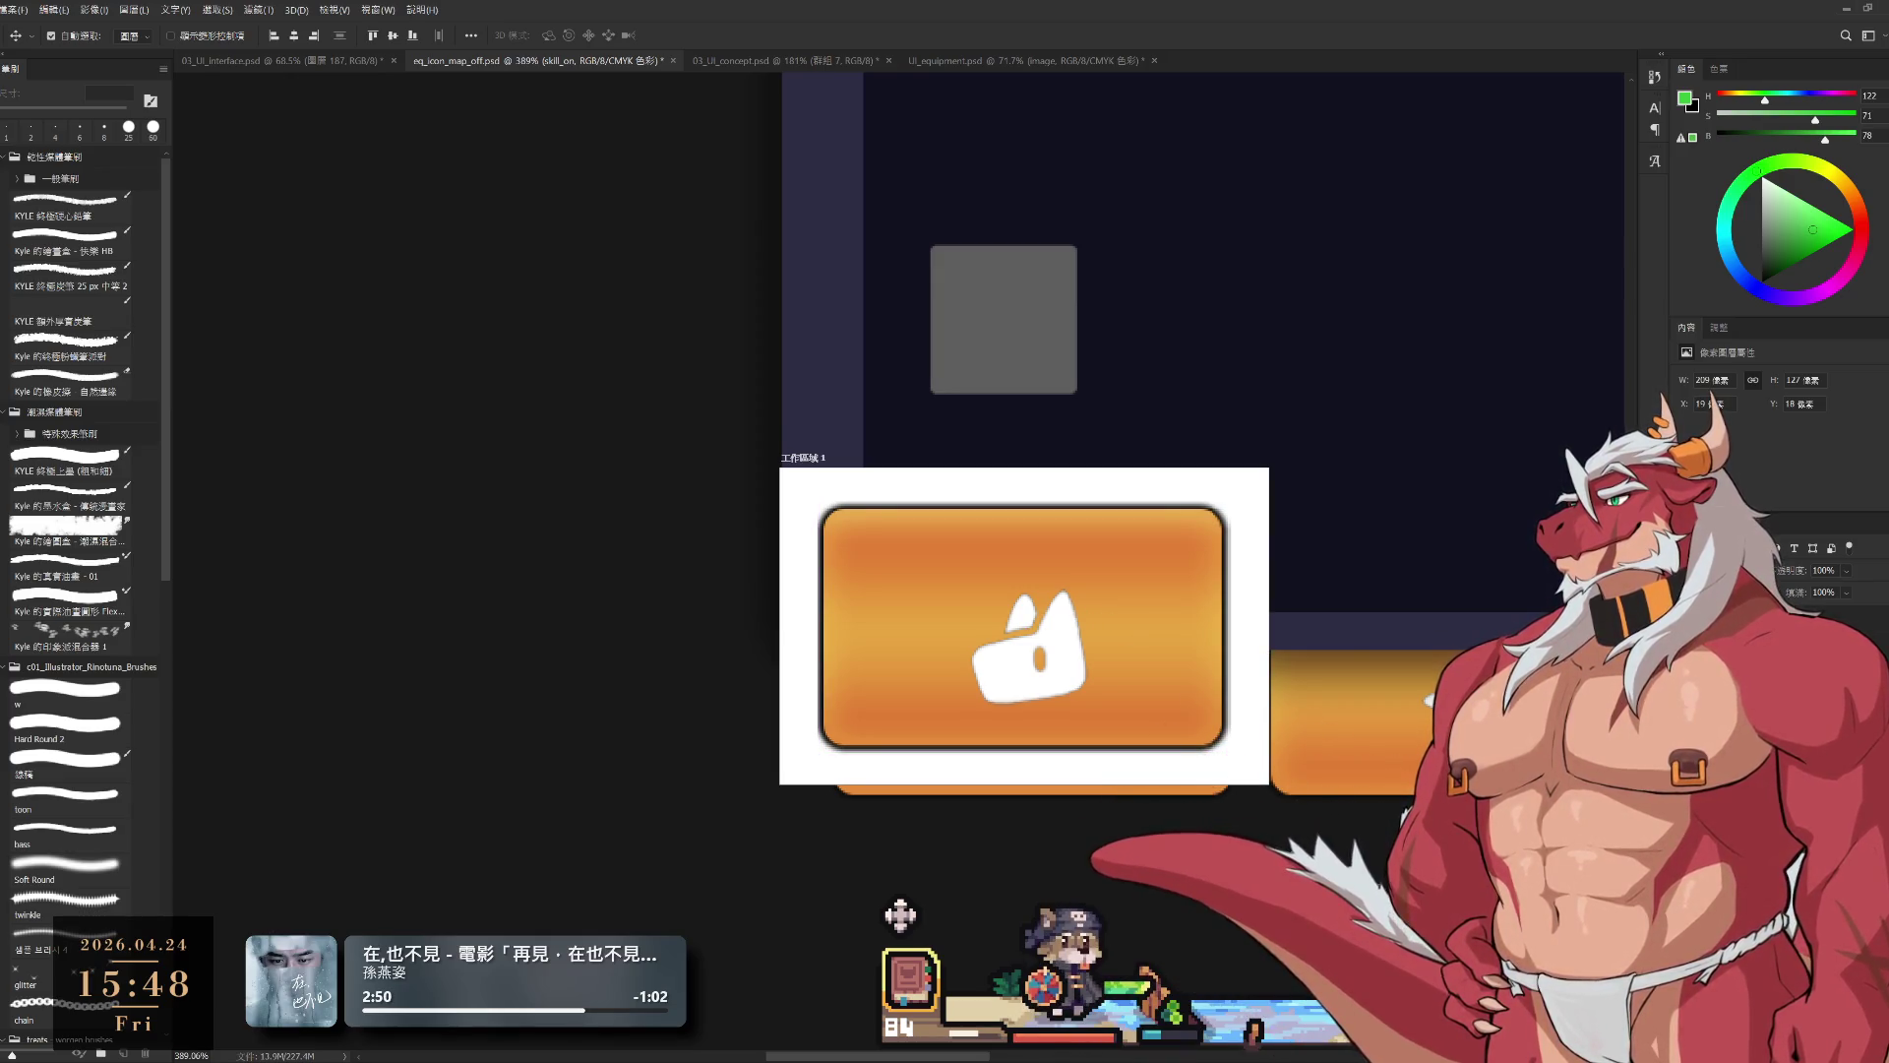
key("alt+bracketleft")
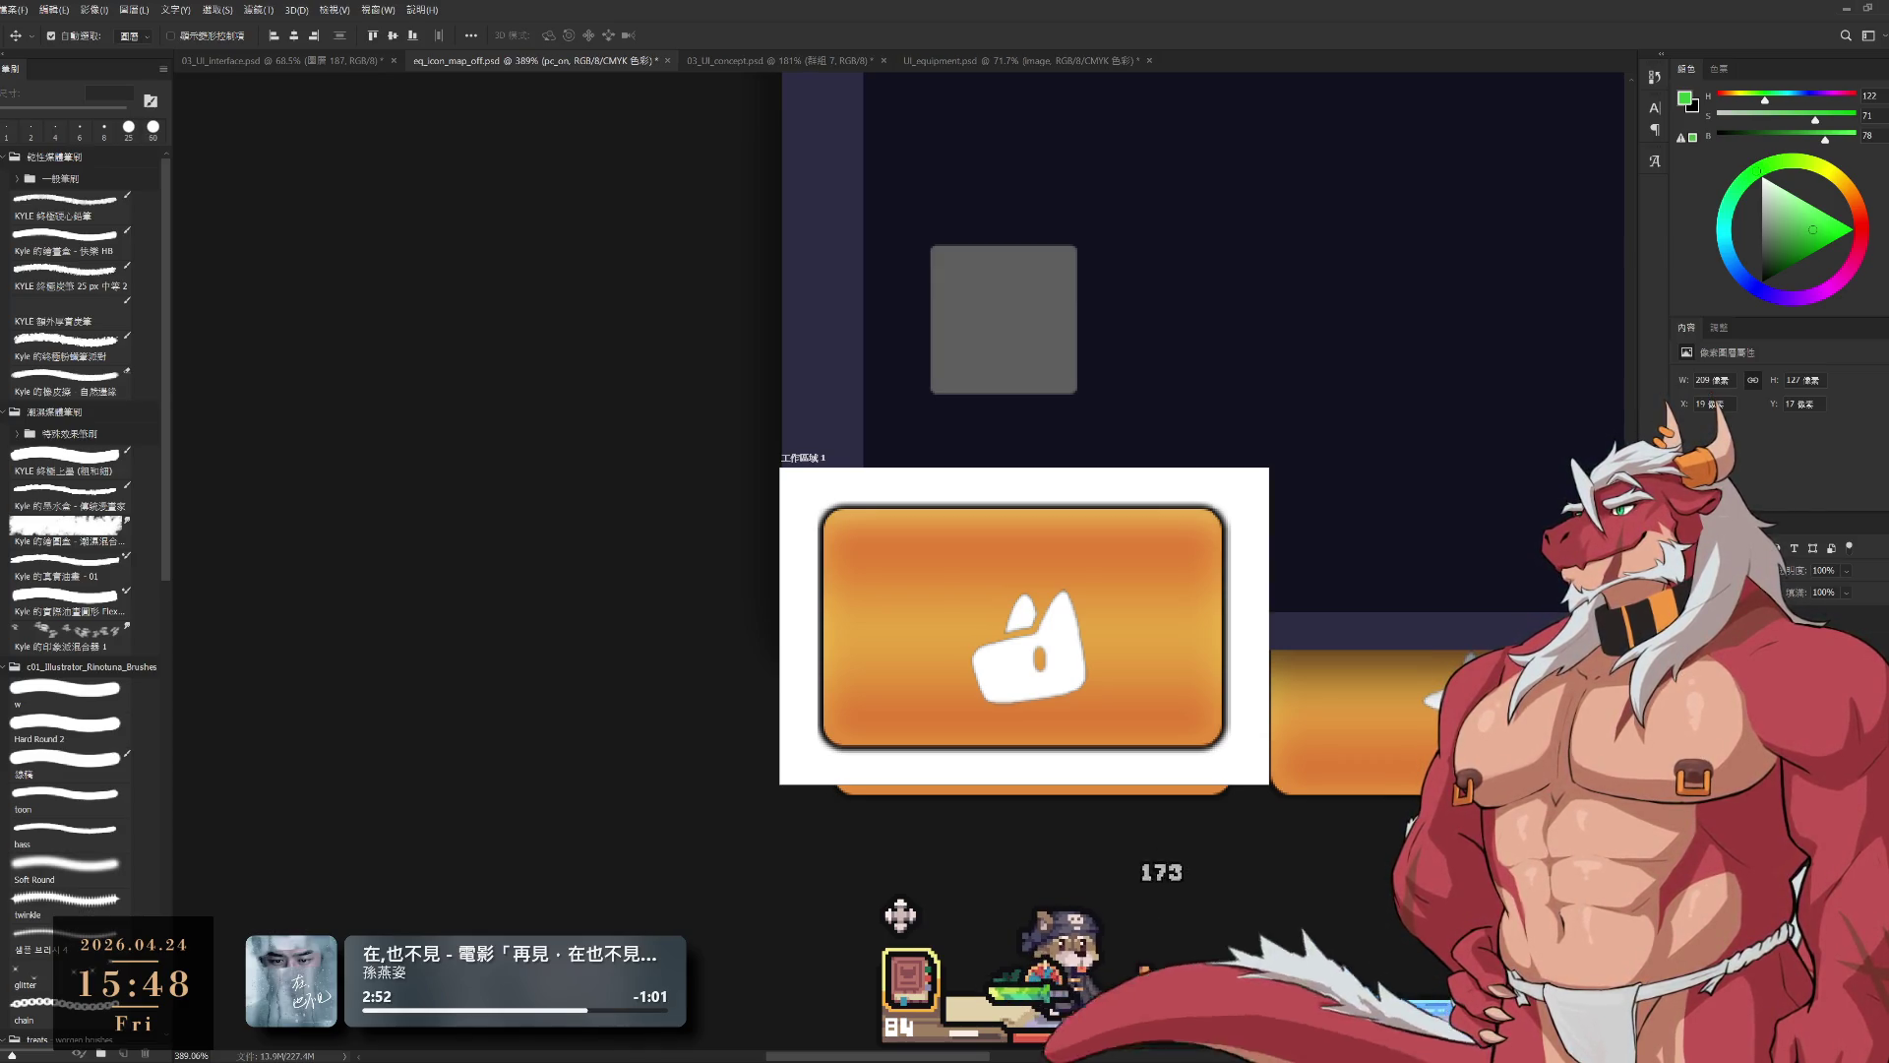
key("alt+bracketleft")
key("alt+bracketleft")
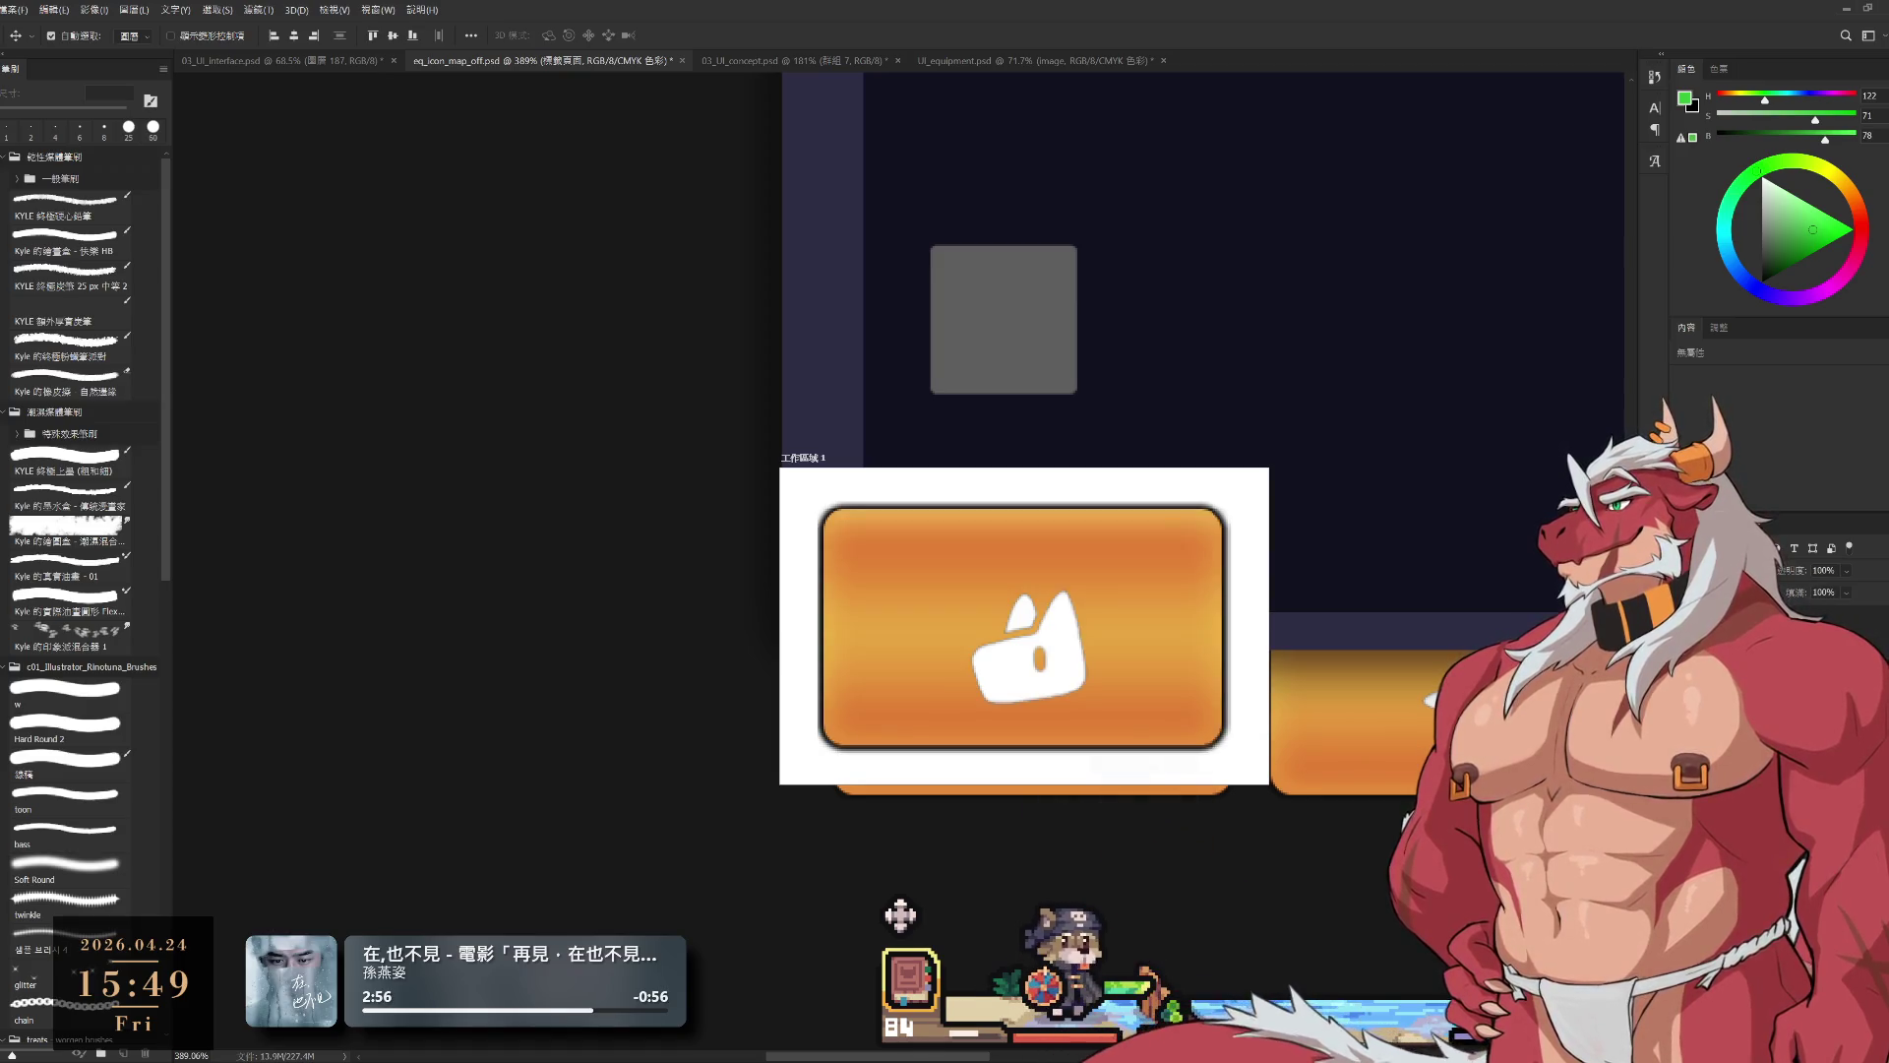
key("alt+bracketleft")
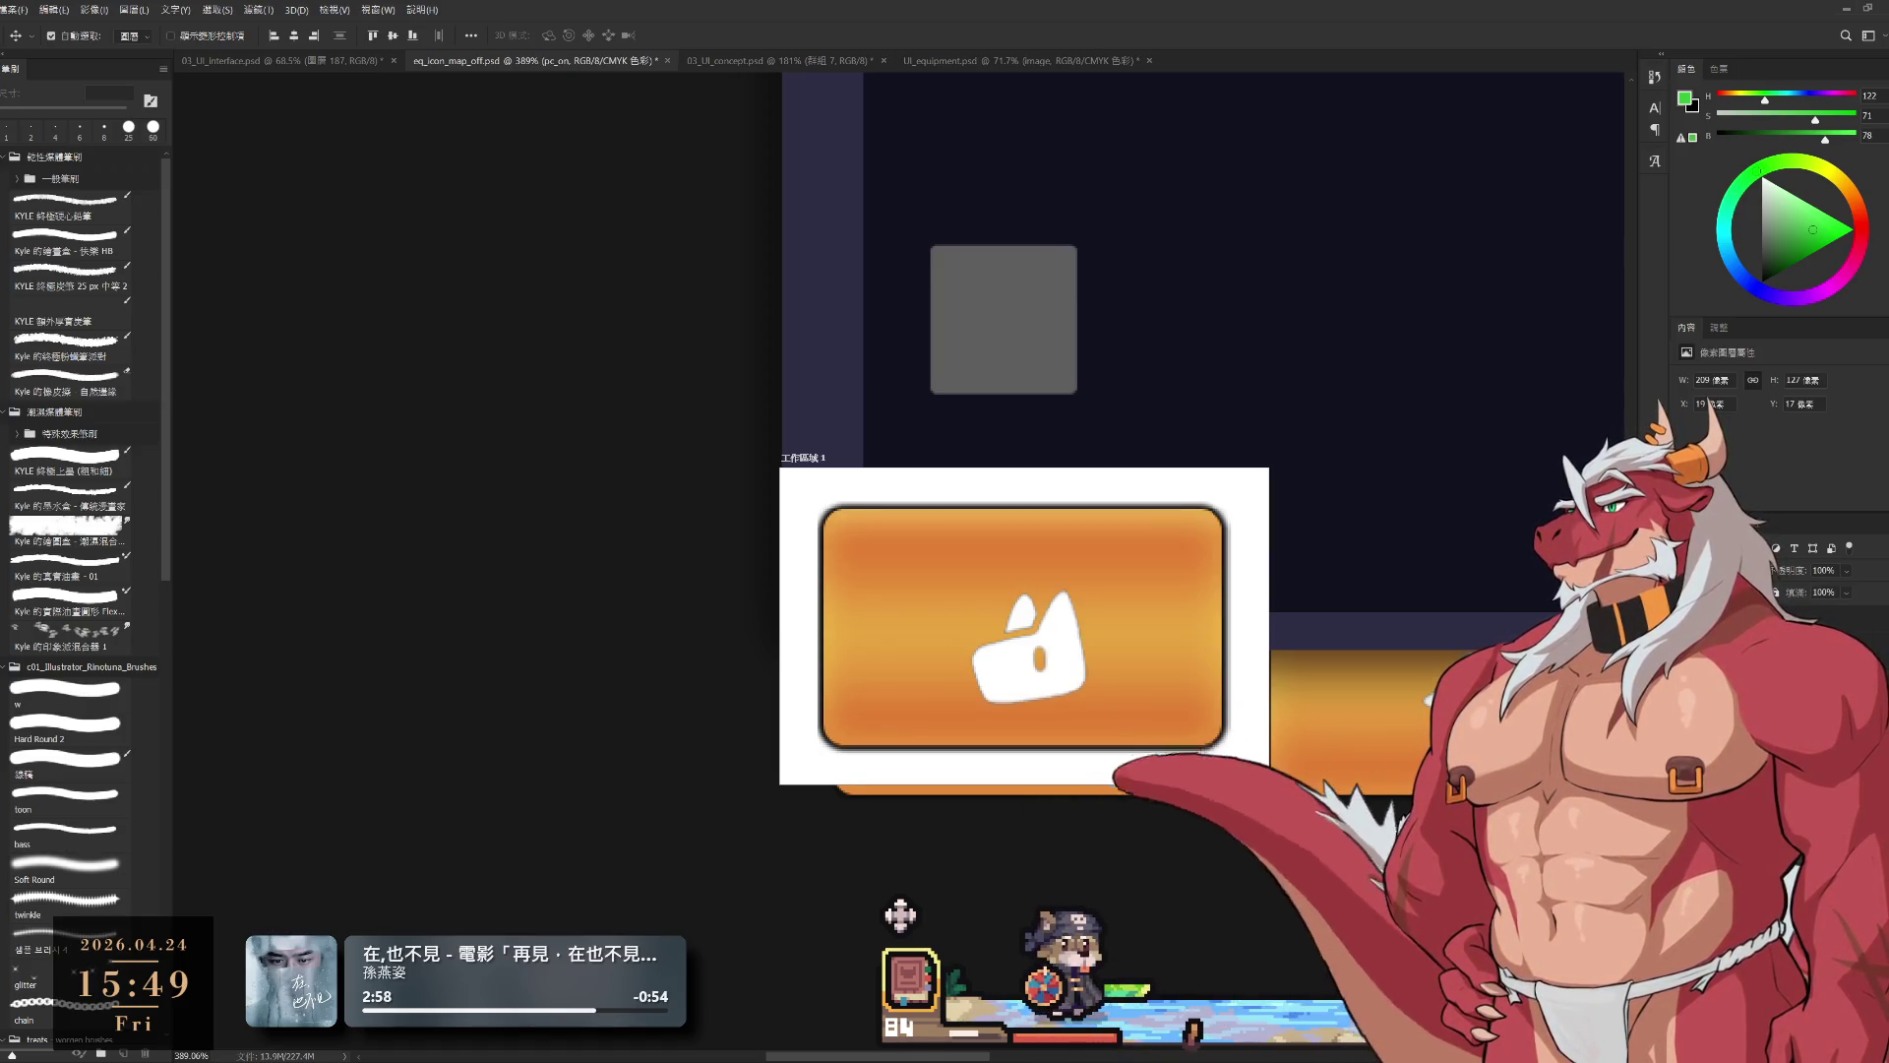
key("alt+shift+bracketleft")
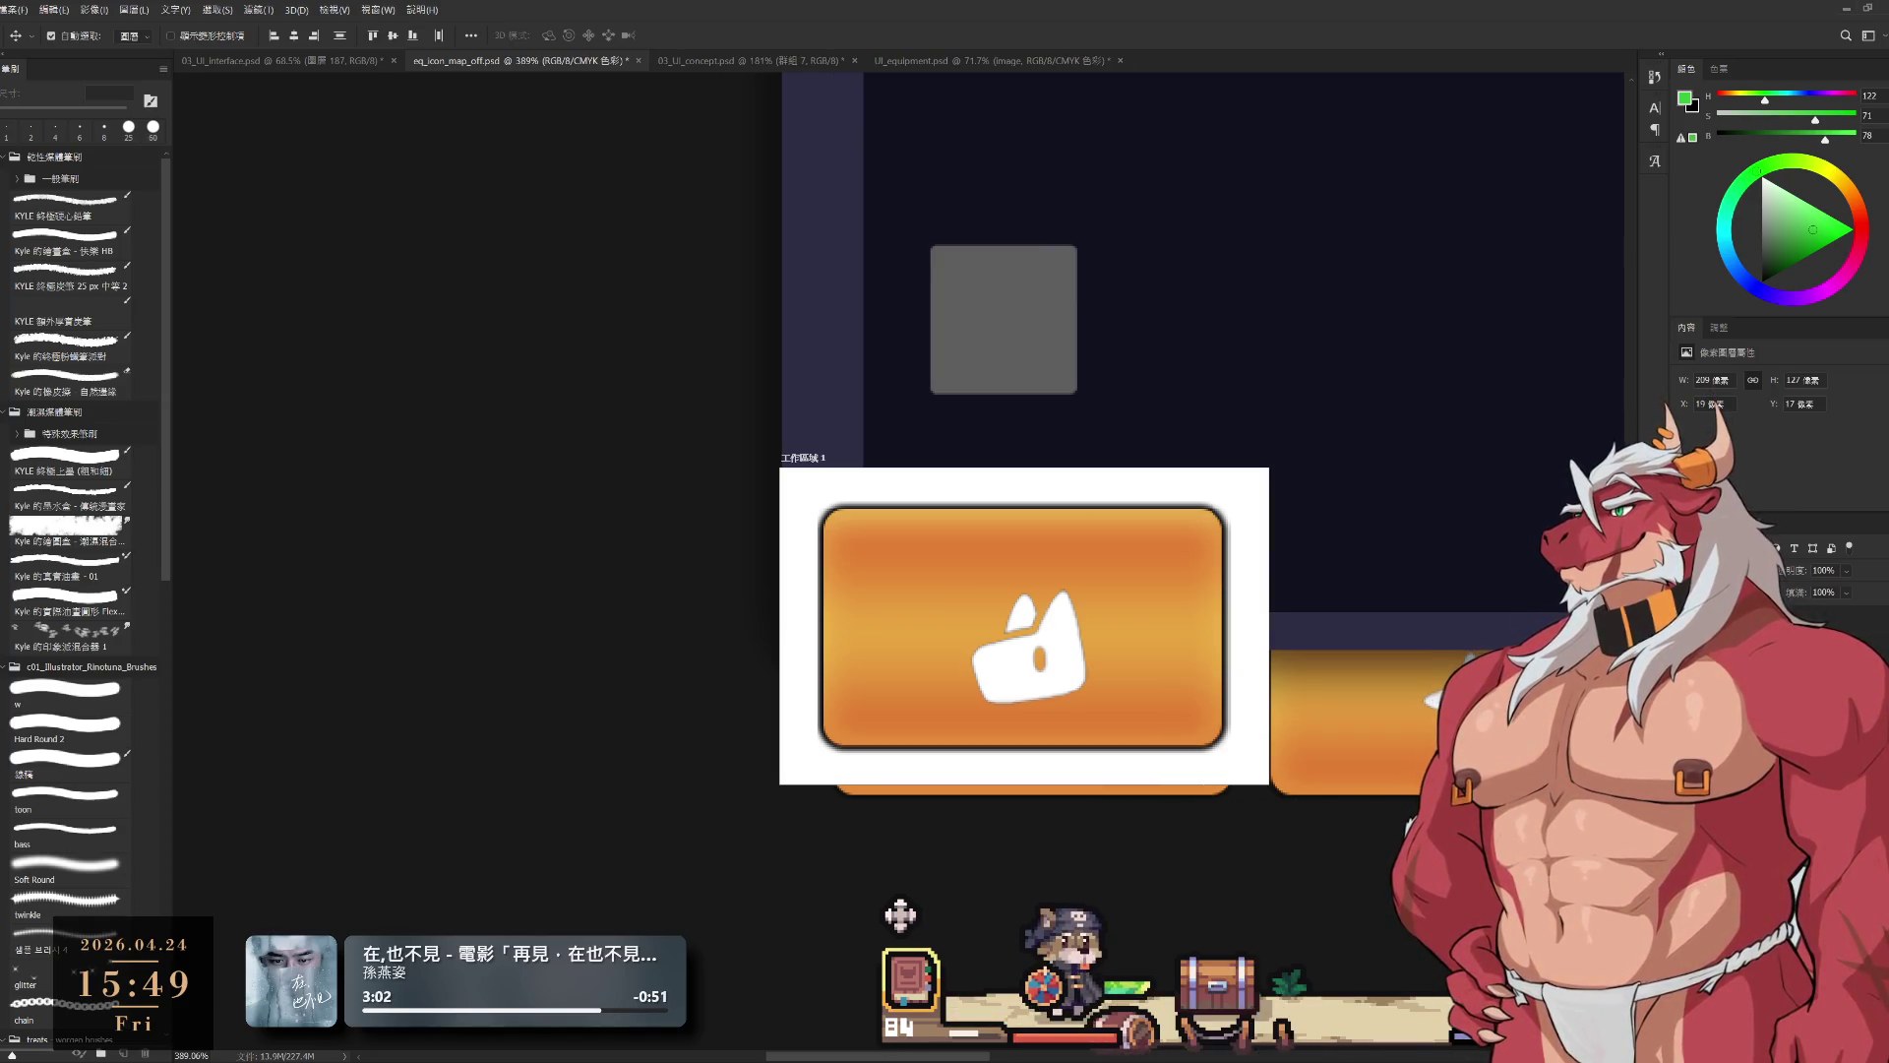
key("alt+bracketleft")
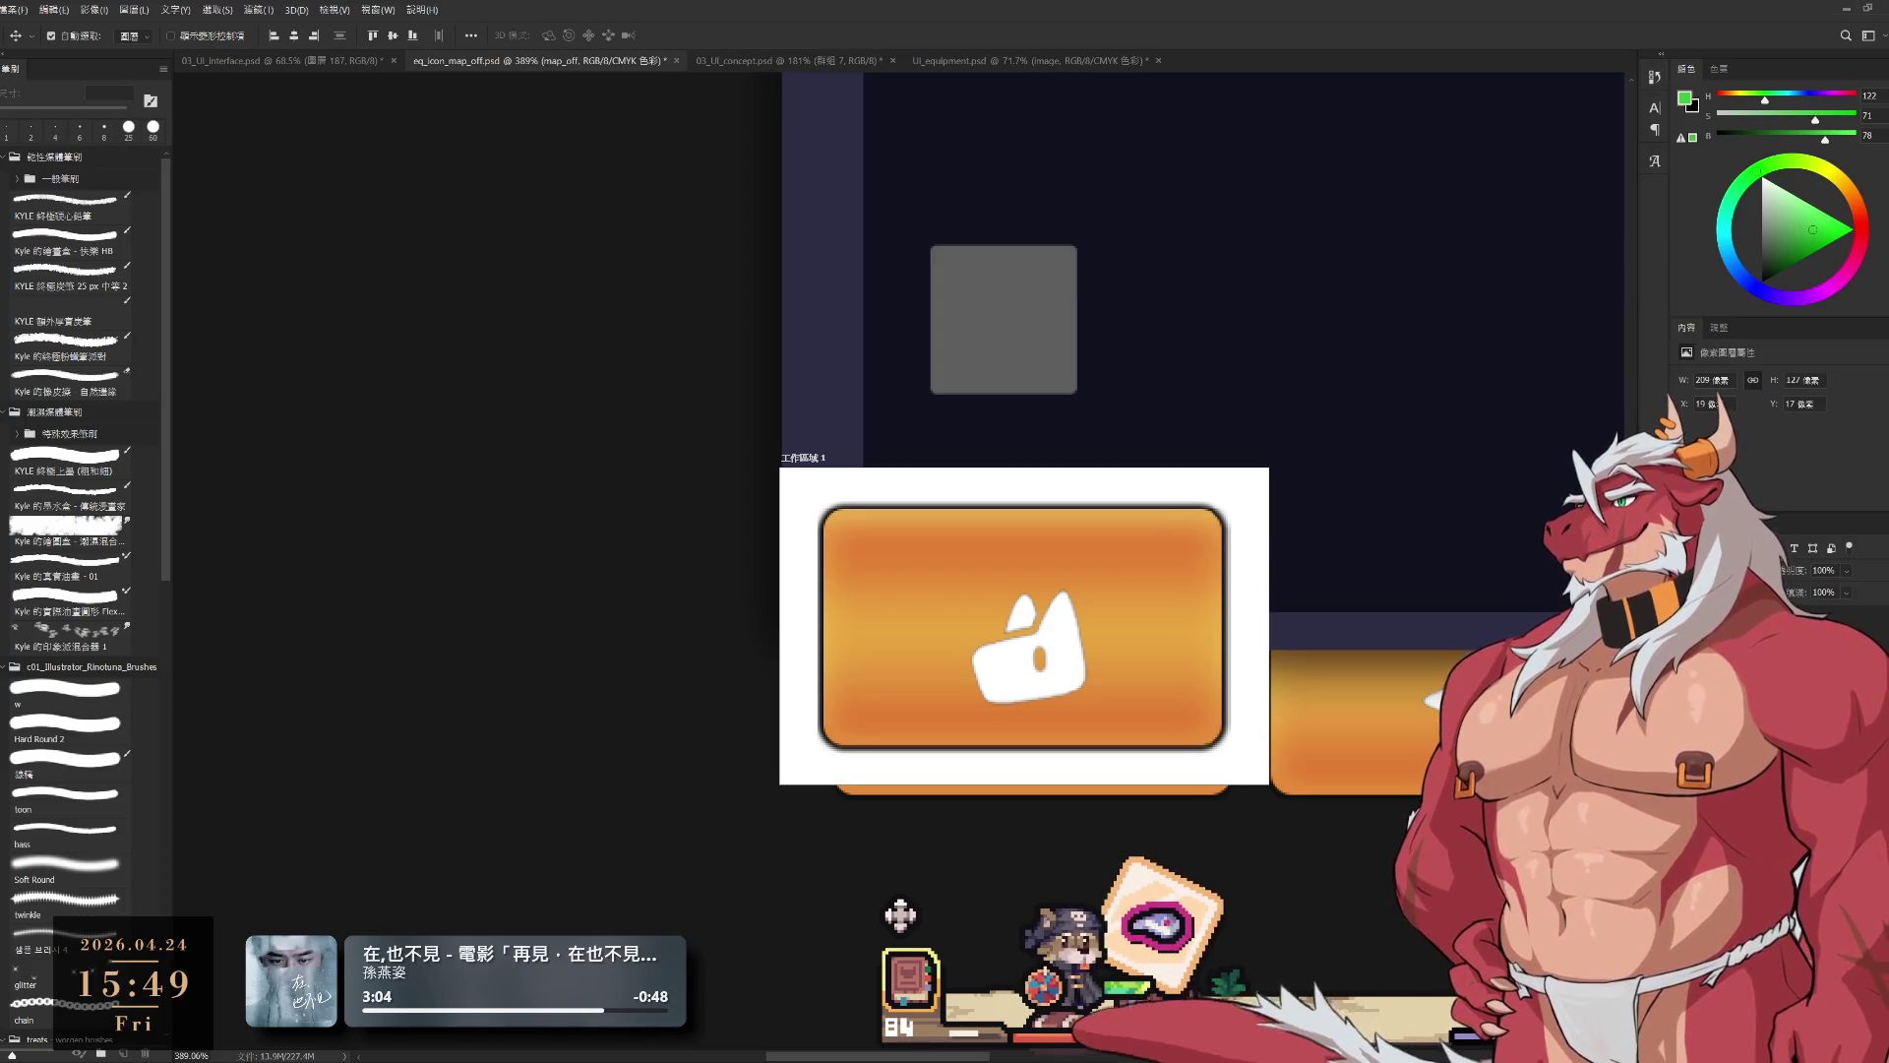
key("alt+bracketleft")
key("alt+bracketleft")
key("alt+bracketleft")
key("alt+bracketleft")
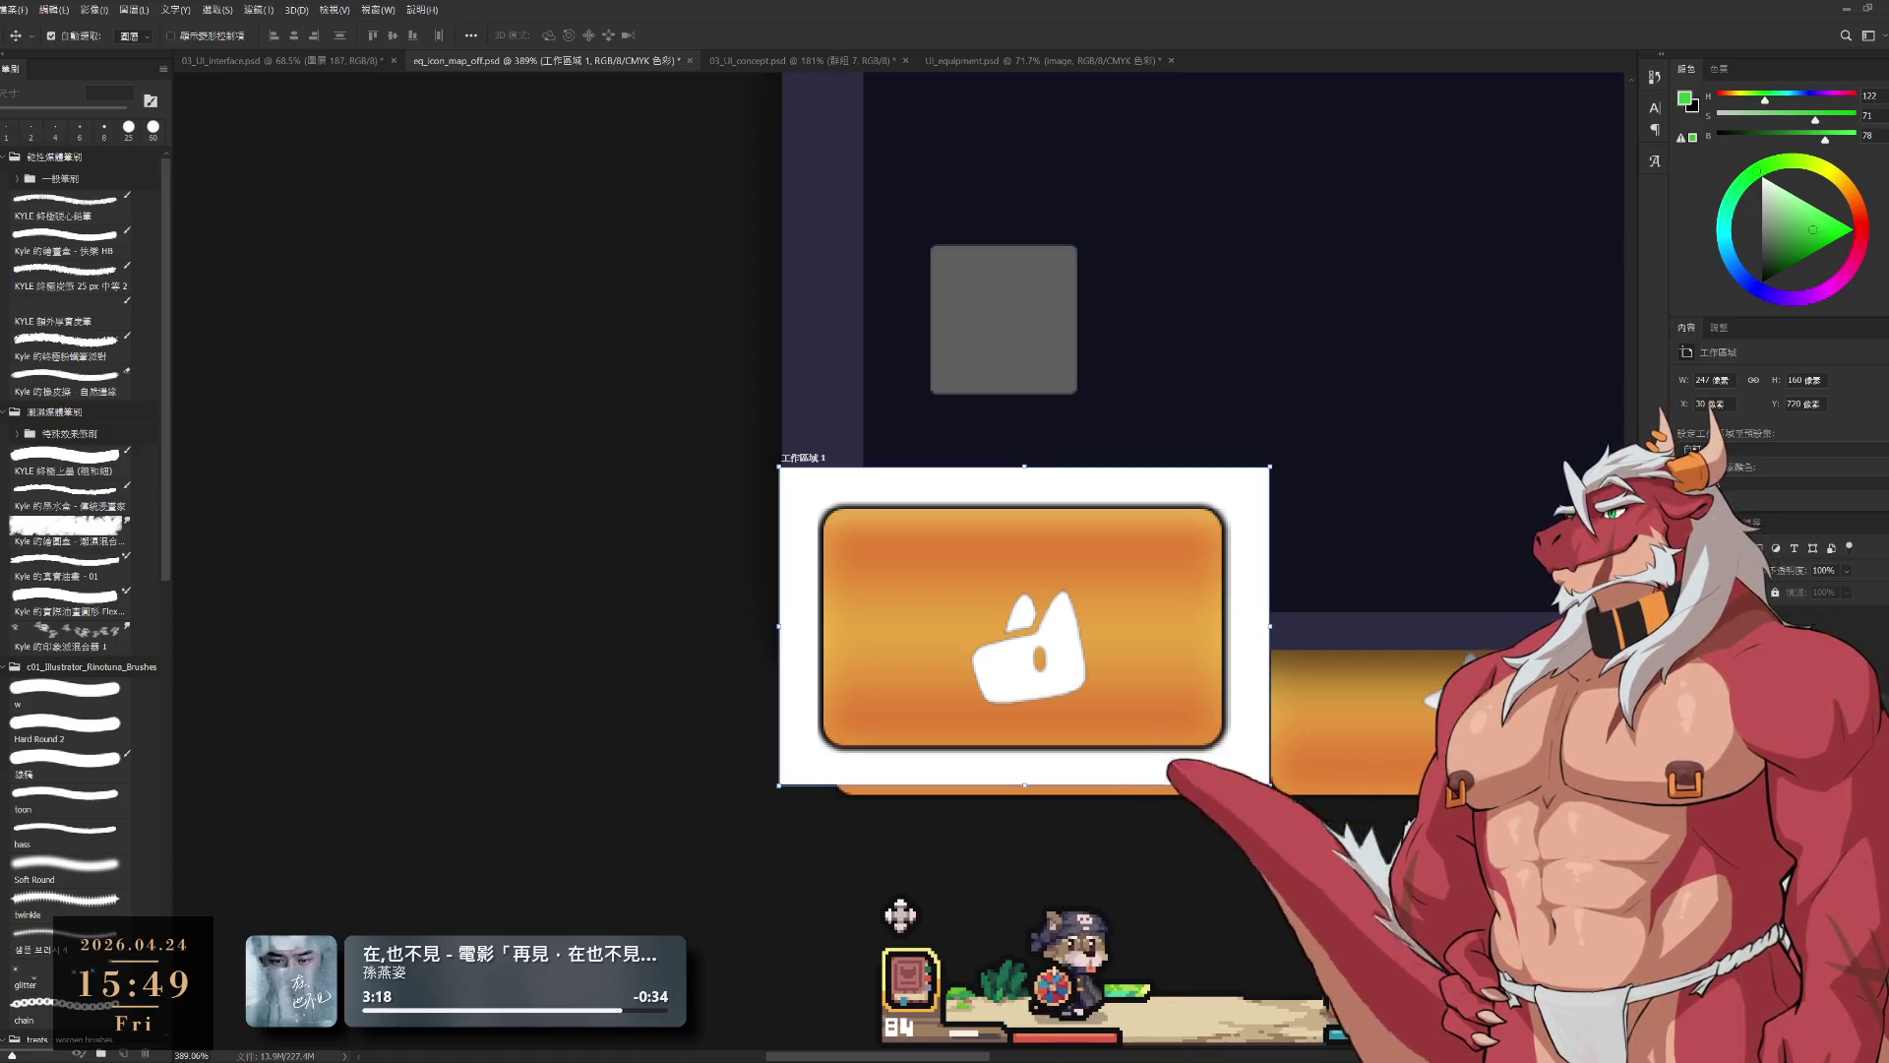
key("alt+bracketleft")
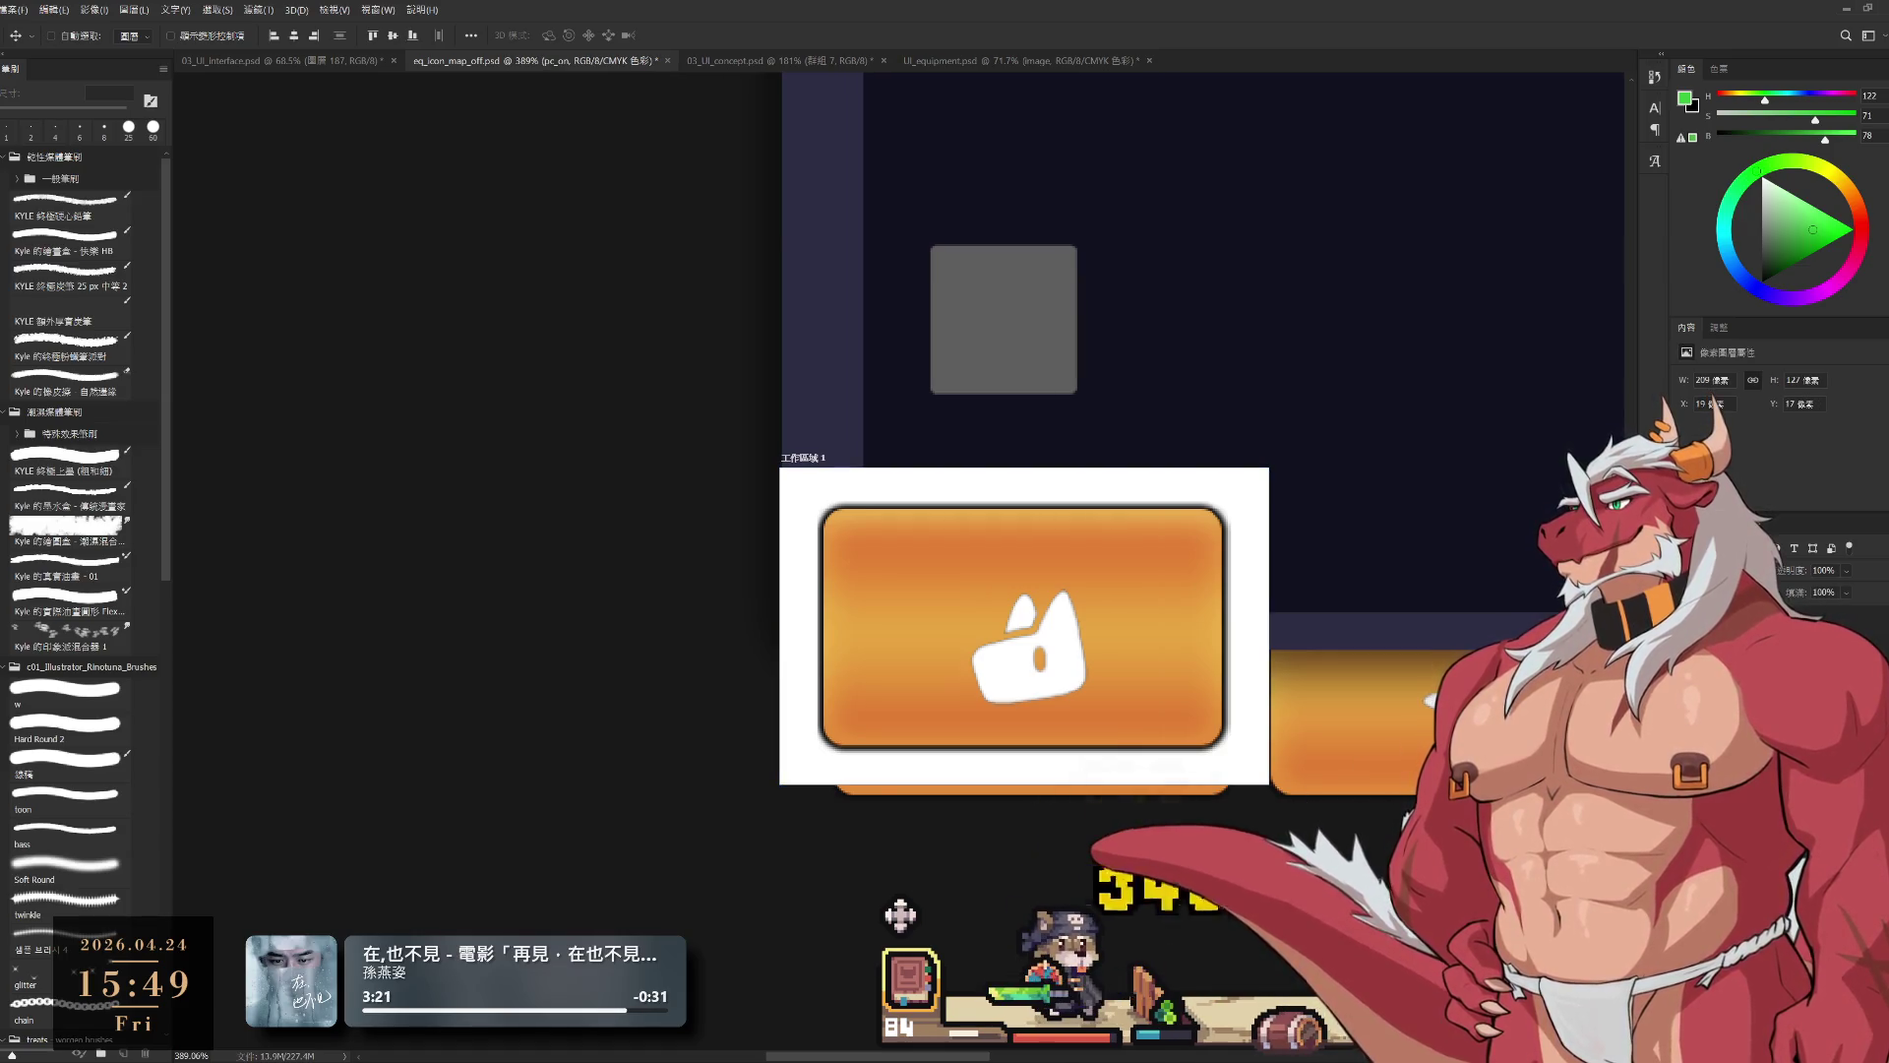
key("ctrl")
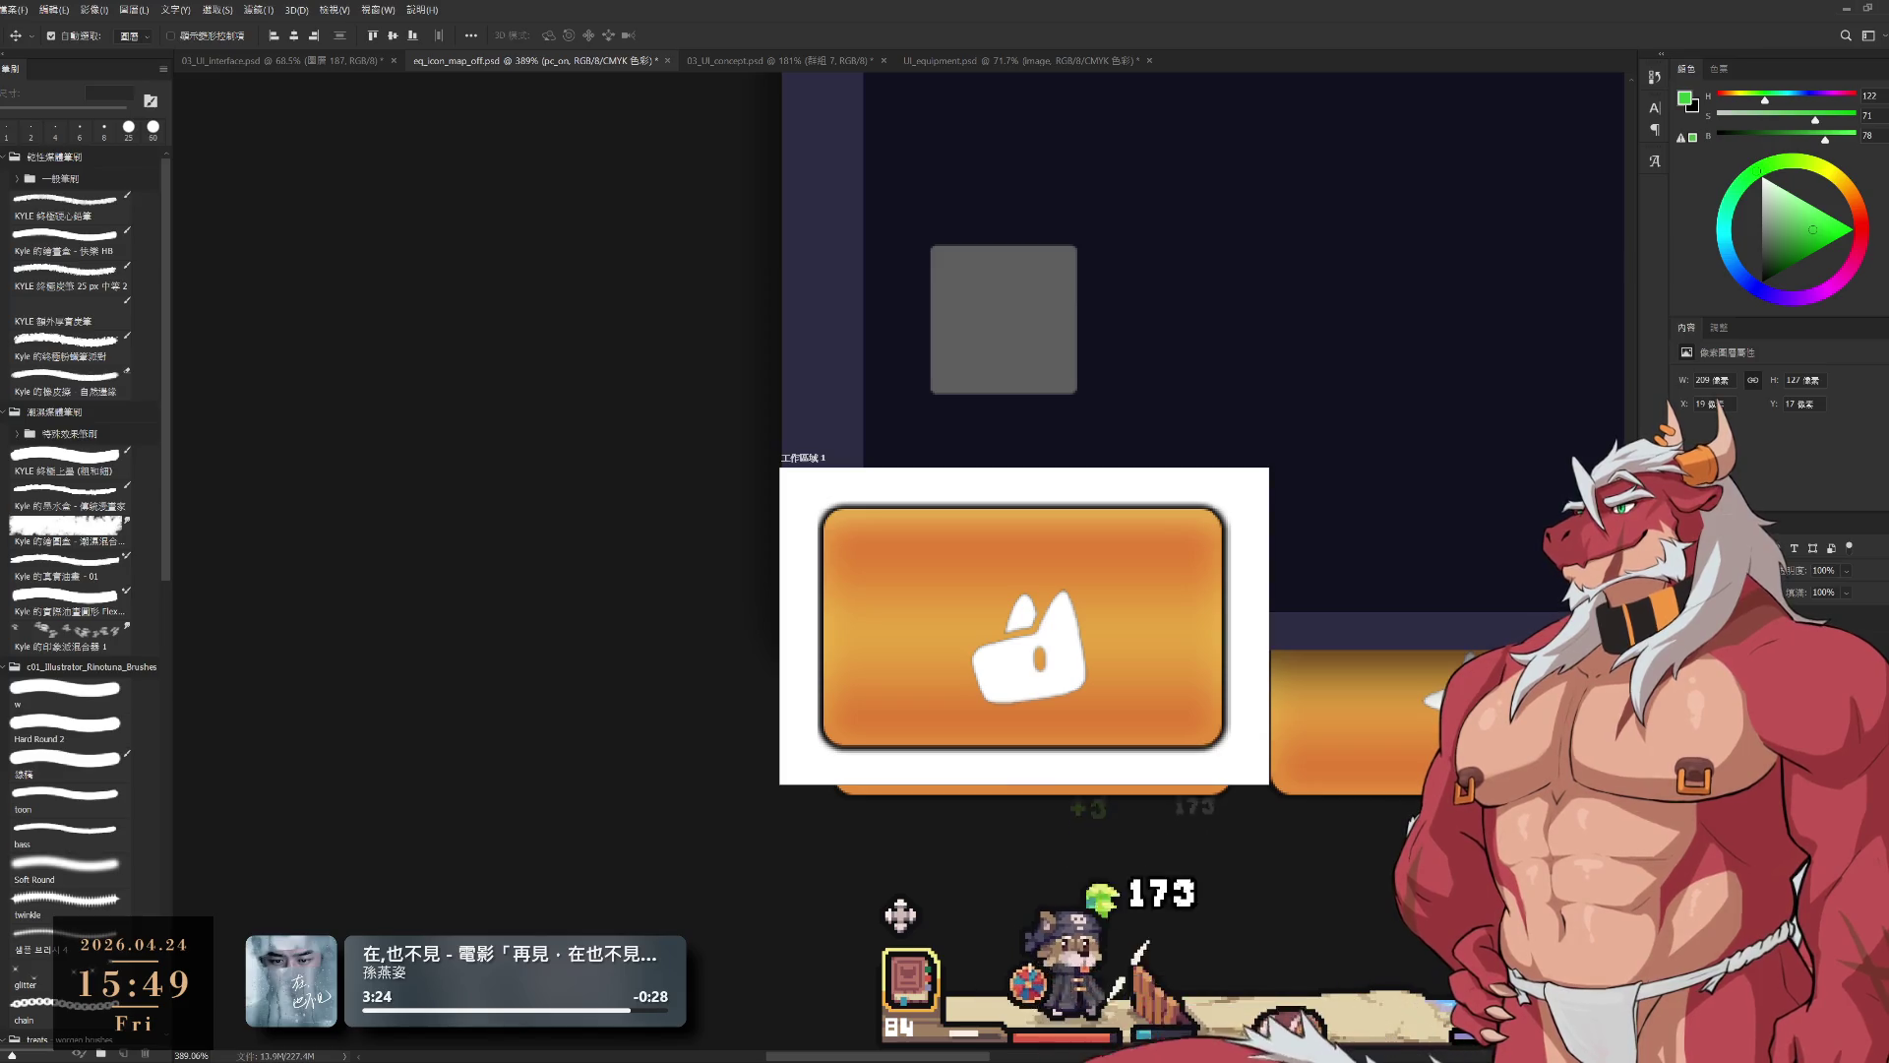
key("alt+bracketleft")
key("alt+bracketleft")
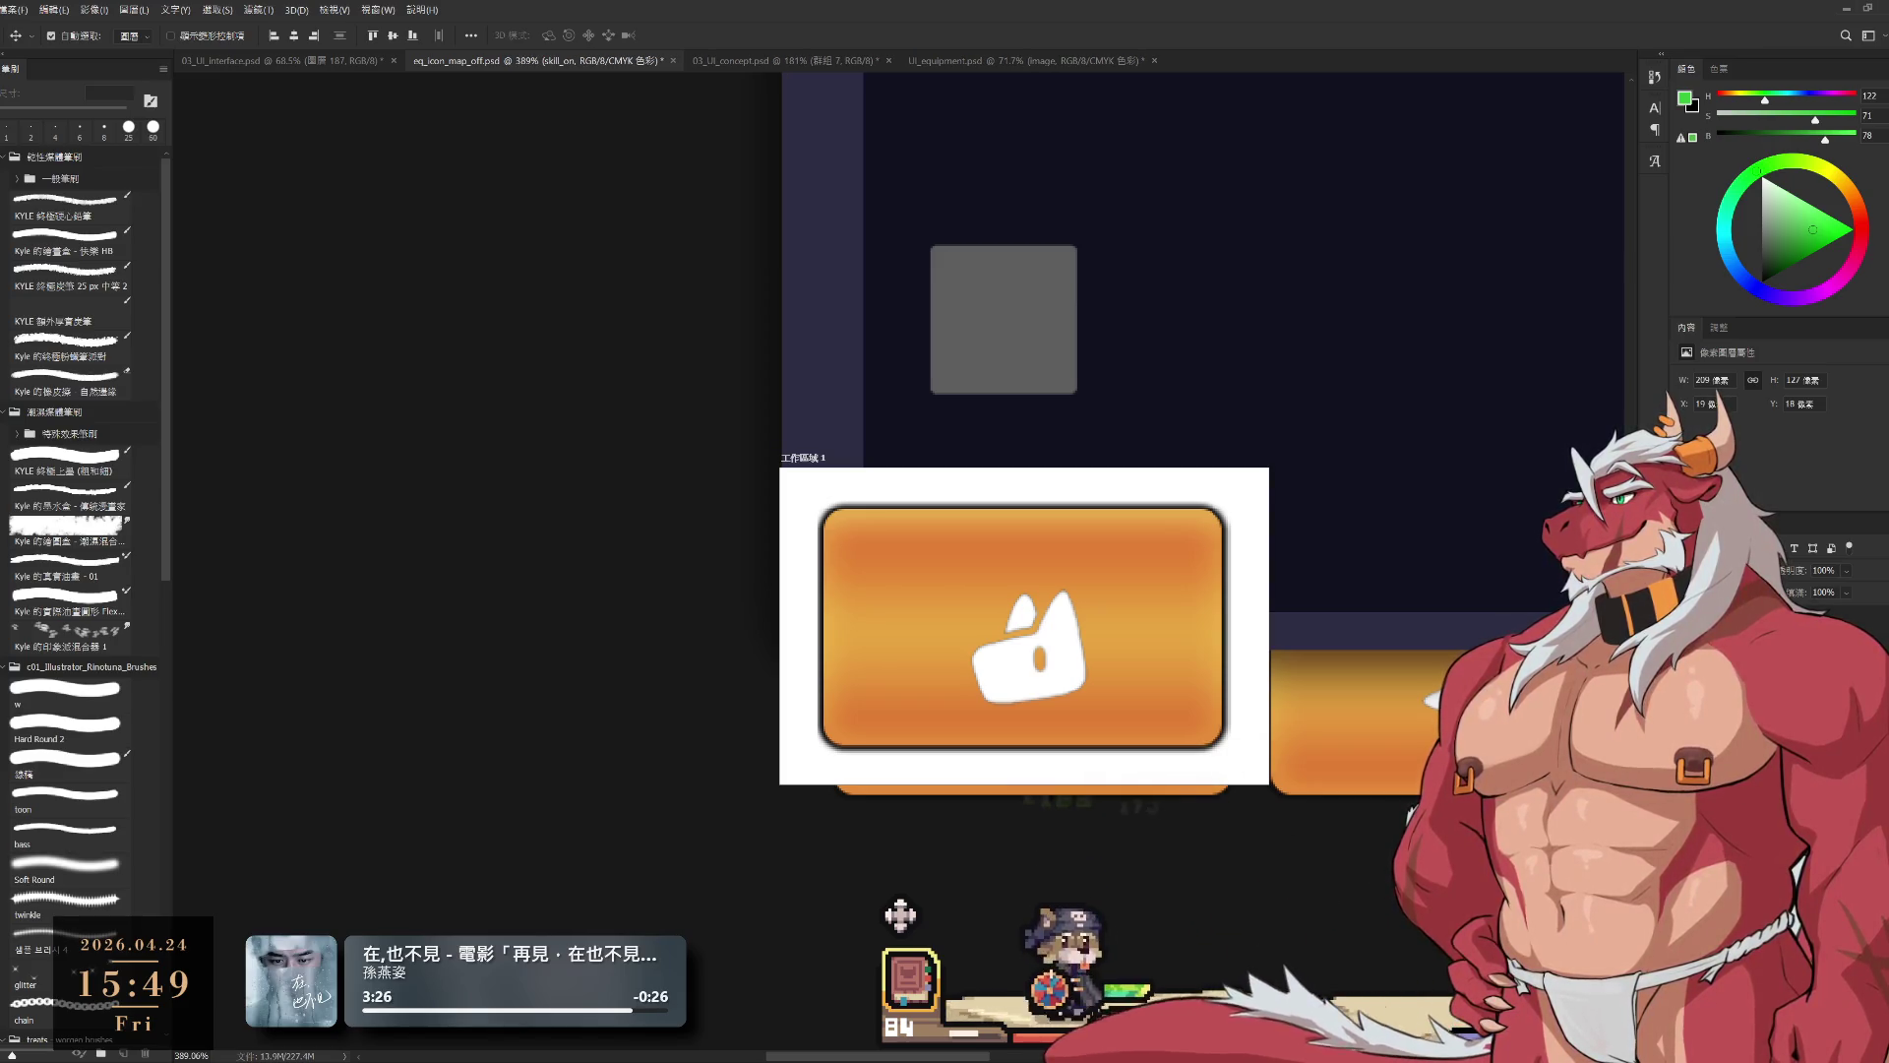
key("alt+bracketleft")
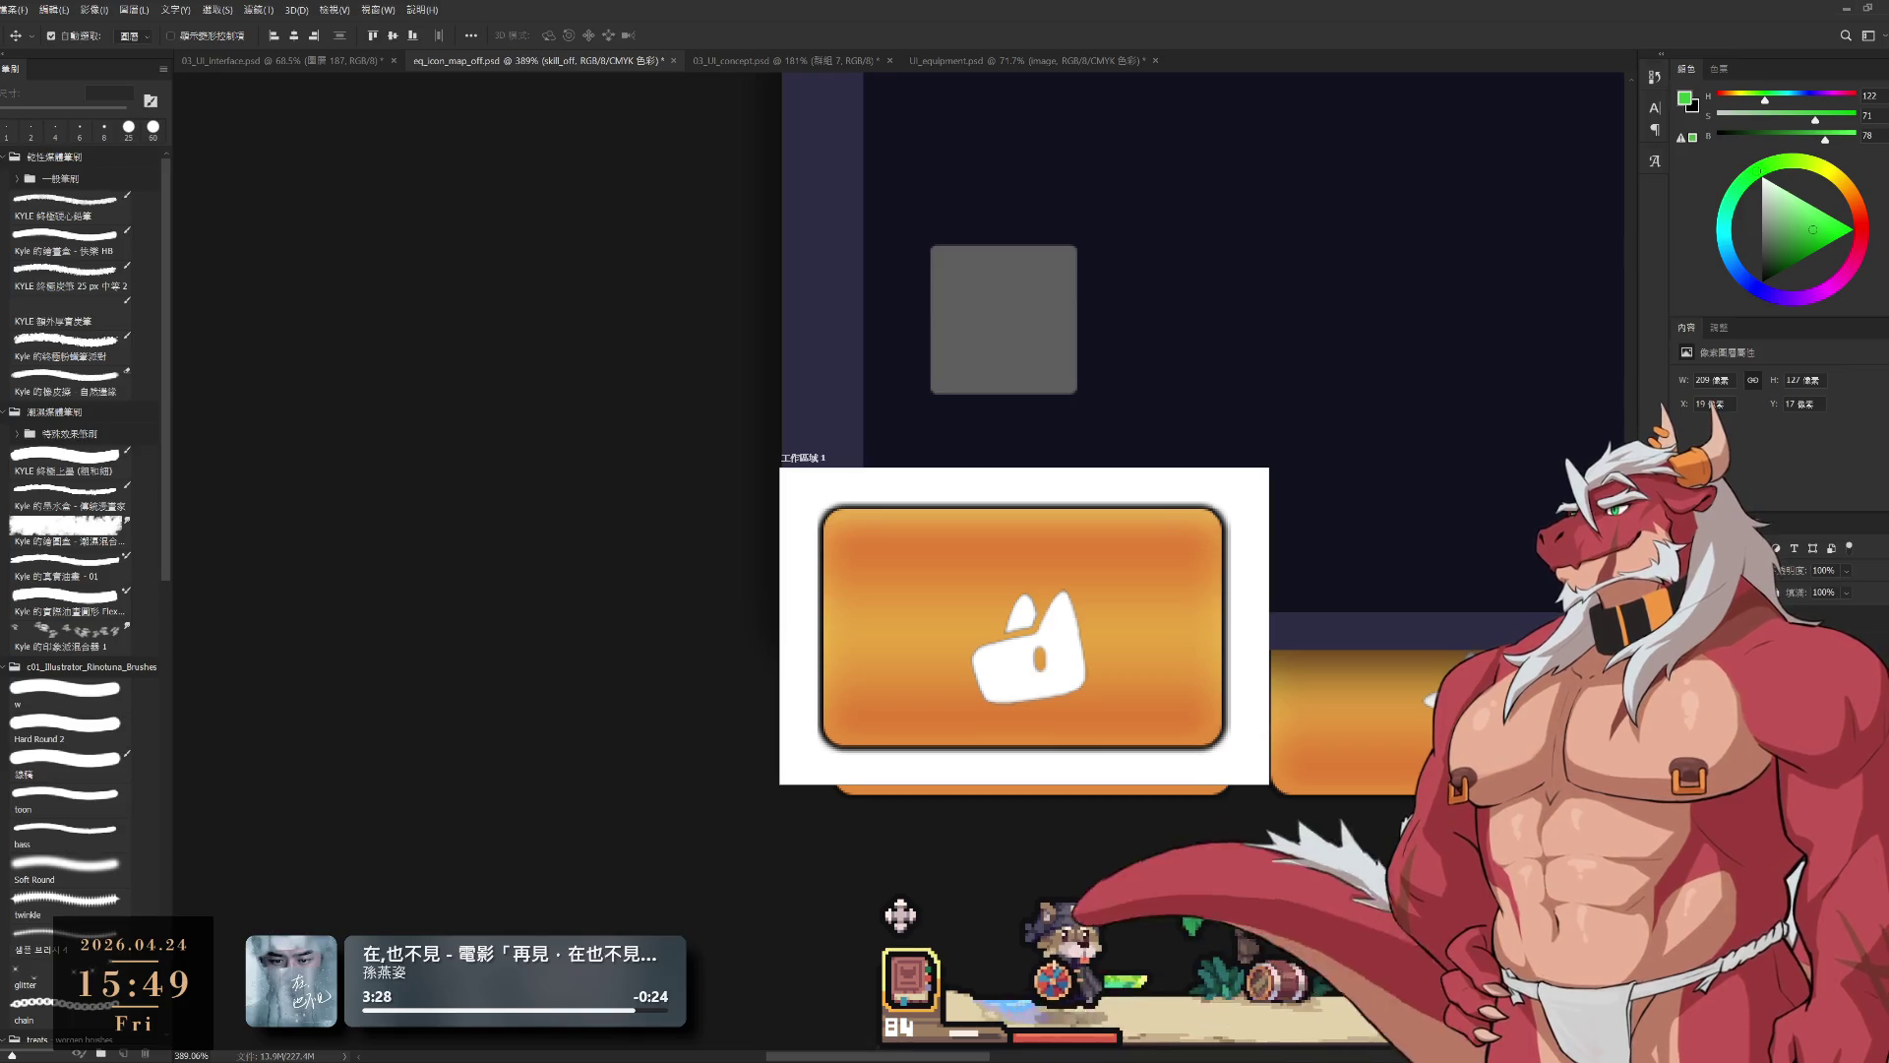
key("alt+bracketleft")
key("alt+bracketleft")
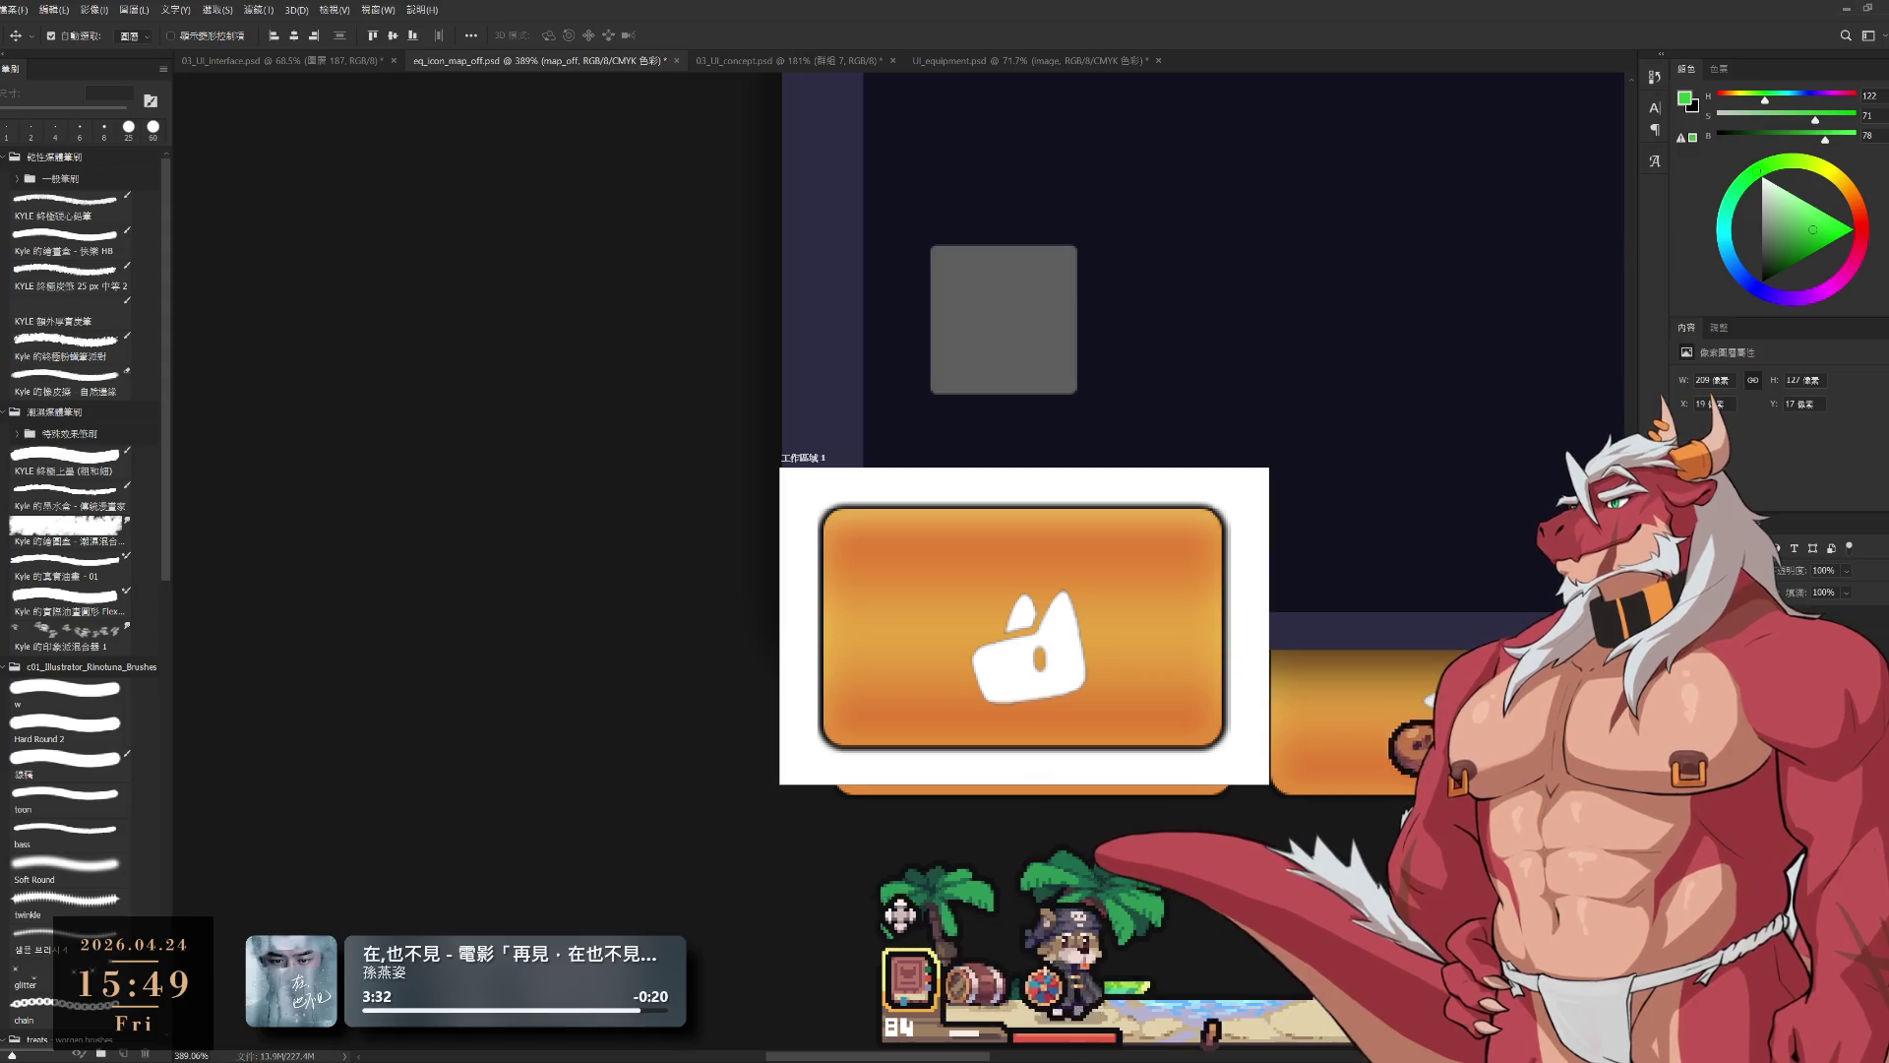
key("alt+bracketleft")
key("alt+bracketleft")
key("alt+bracketleft")
key("alt+bracketleft")
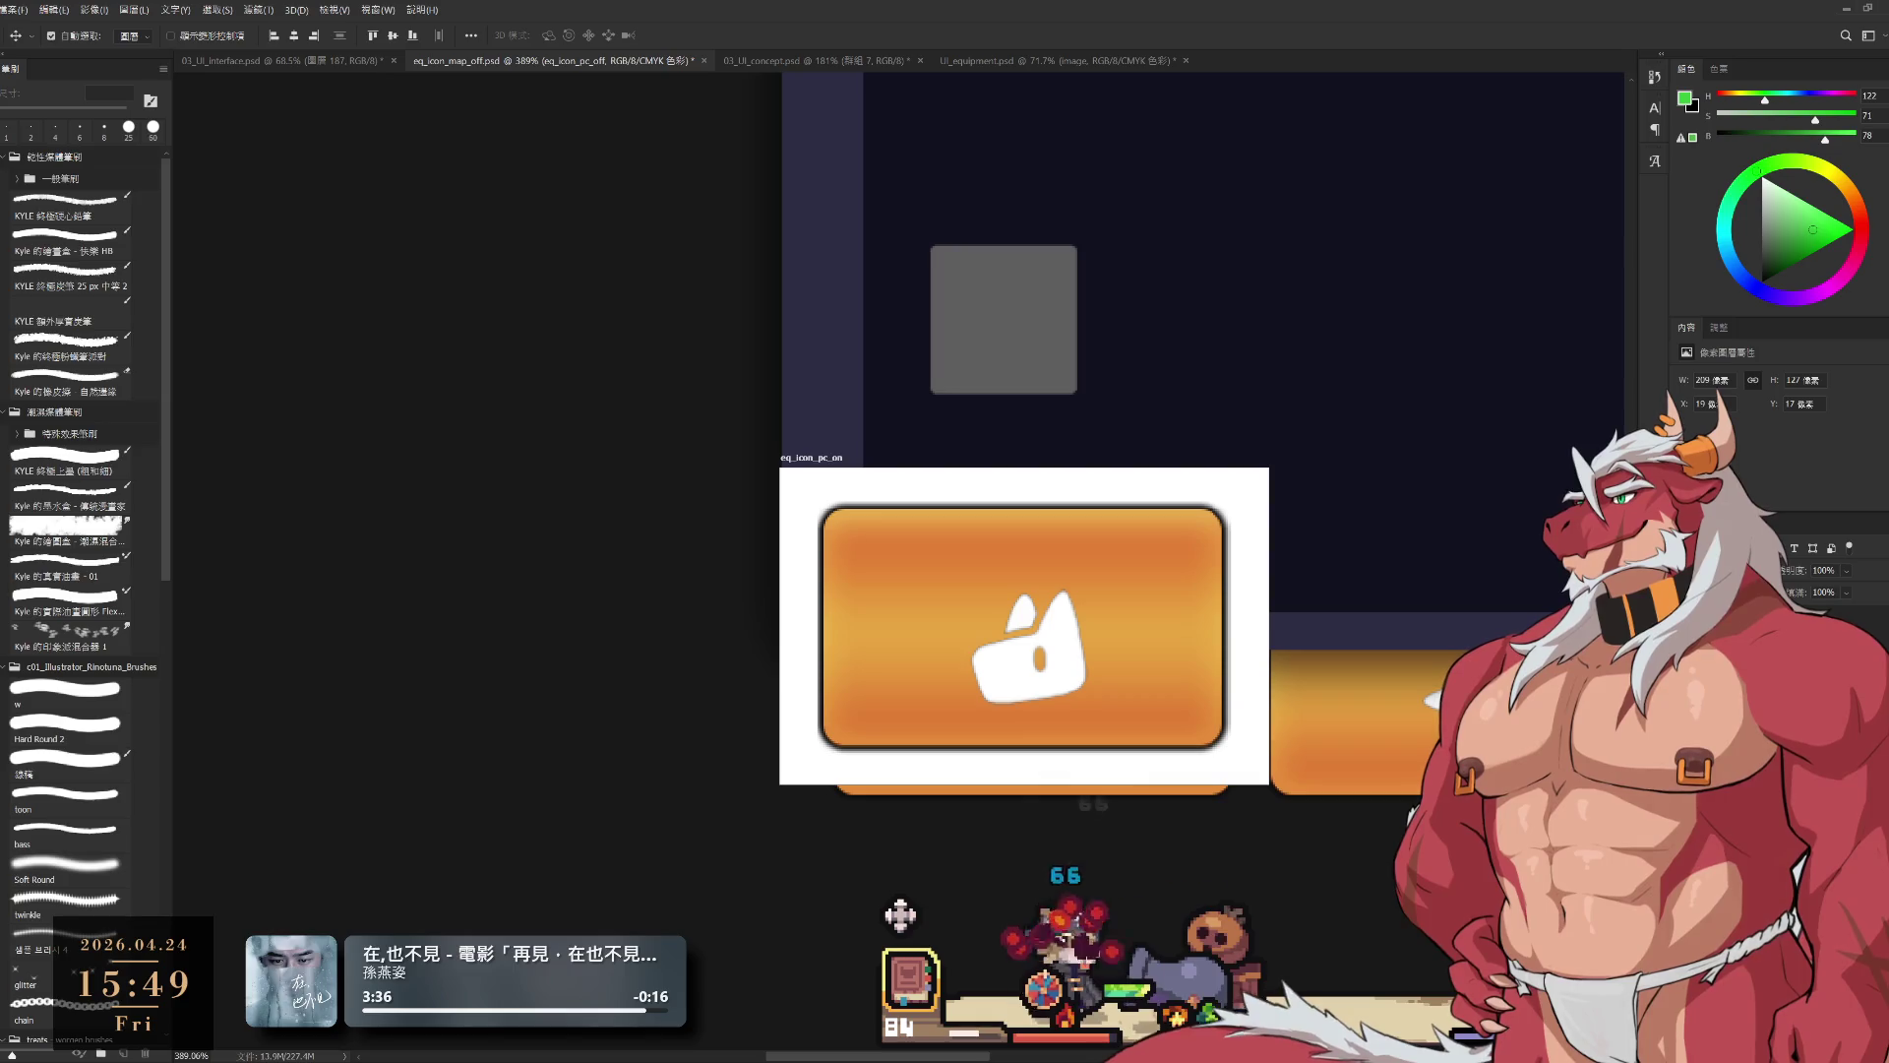
Step: Duplicate the eq_icon_pc_on artboard as eq_icon_pc_on 拷貝 to its right and zoom out to view both
key("alt+bracketleft")
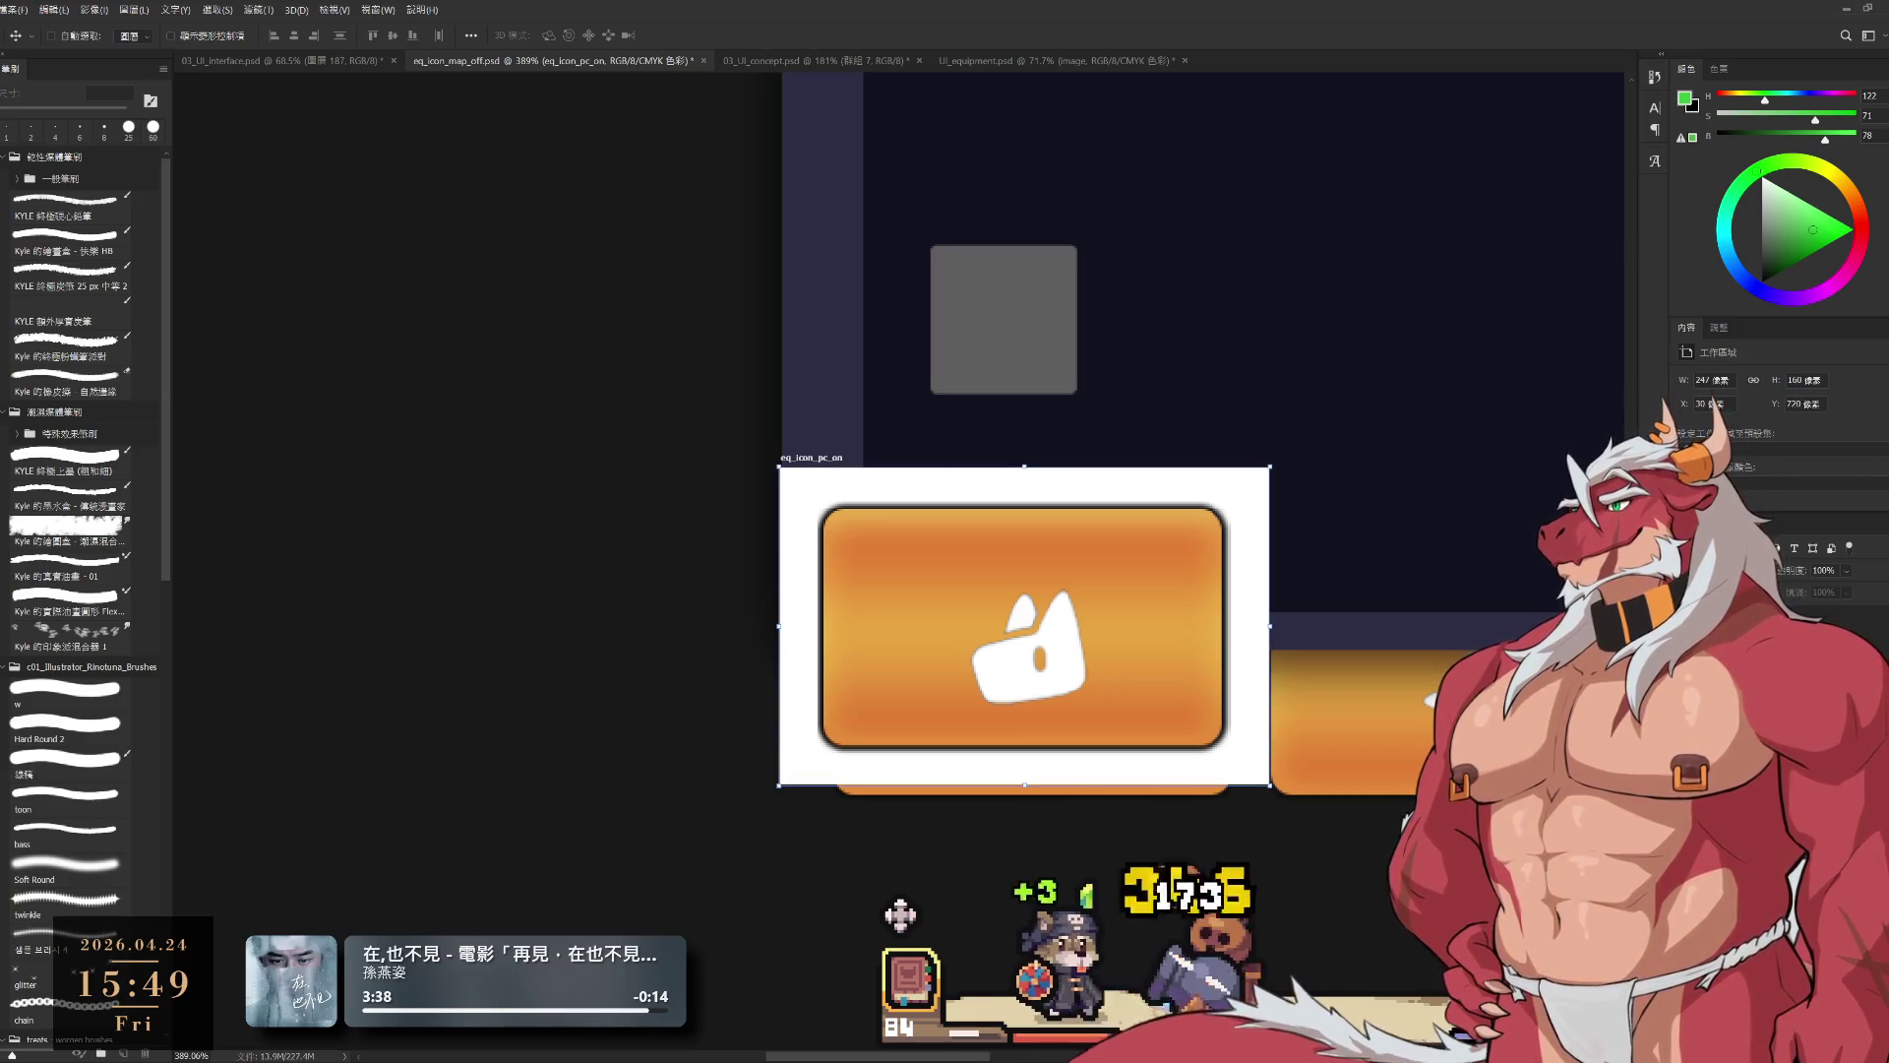
key("ctrl")
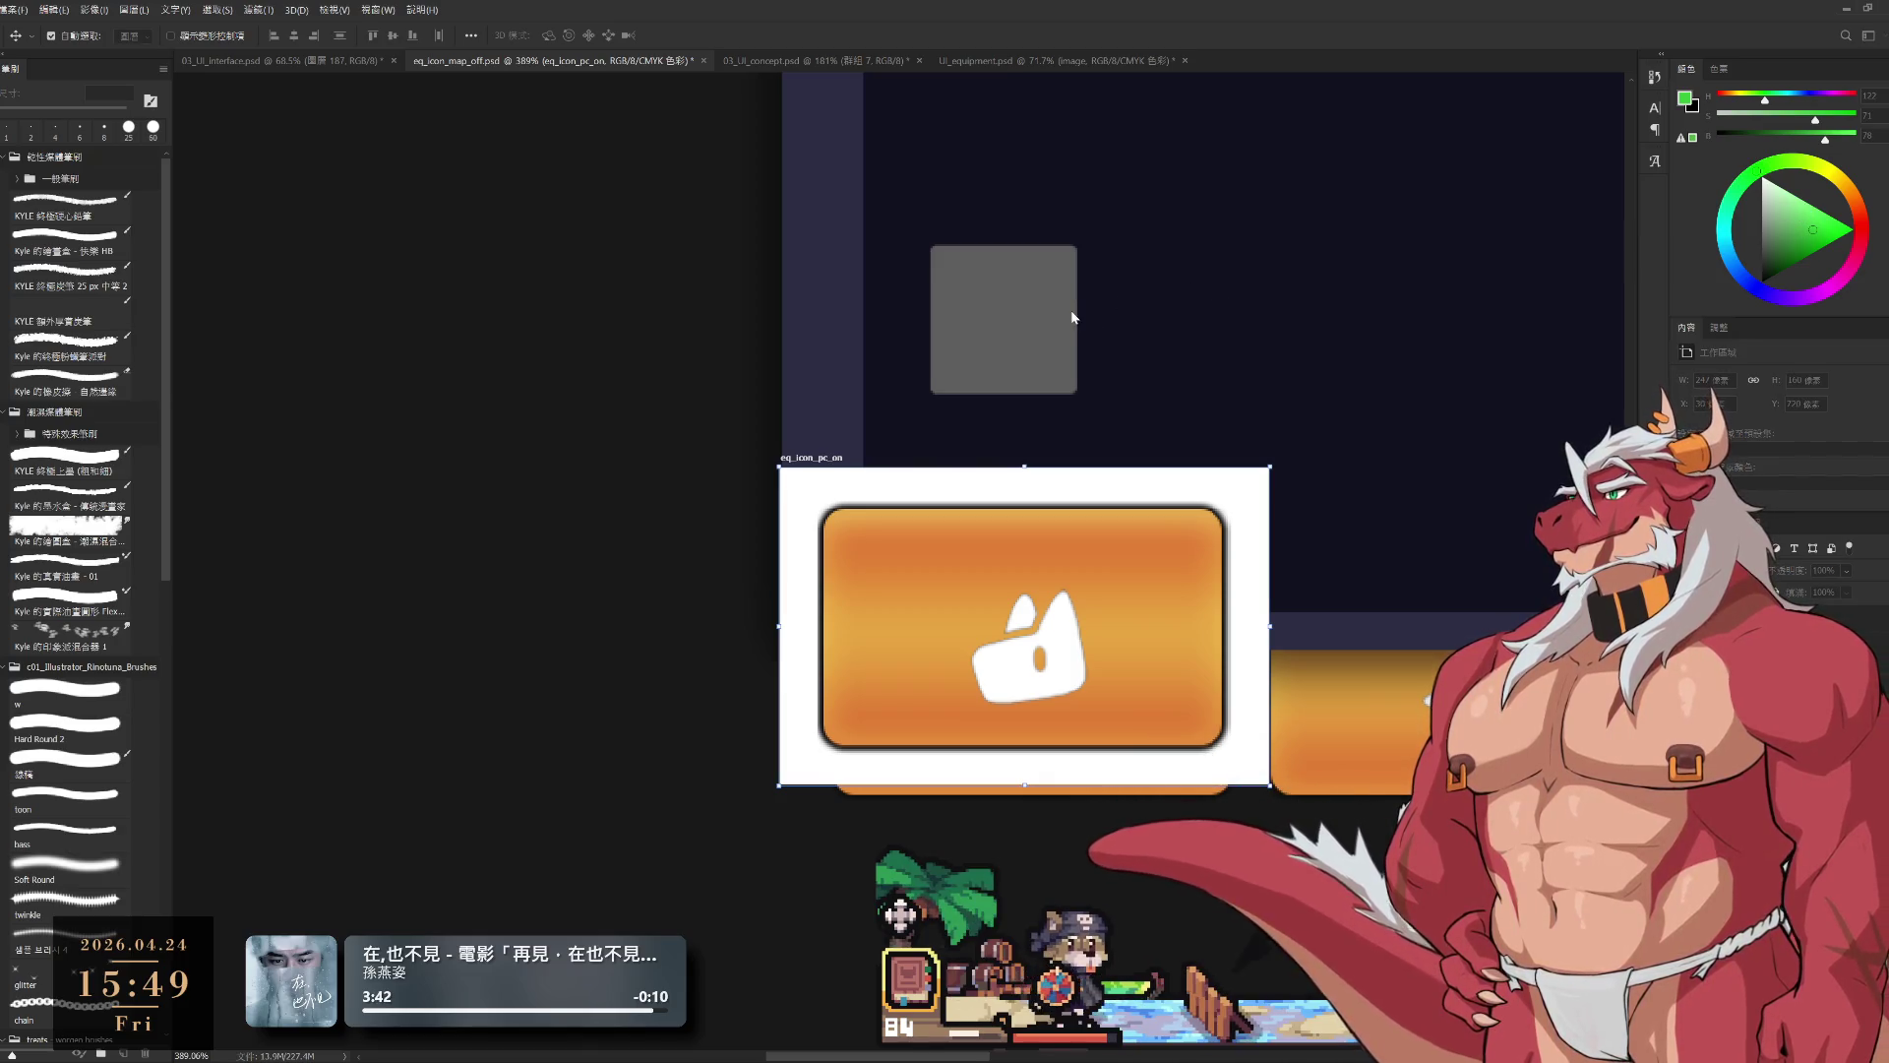
key("ctrl+j")
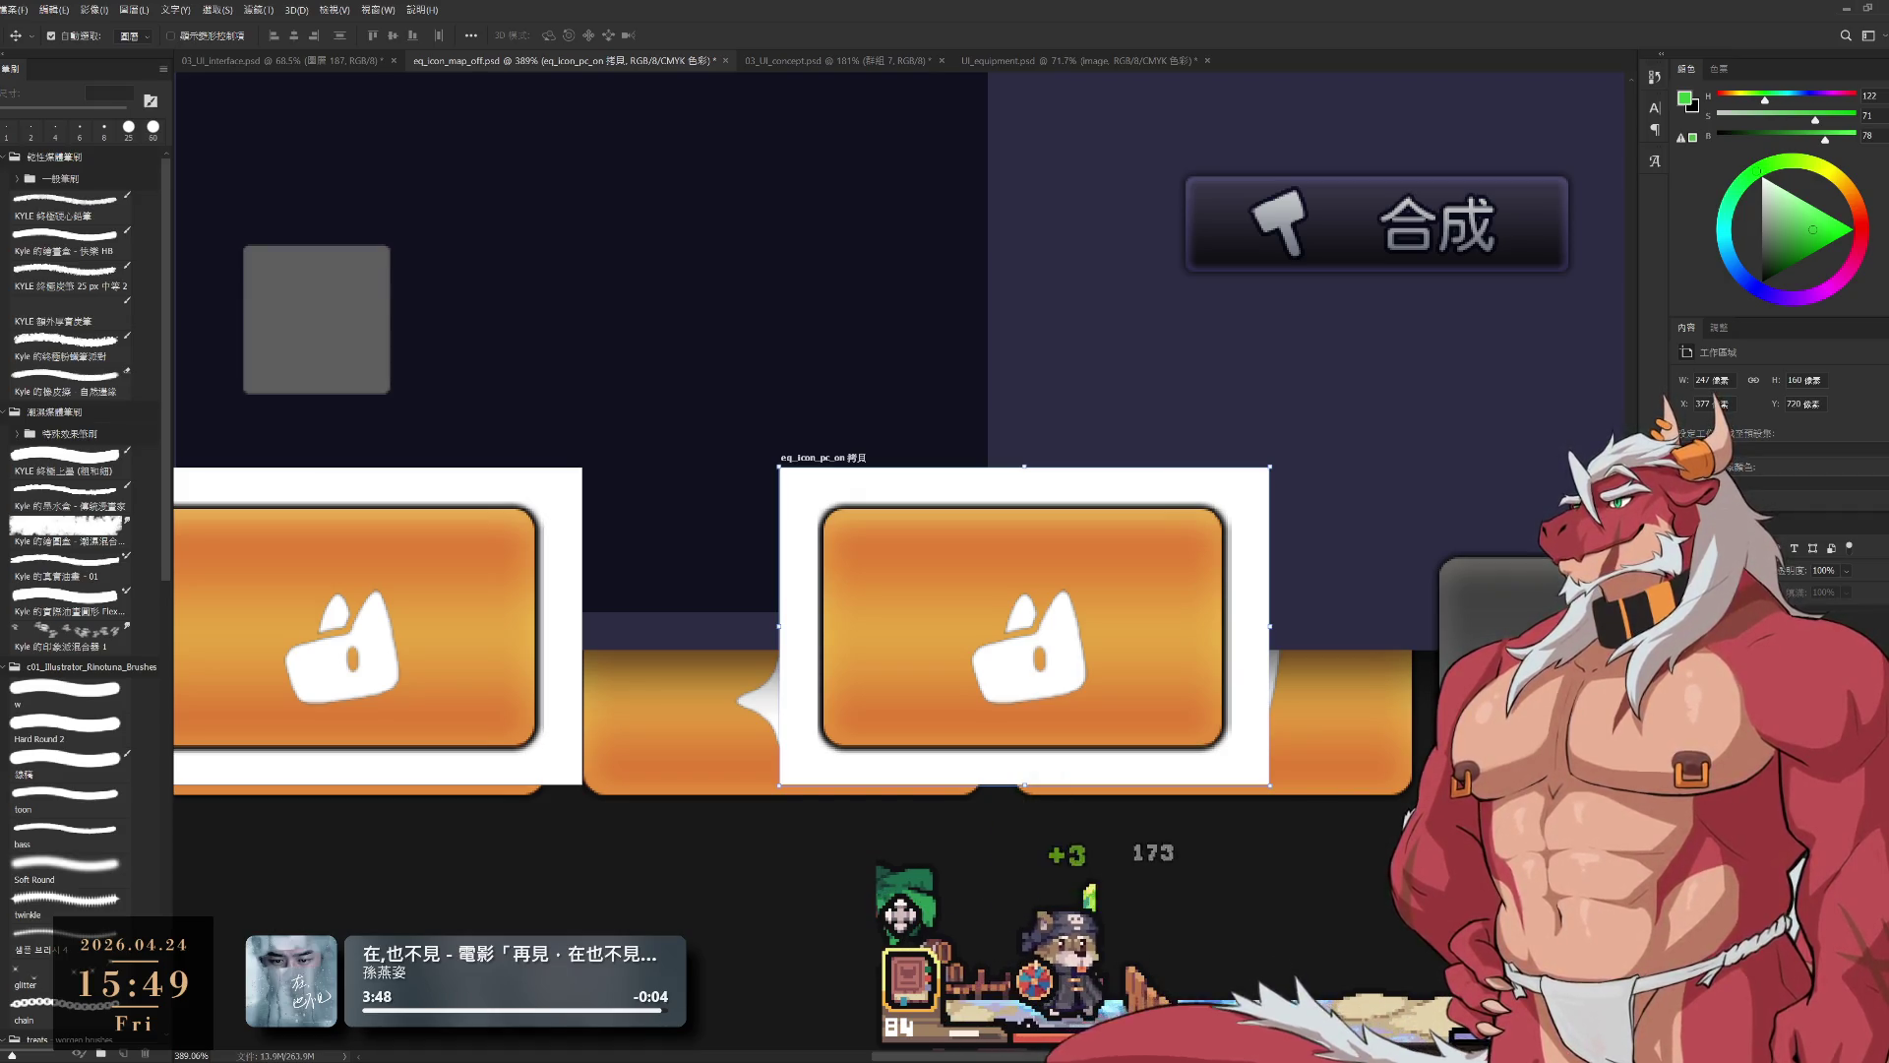
left_click(1391, 514)
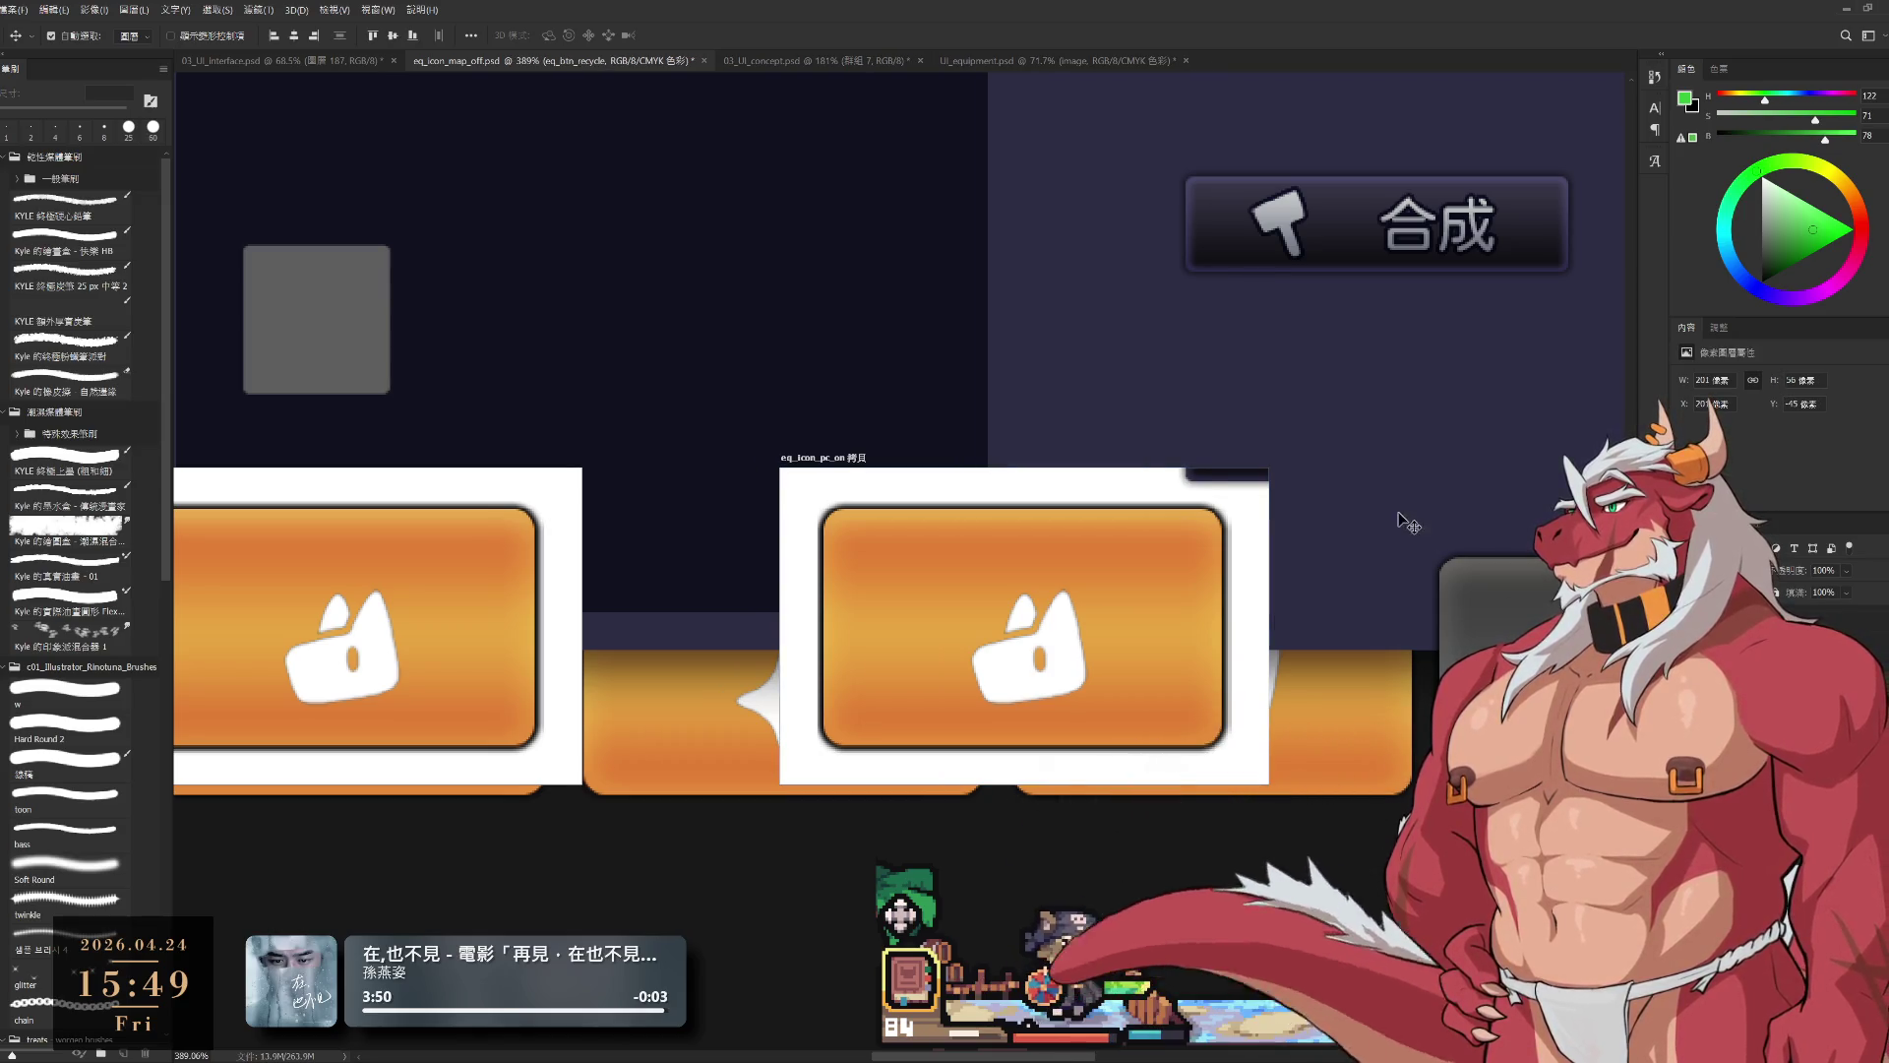
scroll(1391, 622, "down", 2)
scroll(1367, 622, "down", 1)
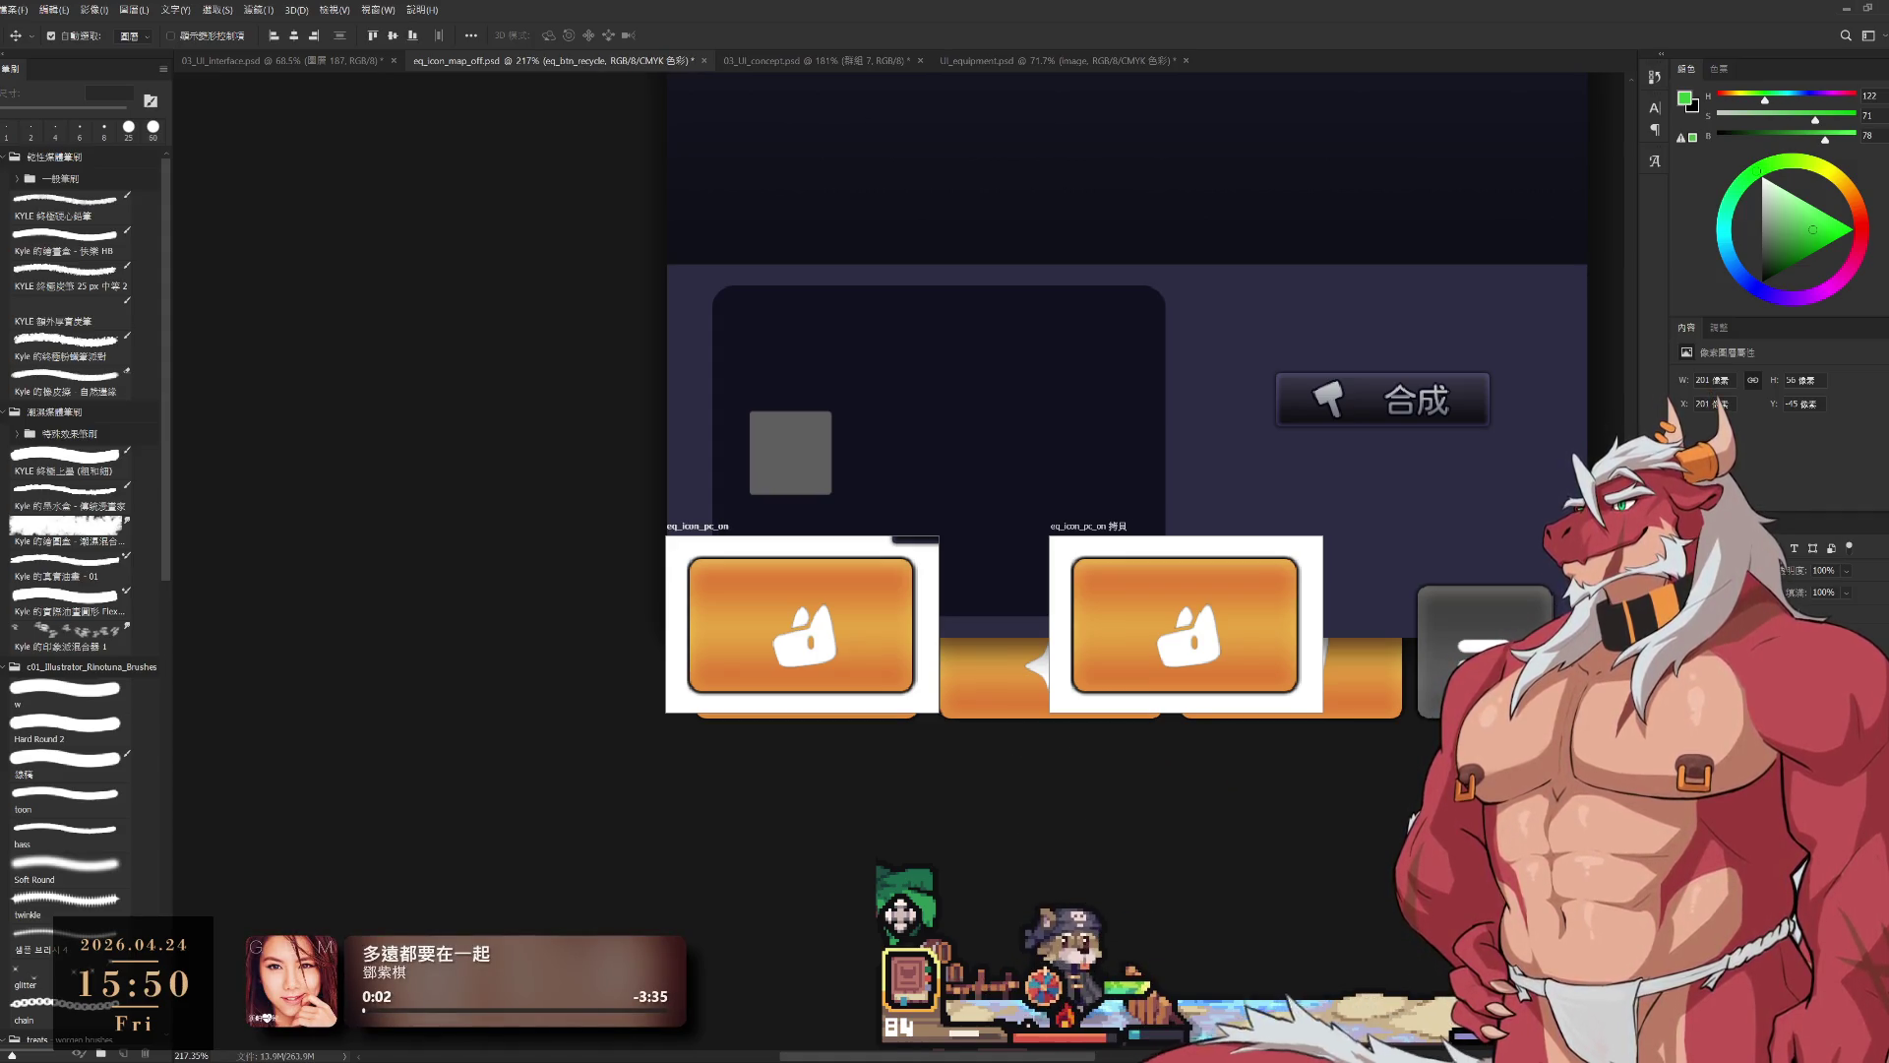
left_click(1181, 630)
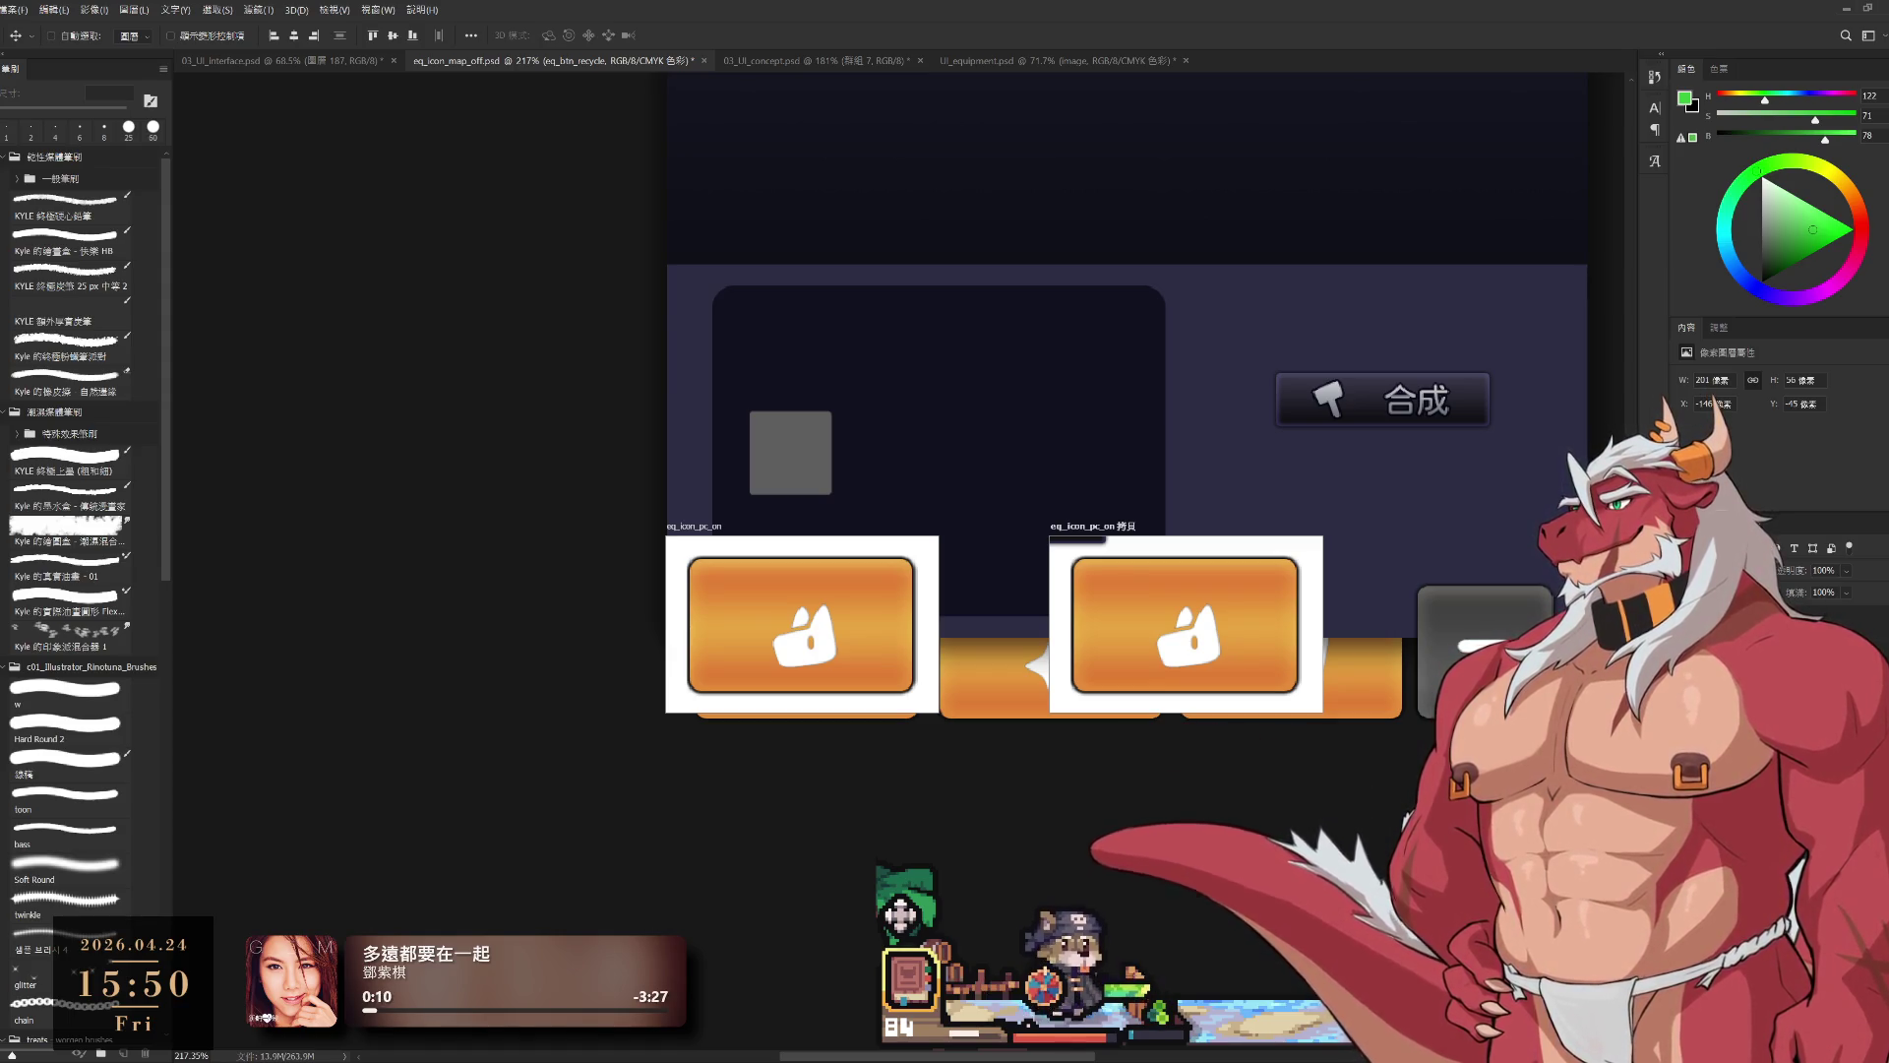
left_click(802, 625, "ctrl")
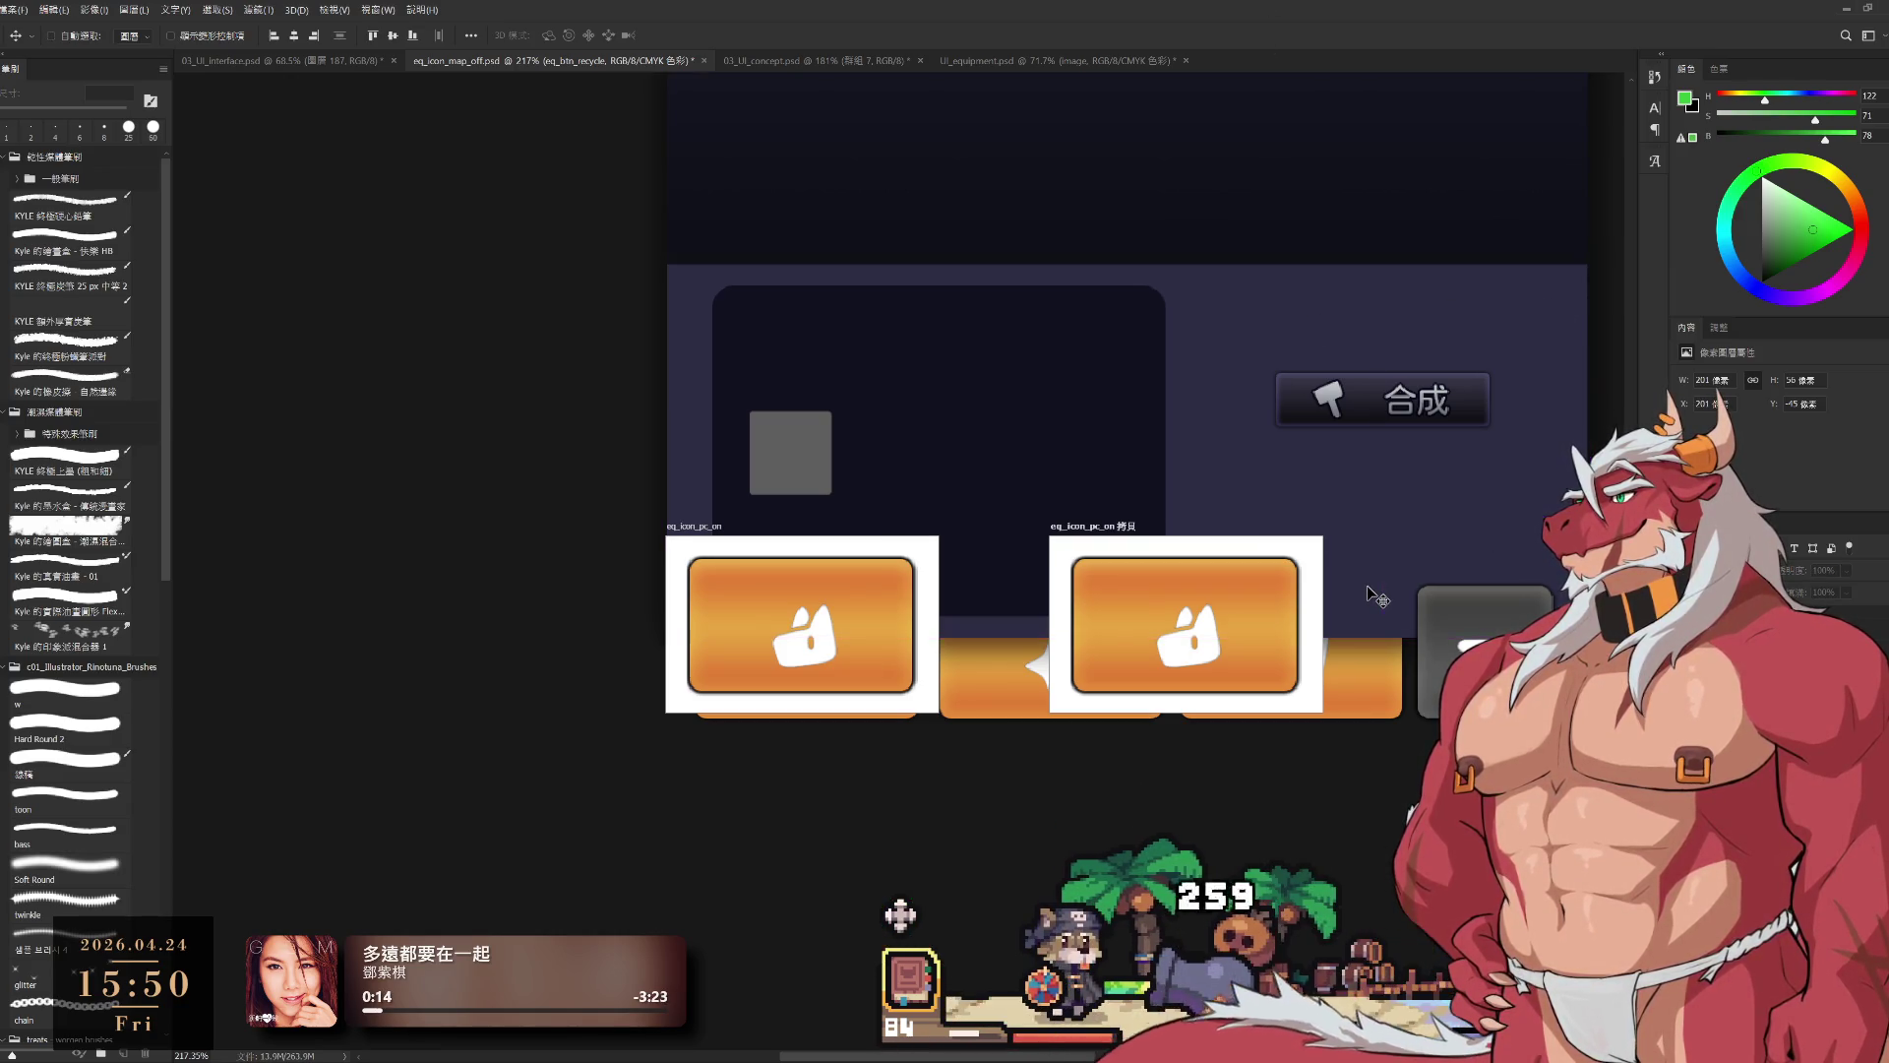
Step: Undo the earlier artboard duplication and place a copy of the pc_on artboard to the right
key("ctrl+z")
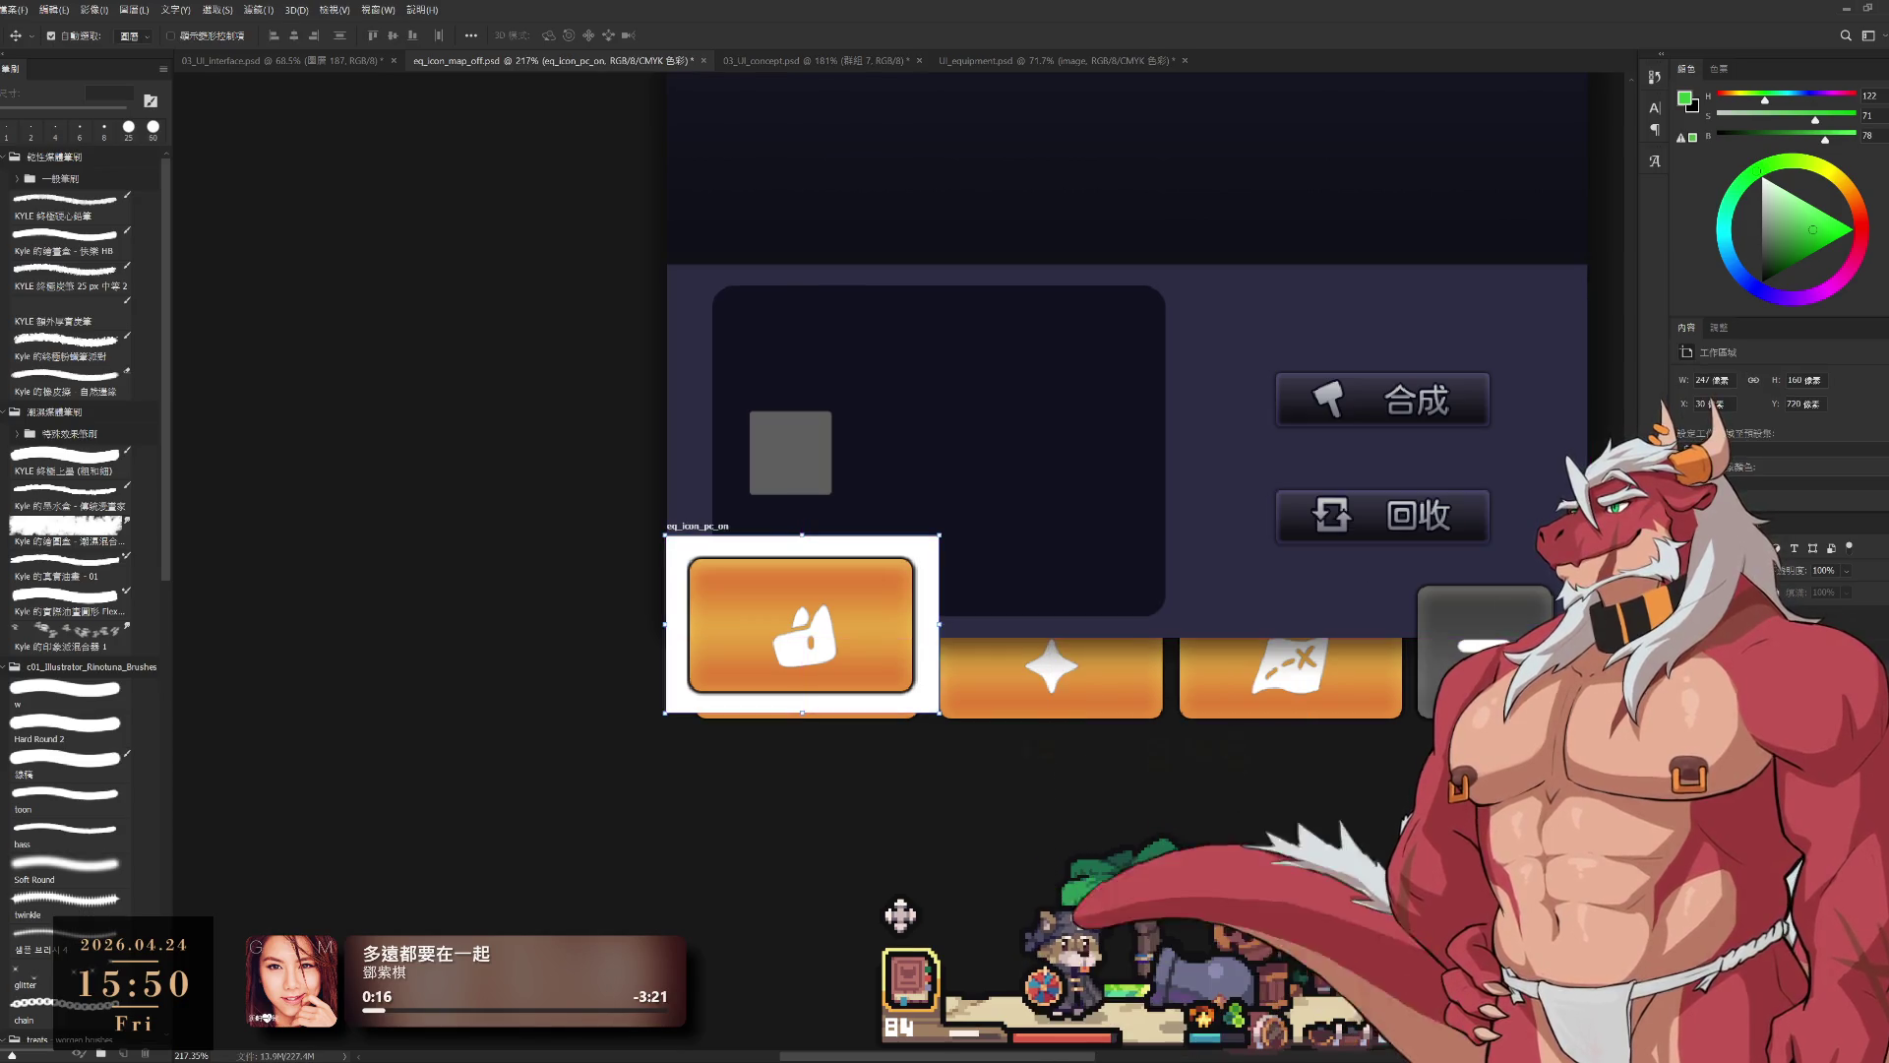
left_click_drag(1184, 744, 1270, 730)
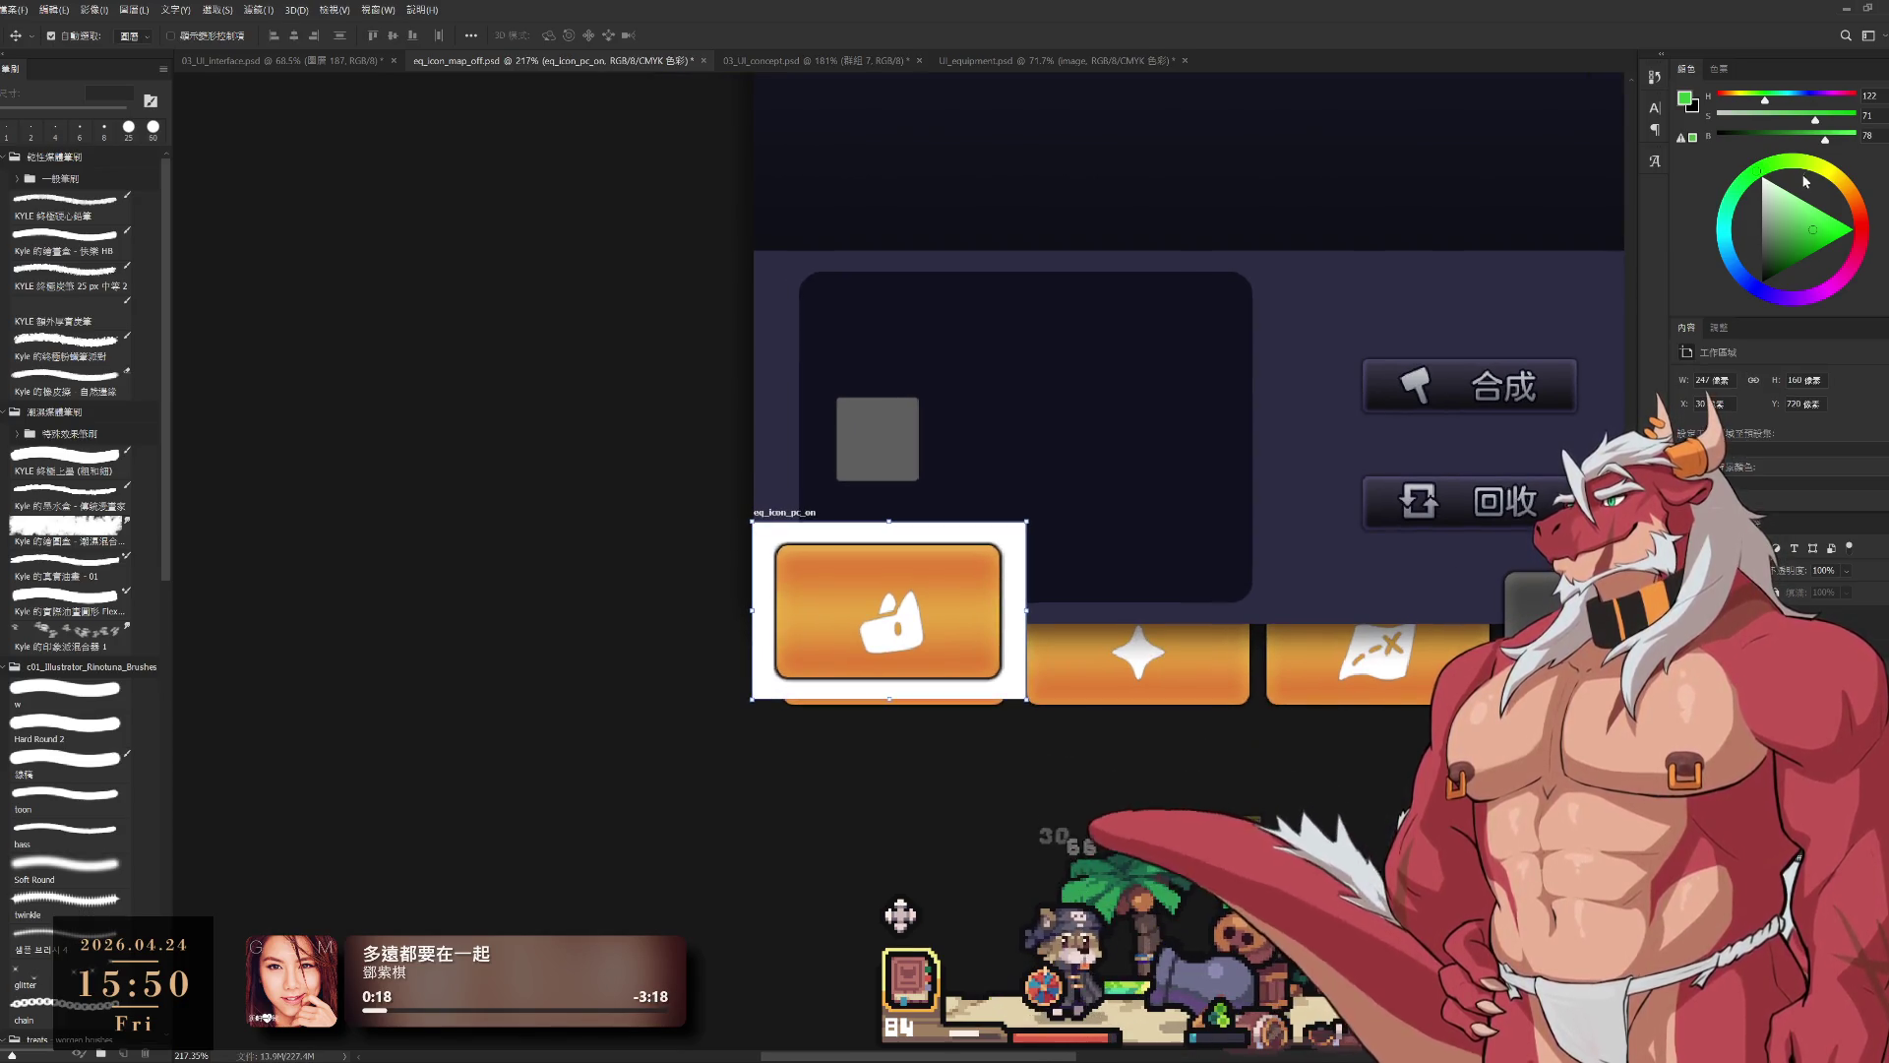
mouse_move(888, 610)
left_mouse_down()
mouse_move(917, 610)
mouse_move(889, 610)
left_mouse_up()
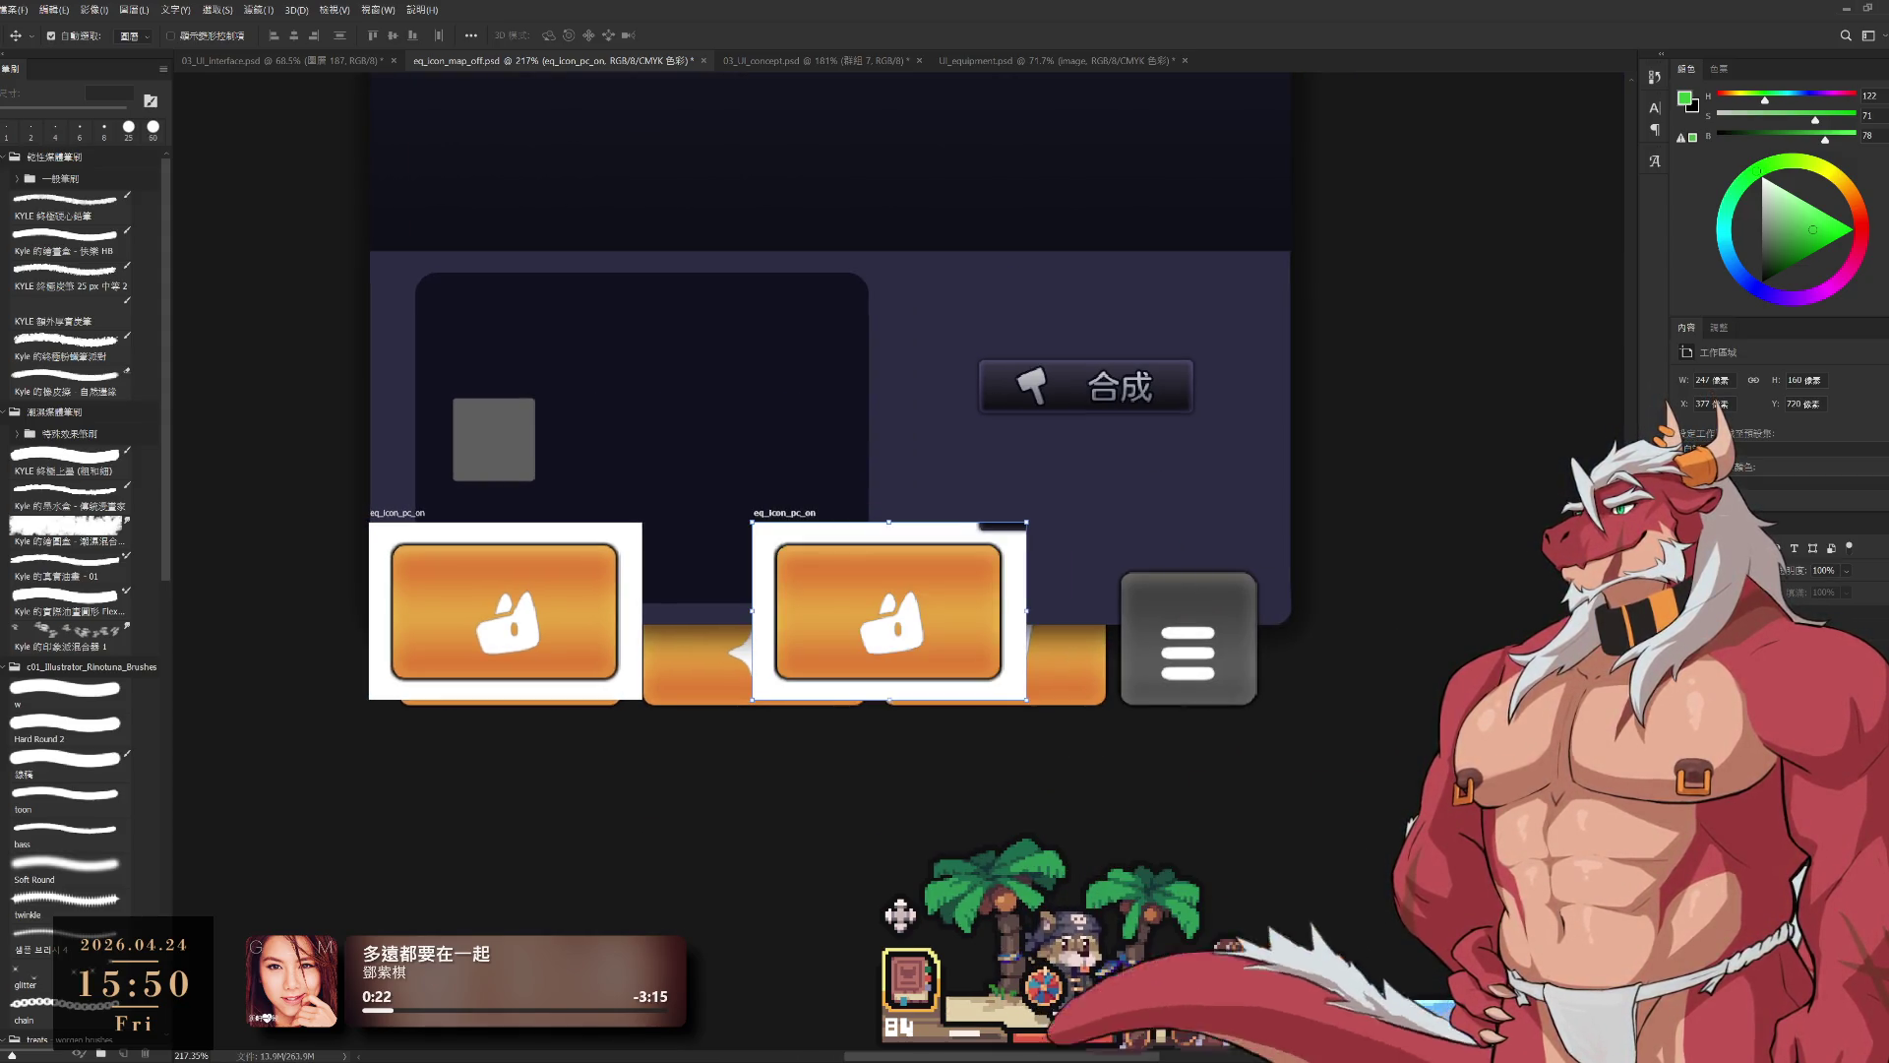
left_click(900, 915)
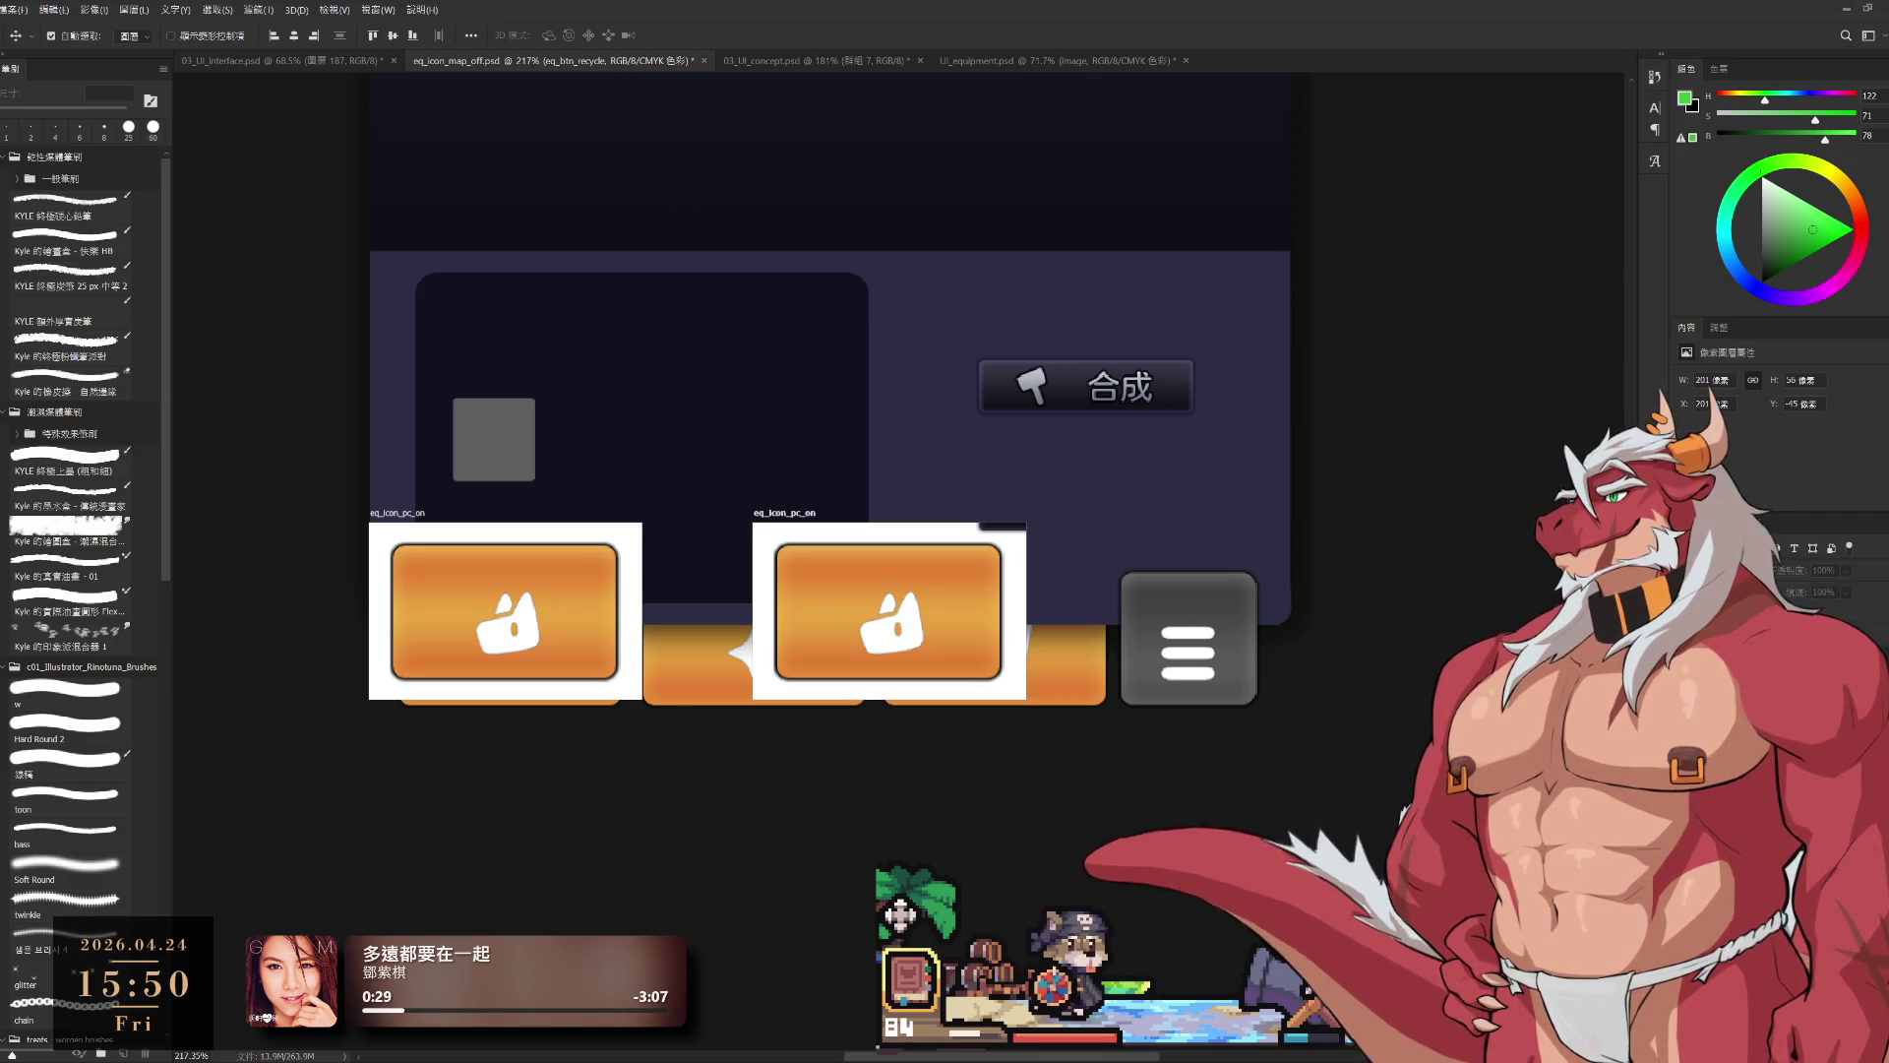
Step: Try moving the 回收 button onto the second orange button, then undo the move
key("ctrl+t")
mouse_move(873, 599)
left_mouse_down()
mouse_move(1003, 578)
mouse_move(1092, 512)
mouse_move(868, 623)
mouse_move(896, 603)
left_mouse_up()
key("Return")
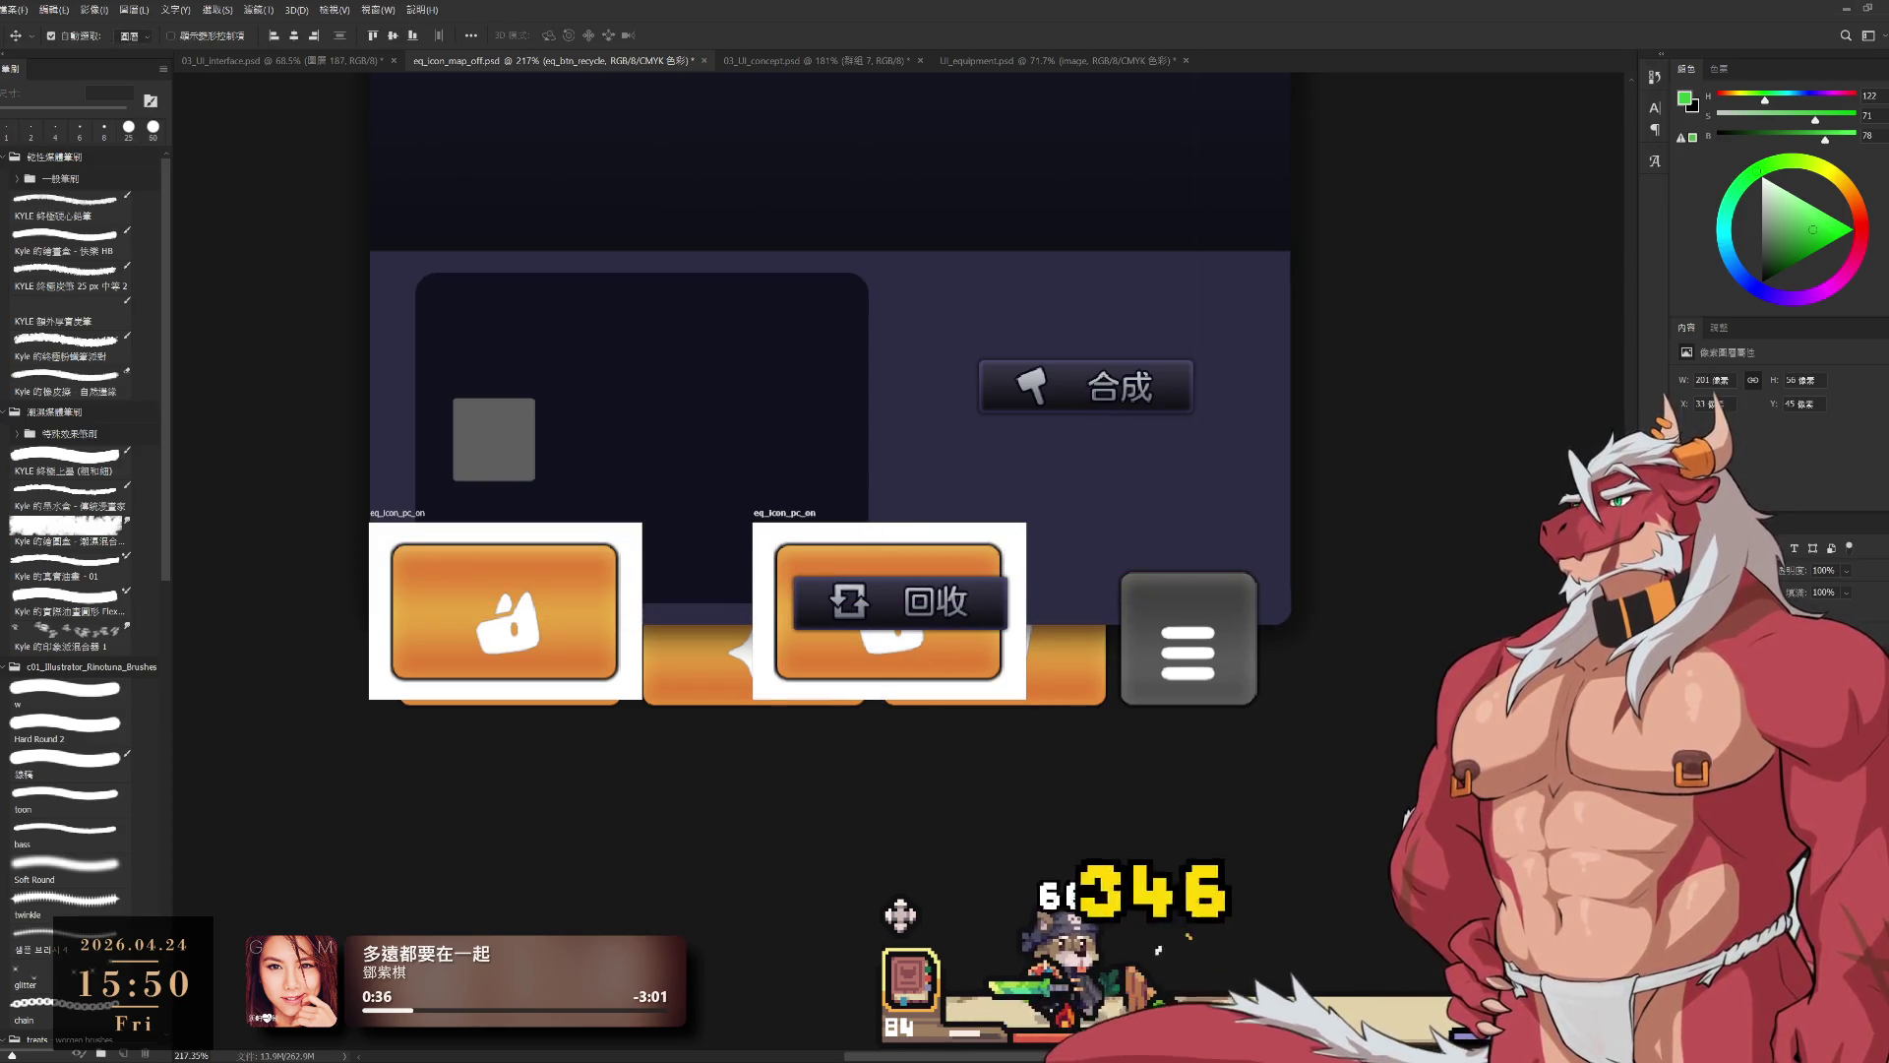
key("ctrl")
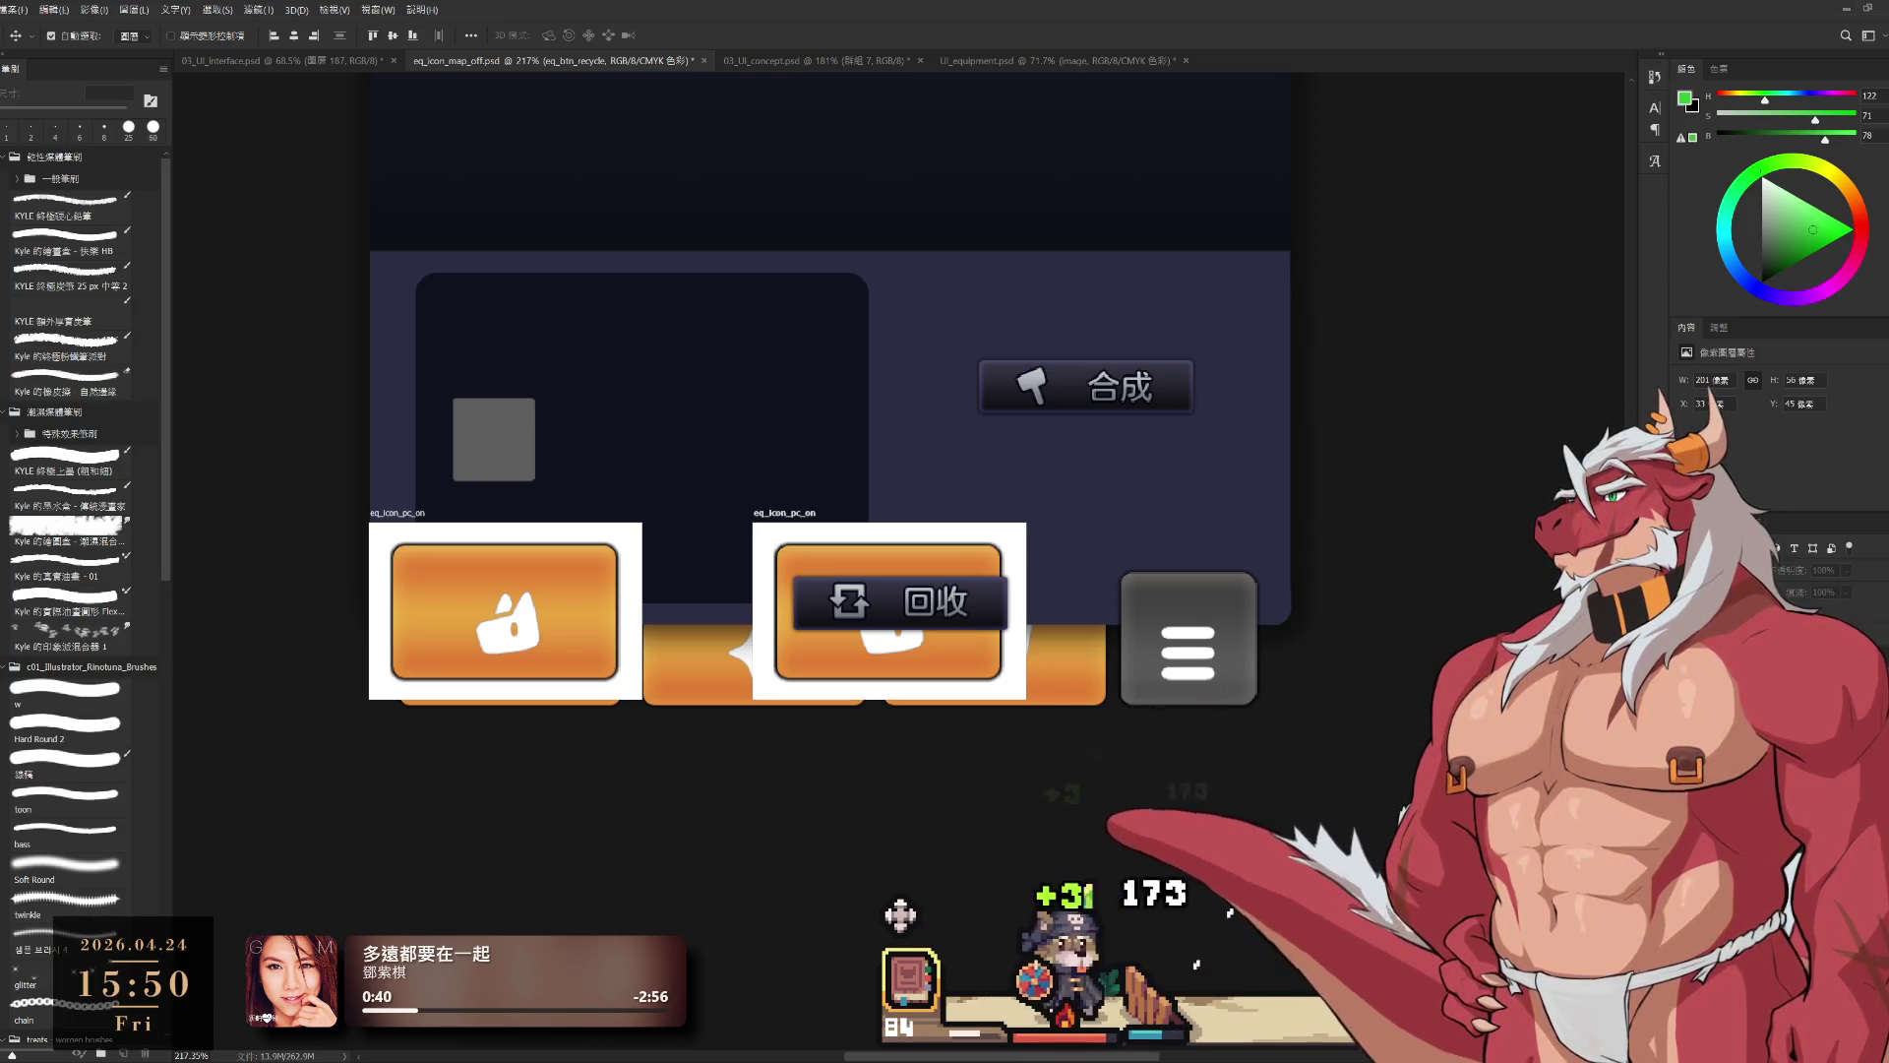
key("ctrl+z")
key("ctrl+shift+z")
key("ctrl+z")
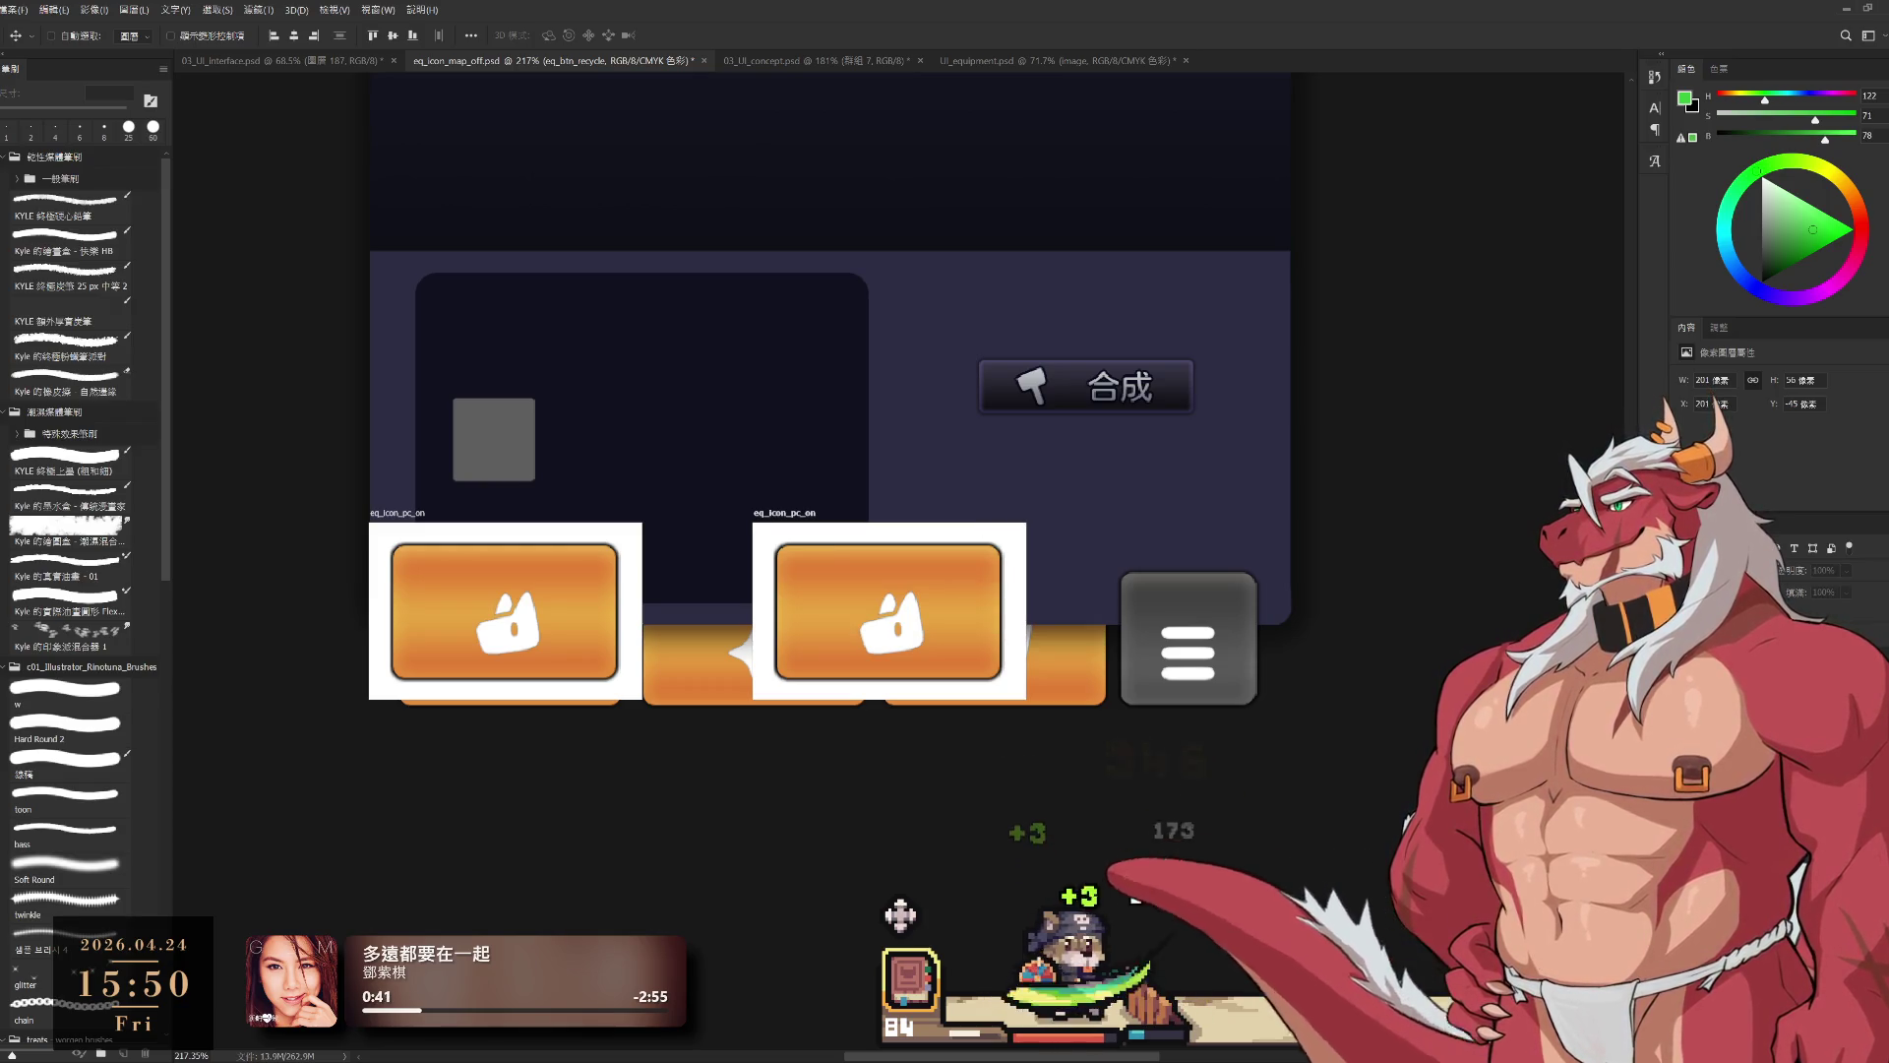
key("ctrl+z")
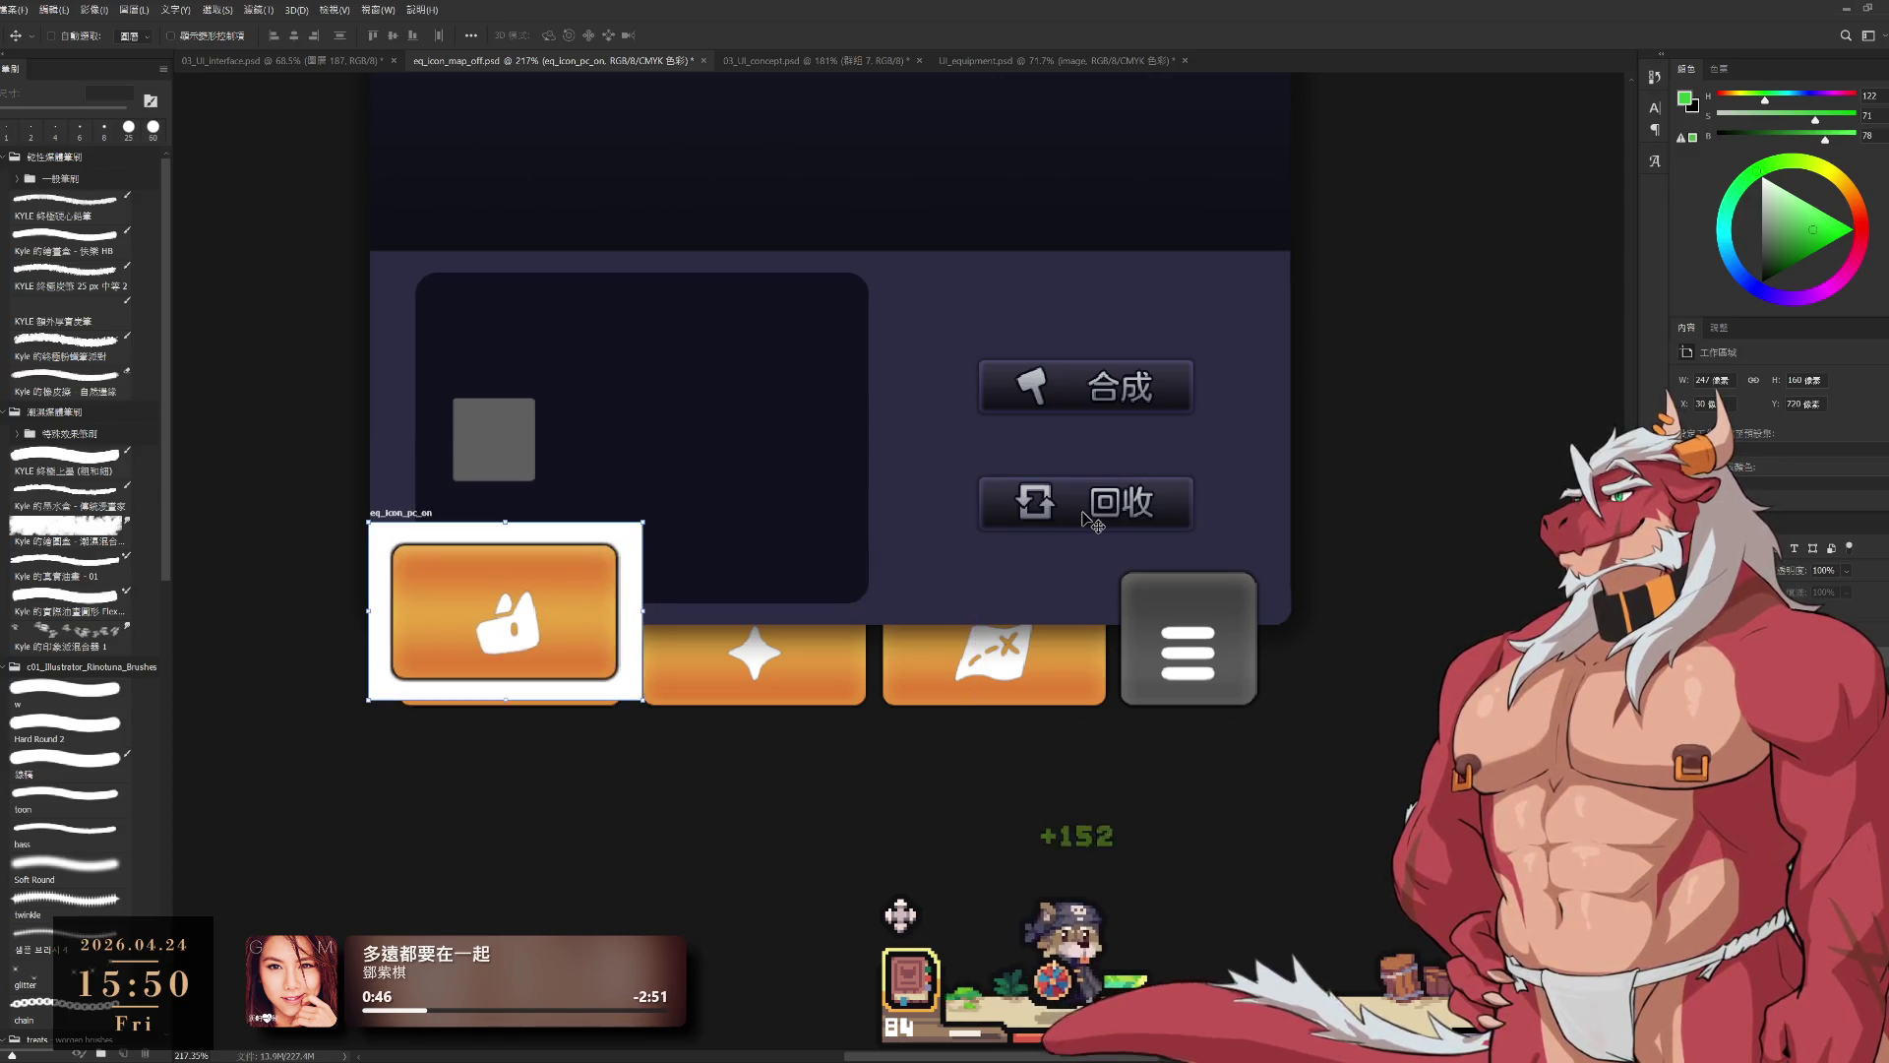
Step: Move the 回收 button above the 合成 button
key("l")
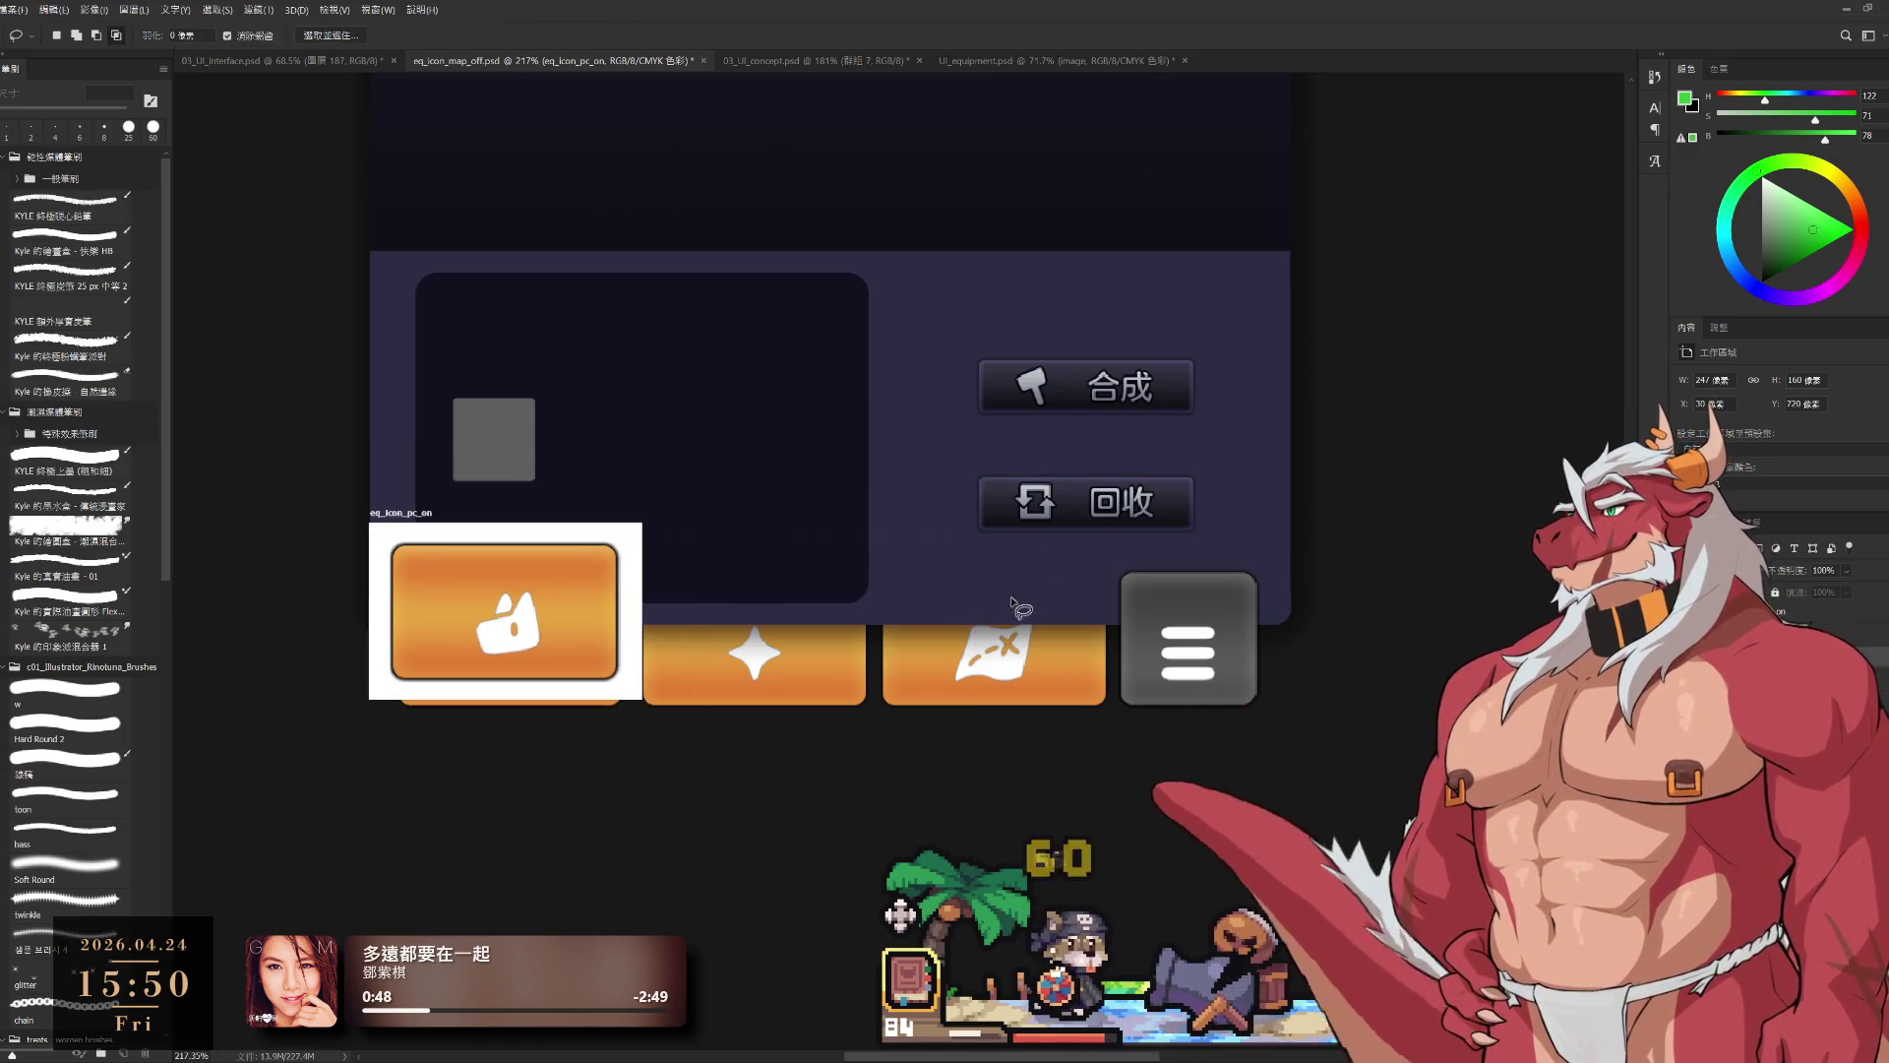
left_click_drag(1107, 521, 1137, 346)
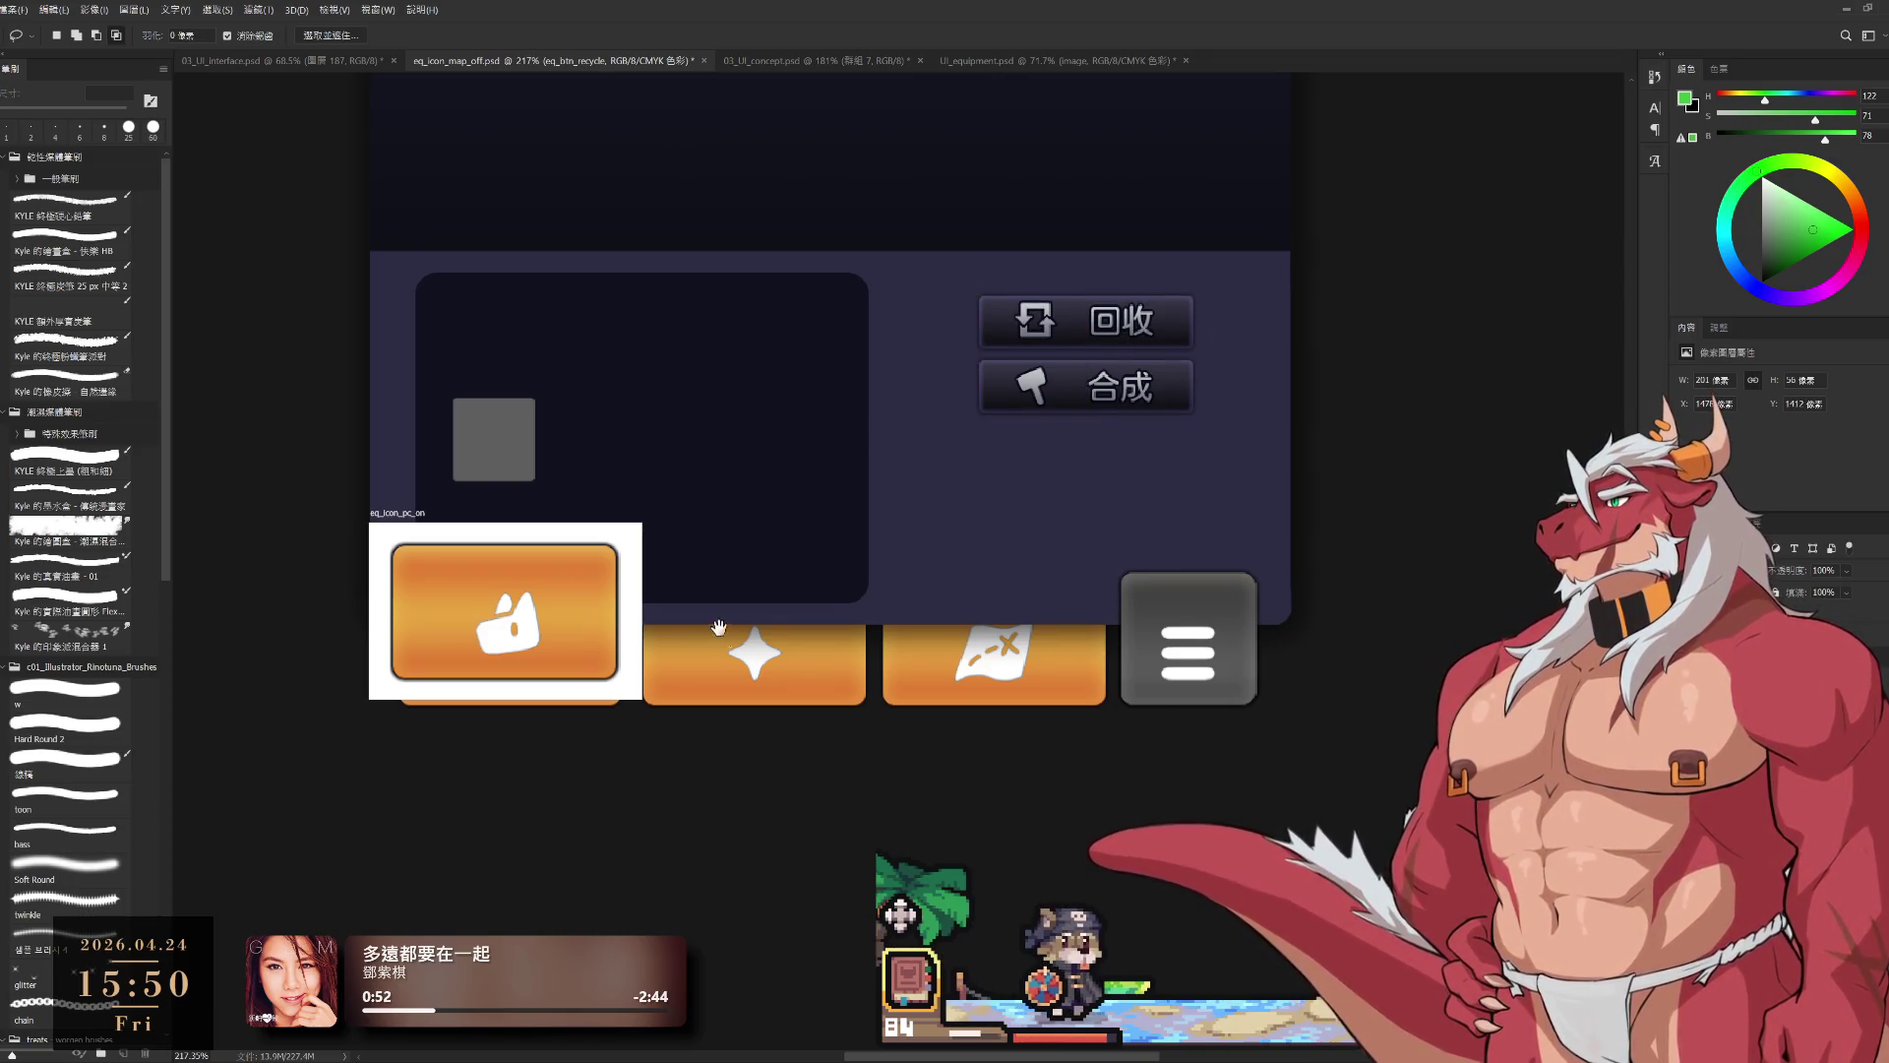
left_click_drag(719, 627, 783, 605)
Step: Alt-drag the eq_icon_pc_on artboard to place an identical copy directly to its right
left_click(595, 603, "ctrl")
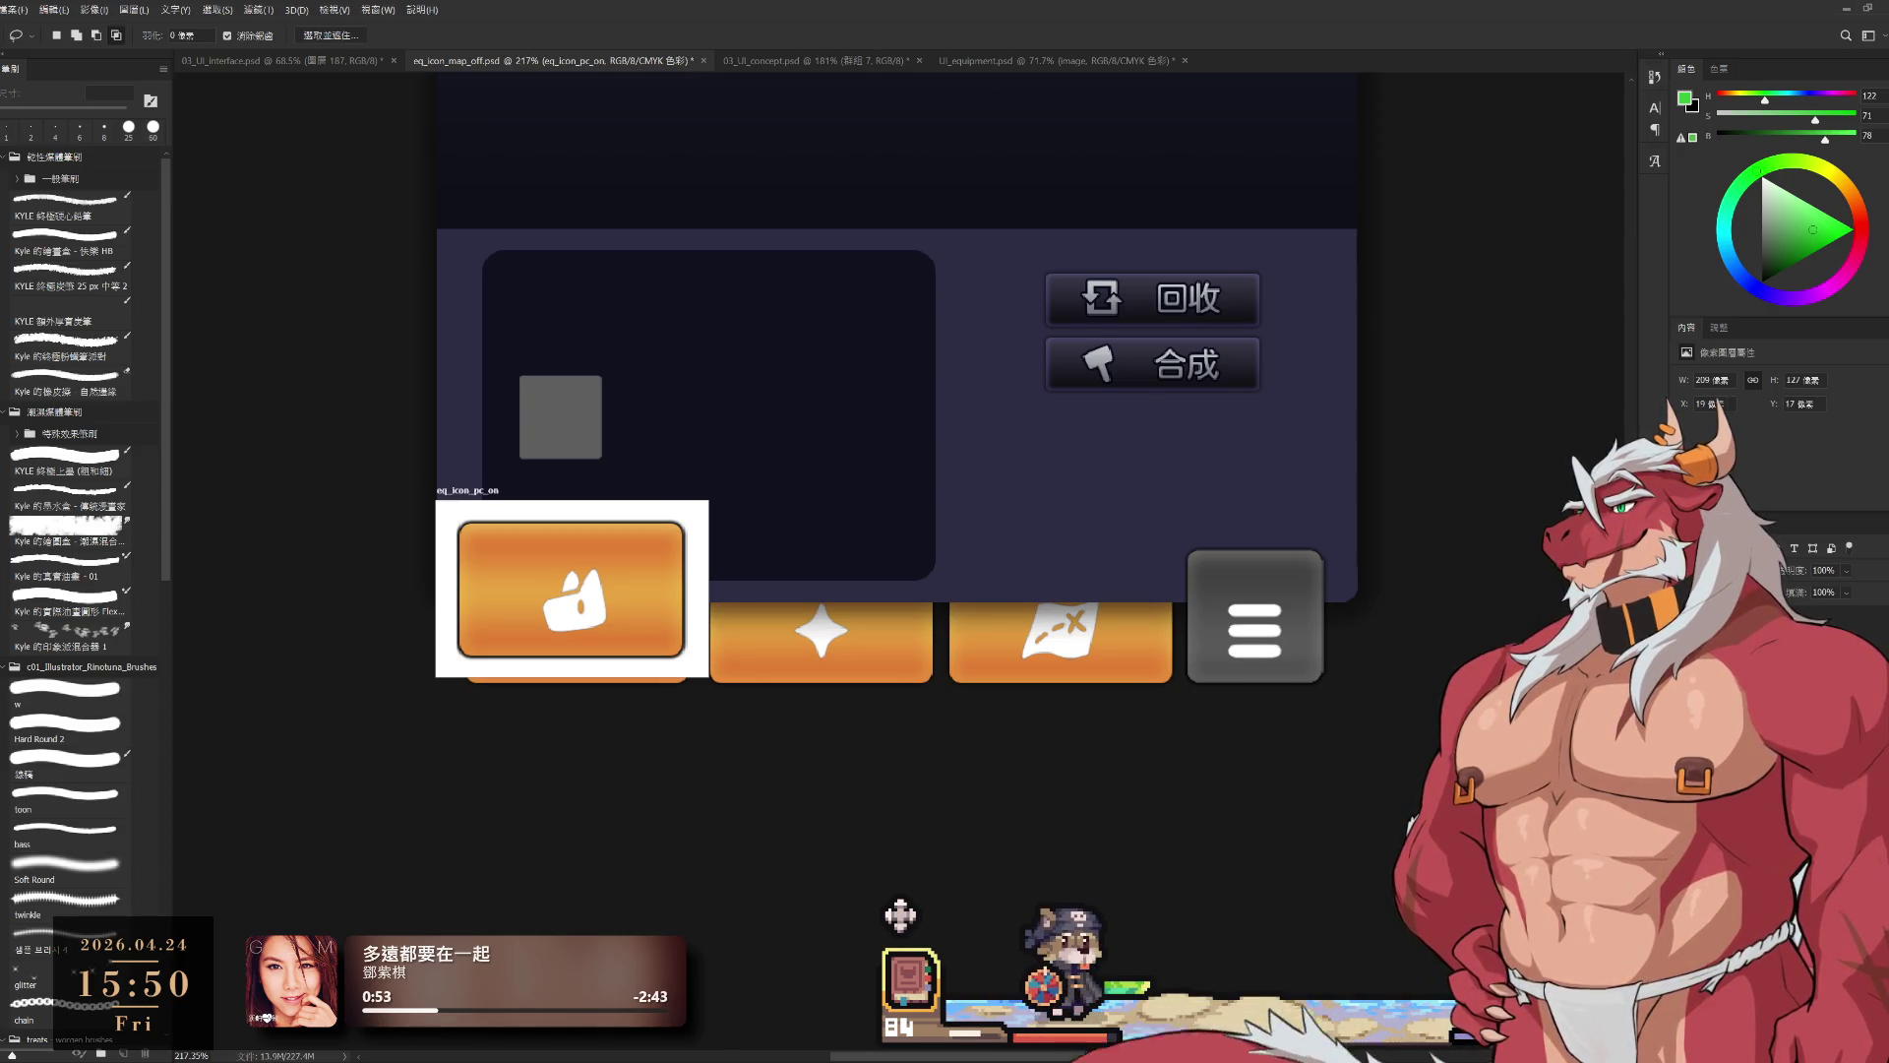
left_click(469, 490)
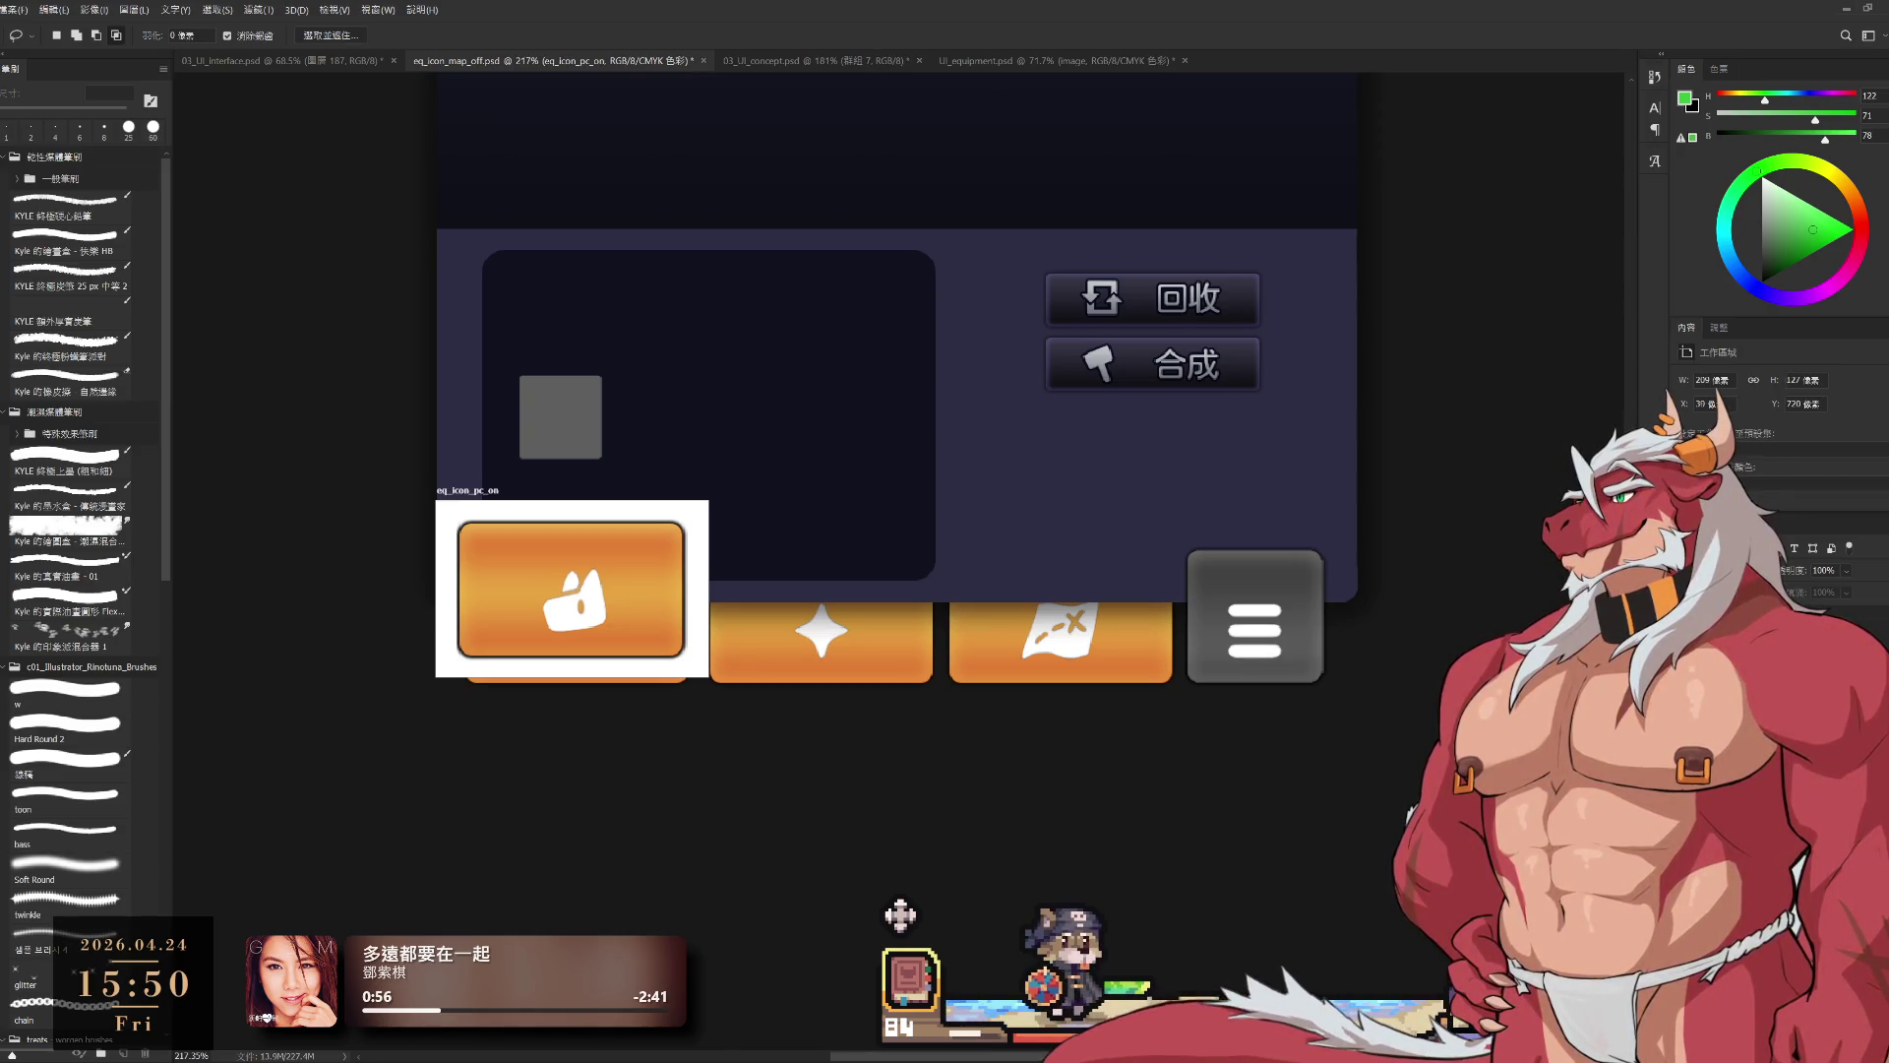
mouse_move(469, 491)
left_mouse_down()
mouse_move(508, 489)
mouse_move(471, 488)
left_mouse_up()
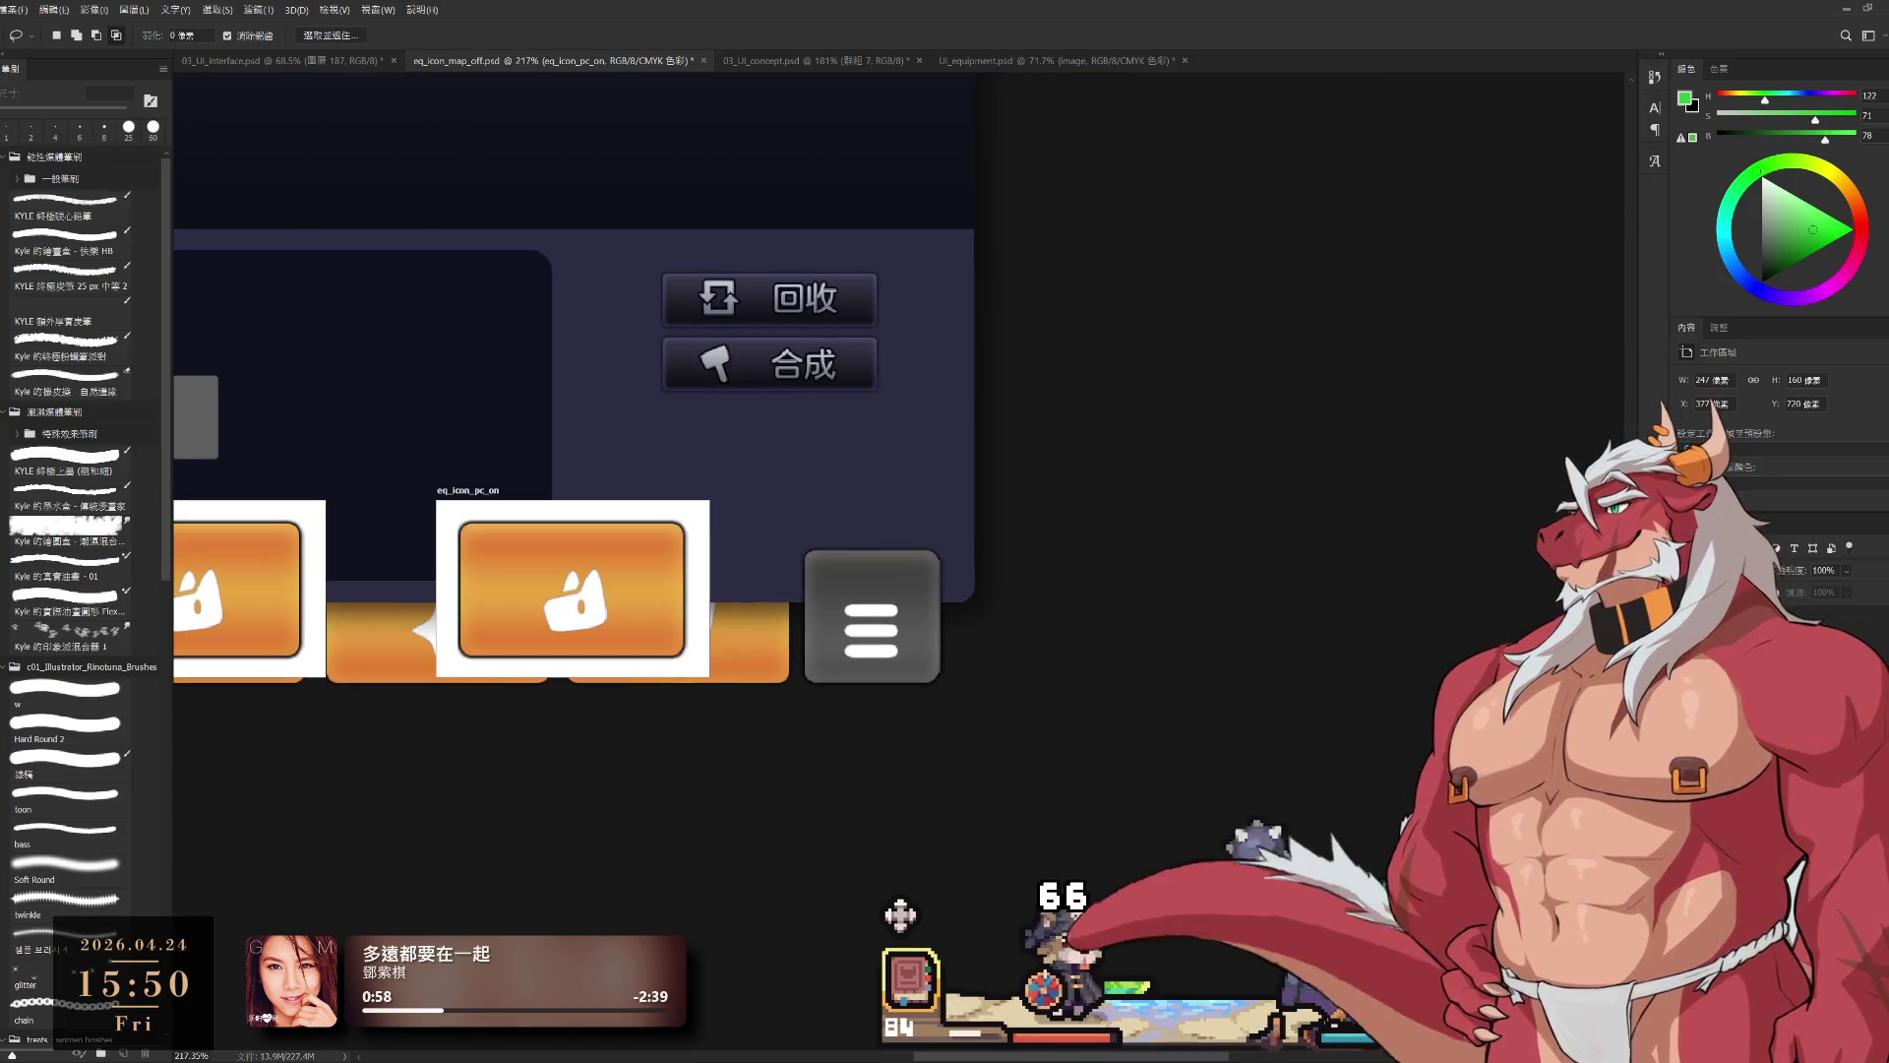
mouse_move(928, 787)
left_mouse_down()
mouse_move(1289, 788)
mouse_move(1350, 811)
left_mouse_up()
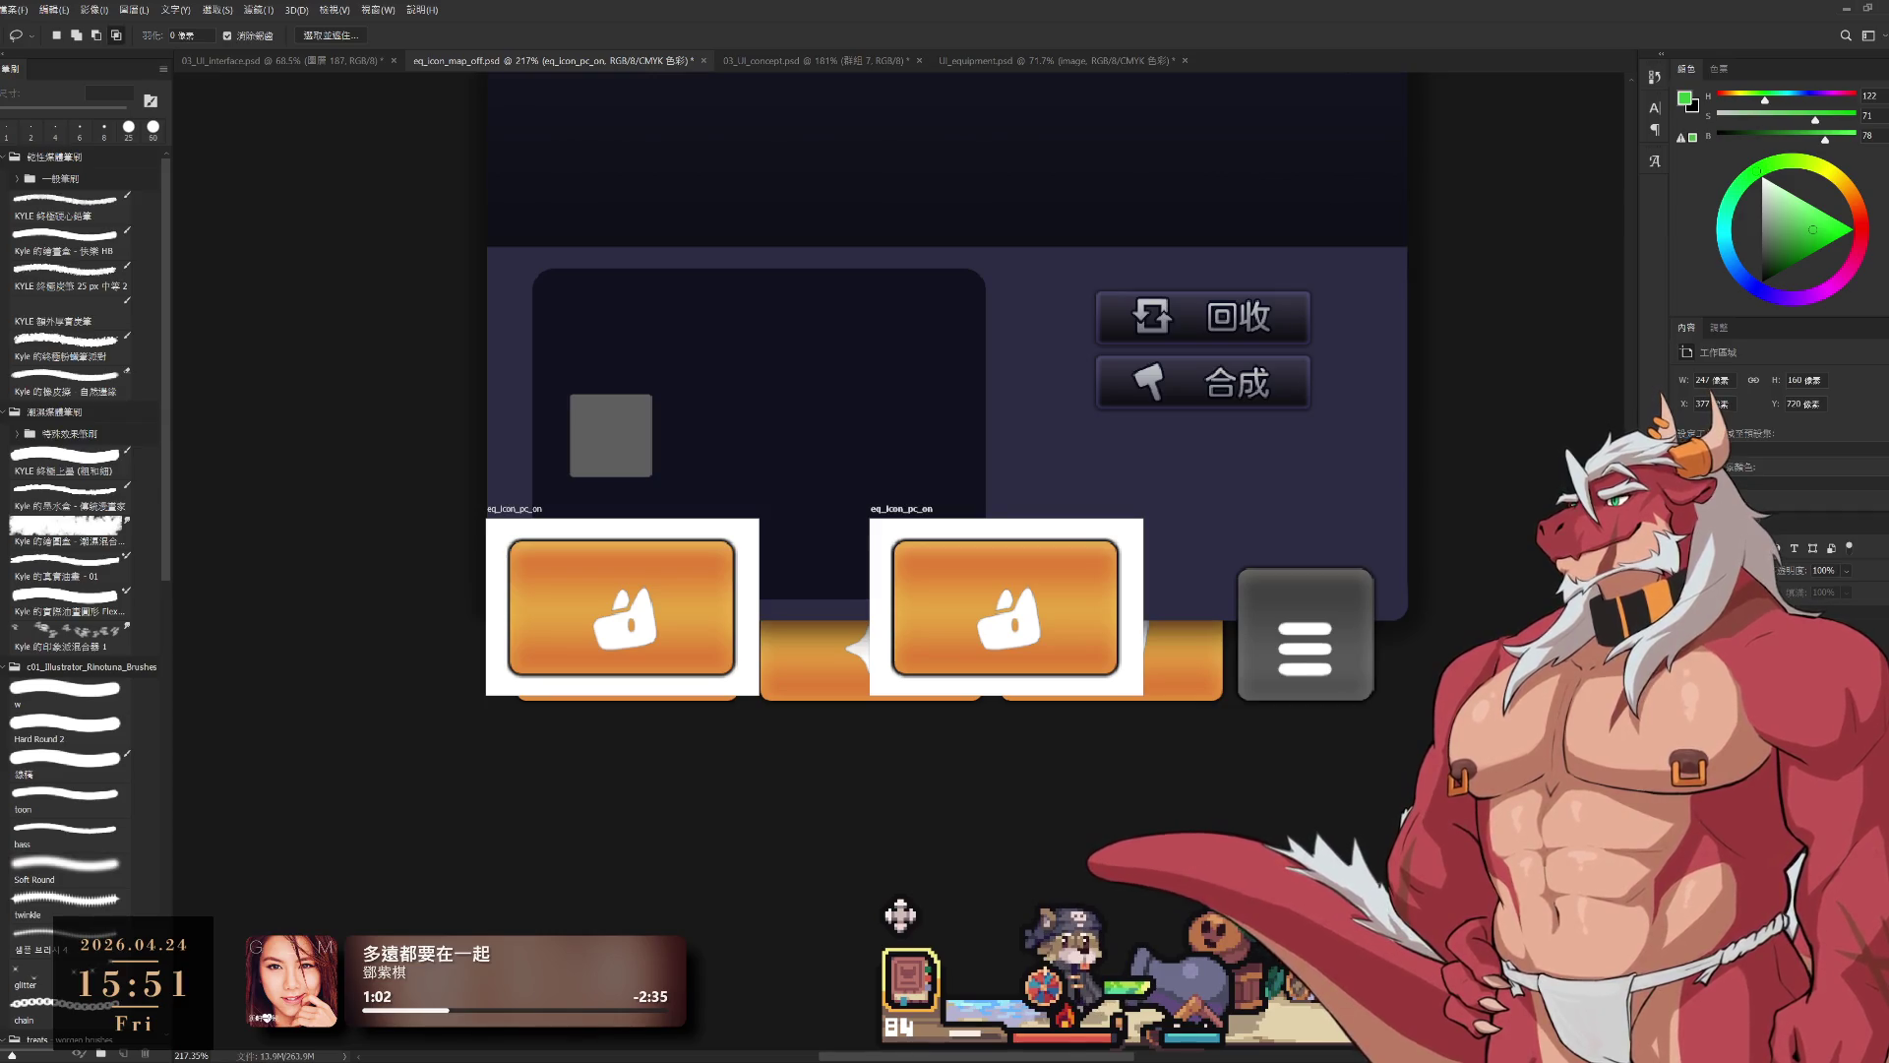
Step: Add one more copy of the button artboard to complete the row of six
scroll(676, 438, "right", 10)
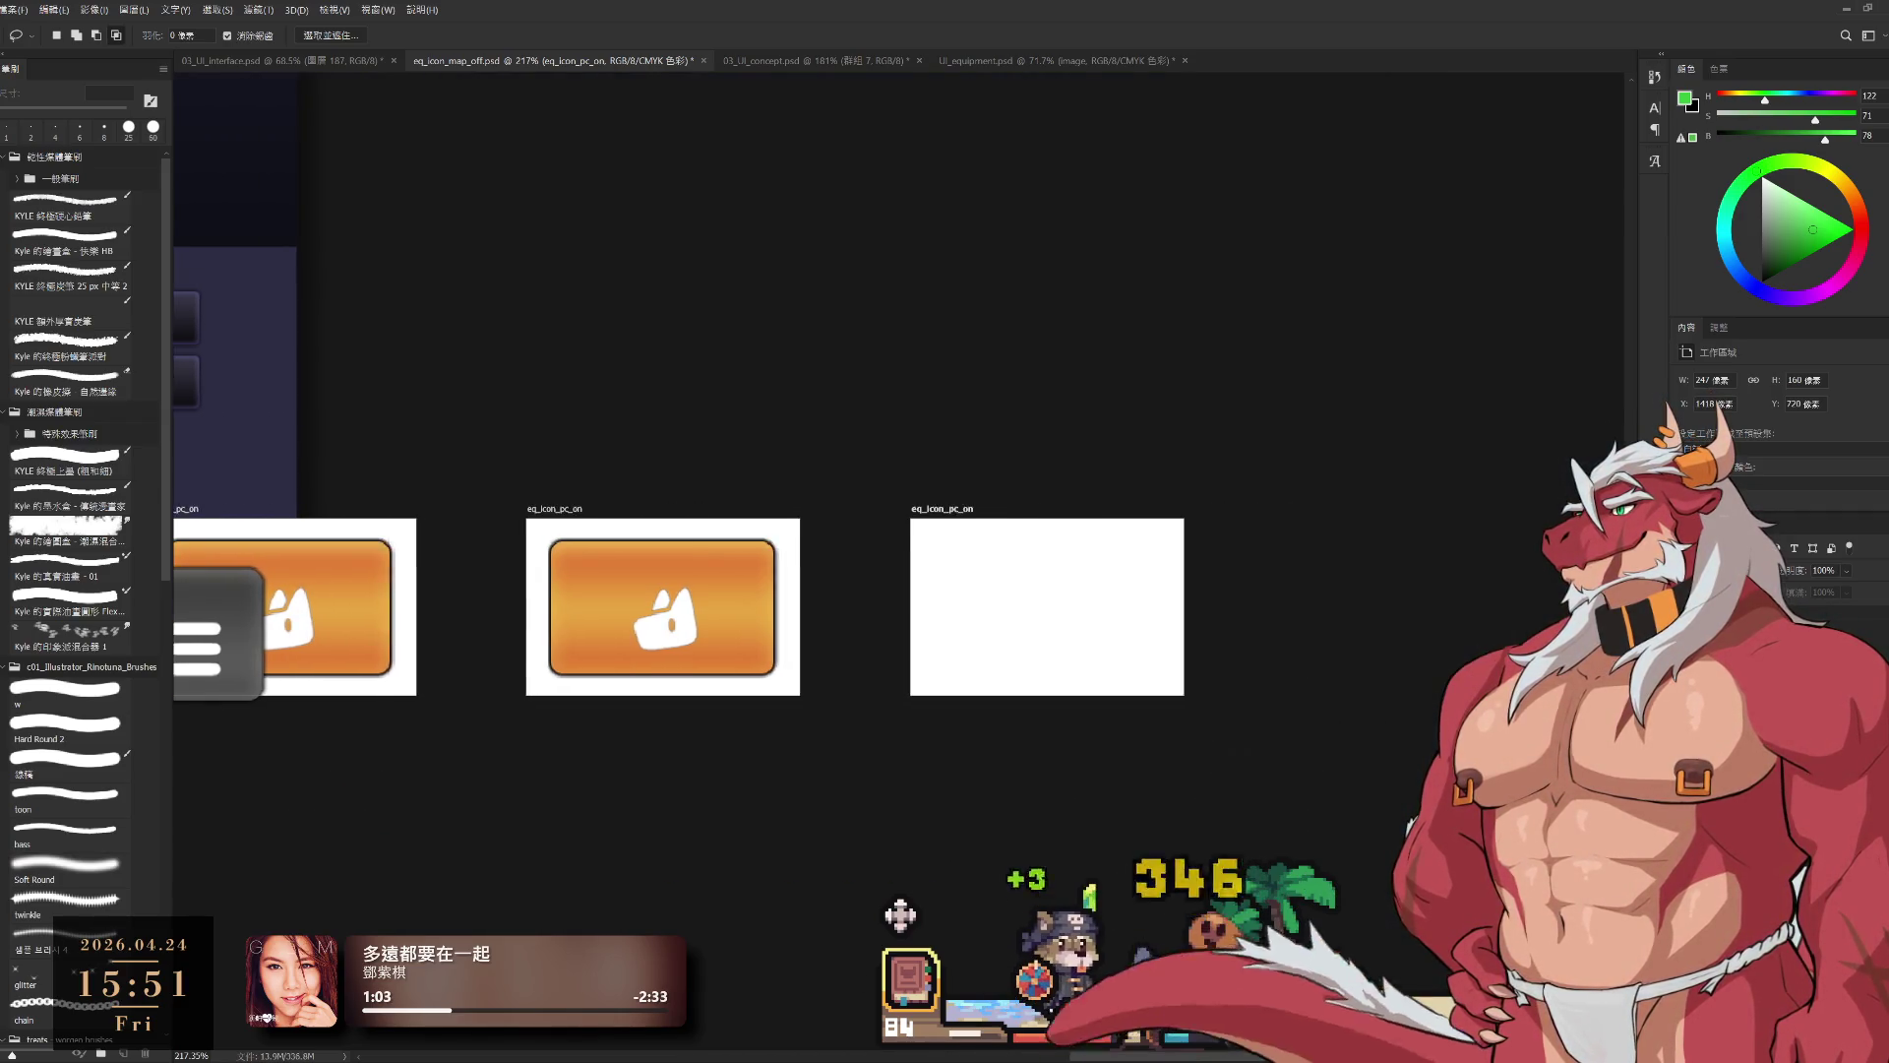
scroll(1132, 743, "down", 5)
scroll(1107, 778, "up", 2)
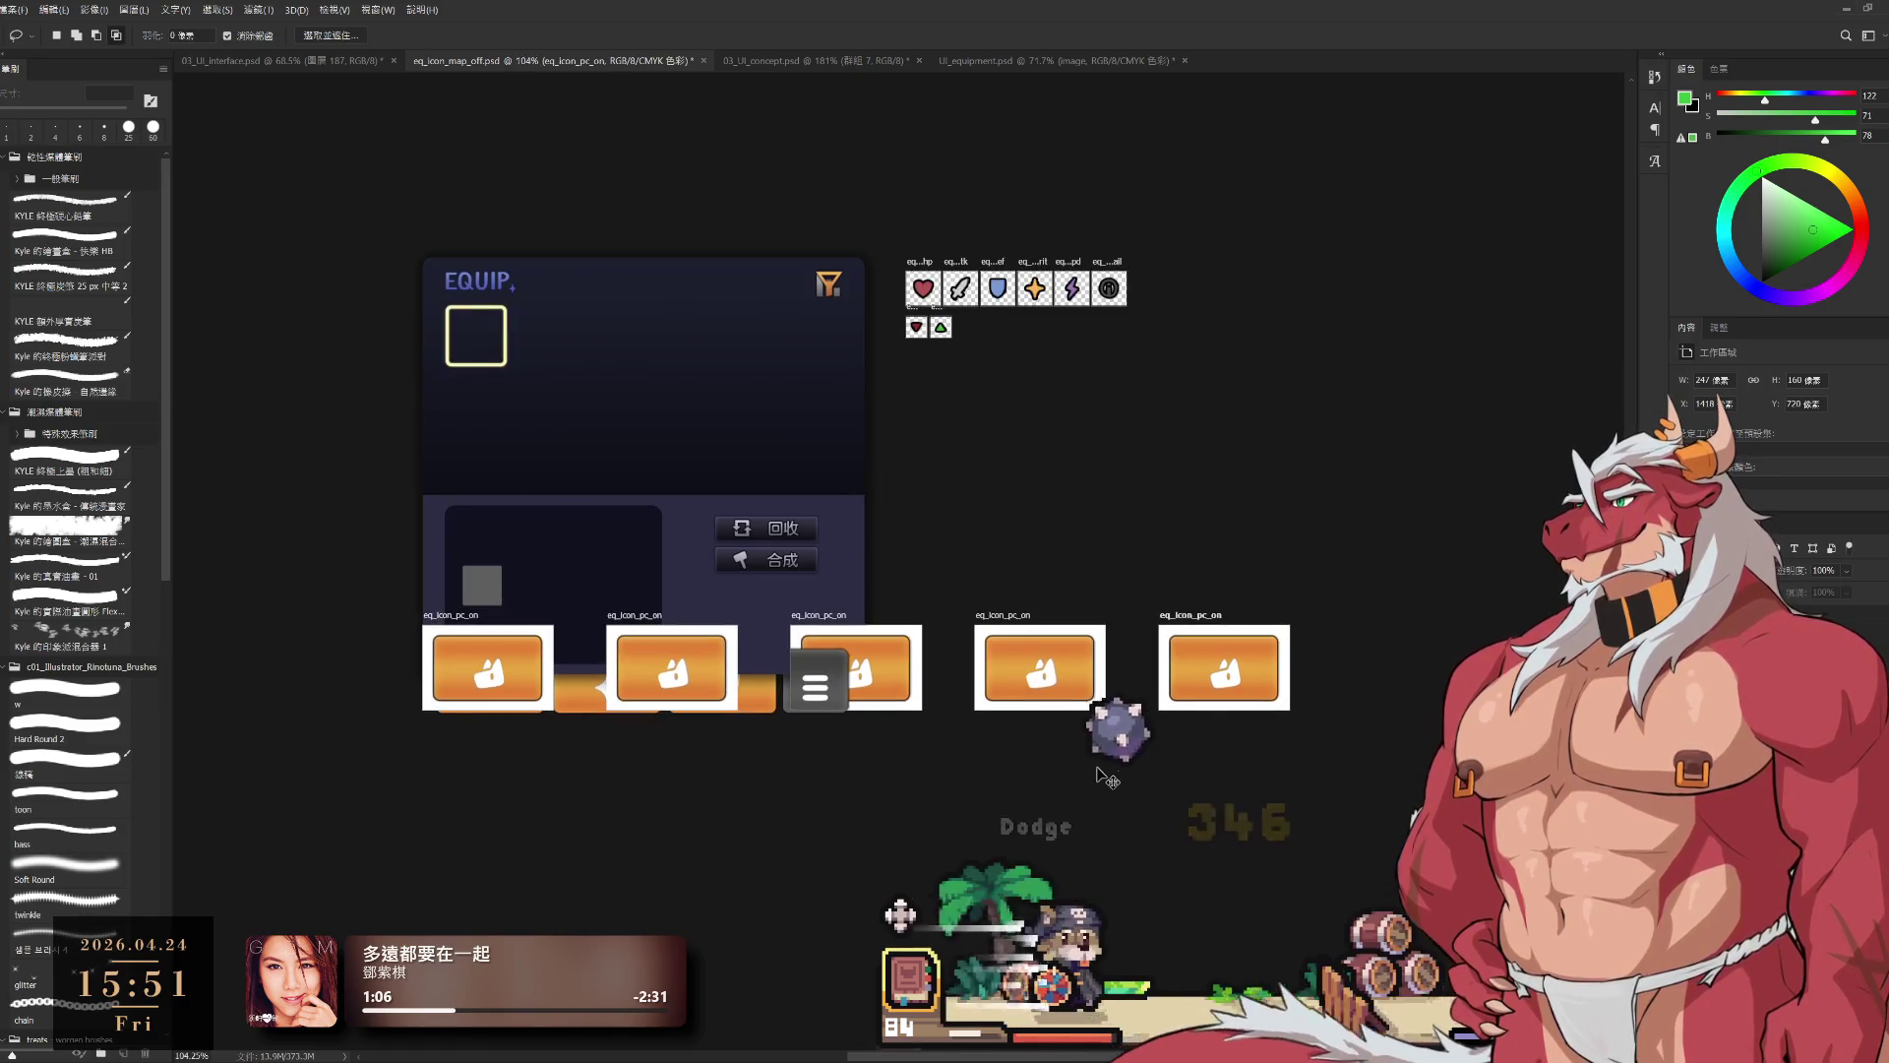
key("ctrl+j")
scroll(992, 832, "right", 2)
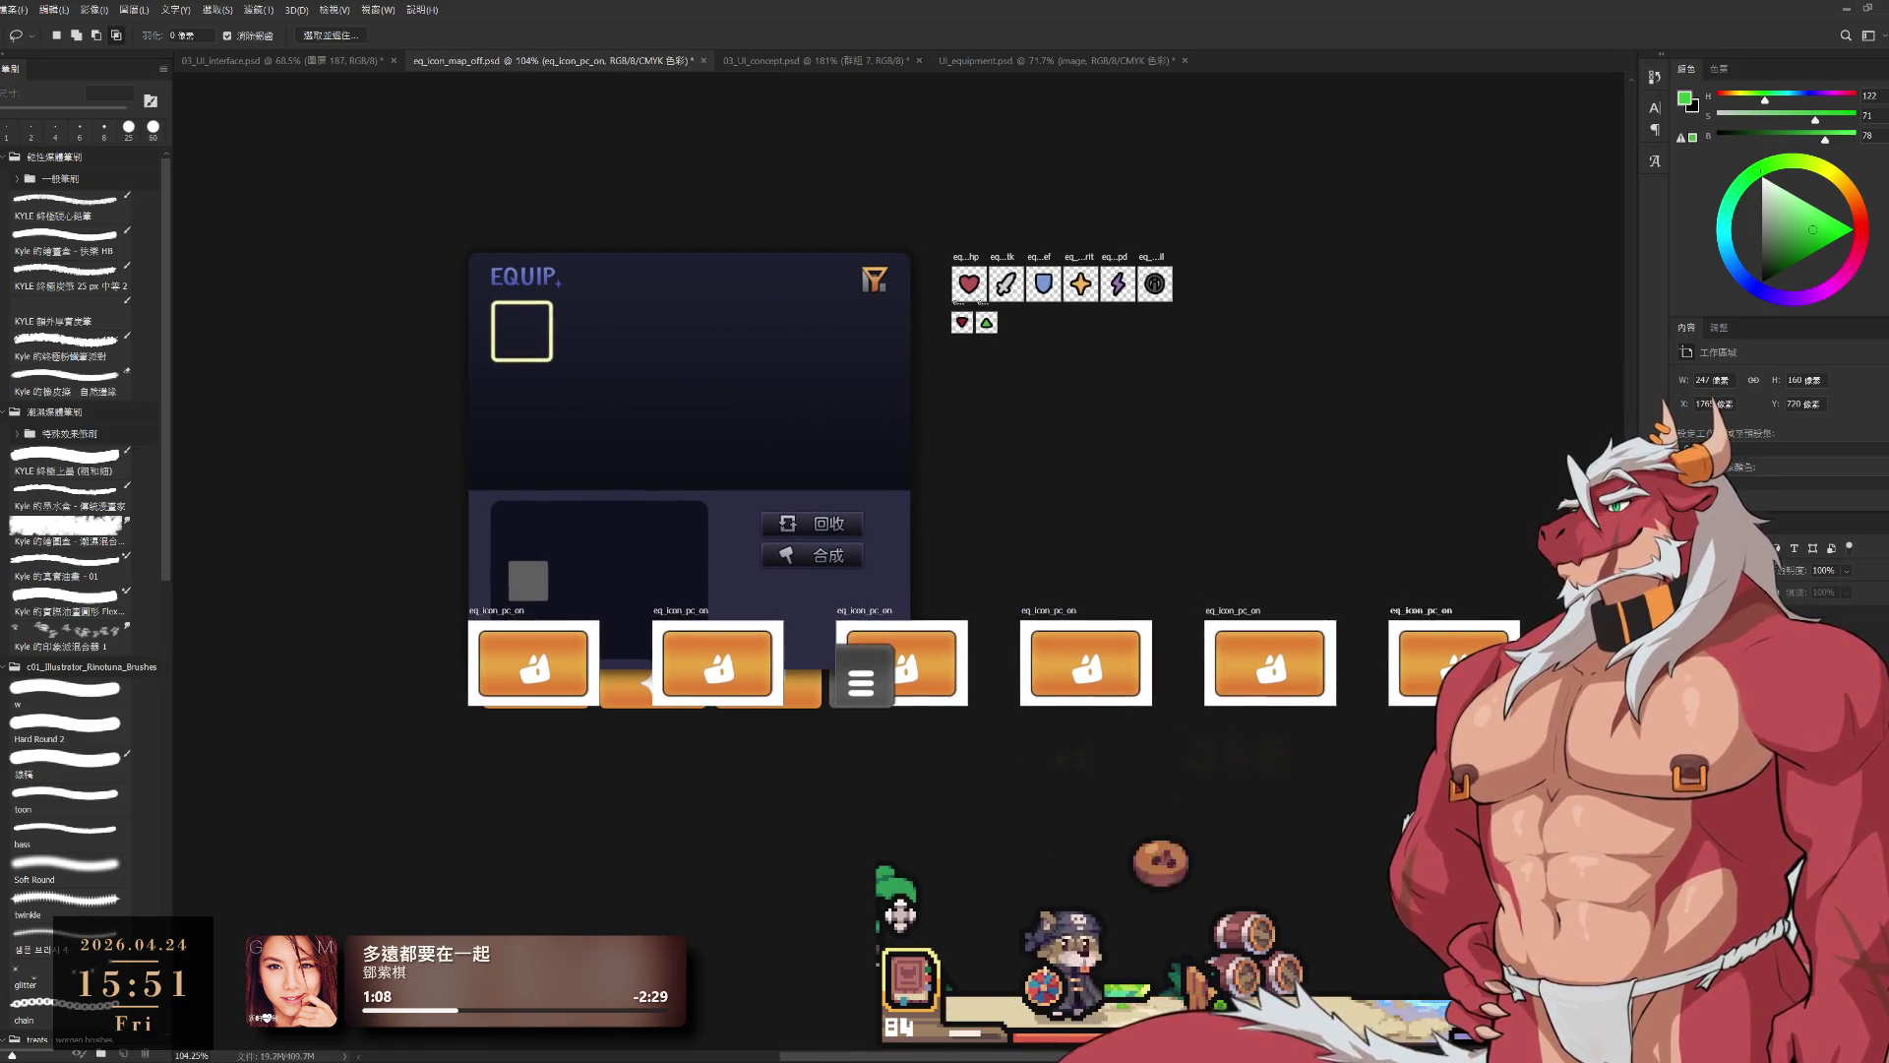
Step: Step through the eq_icon_pc_off, eq_icon_skill_on and icon_setting_on layers, deselecting afterwards
key("alt+bracketleft")
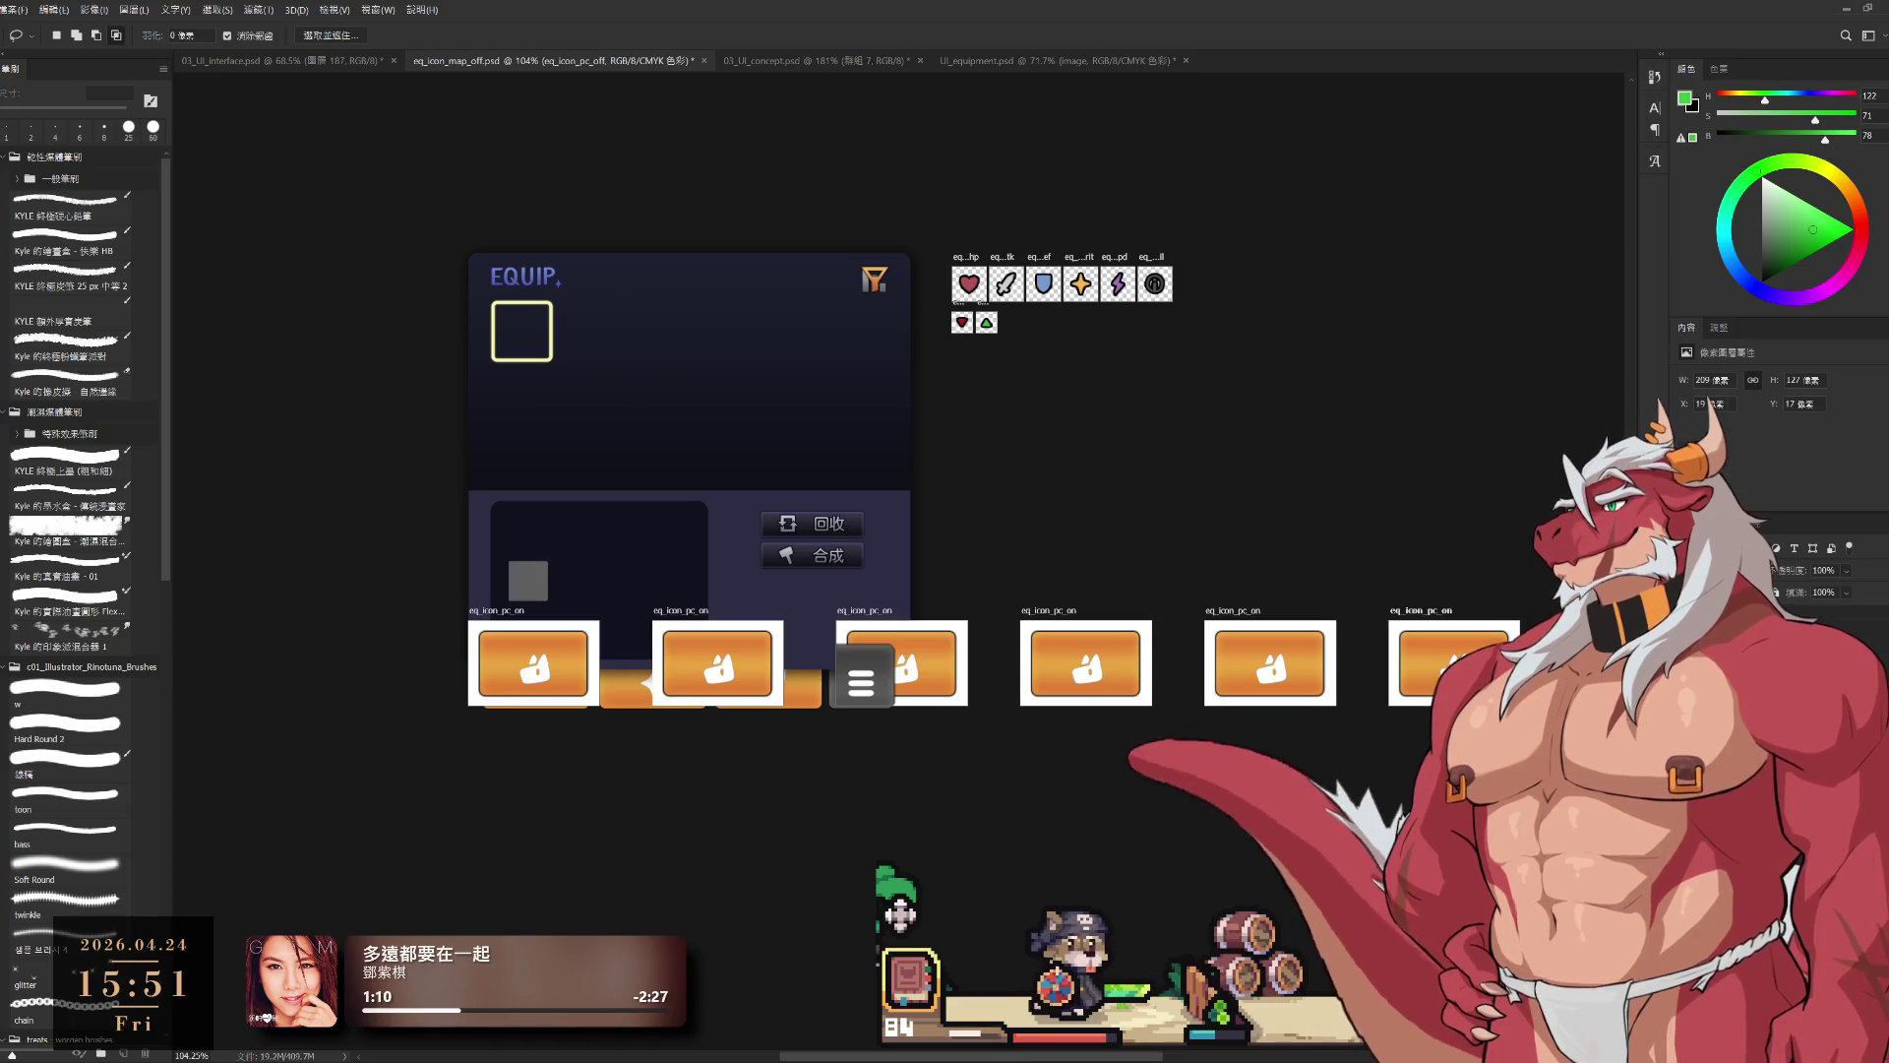
key("alt+bracketleft")
key("alt+bracketleft")
key("alt+bracketleft")
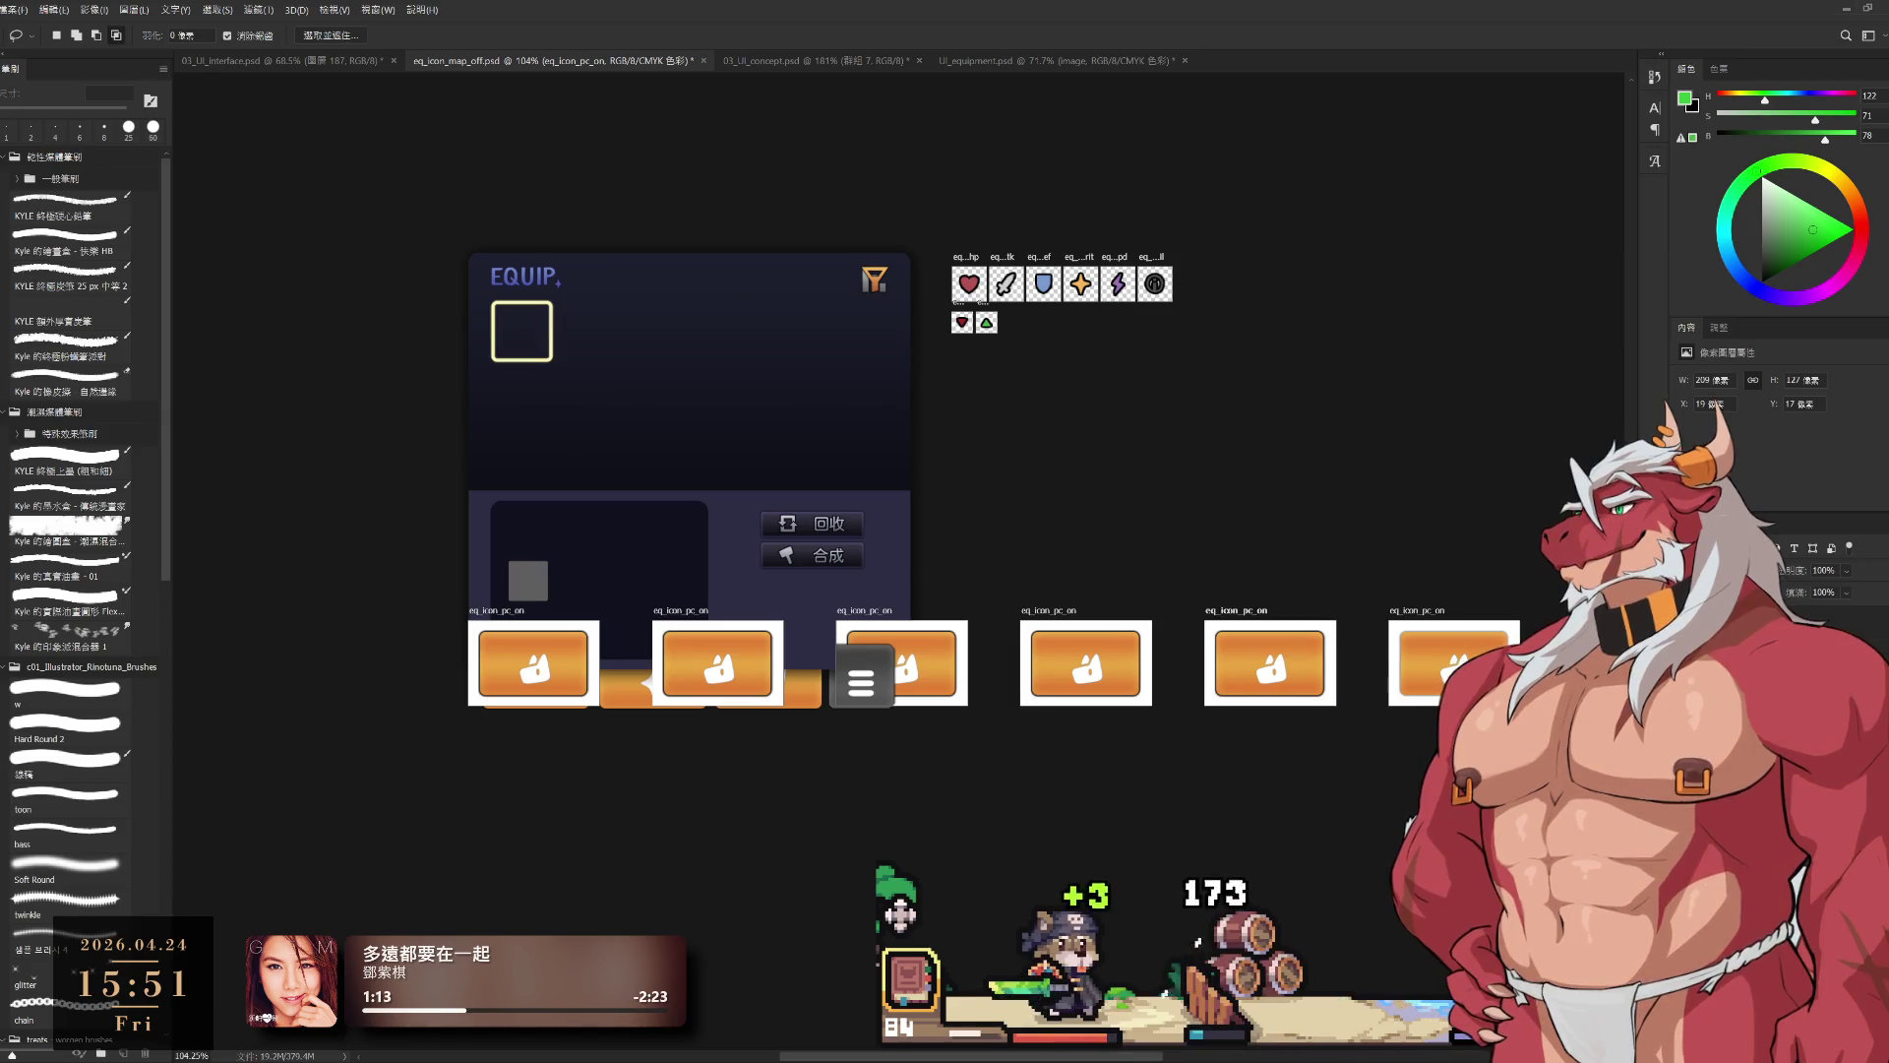
key("ctrl+alt+a")
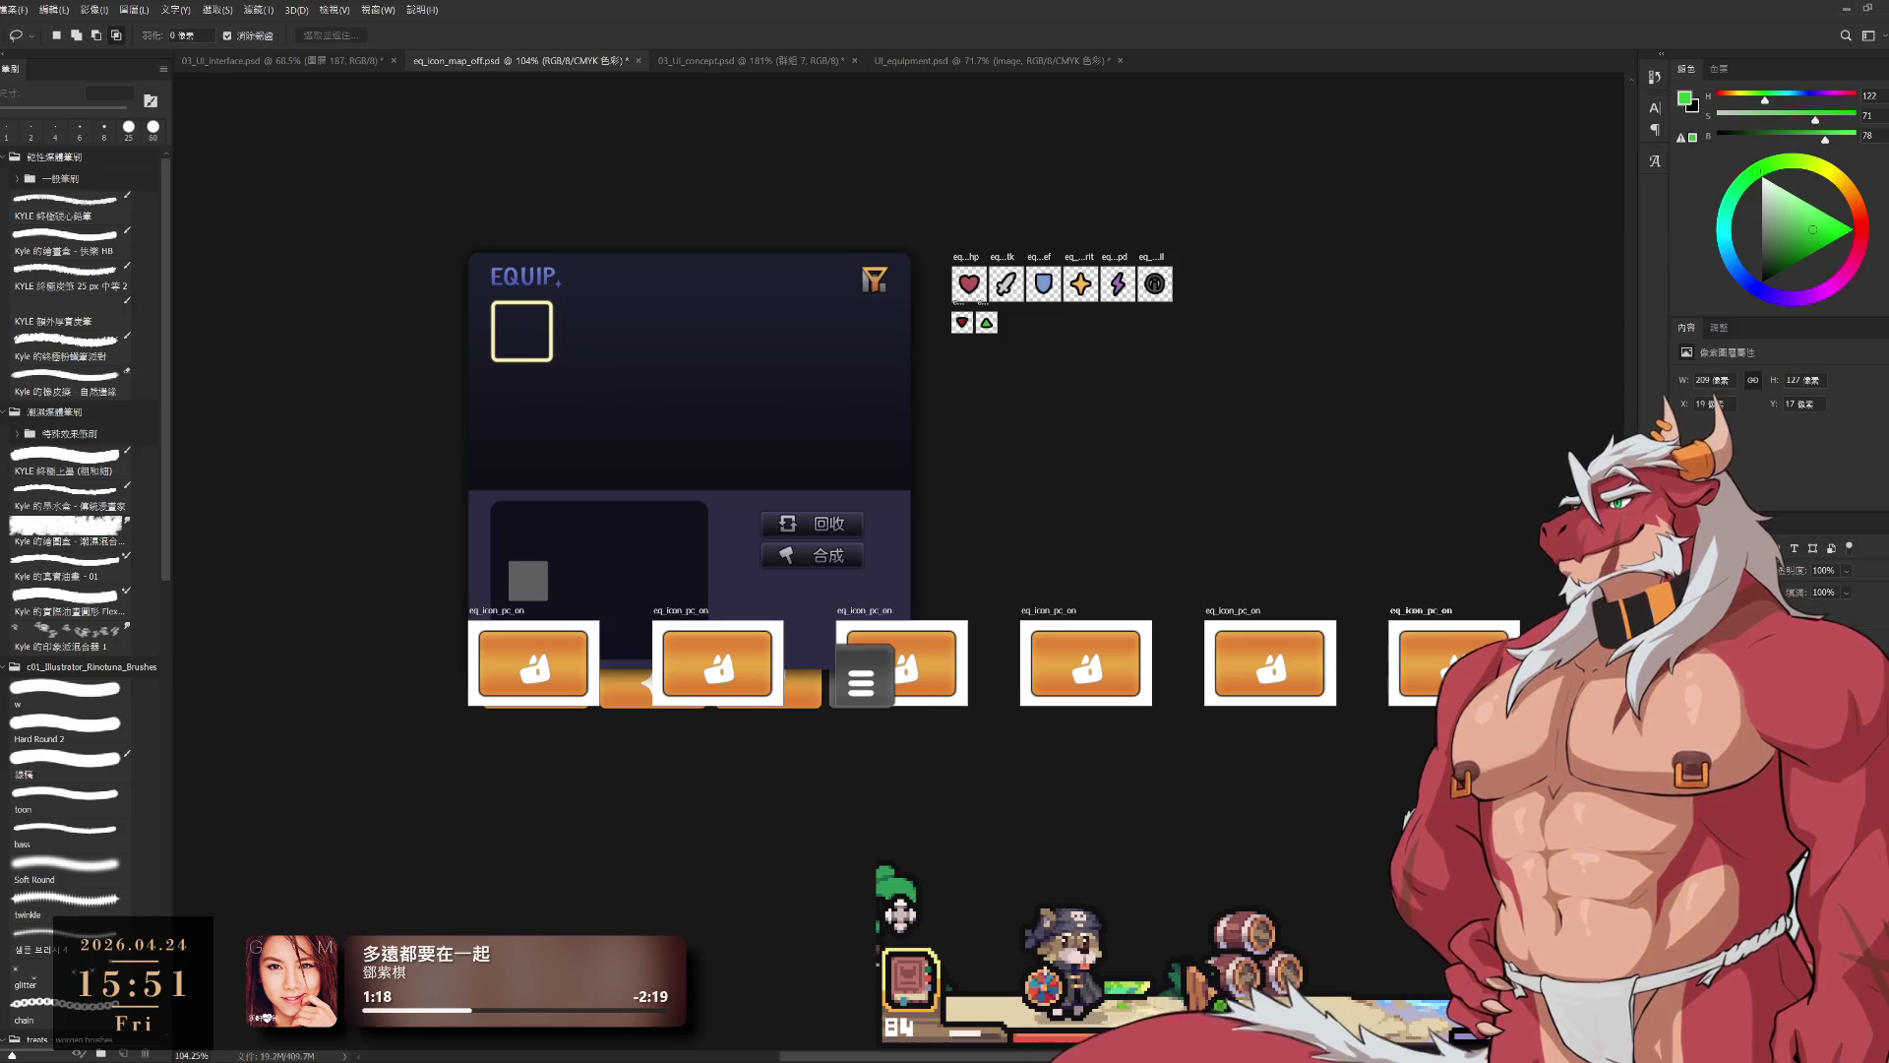
key("alt+bracketleft")
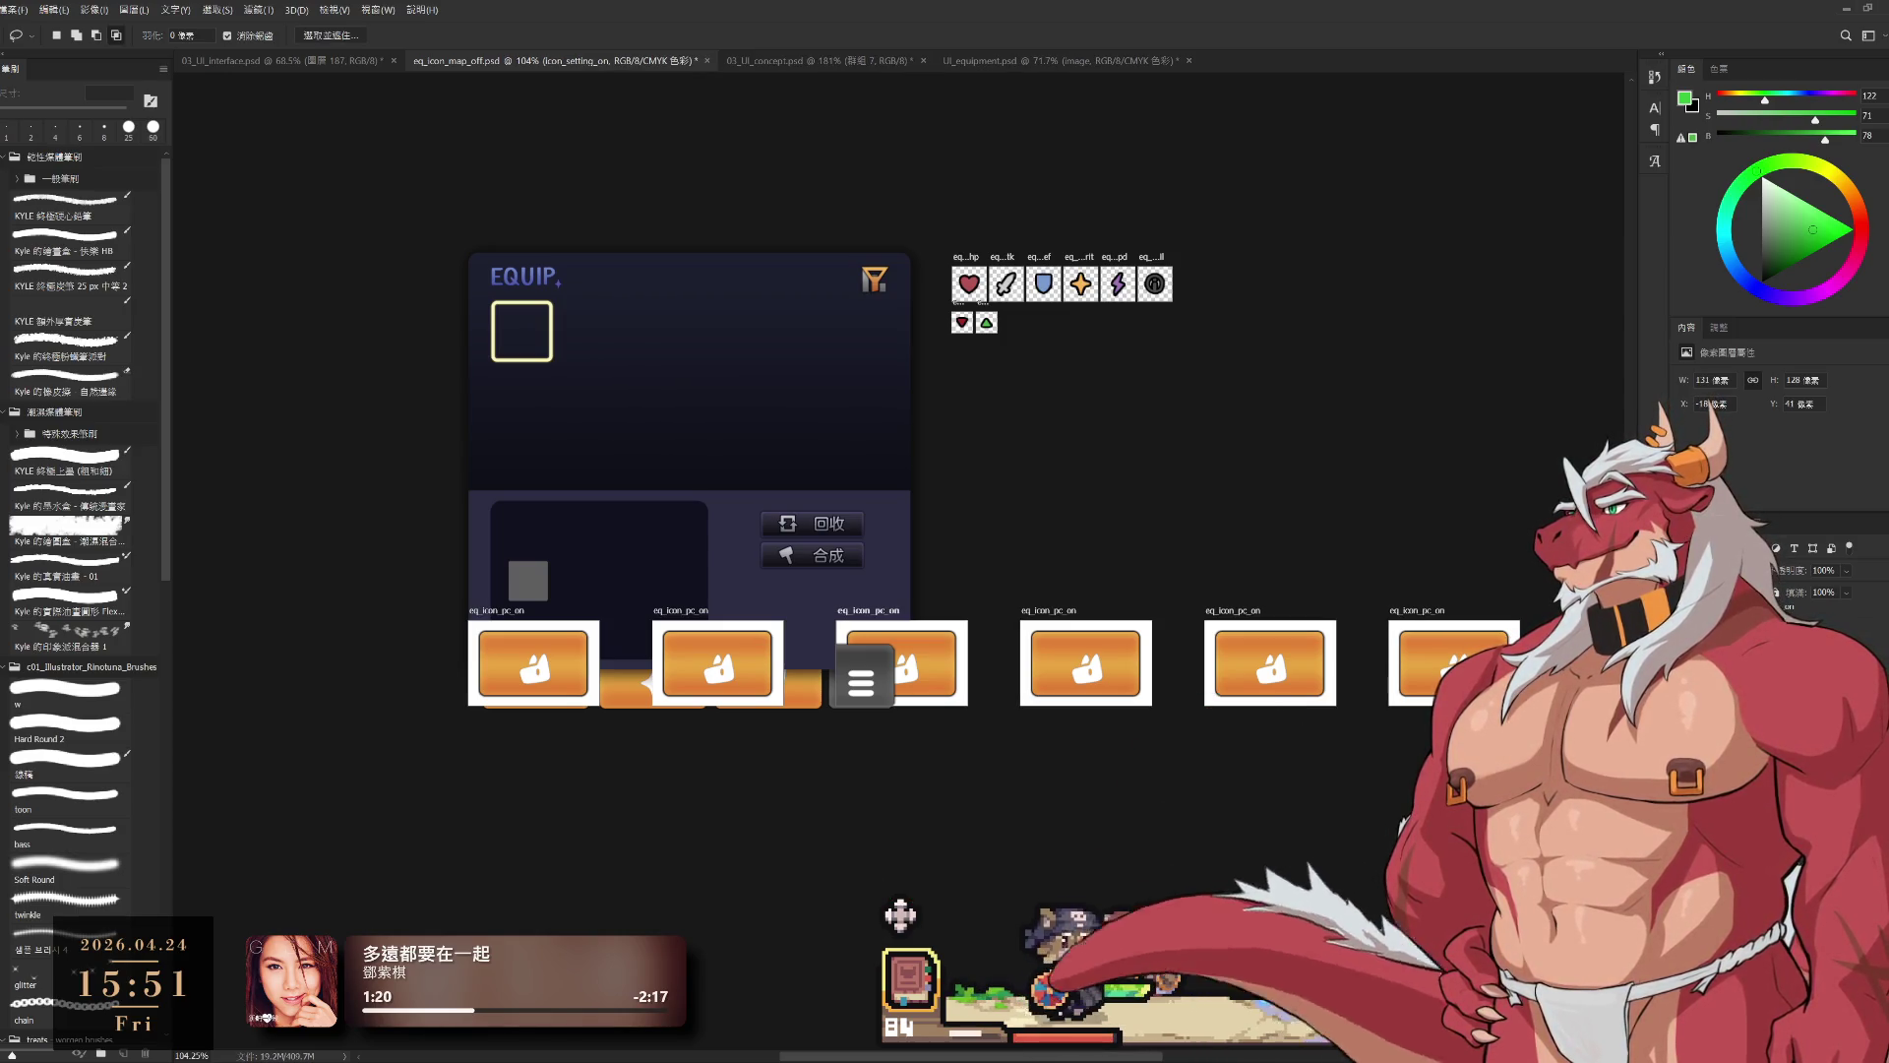
key("ctrl+alt+a")
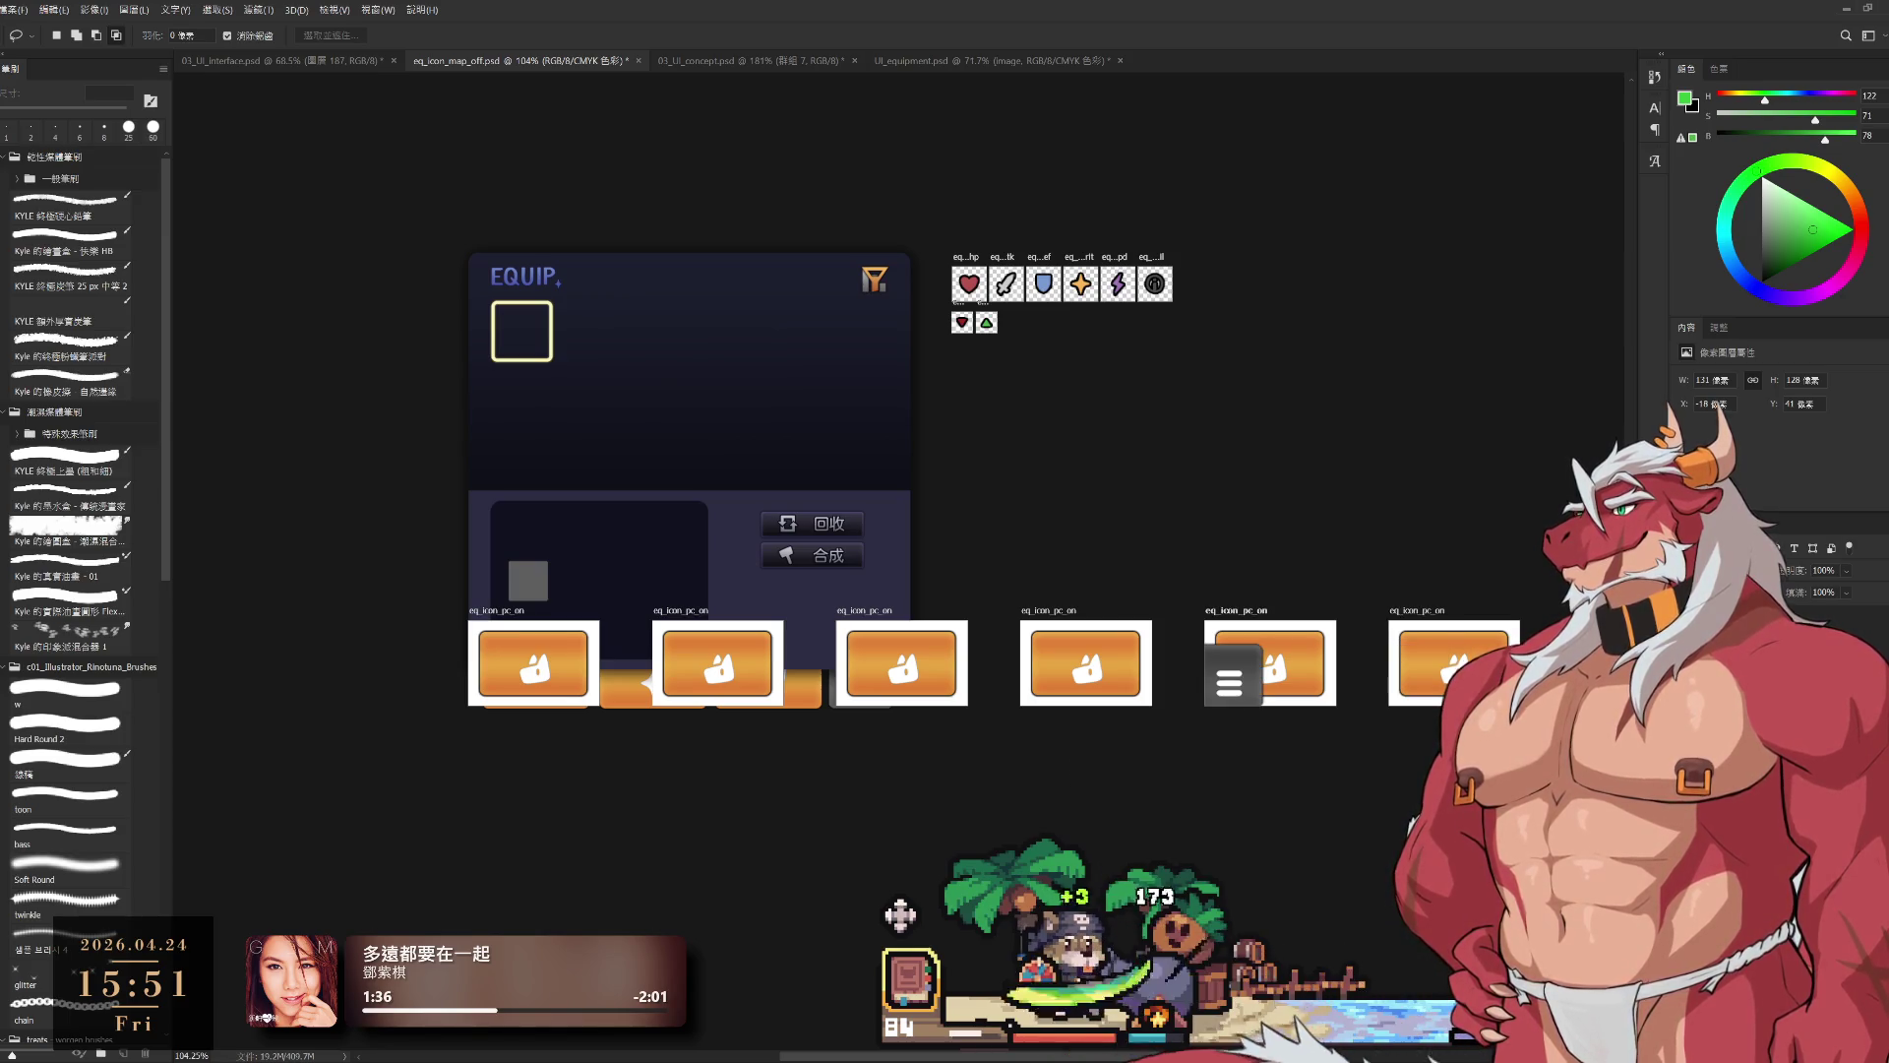
Step: Move the grey menu icon onto the sixth orange button artboard
left_click_drag(1230, 677, 1455, 662)
key("ctrl+t")
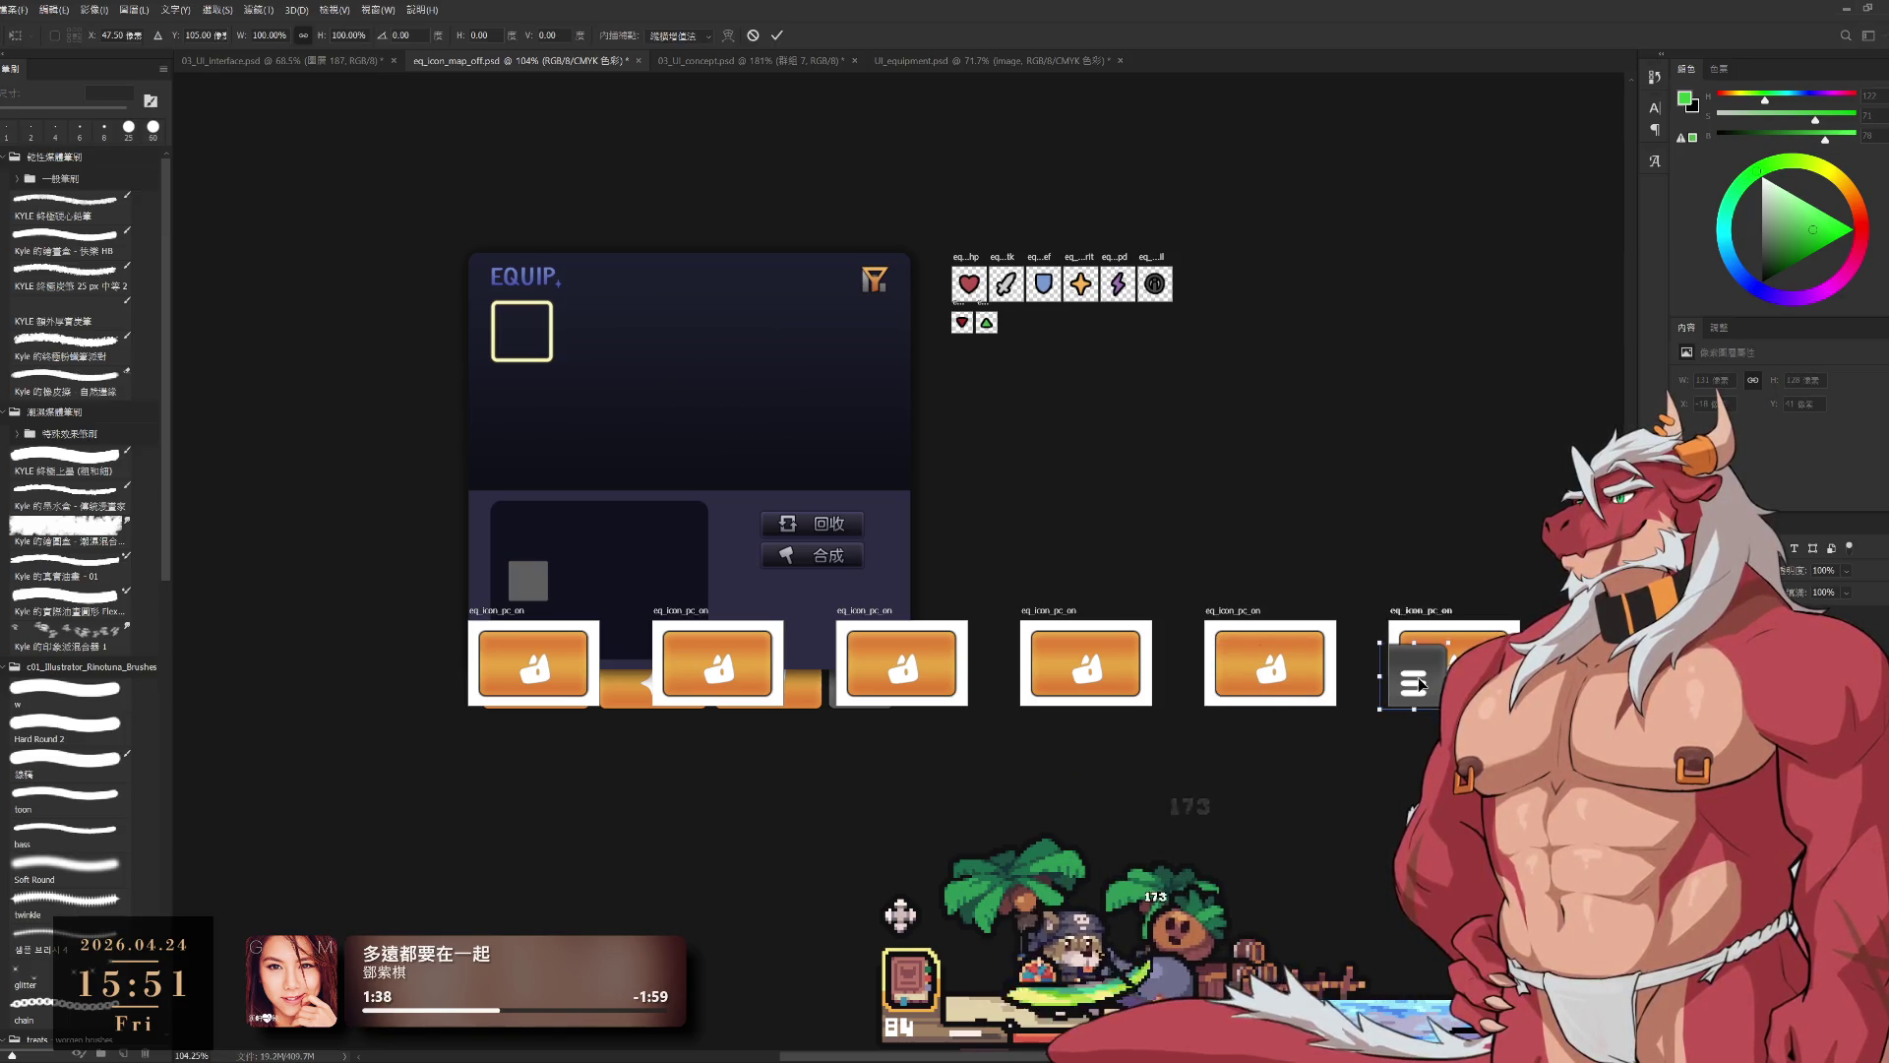
key("Return")
key("l")
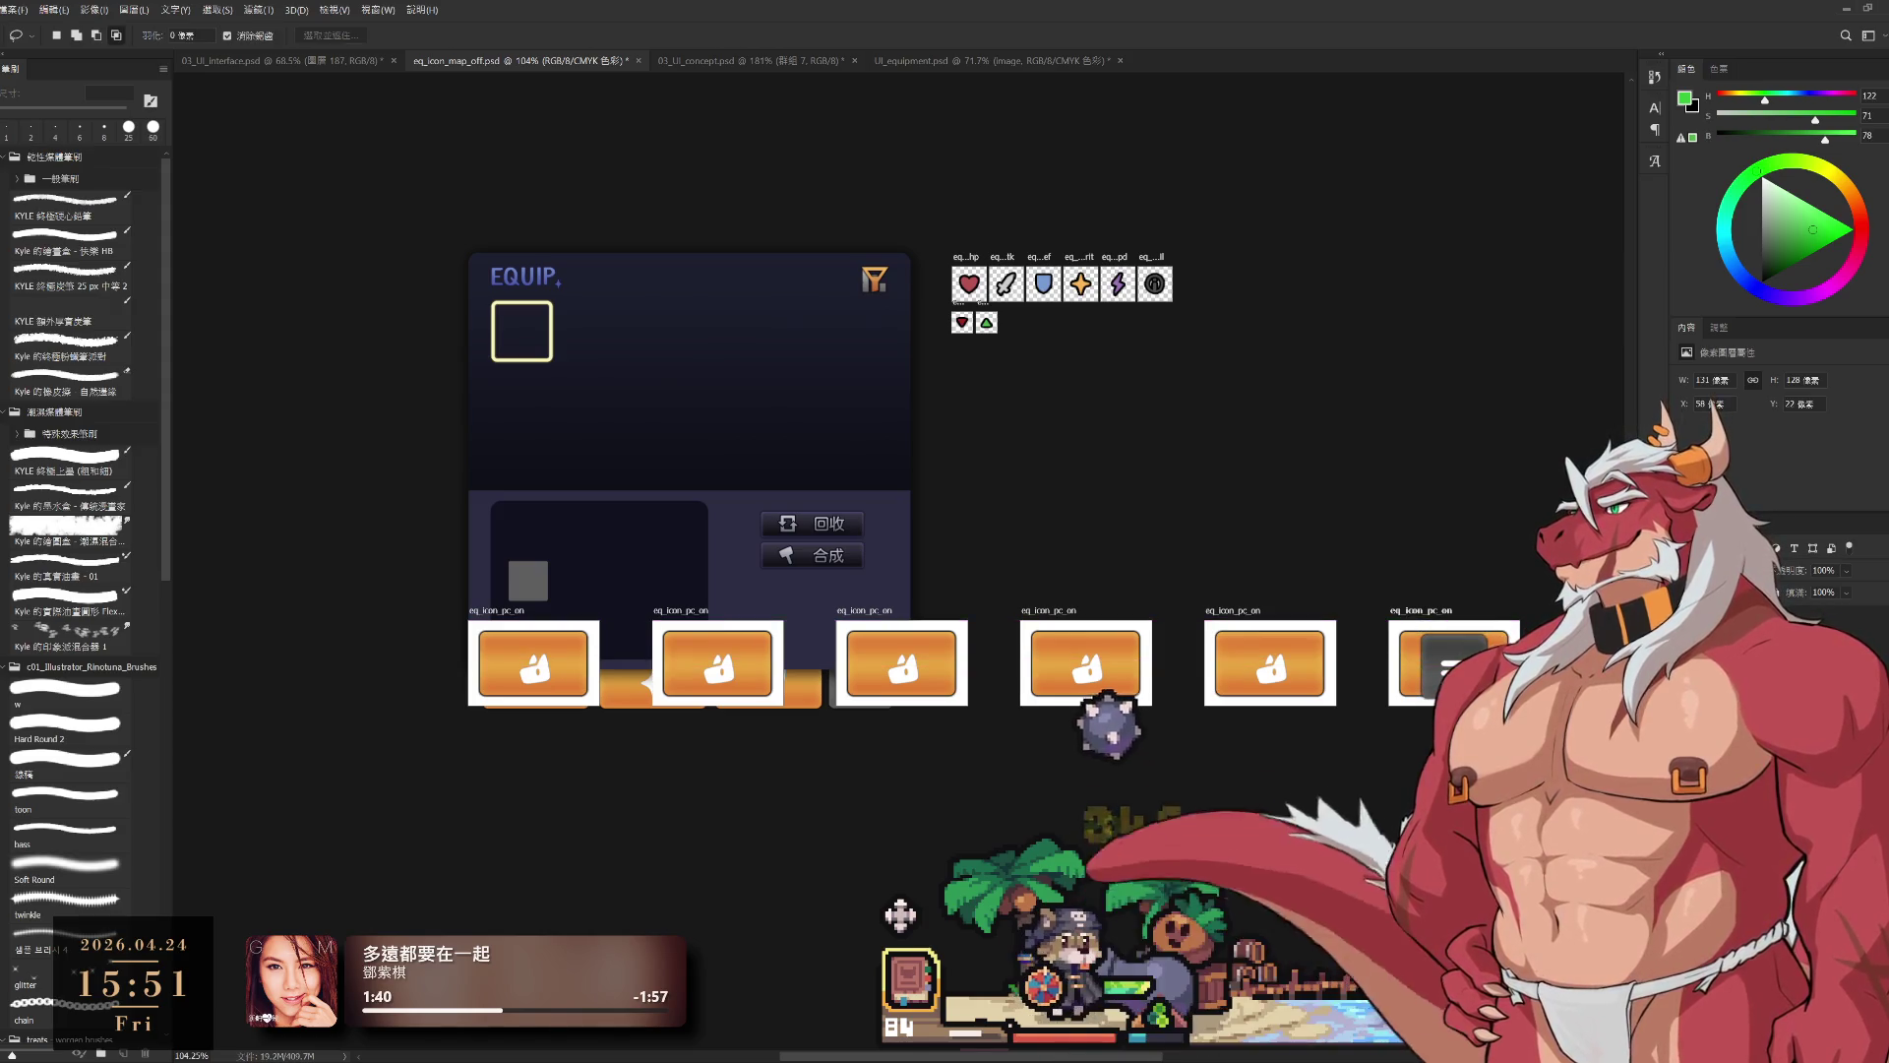
scroll(1436, 703, "up", 2)
left_click(1732, 630)
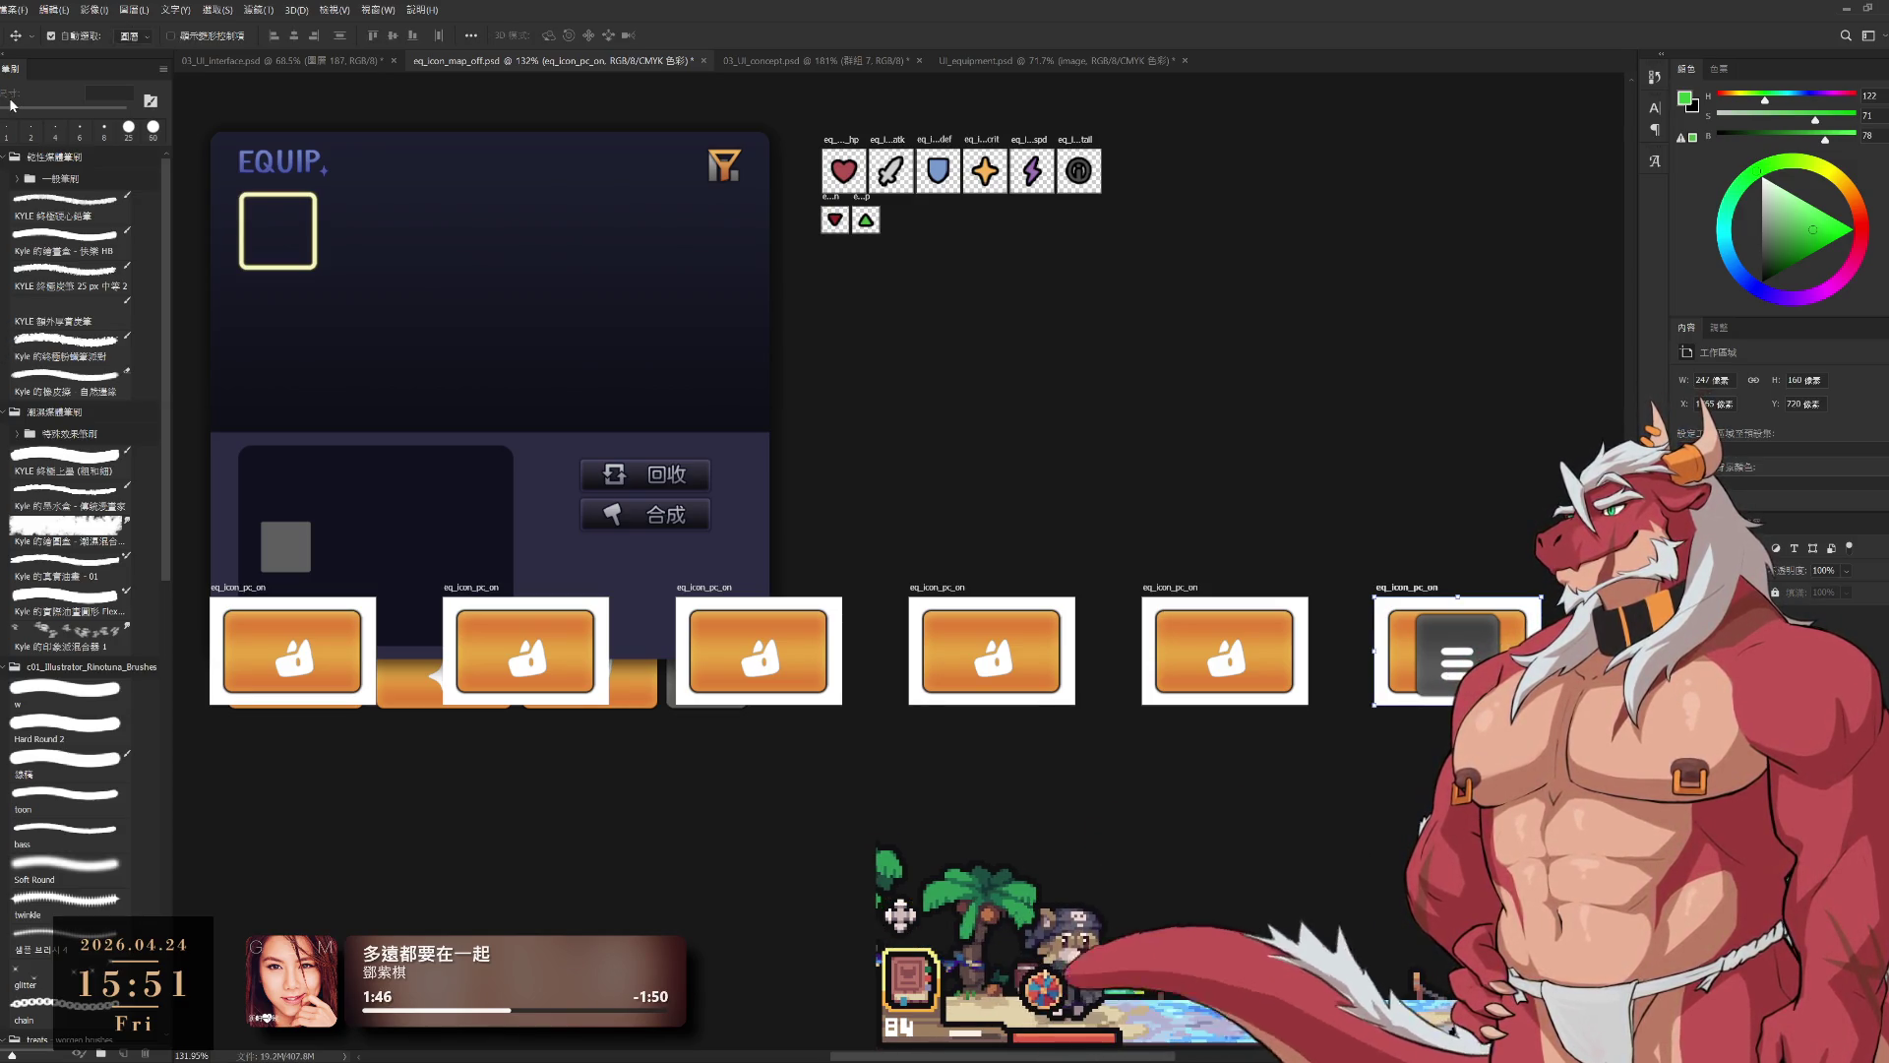
Step: Draw a new artboard below the last button and move the grey menu icon into it
key("v")
left_click_drag(1300, 600, 1027, 545)
scroll(1131, 551, "up", 5)
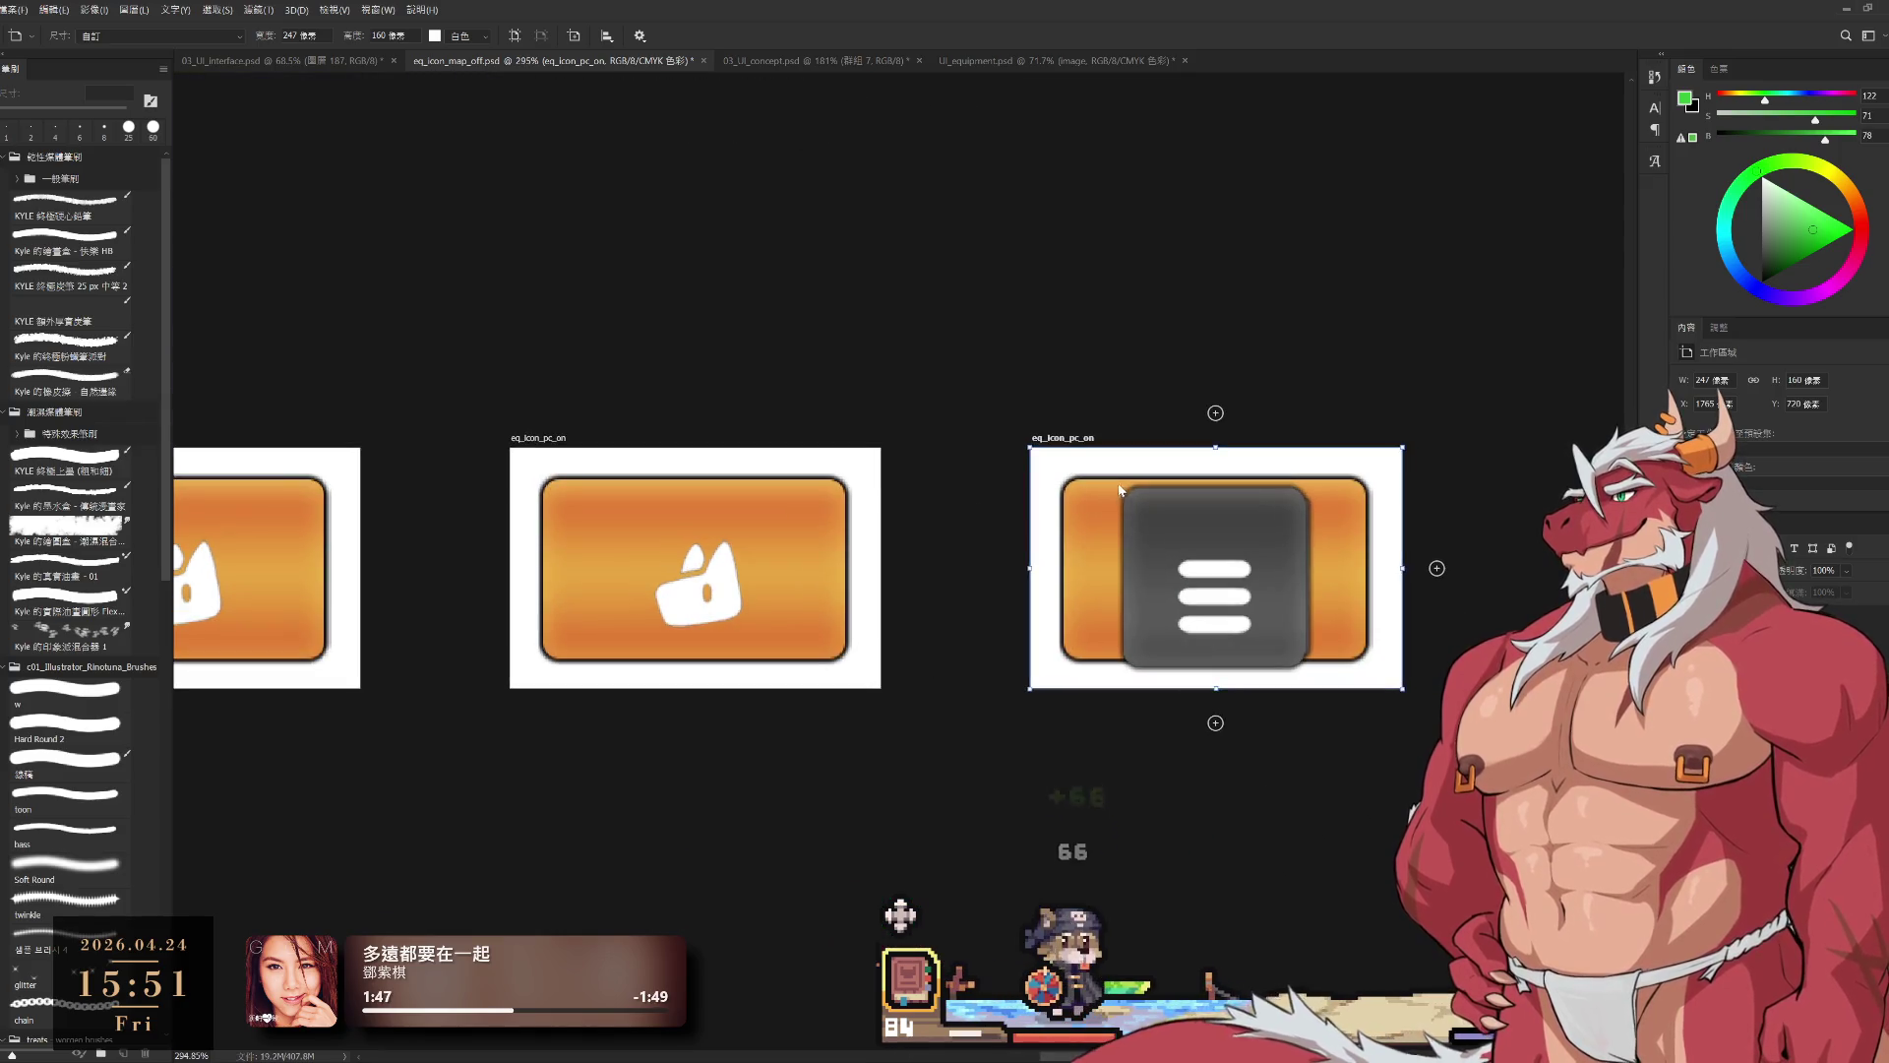
mouse_move(1104, 785)
left_mouse_down()
mouse_move(1401, 944)
mouse_move(1393, 974)
left_mouse_up()
scroll(777, 610, "down", 3)
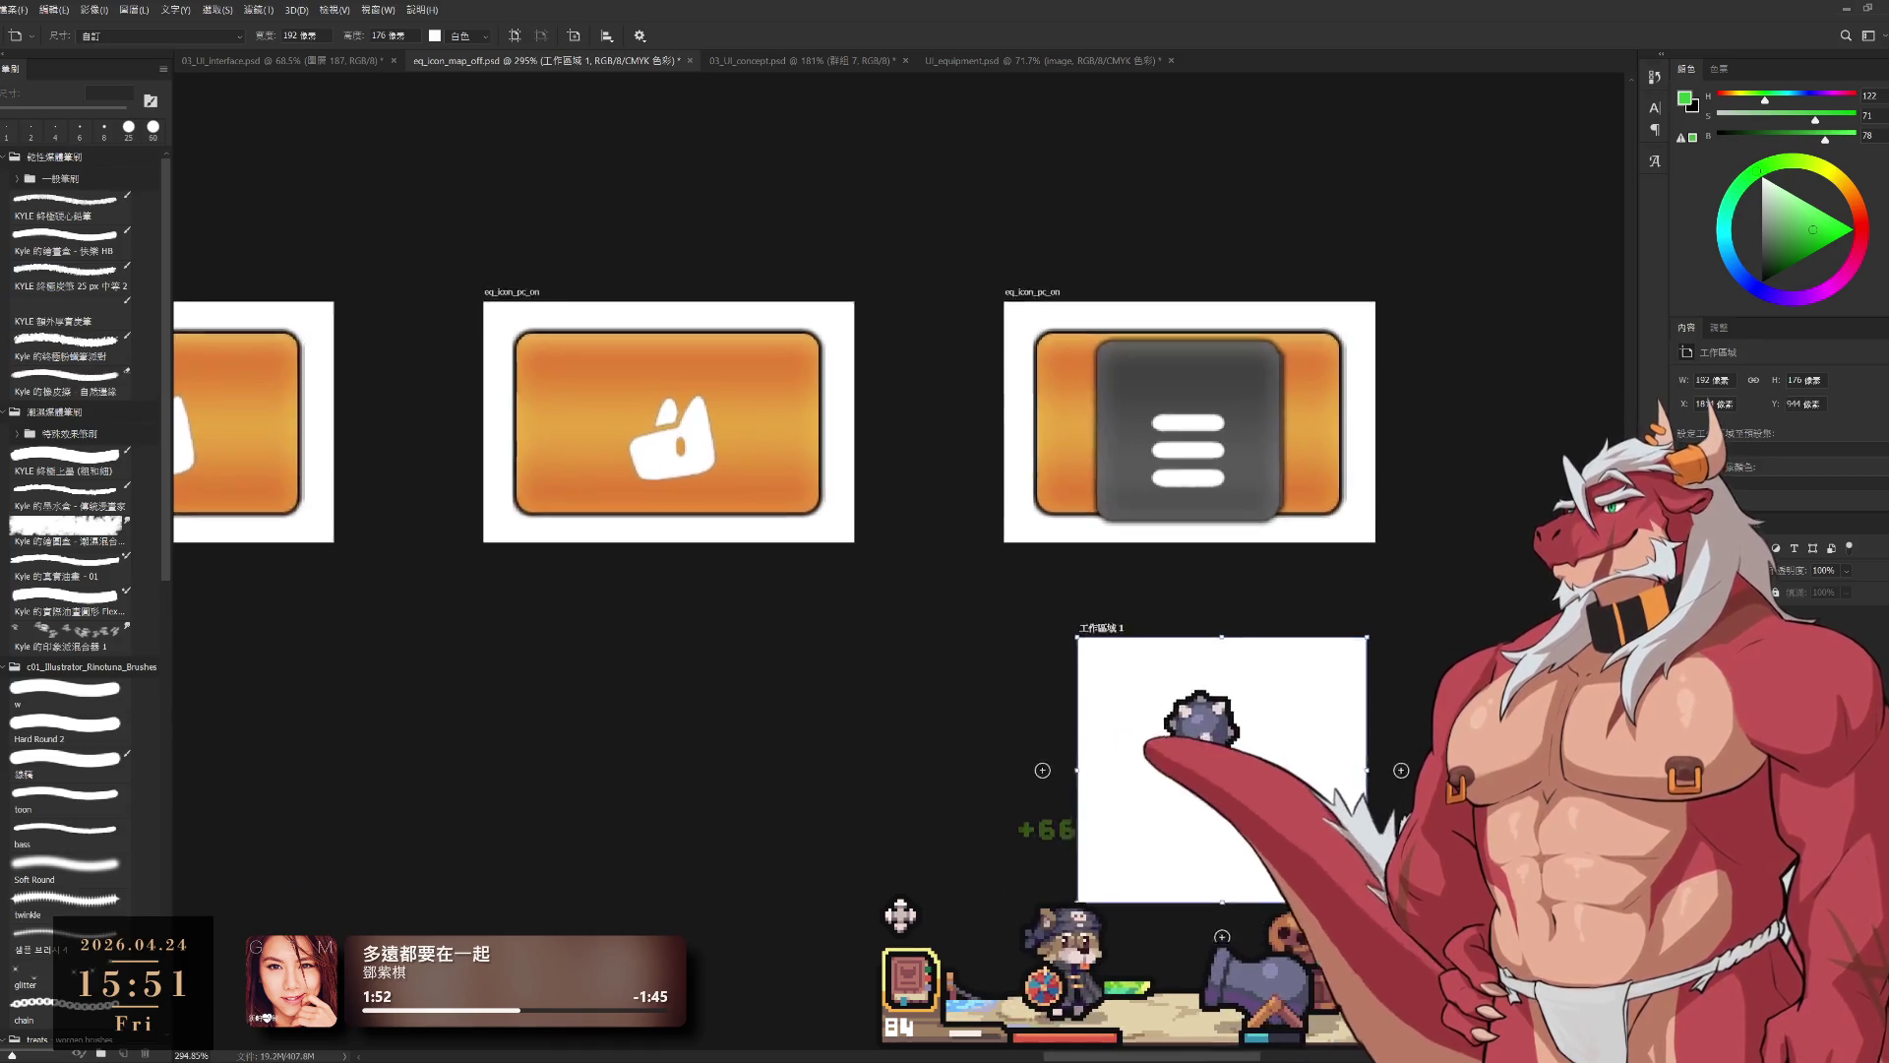
key("v")
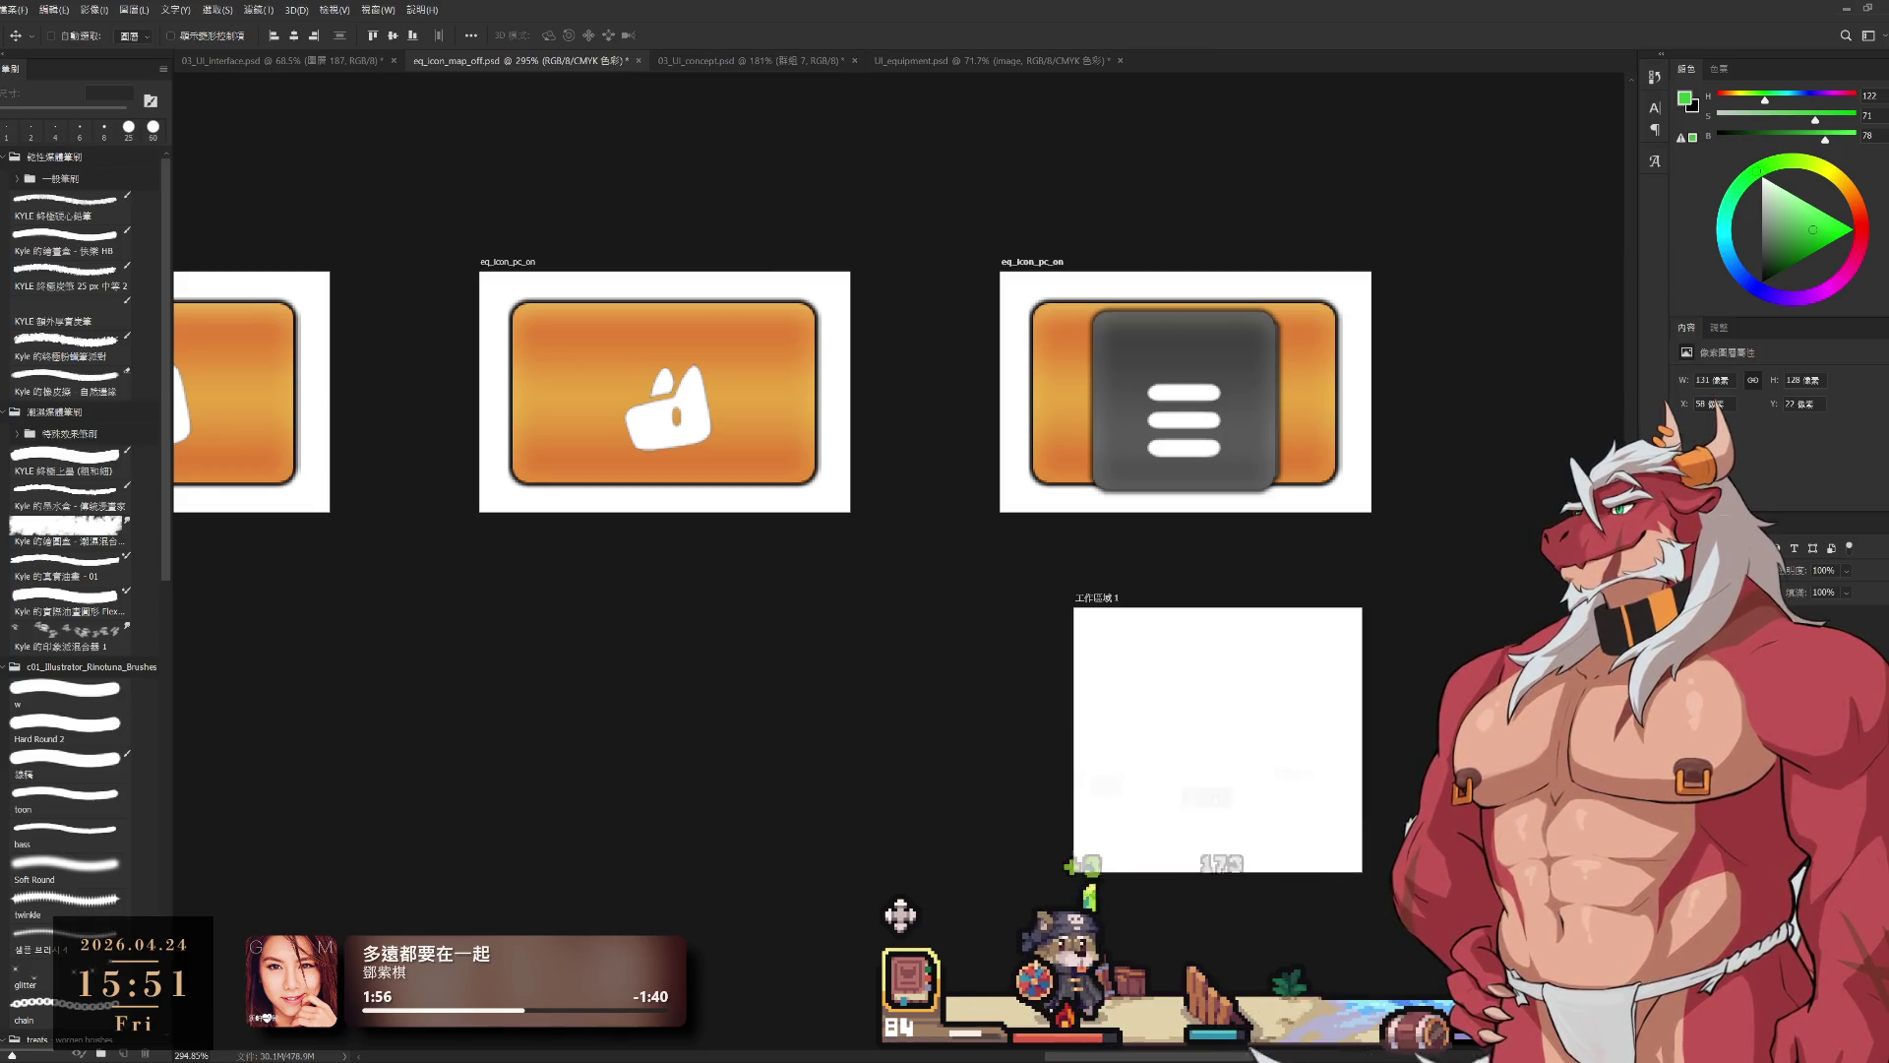
left_click_drag(1185, 400, 1258, 736)
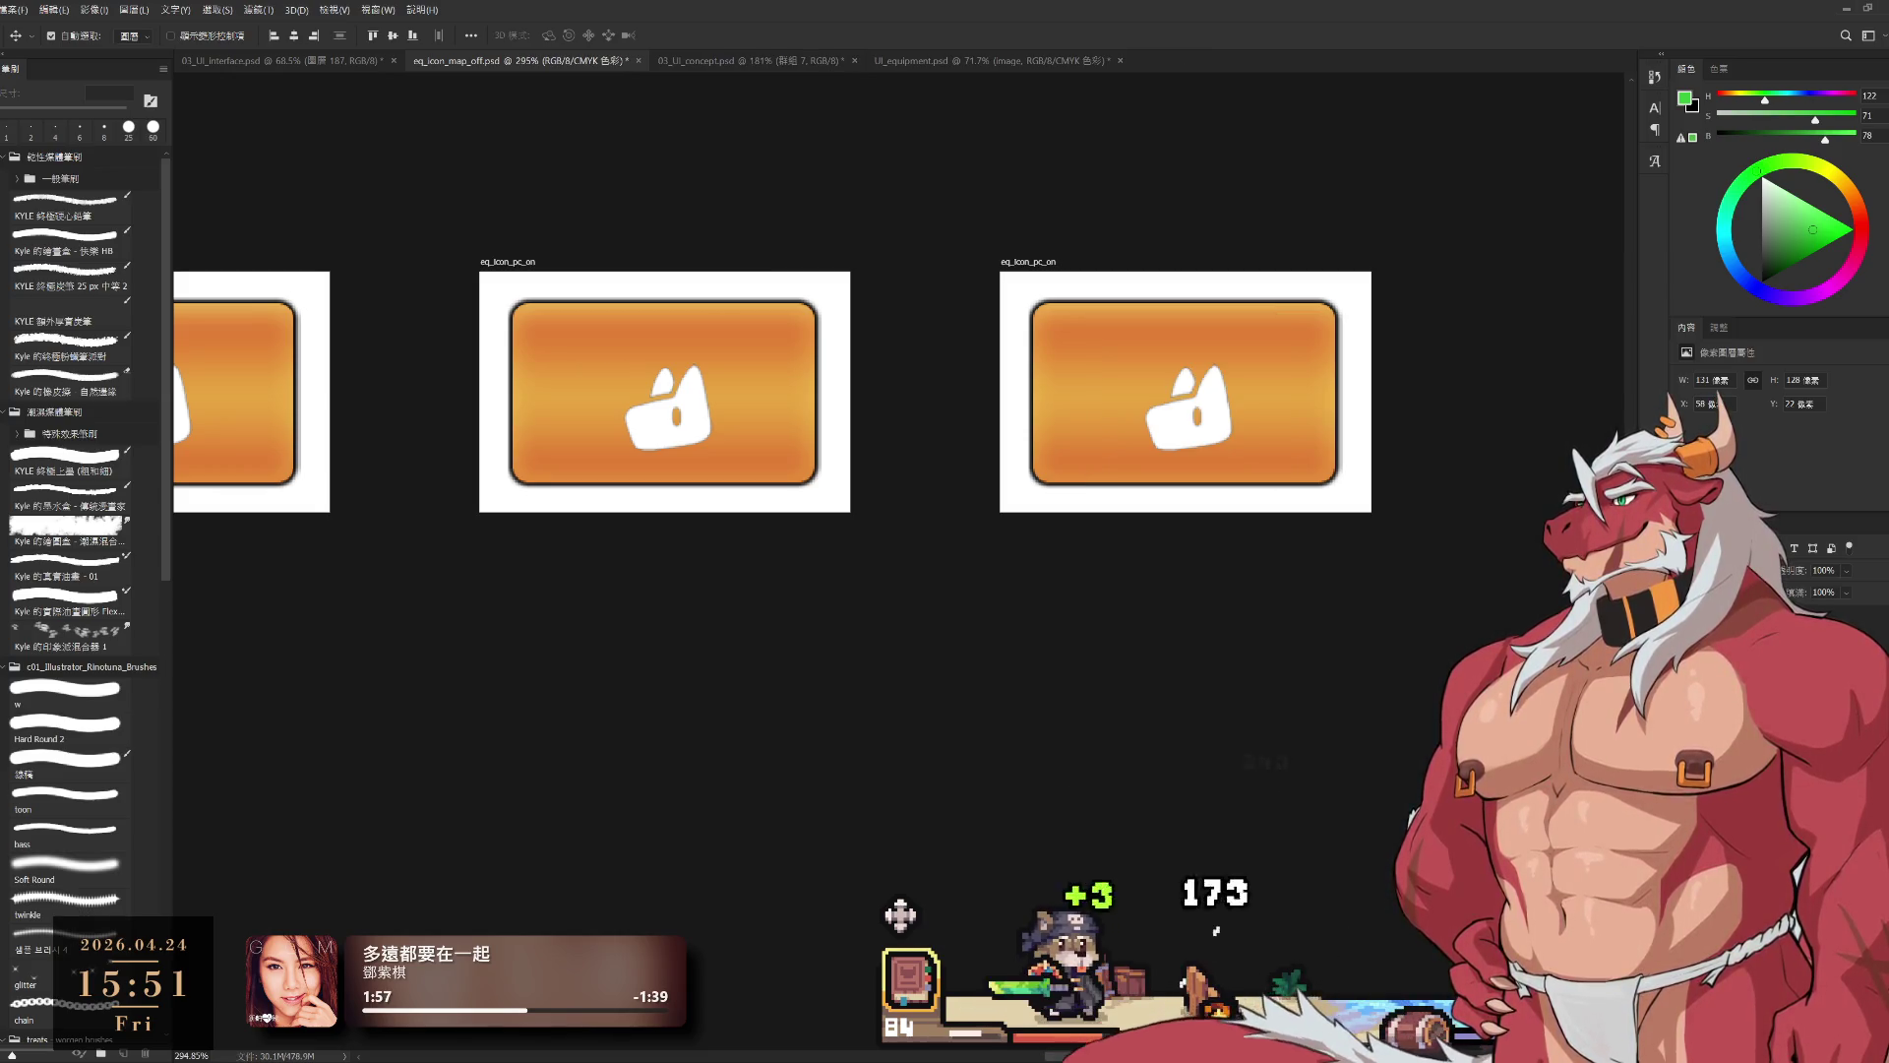
scroll(1286, 704, "down", 4)
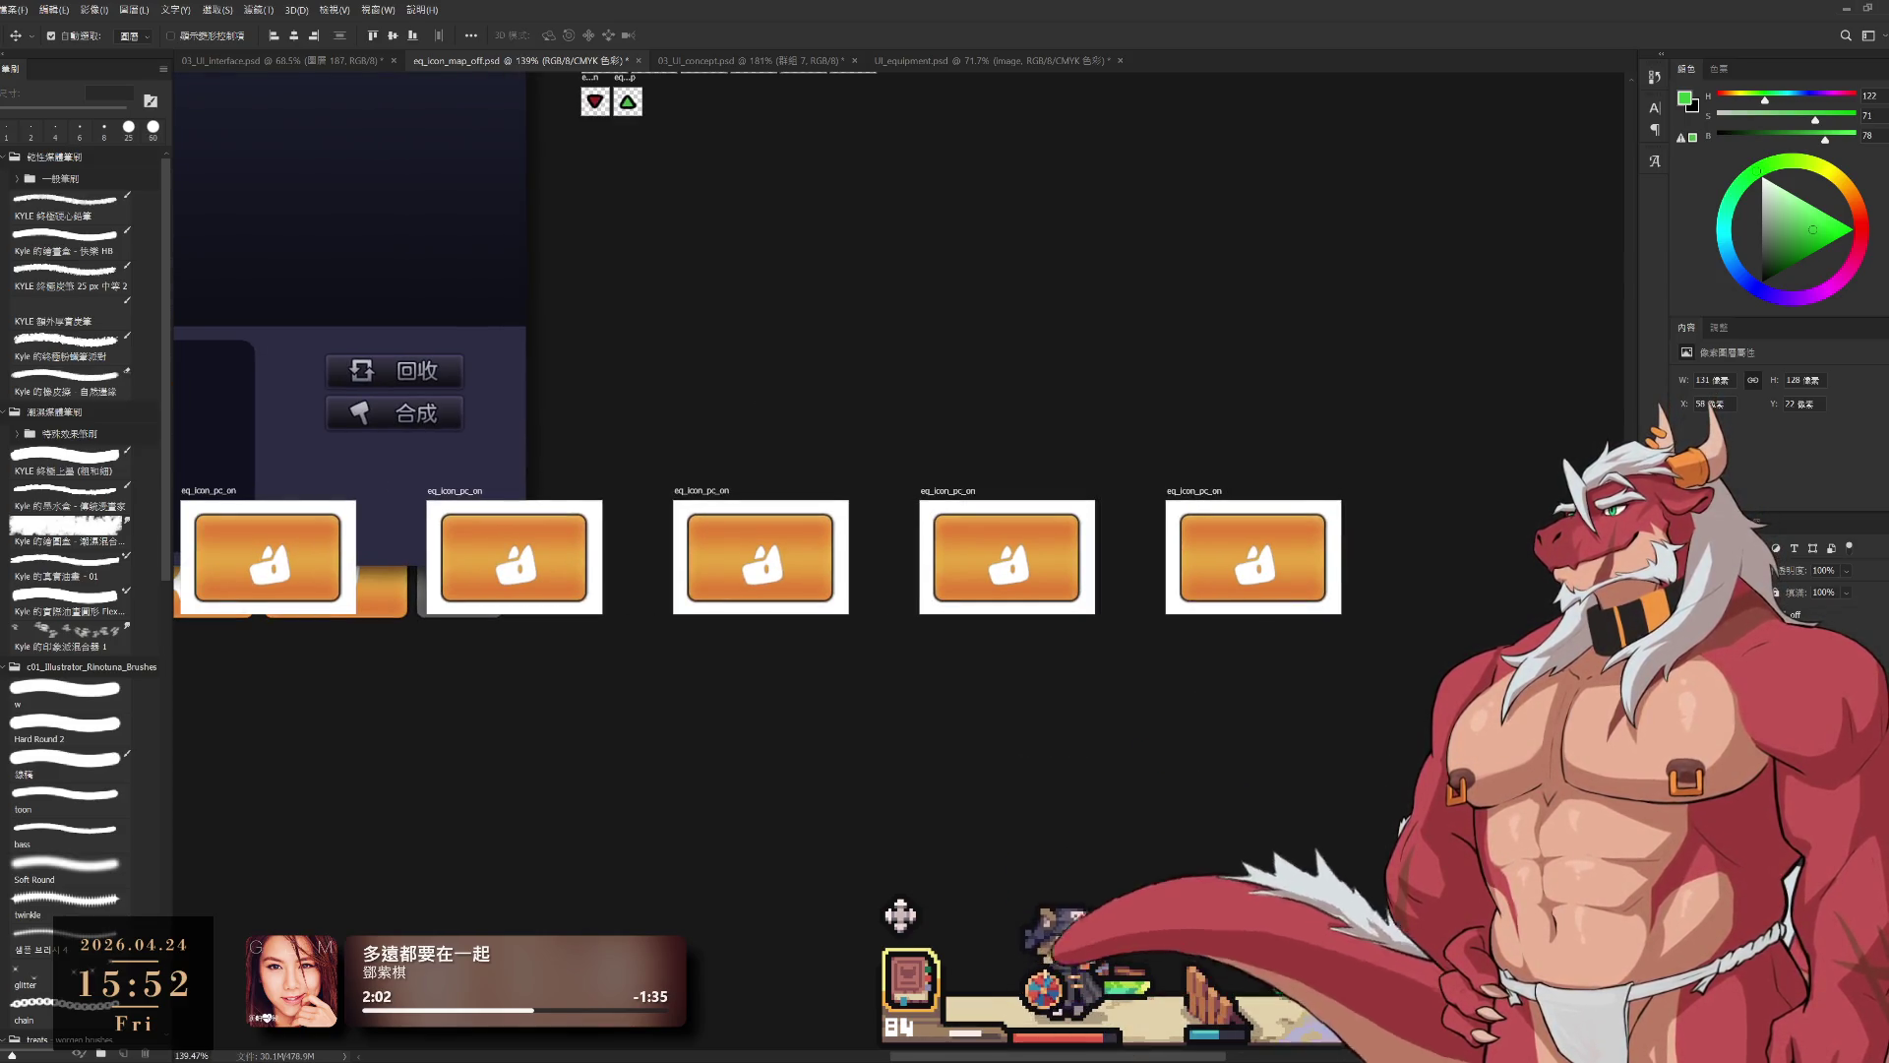
Step: Switch the second button to the brown pc off state and bring up the skill star icon
key("alt+bracketleft")
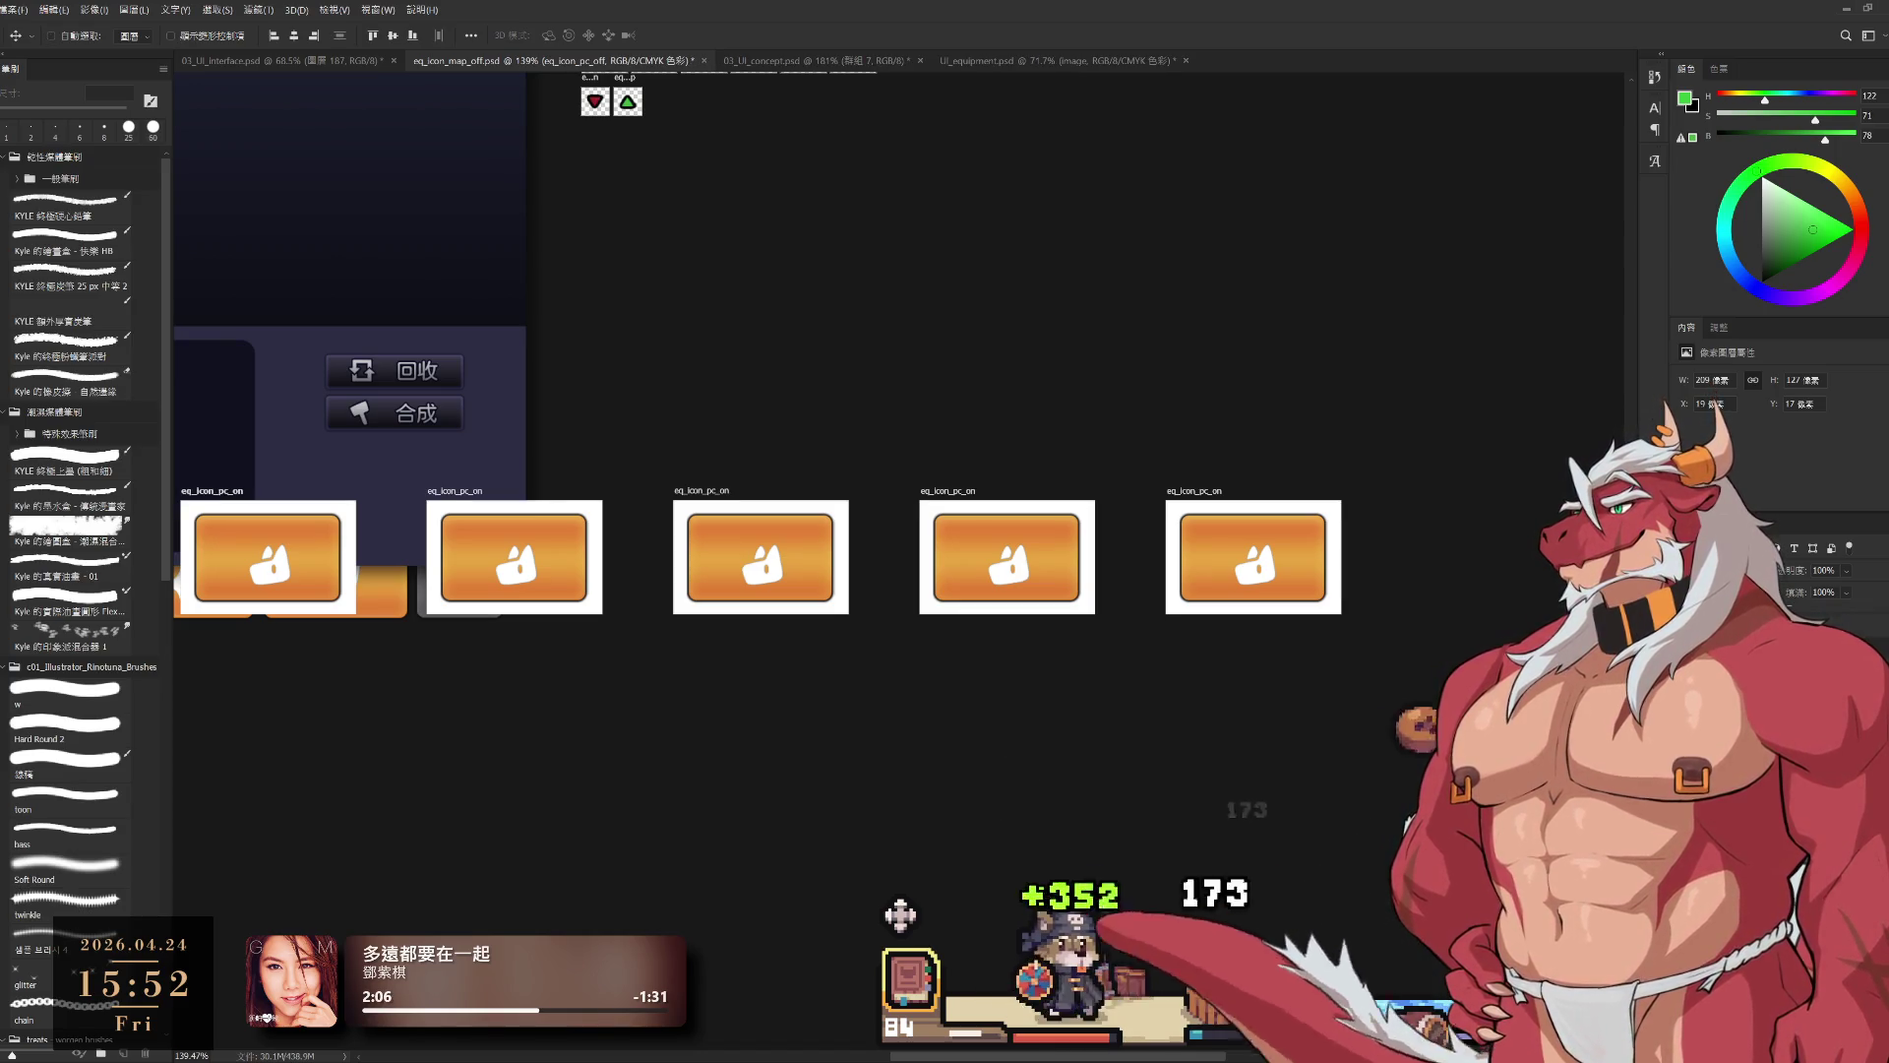
left_click(267, 557, "ctrl")
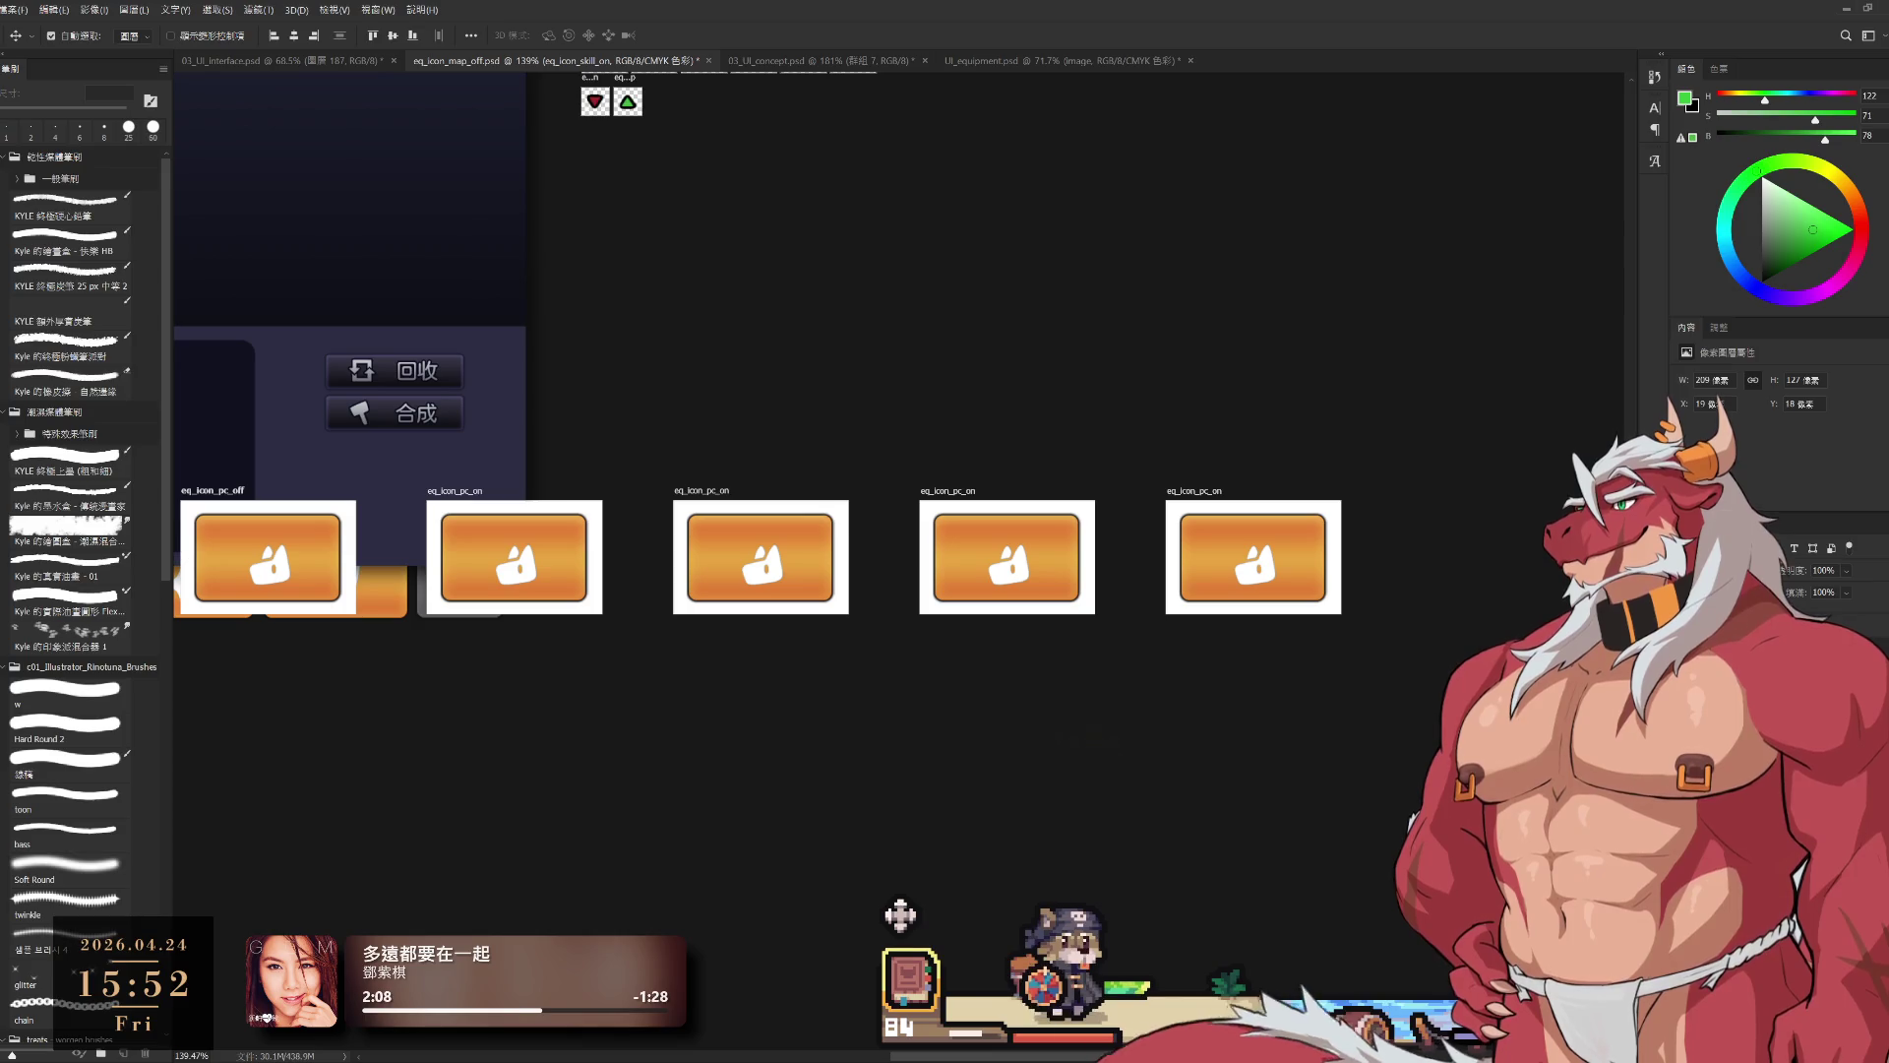
key("ctrl+comma")
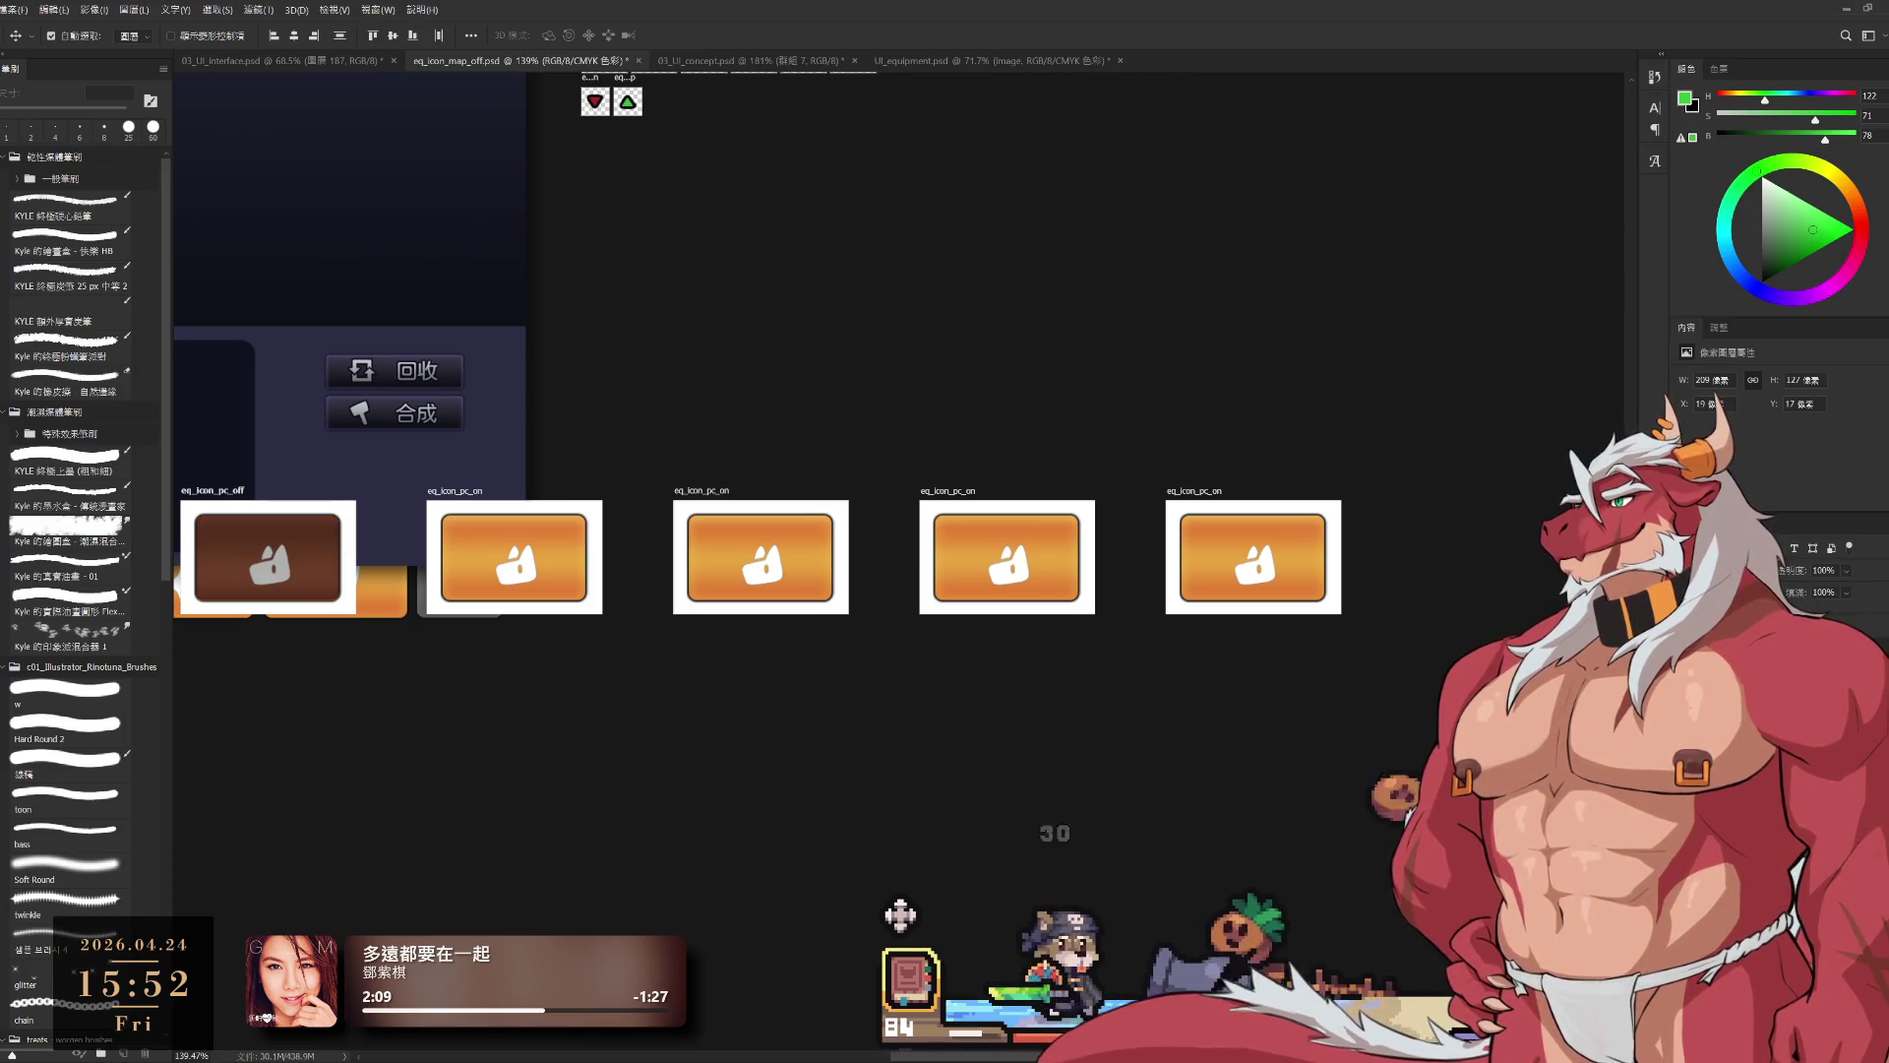
key("alt+bracketleft")
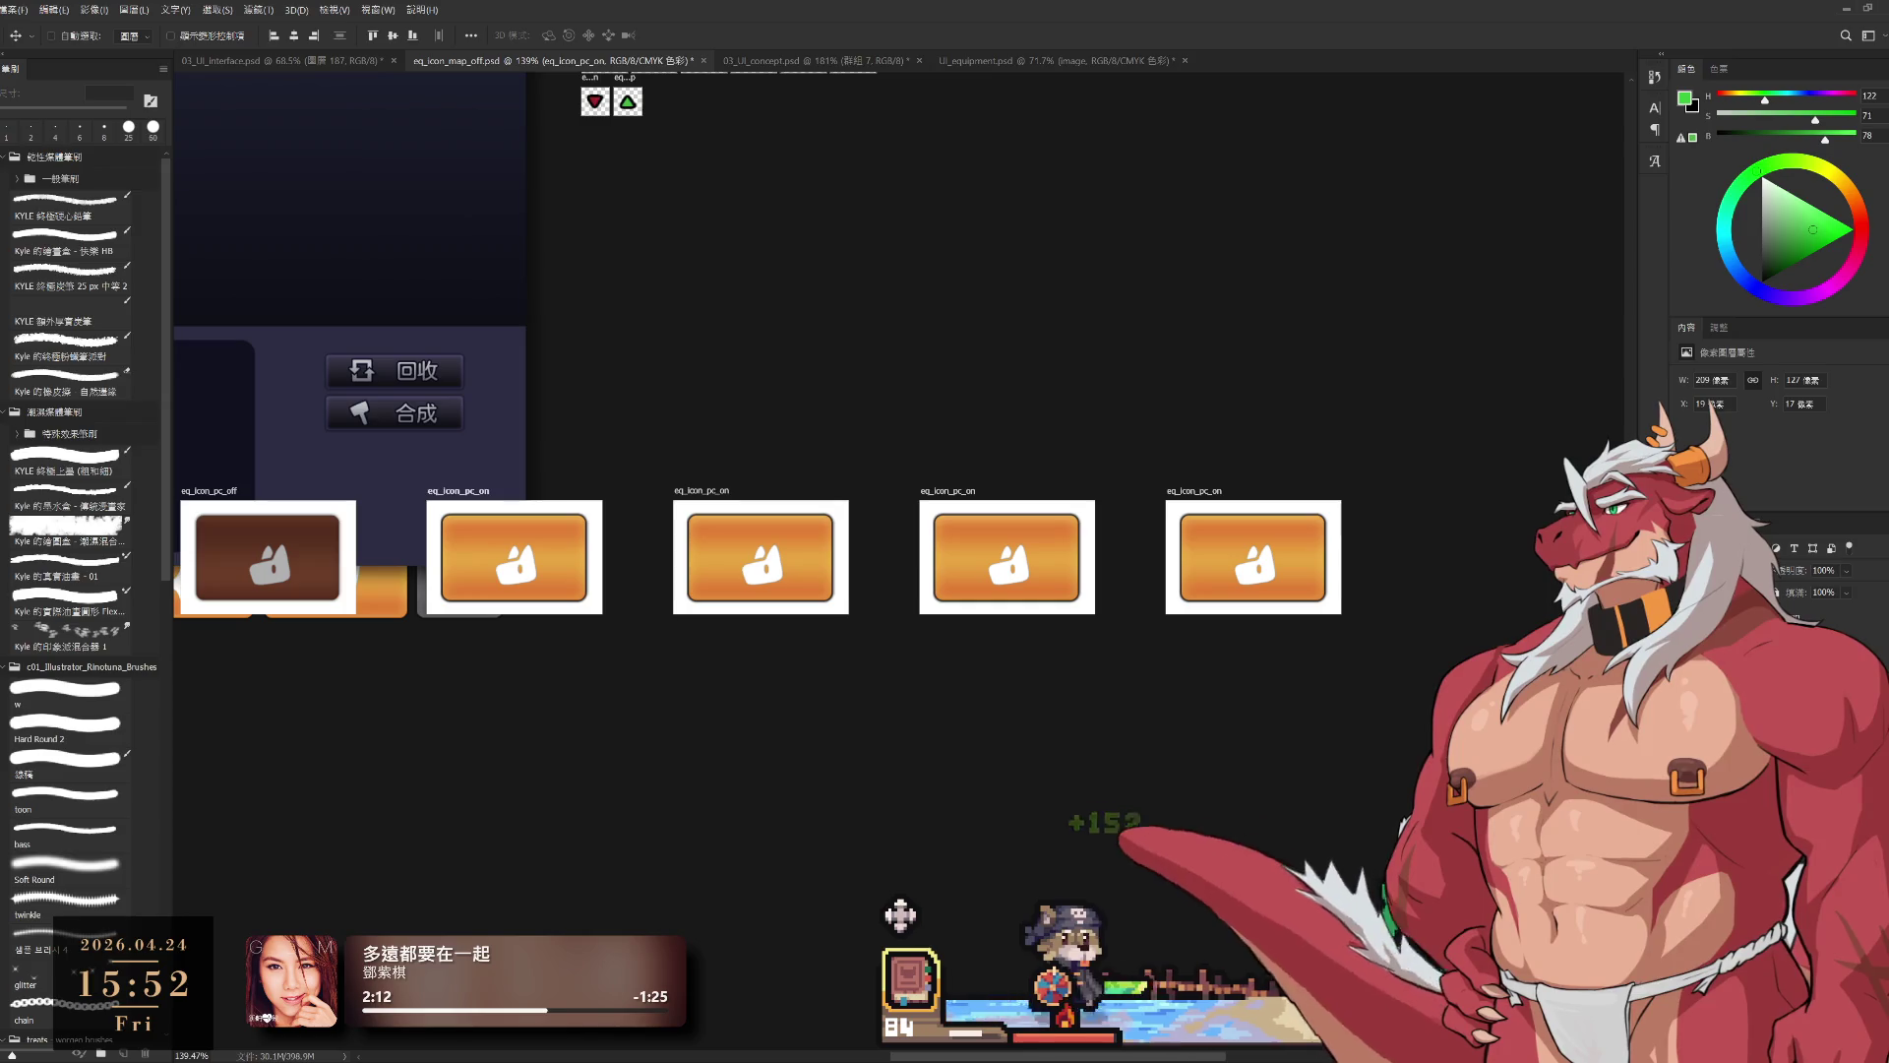
key("alt+bracketright")
key("ctrl+comma")
Step: Turn the third button into the brown skill off state and the fourth into the map button
key("alt+bracketleft")
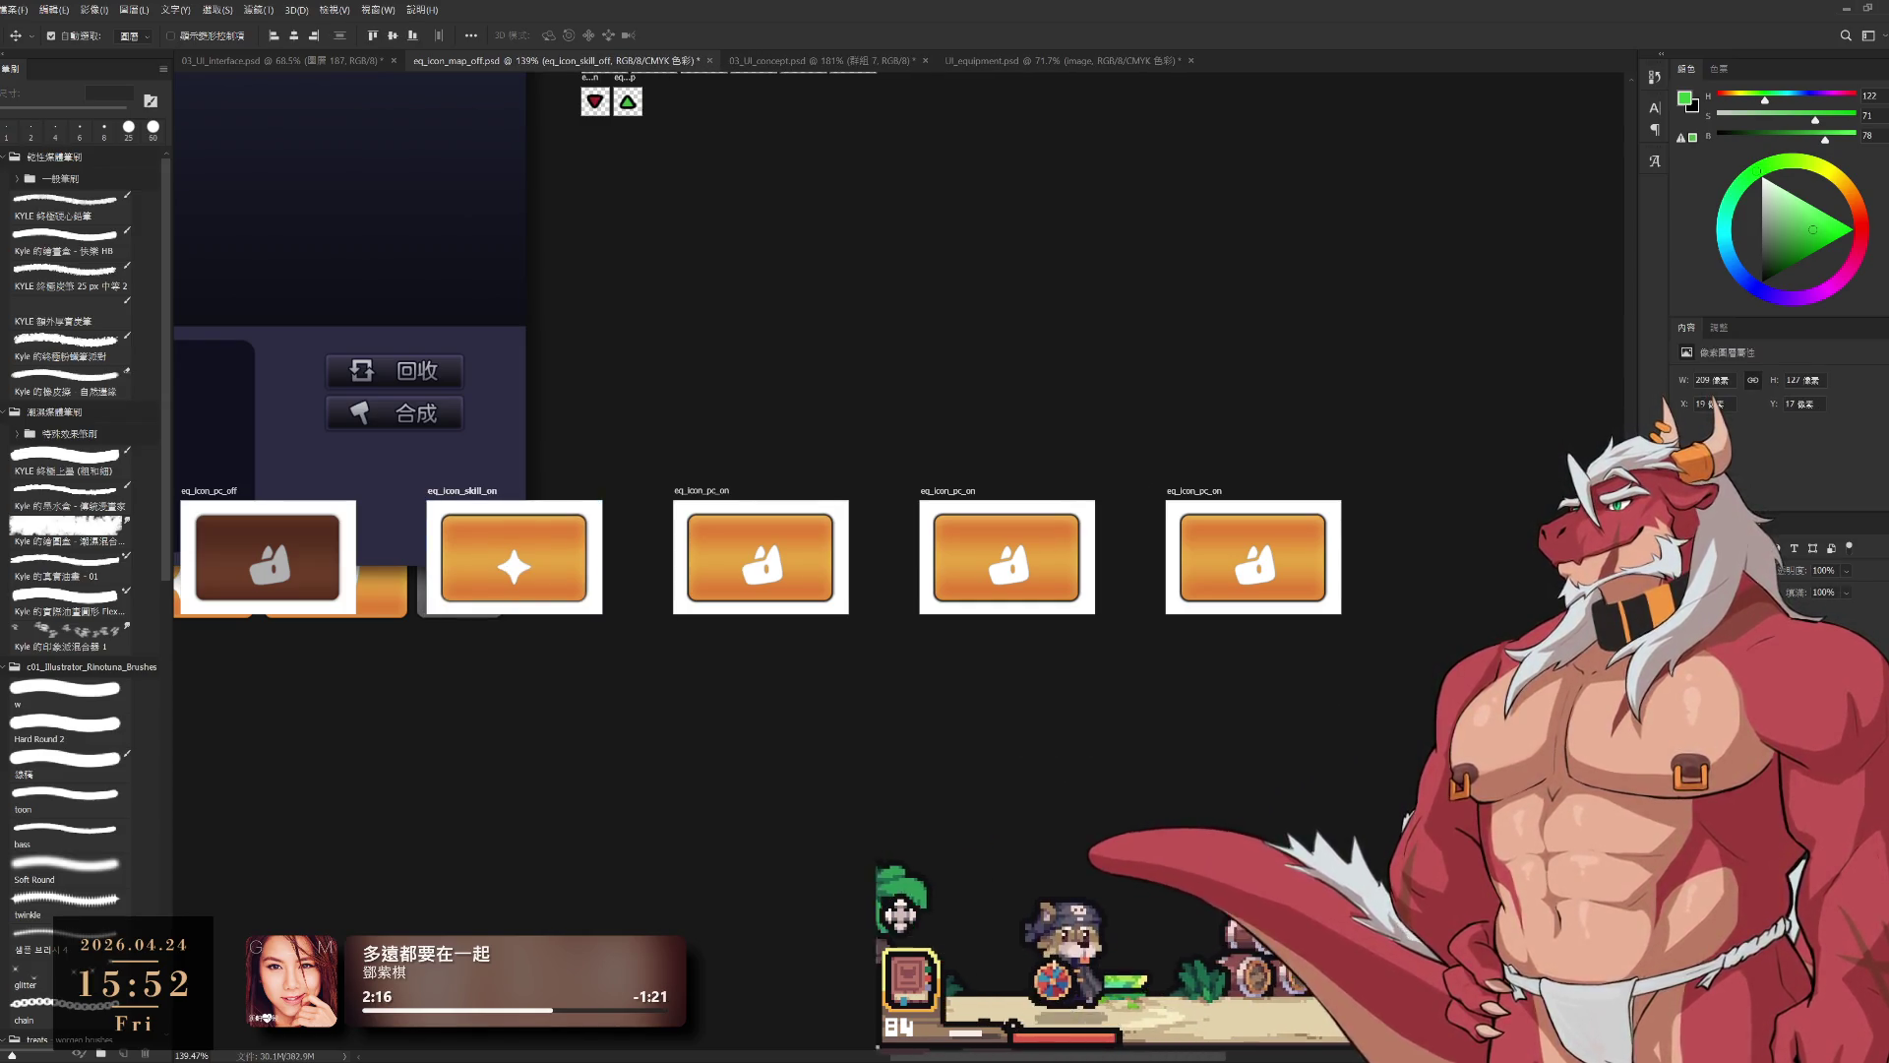
key("alt+bracketright")
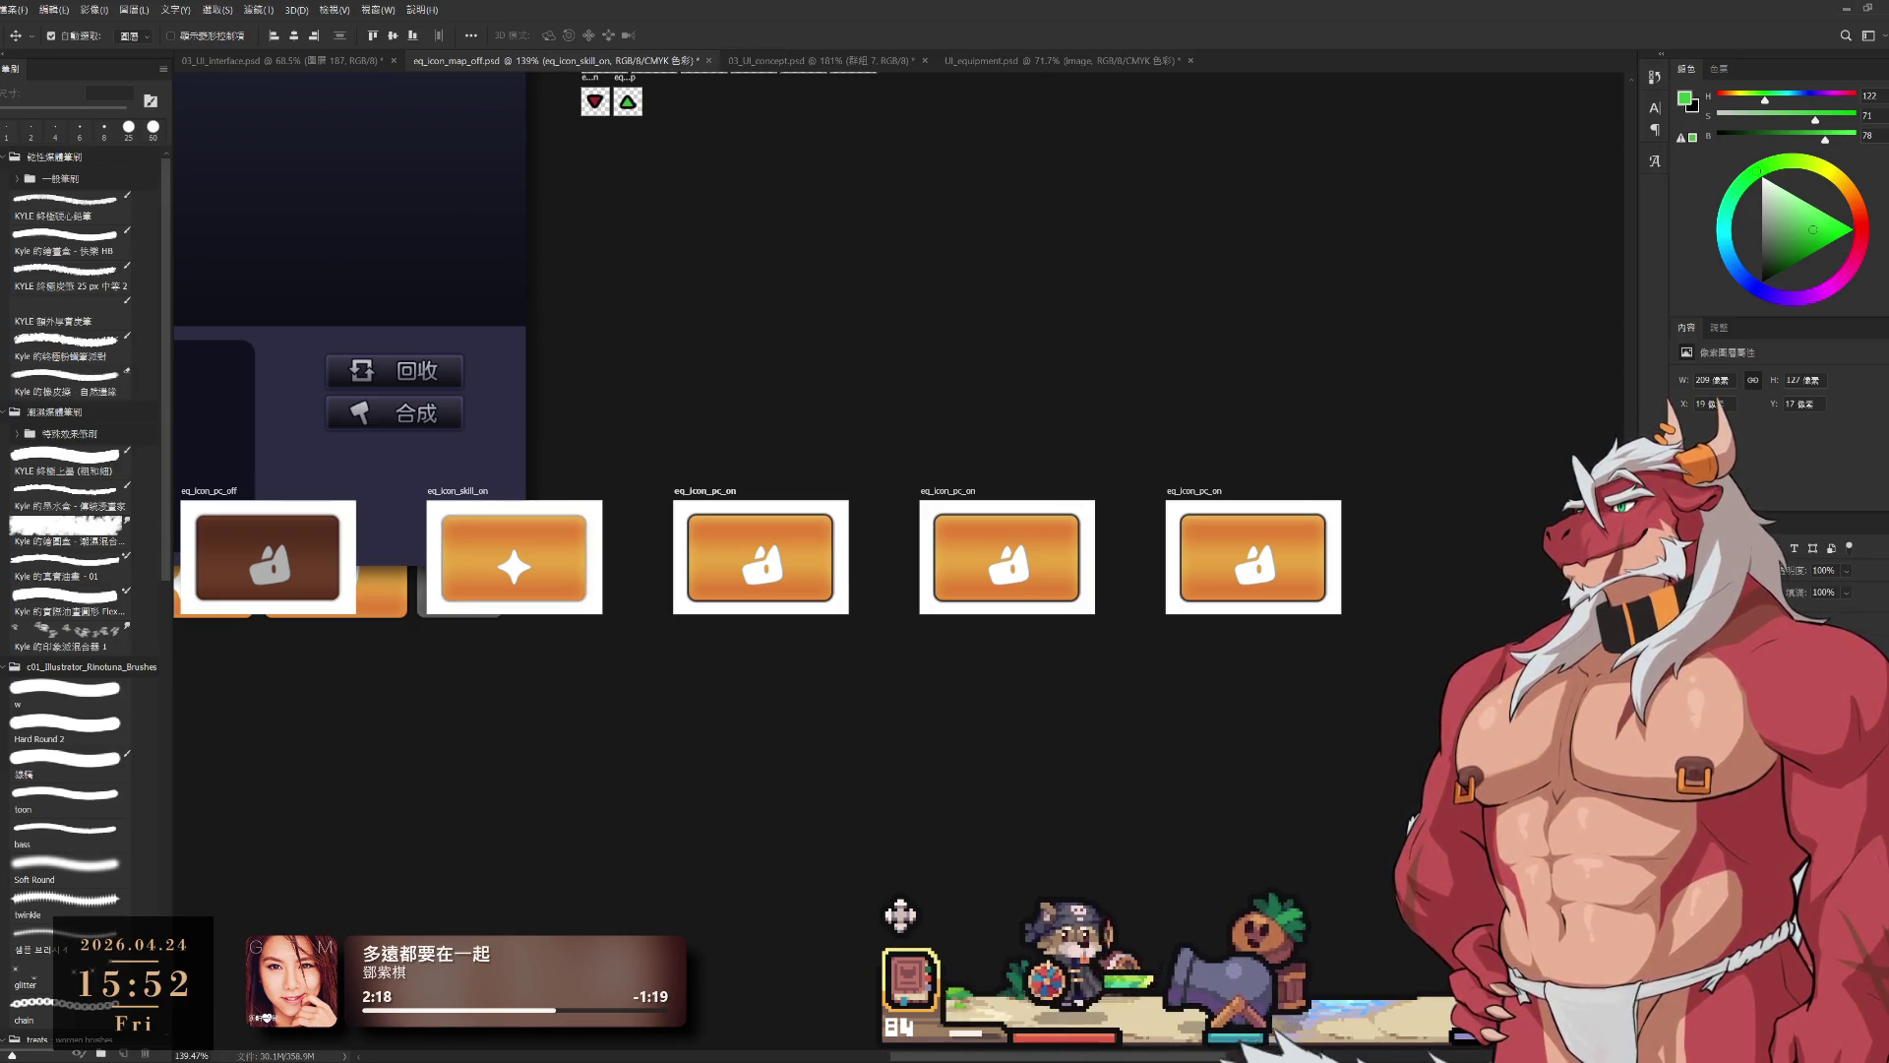
key("alt+bracketright")
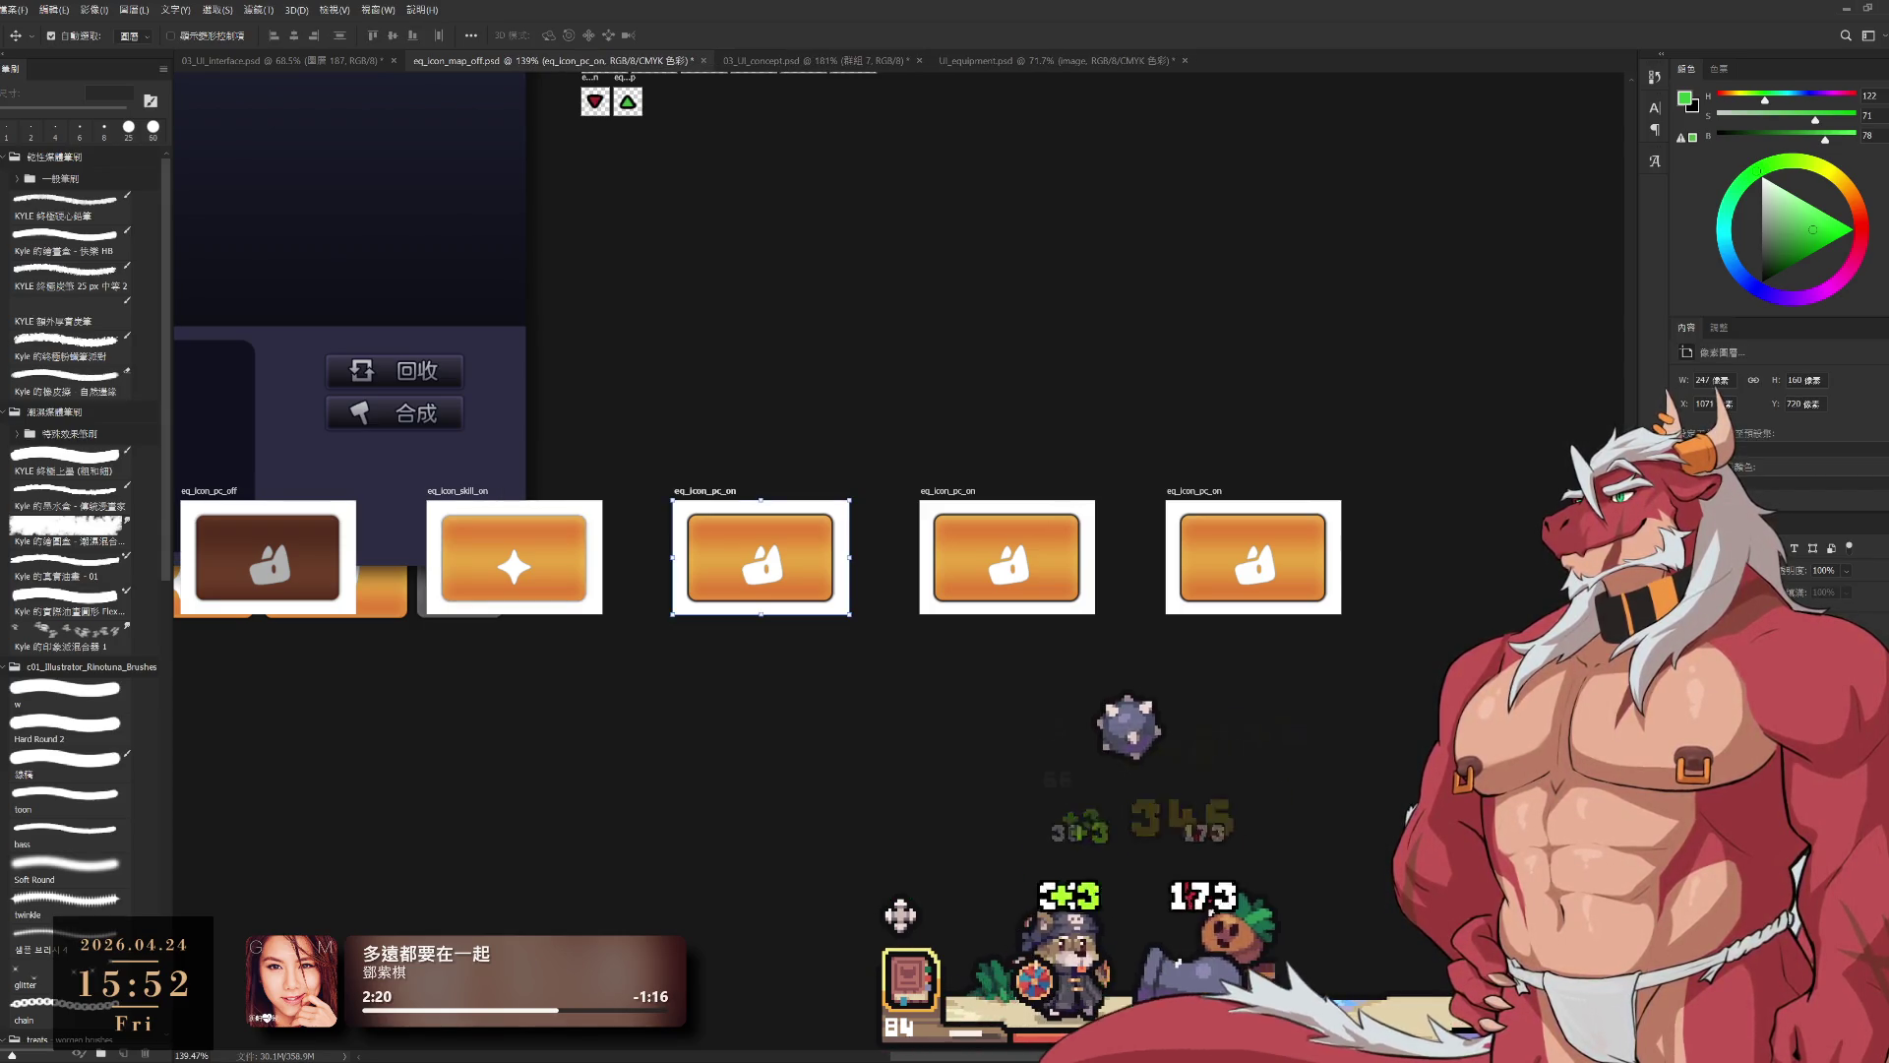
key("ctrl+comma")
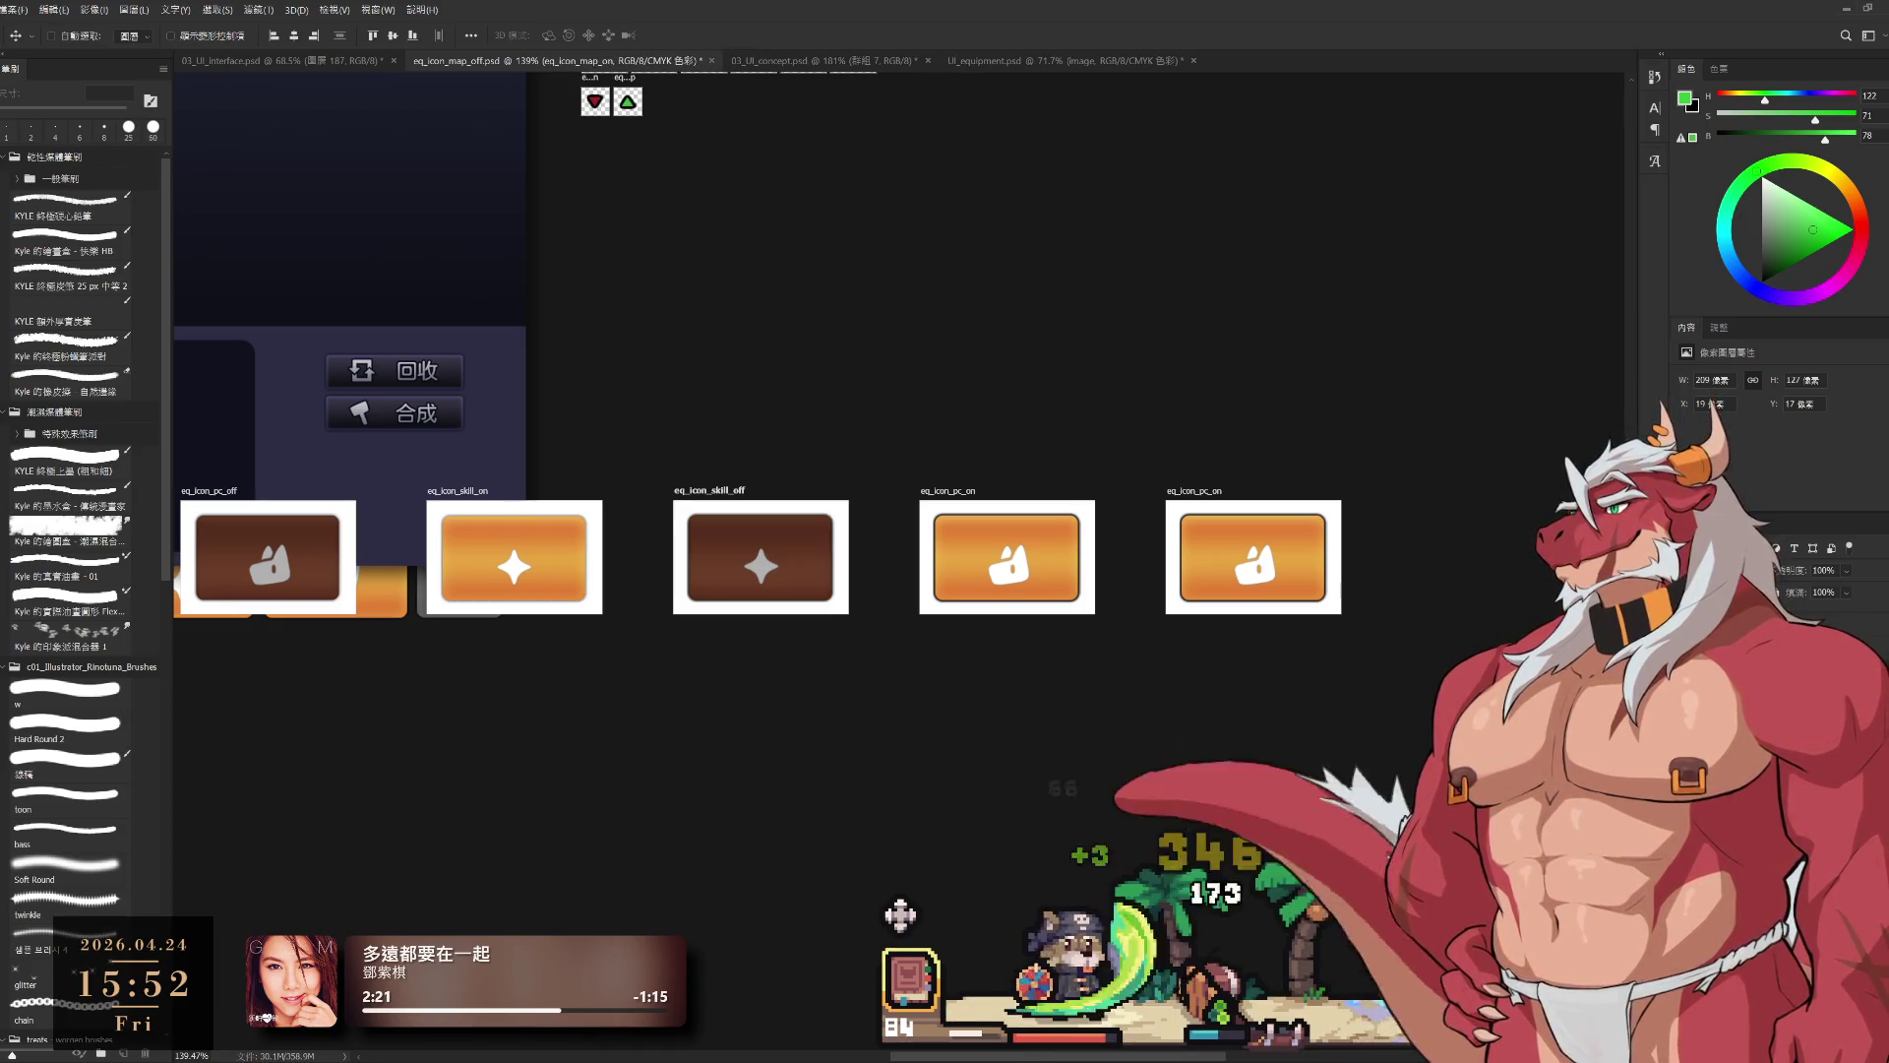
key("alt+bracketright")
key("alt+bracketright")
key("ctrl+comma")
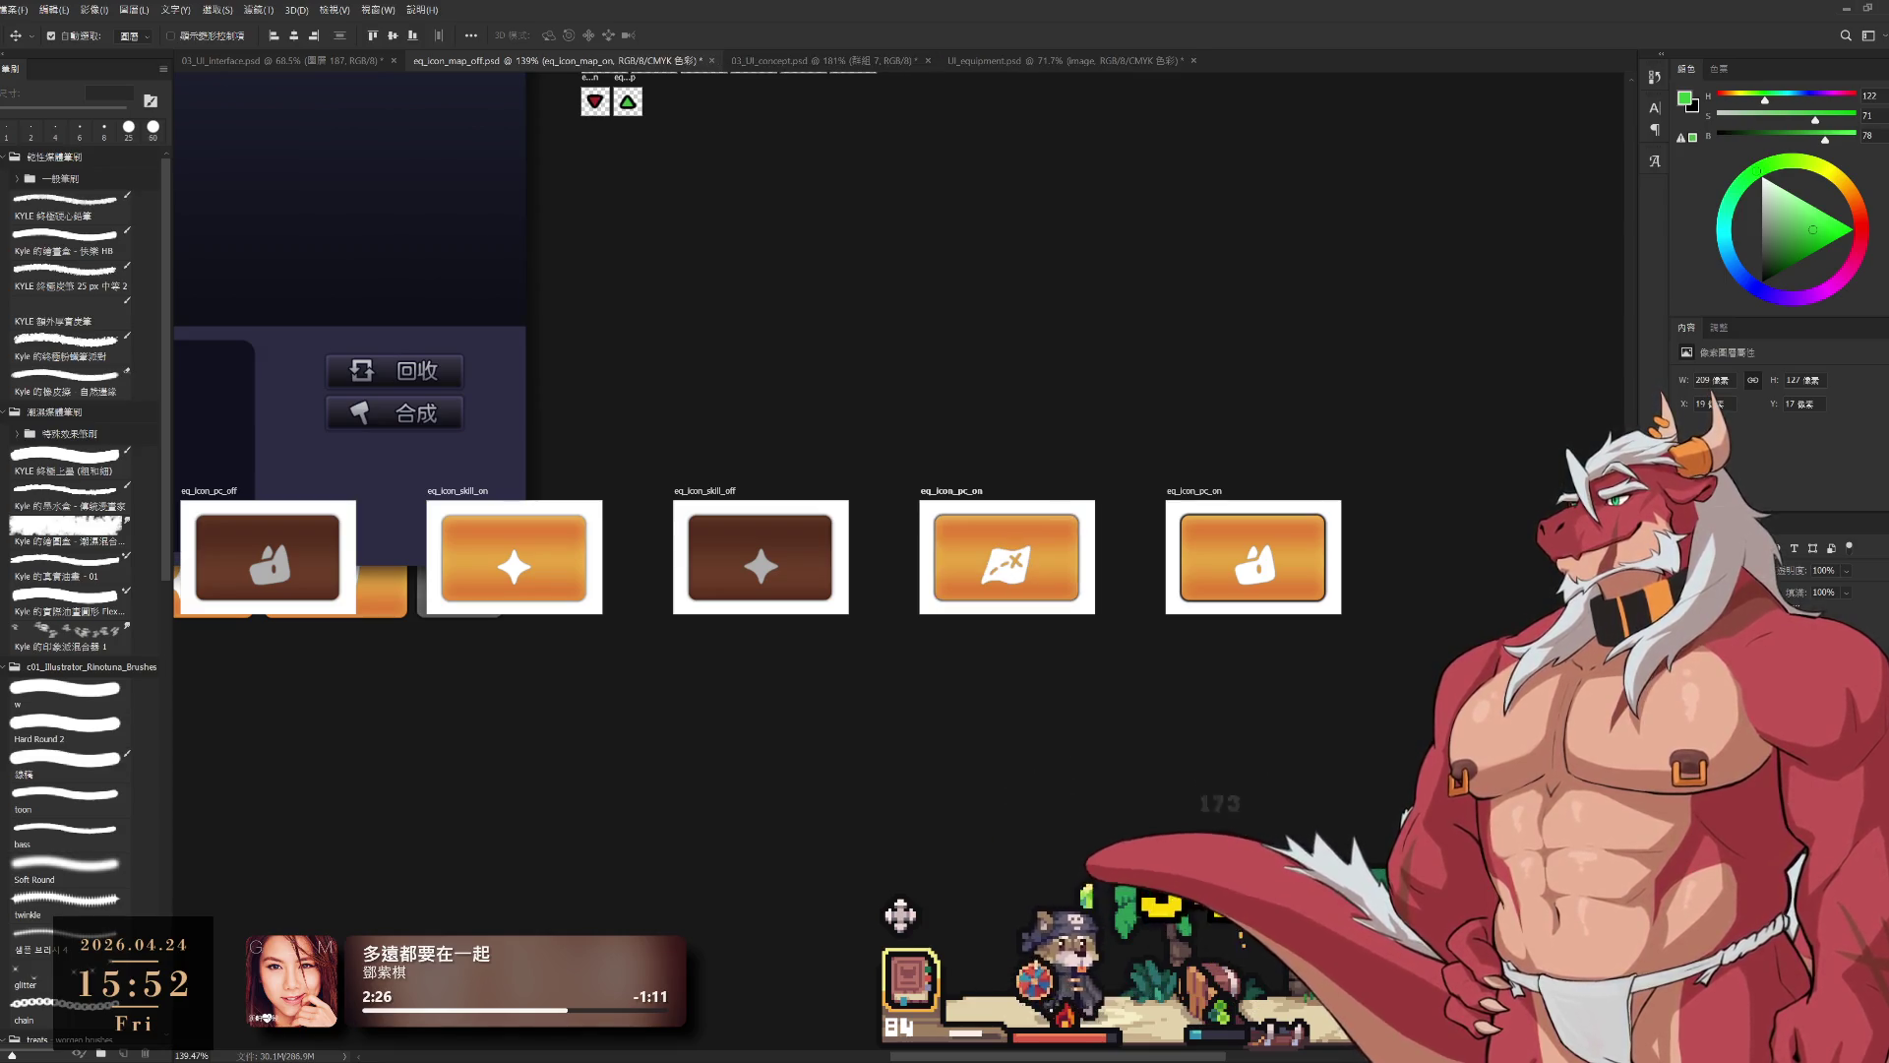
Step: Make the last artboard the brown eq_icon_map_off button, then deselect
key("alt+bracketright")
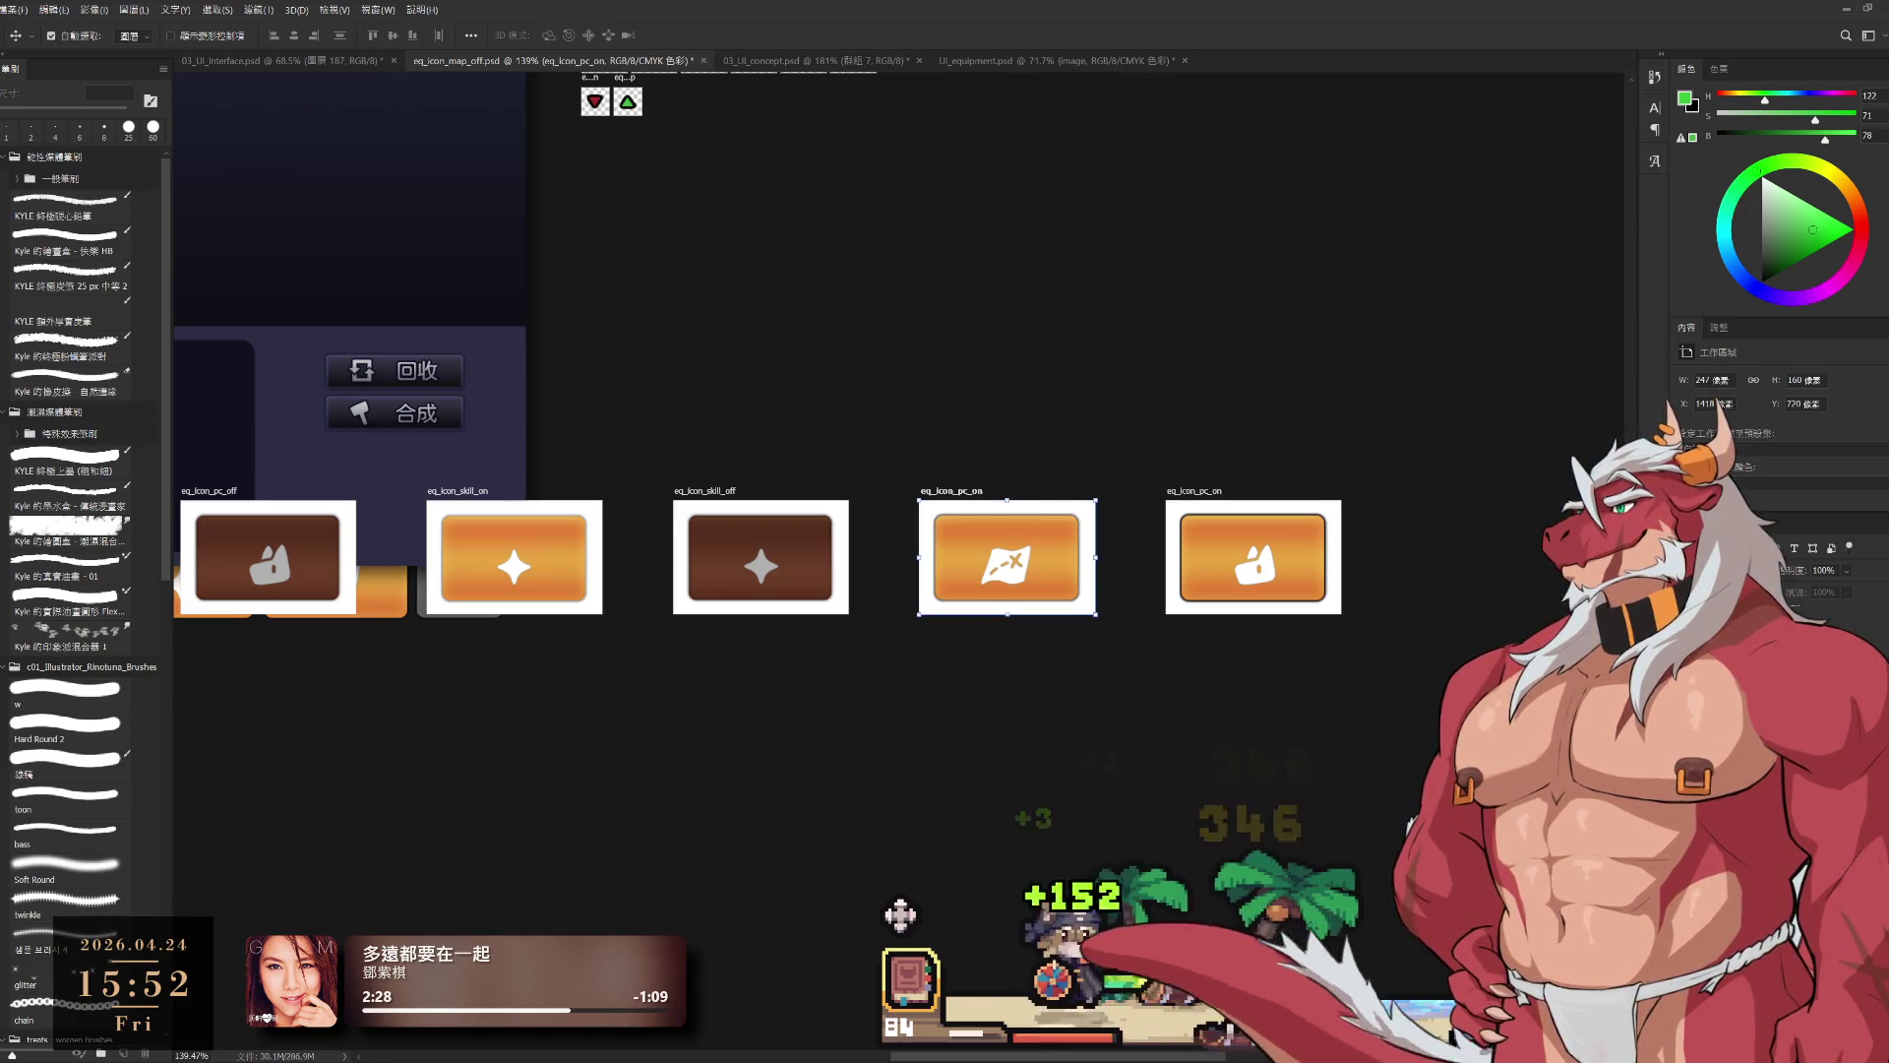
key("alt+bracketleft")
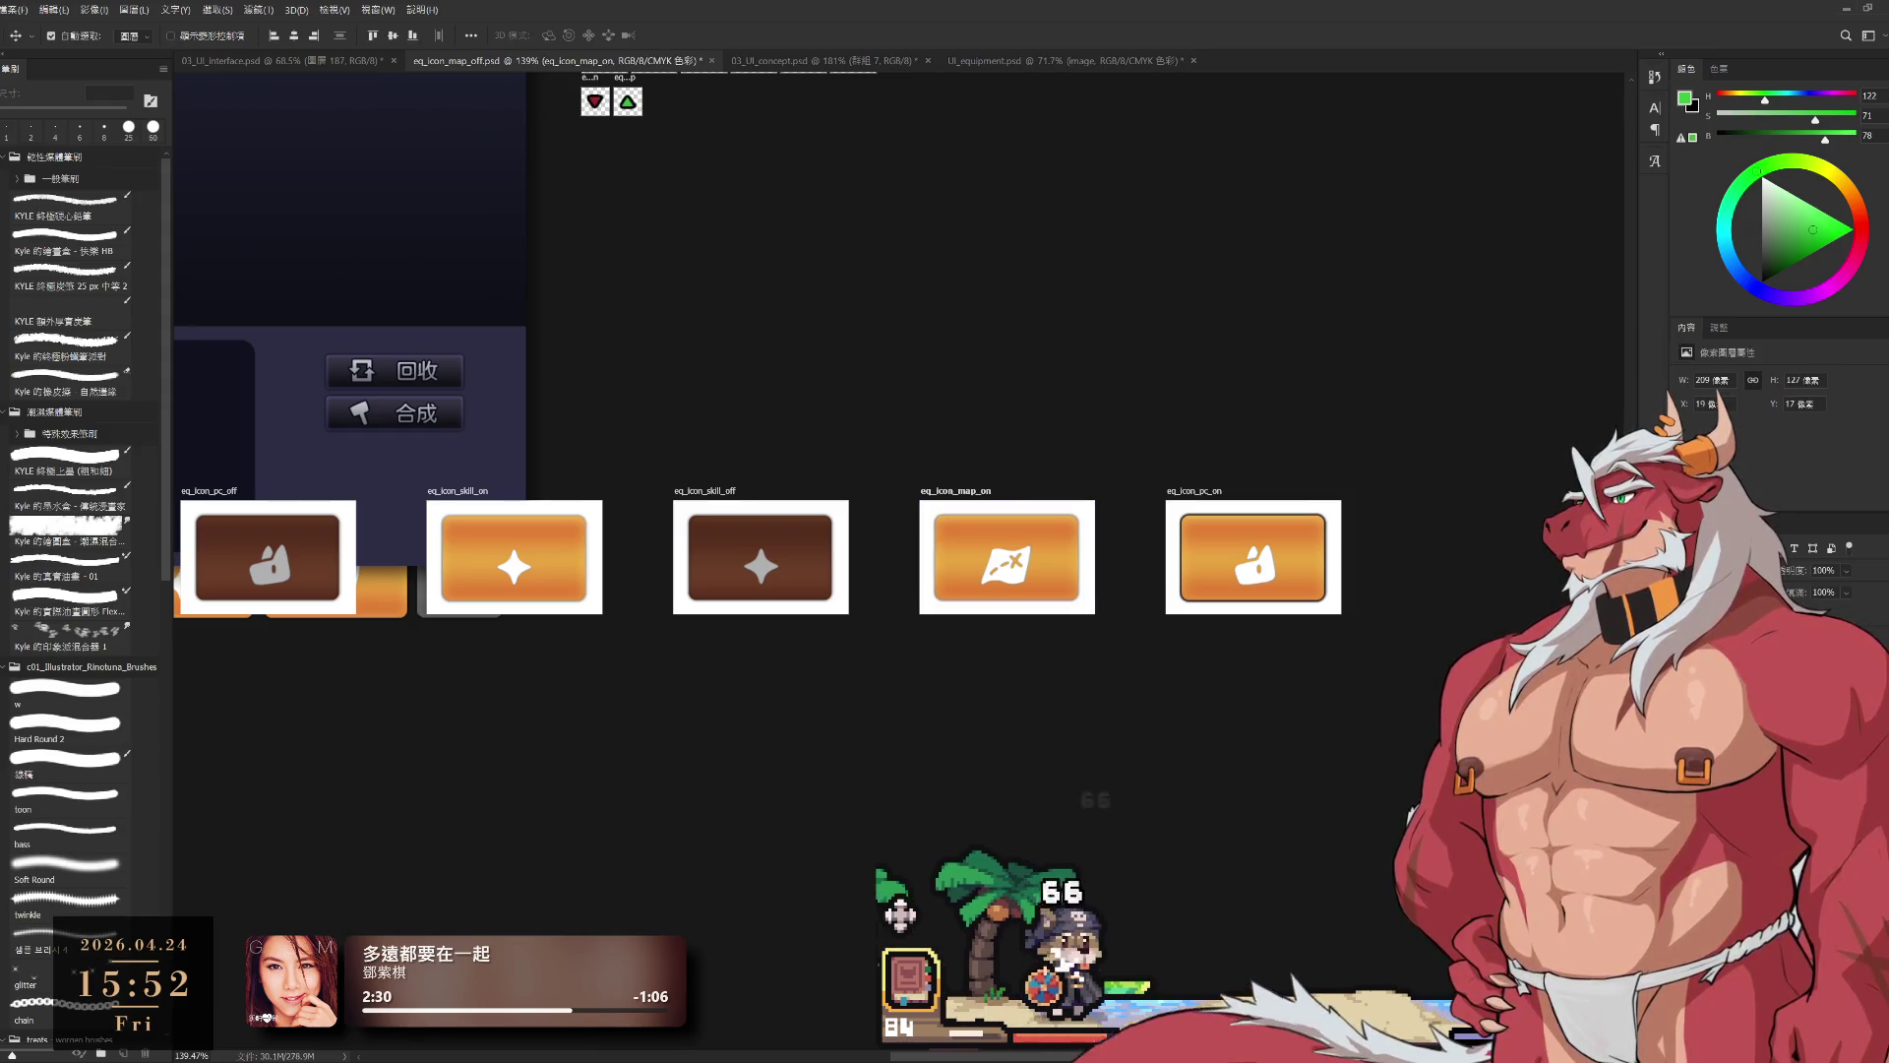
key("alt+bracketright")
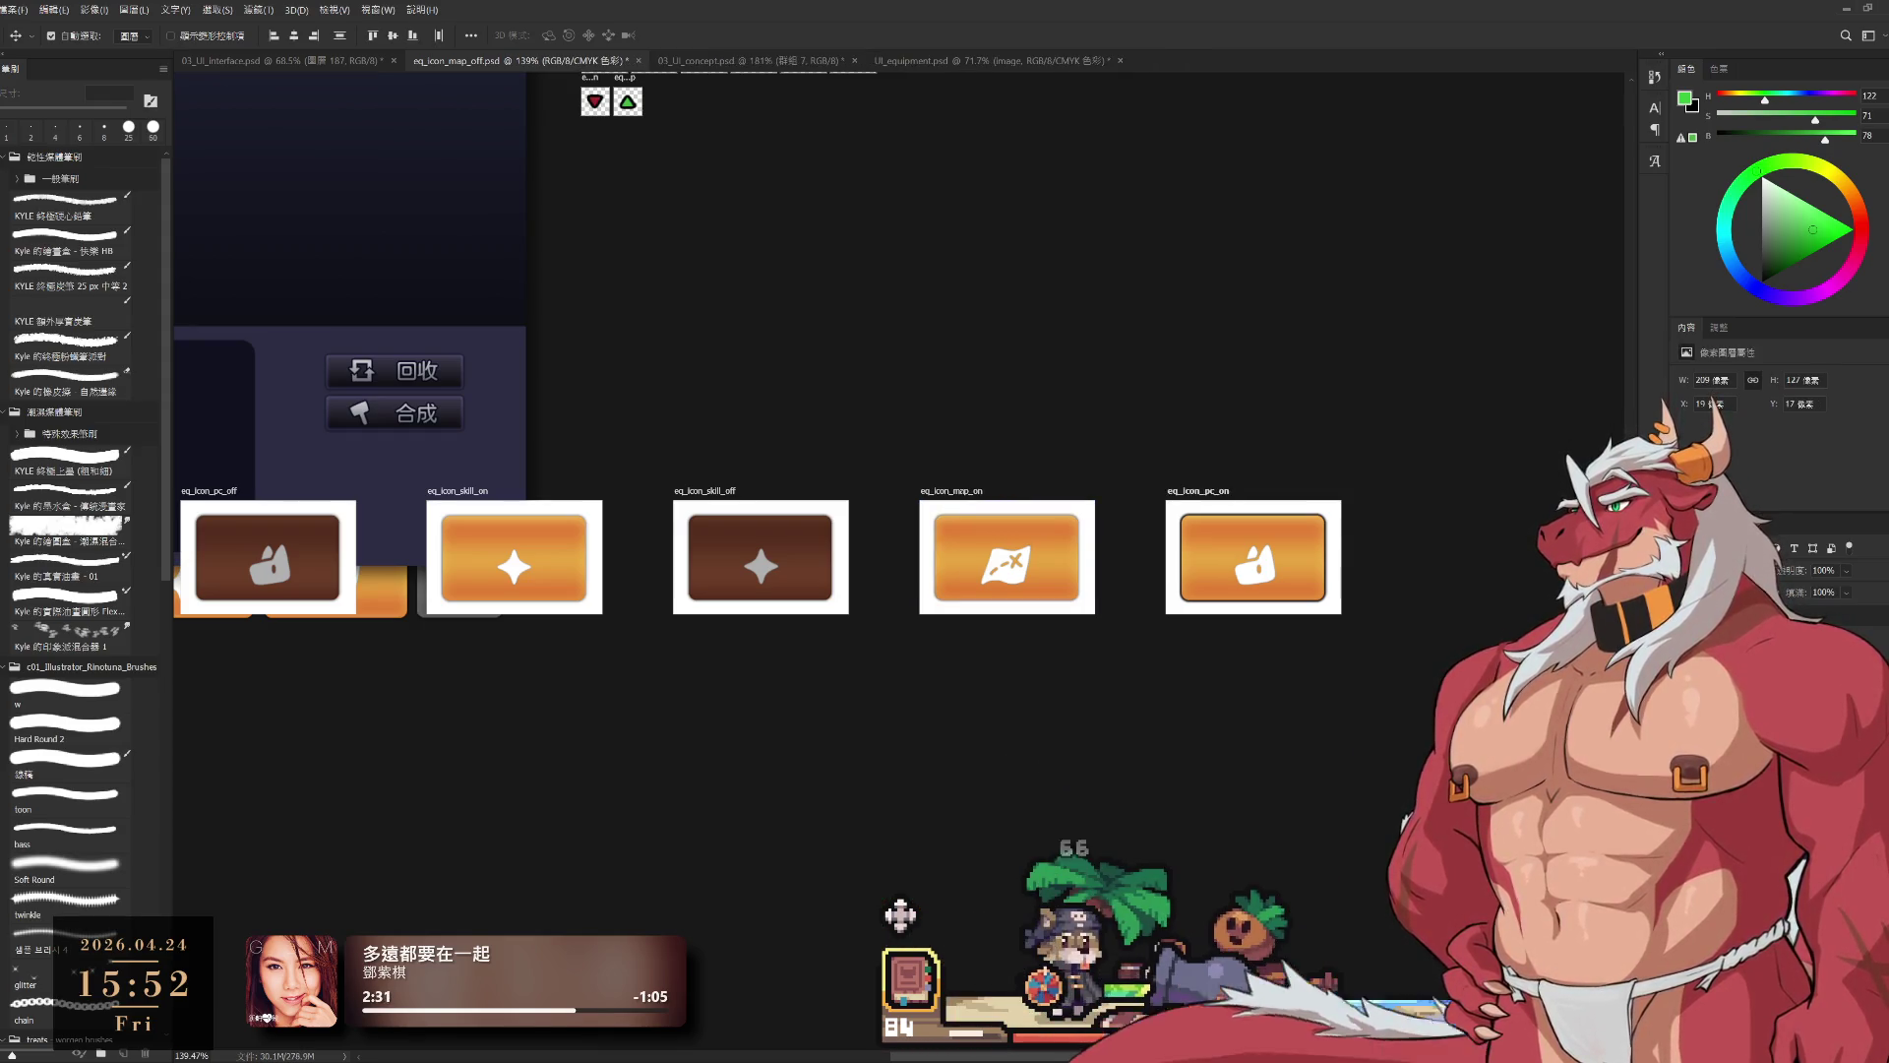
key("ctrl+comma")
key("Return")
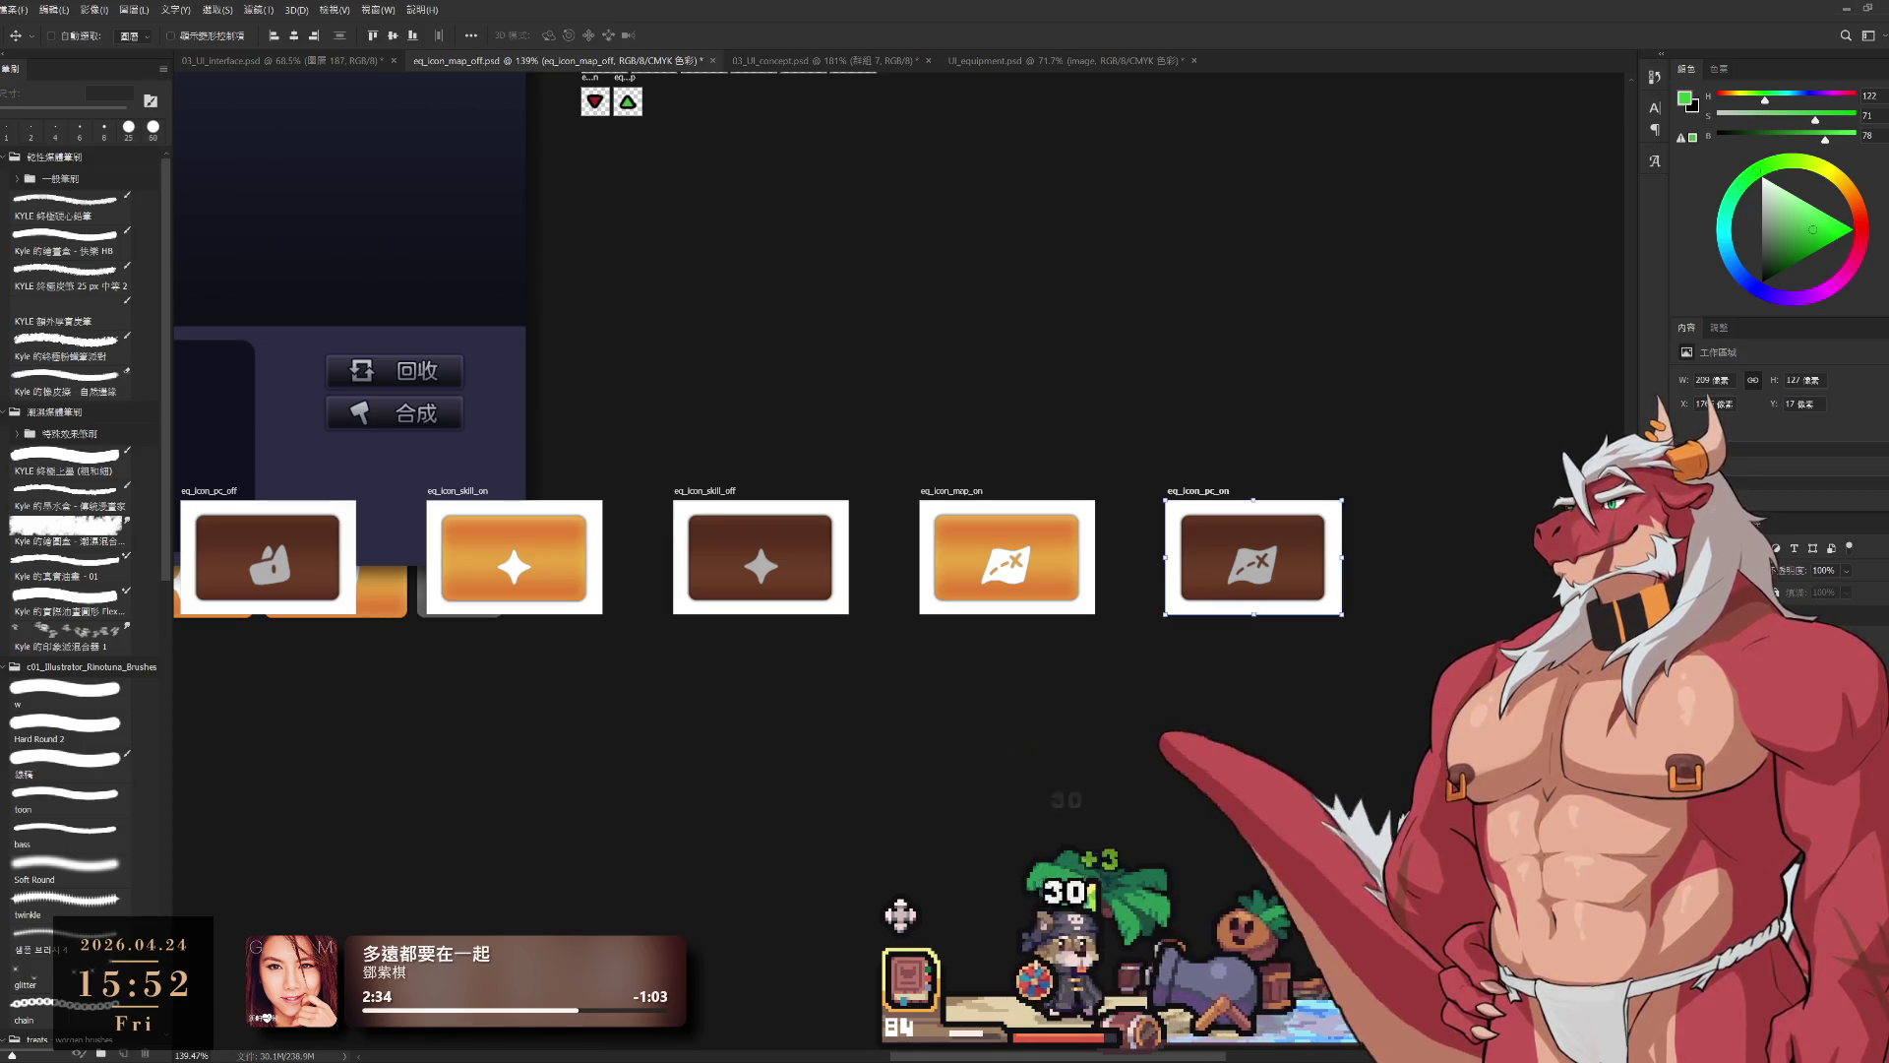
key("alt+bracketleft")
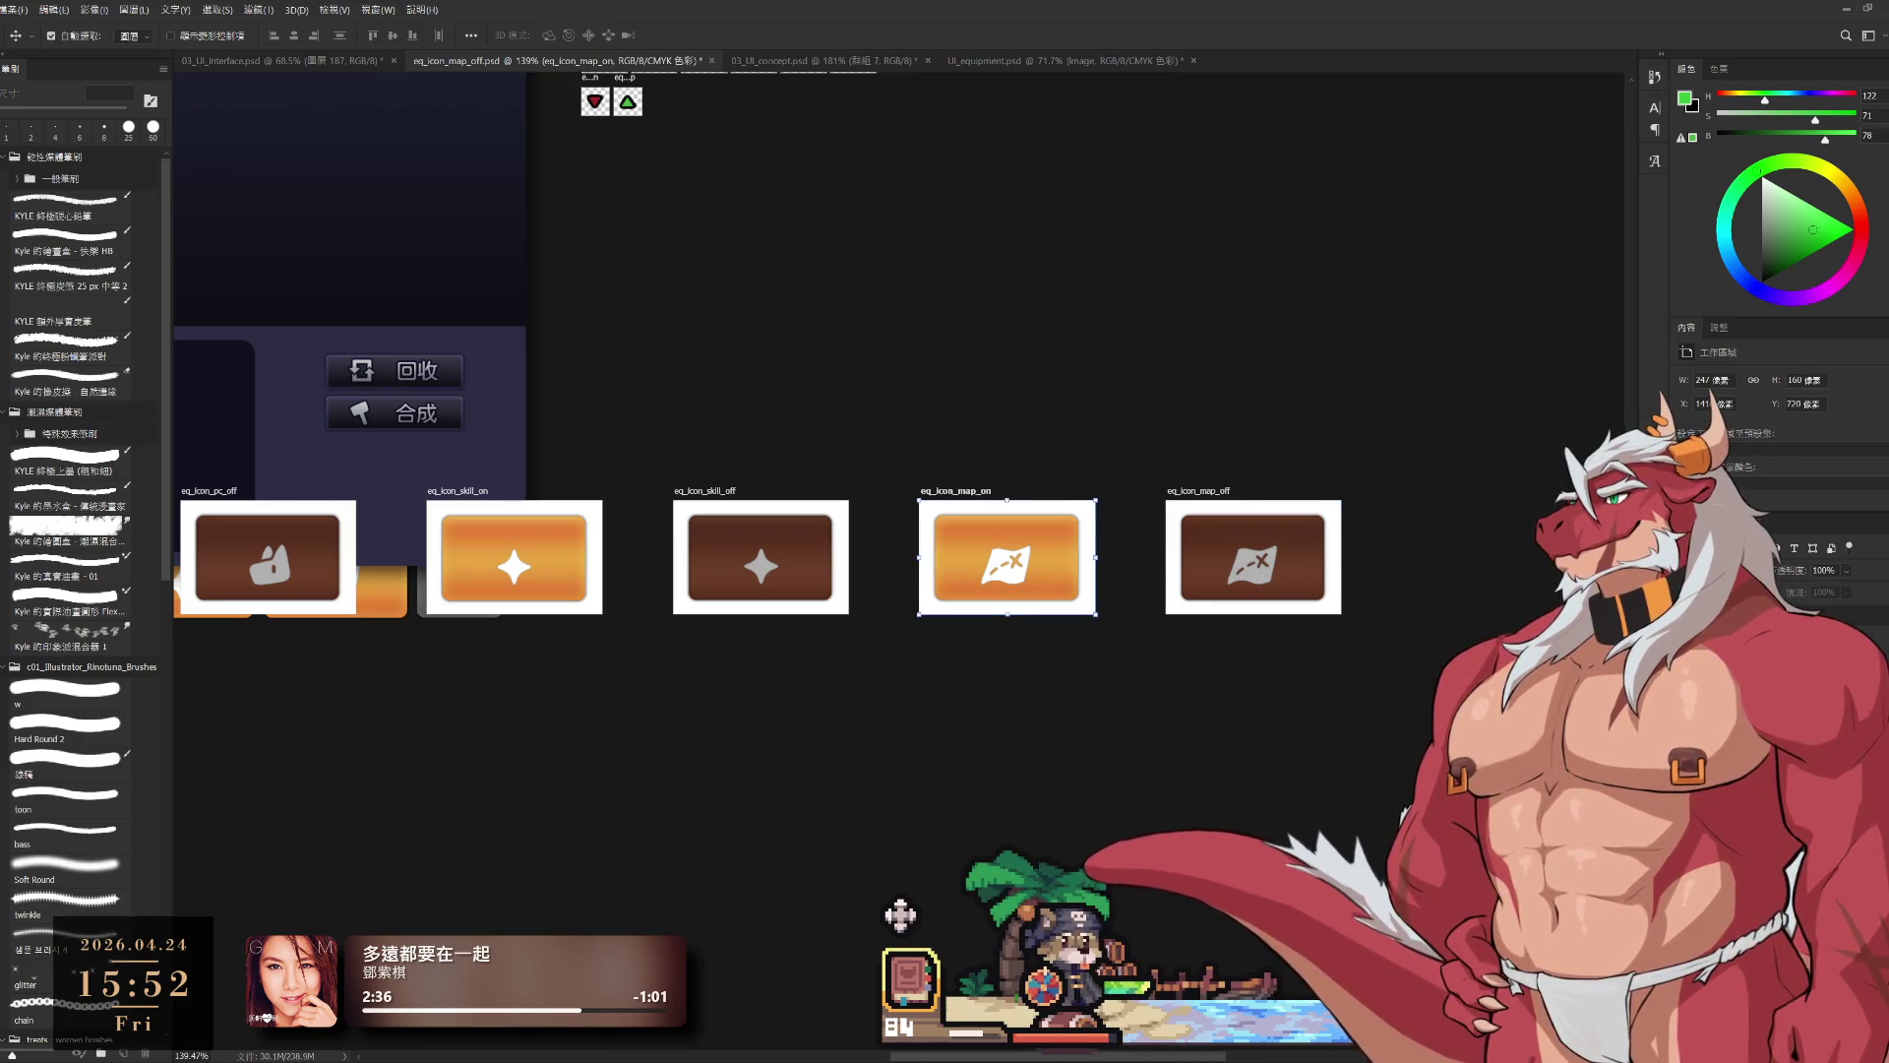
left_click(900, 915)
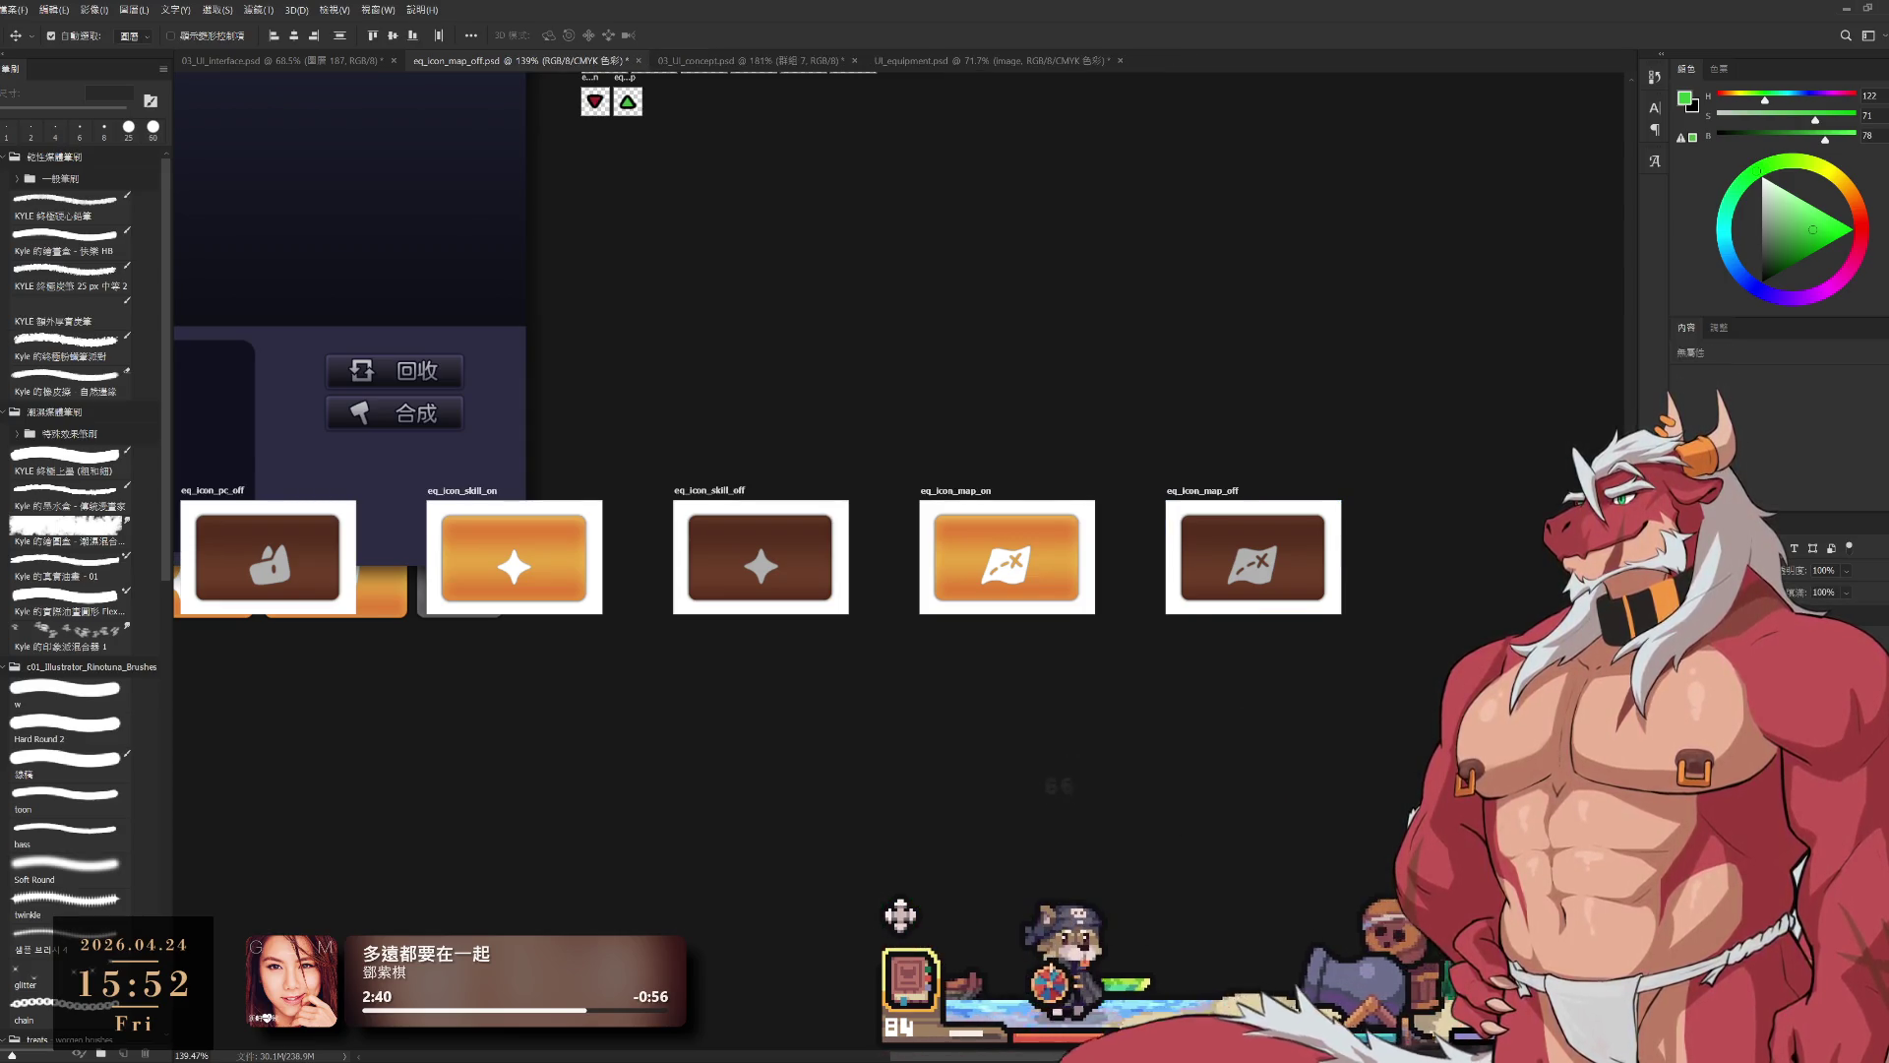
key("alt+comma")
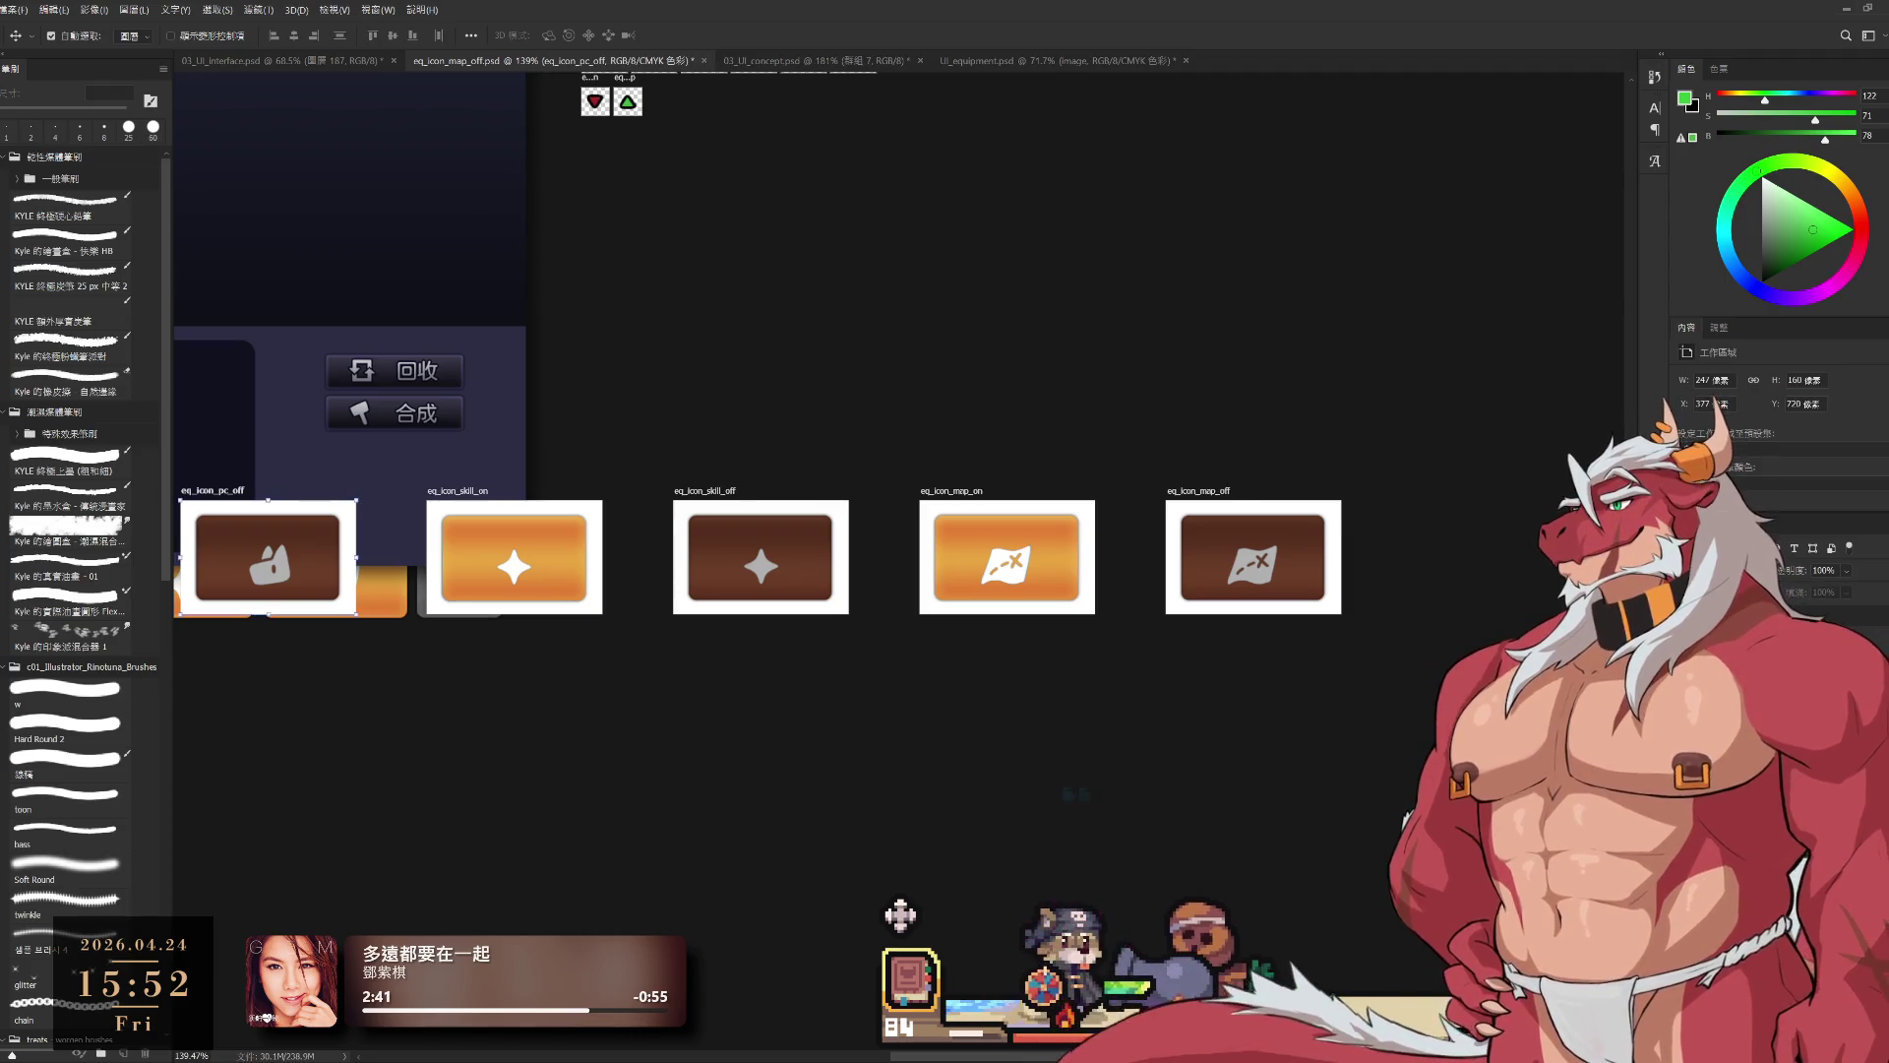
left_click(900, 915)
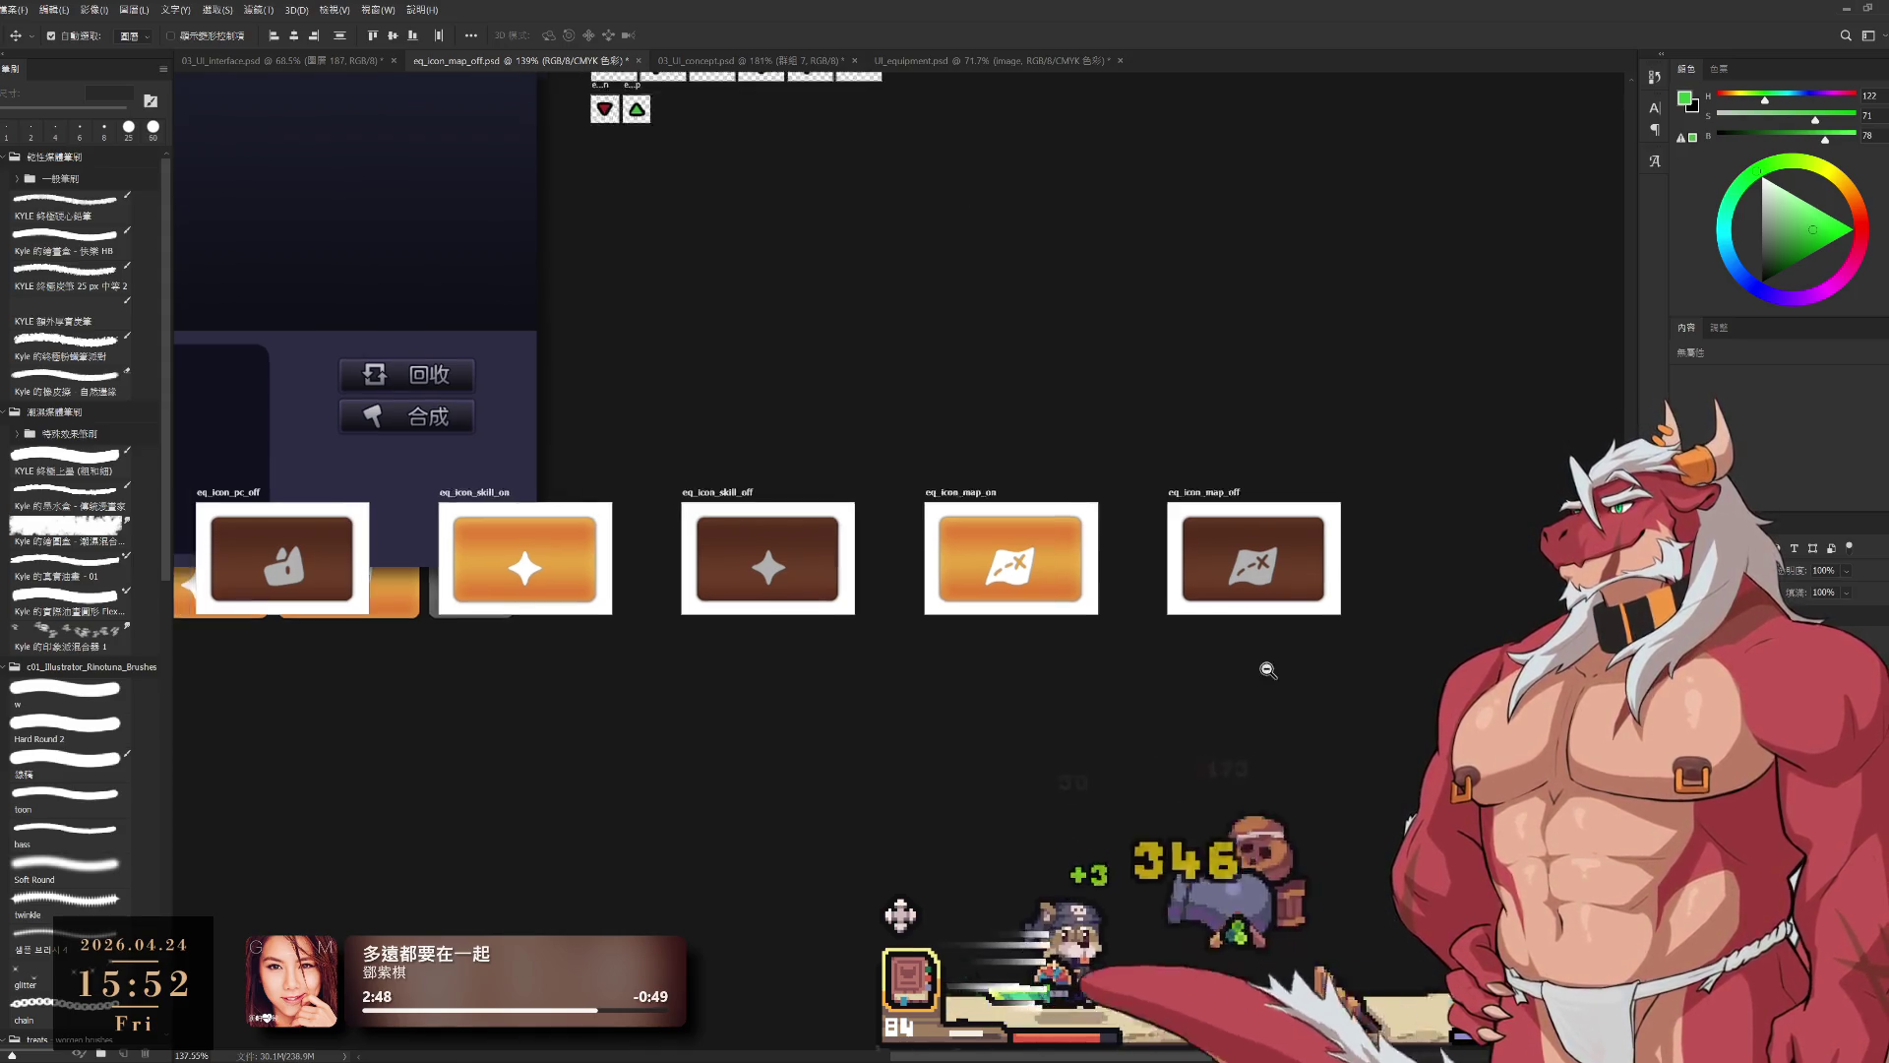
Step: Move the button artboards up beside the small icons and butt eq_icon_pc_off against eq_icon_pc_on
scroll(1299, 661, "down", 5)
left_click_drag(1238, 674, 1270, 726)
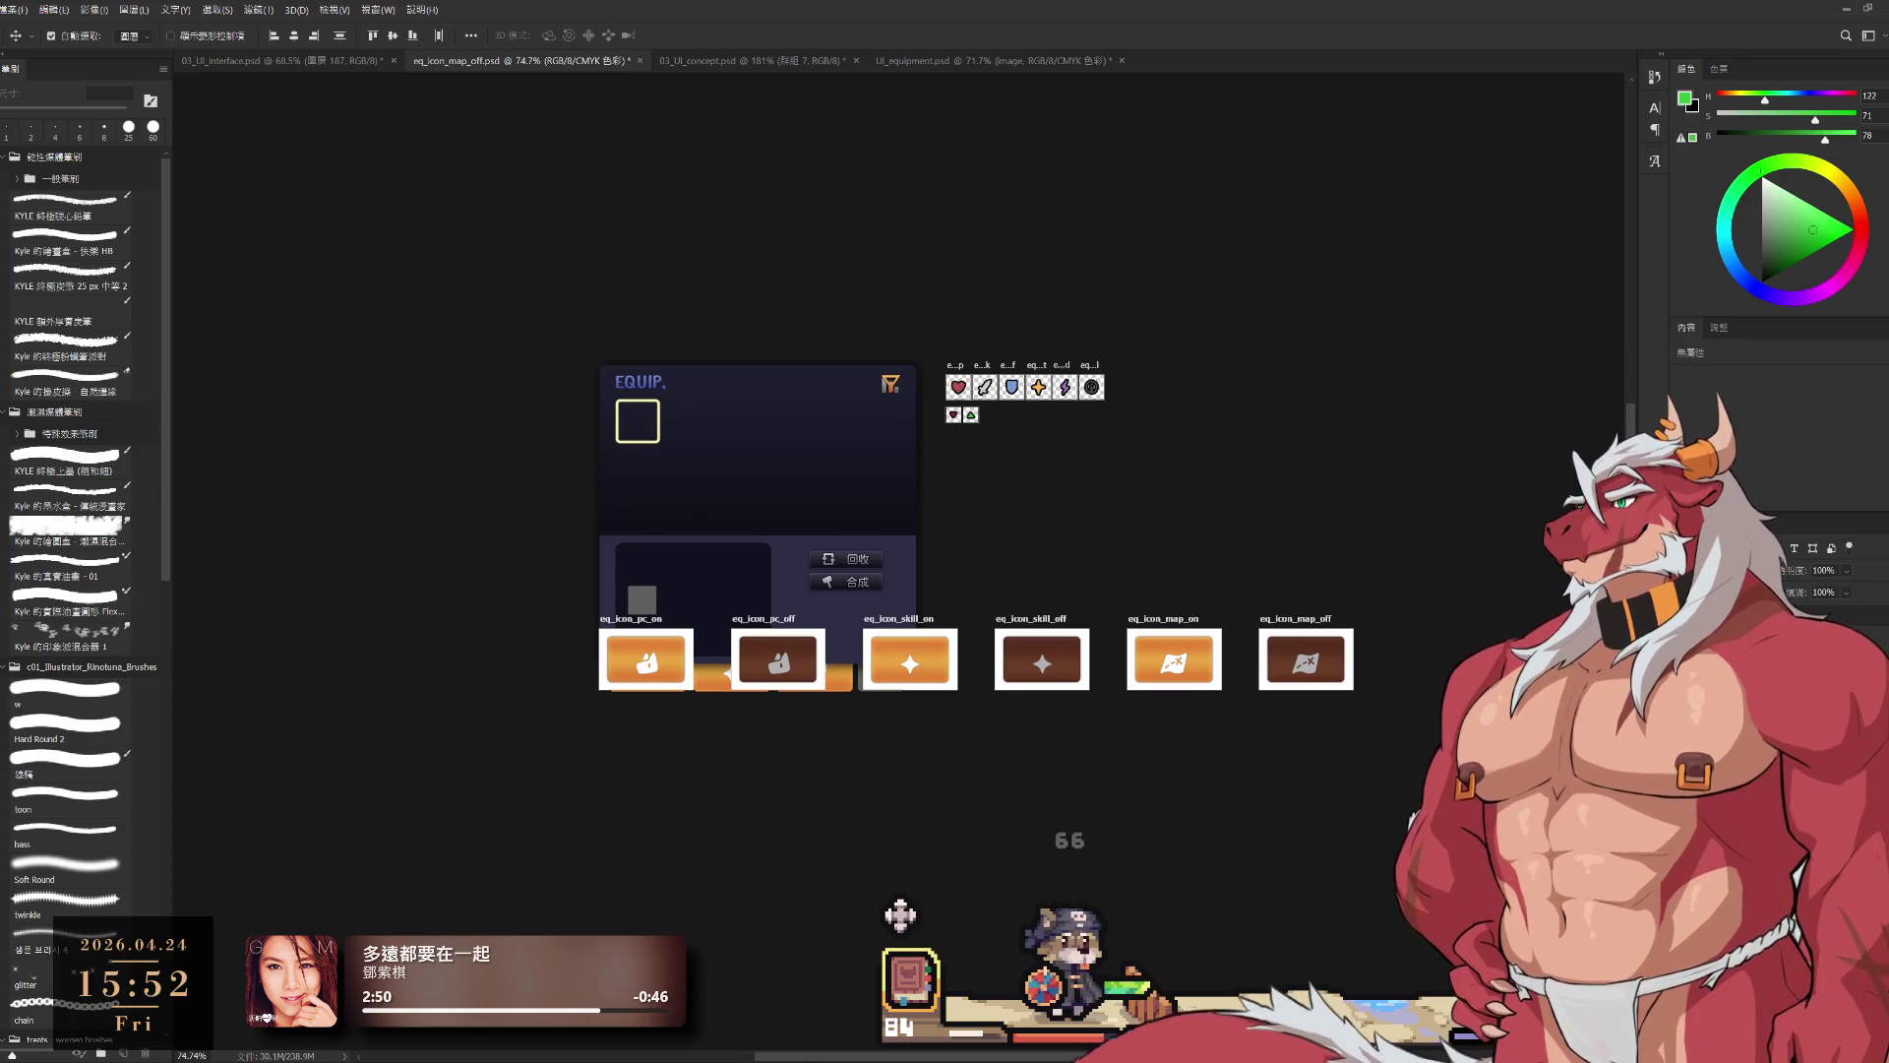
left_click_drag(1018, 622, 1368, 429)
mouse_move(1152, 547)
left_mouse_down()
mouse_move(847, 675)
mouse_move(1171, 733)
left_mouse_up()
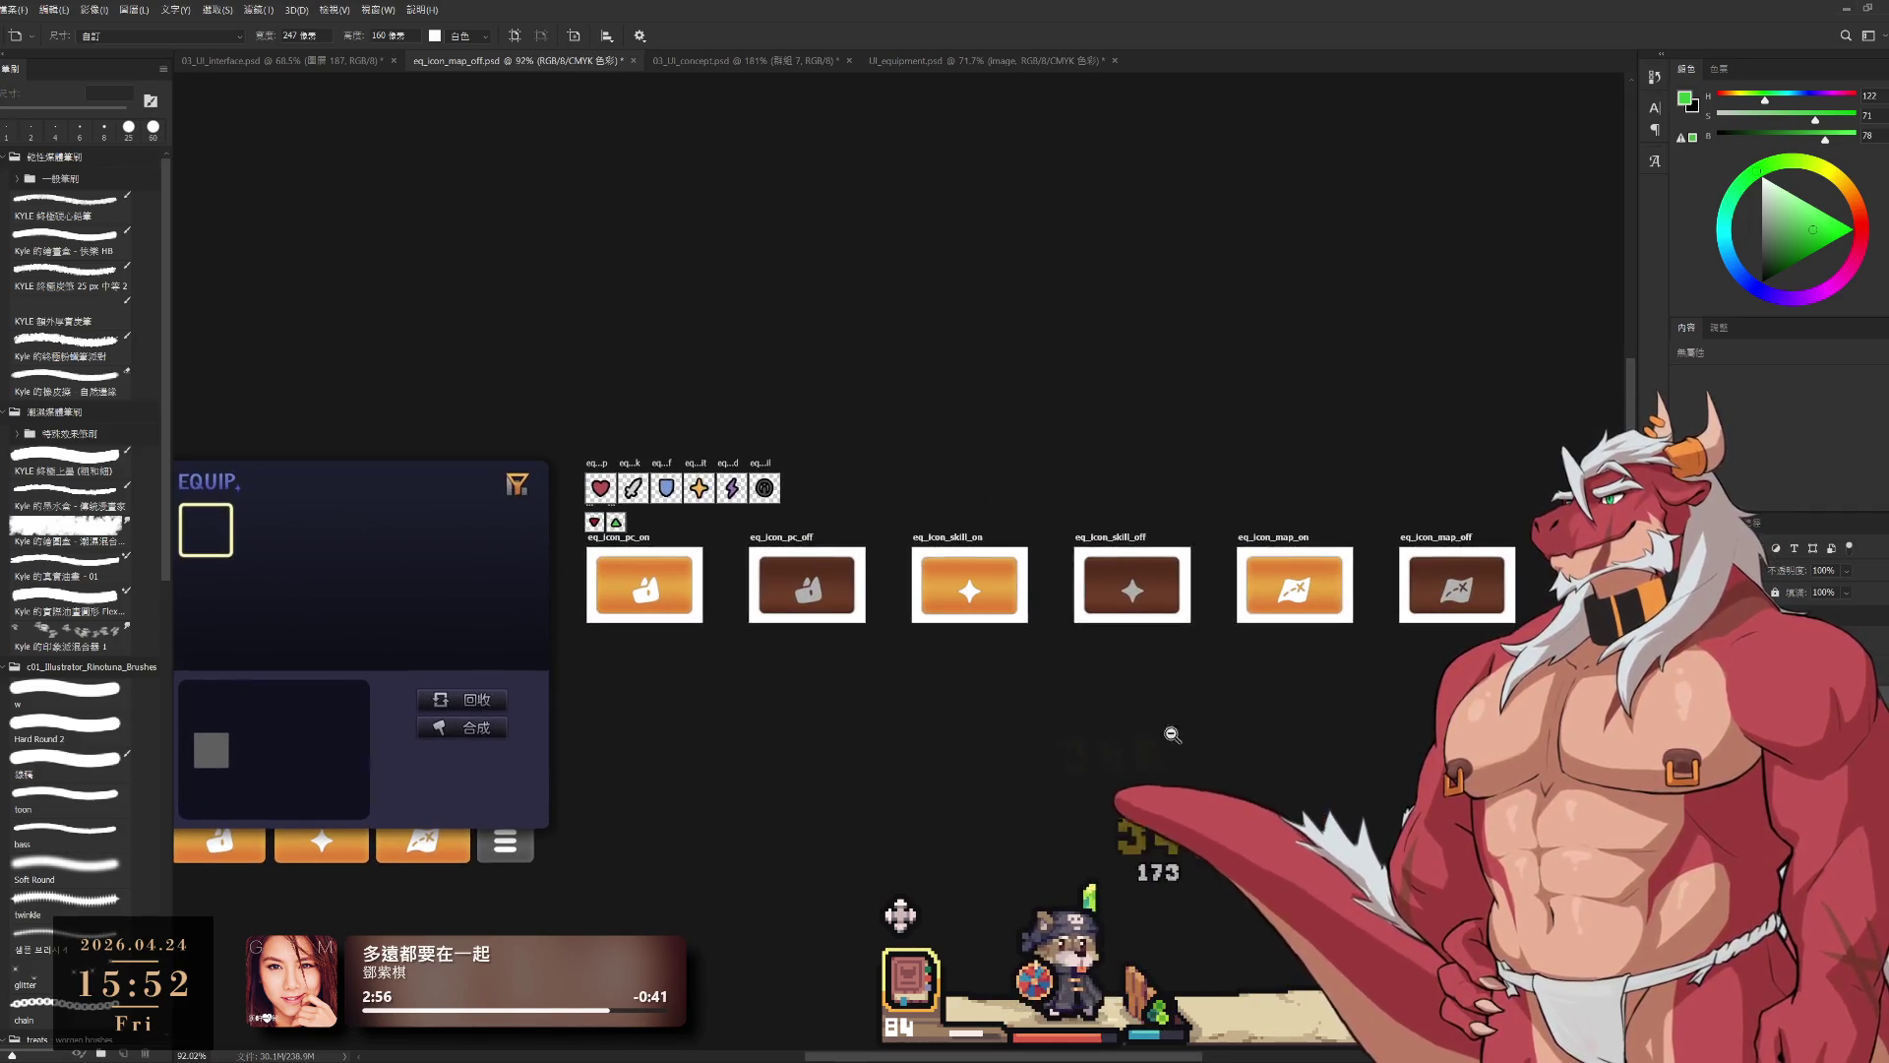
left_click(807, 615)
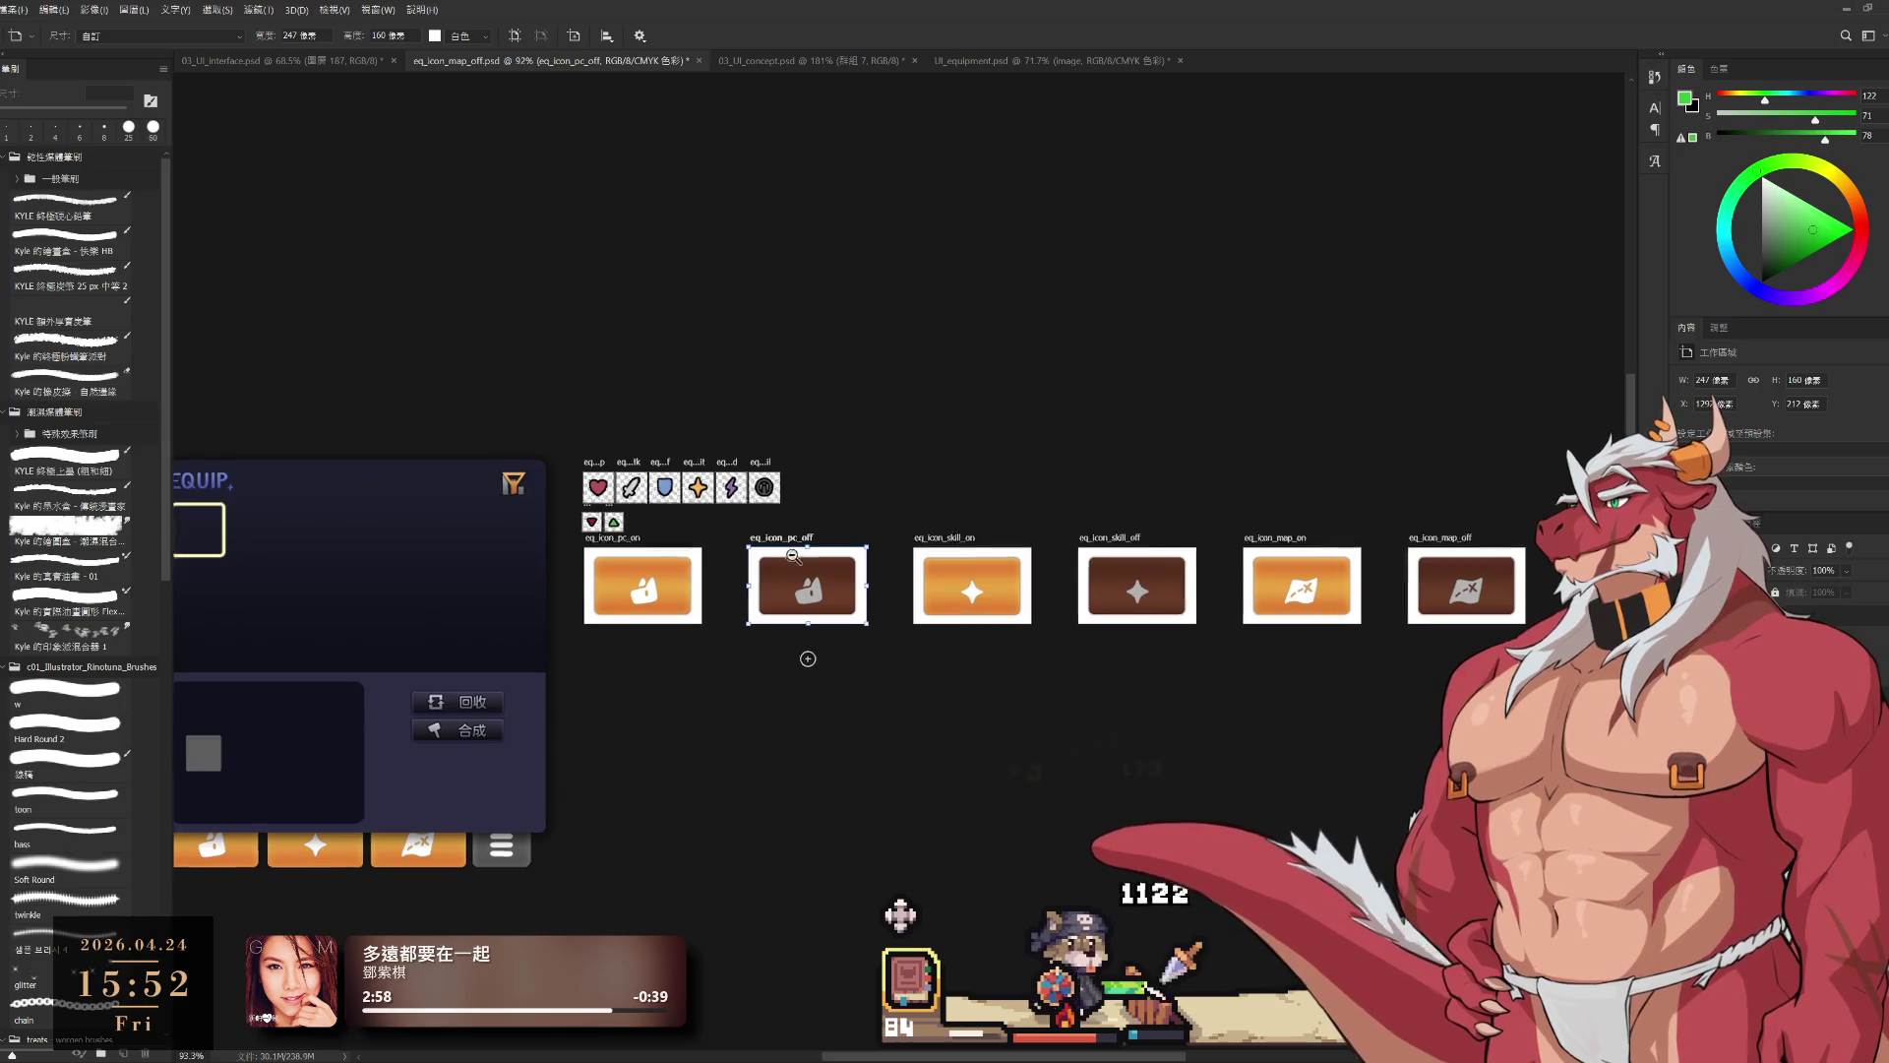
scroll(769, 539, "up", 5)
mouse_move(725, 563)
left_mouse_down()
mouse_move(527, 576)
mouse_move(544, 573)
left_mouse_up()
Step: Slide eq_icon_skill_on, eq_icon_skill_off and eq_icon_map_on left so each touches the previous one
scroll(921, 602, "down", 4)
left_click_drag(1196, 581, 1011, 598)
left_click_drag(1282, 626, 1065, 611)
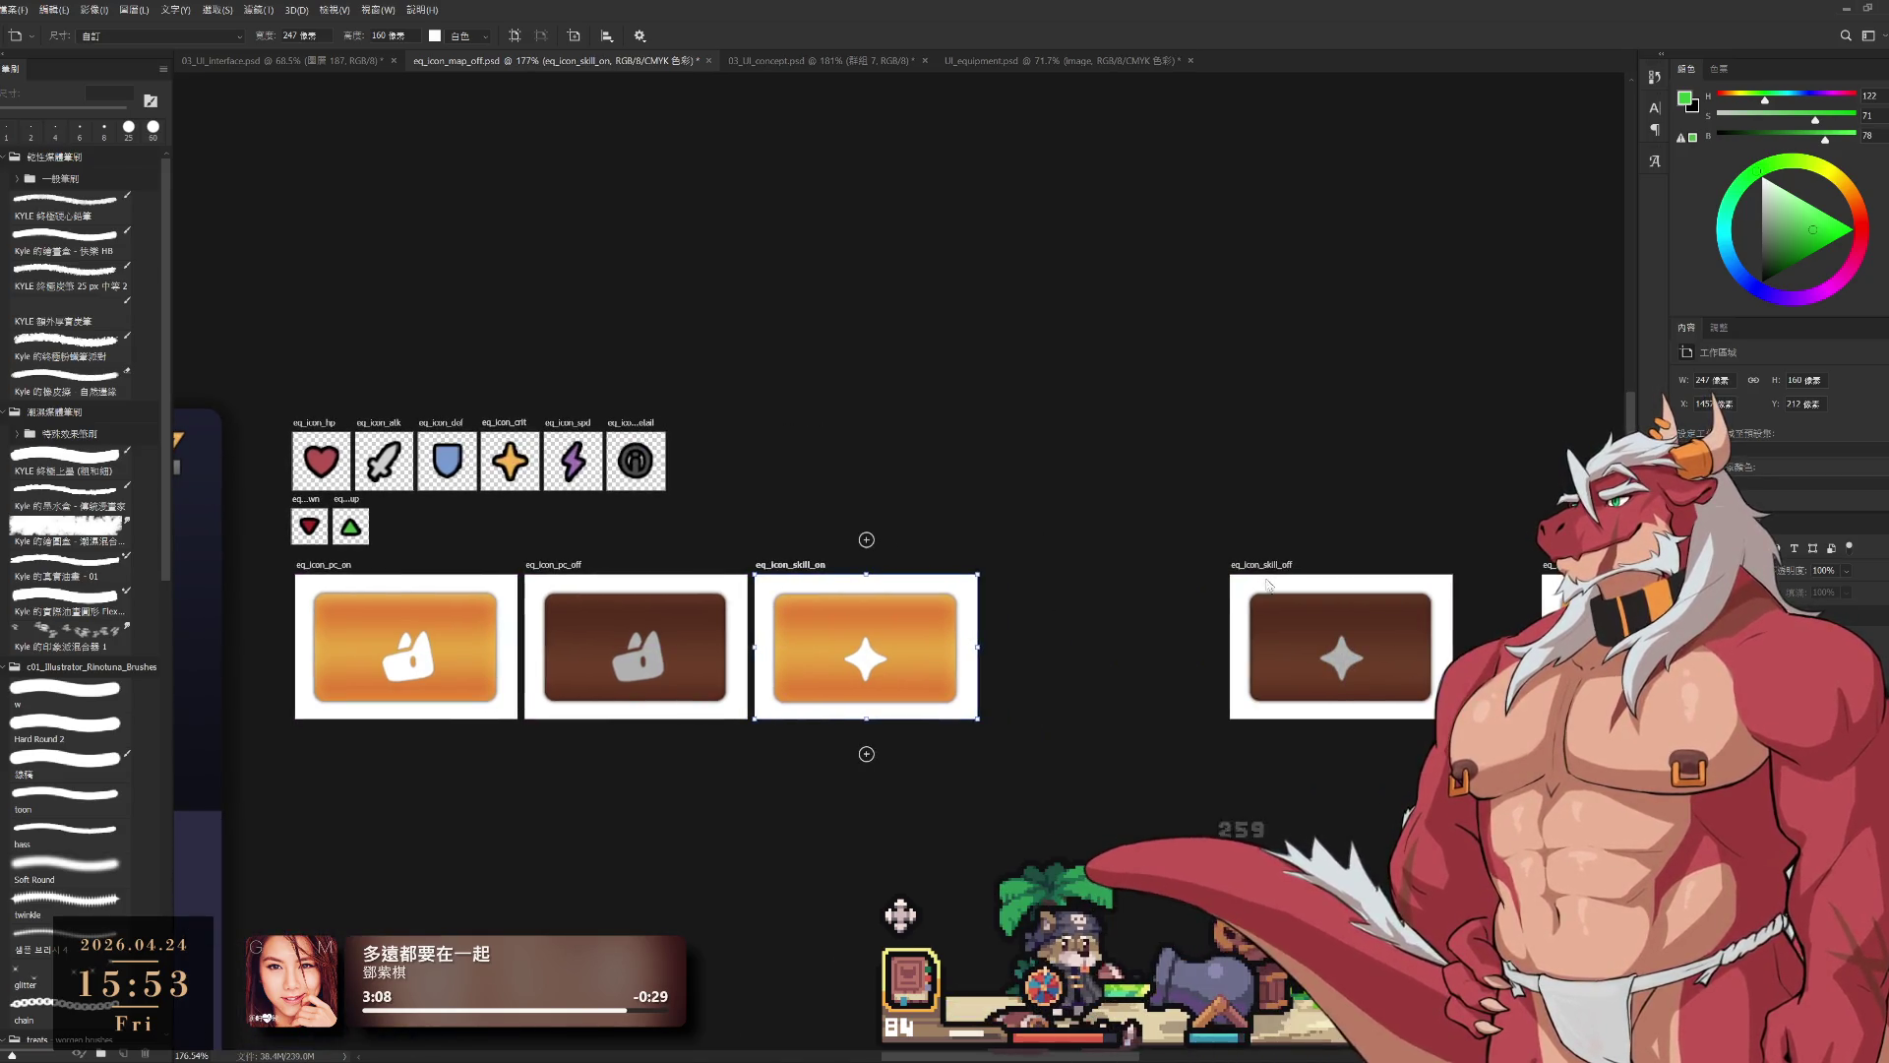
left_click_drag(1218, 572, 1008, 610)
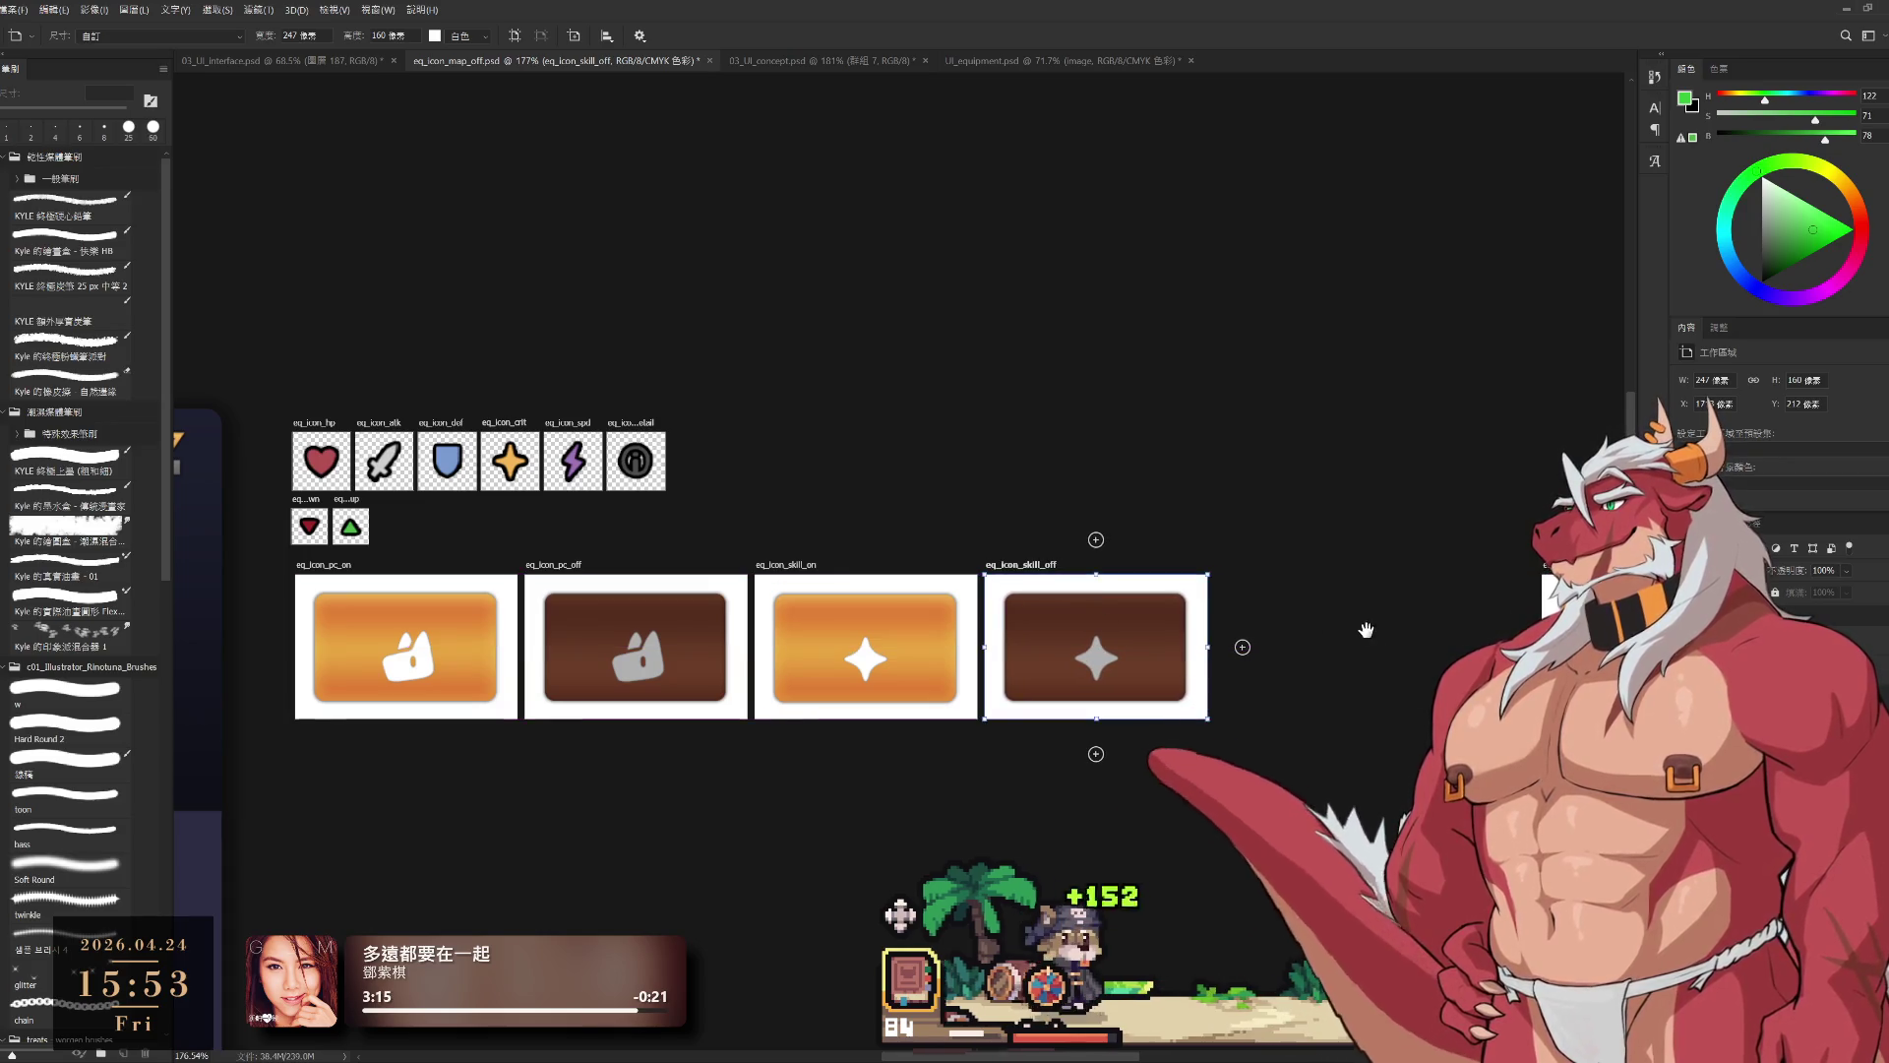
scroll(770, 649, "right", 3)
left_click(1426, 582)
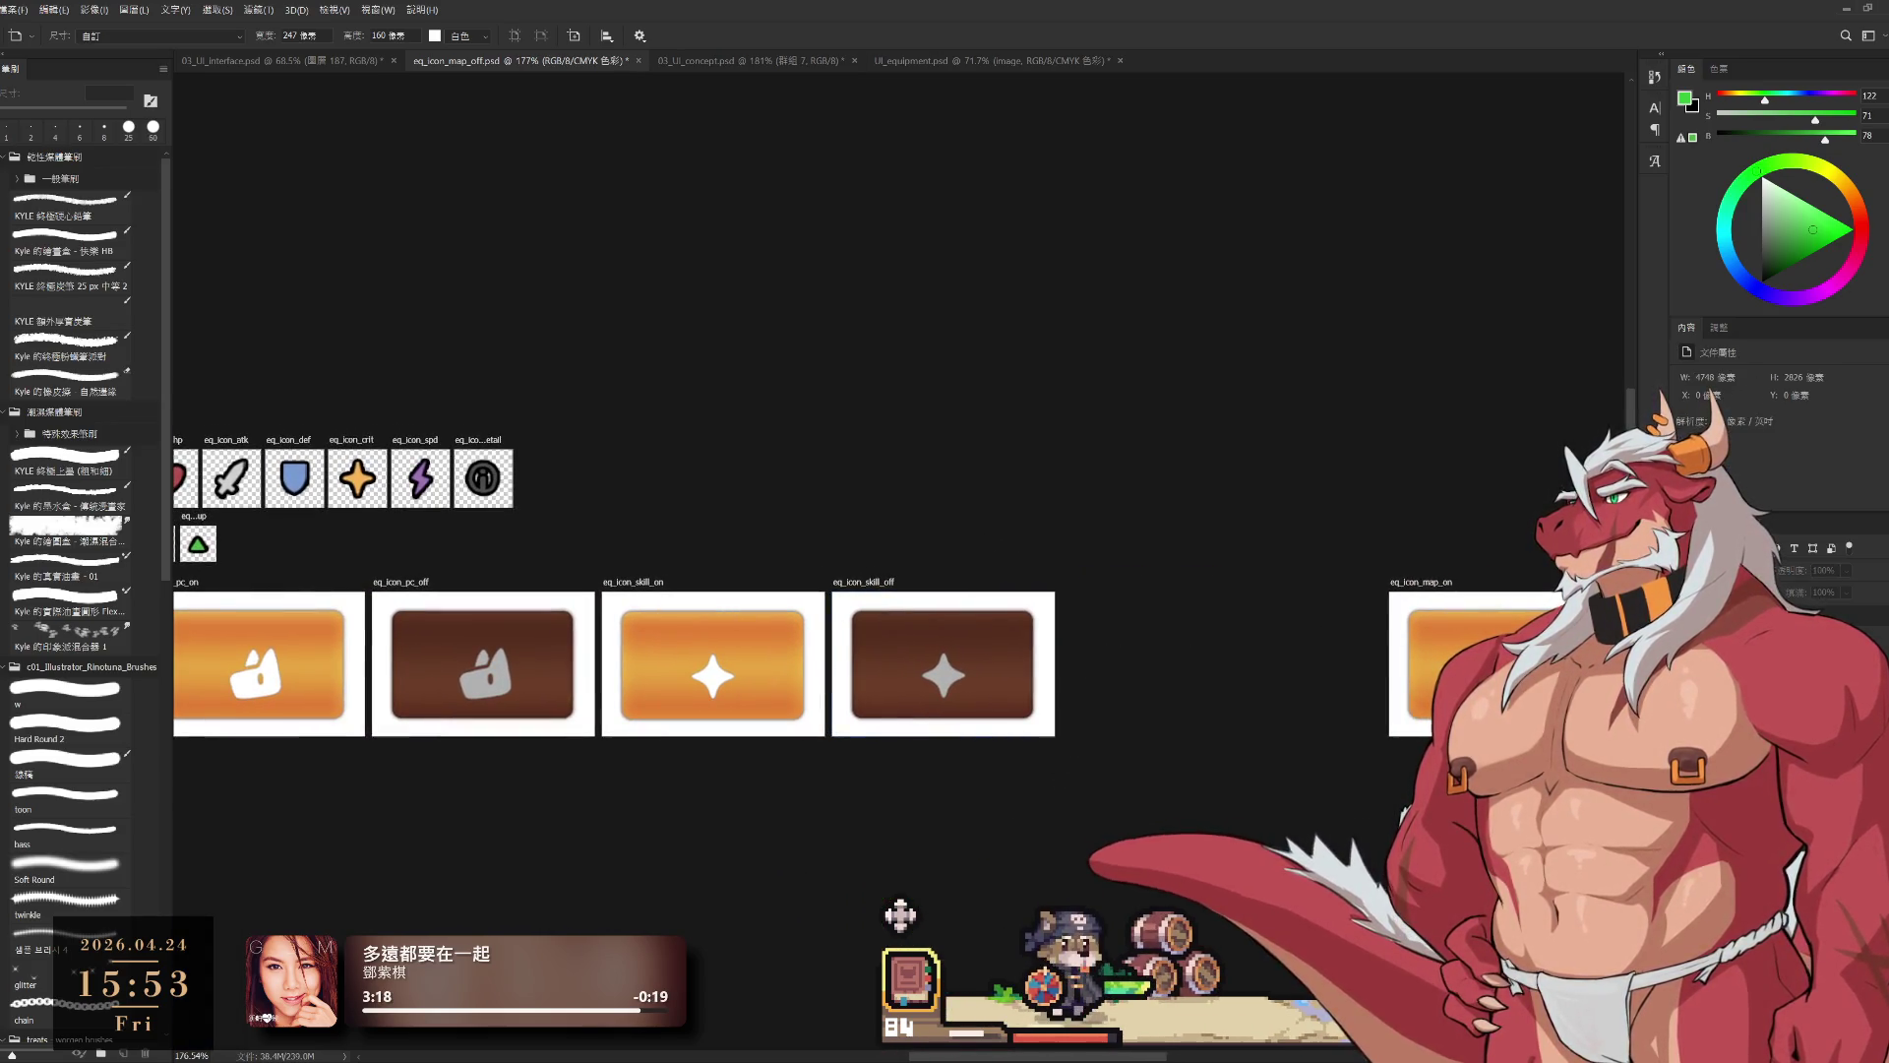
left_click_drag(1440, 591, 1108, 634)
scroll(1181, 650, "right", 4)
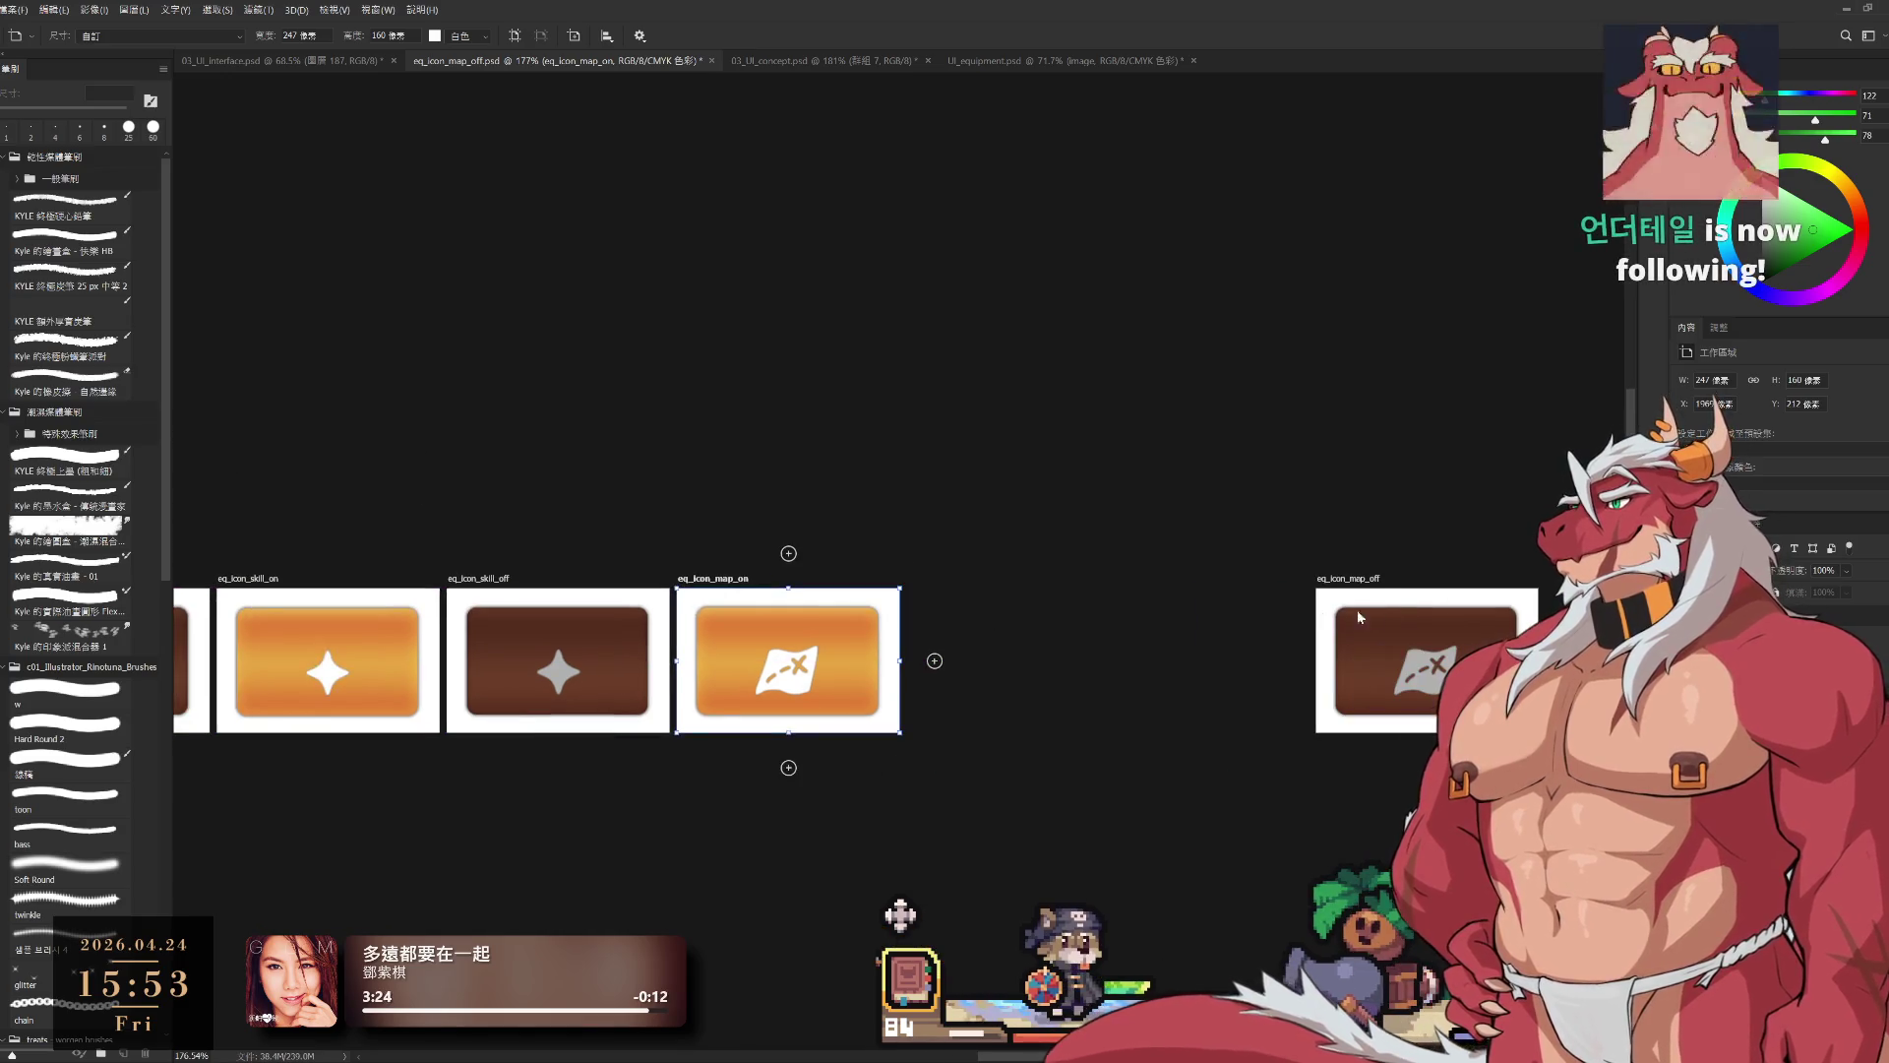
left_click(1380, 591)
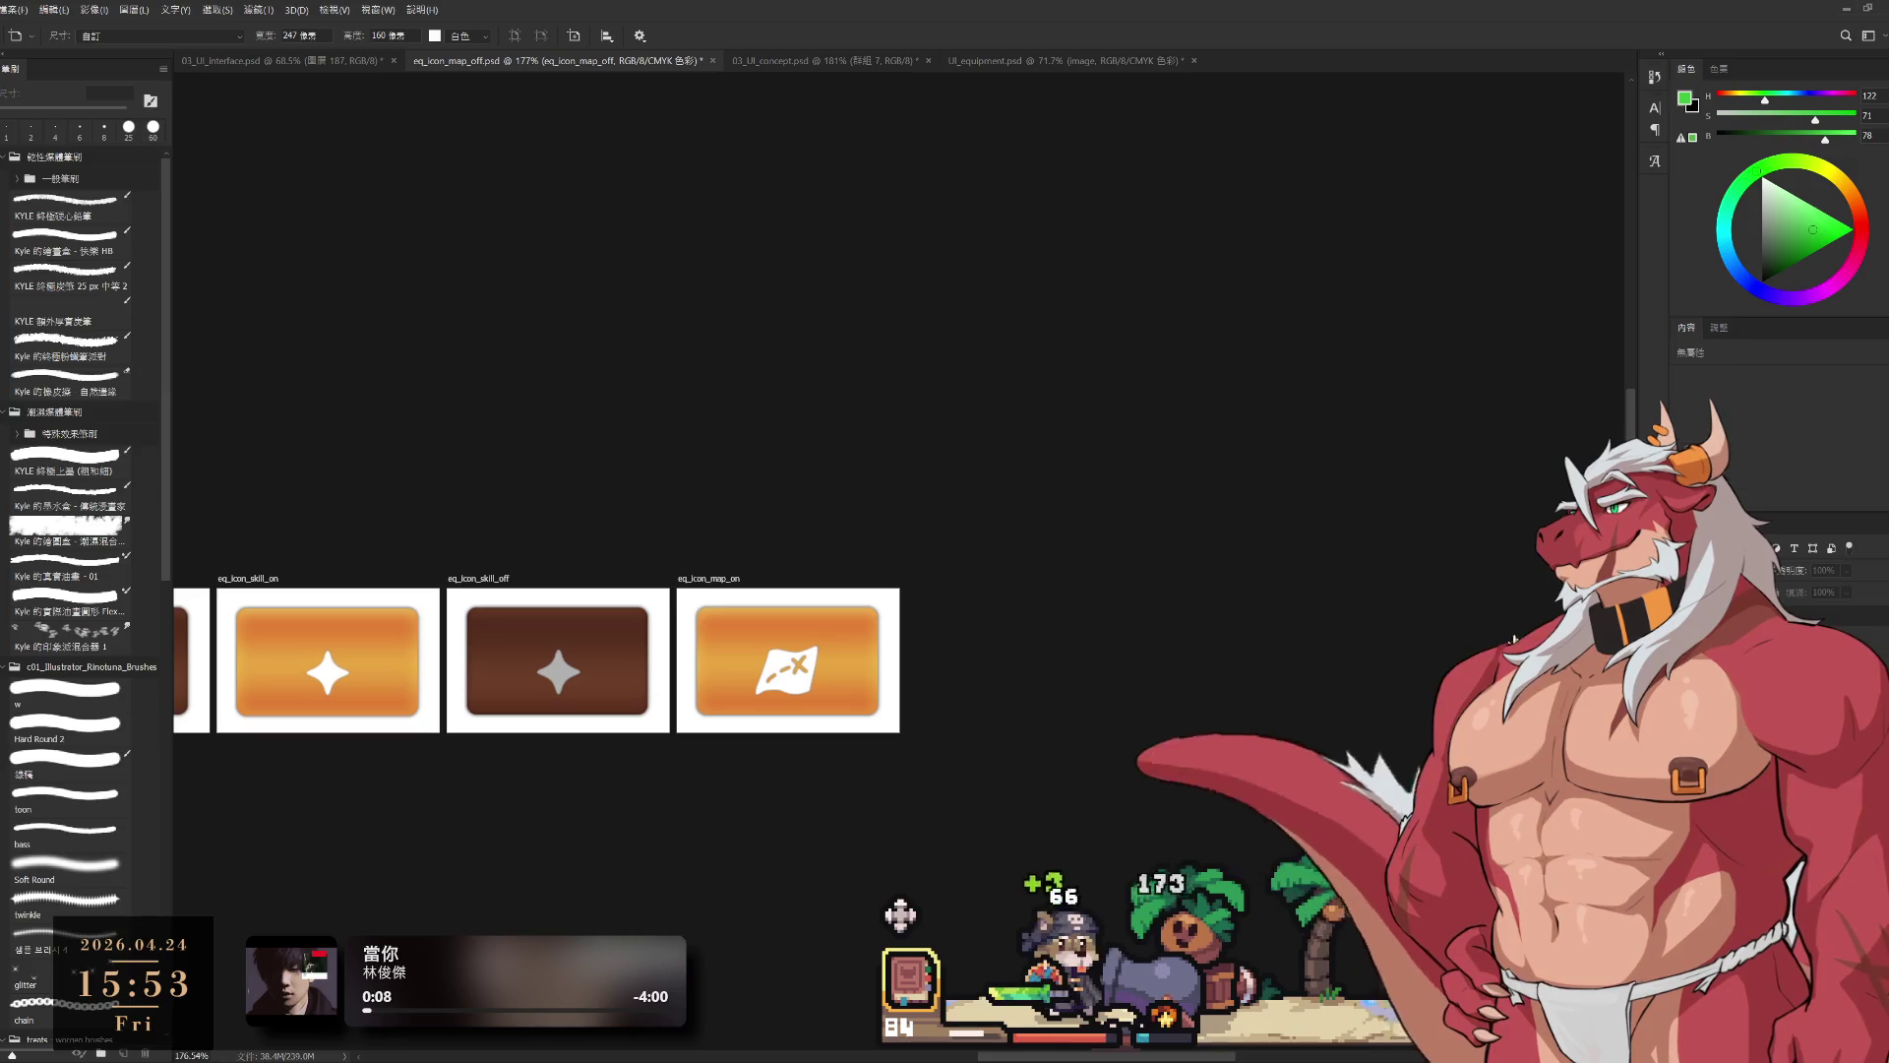
Step: Move eq_icon_map_off beside eq_icon_map_on and align it with the row
scroll(665, 591, "down", 3)
scroll(665, 591, "left", 5)
left_click_drag(1575, 476, 1185, 476)
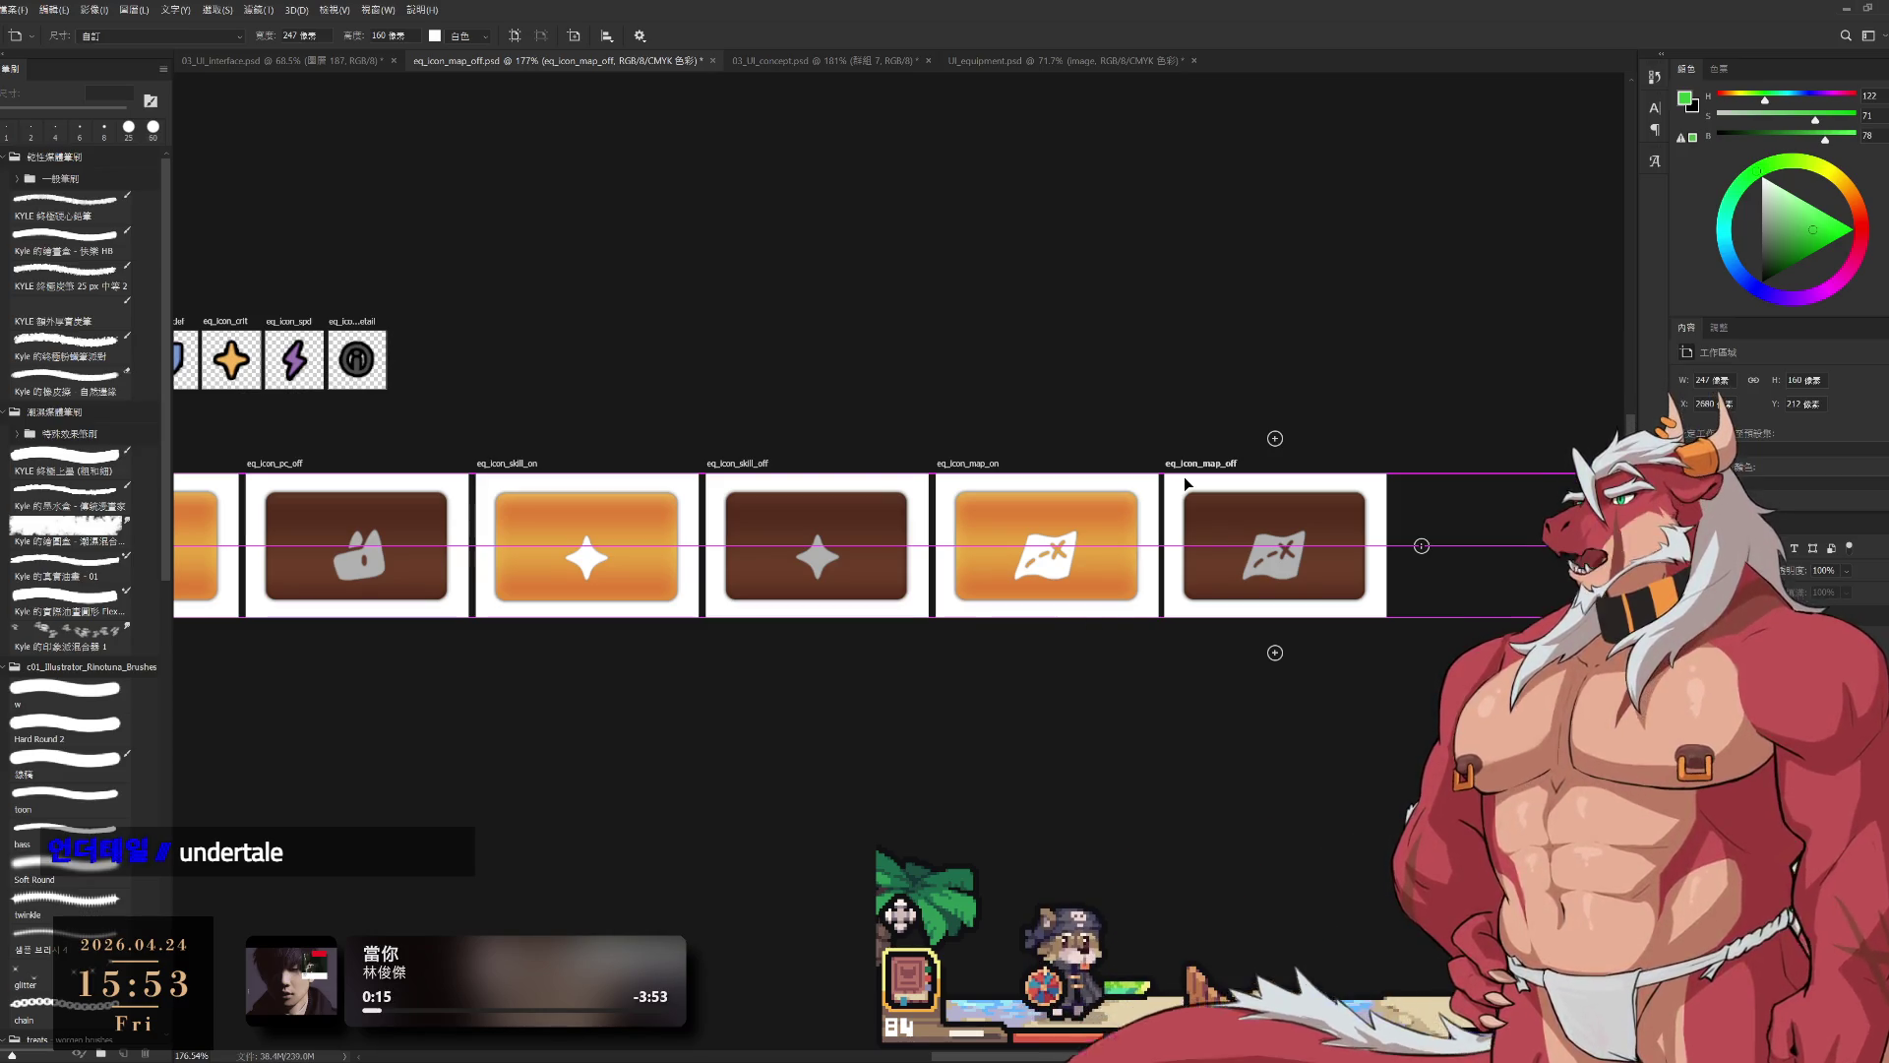
left_click_drag(1183, 476, 1189, 483)
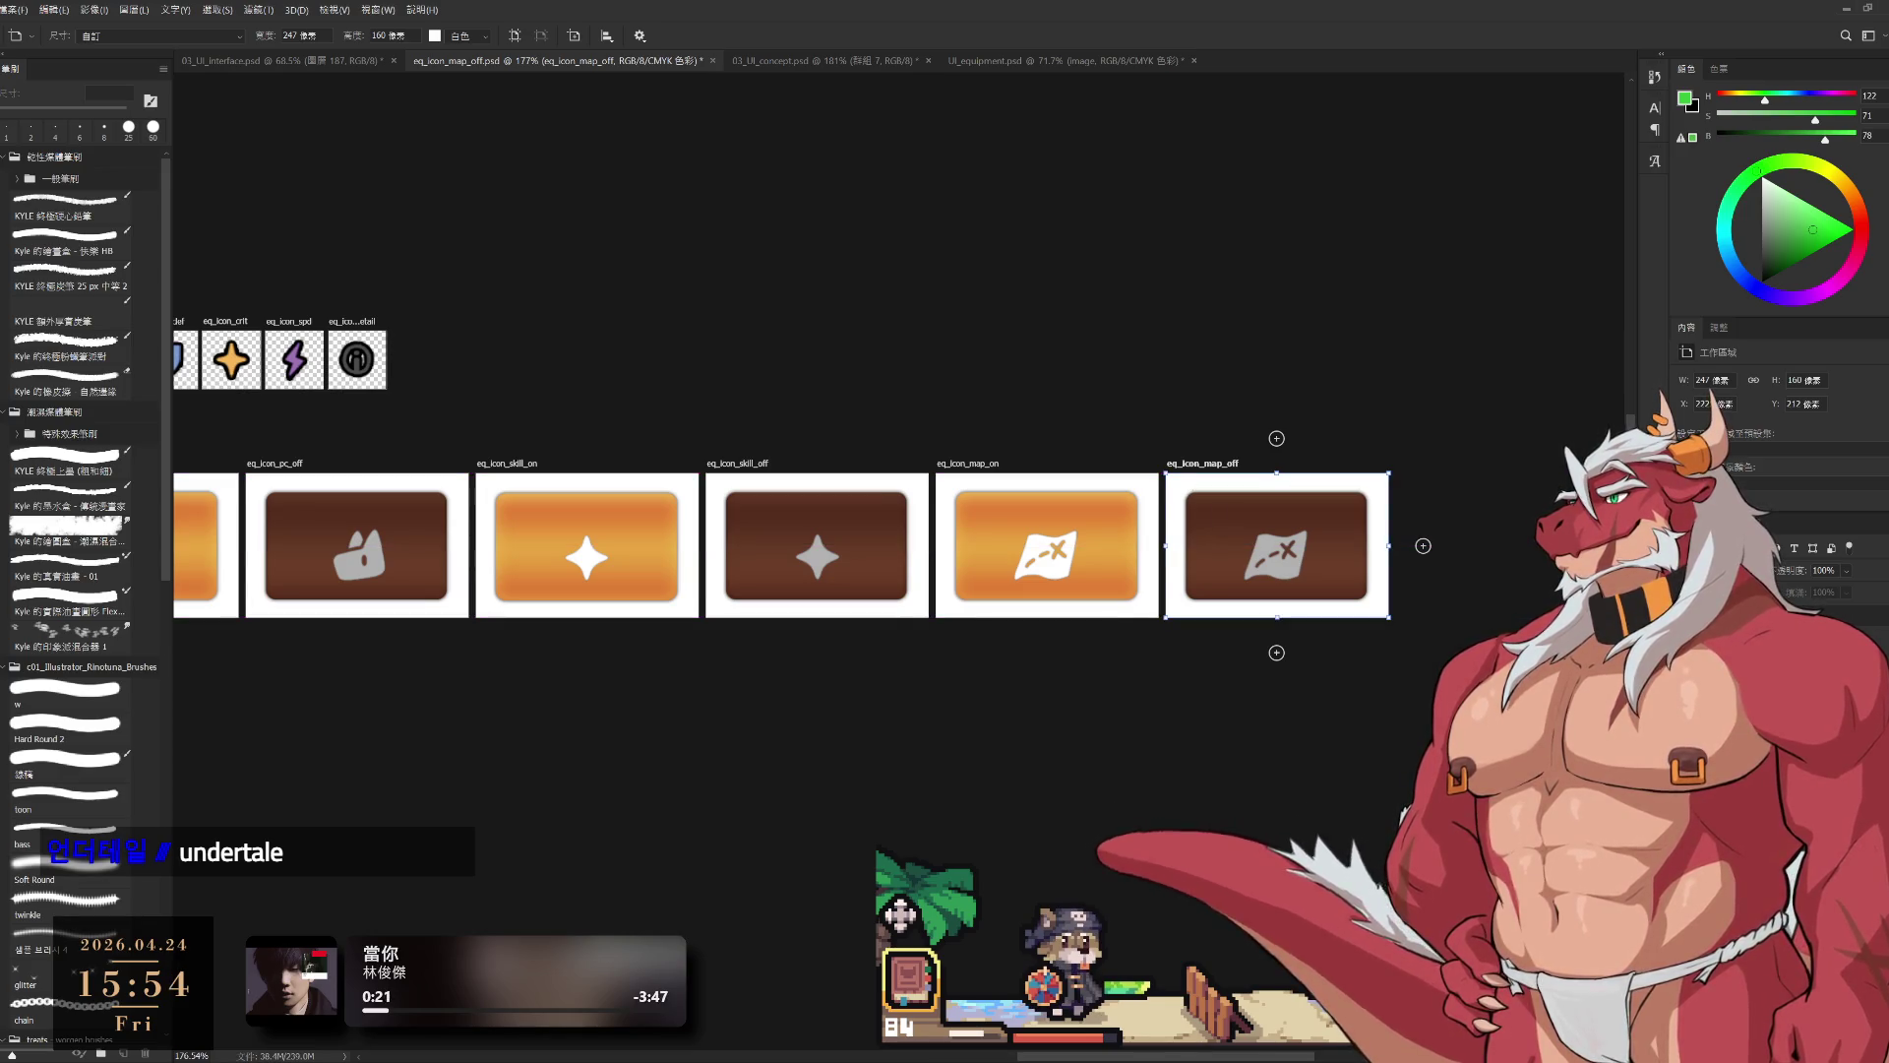
left_click(1109, 696)
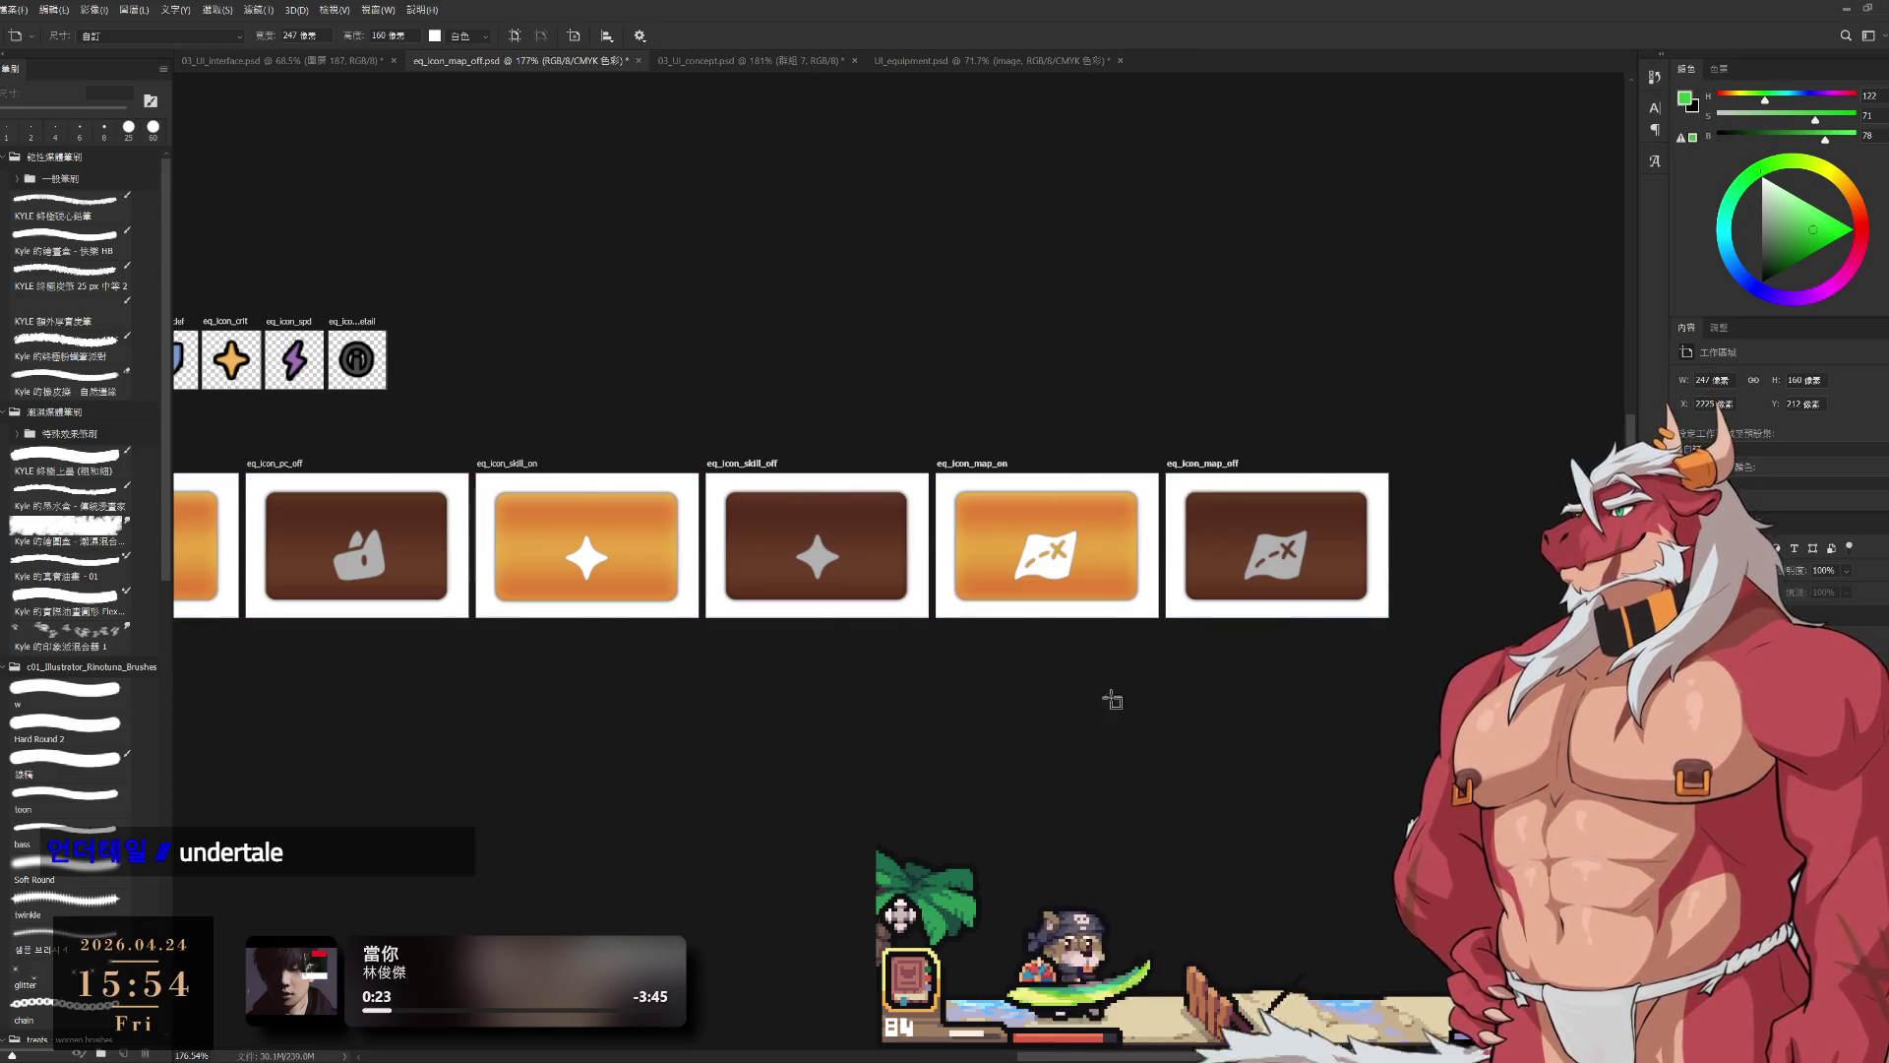
left_click_drag(1109, 696, 1401, 638)
left_click(1516, 445)
left_click(1250, 577)
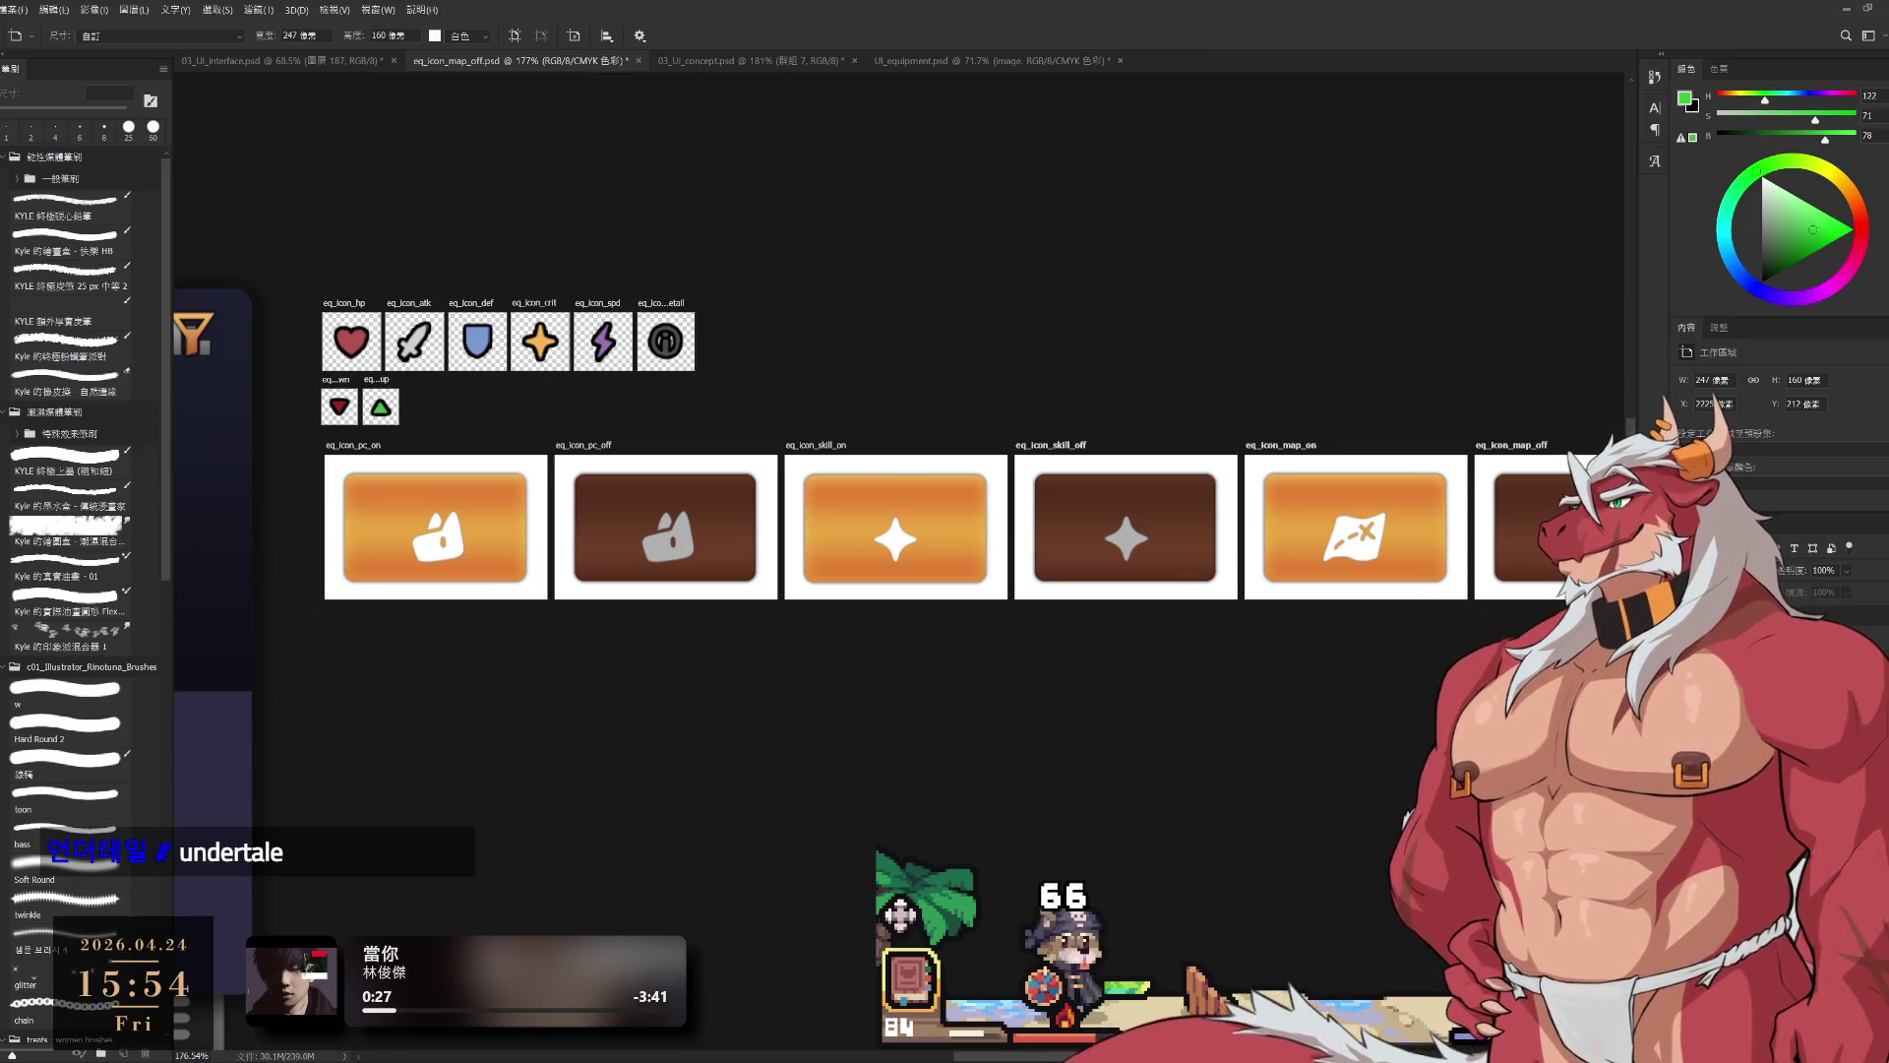
Step: Move the skill_on and skill_off artboards into a second row beneath the pc pair
left_click_drag(1131, 639, 1218, 608)
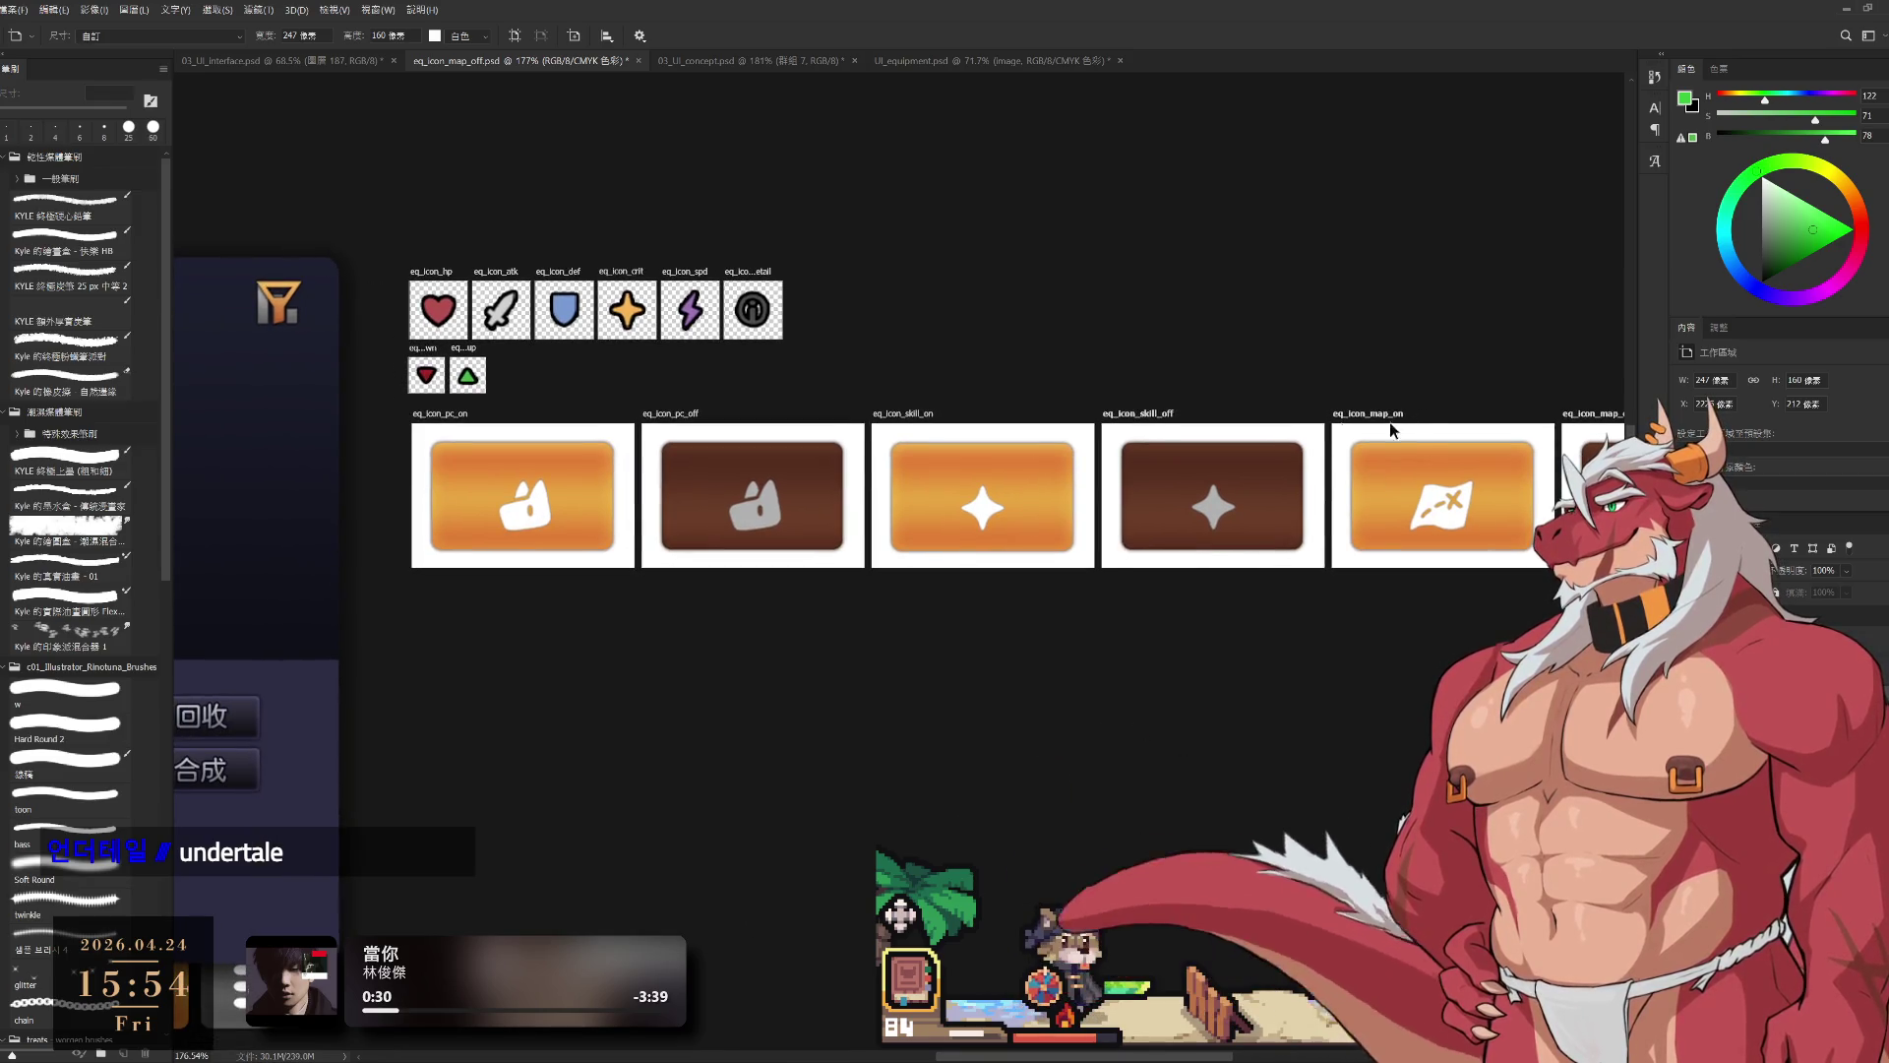
mouse_move(1134, 420)
left_mouse_down()
mouse_move(679, 615)
mouse_move(487, 591)
mouse_move(441, 423)
mouse_move(442, 594)
mouse_move(876, 632)
left_mouse_up()
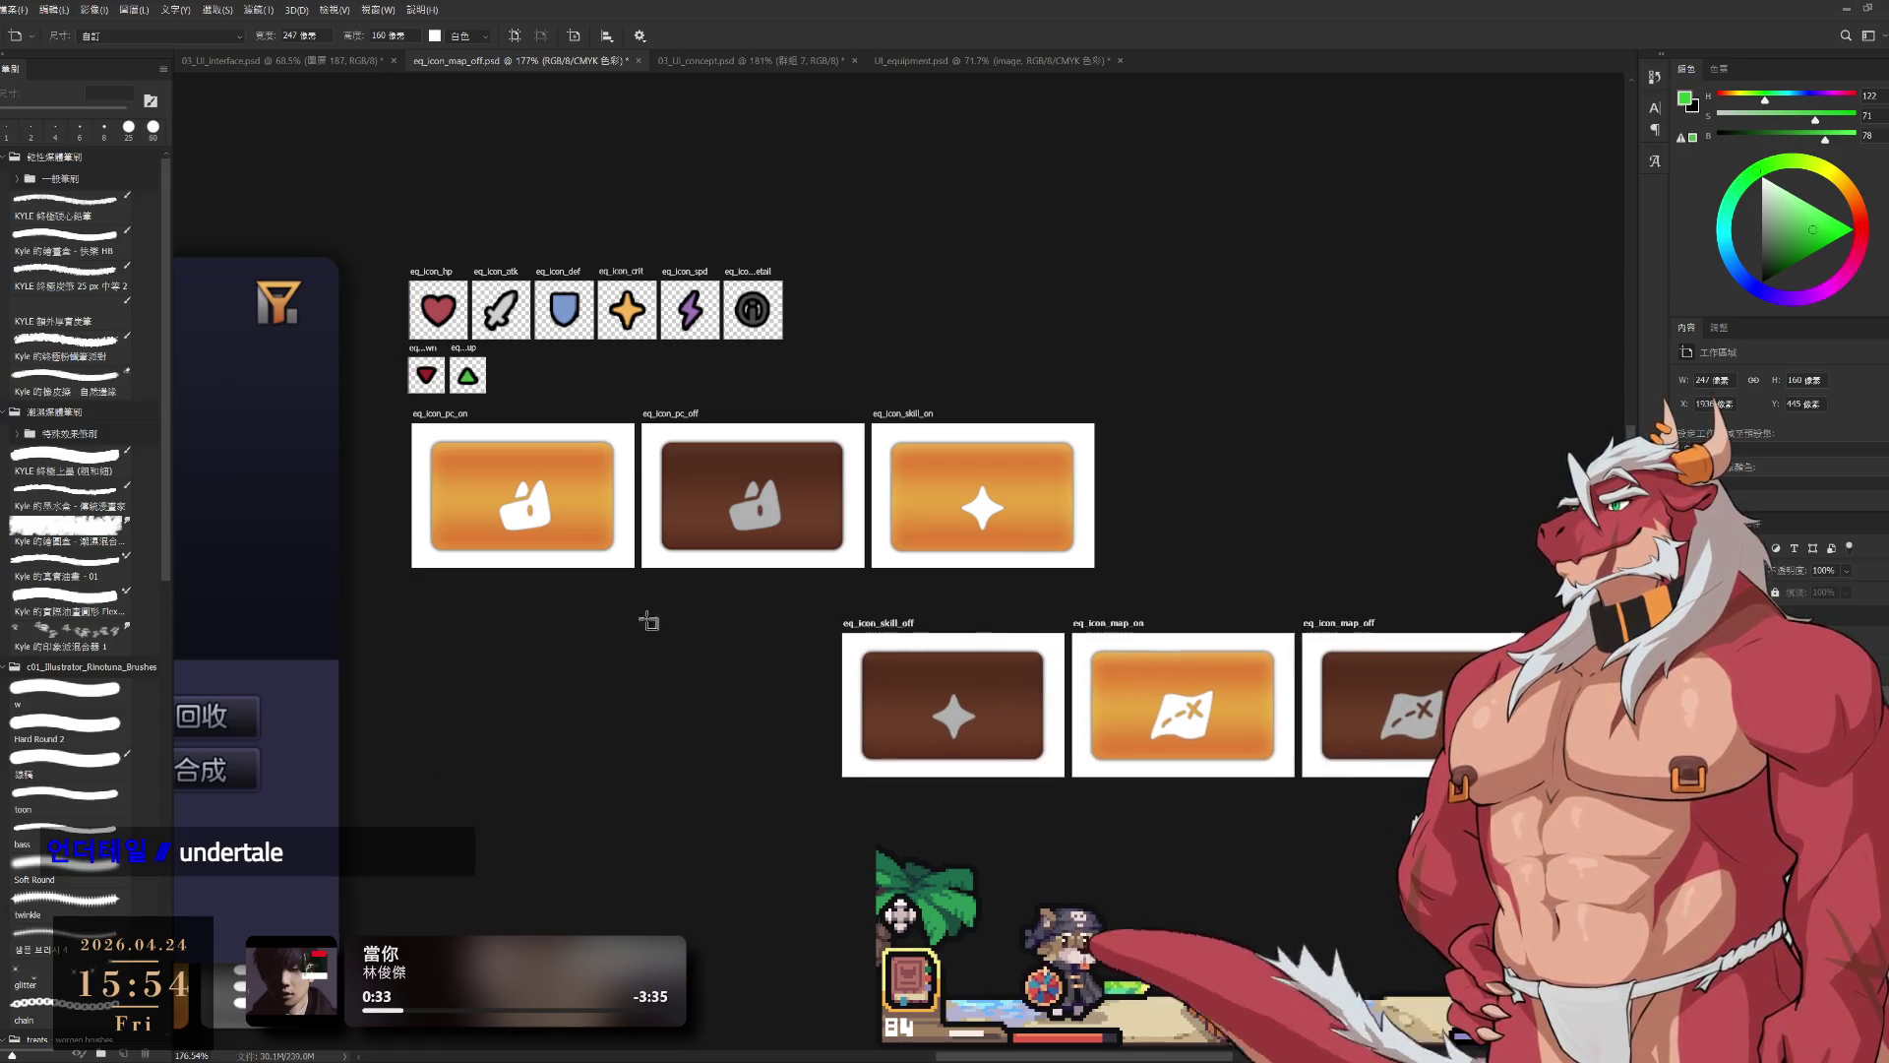
left_click_drag(646, 620, 1180, 616)
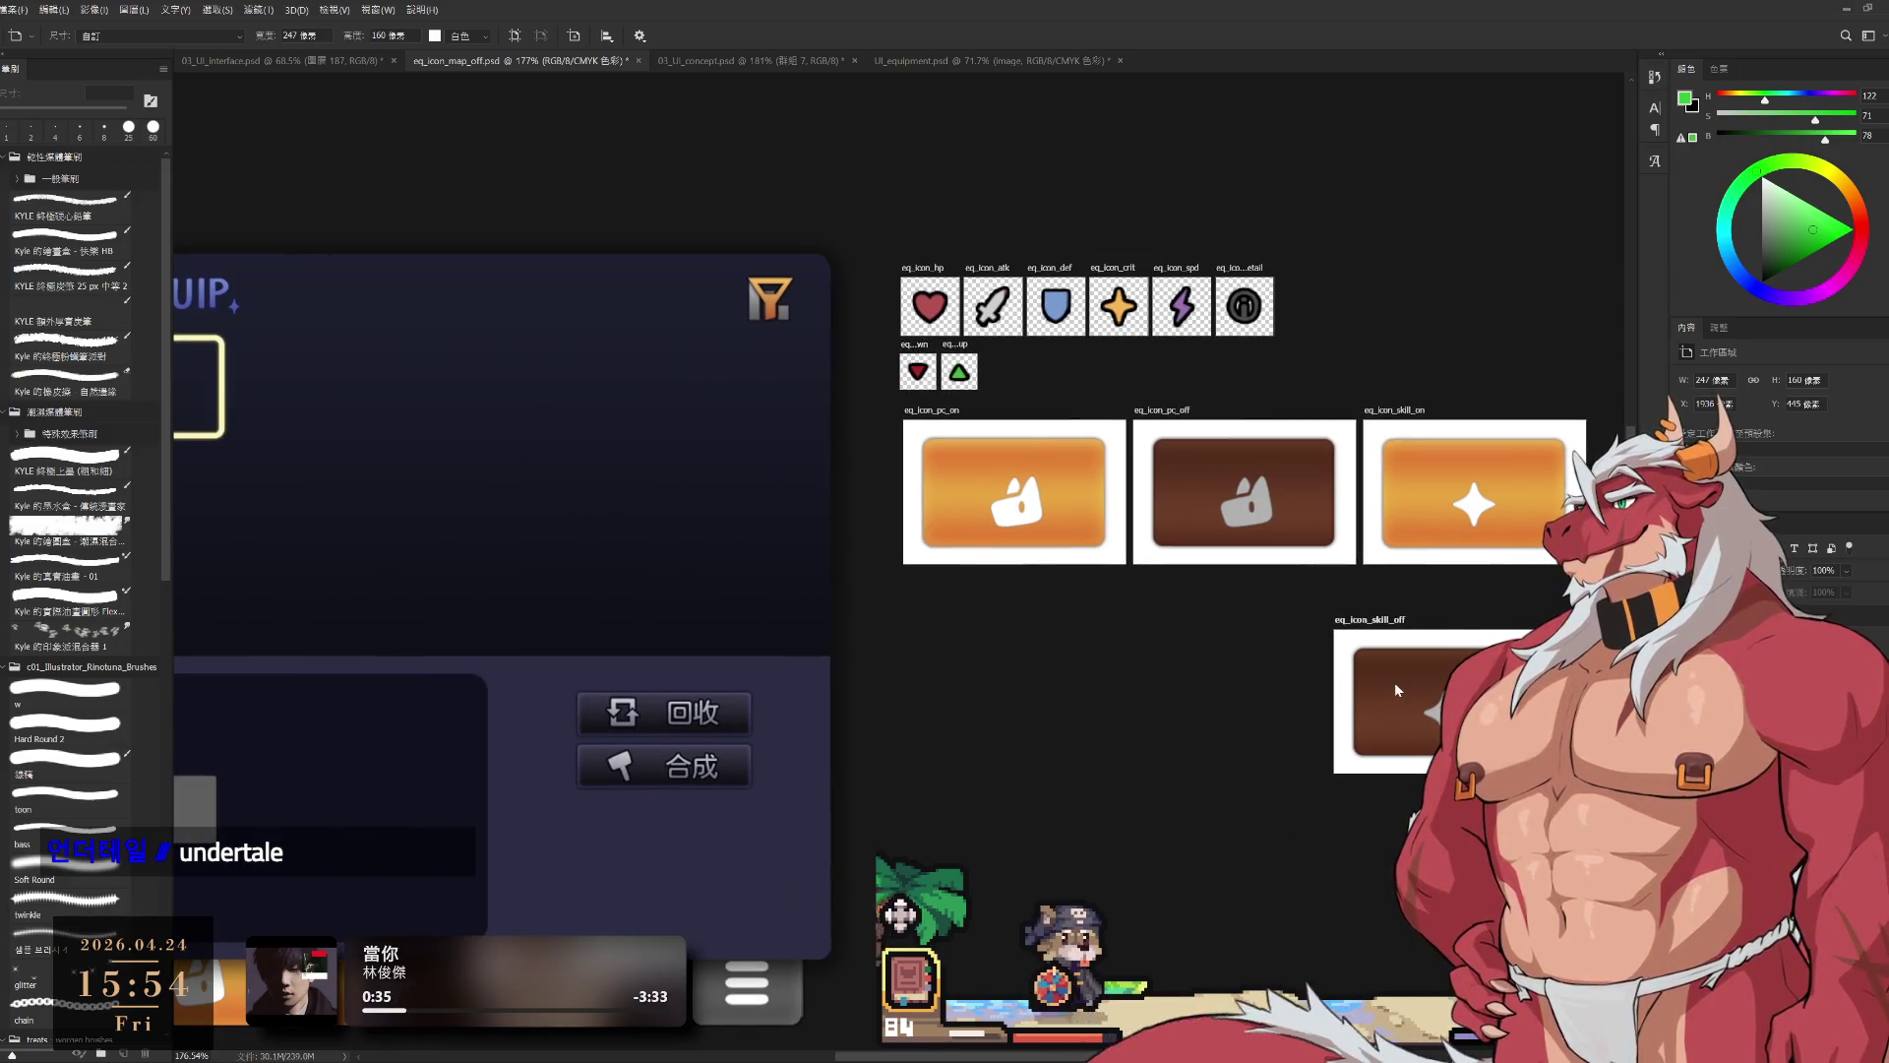
left_click_drag(1395, 682, 1653, 471)
left_click_drag(1244, 580, 1050, 646)
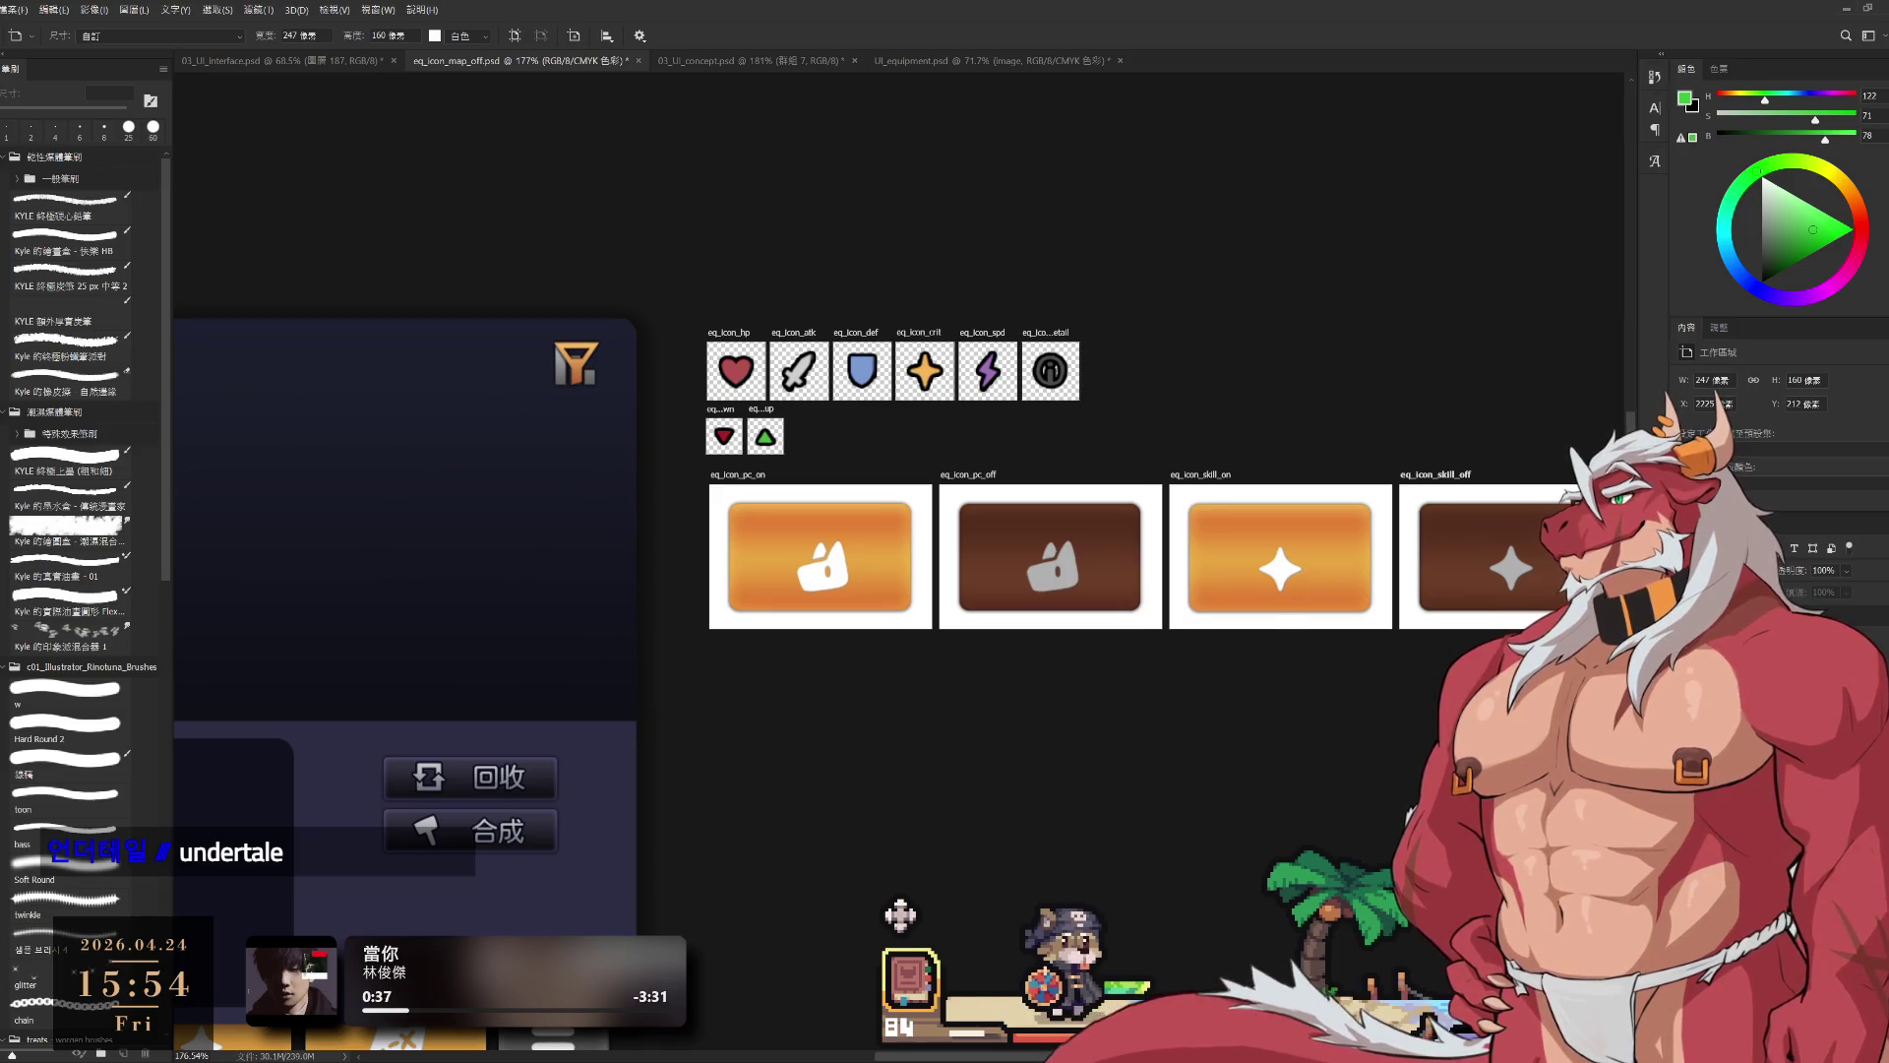
left_click(1447, 475)
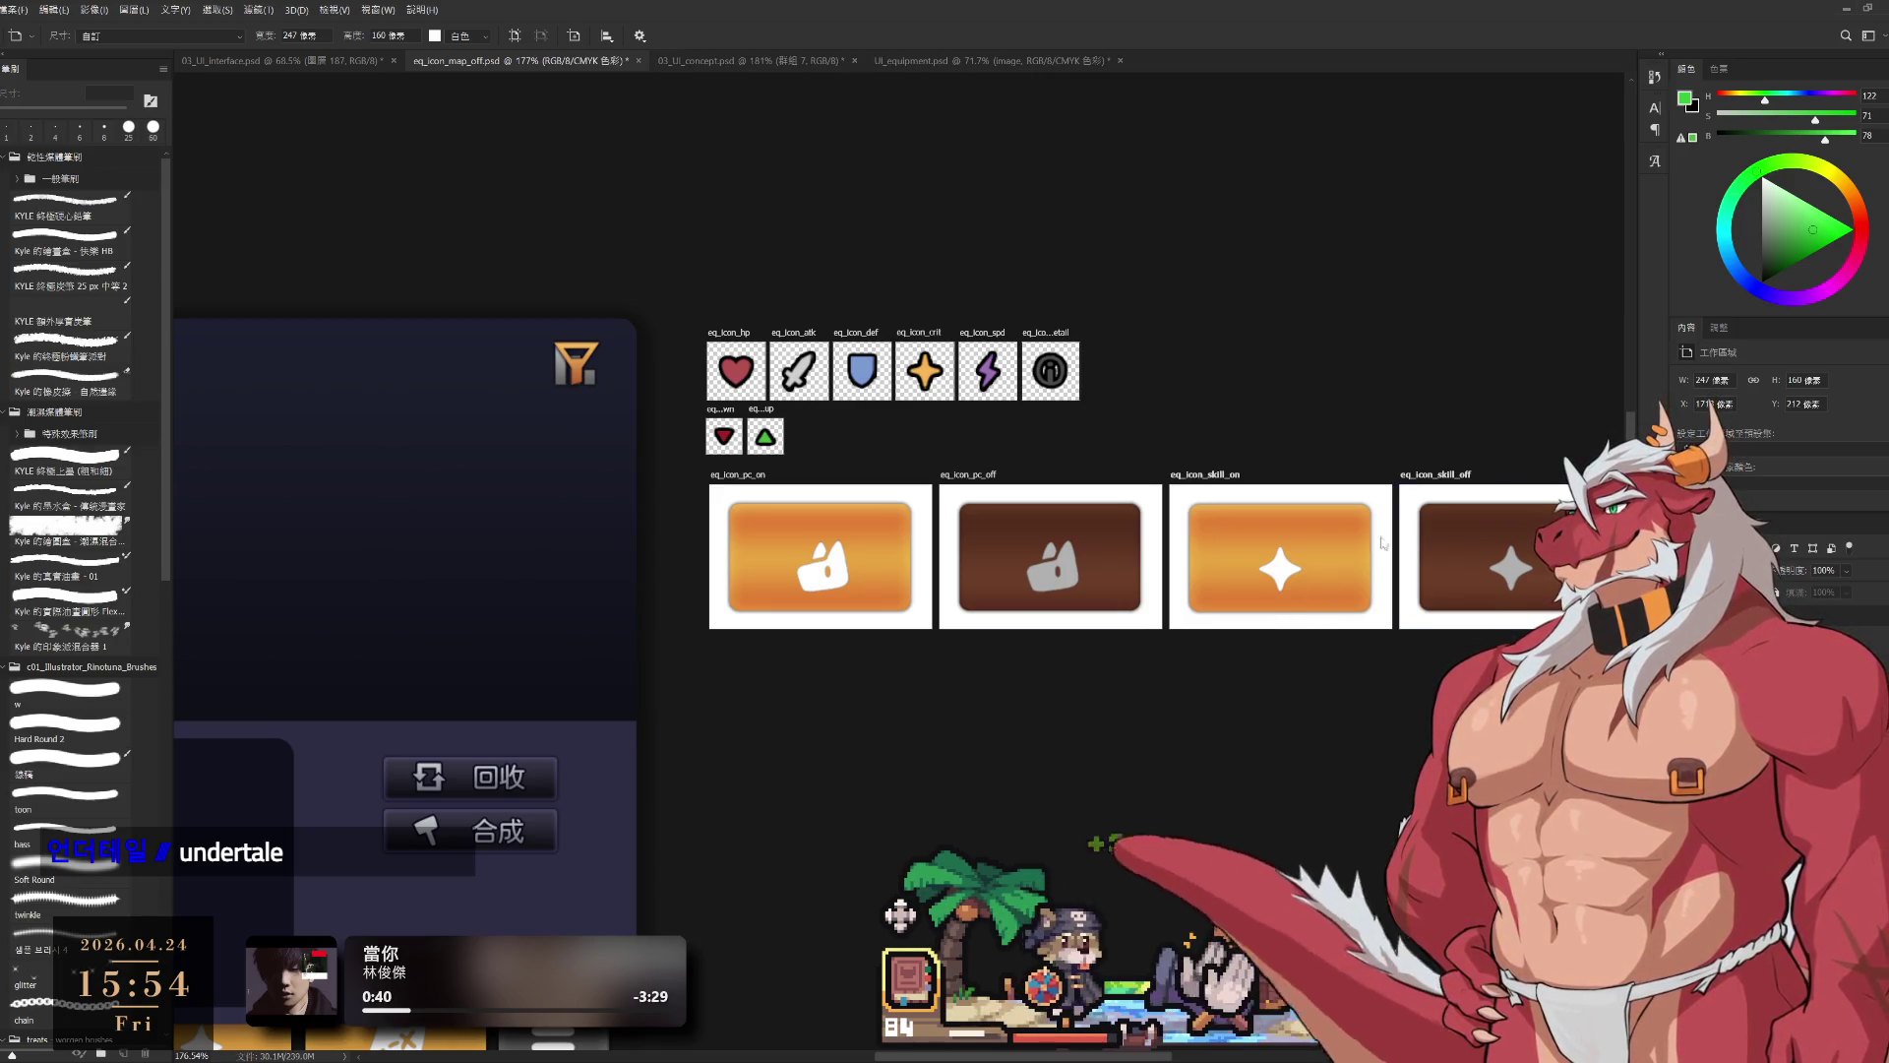
mouse_move(1211, 478)
left_mouse_down()
mouse_move(1112, 710)
mouse_move(769, 642)
left_mouse_up()
scroll(768, 641, "down", 8)
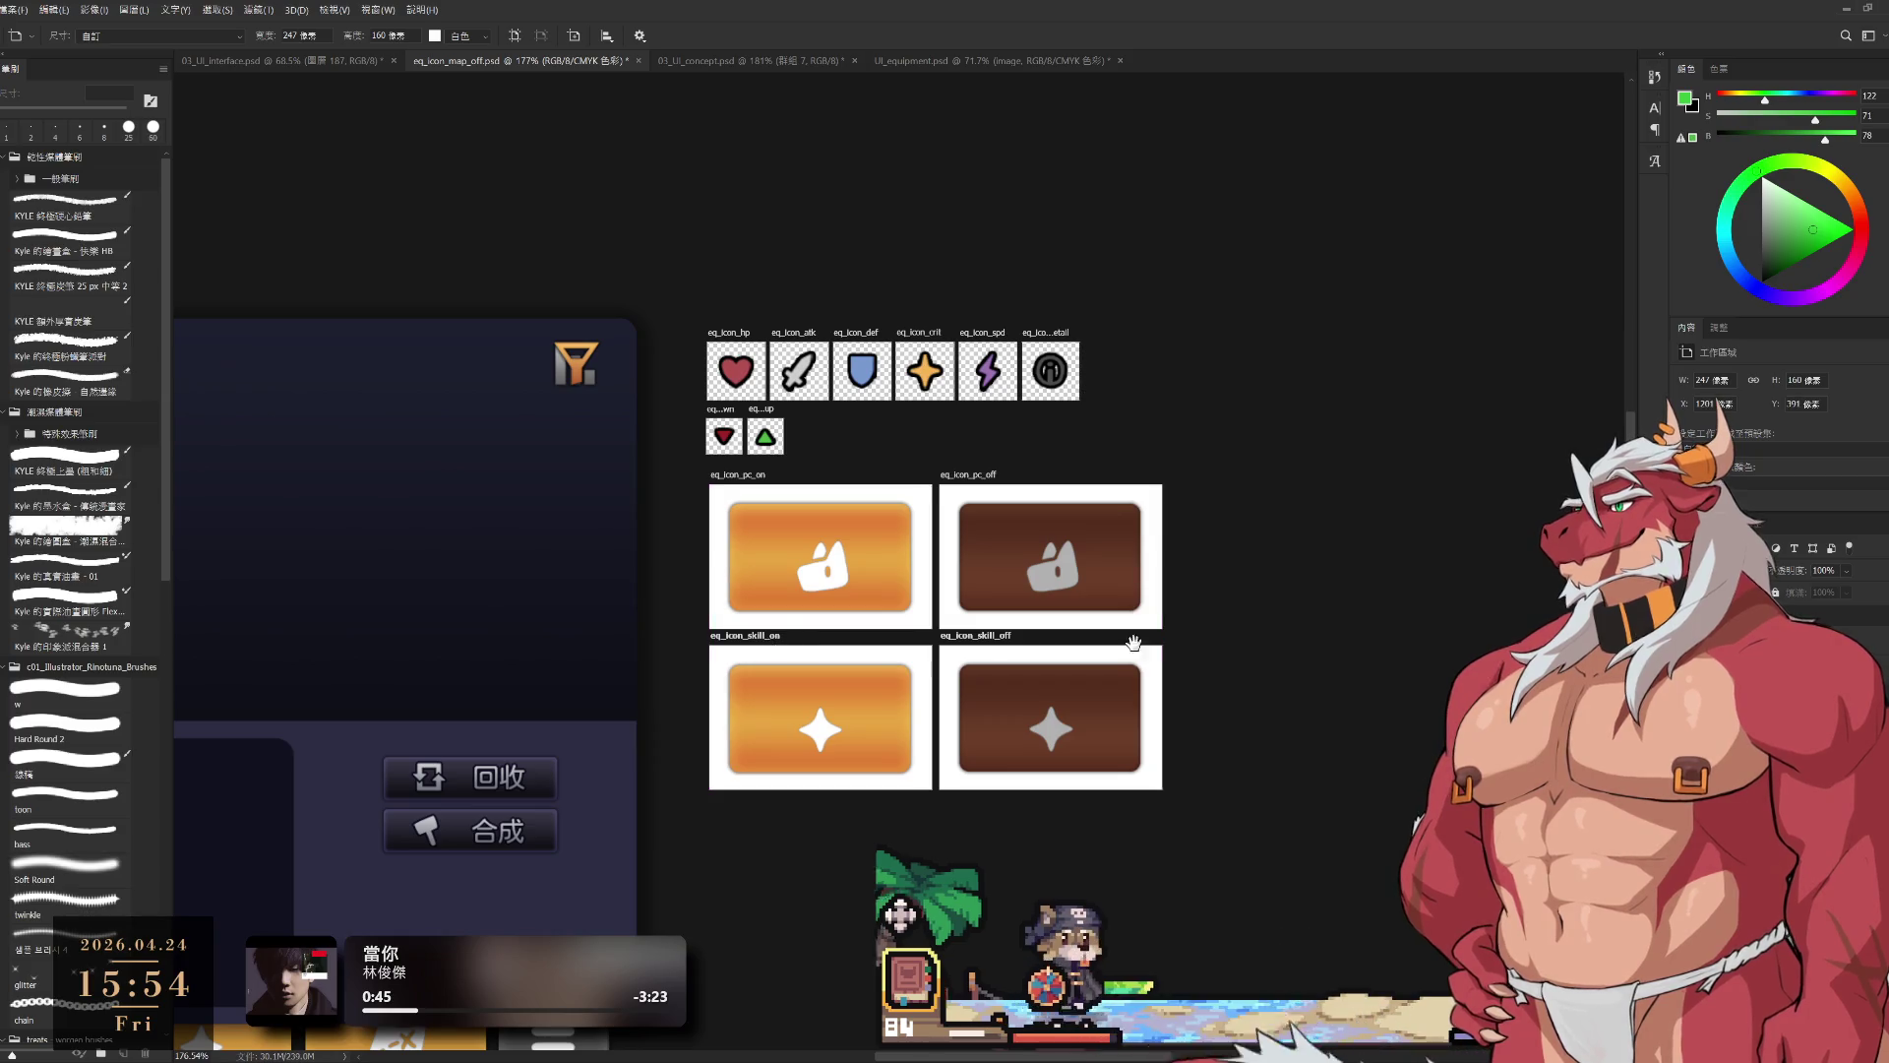
Step: Place the map on/off artboards below the skill pair and nudge eq_icon_map_on into alignment
scroll(1279, 630, "up", 3)
scroll(1327, 637, "up", 1)
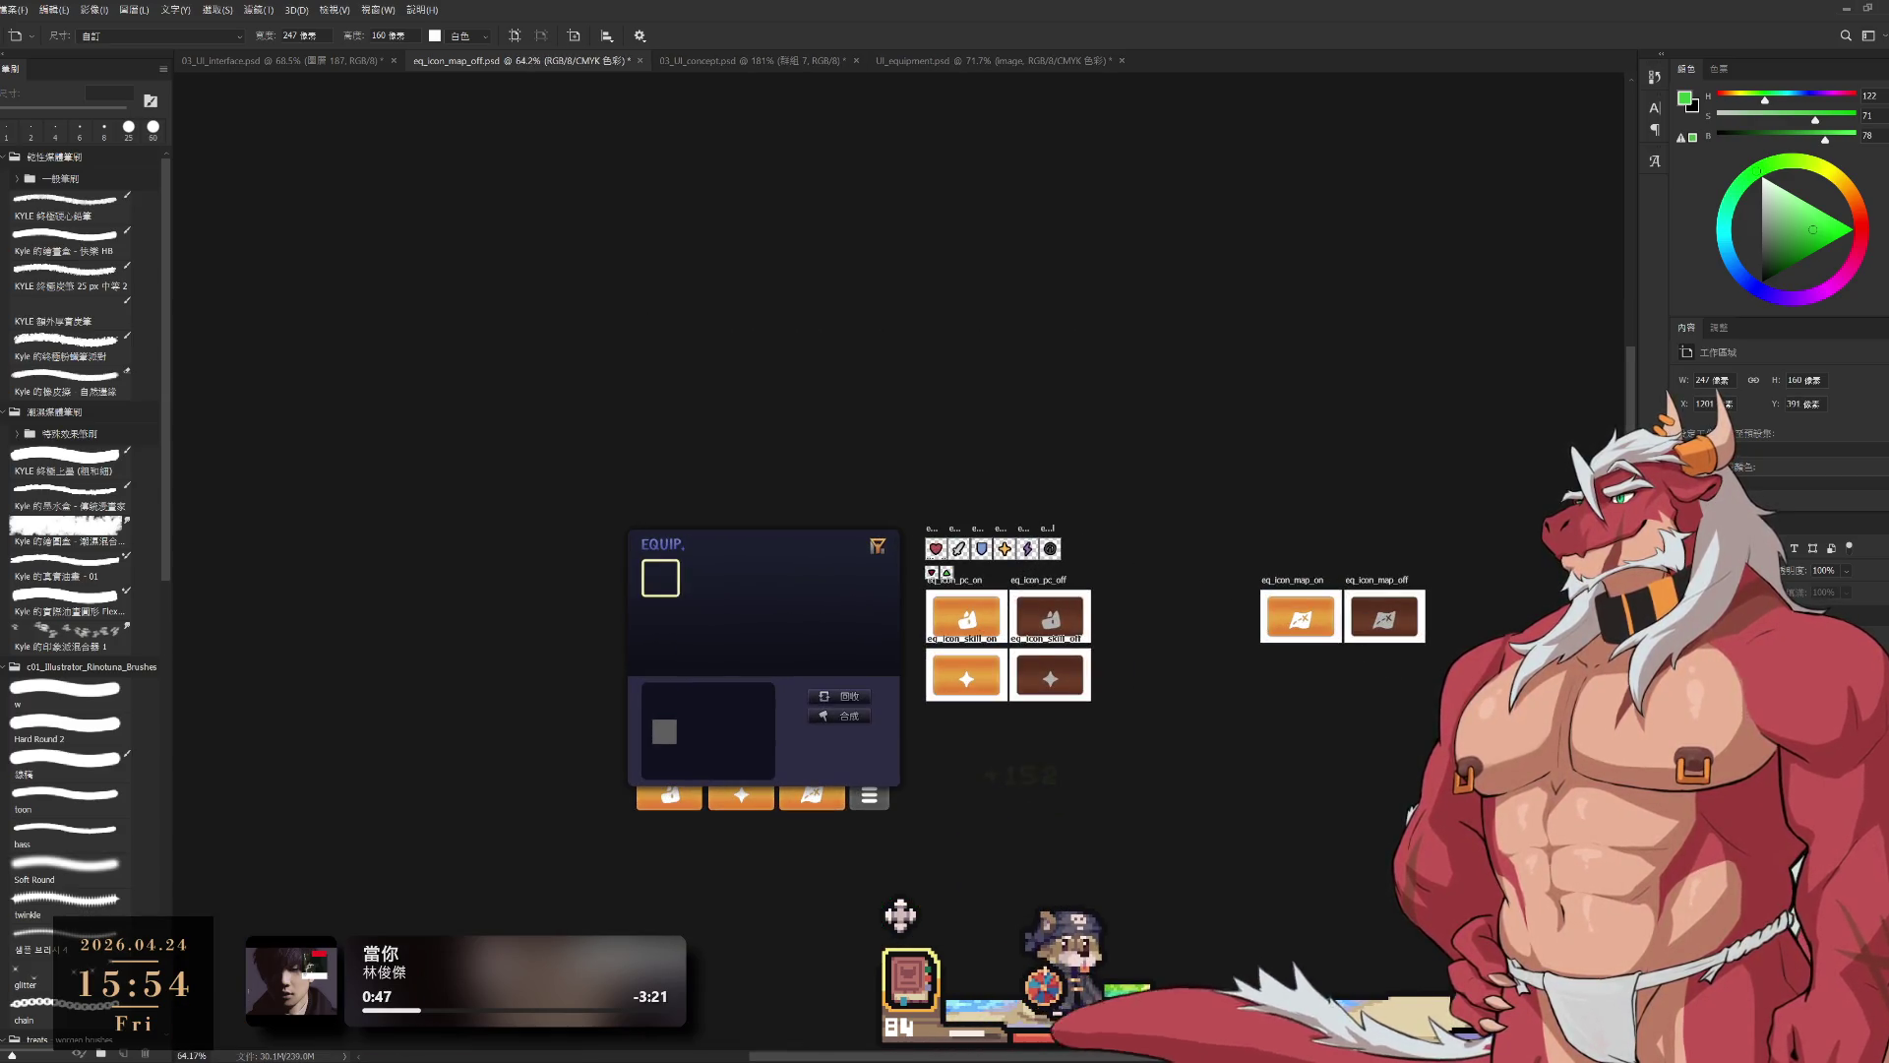
scroll(1269, 653, "up", 2)
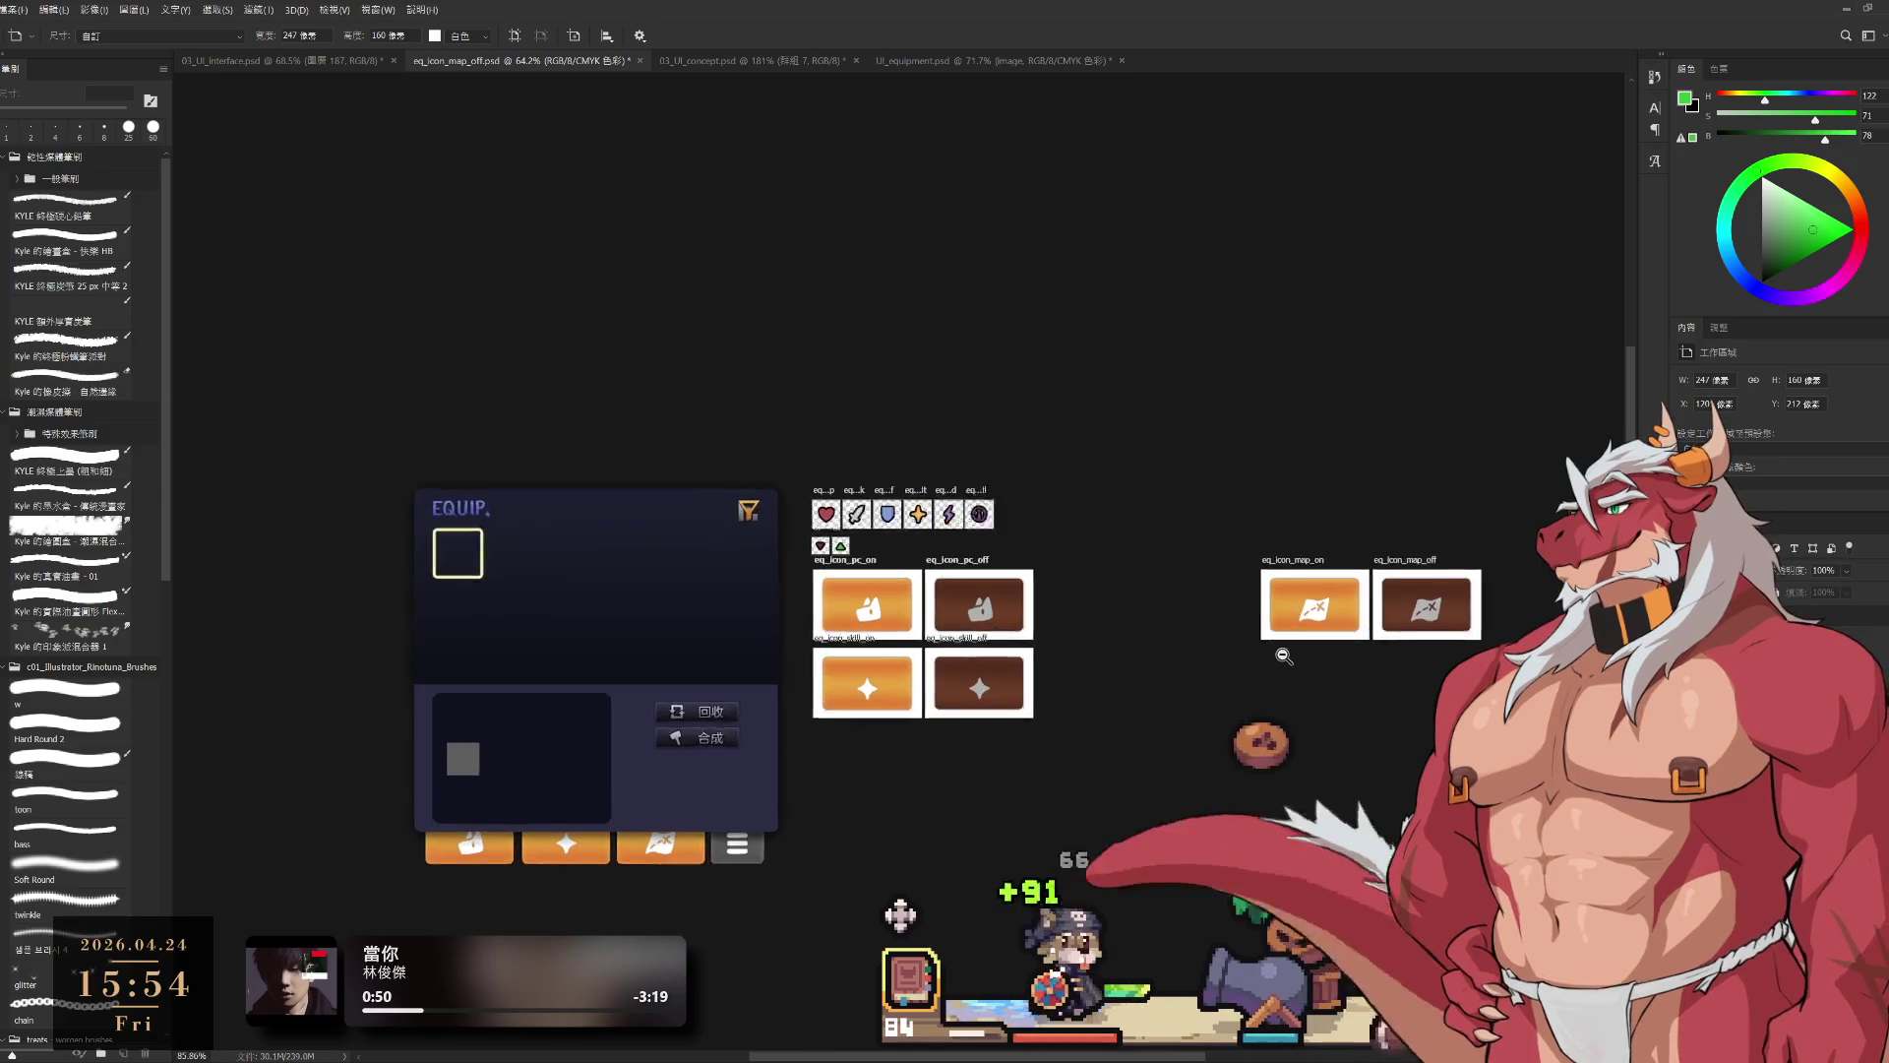
mouse_move(1307, 549)
left_mouse_down()
mouse_move(1003, 747)
mouse_move(795, 736)
left_mouse_up()
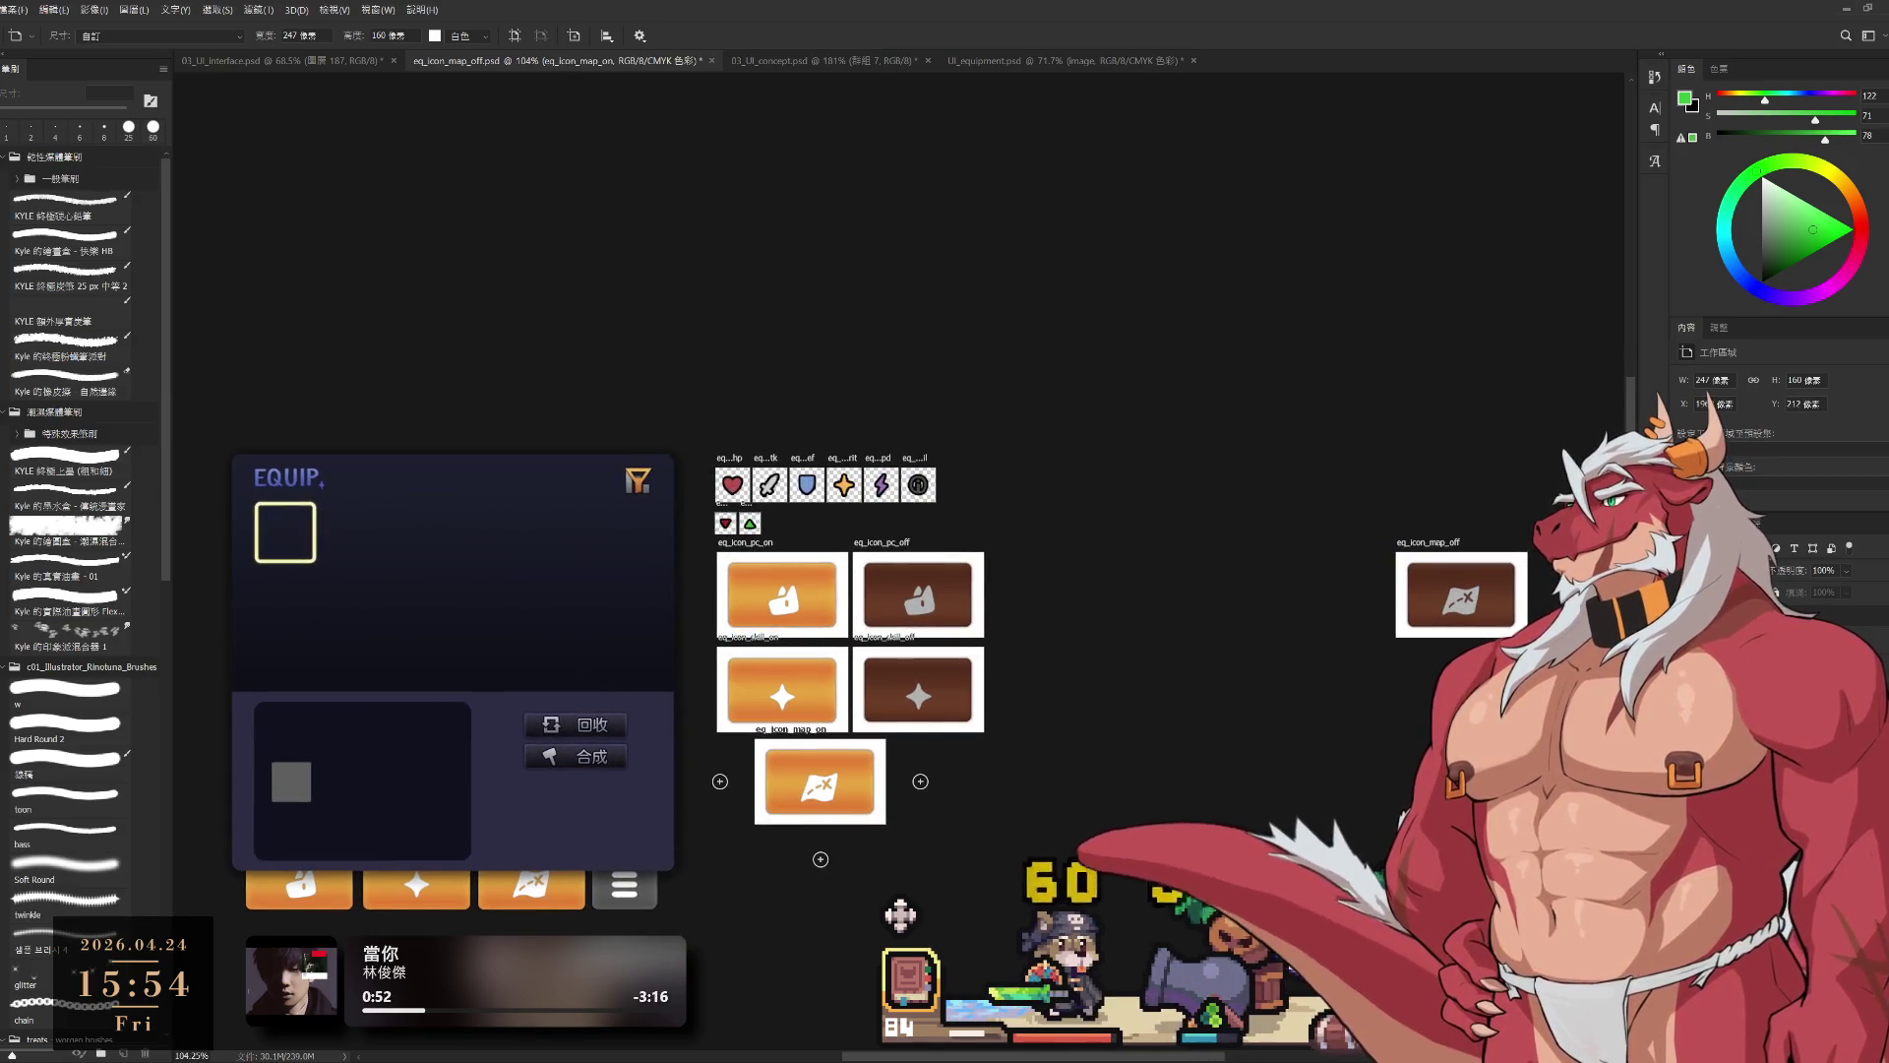
key("ctrl+z")
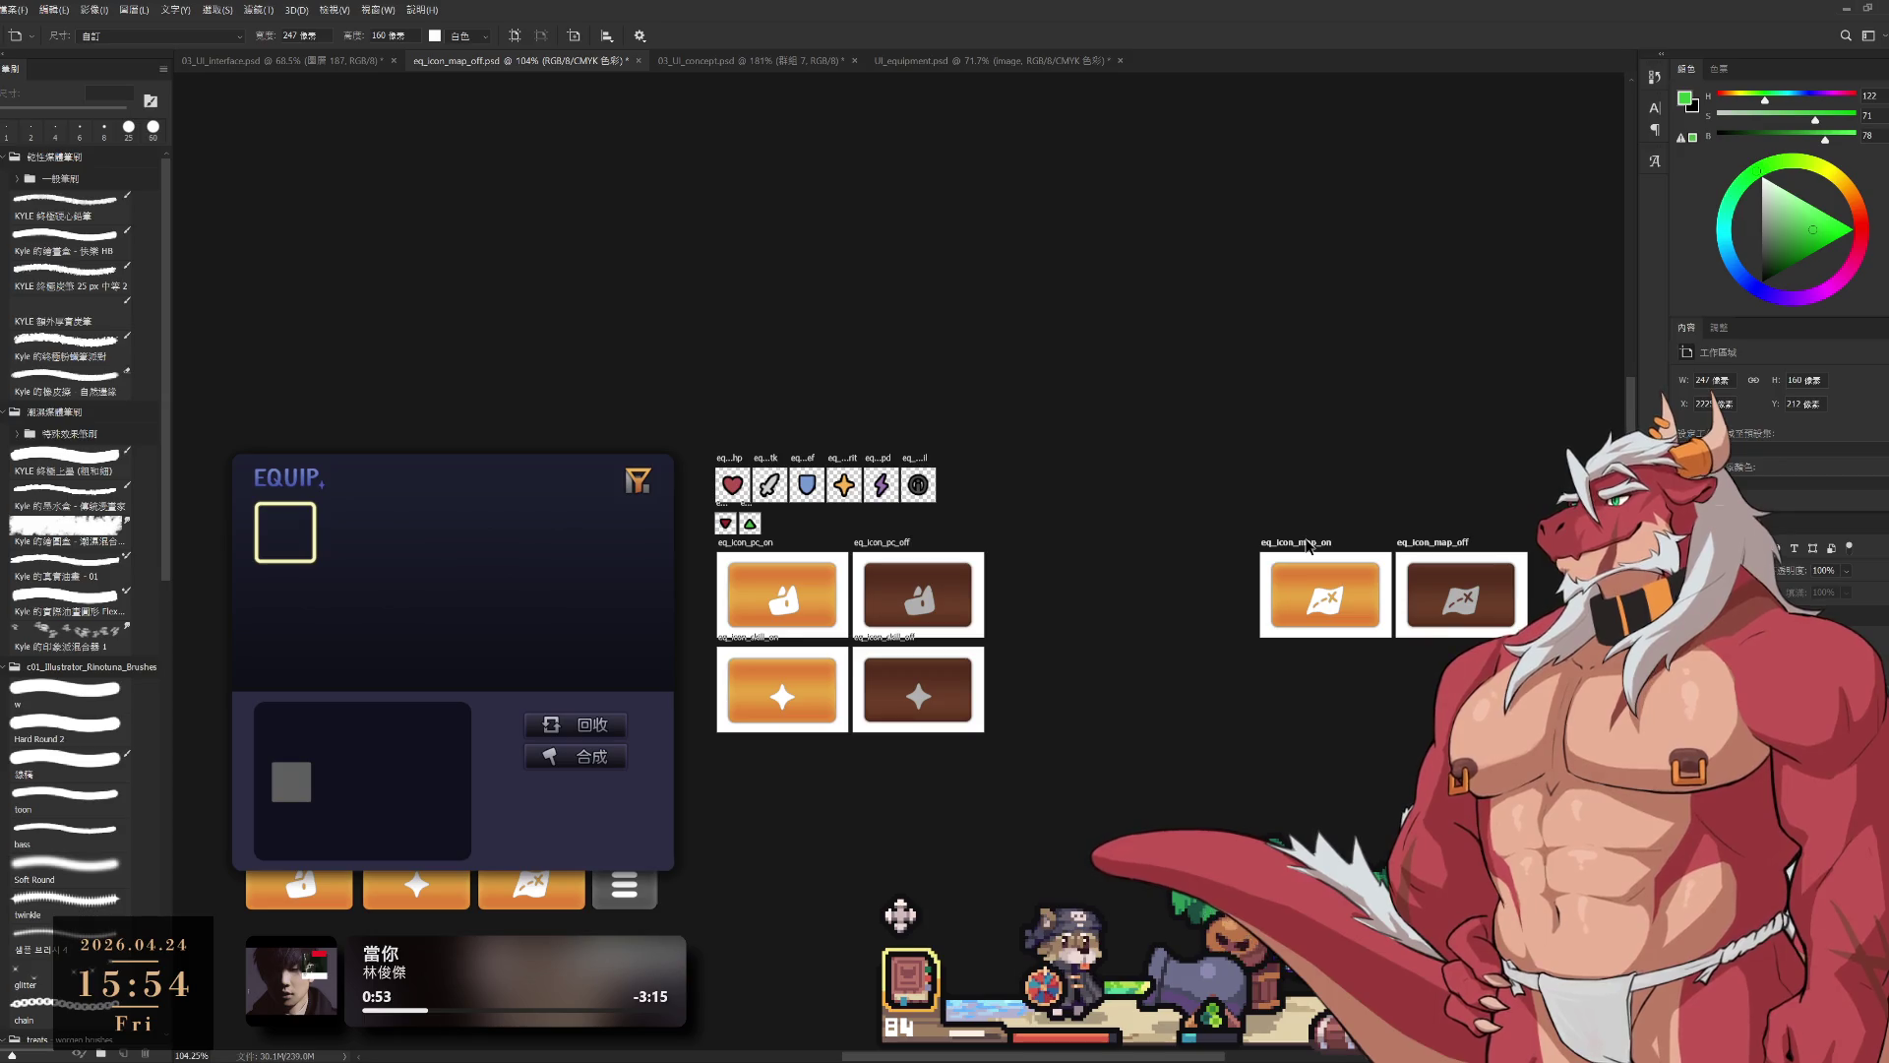
left_click_drag(1308, 546, 750, 734)
scroll(777, 753, "up", 5)
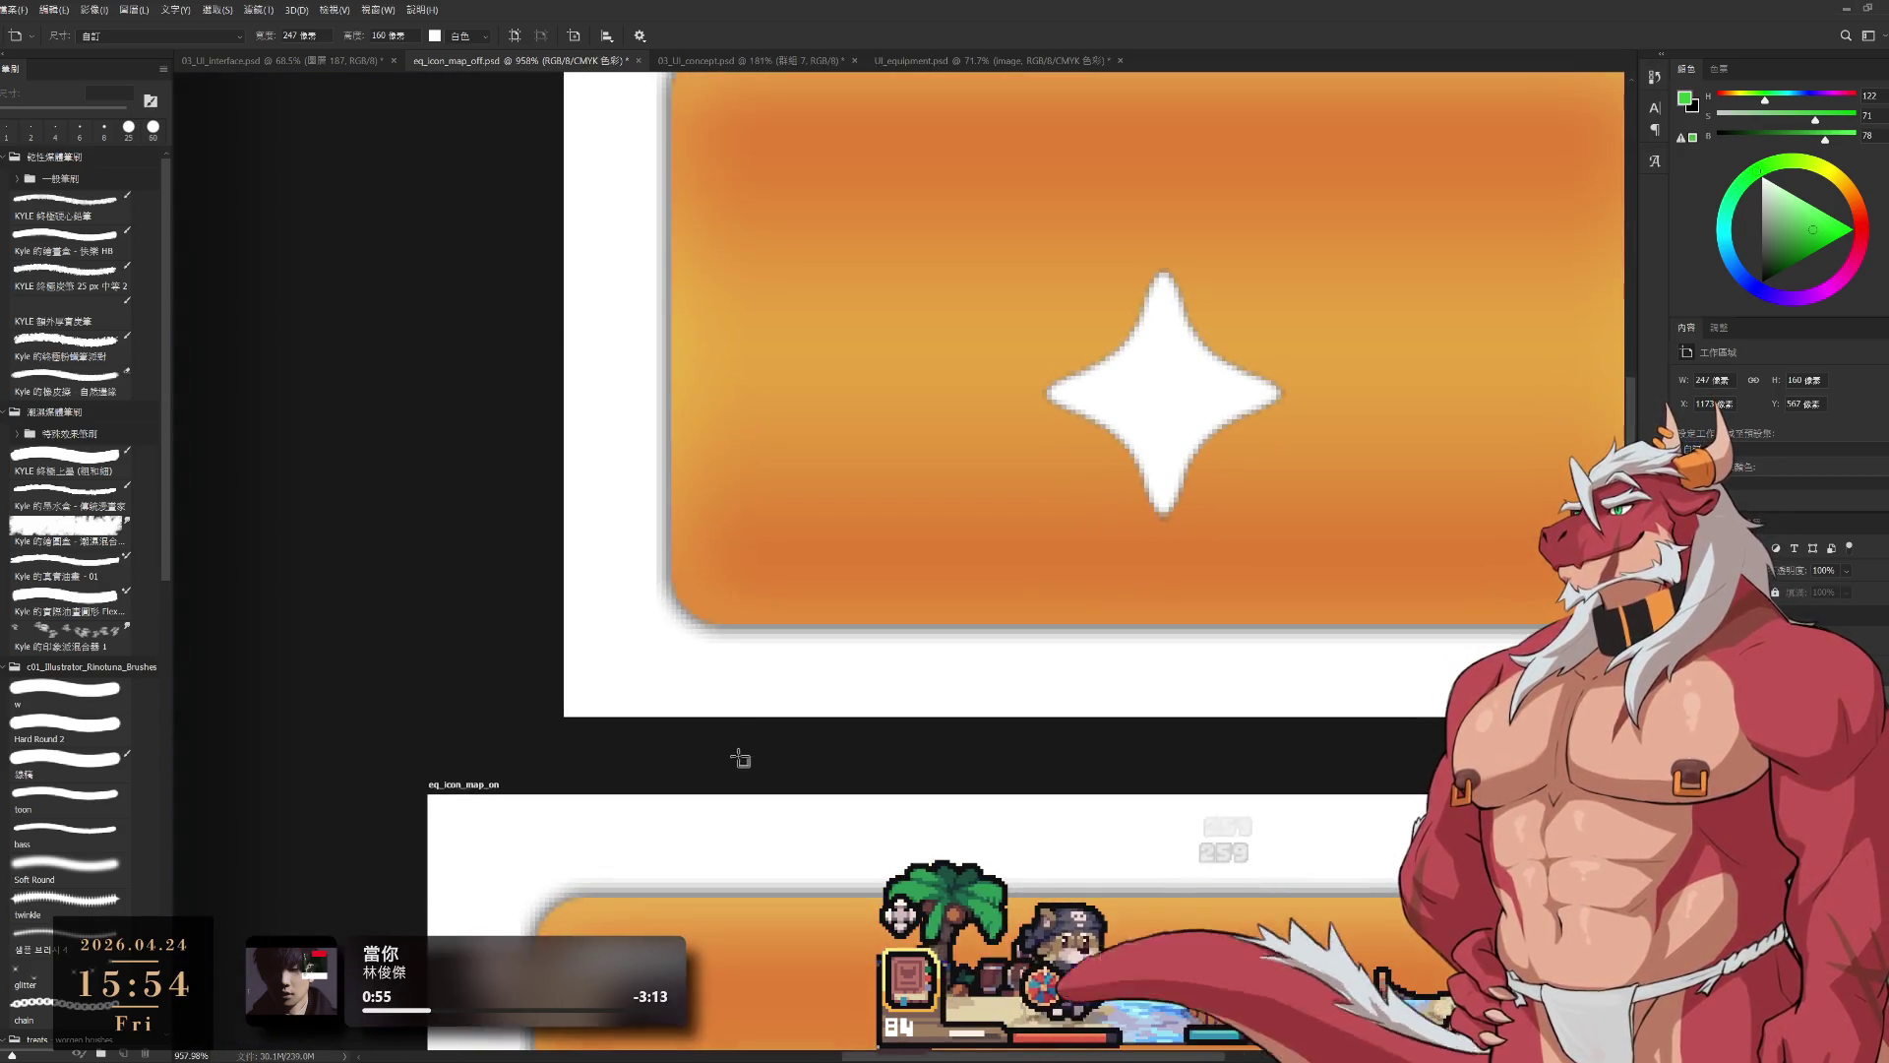
scroll(738, 759, "down", 2)
left_click_drag(652, 772, 653, 782)
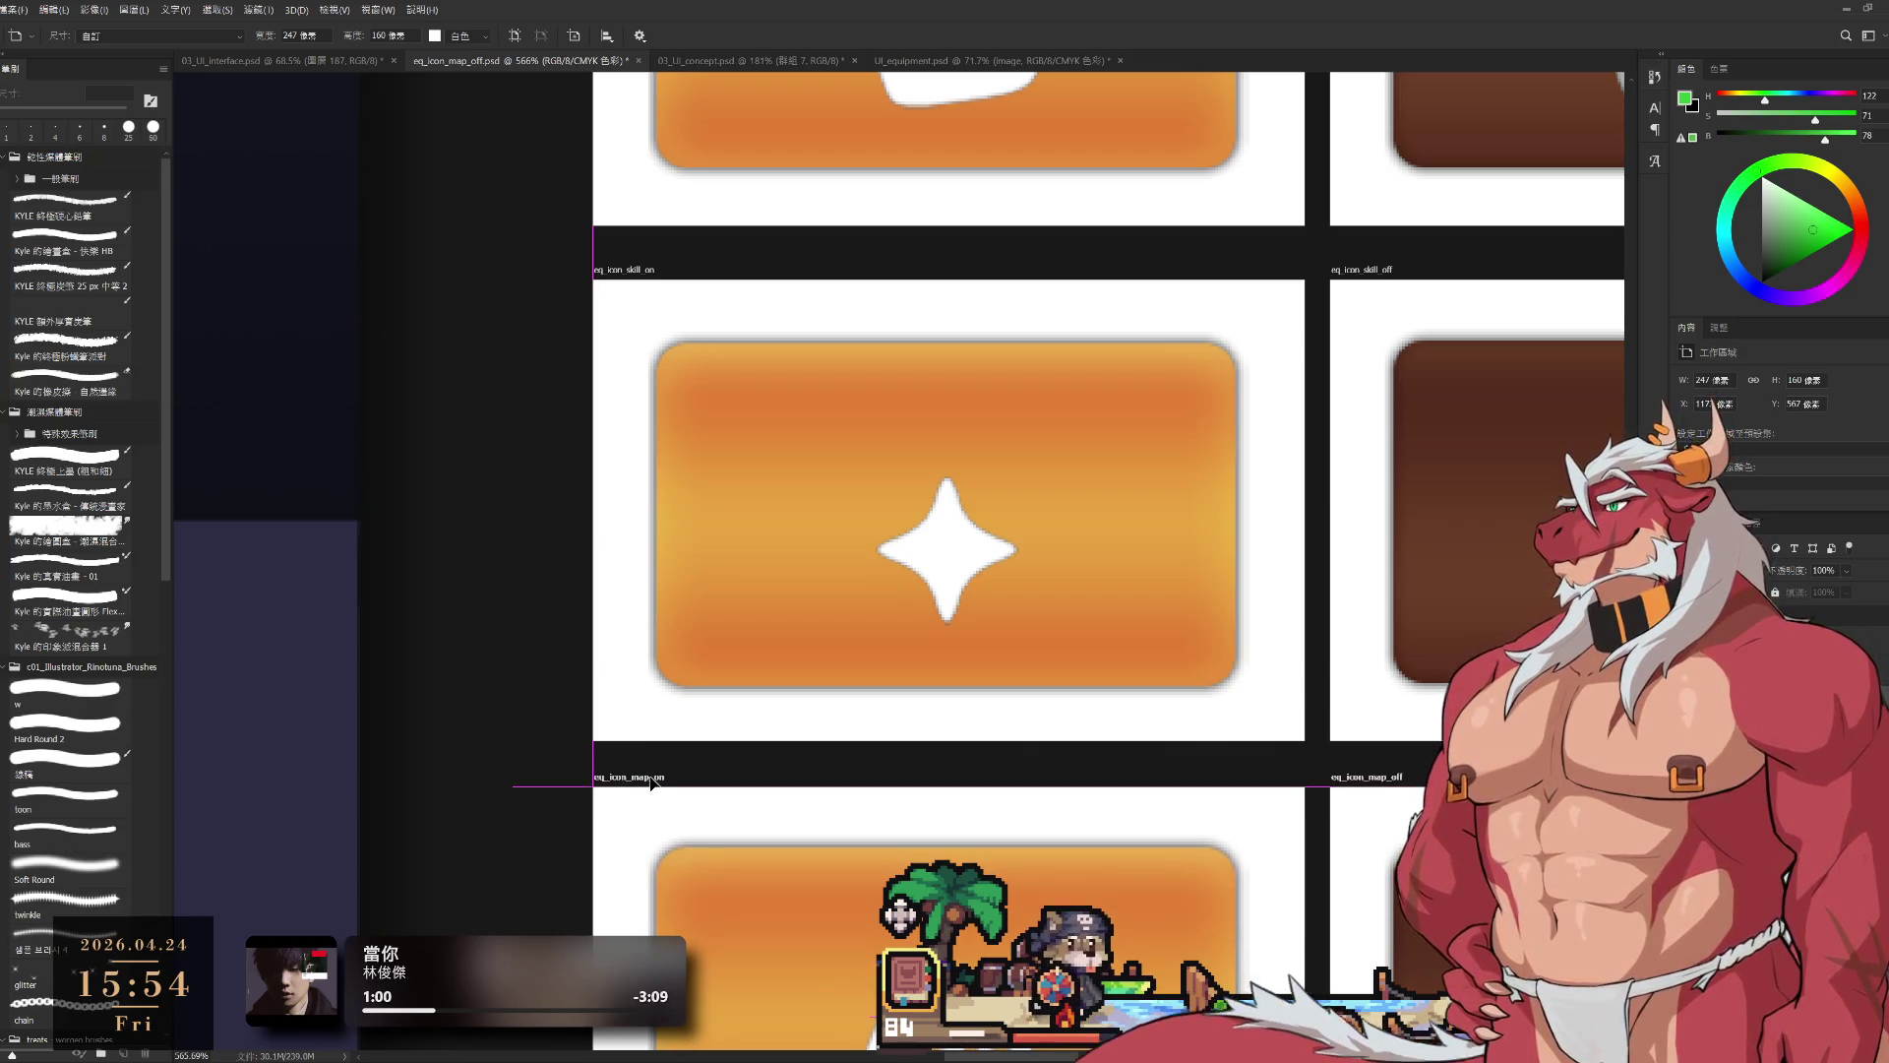
scroll(724, 725, "down", 4)
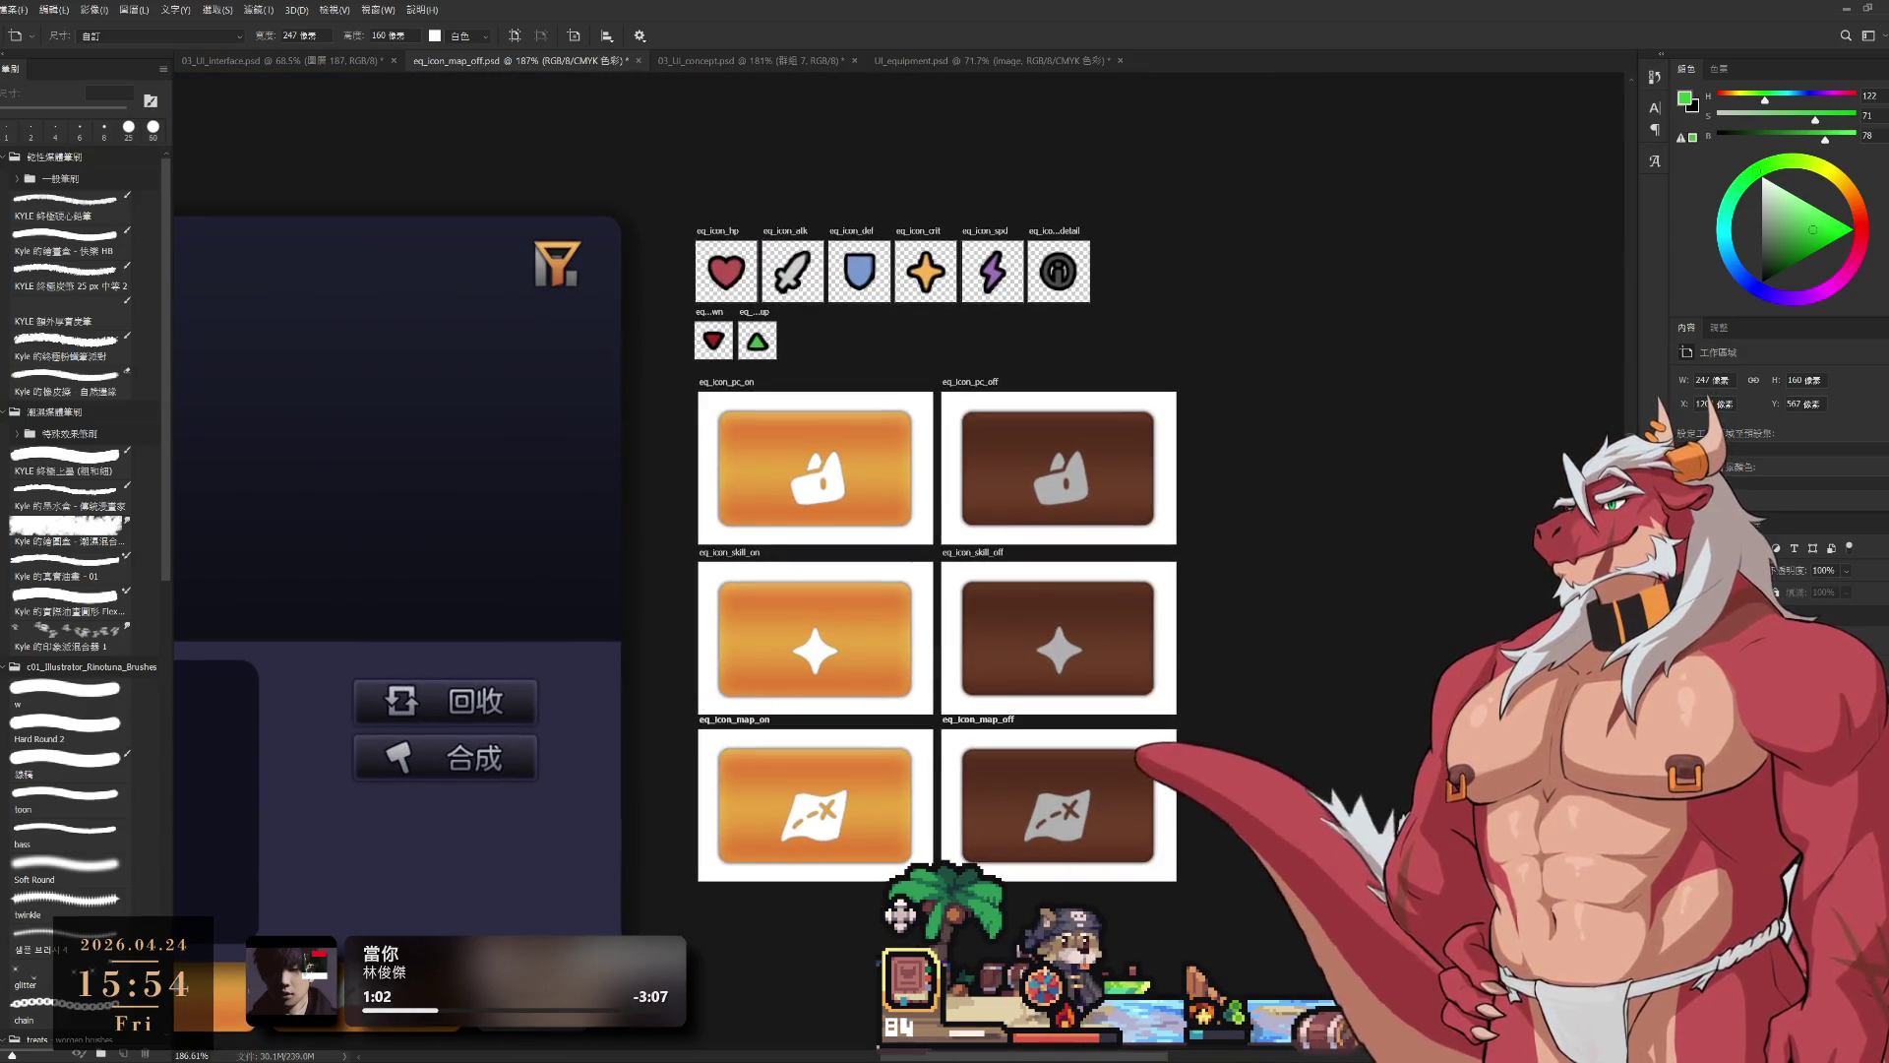
Step: Move the six pc, skill and map artboards up and right beside the icon row
key("v")
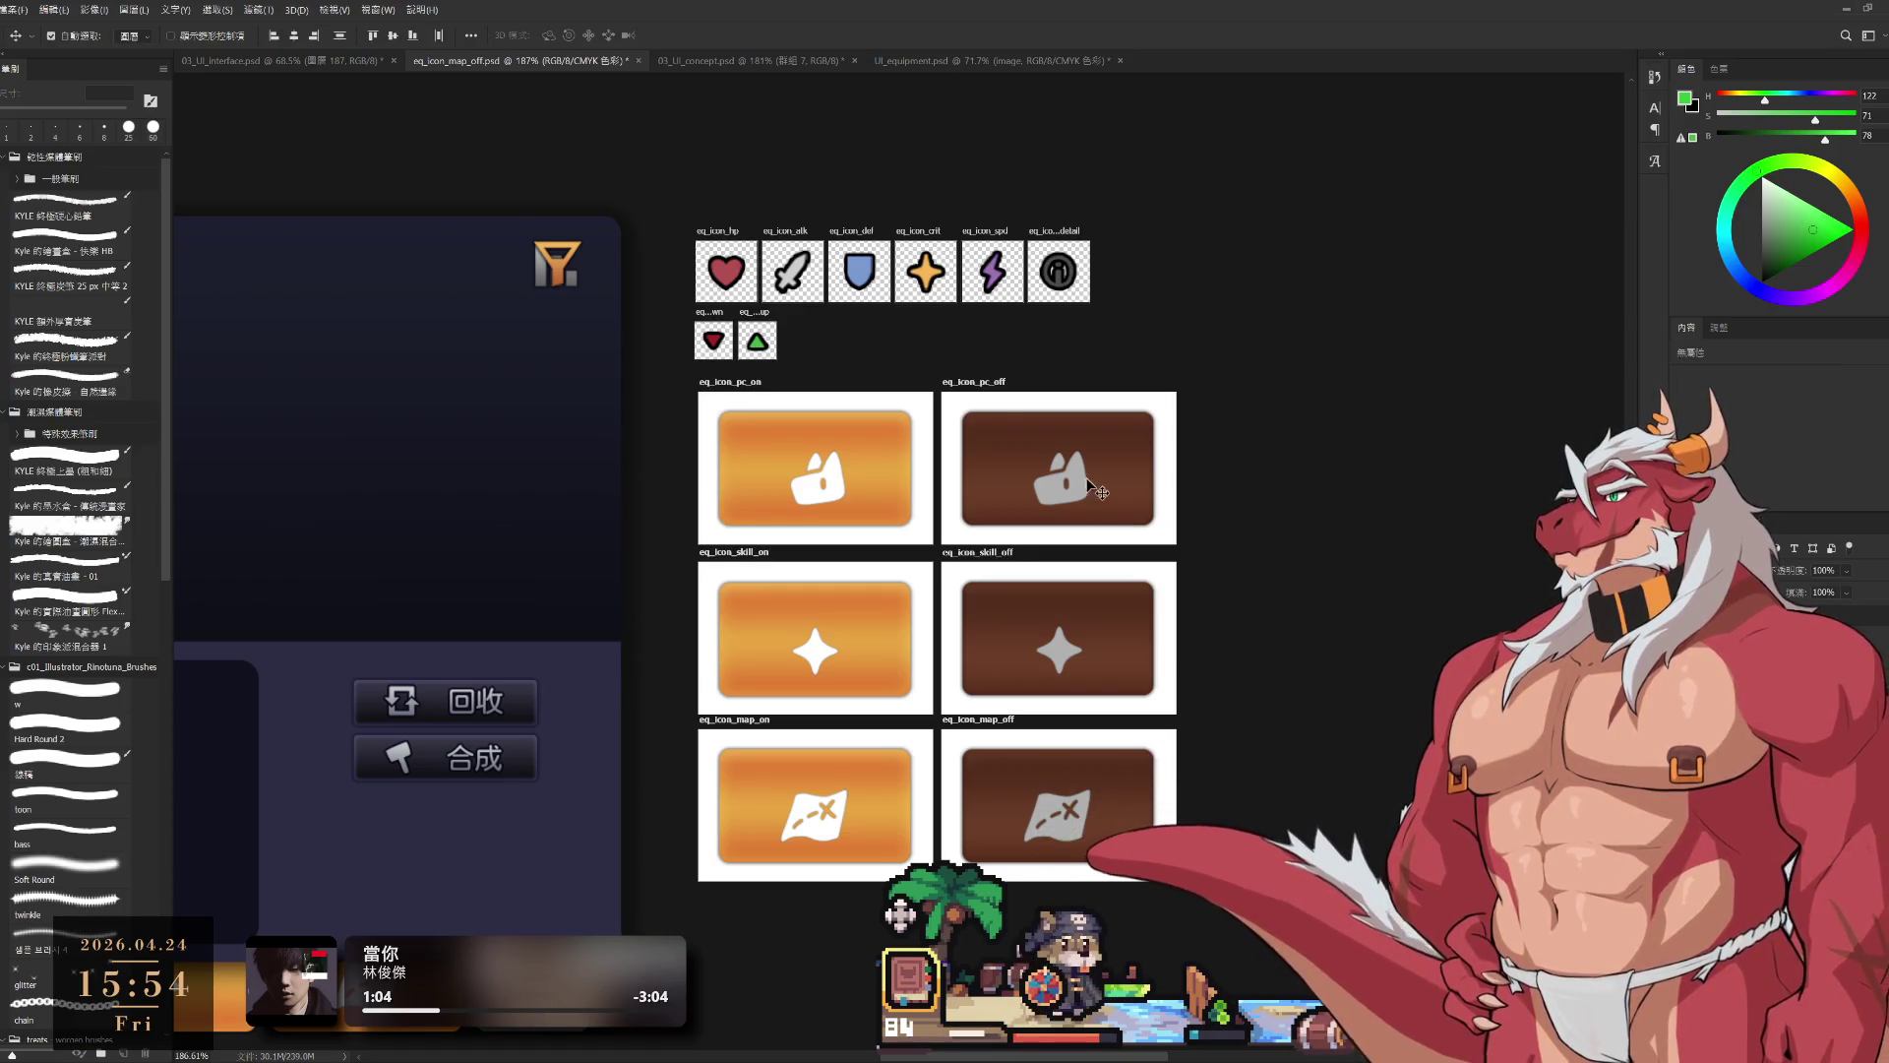
mouse_move(1142, 386)
left_mouse_down()
mouse_move(1575, 269)
mouse_move(1566, 237)
left_mouse_up()
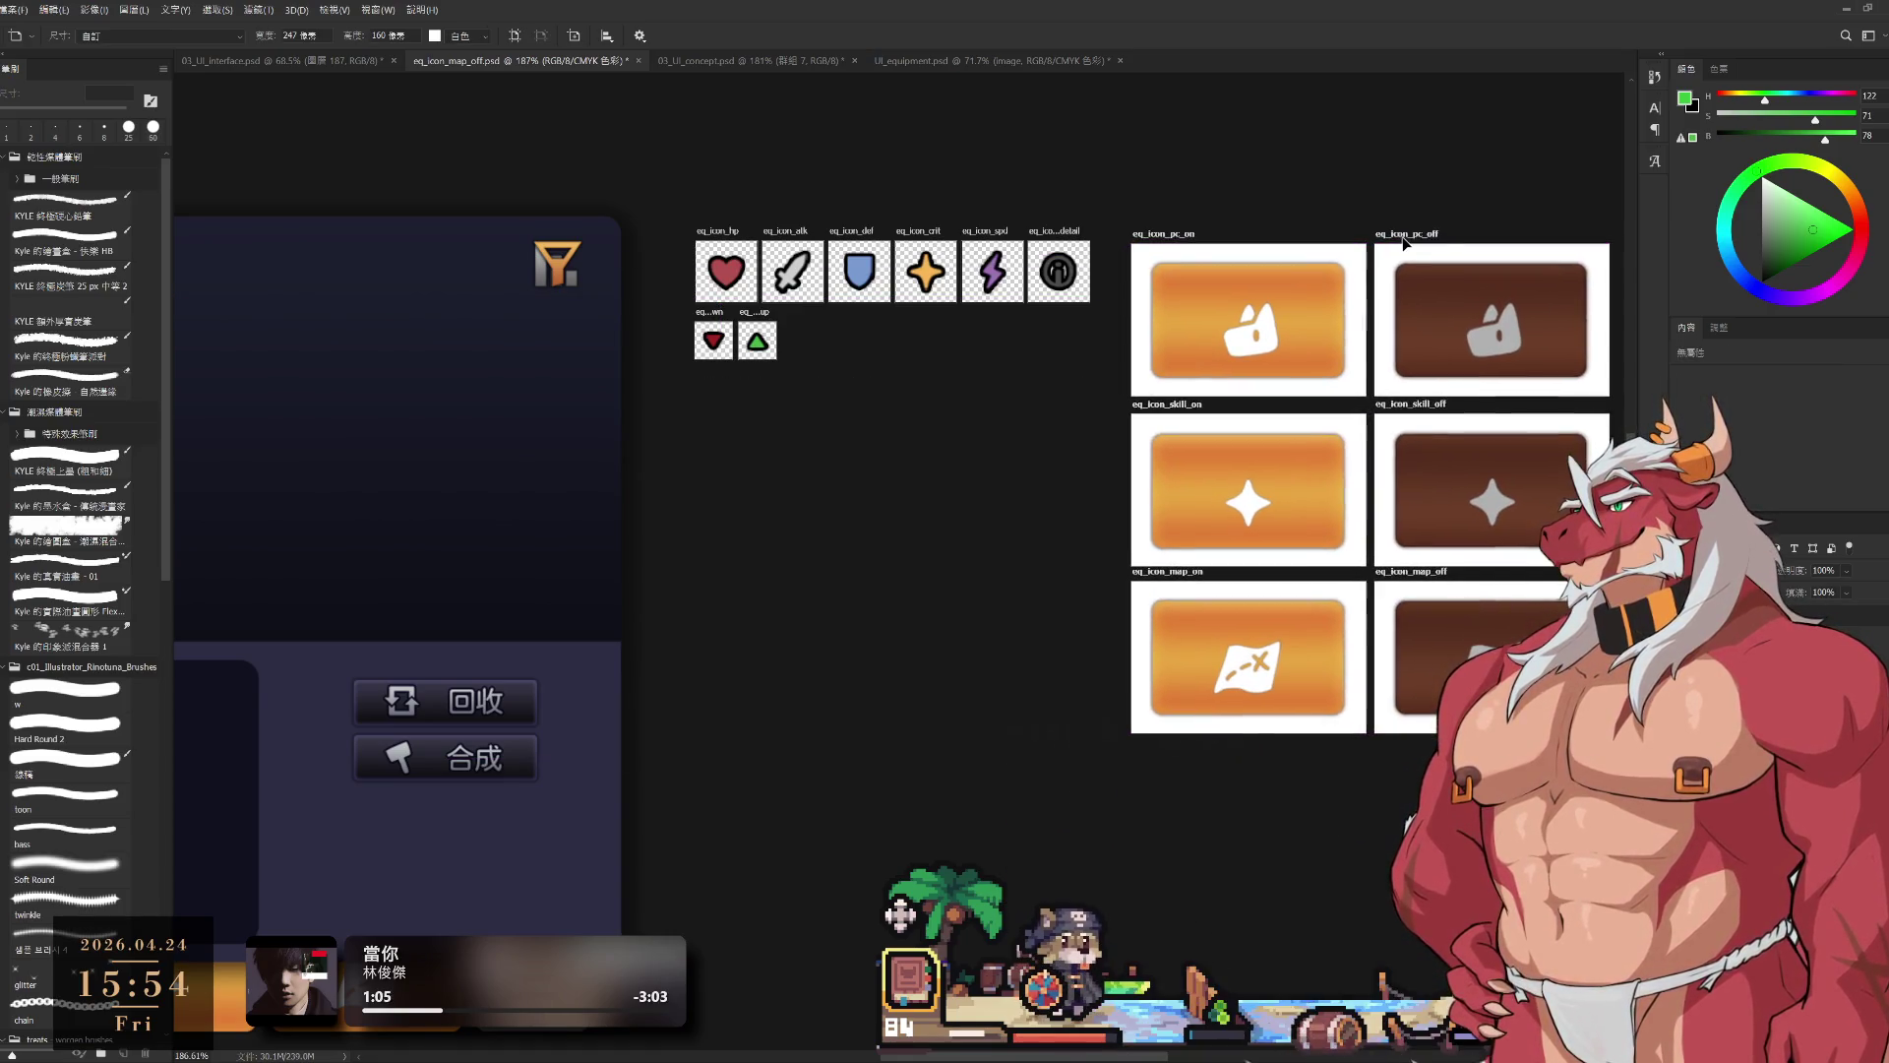
left_click_drag(1264, 343, 1214, 442)
scroll(1215, 442, "down", 3)
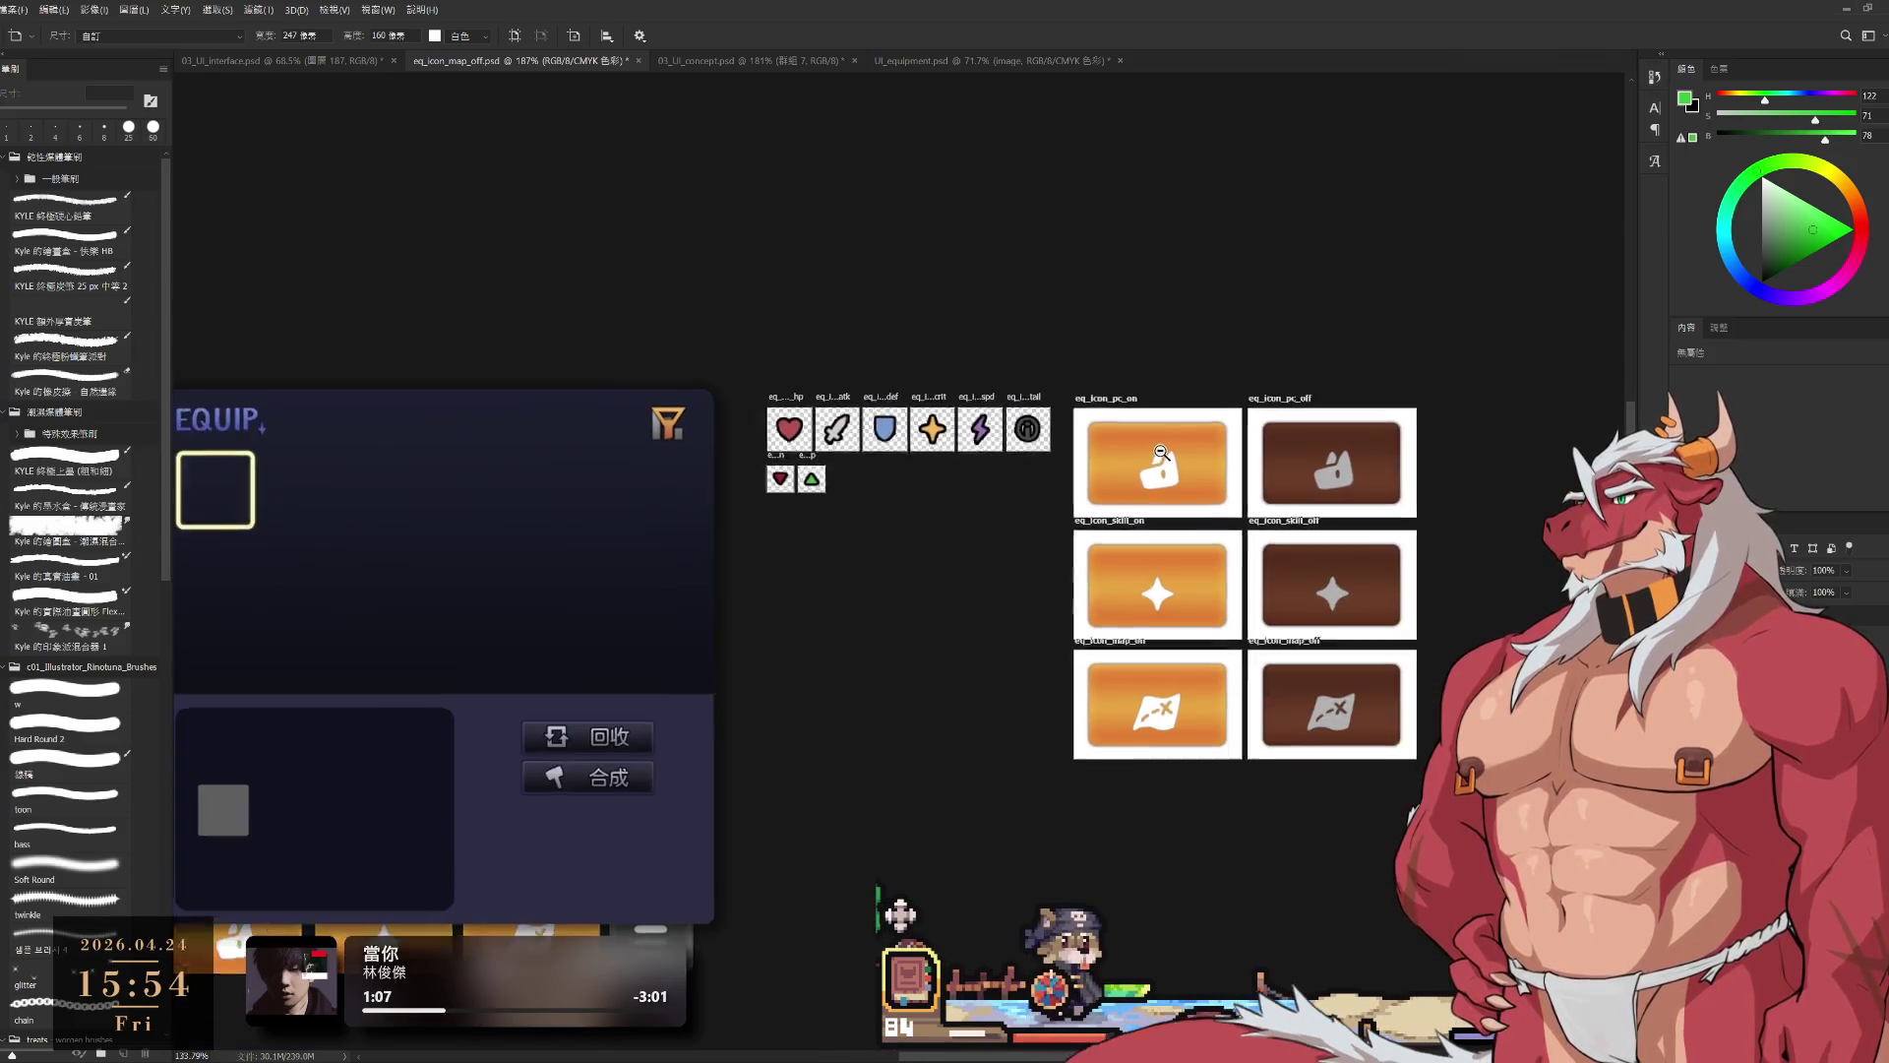
mouse_move(1132, 411)
left_mouse_down()
mouse_move(1183, 123)
mouse_move(1163, 157)
mouse_move(1227, 241)
mouse_move(1149, 407)
left_mouse_up()
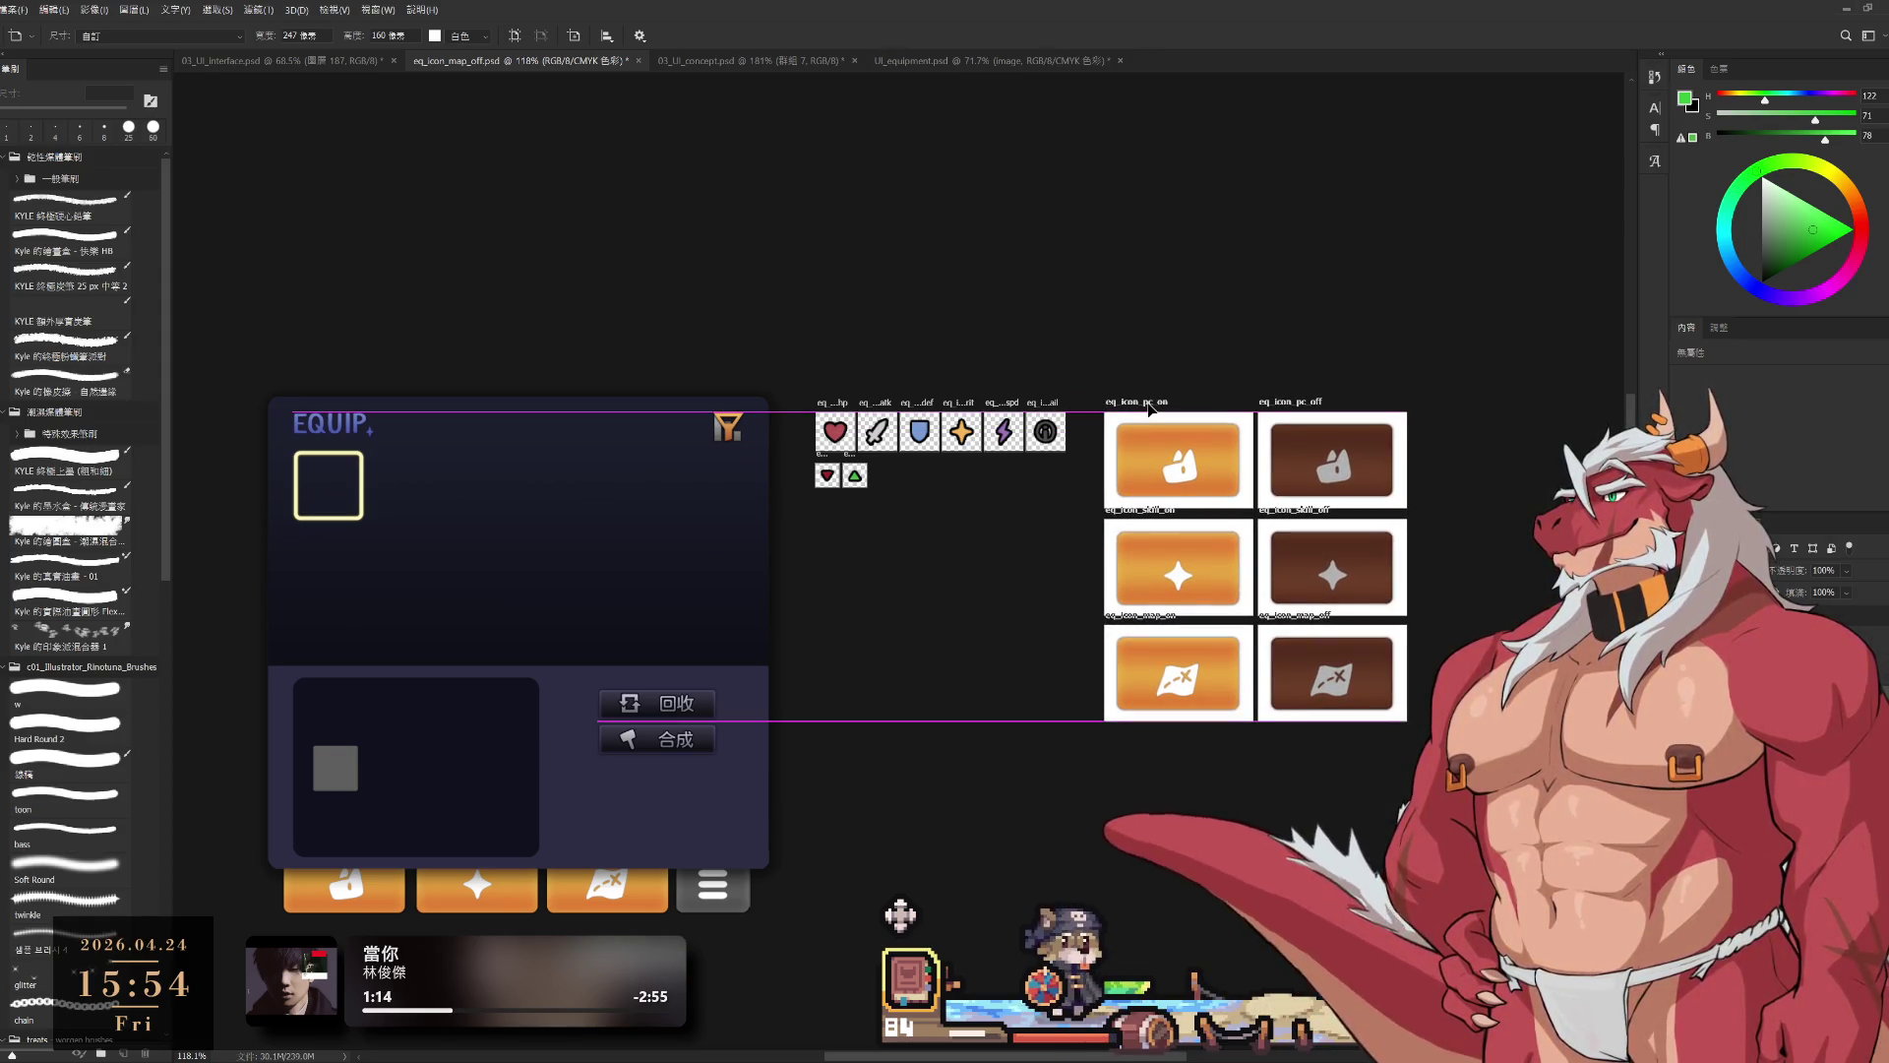
scroll(1313, 540, "down", 5)
scroll(1316, 539, "up", 2)
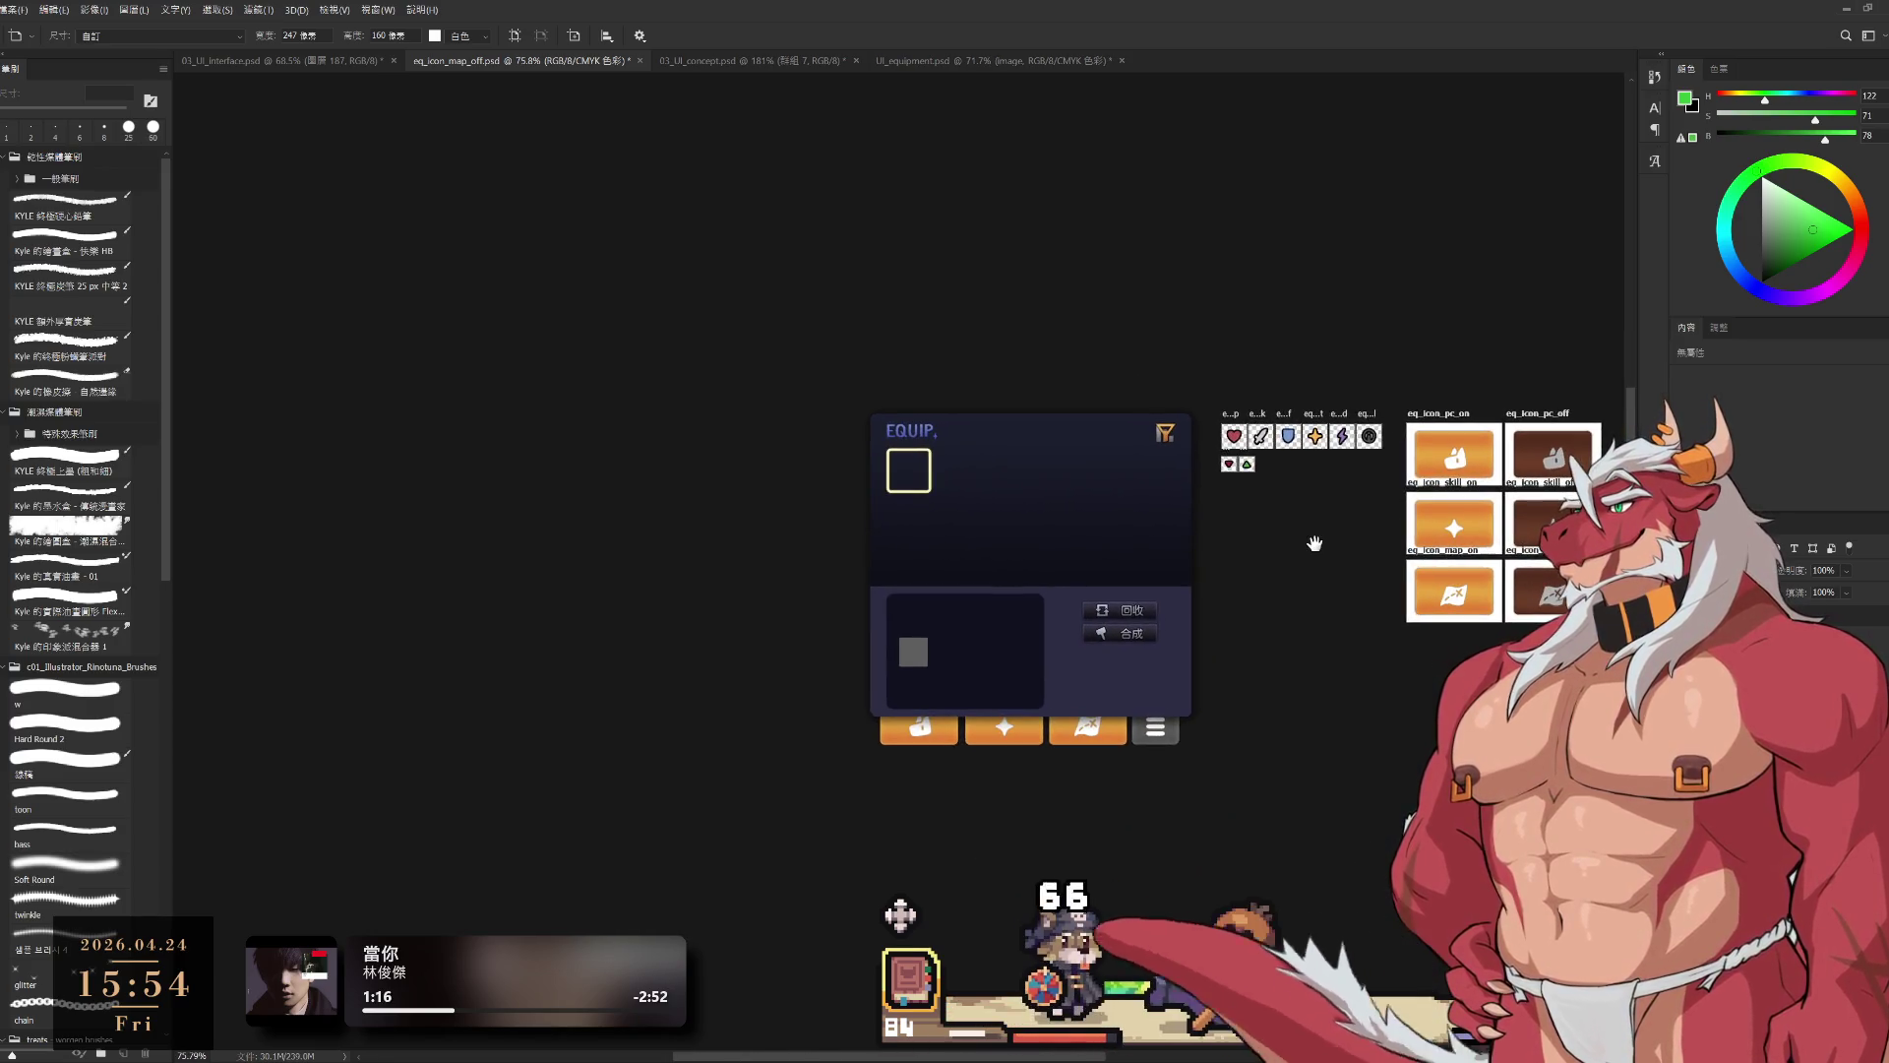
scroll(1253, 601, "up", 4)
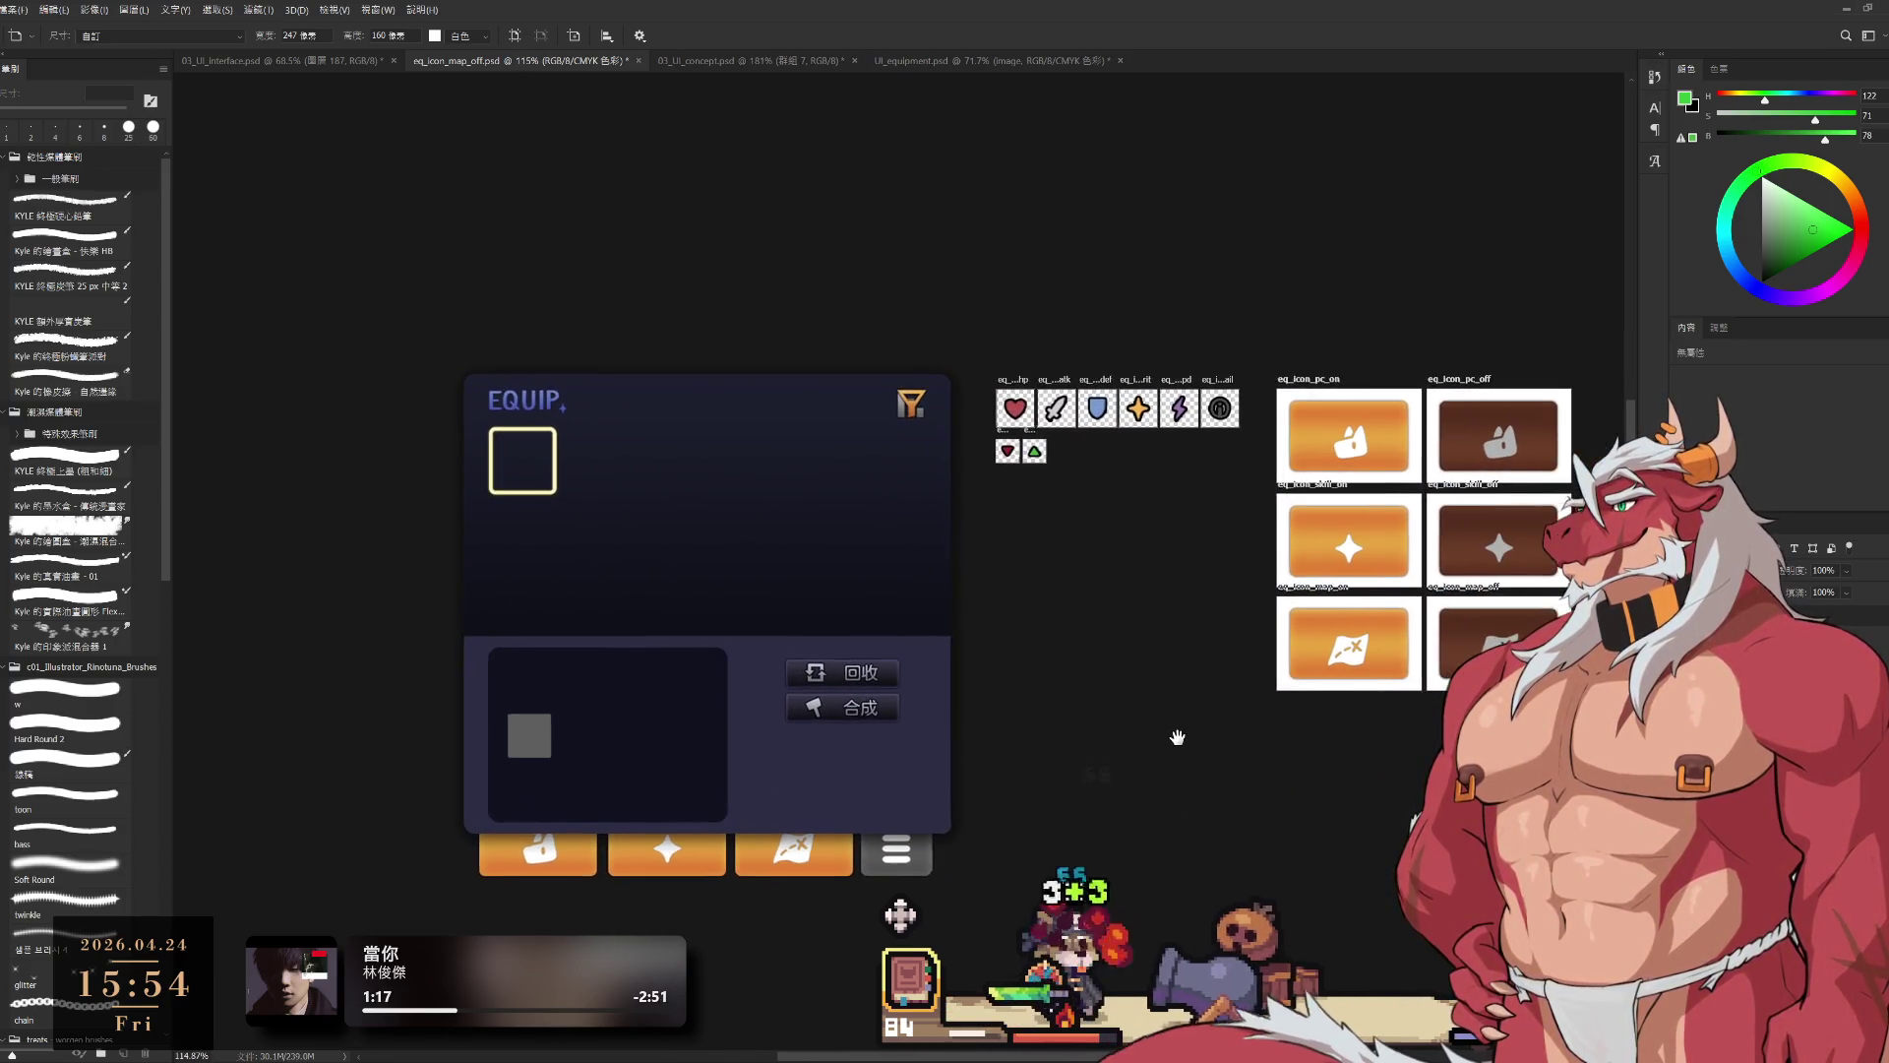
Step: Pan the canvas left to bring the EQUIP panel area into view
left_click_drag(1070, 730, 894, 830)
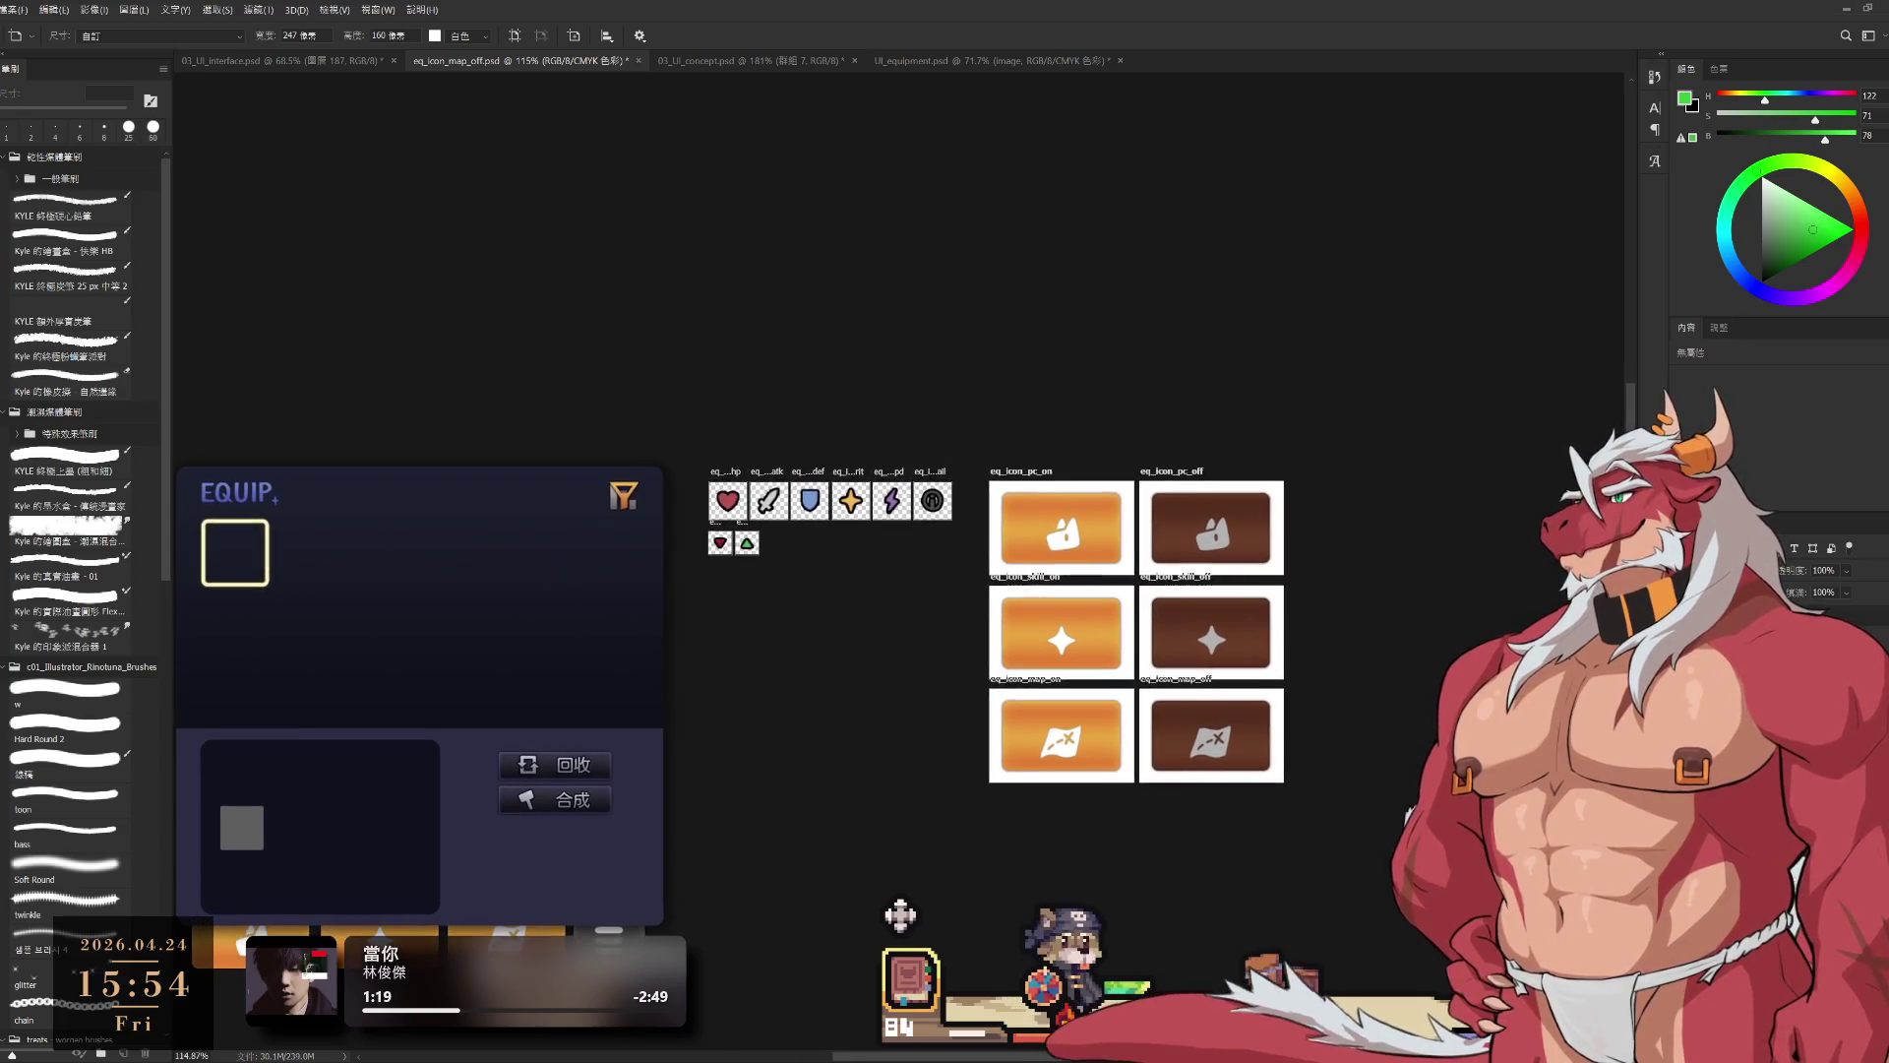
key("v")
left_click_drag(1360, 637, 1269, 649)
scroll(1269, 649, "up", 4)
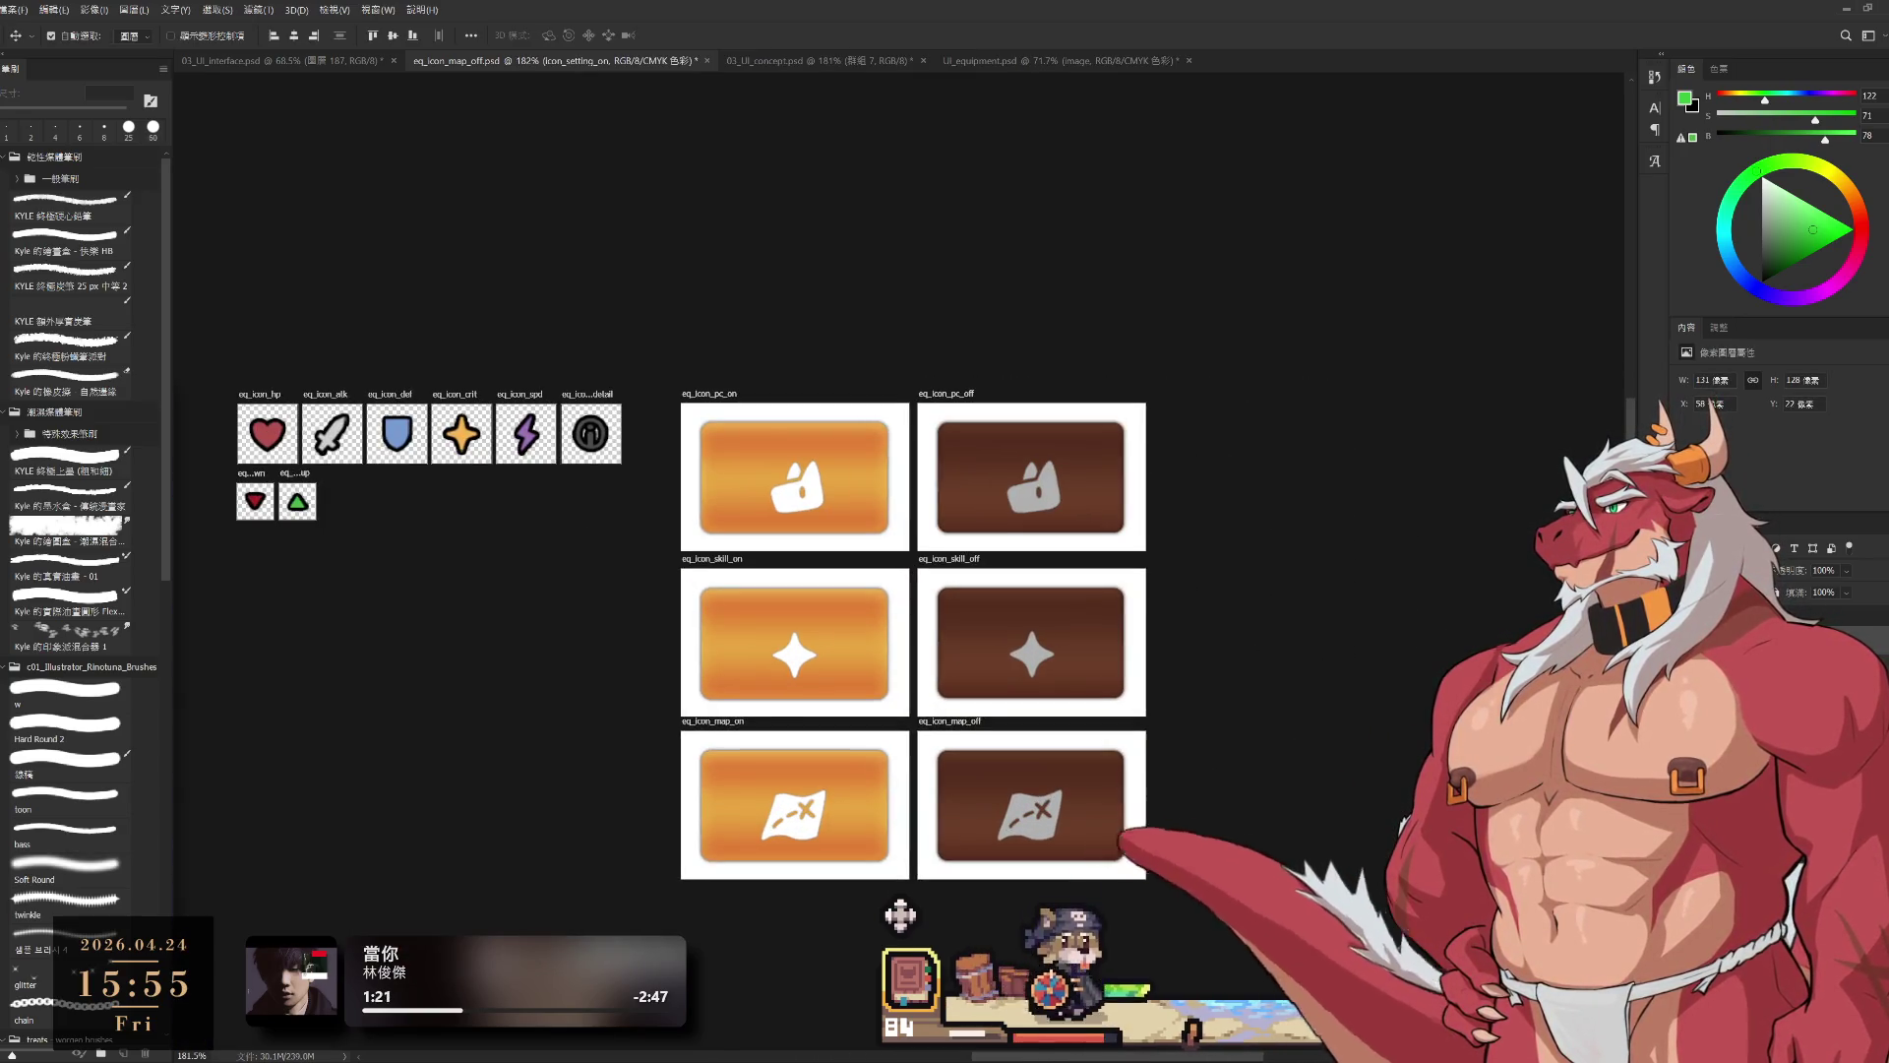
left_click_drag(1385, 635, 1202, 633)
scroll(1320, 646, "up", 1)
left_click_drag(1502, 659, 1299, 659)
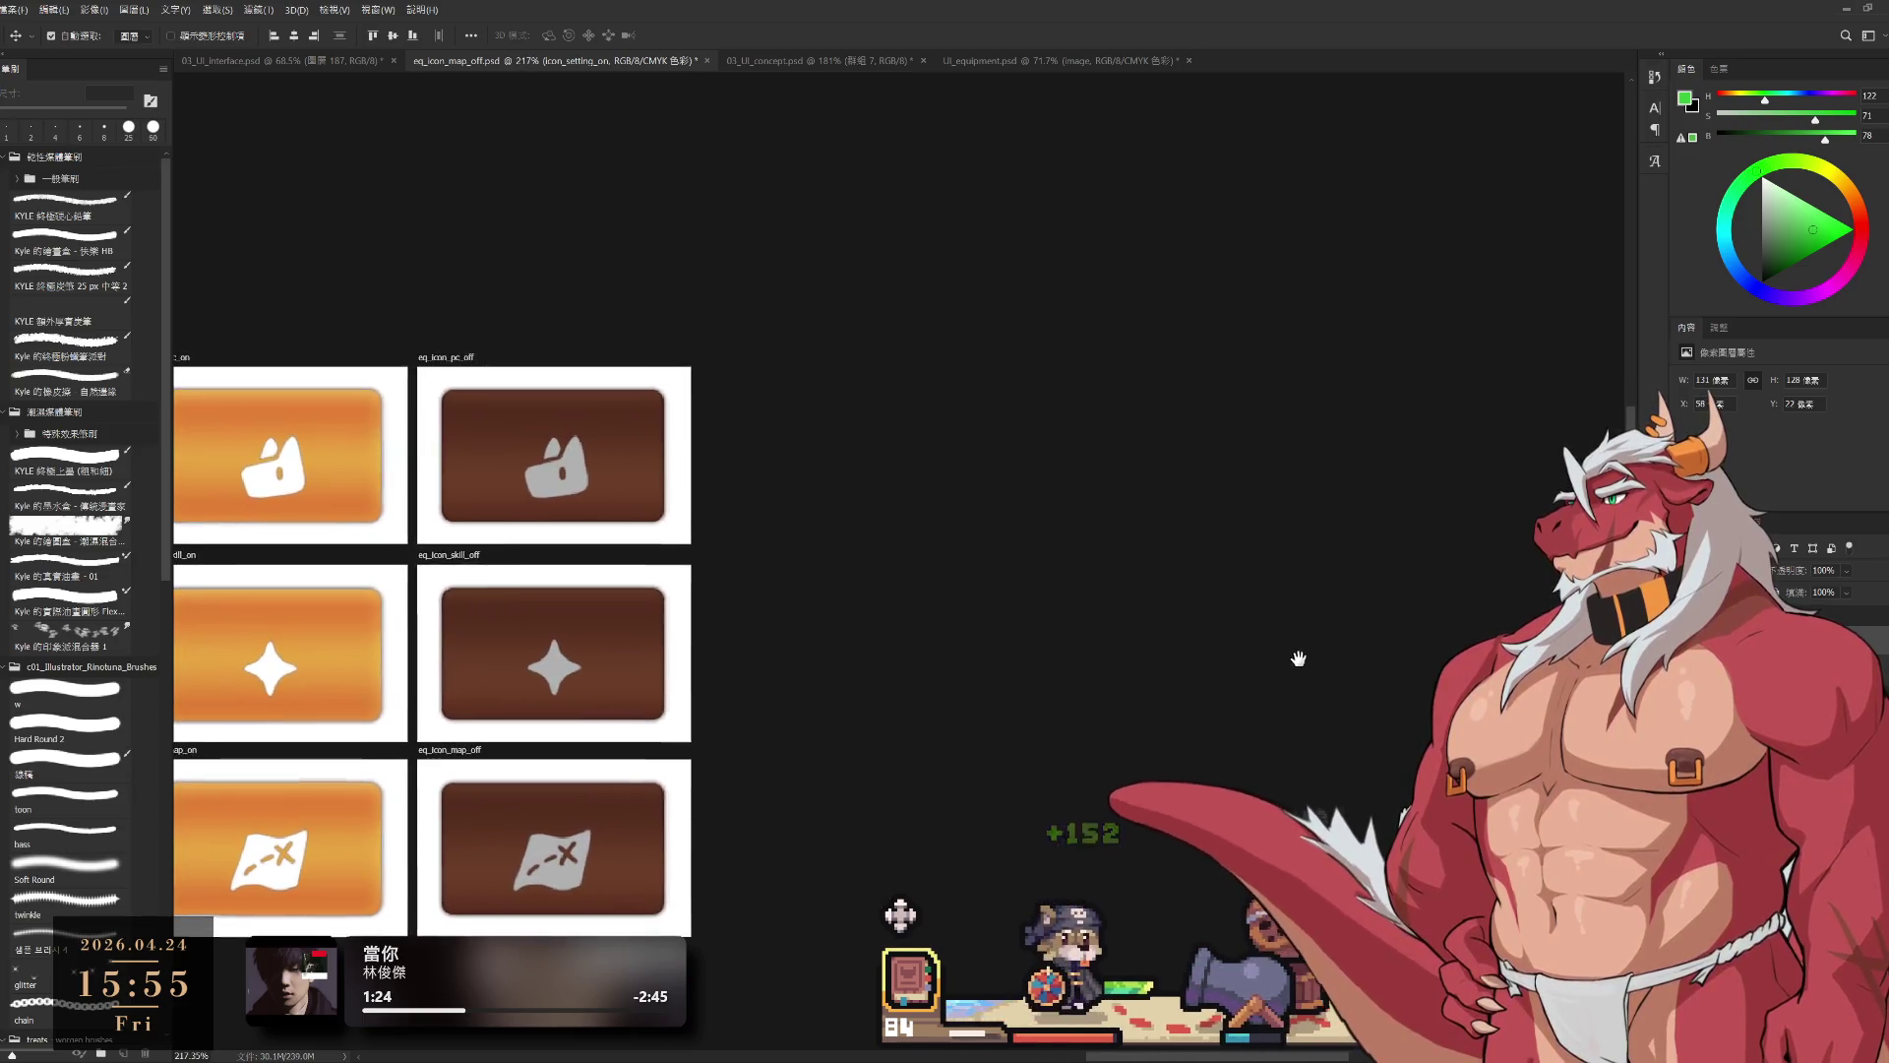
scroll(1299, 658, "down", 8)
scroll(1194, 610, "down", 2)
left_click_drag(1087, 925, 1159, 748)
scroll(1159, 747, "up", 7)
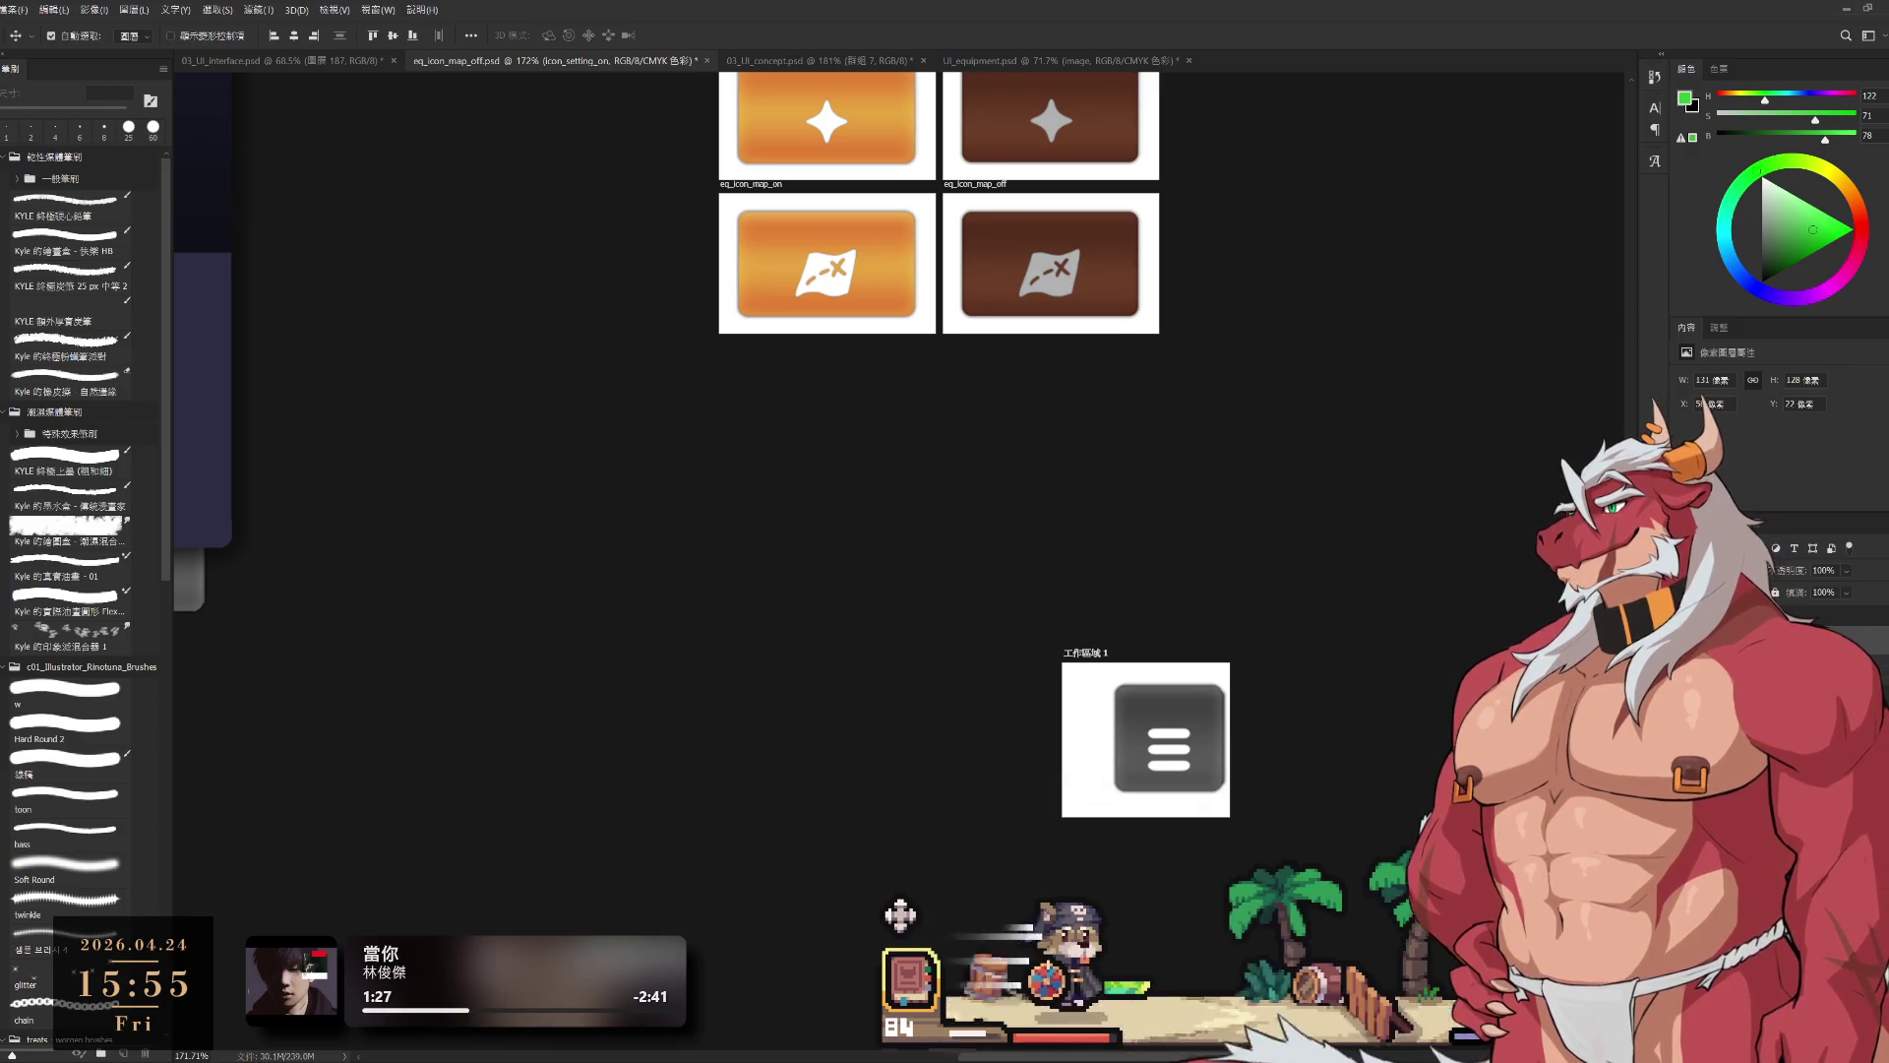
key("c")
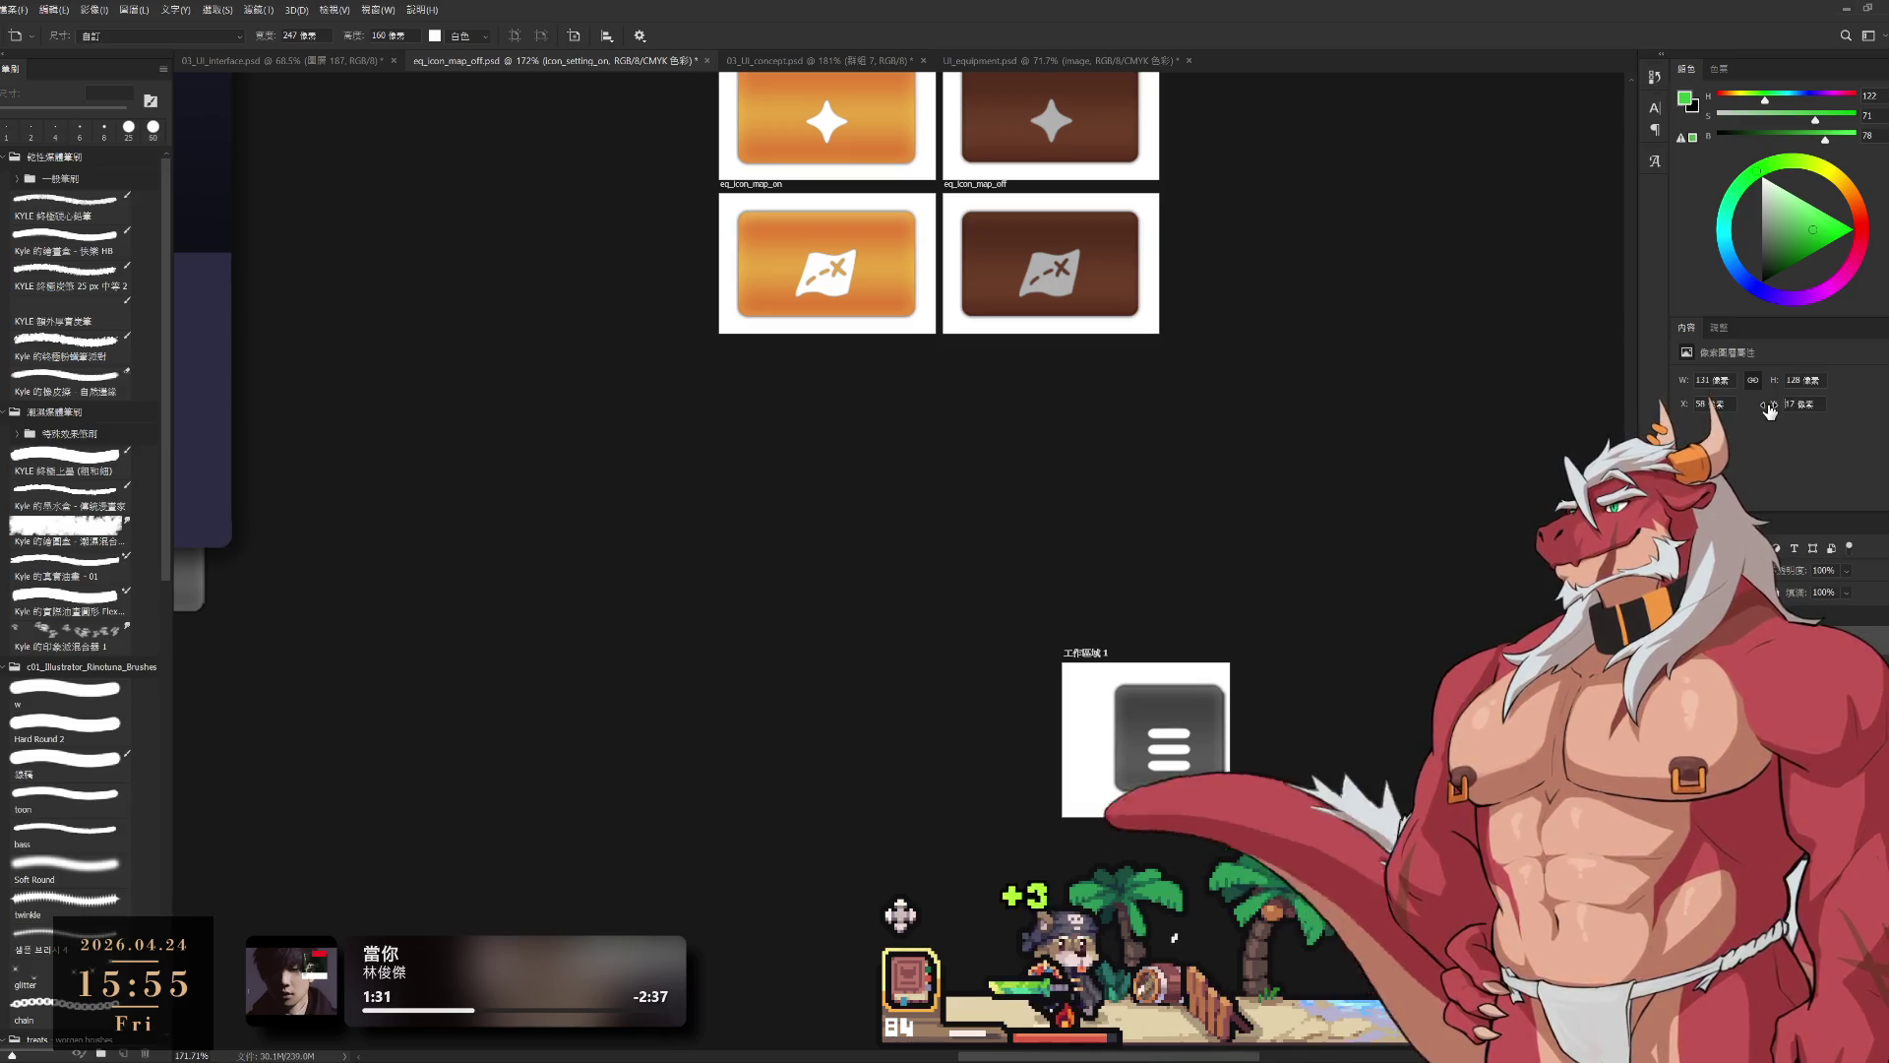
key("v")
left_click_drag(1776, 409, 1758, 409)
key("ctrl+z")
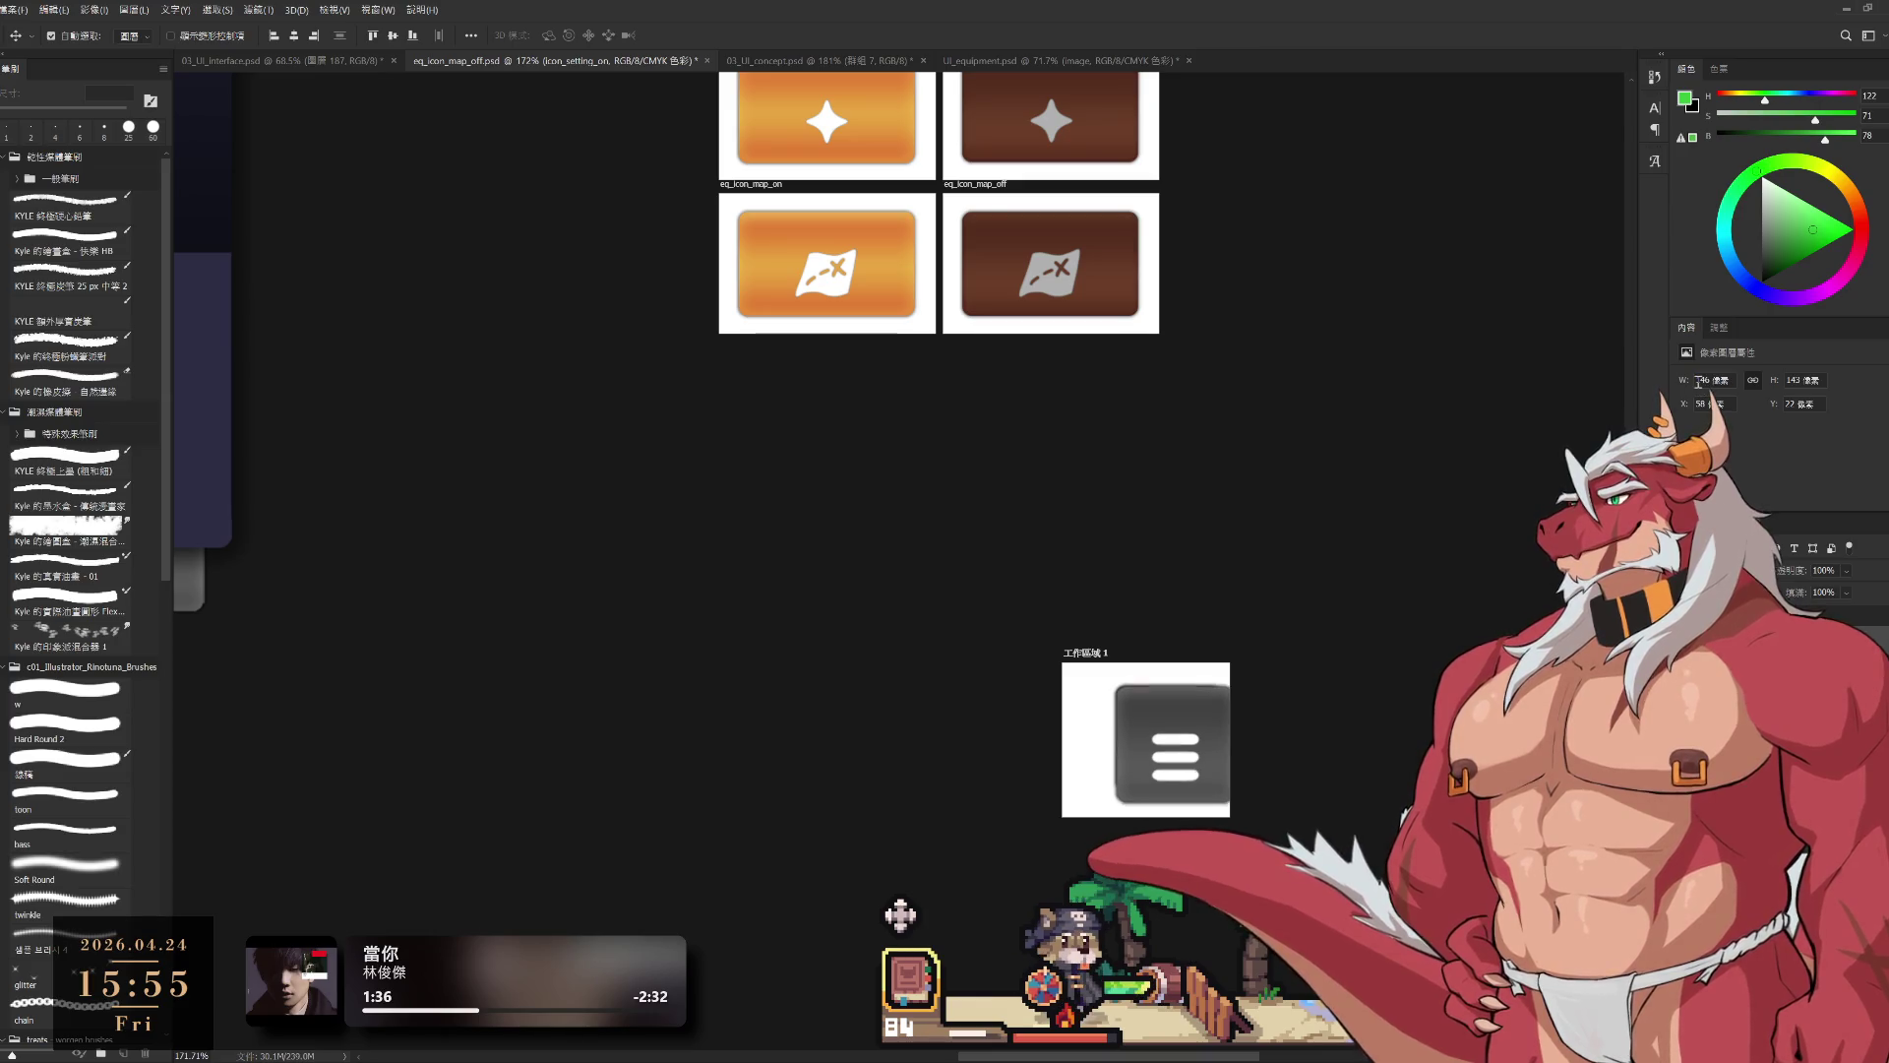
left_click(1761, 492)
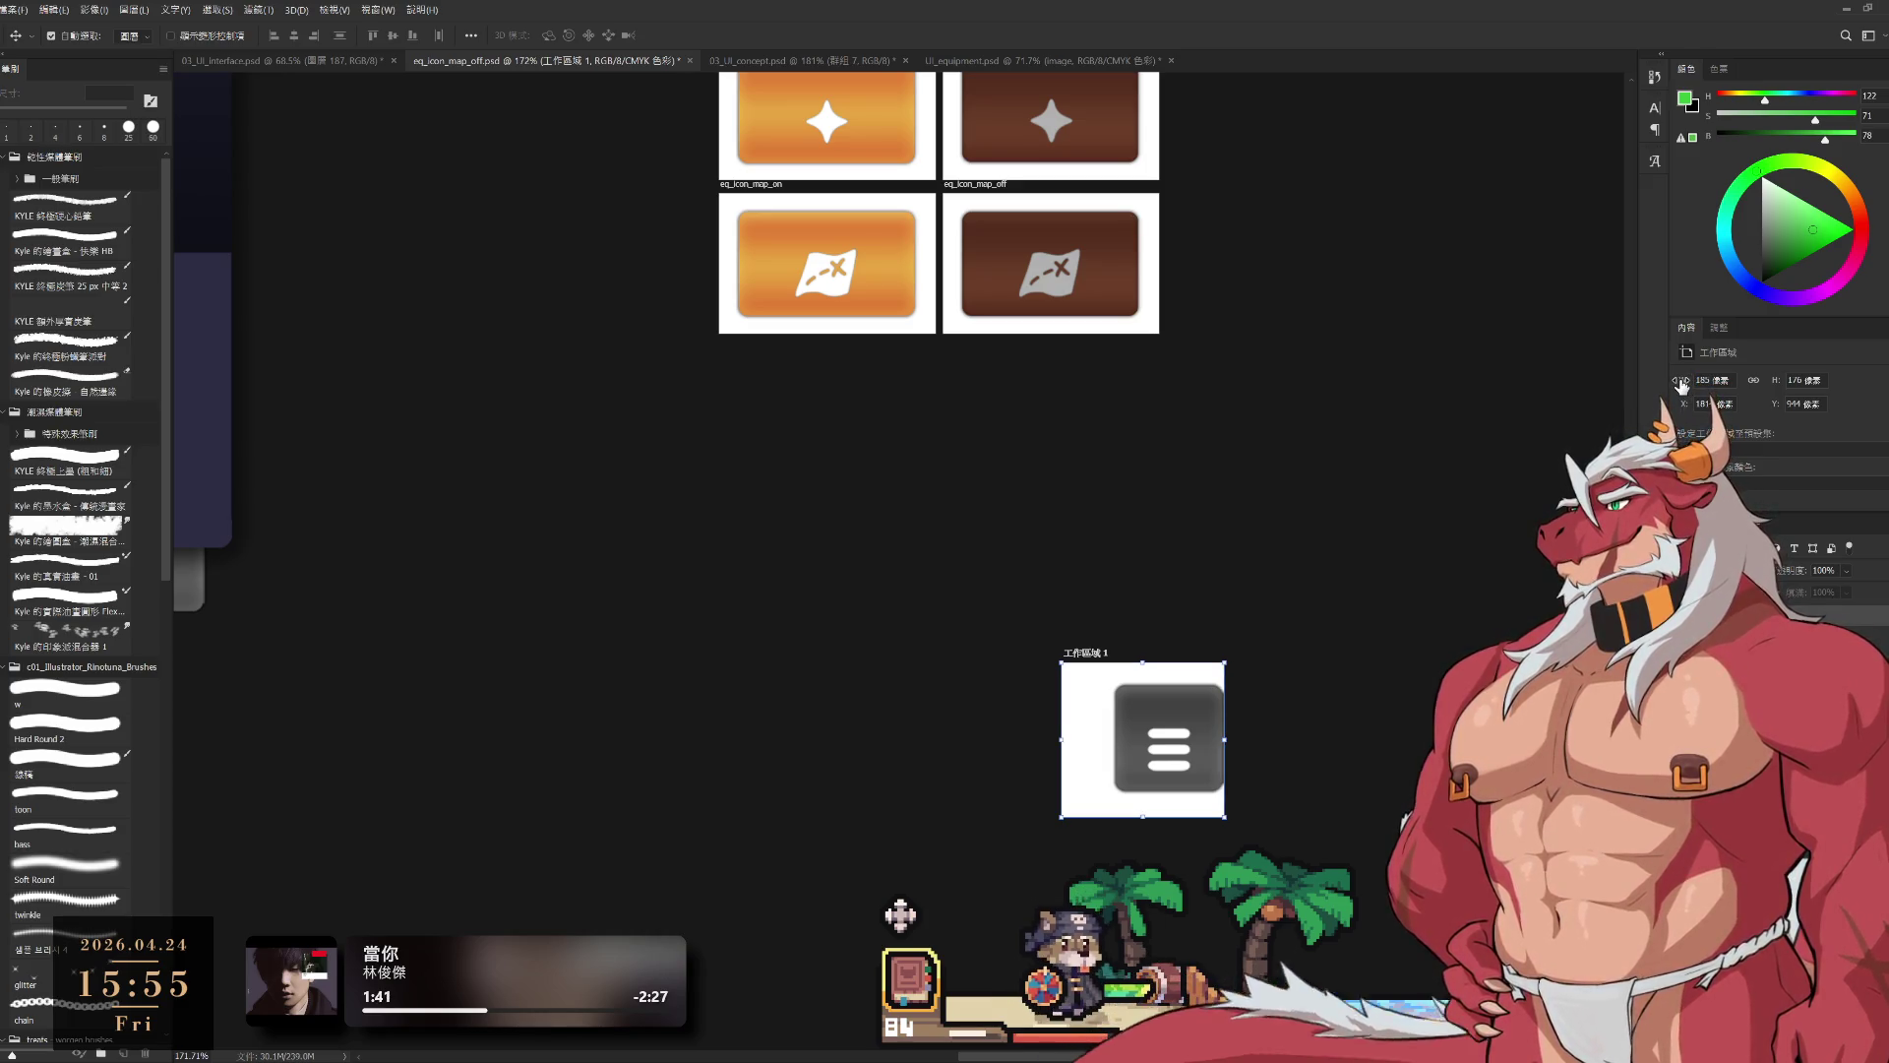
left_click(1752, 649)
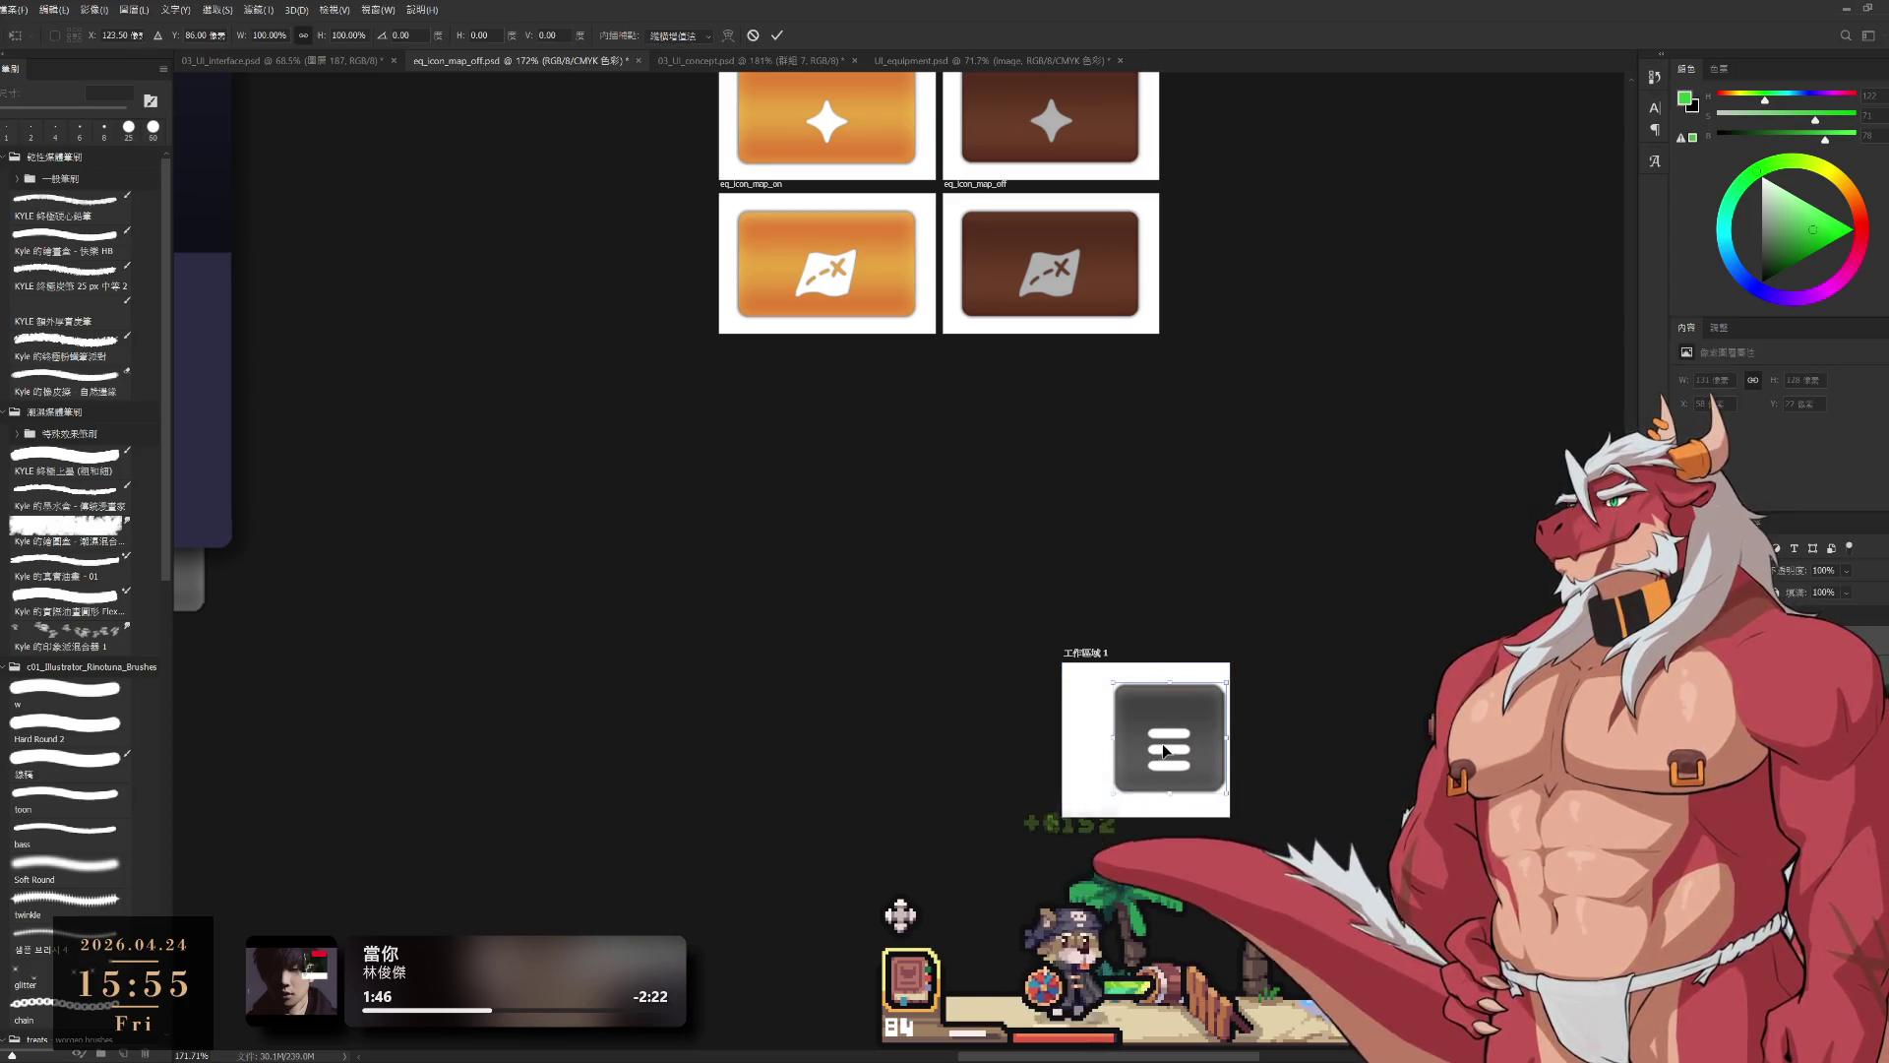
Step: Shift the grey menu icon slightly left within its artboard using free transform
left_click_drag(1163, 741, 1137, 741)
key("ctrl+t")
key("Return")
scroll(1187, 782, "up", 2)
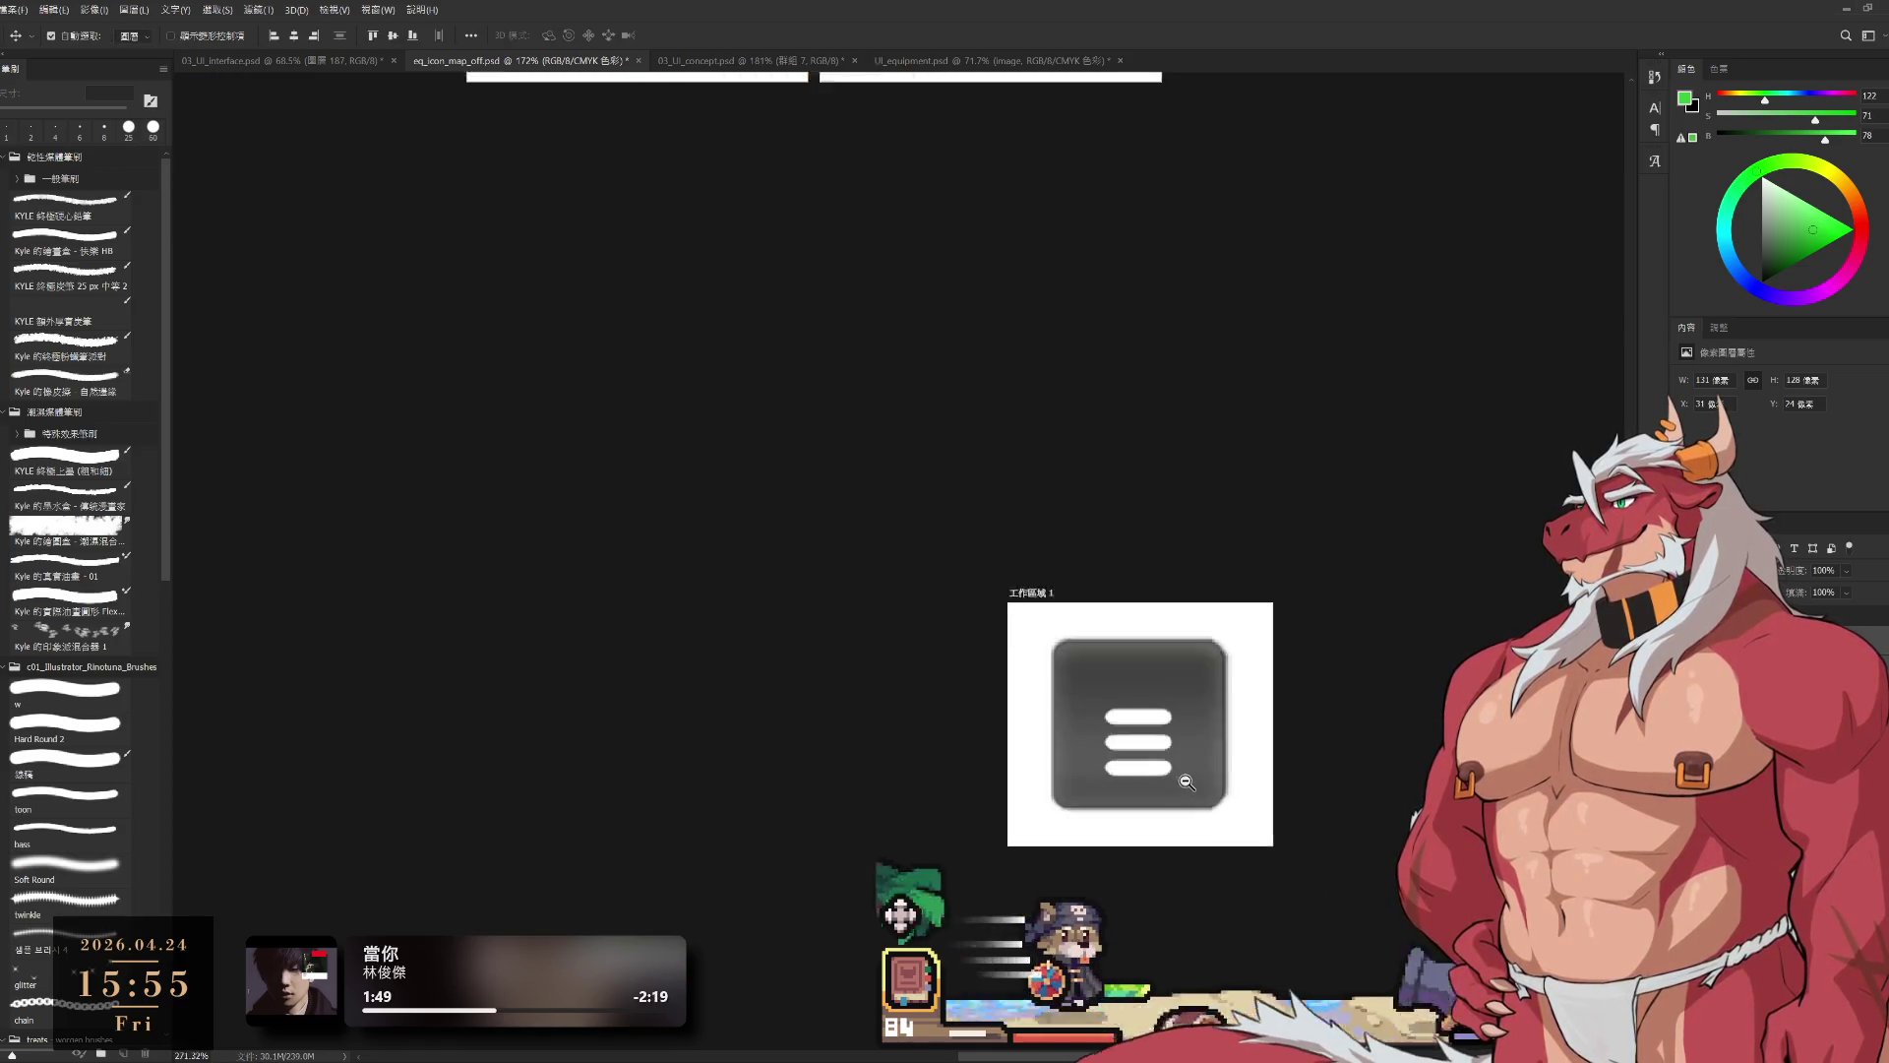
scroll(1187, 783, "up", 2)
key("ctrl+t")
left_click_drag(1129, 676, 1125, 676)
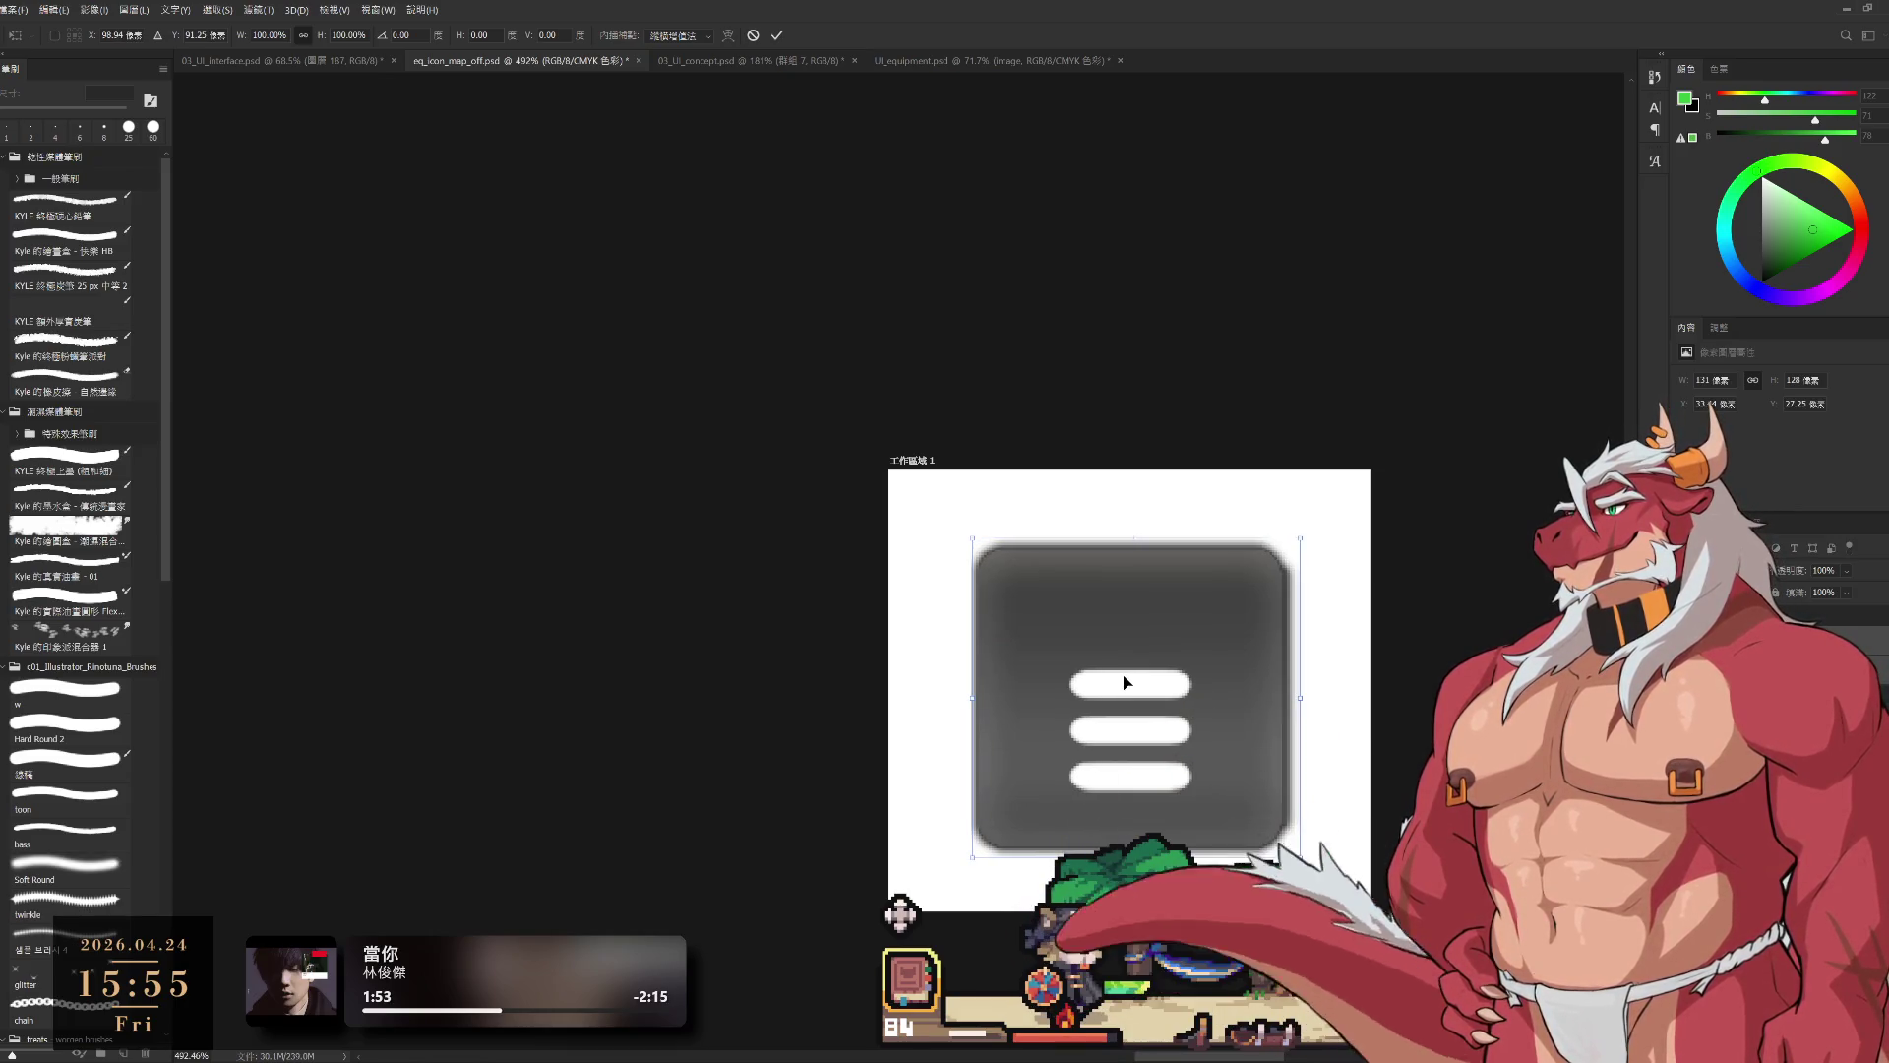
key("Return")
scroll(1127, 682, "down", 2)
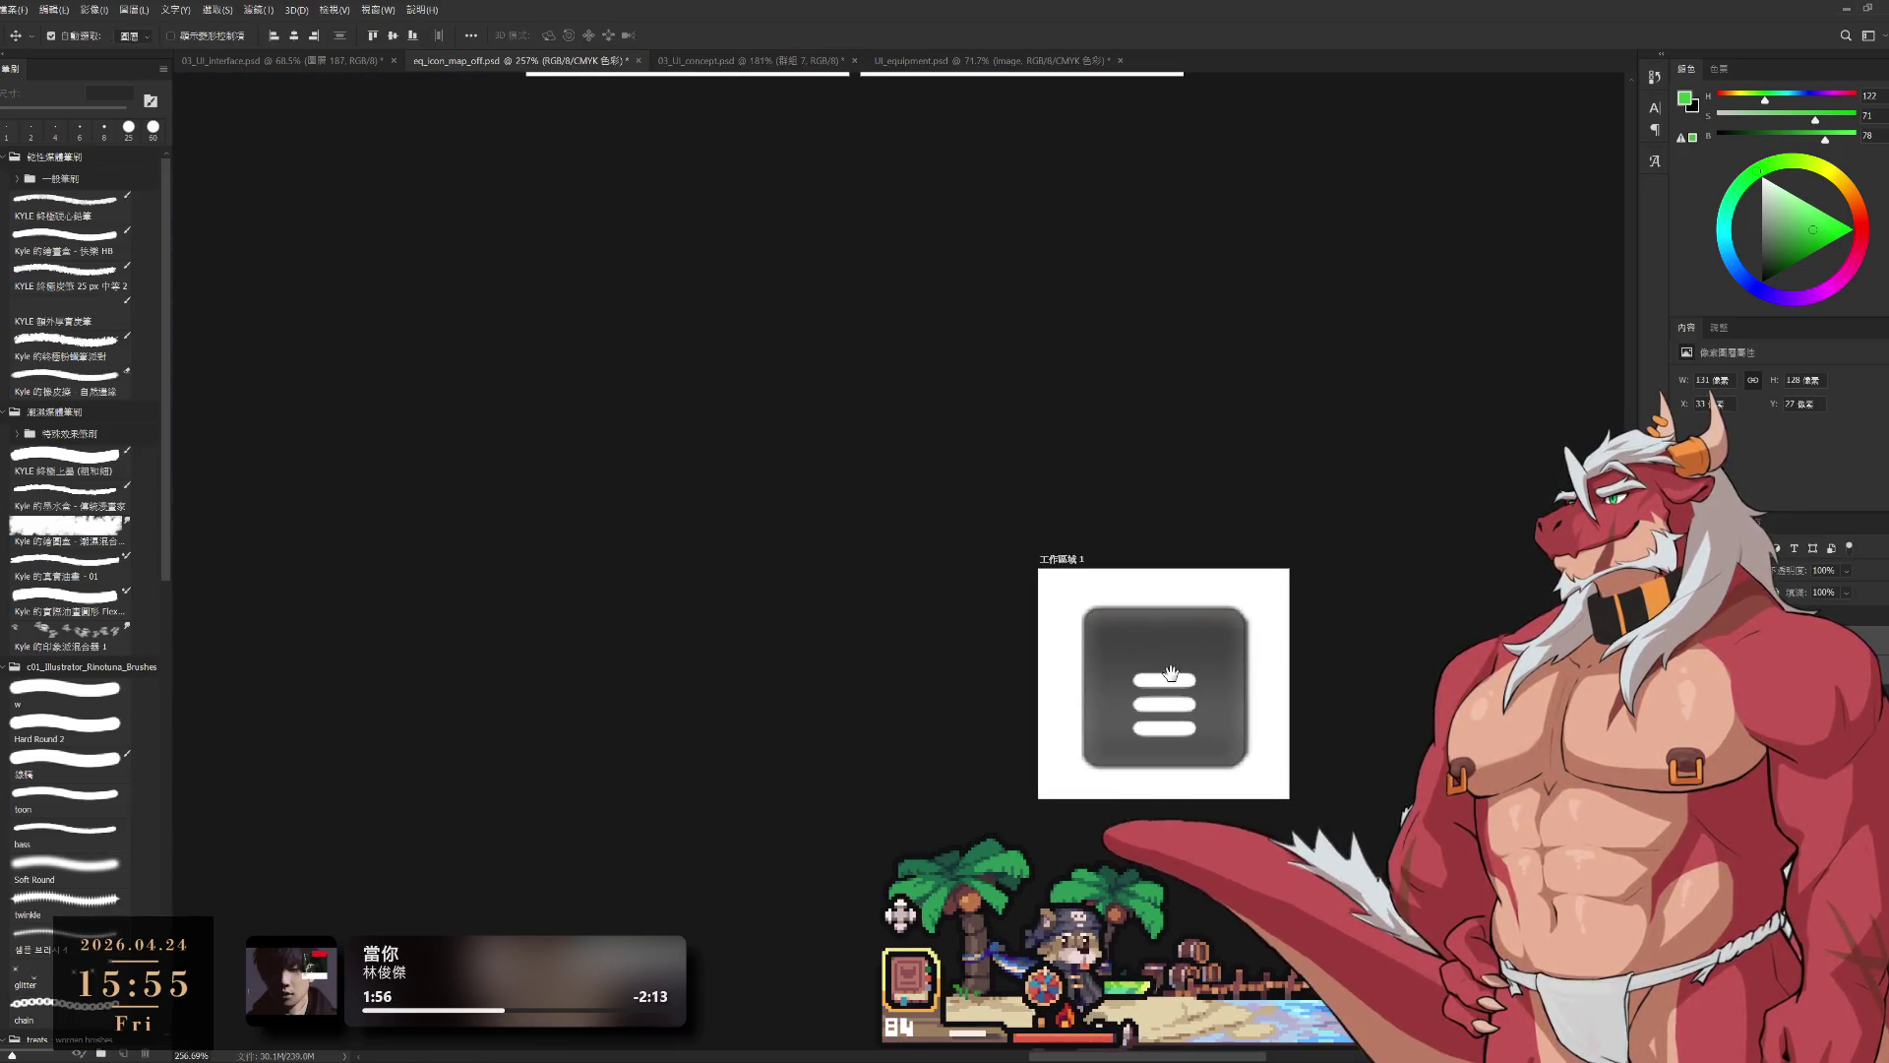
Step: Trim the 工作區域 1 artboard to about 170 × 170 px in Properties
left_click(1703, 402)
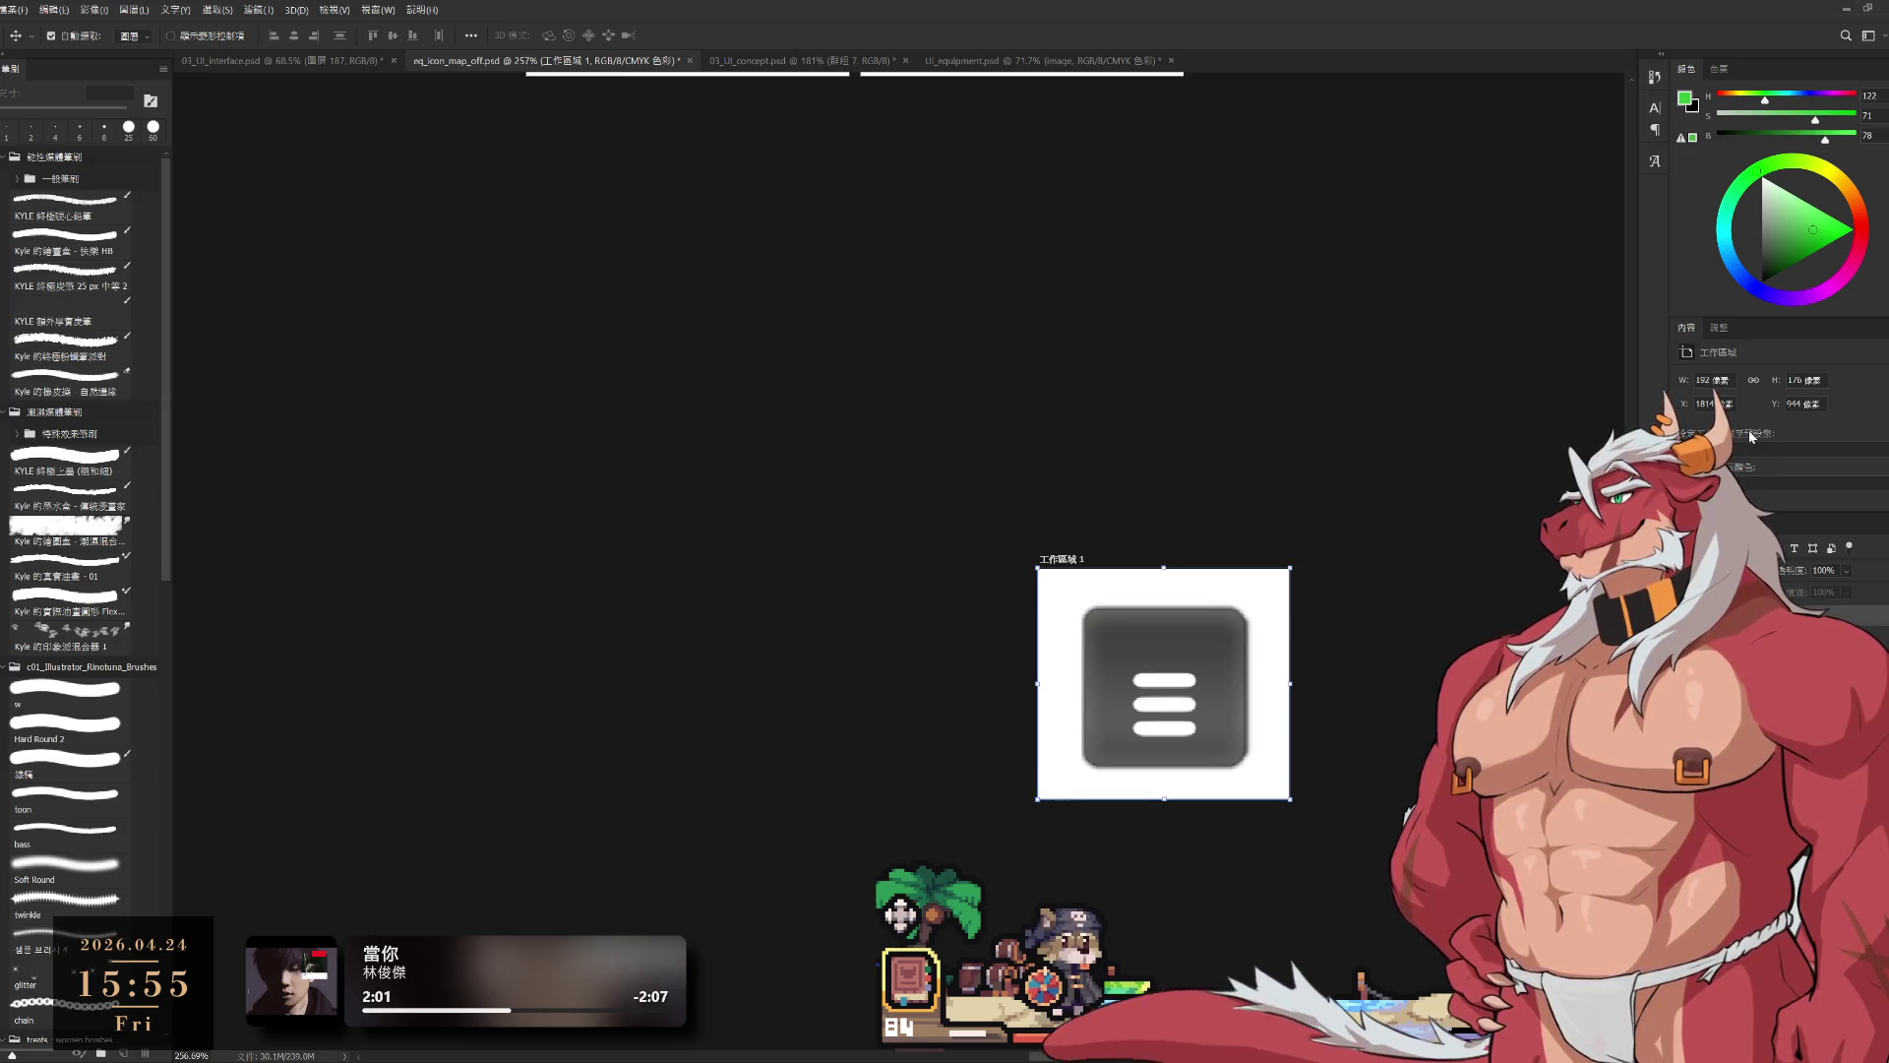
left_click(1710, 381)
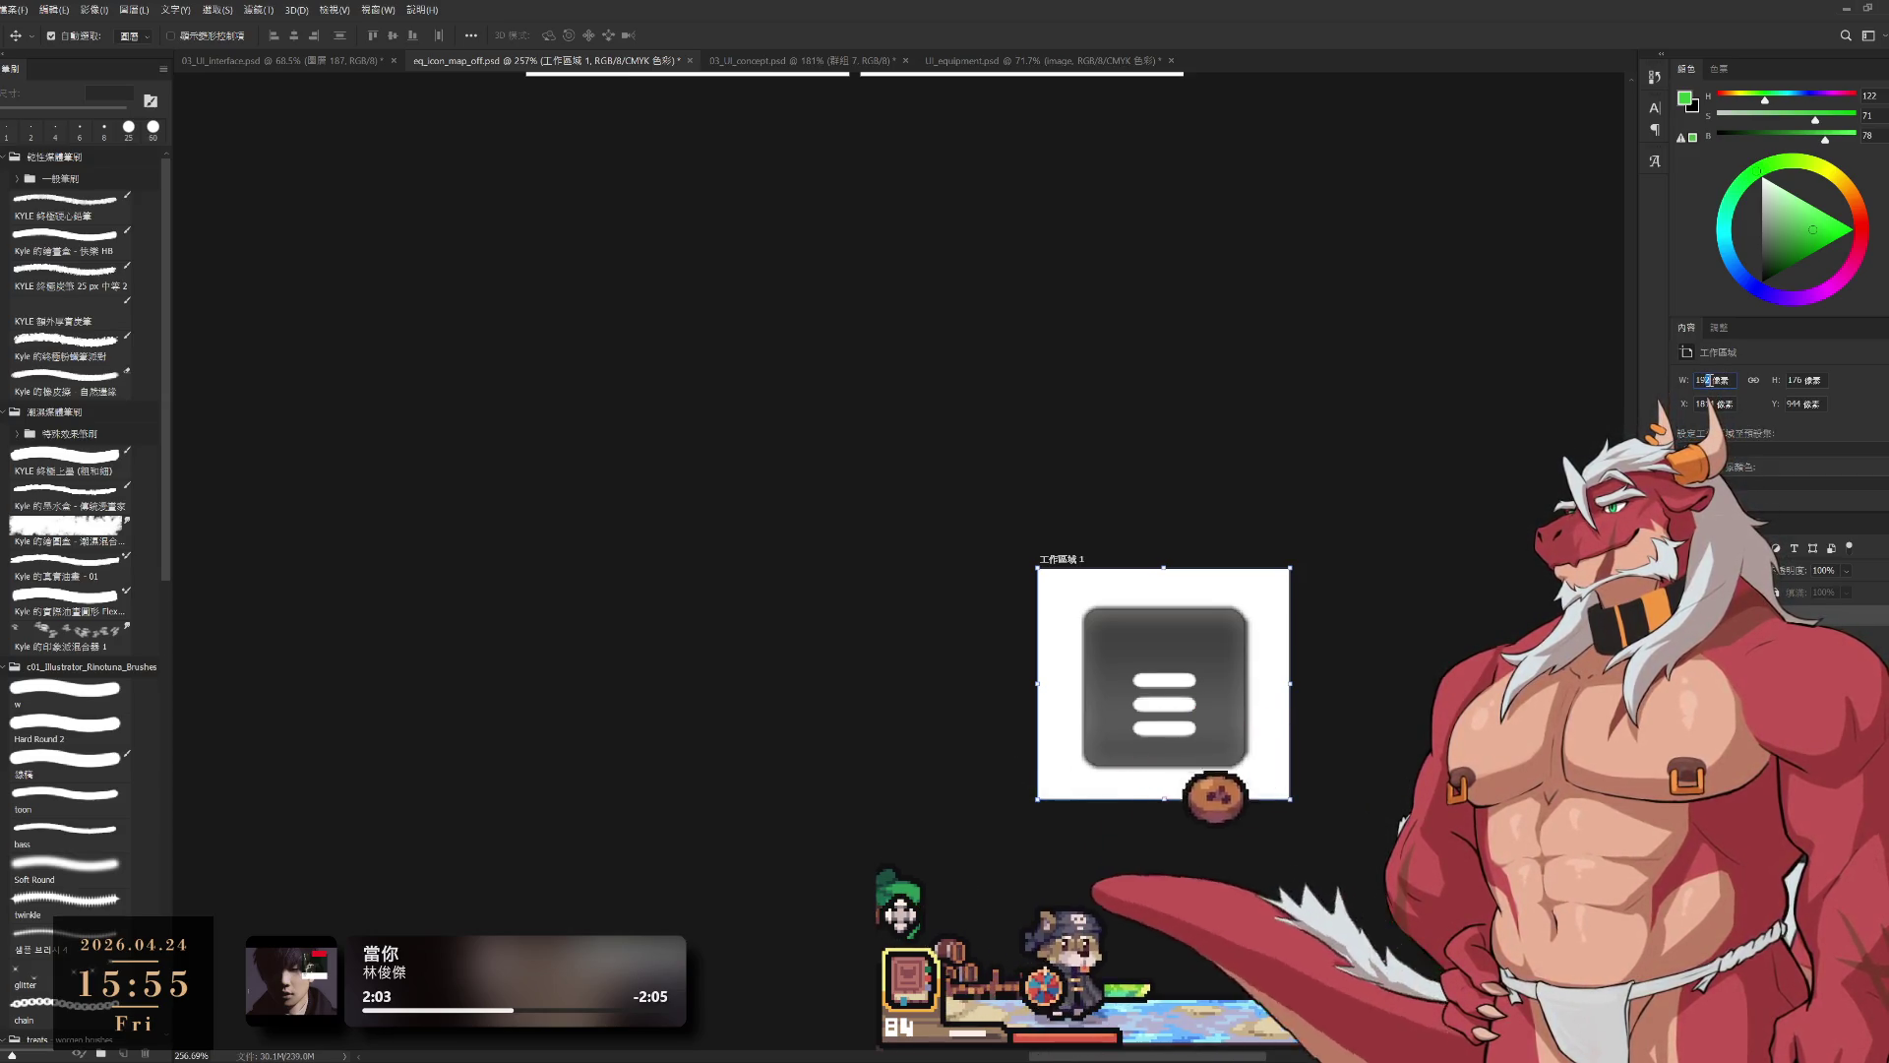
key("BackSpace")
type("0")
key("Return")
left_click(1799, 381)
key("Return")
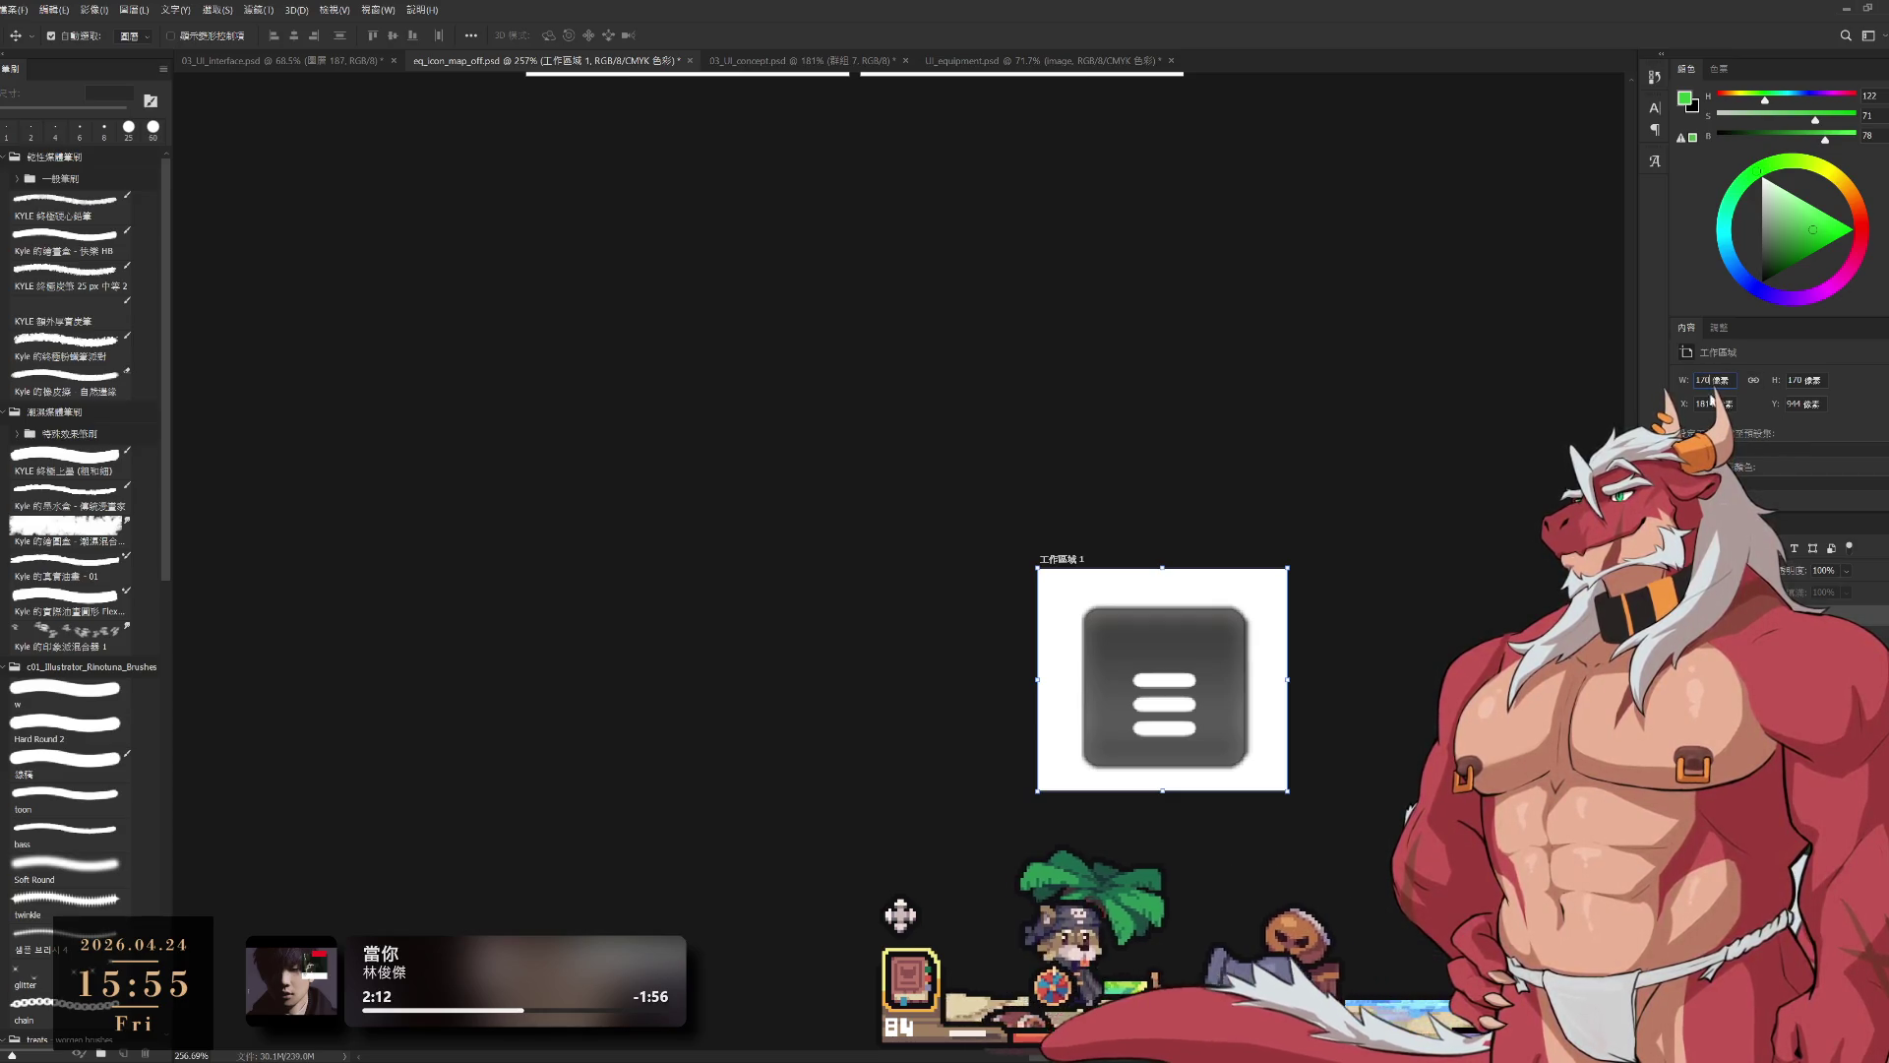
key("Return")
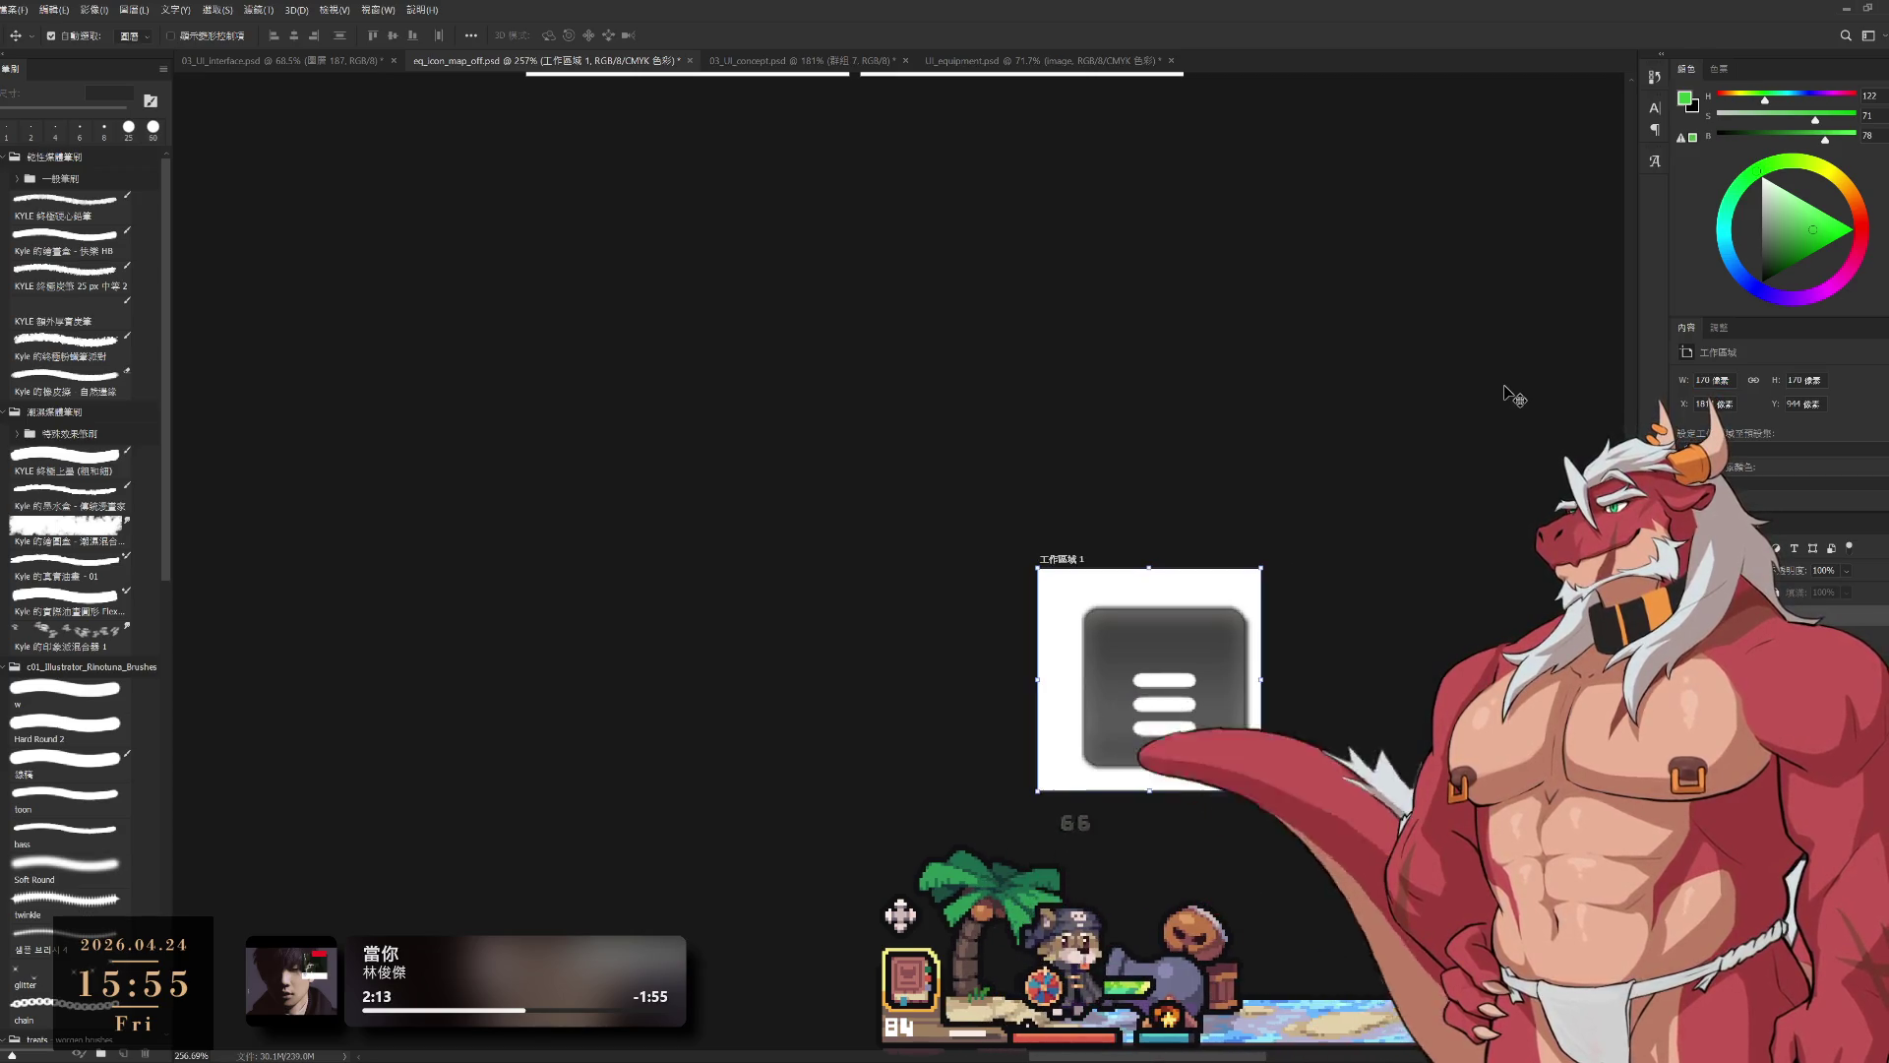
Step: Move the menu icon up-left so it sits centred in the smaller artboard
left_click_drag(1181, 698, 1163, 689)
key("ctrl+t")
key("Return")
scroll(1305, 658, "down", 5)
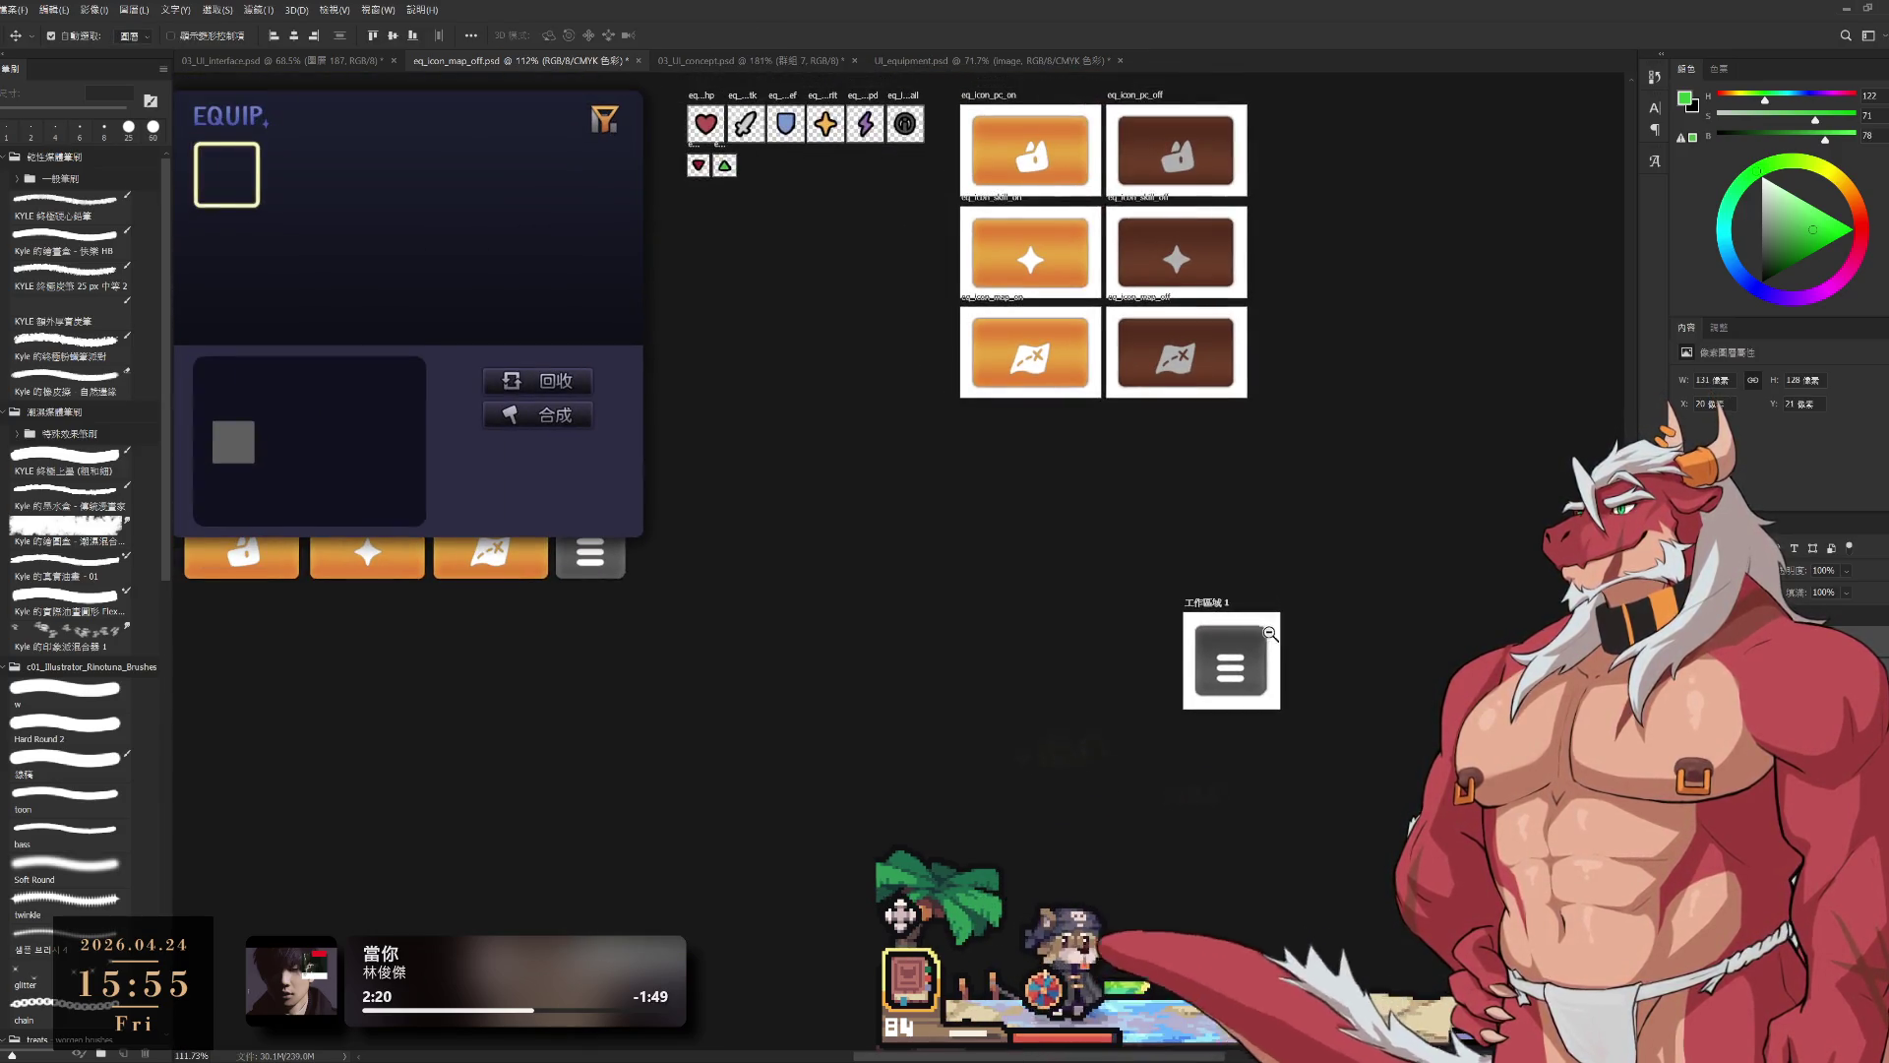
Step: Delete the top layer so the settings icon shows its darker off version
scroll(1265, 629, "up", 5)
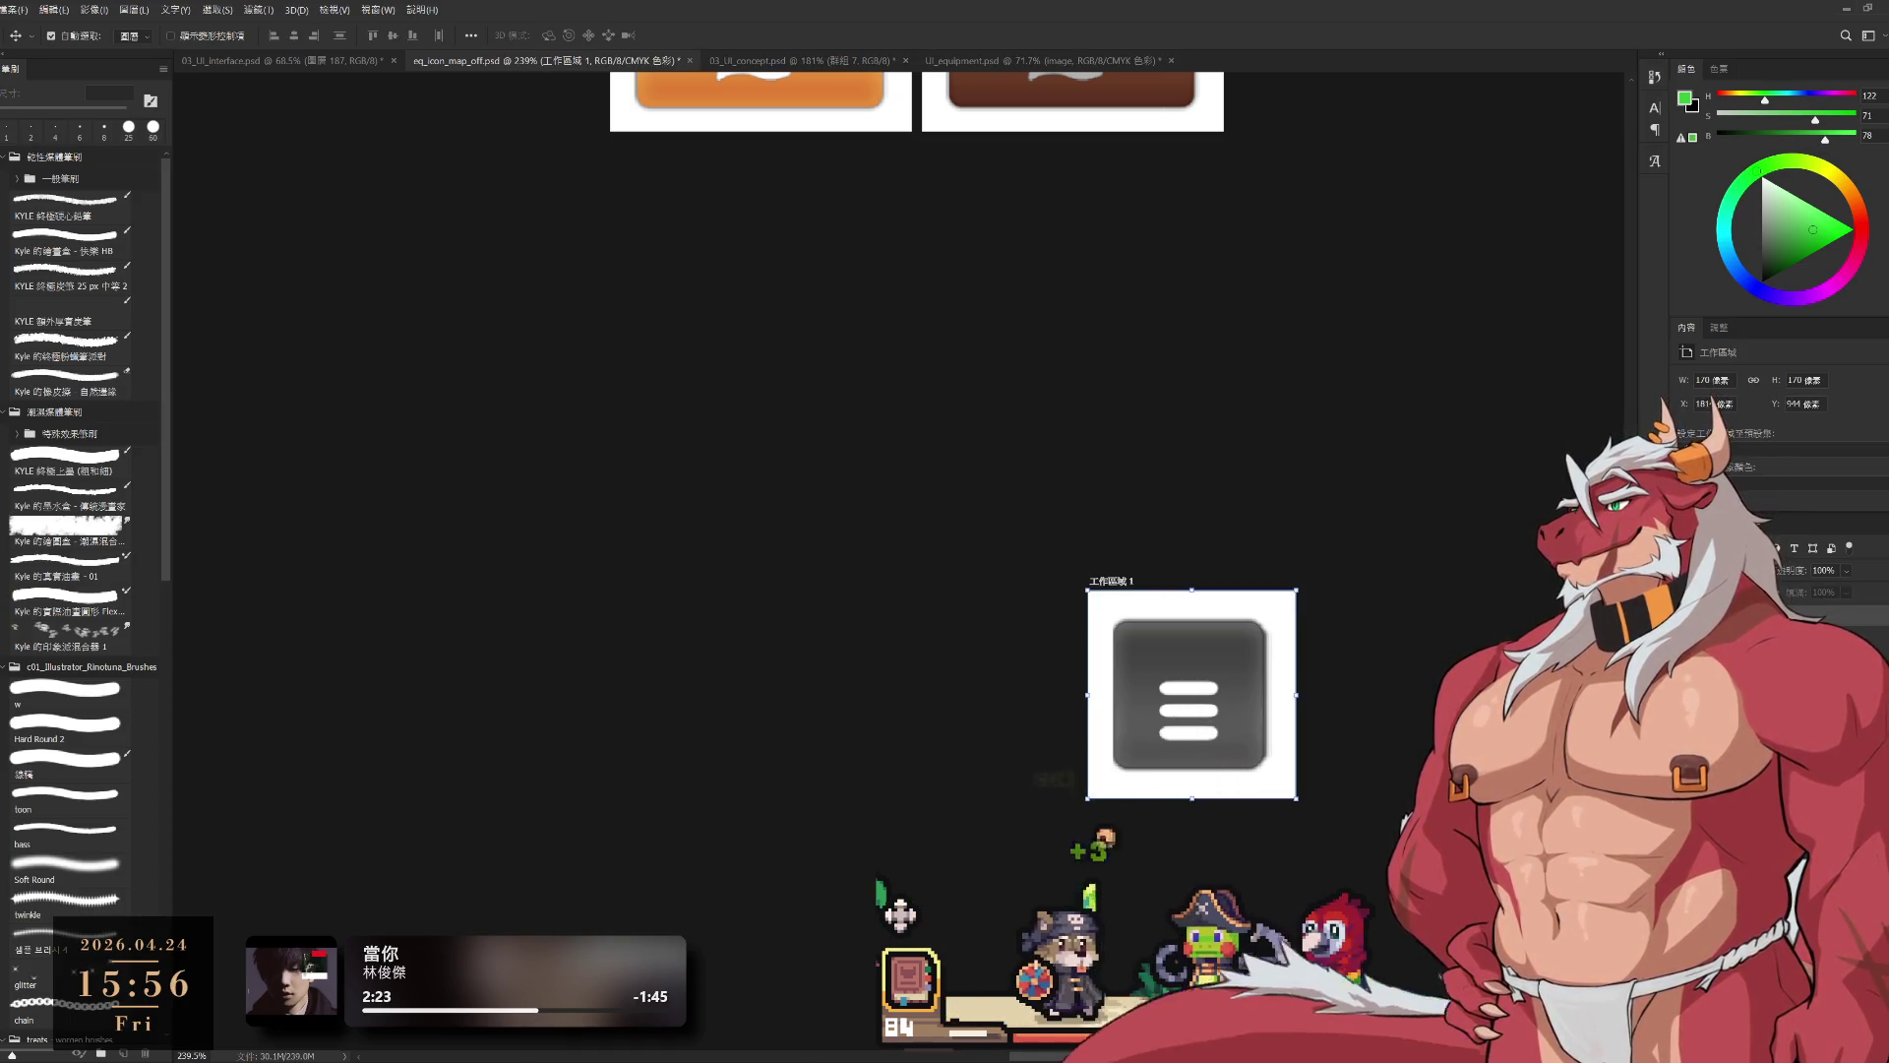
left_click(1188, 709)
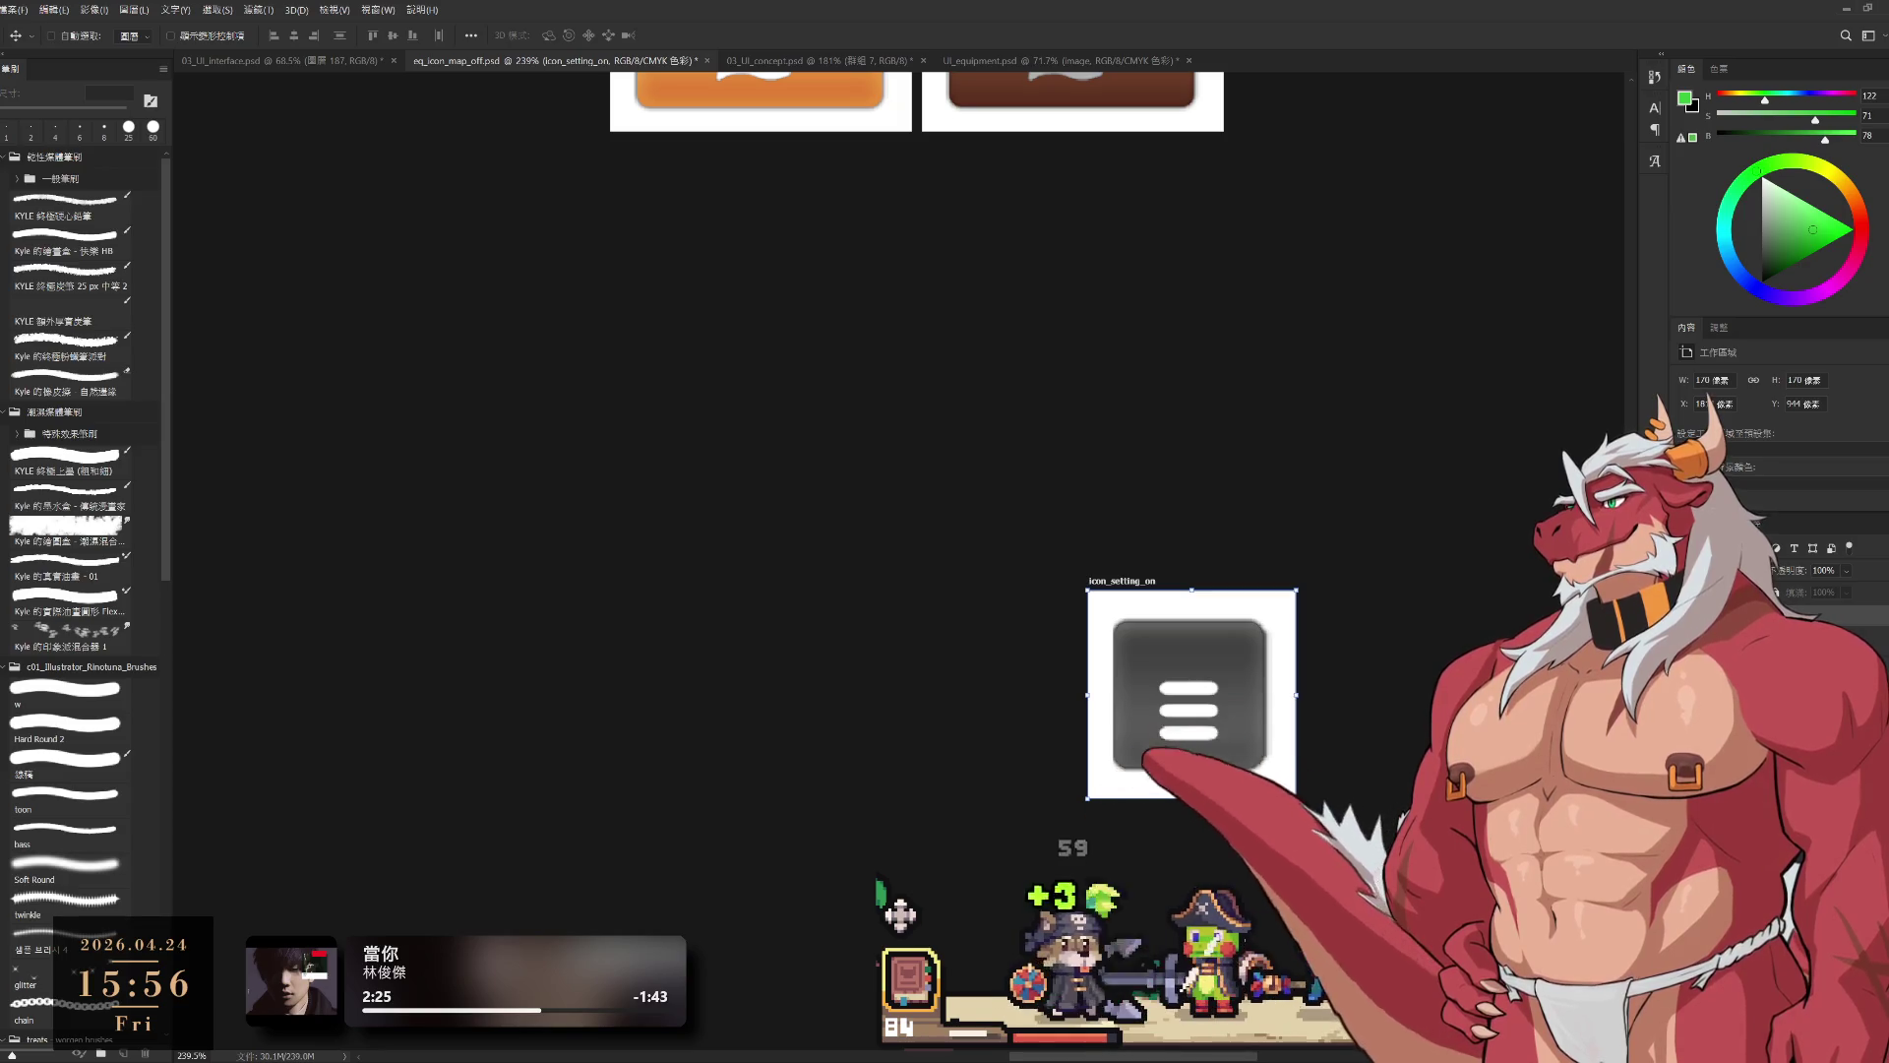
scroll(1024, 689, "right", 5)
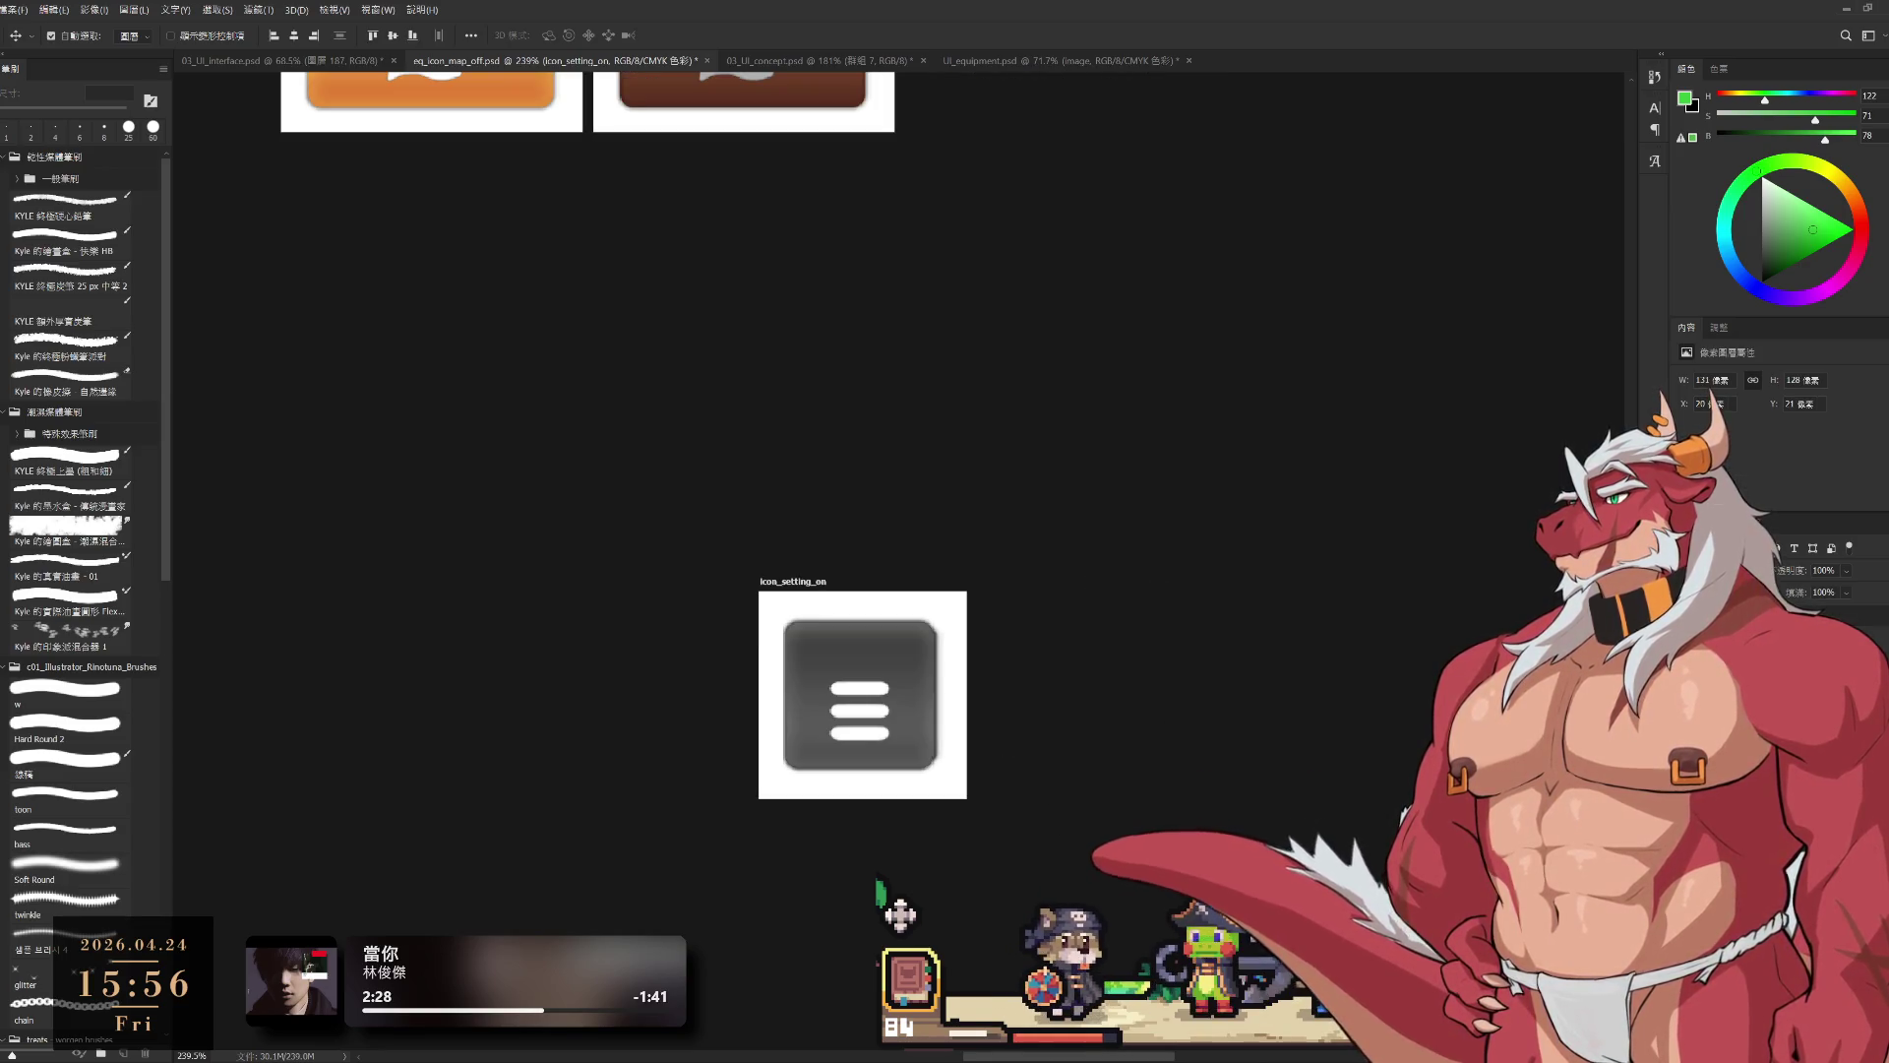
key("Delete")
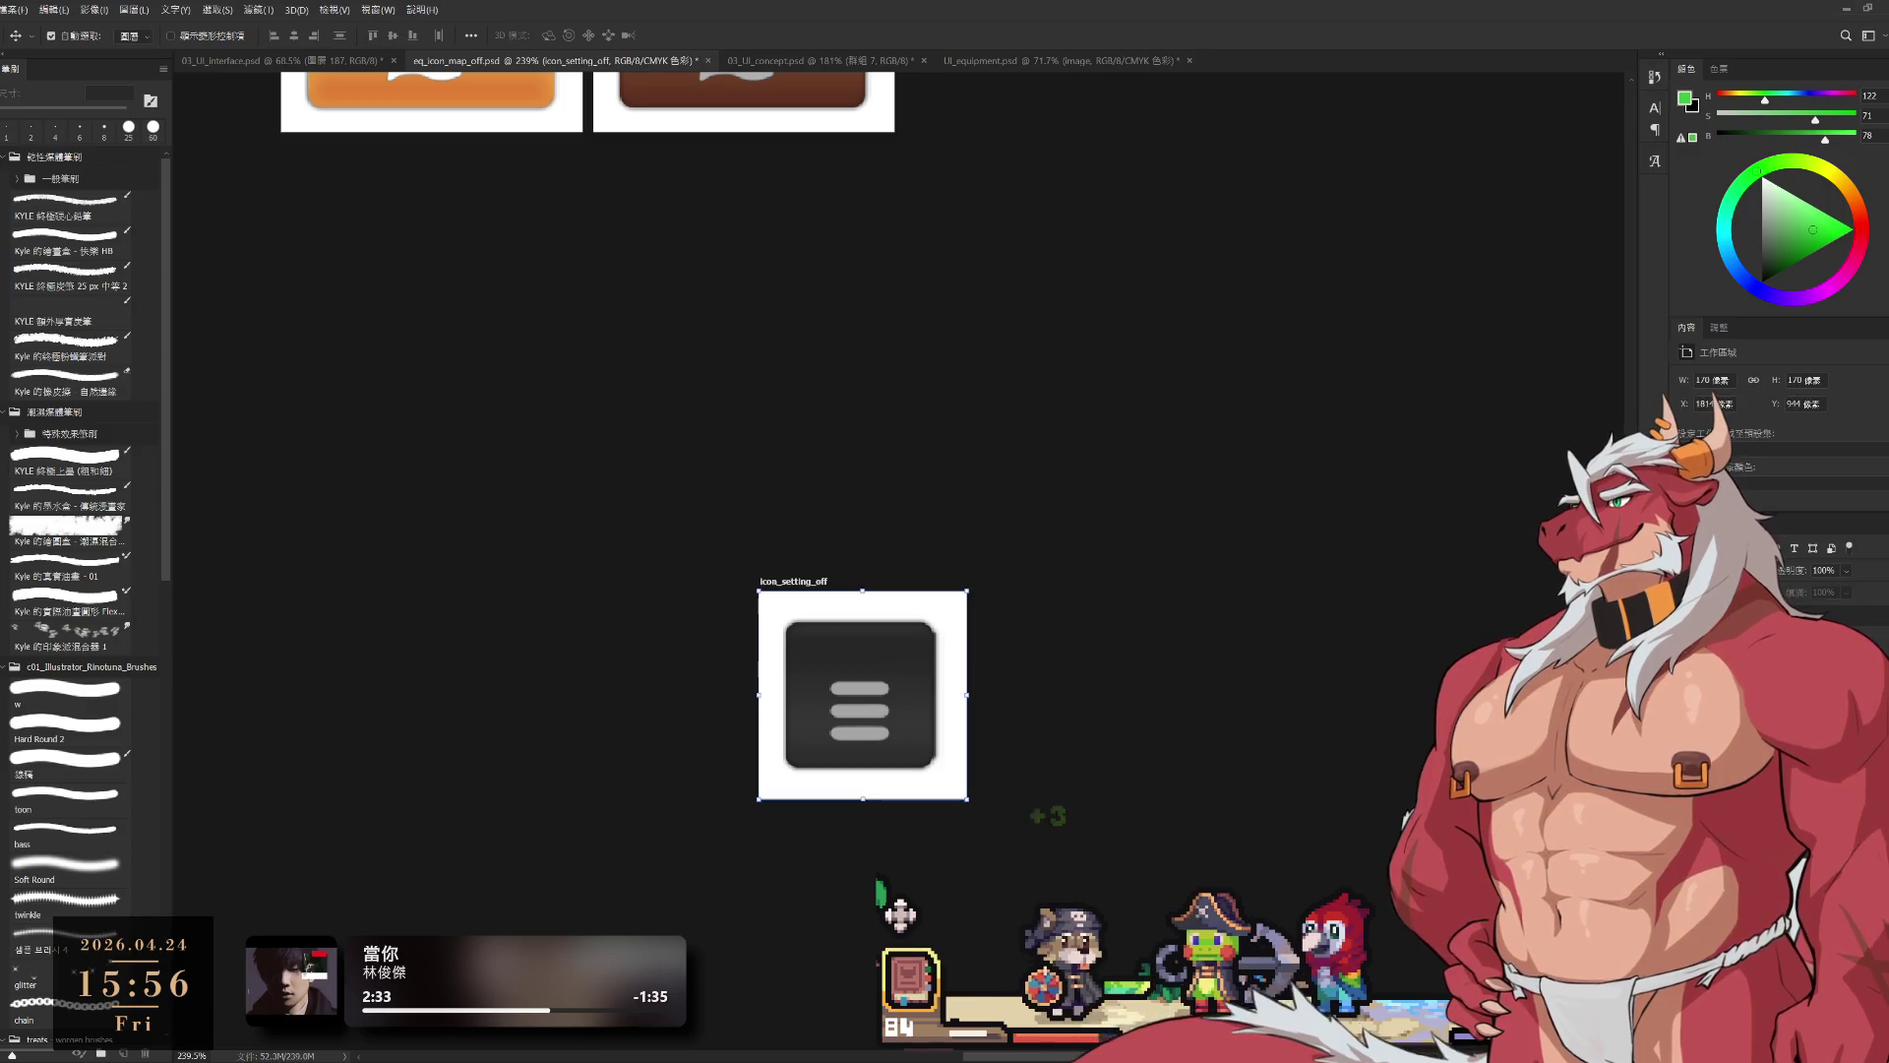
scroll(1292, 377, "down", 4)
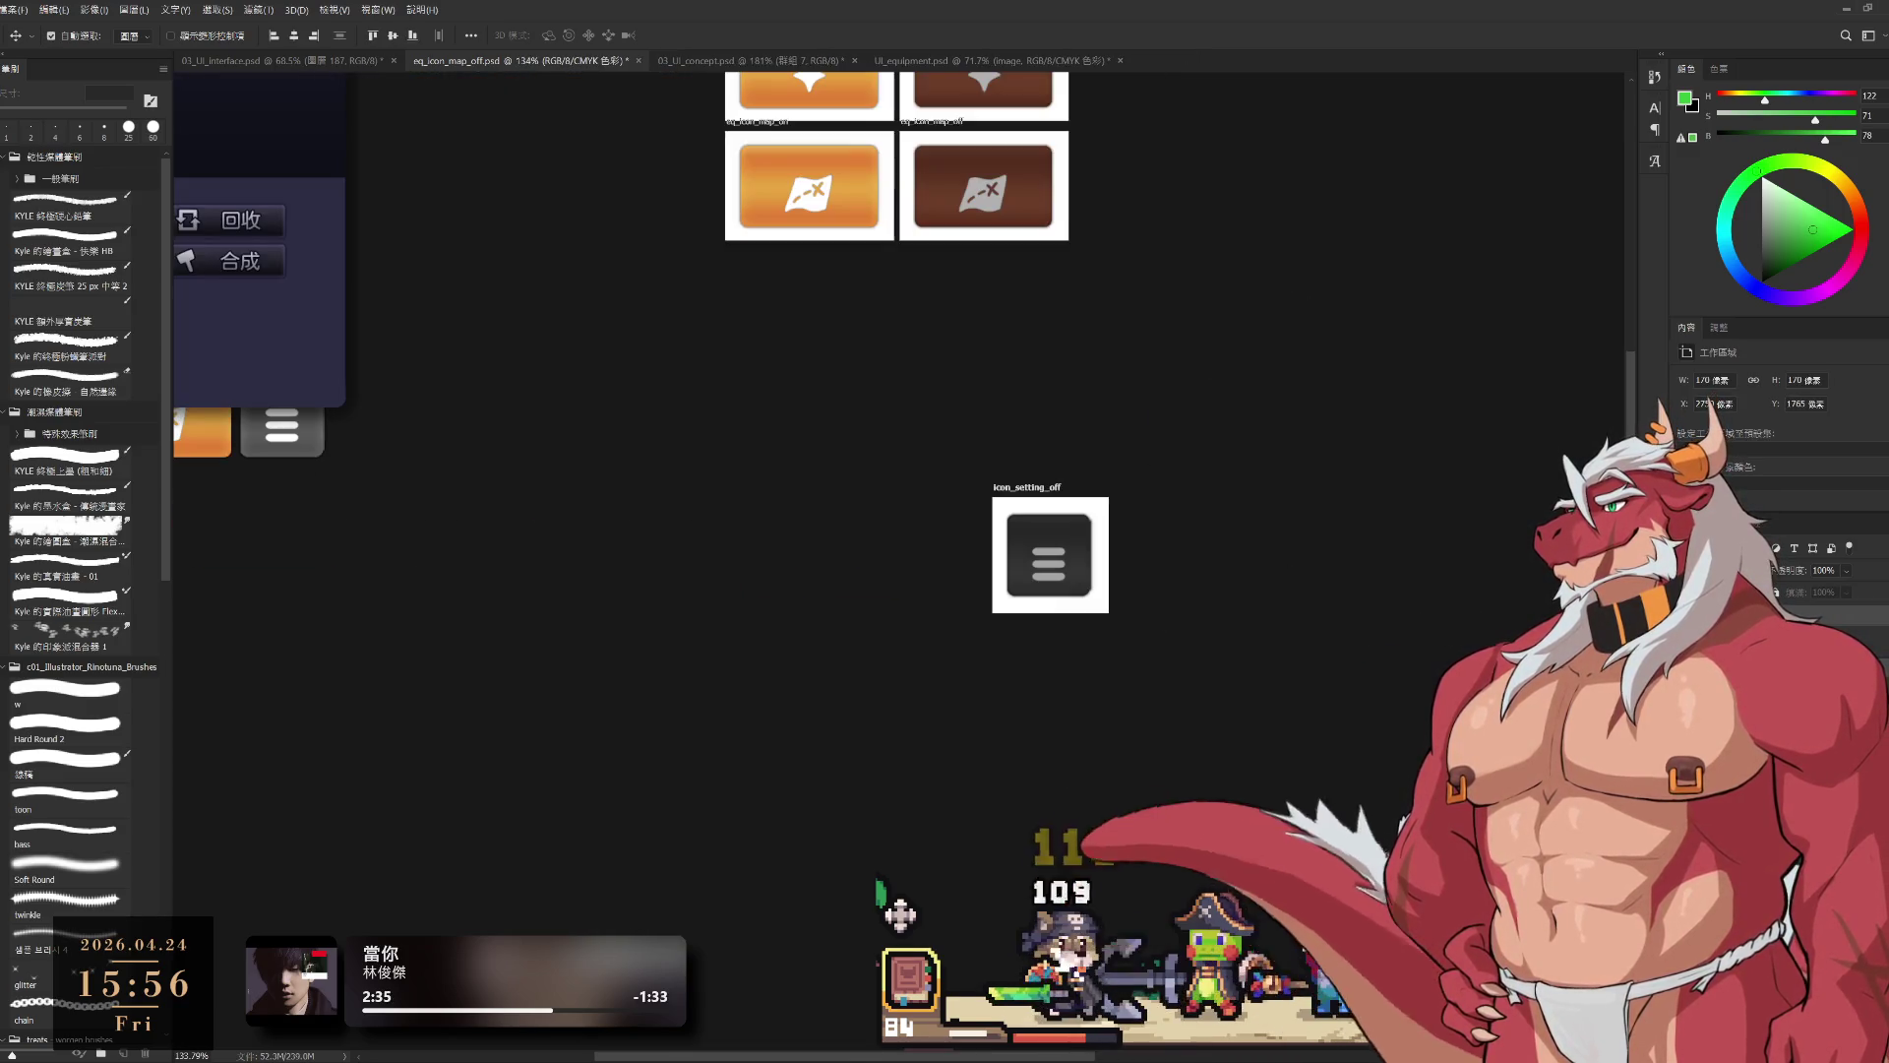
Step: Drag the icon_setting_on artboard to just left of icon_setting_off
left_click_drag(1397, 694, 1223, 645)
scroll(1223, 646, "down", 2)
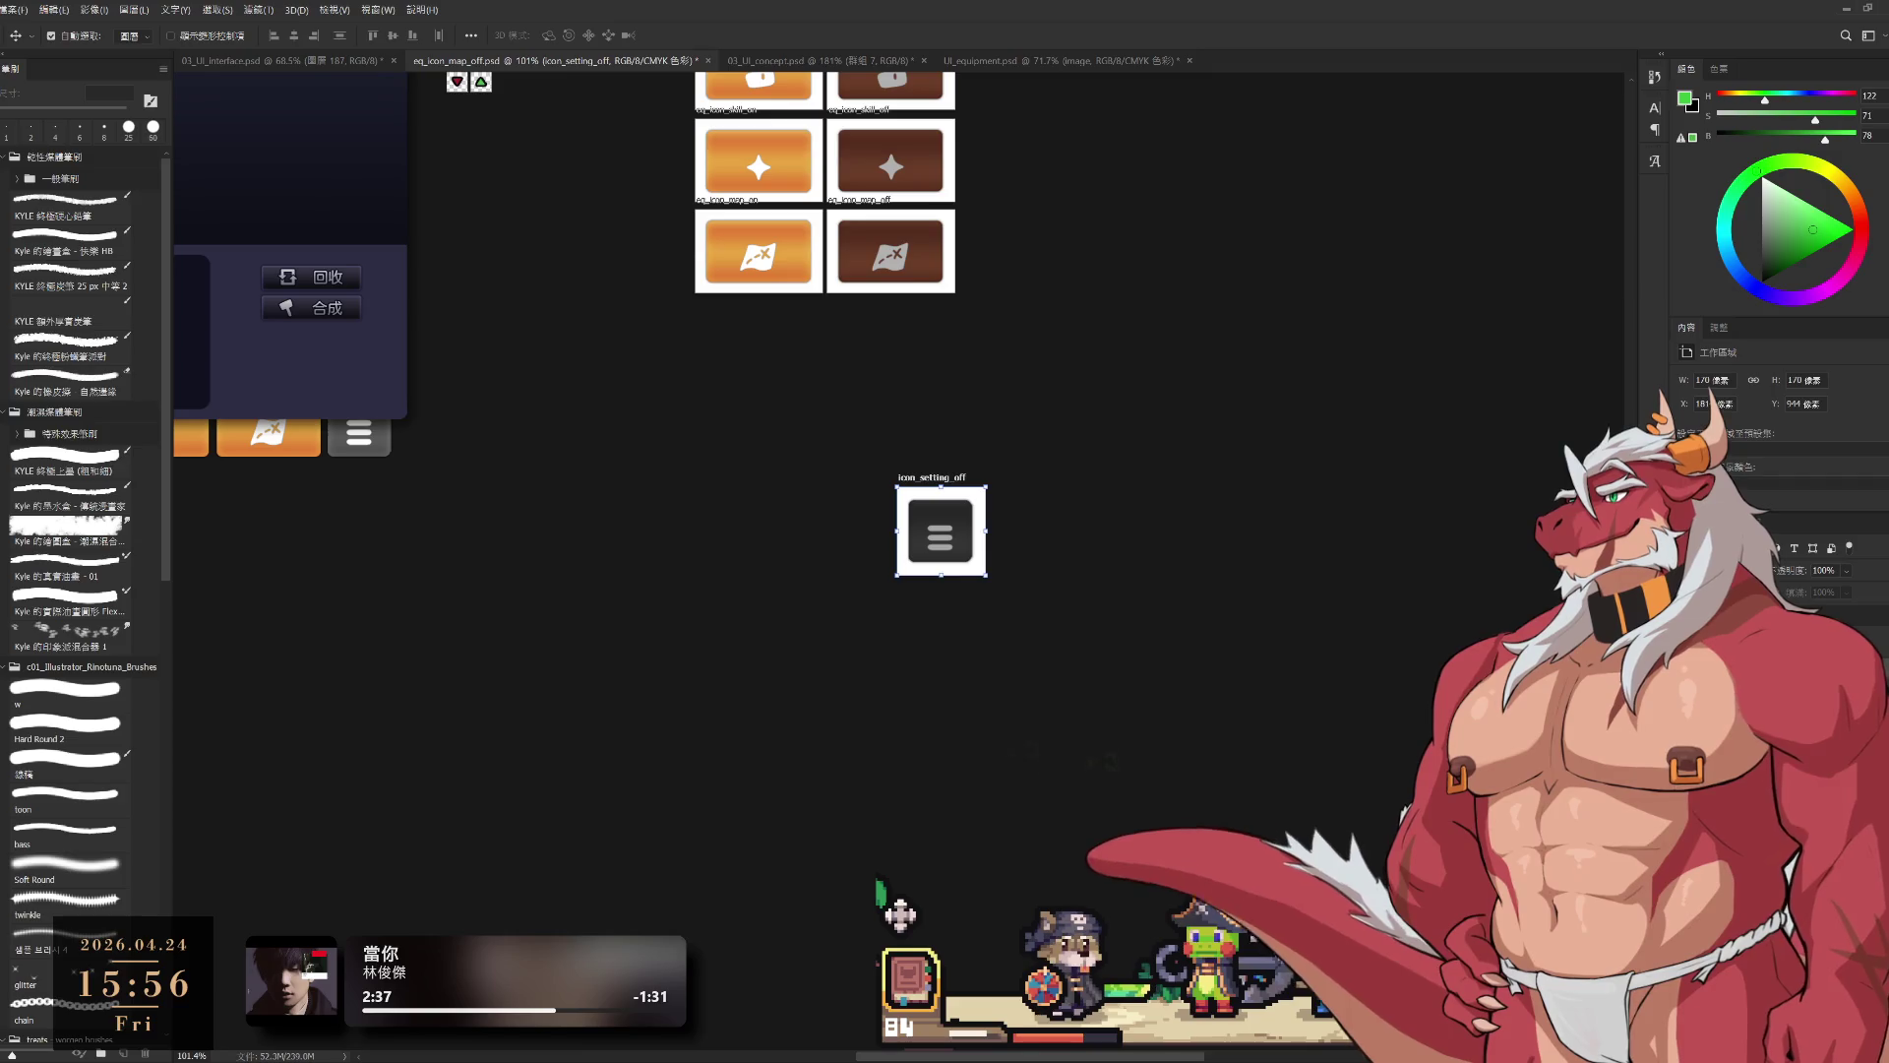
left_click(1417, 960)
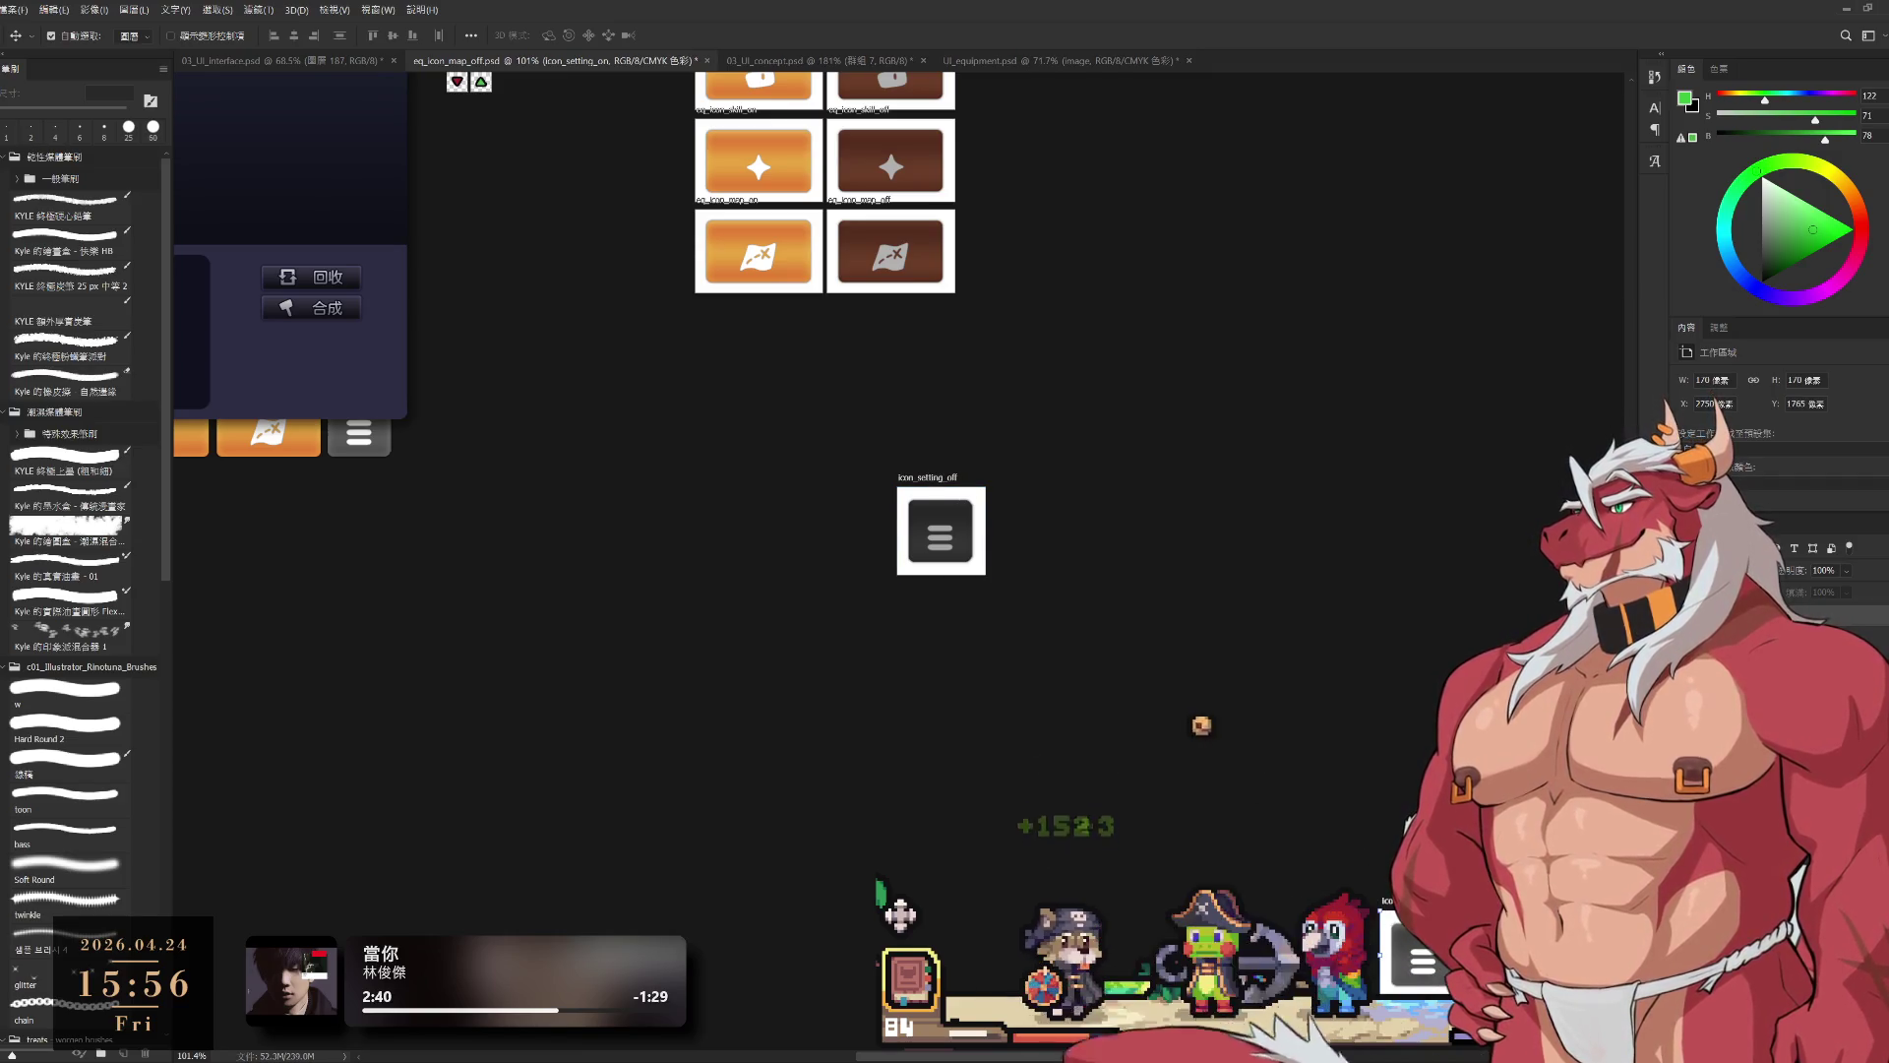
mouse_move(1415, 905)
left_mouse_down()
mouse_move(827, 468)
mouse_move(838, 482)
left_mouse_up()
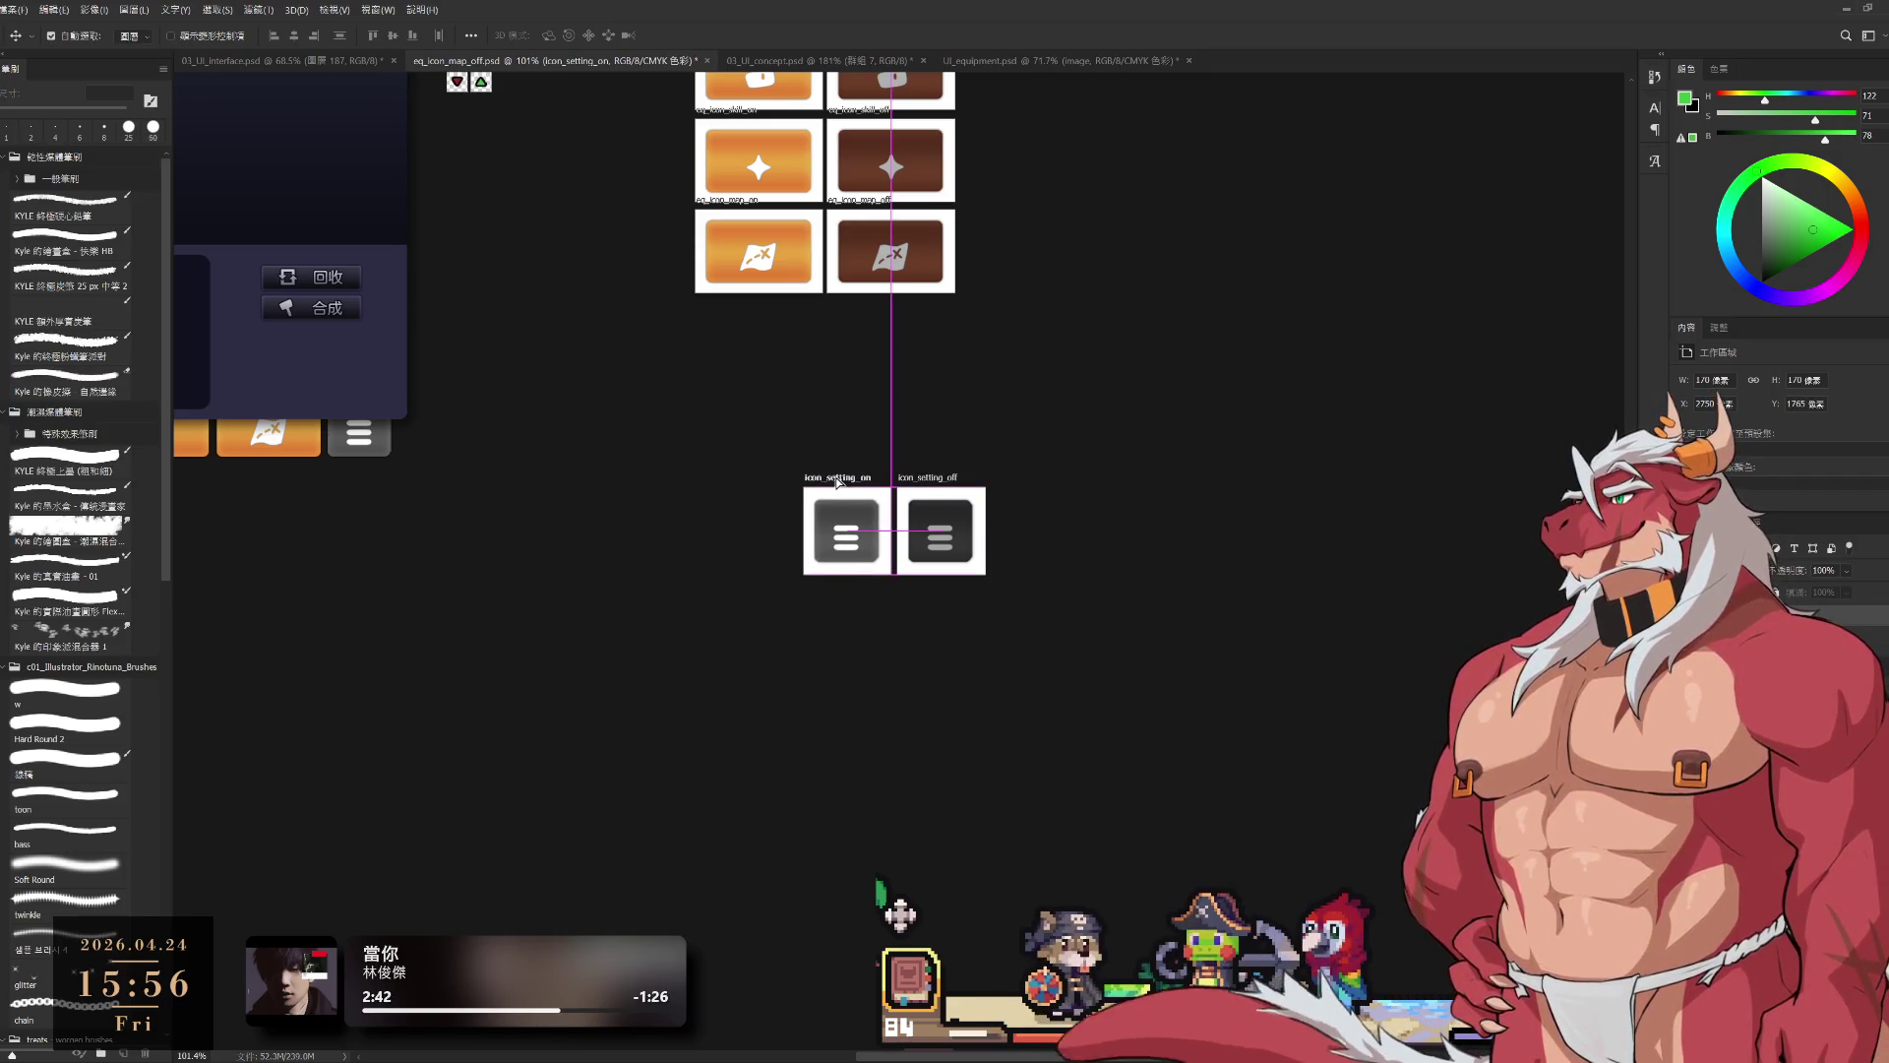
scroll(838, 482, "down", 2)
scroll(890, 410, "up", 3)
mouse_move(889, 409)
left_mouse_down()
mouse_move(1248, 605)
mouse_move(1274, 643)
left_mouse_up()
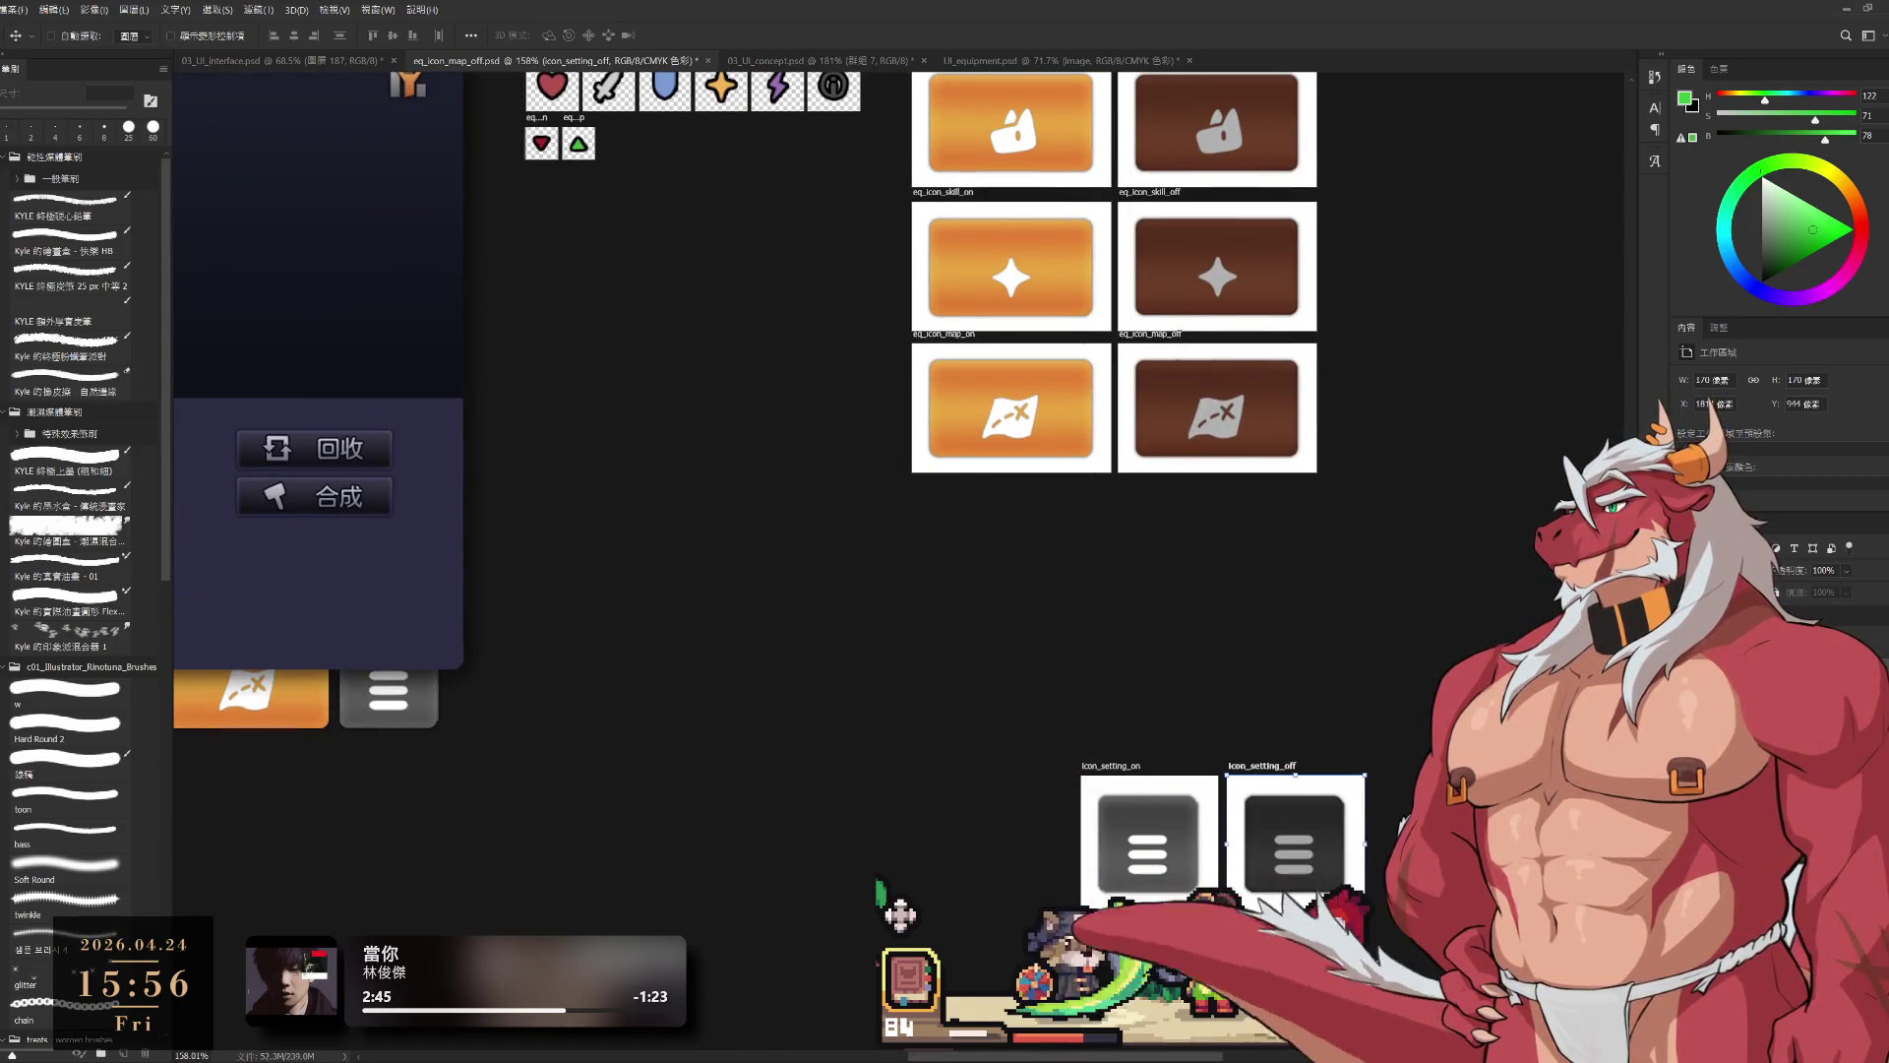
Step: Move the settings artboards beside the eq_icon_pc pair and zoom out to the whole layout
mouse_move(1290, 768)
left_mouse_down()
mouse_move(1454, 478)
mouse_move(1167, 491)
mouse_move(1178, 480)
left_mouse_up()
mouse_move(1258, 411)
left_mouse_down()
mouse_move(1184, 759)
mouse_move(1408, 557)
mouse_move(1419, 417)
left_mouse_up()
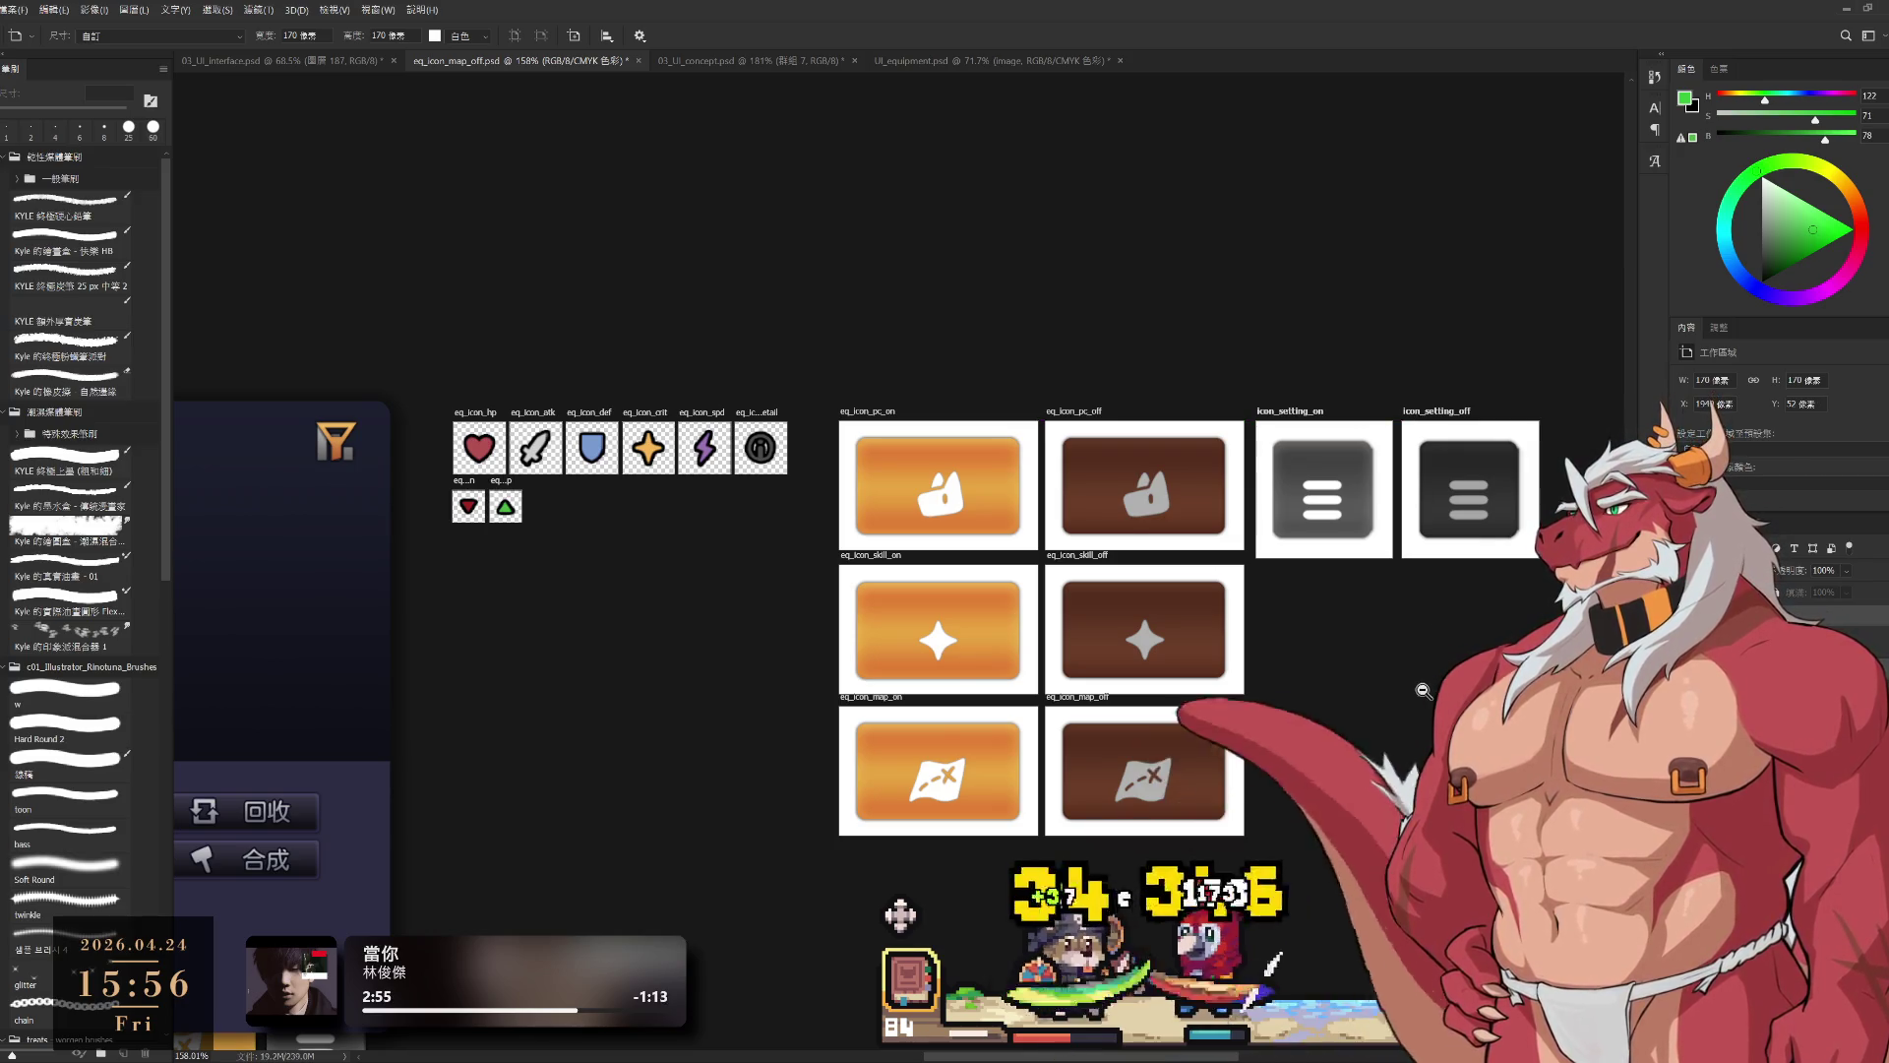
left_click(1405, 685, "ctrl+alt")
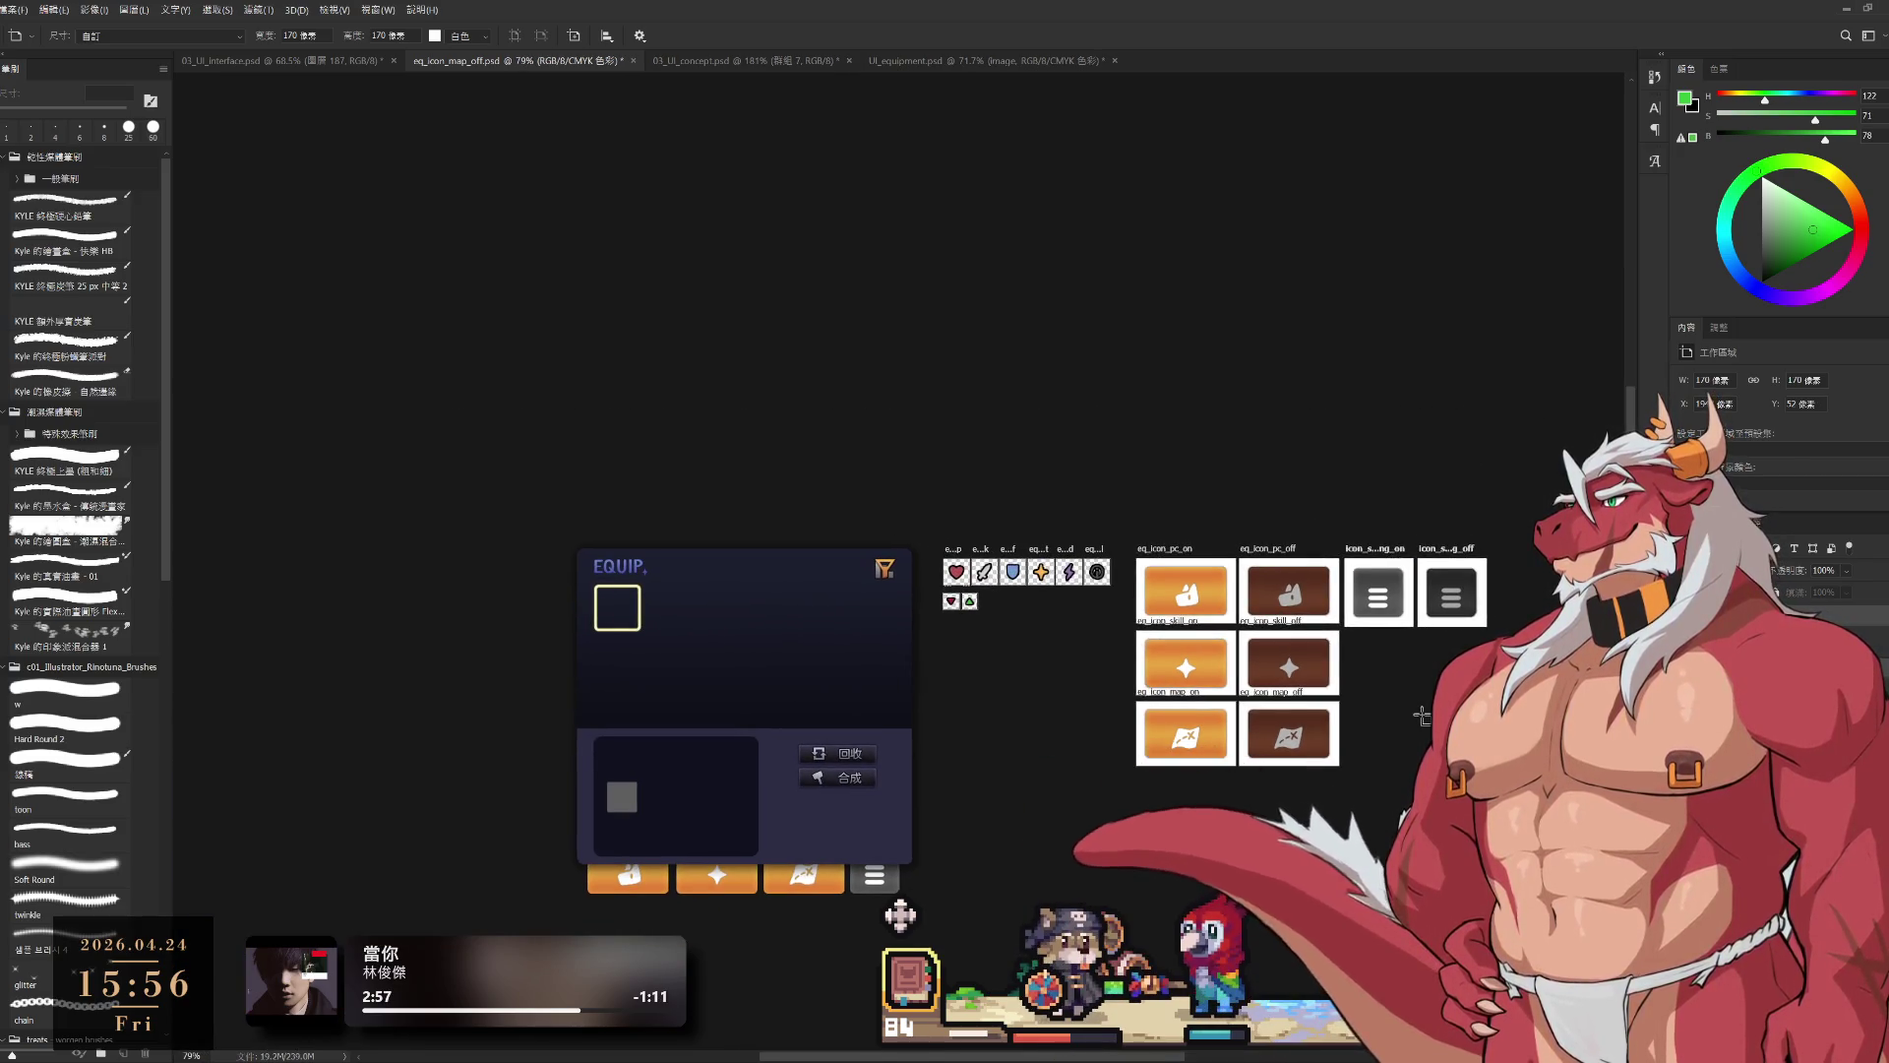
scroll(1507, 593, "up", 5)
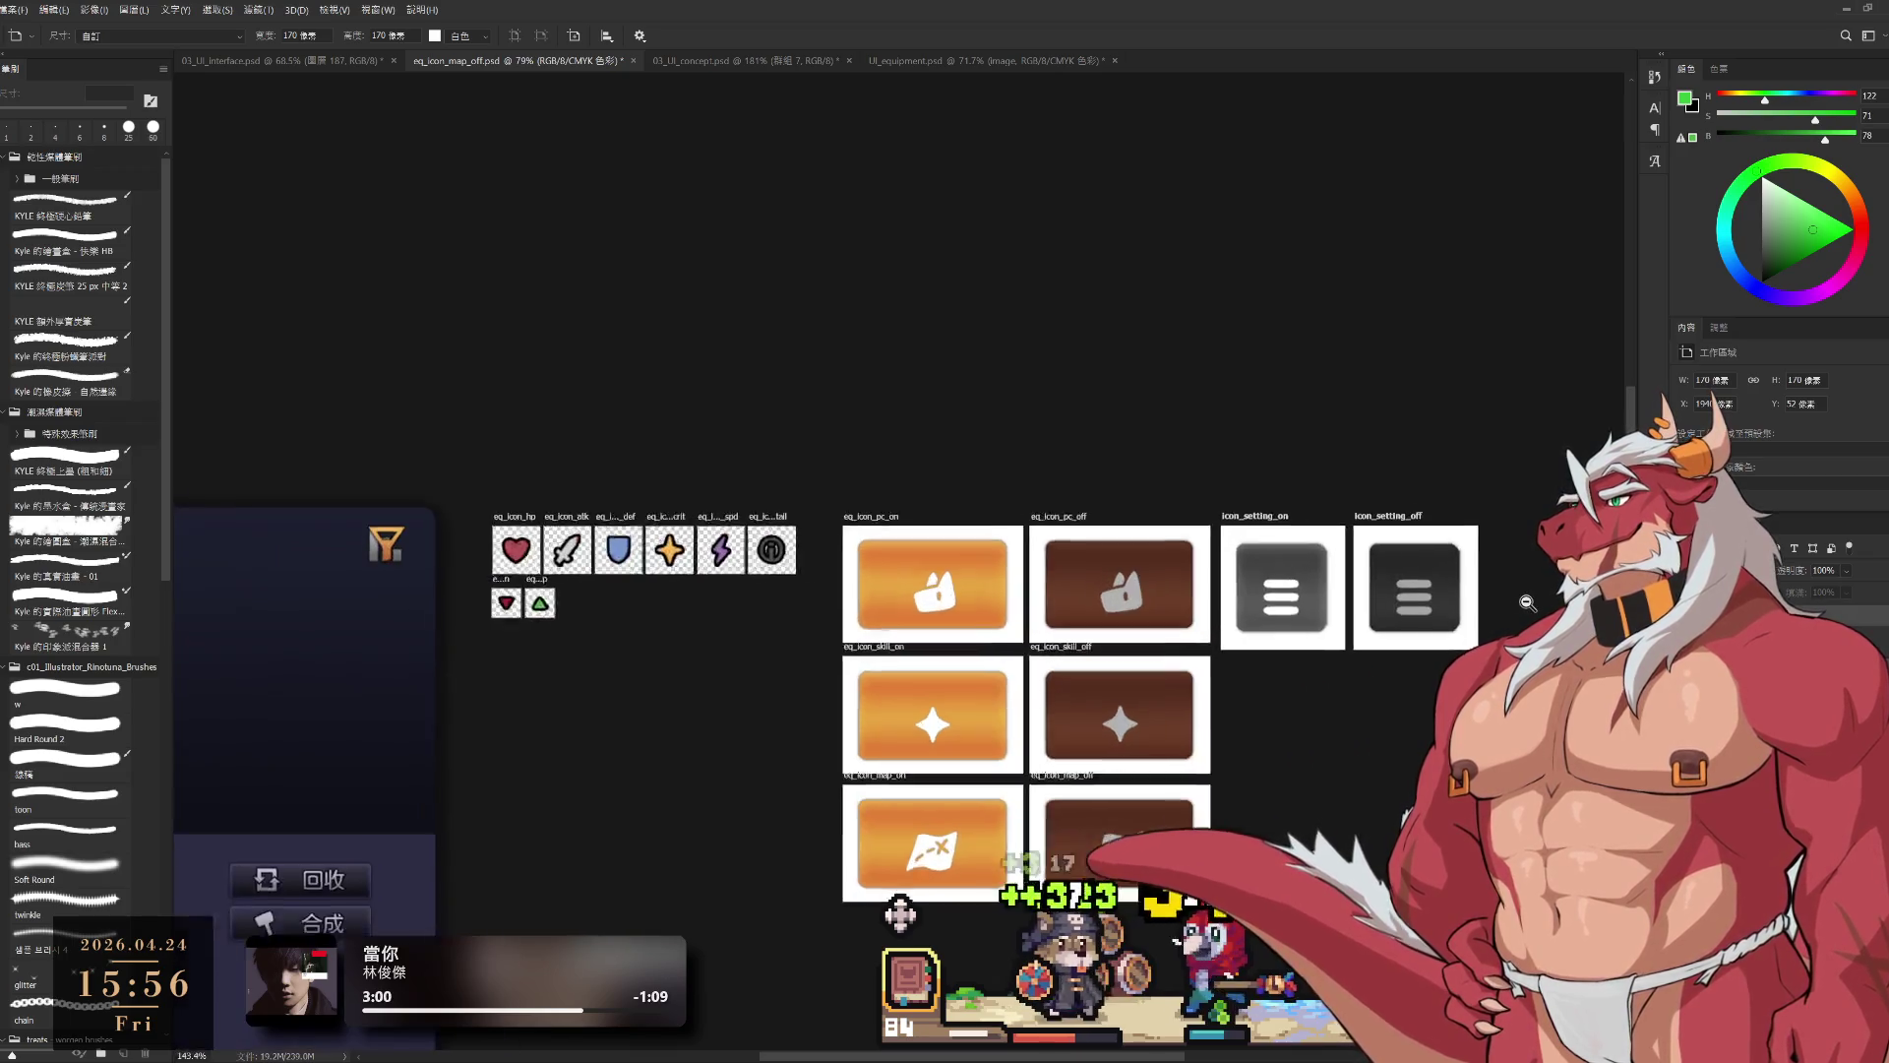
scroll(1507, 593, "up", 3)
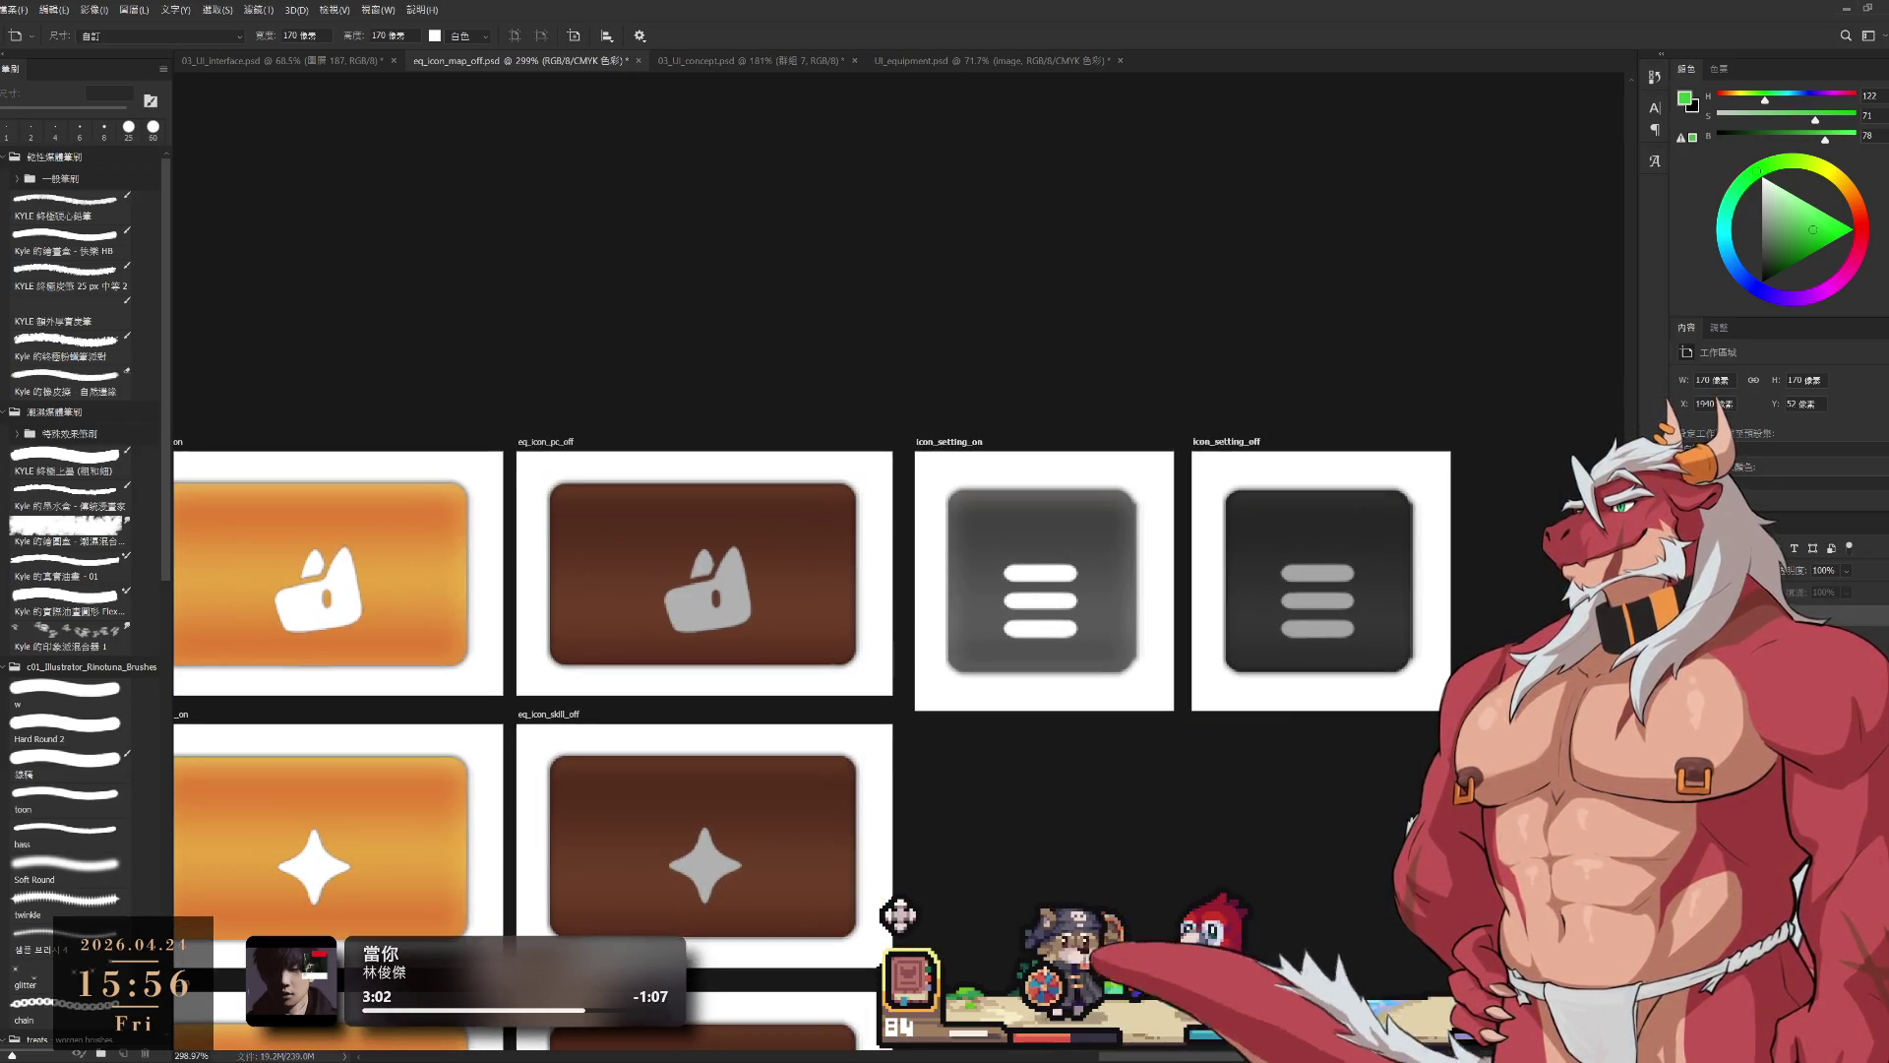
Step: Resize the icon_setting_off artboard to 150 × 150 px
left_click(1320, 591)
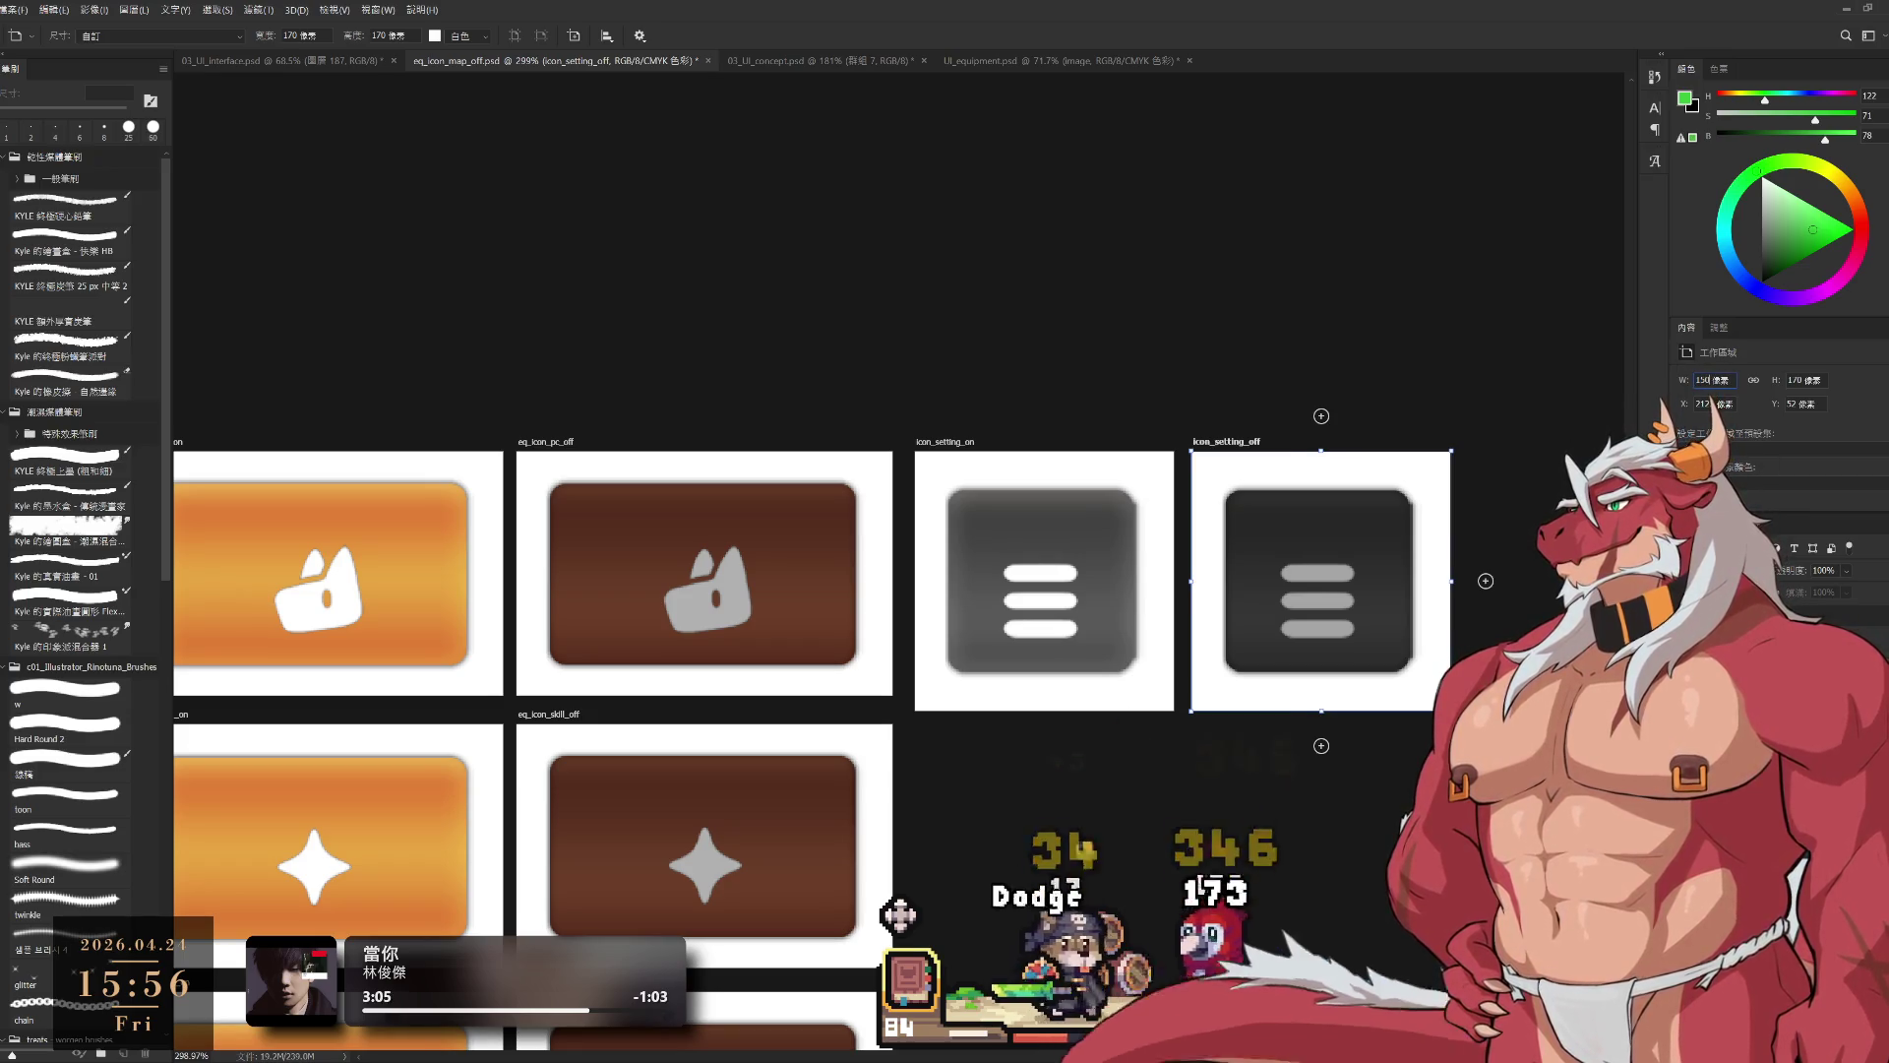
type("150")
key("Return")
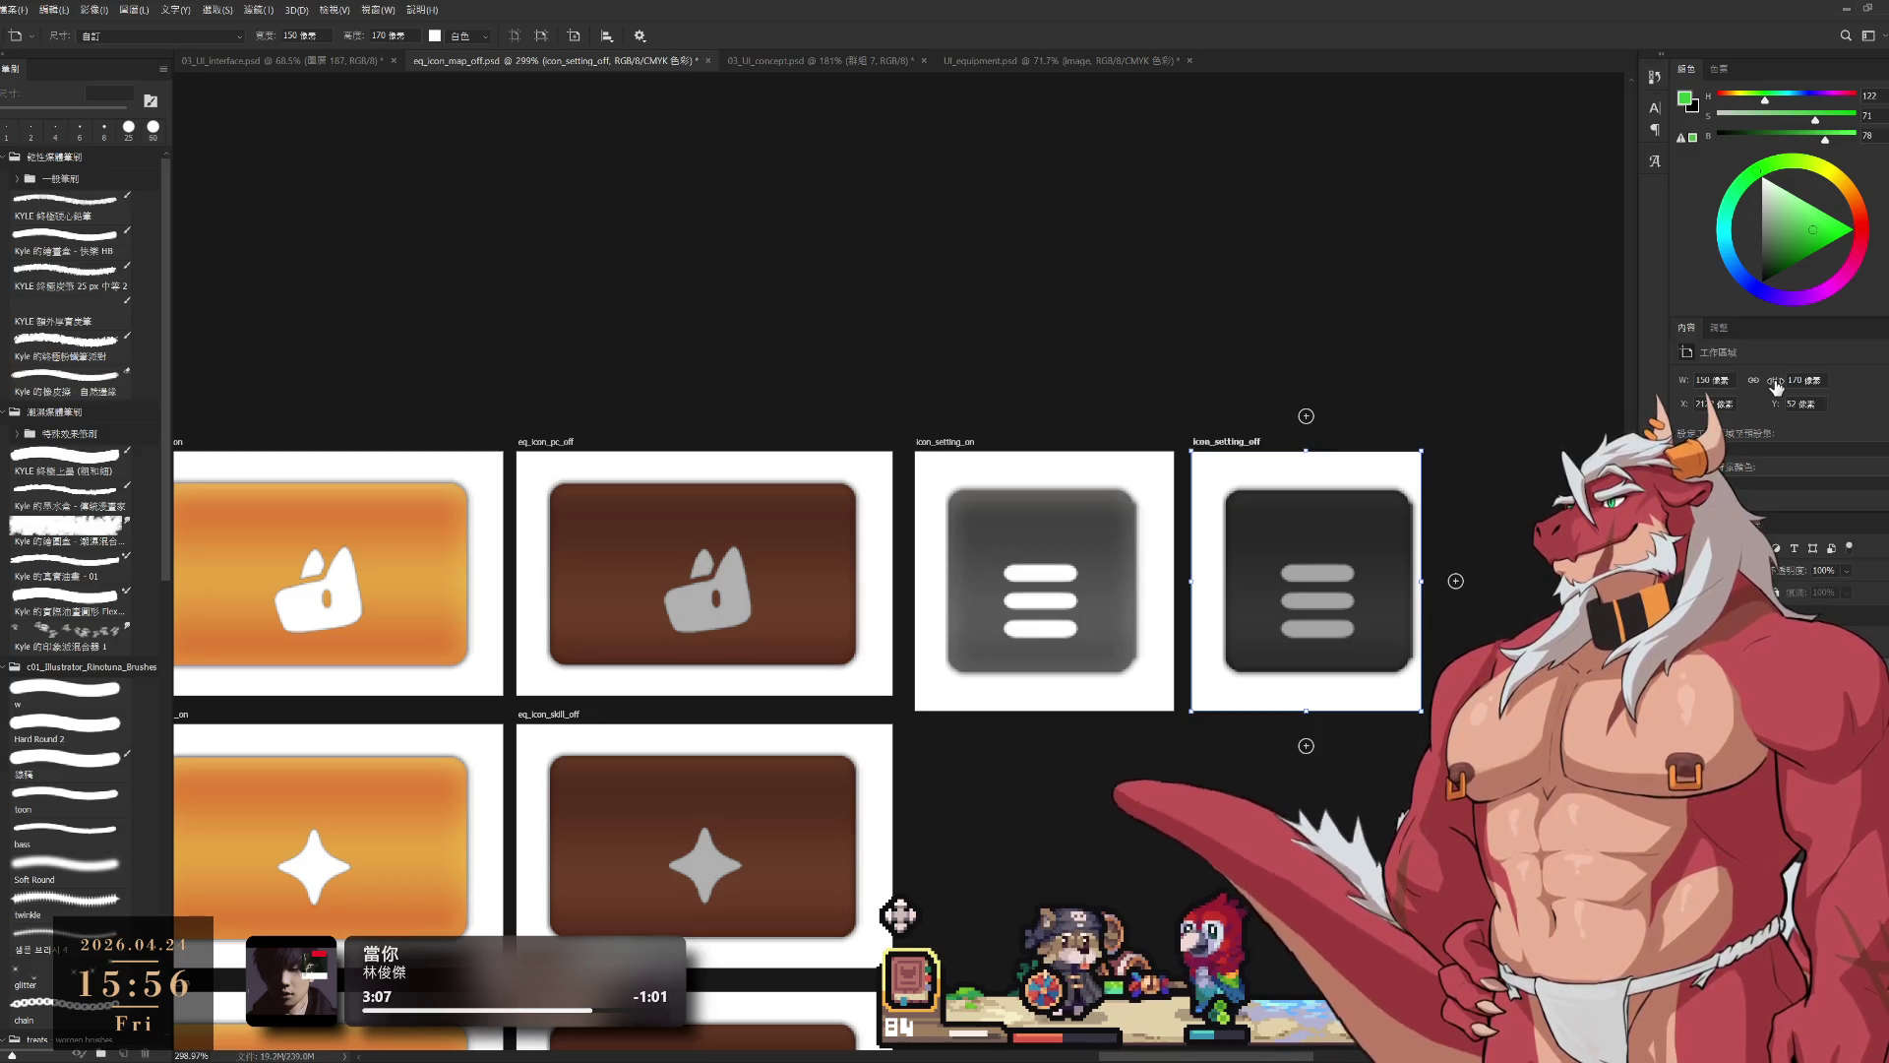
type("150")
key("Return")
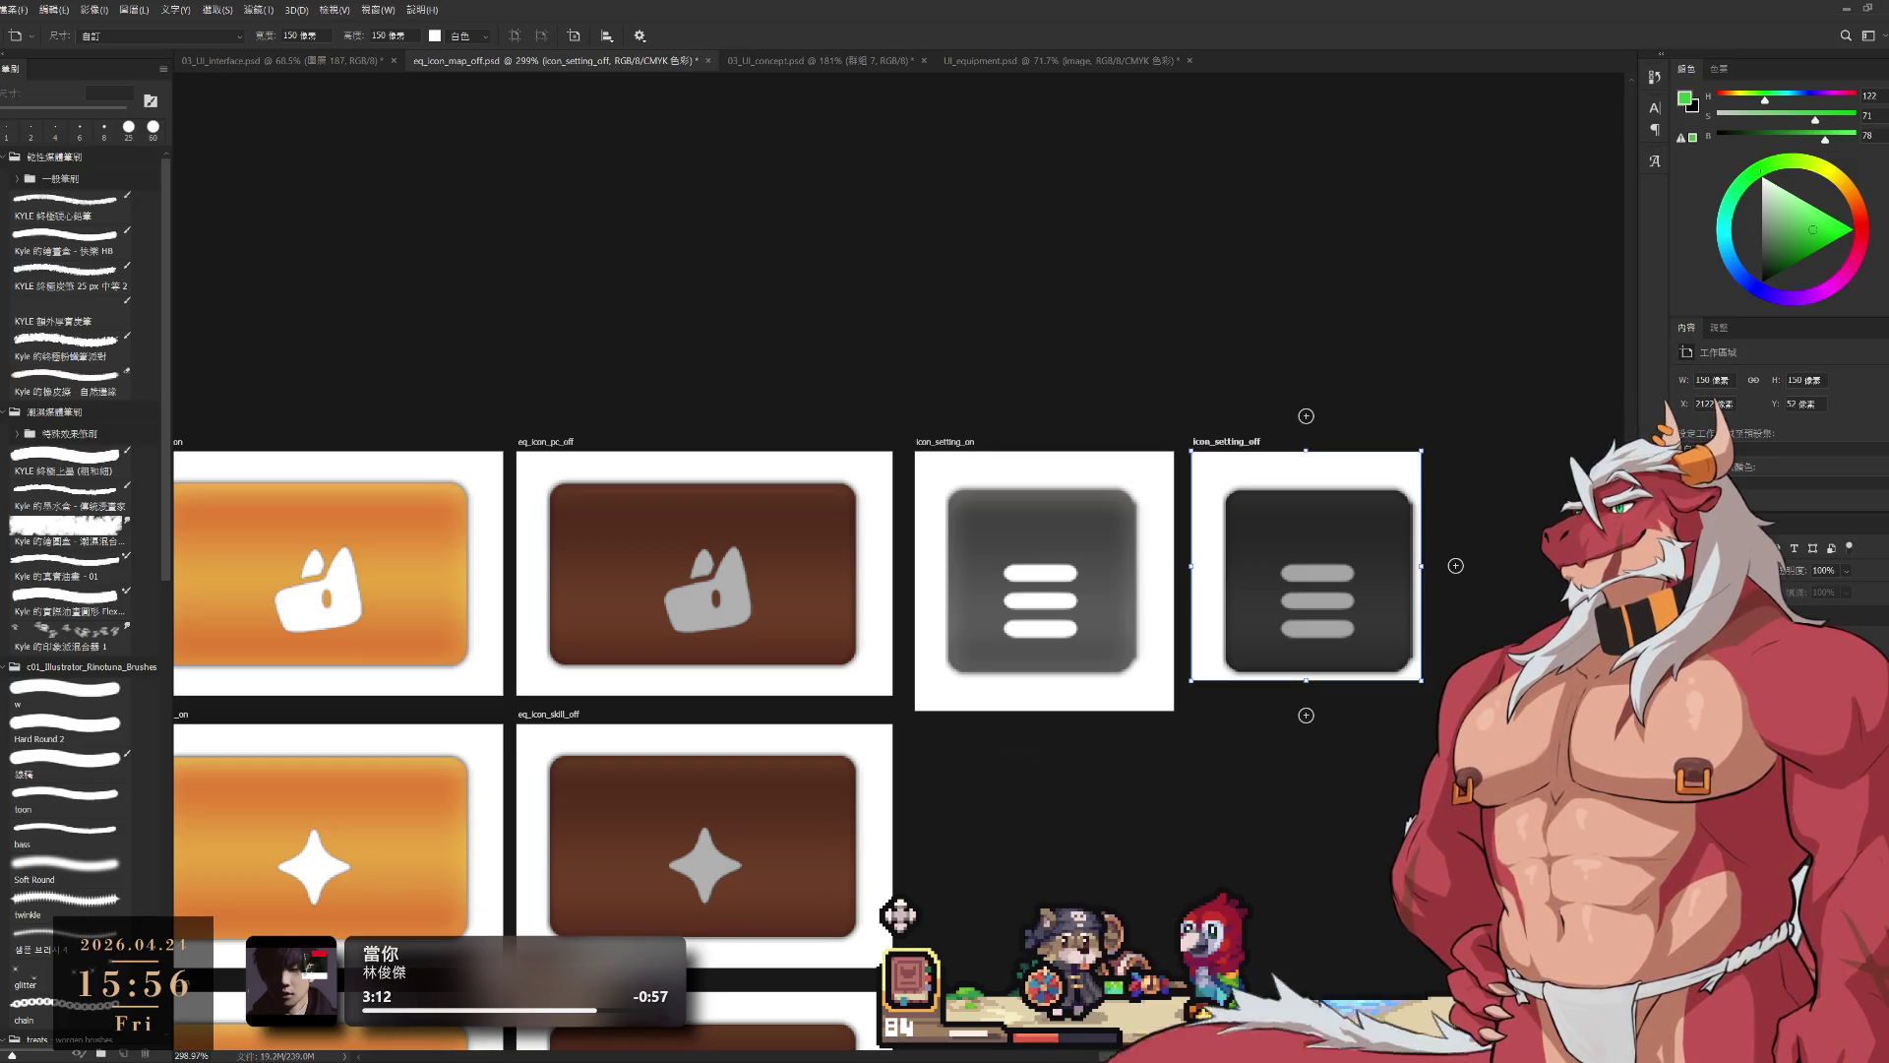
Step: Resize icon_setting_on to 150 × 150 px, undoing a mistaken 500 px height
key("alt+bracketleft")
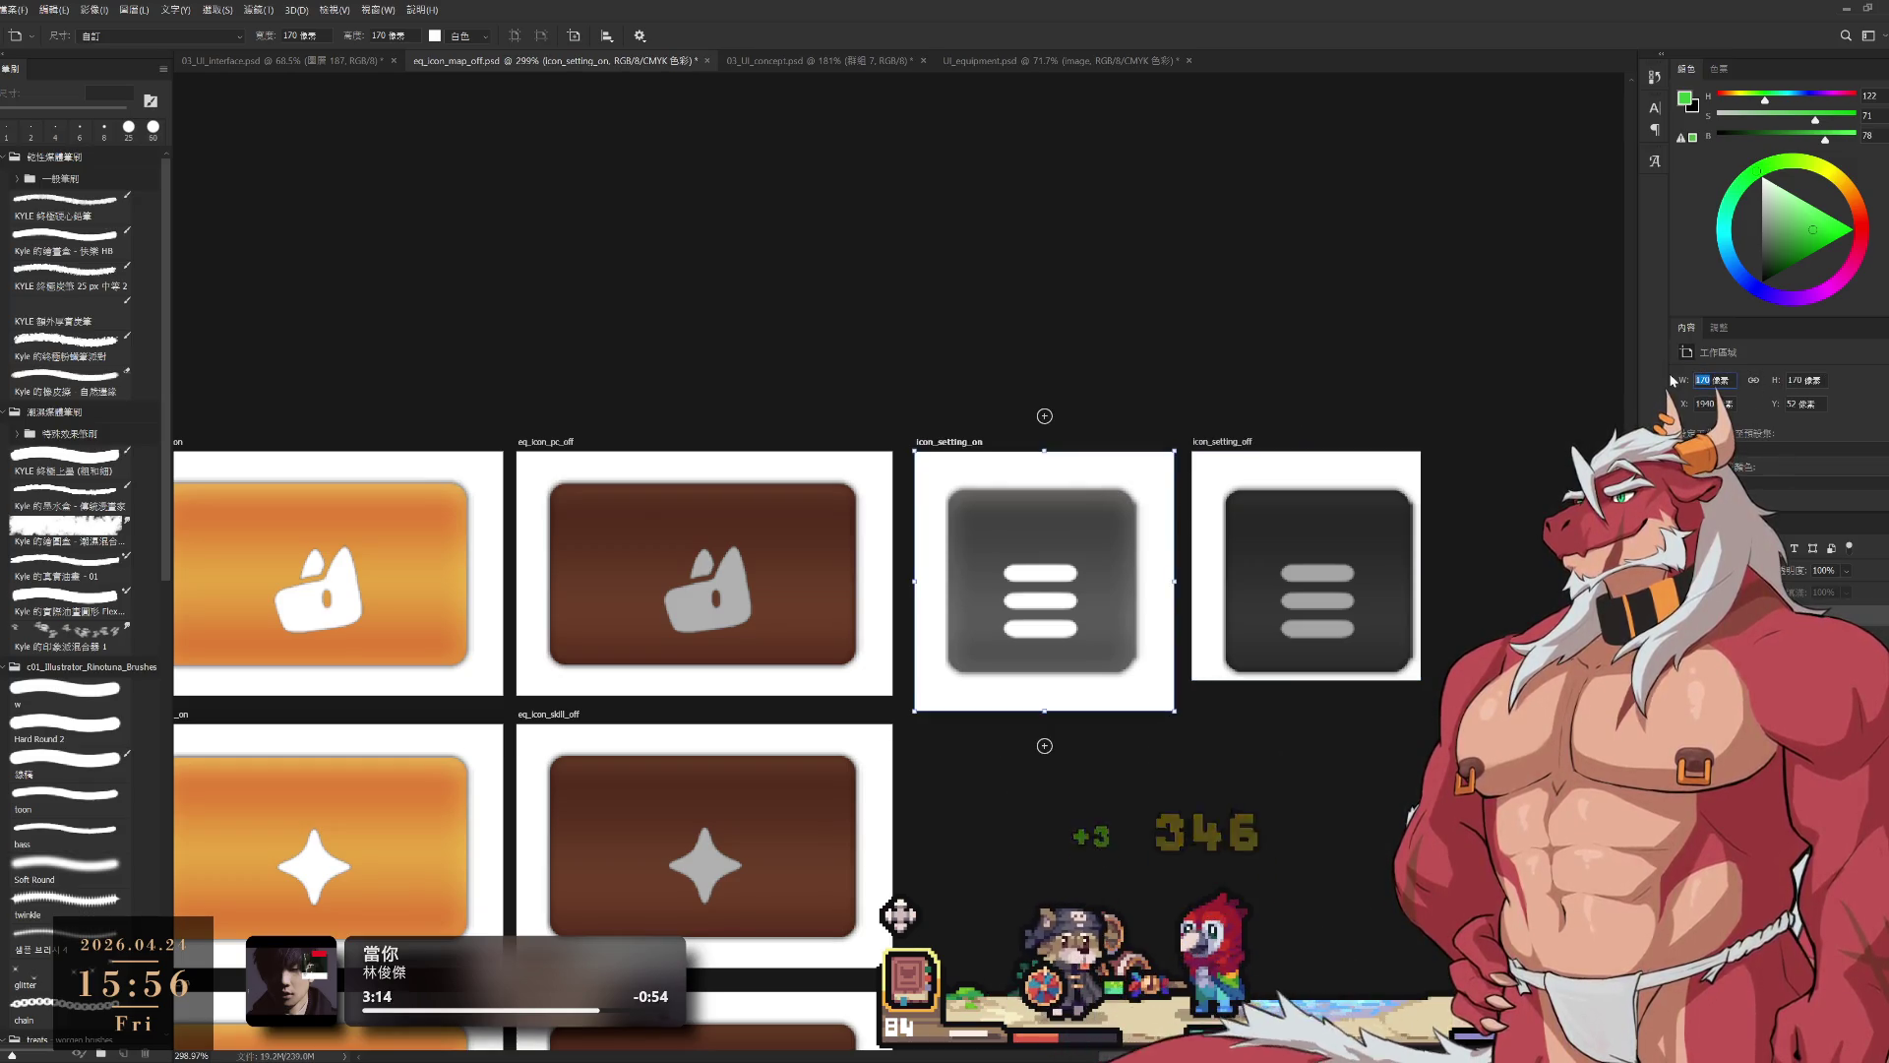
type("50")
key("Return")
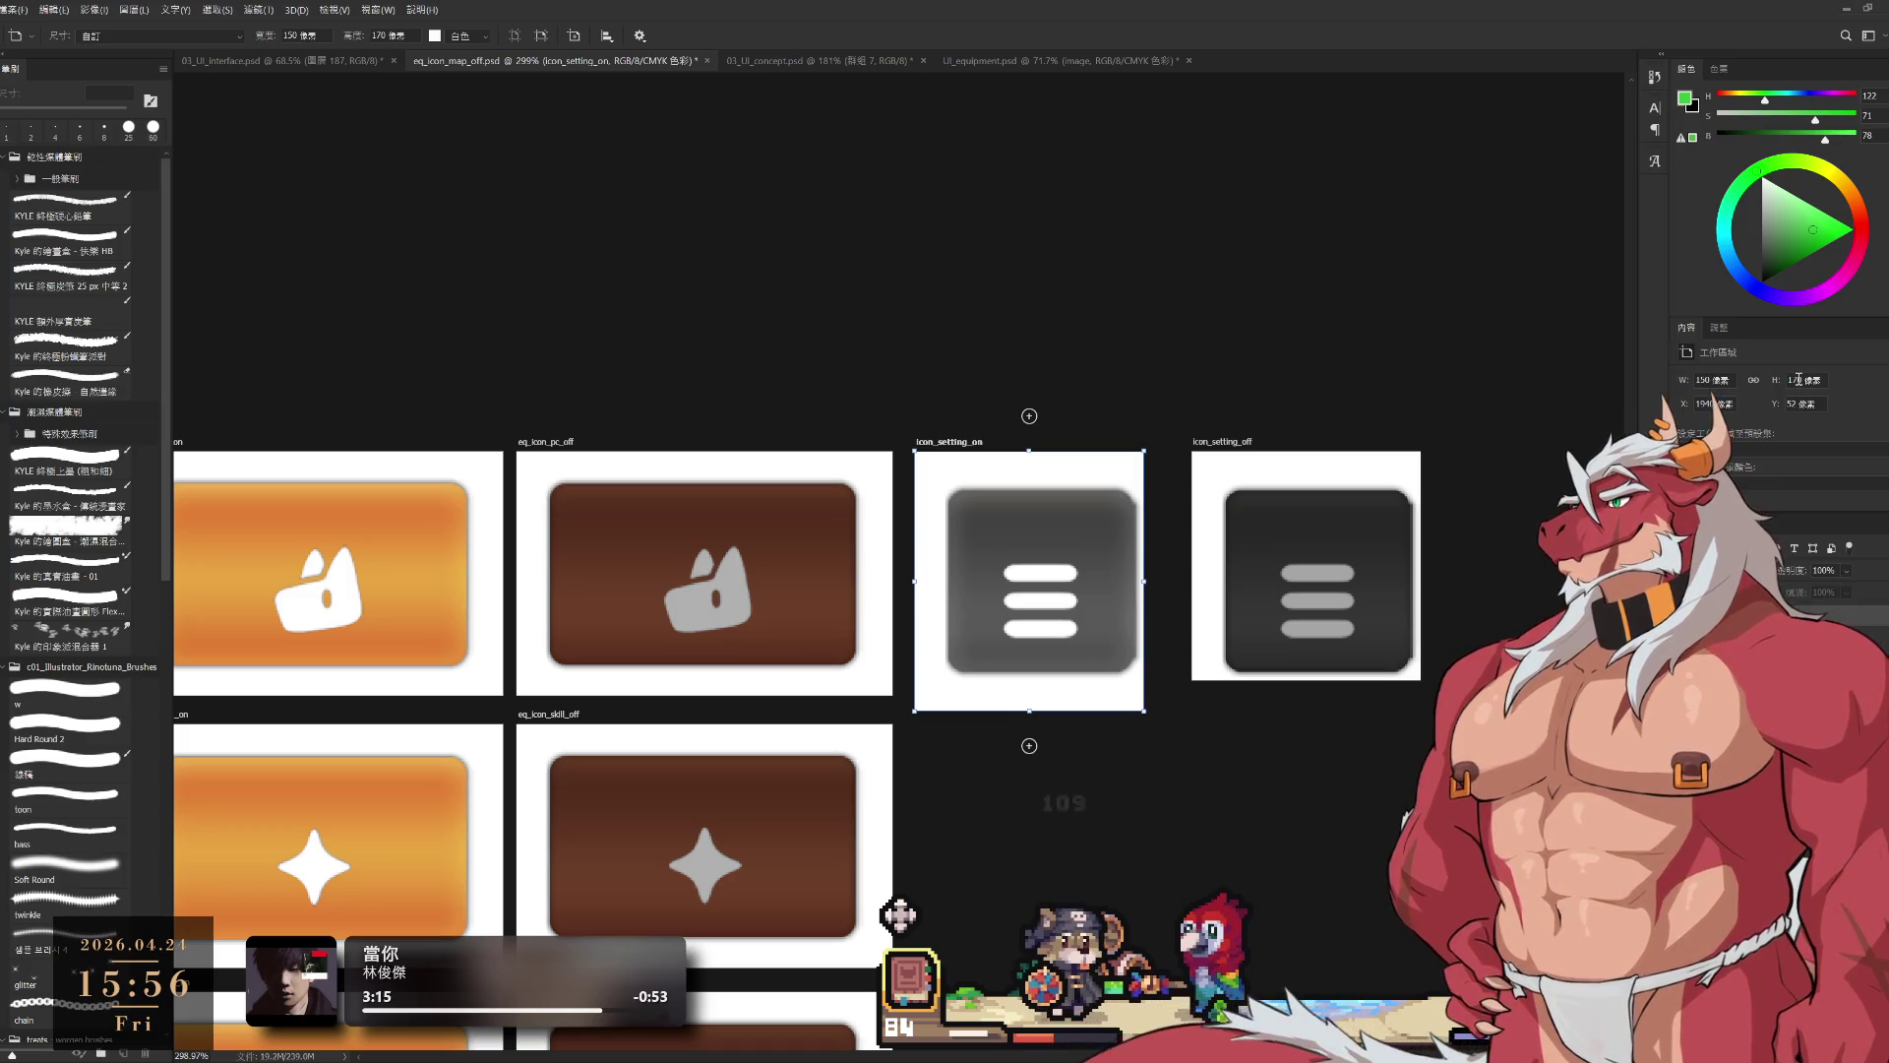
type("500")
key("Return")
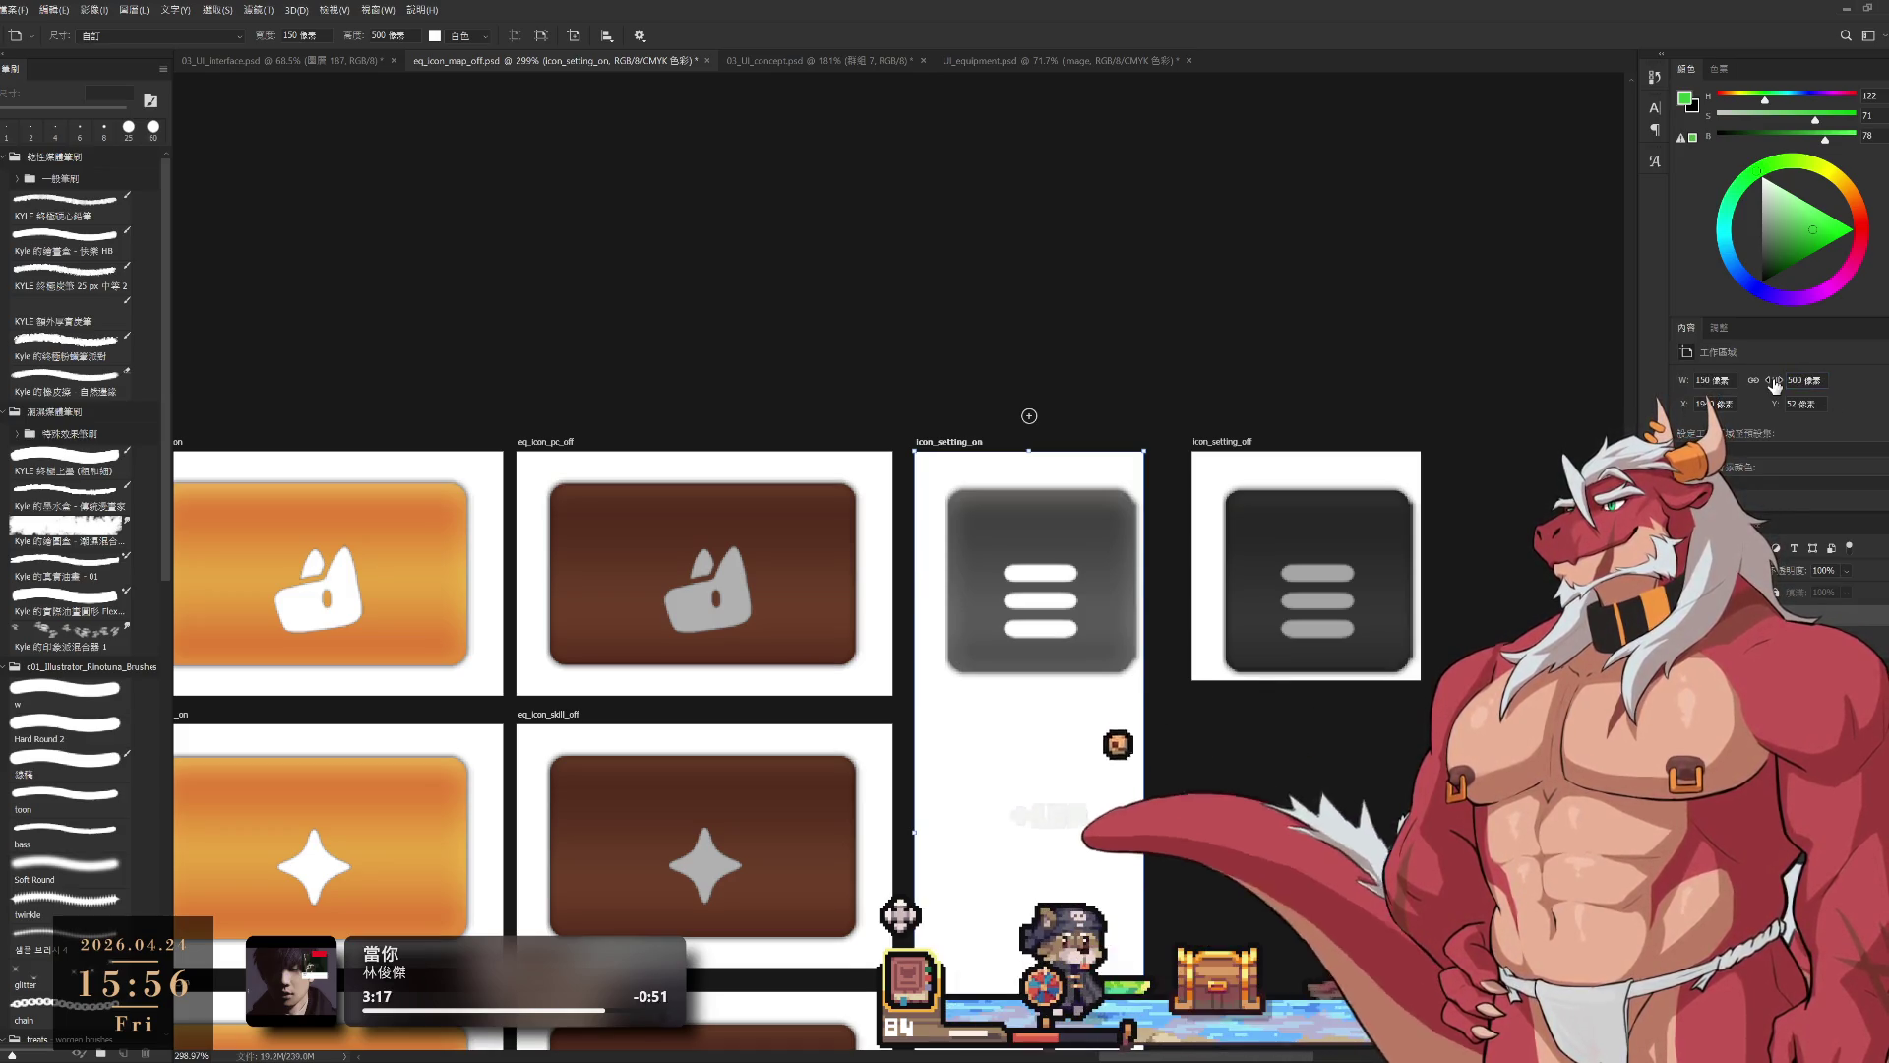
key("ctrl+z")
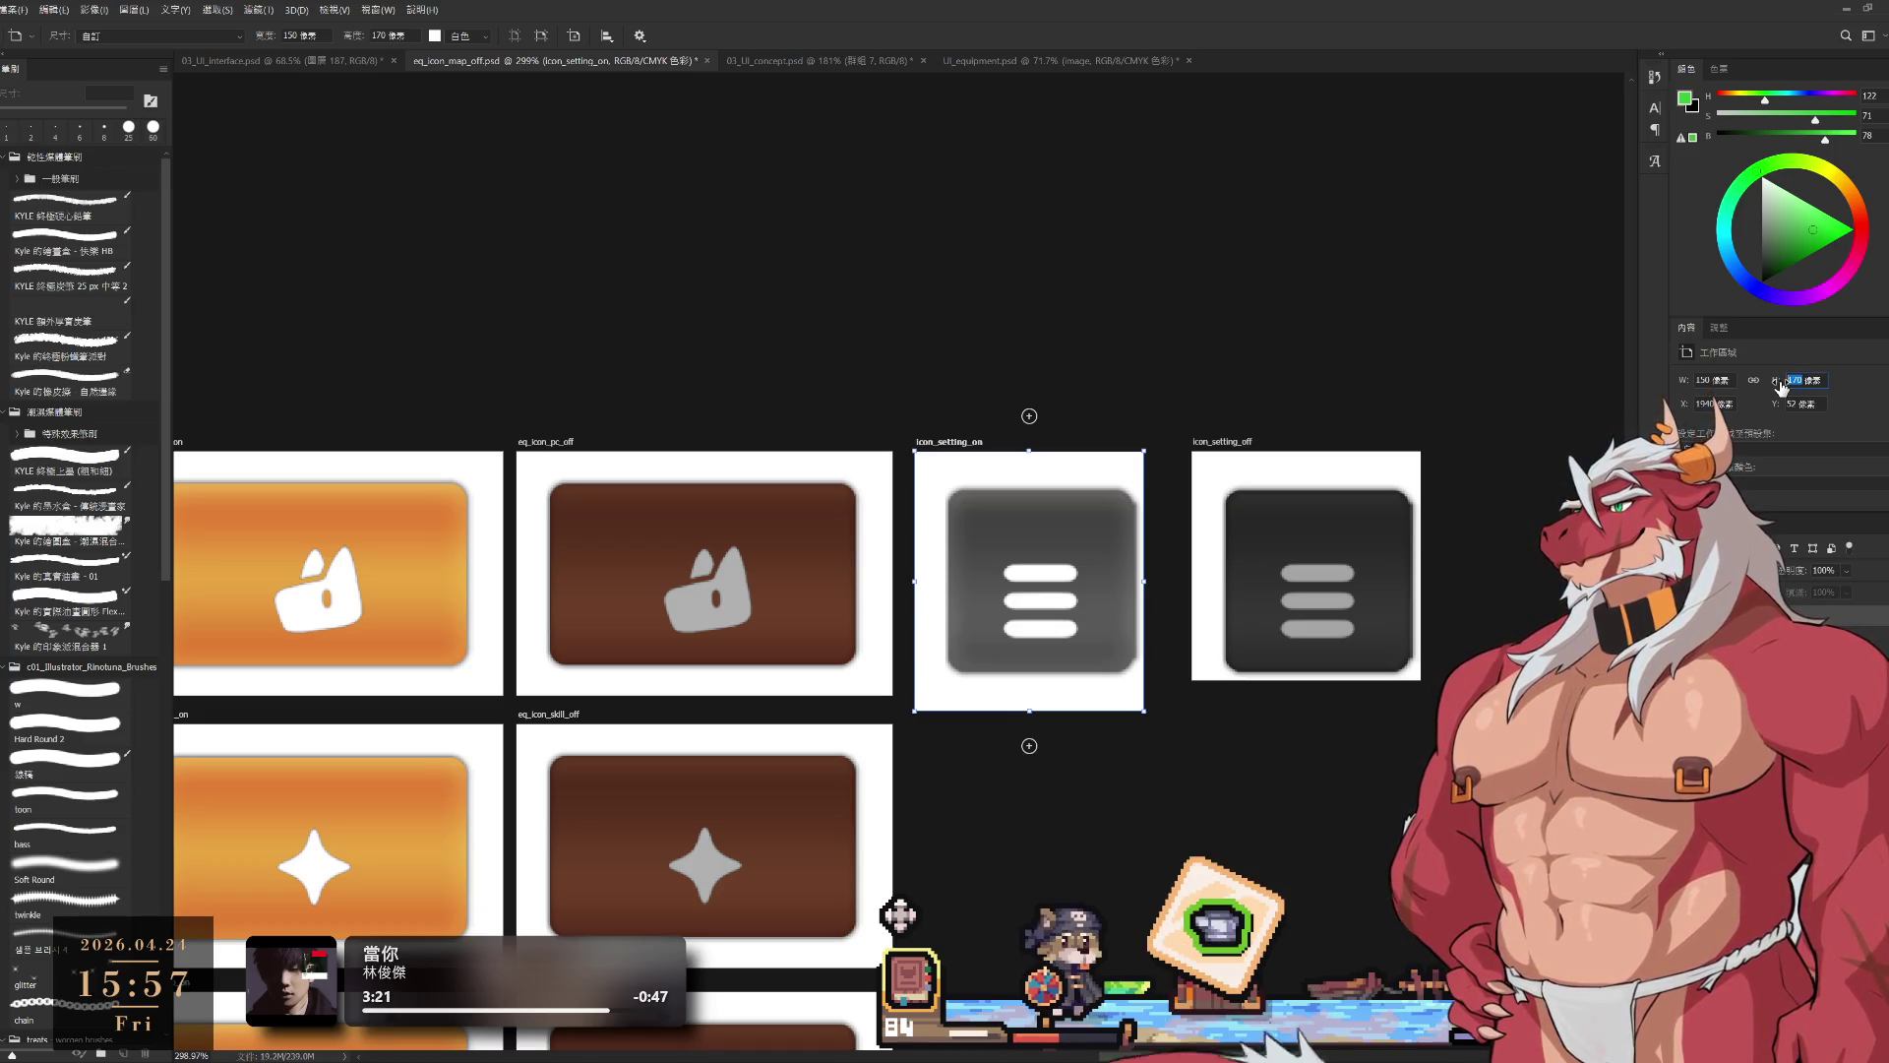
type("0")
key("Return")
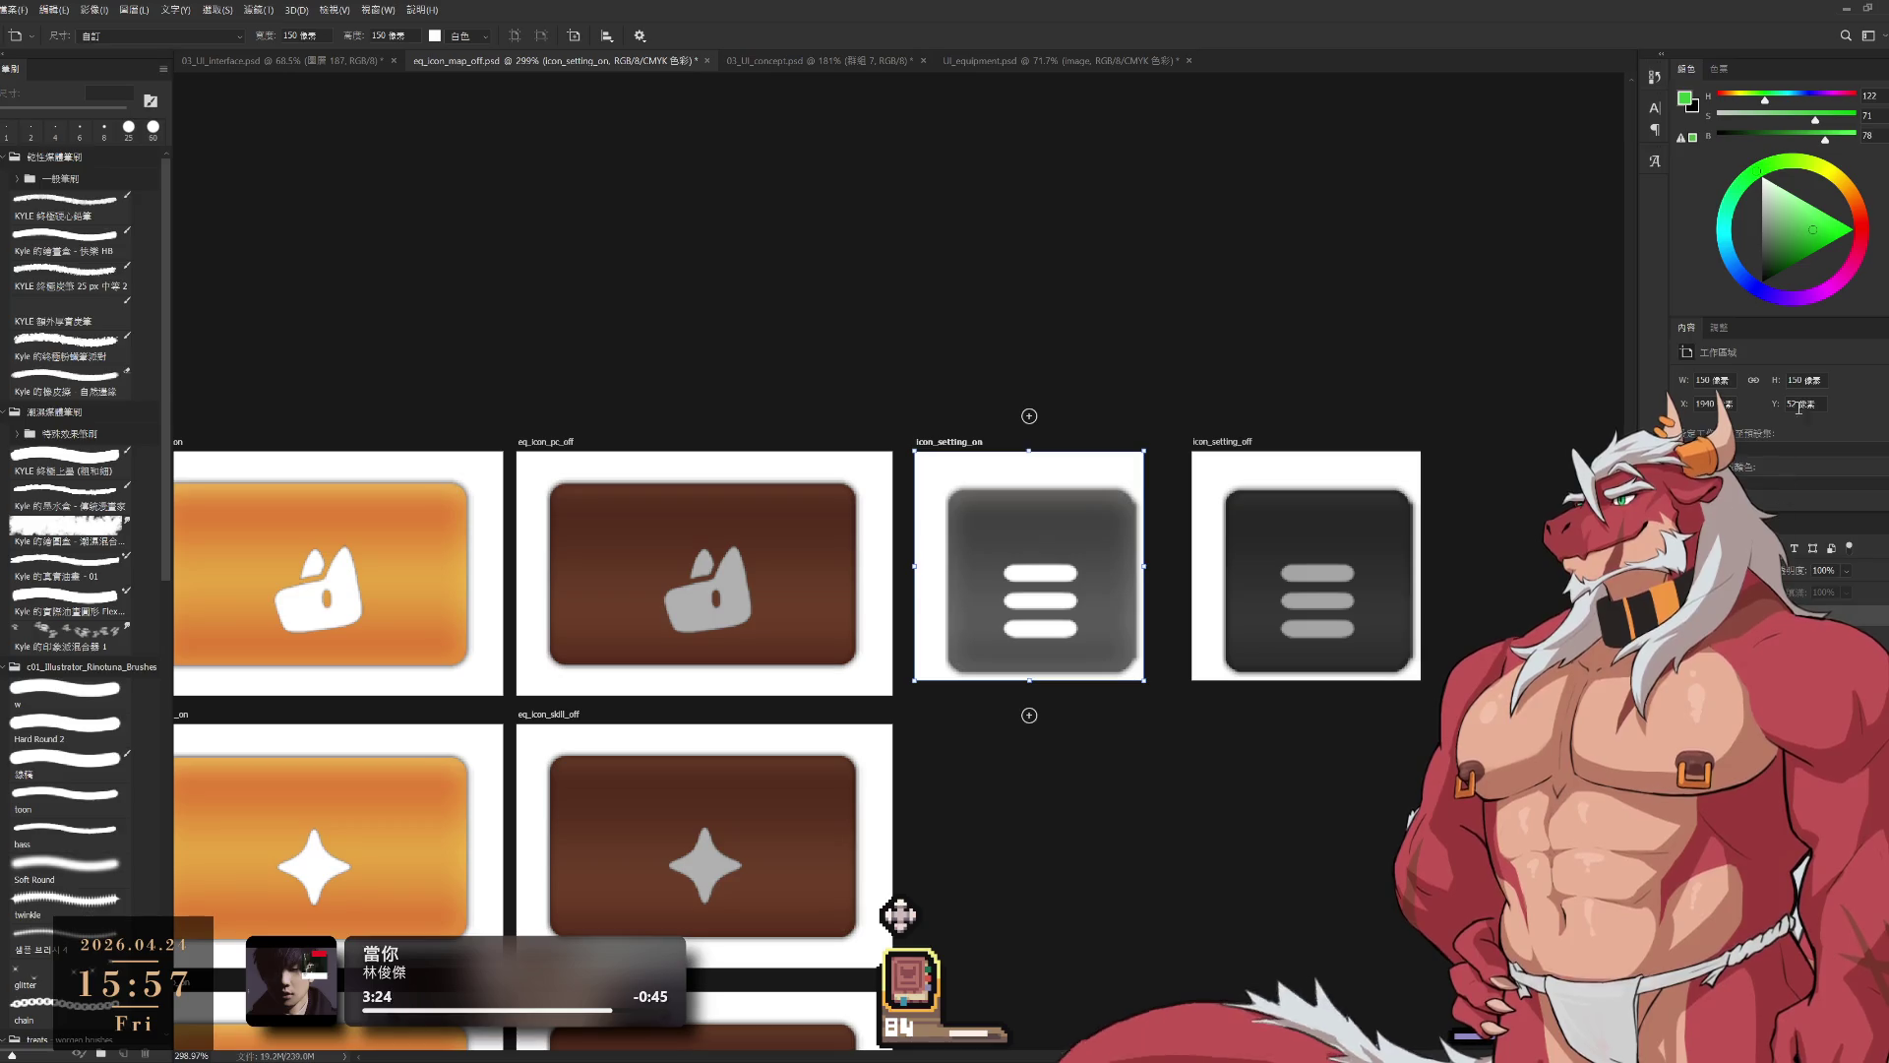
left_click_drag(1776, 412, 1776, 411)
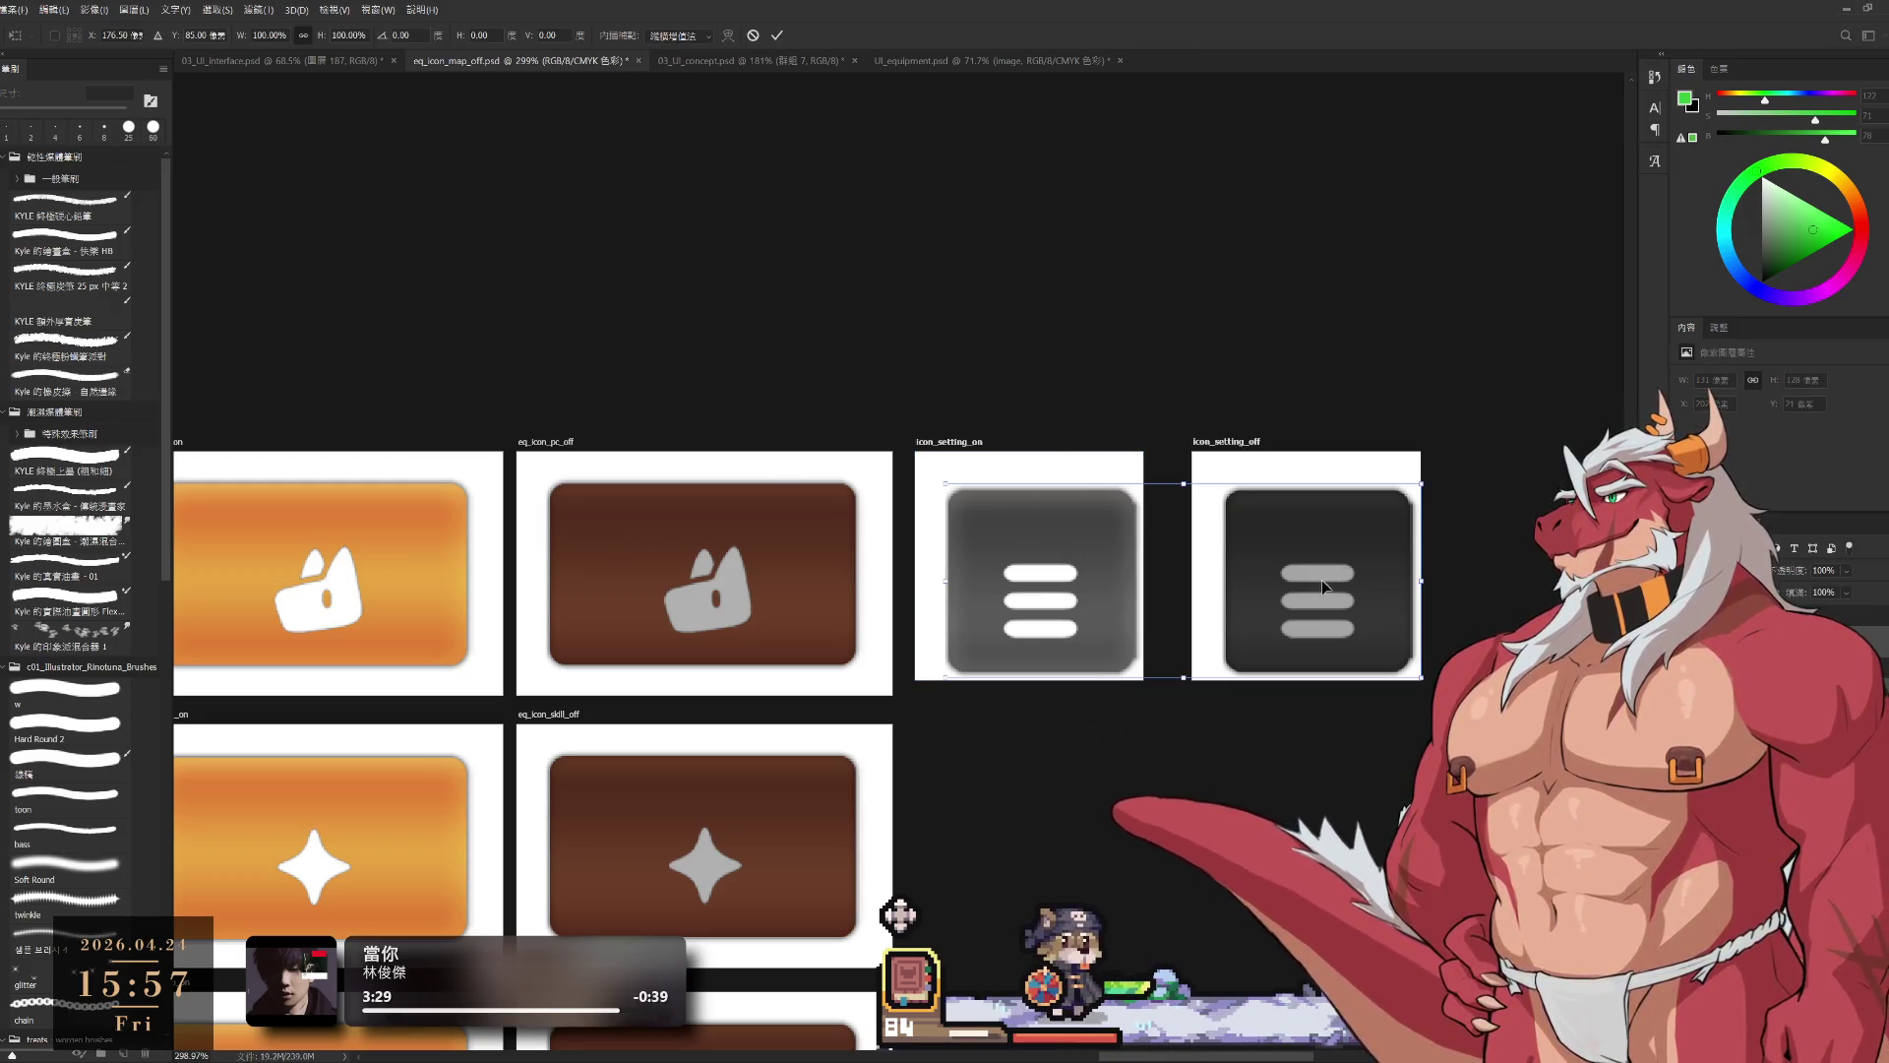
Step: Centre each grey menu icon in its 150 px artboard and nudge the icon_setting_on group left
key("ctrl+t")
left_click_drag(1315, 571, 1307, 570)
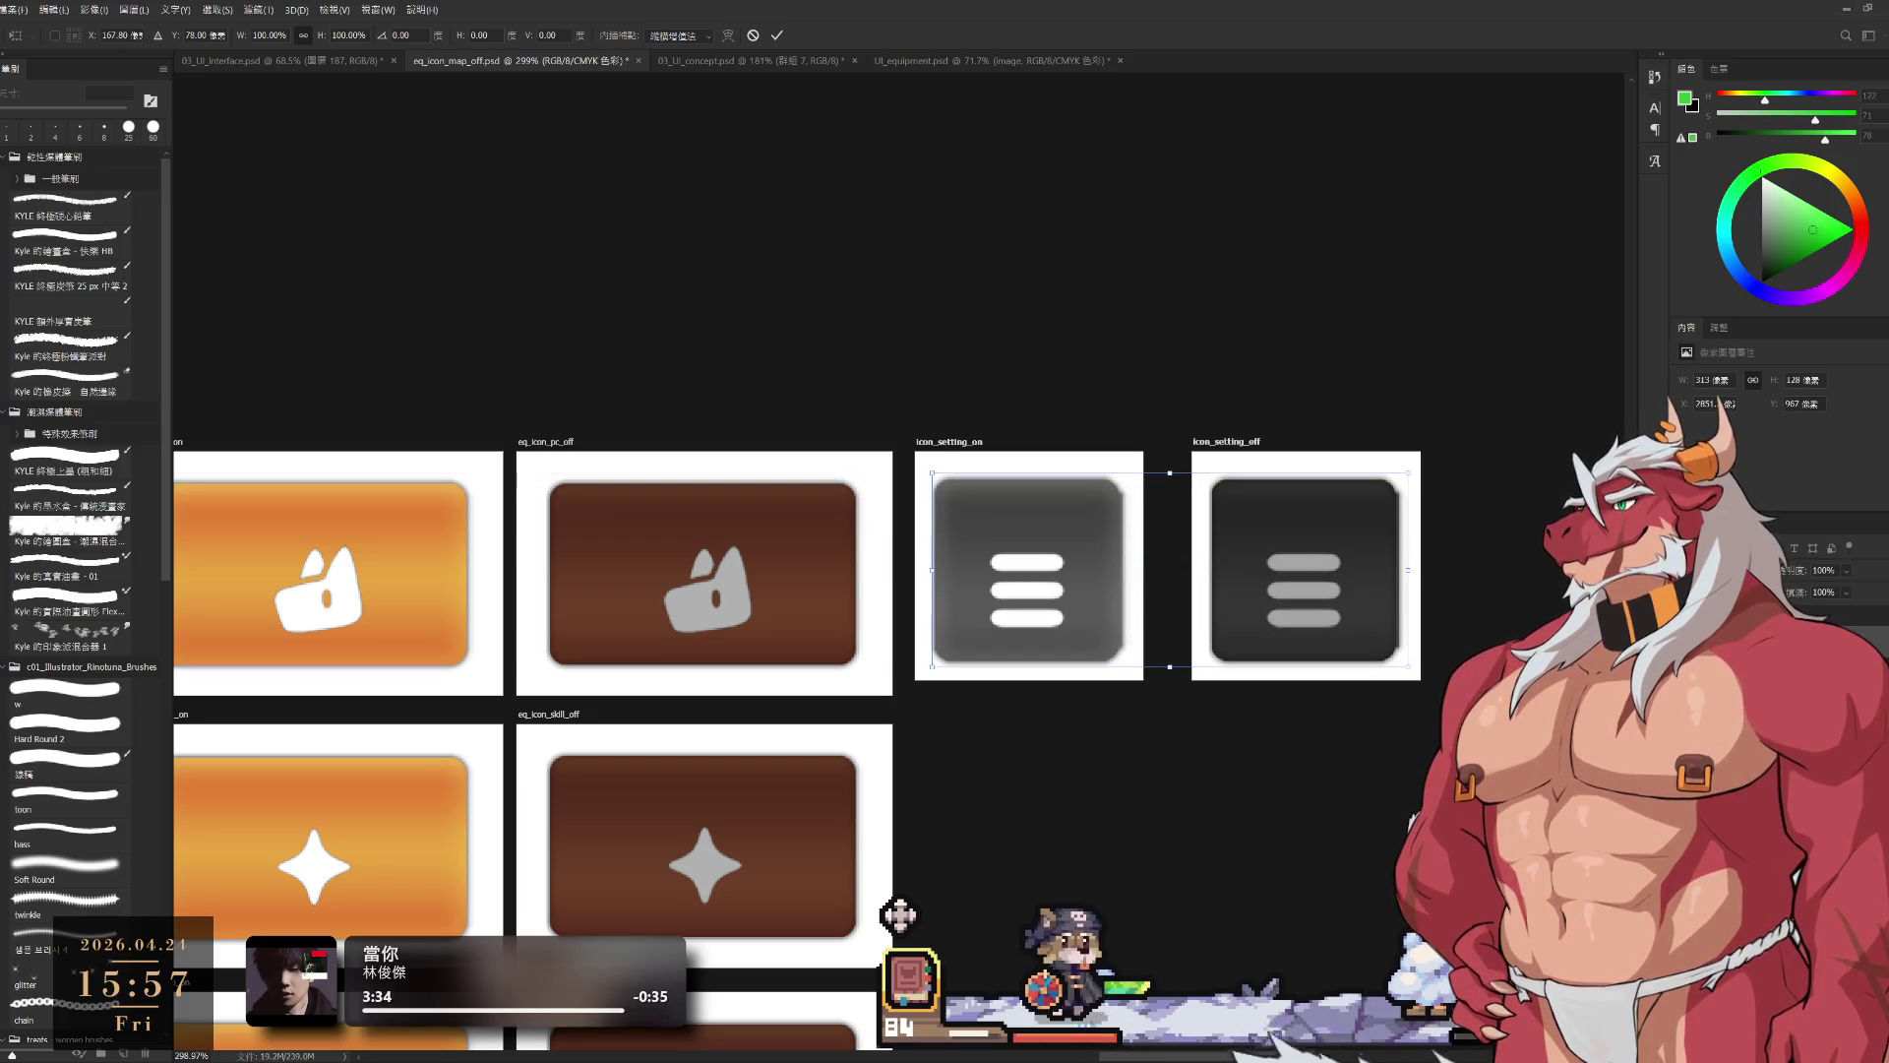
key("Return")
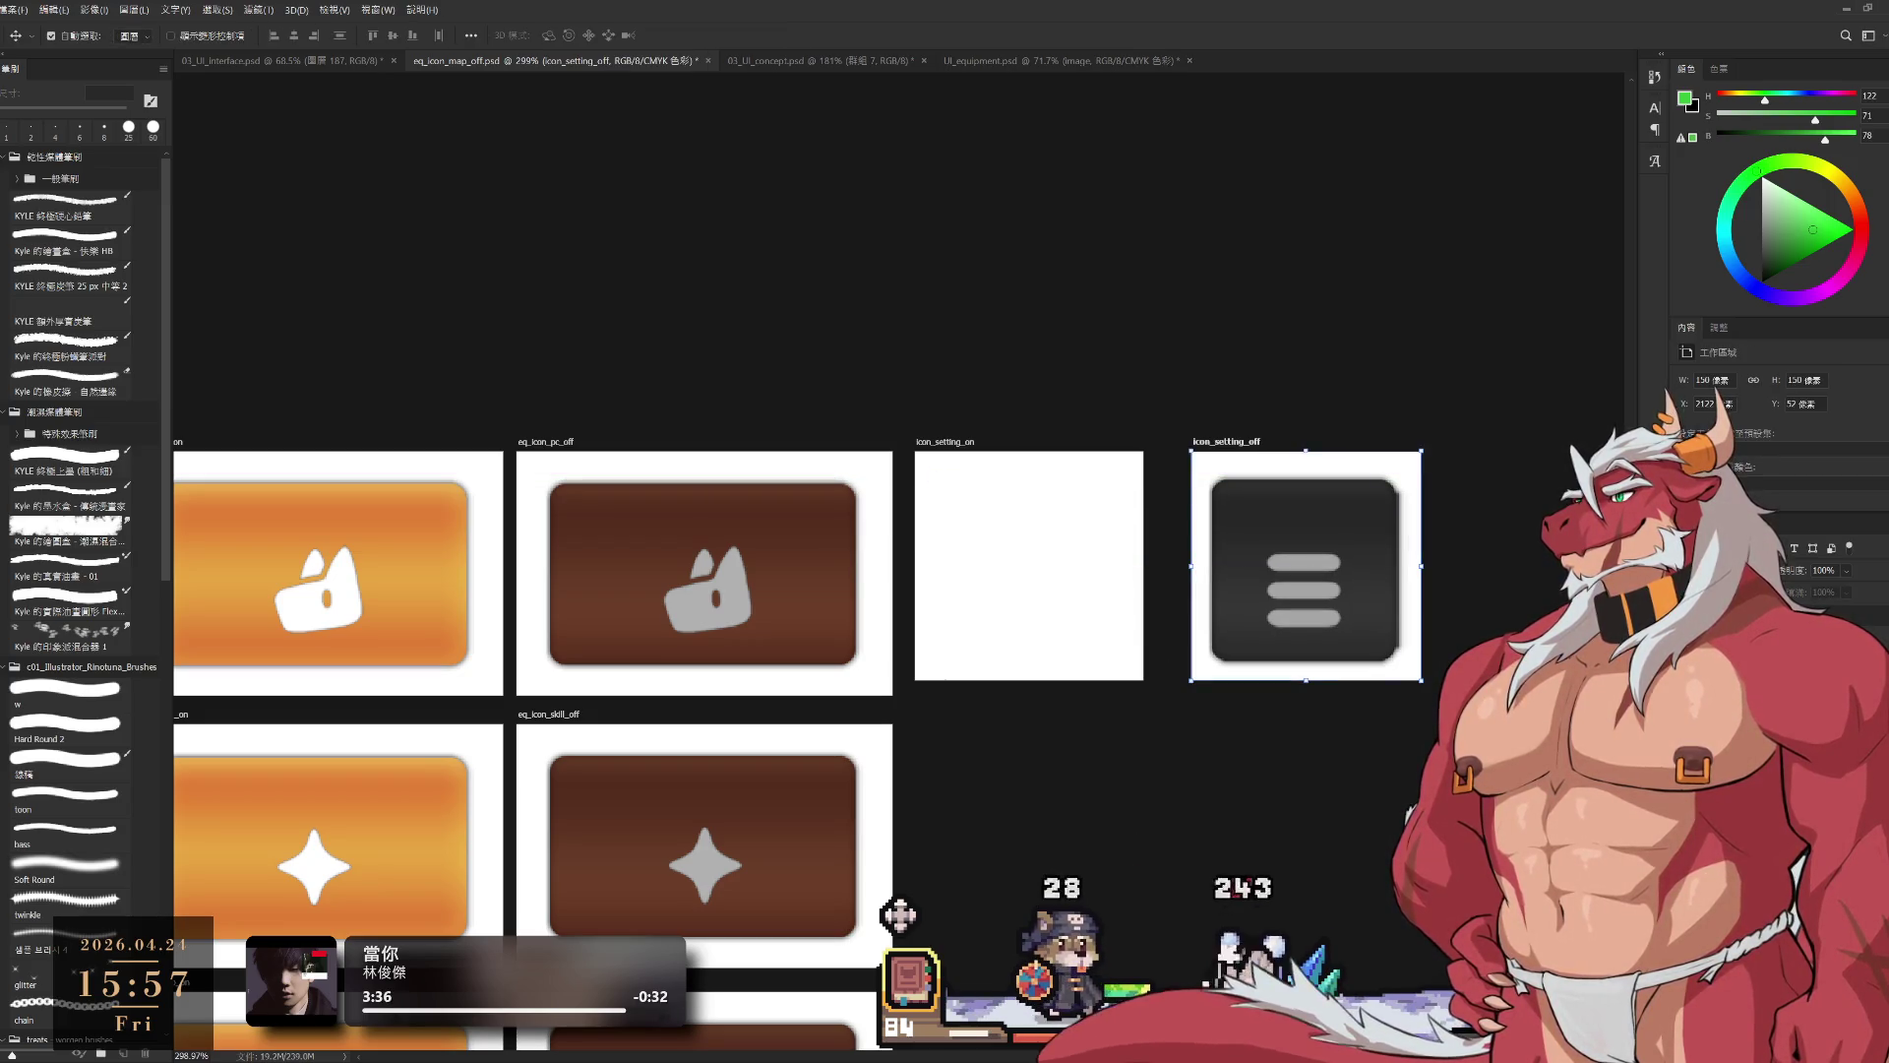
scroll(1340, 638, "up", 2)
key("ctrl+t")
left_click_drag(1333, 581, 1328, 570)
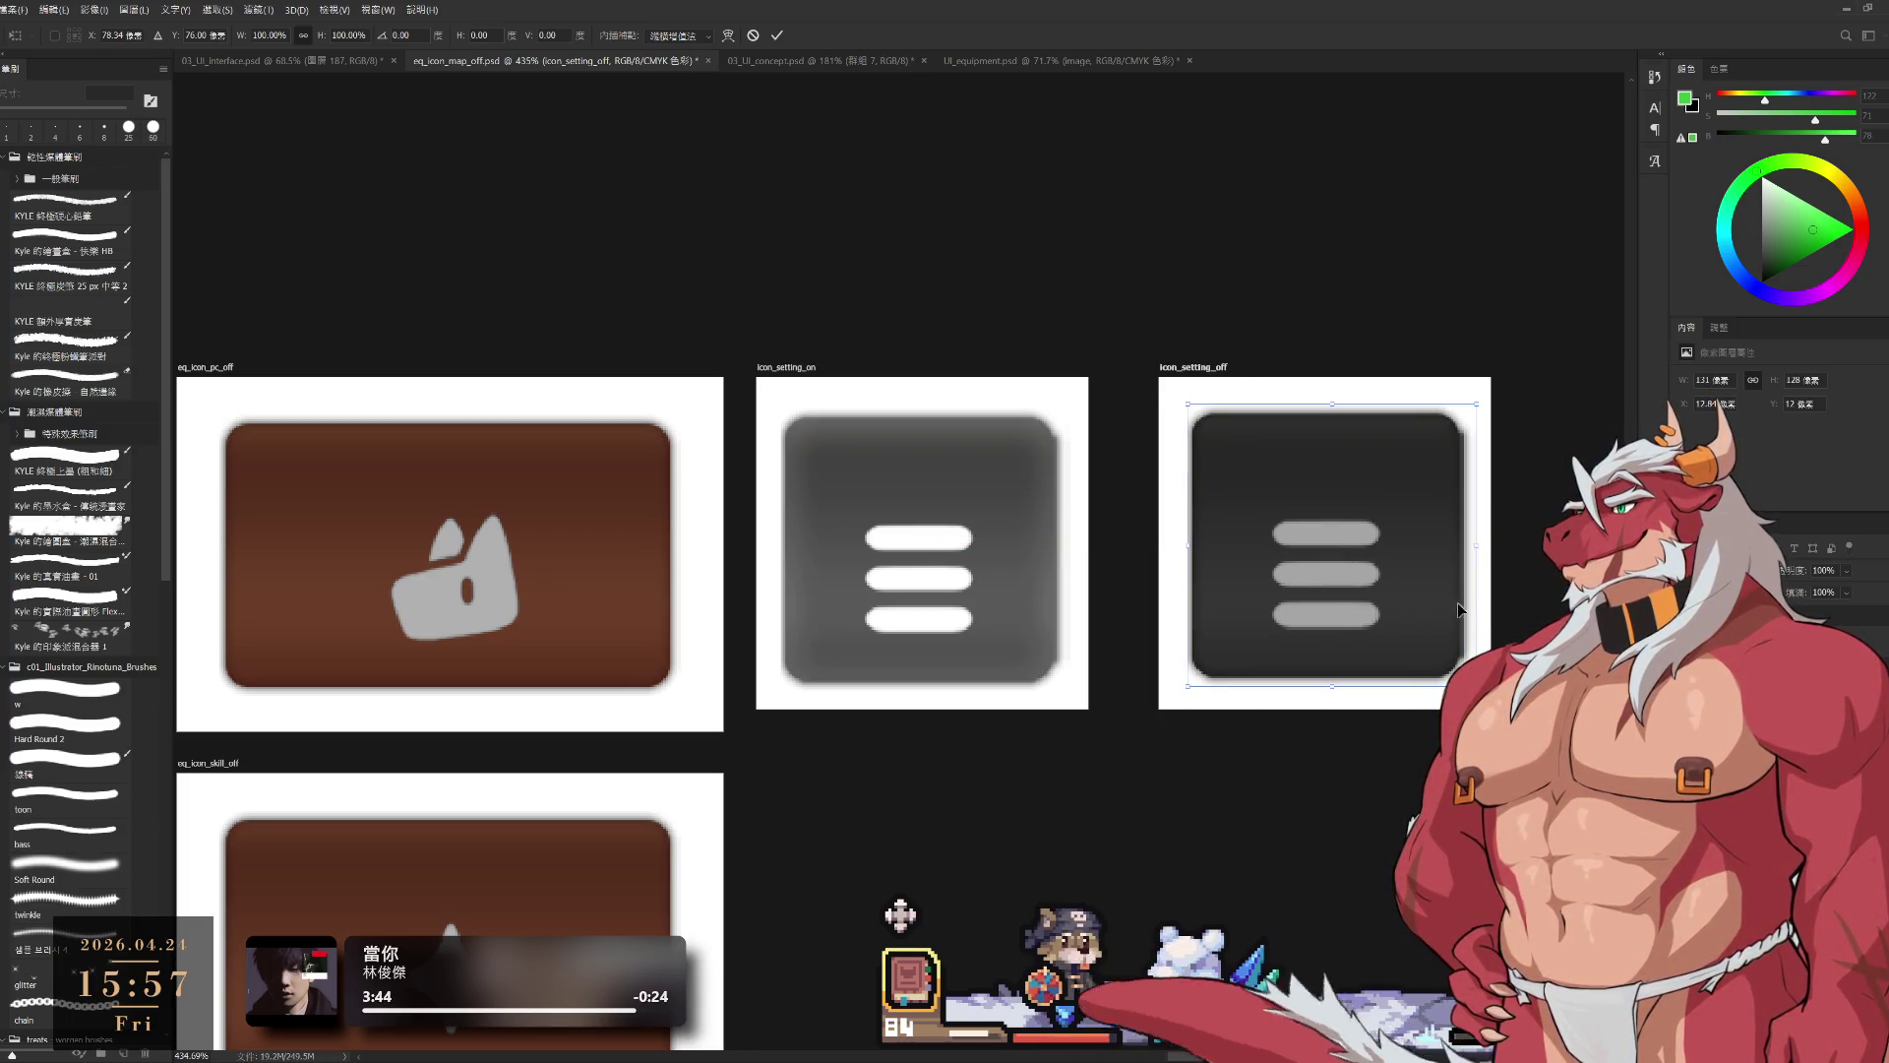
key("Return")
left_click_drag(978, 551, 982, 555)
scroll(1225, 571, "down", 5)
scroll(1225, 571, "up", 2)
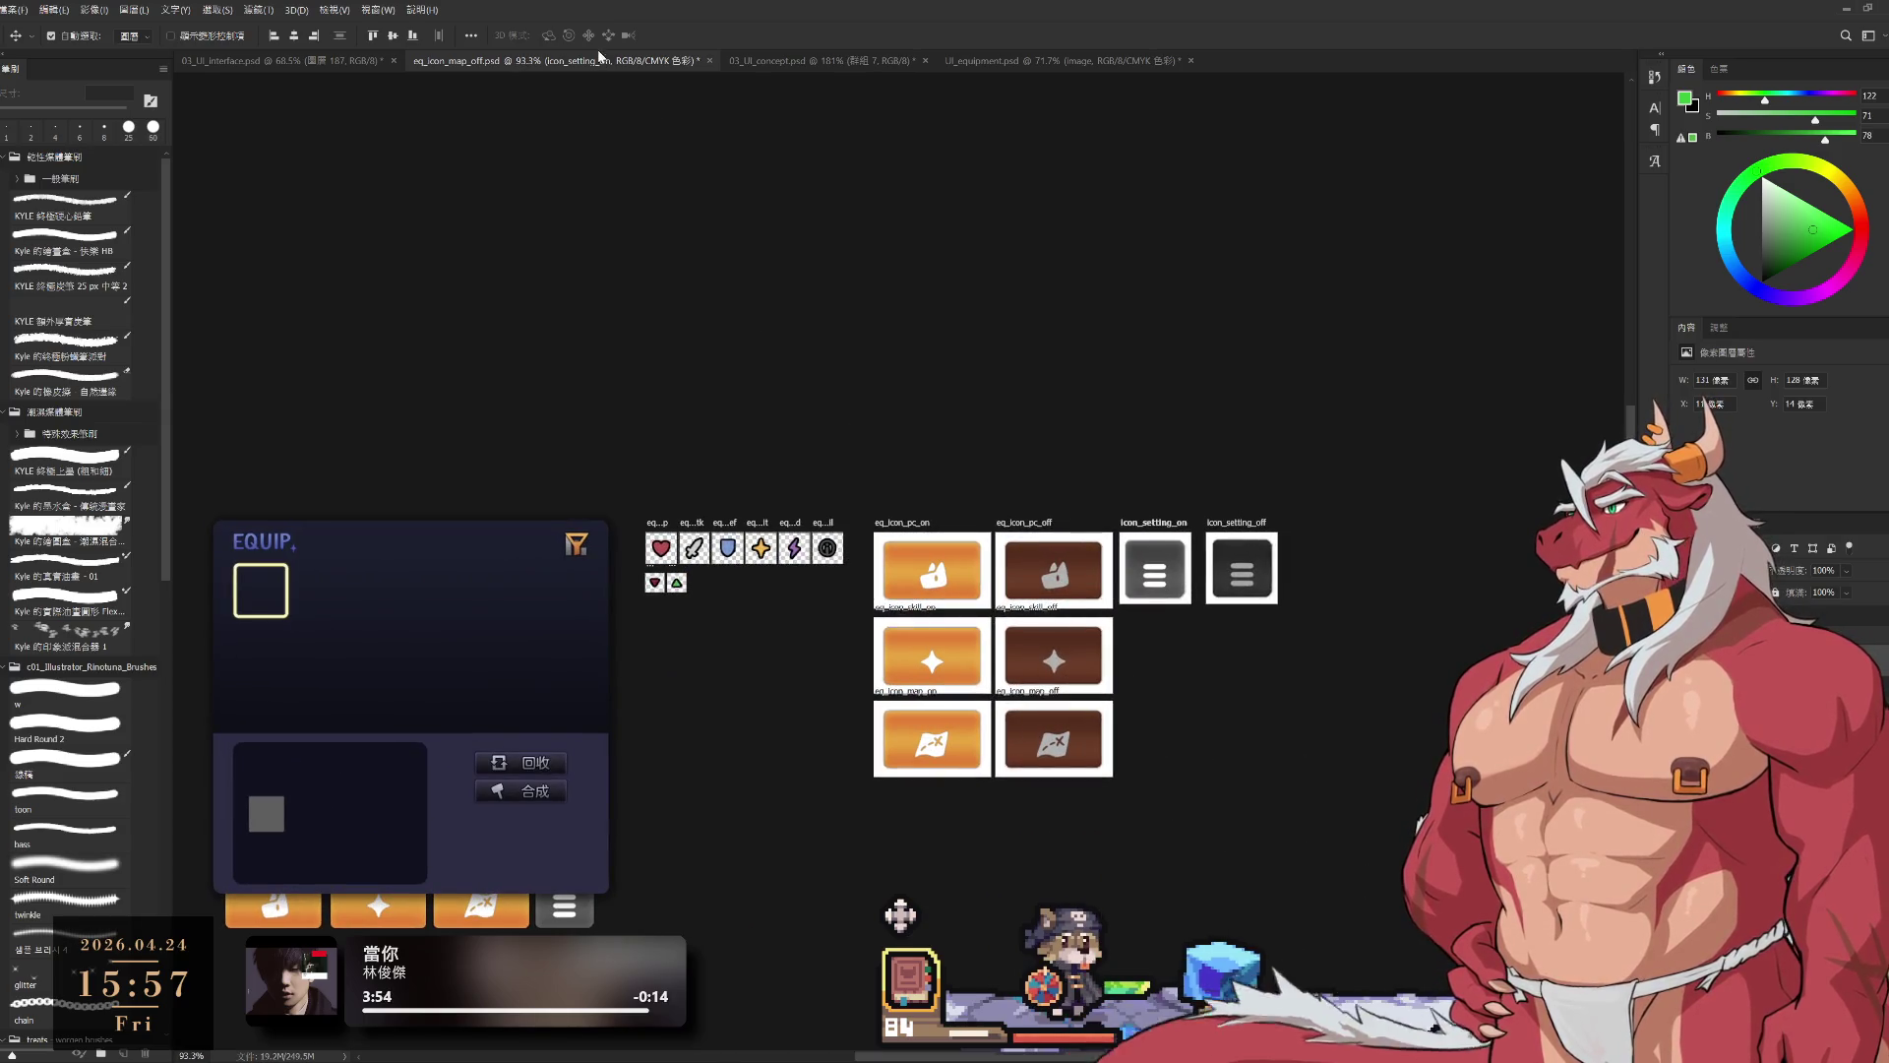
Step: Slide icon_setting_off left until it sits flush and level beside icon_setting_on
scroll(1324, 588, "up", 3)
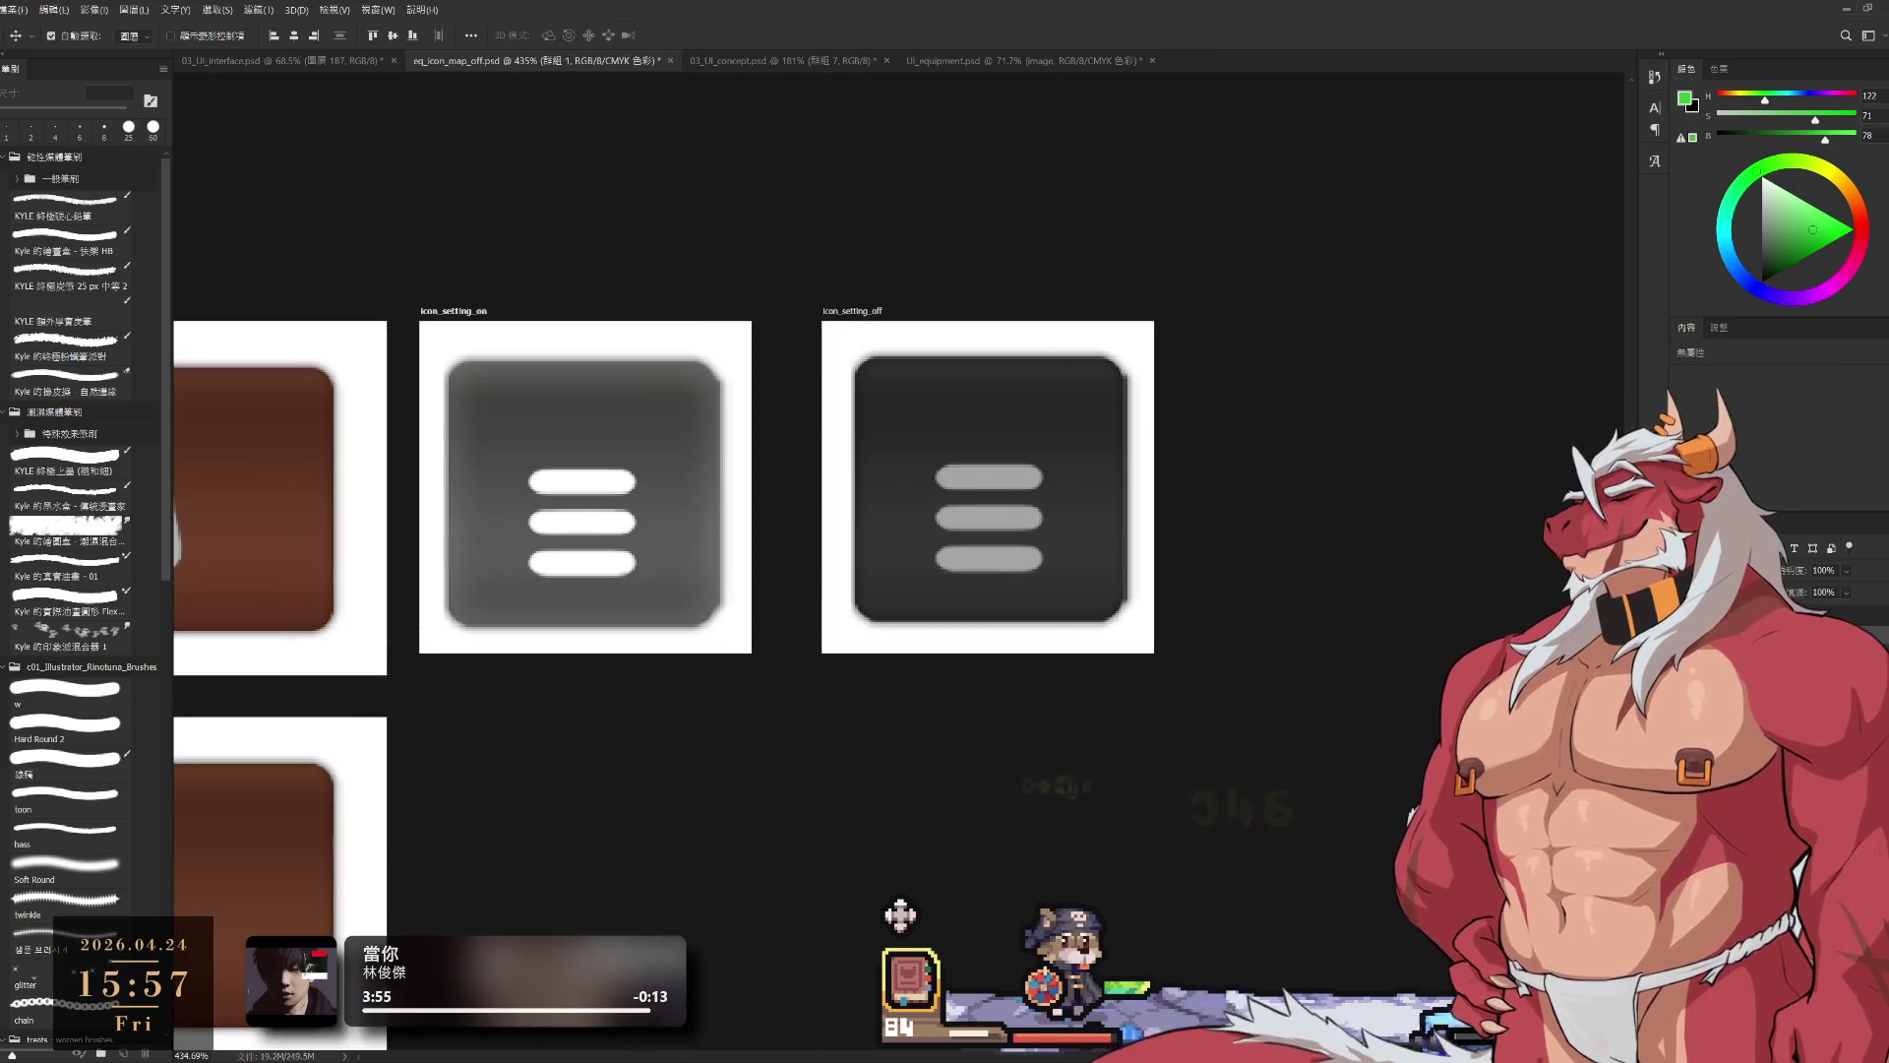
scroll(1159, 679, "left", 4)
left_click_drag(1268, 331, 1226, 327)
scroll(1413, 518, "down", 5)
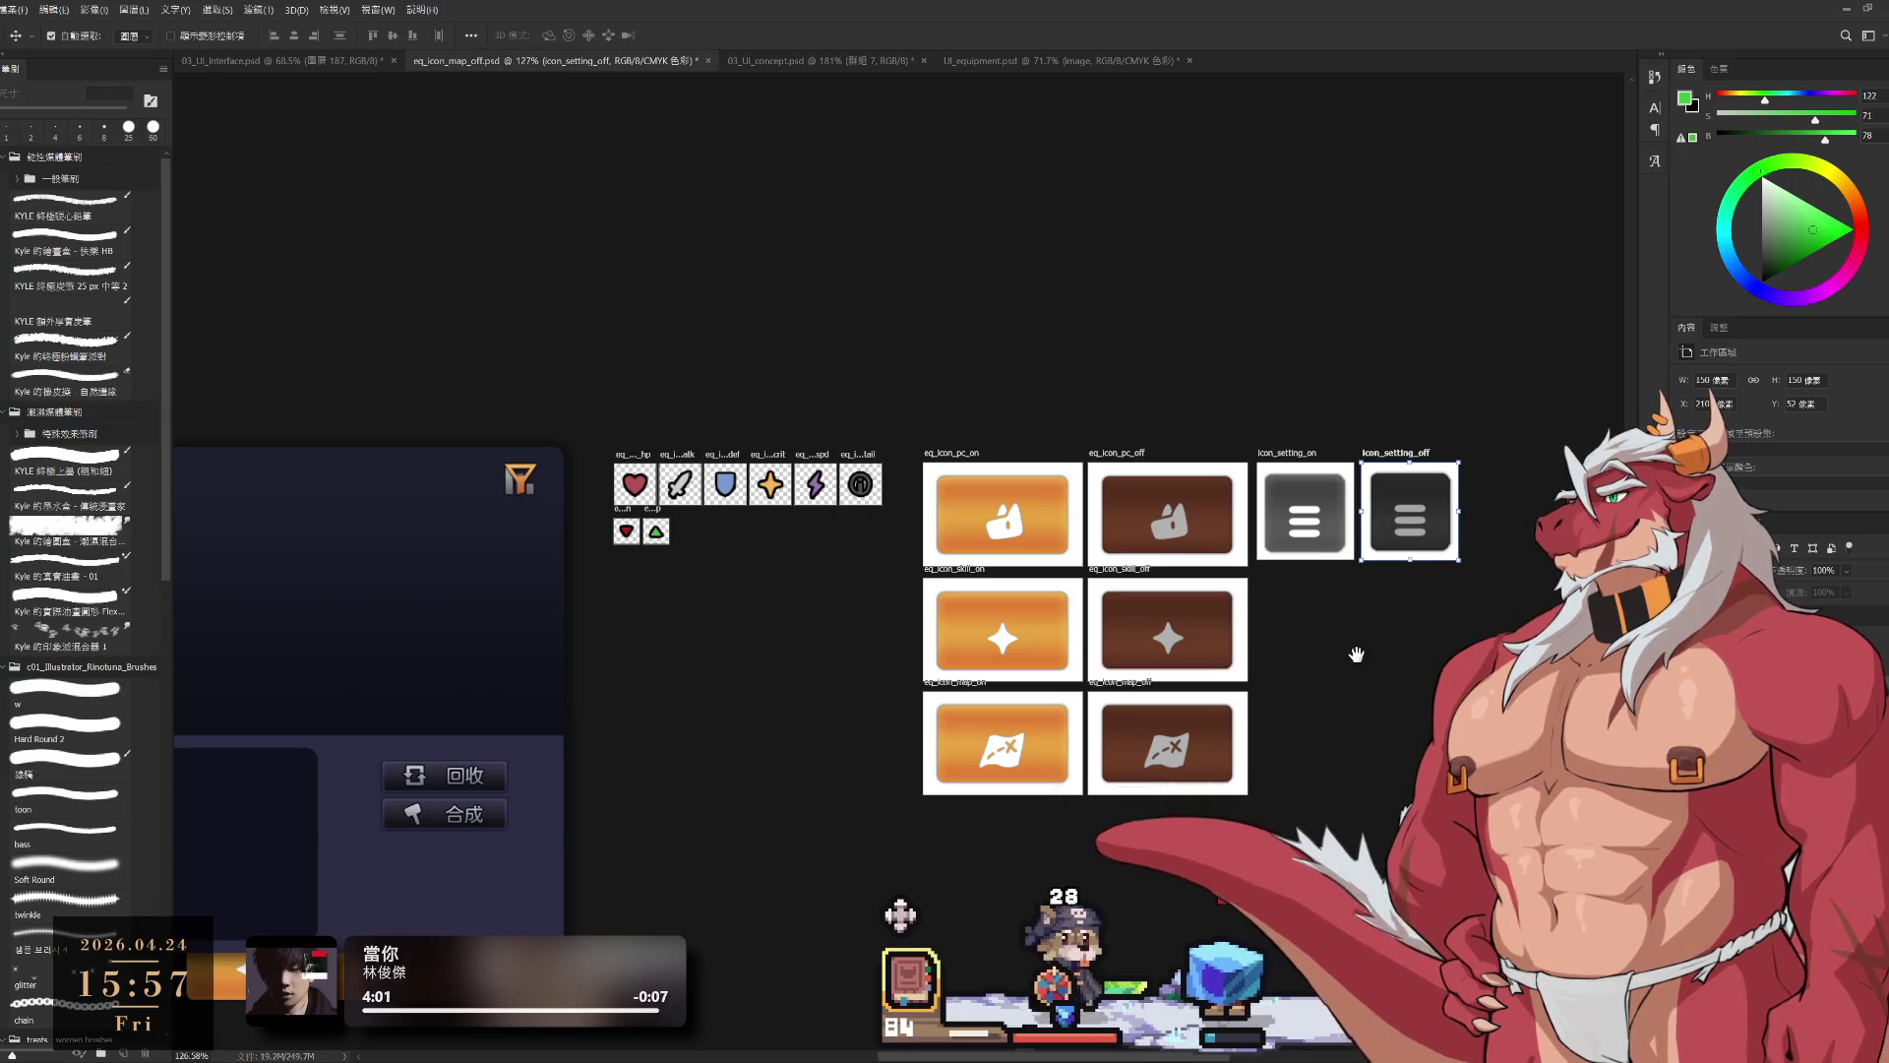
left_click(1318, 671)
scroll(1315, 662, "down", 3)
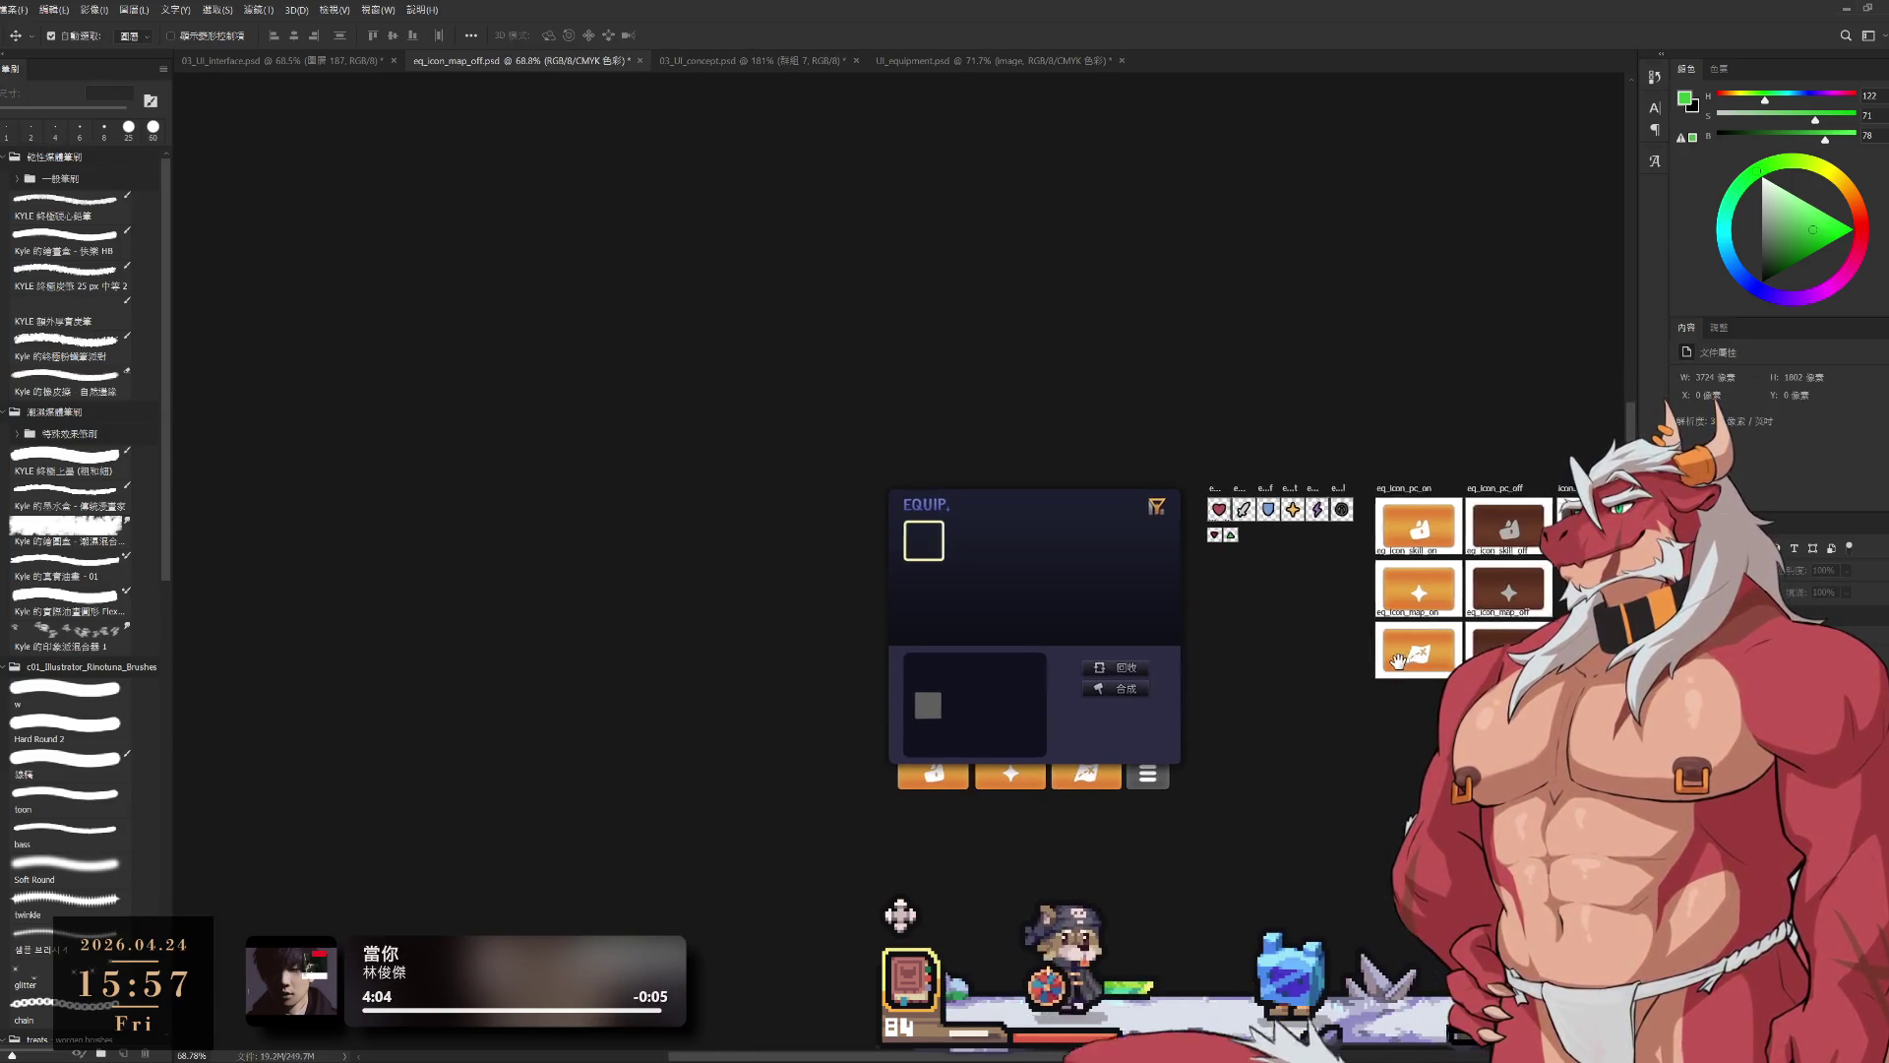
left_click_drag(1311, 650, 1234, 643)
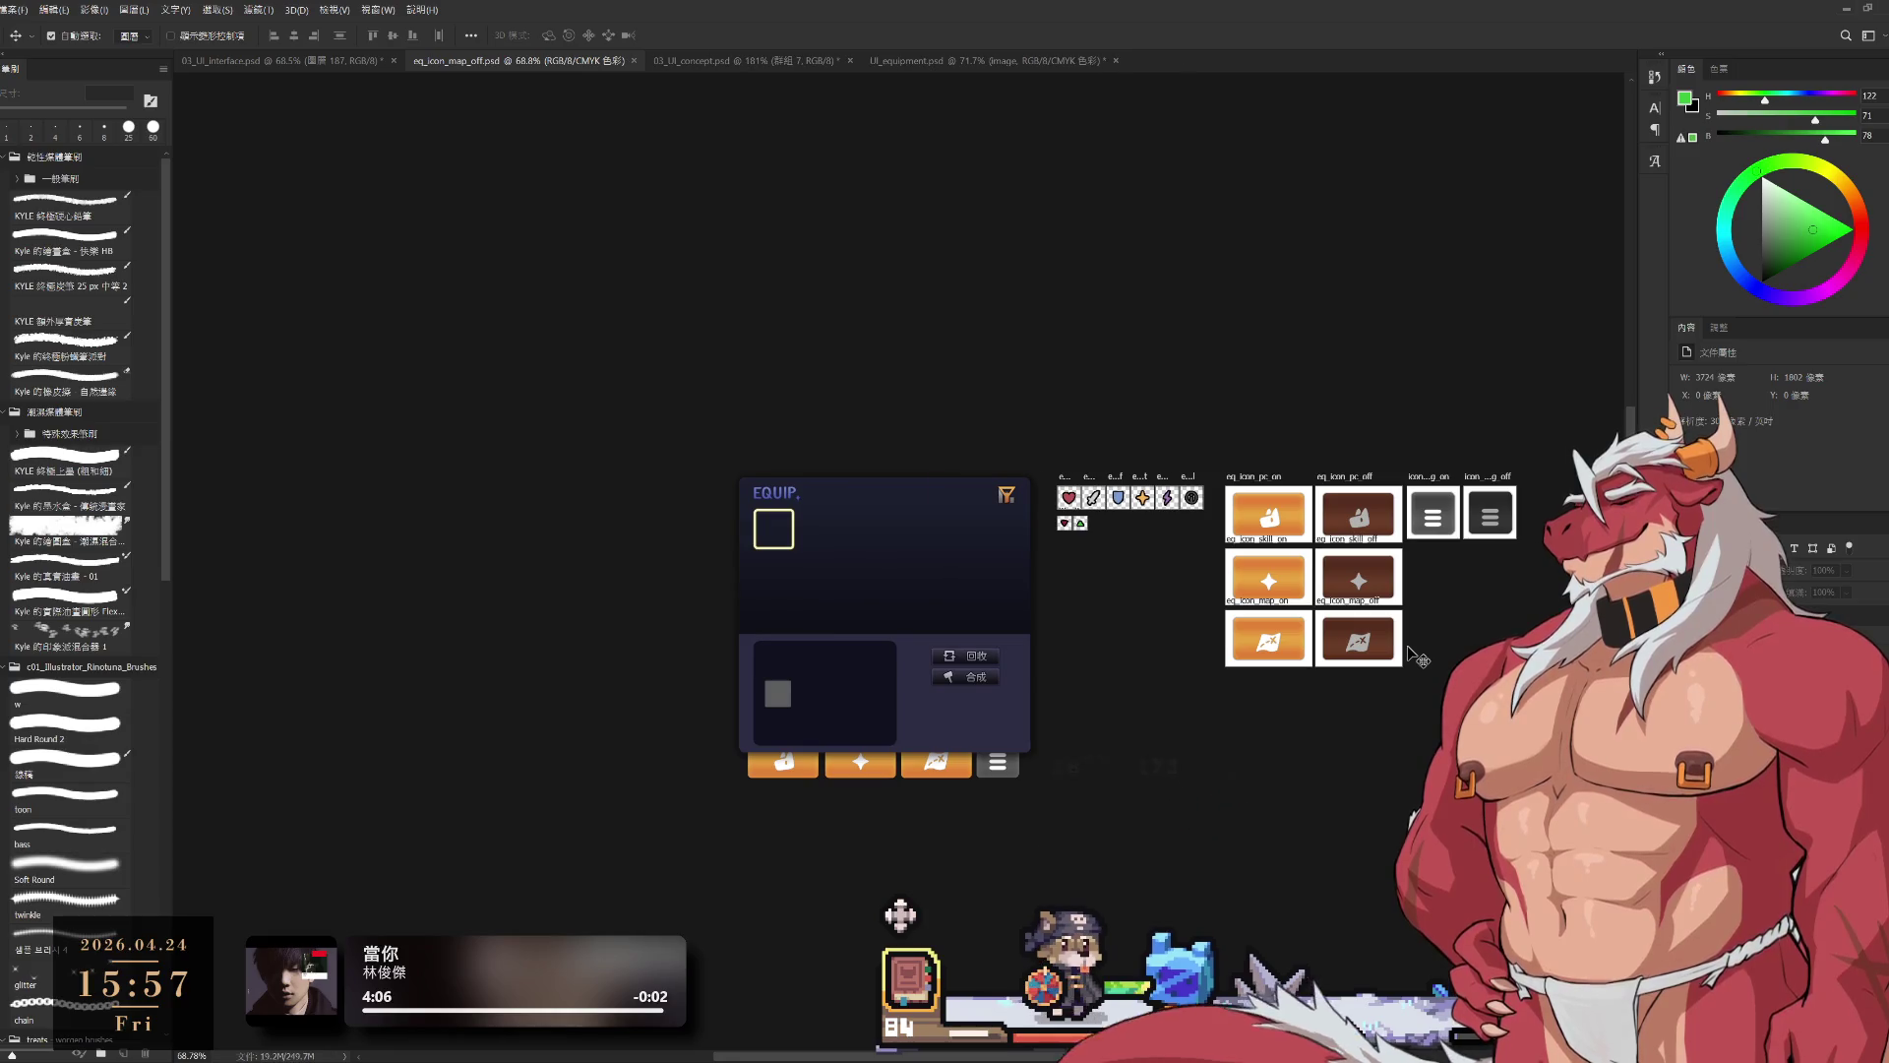
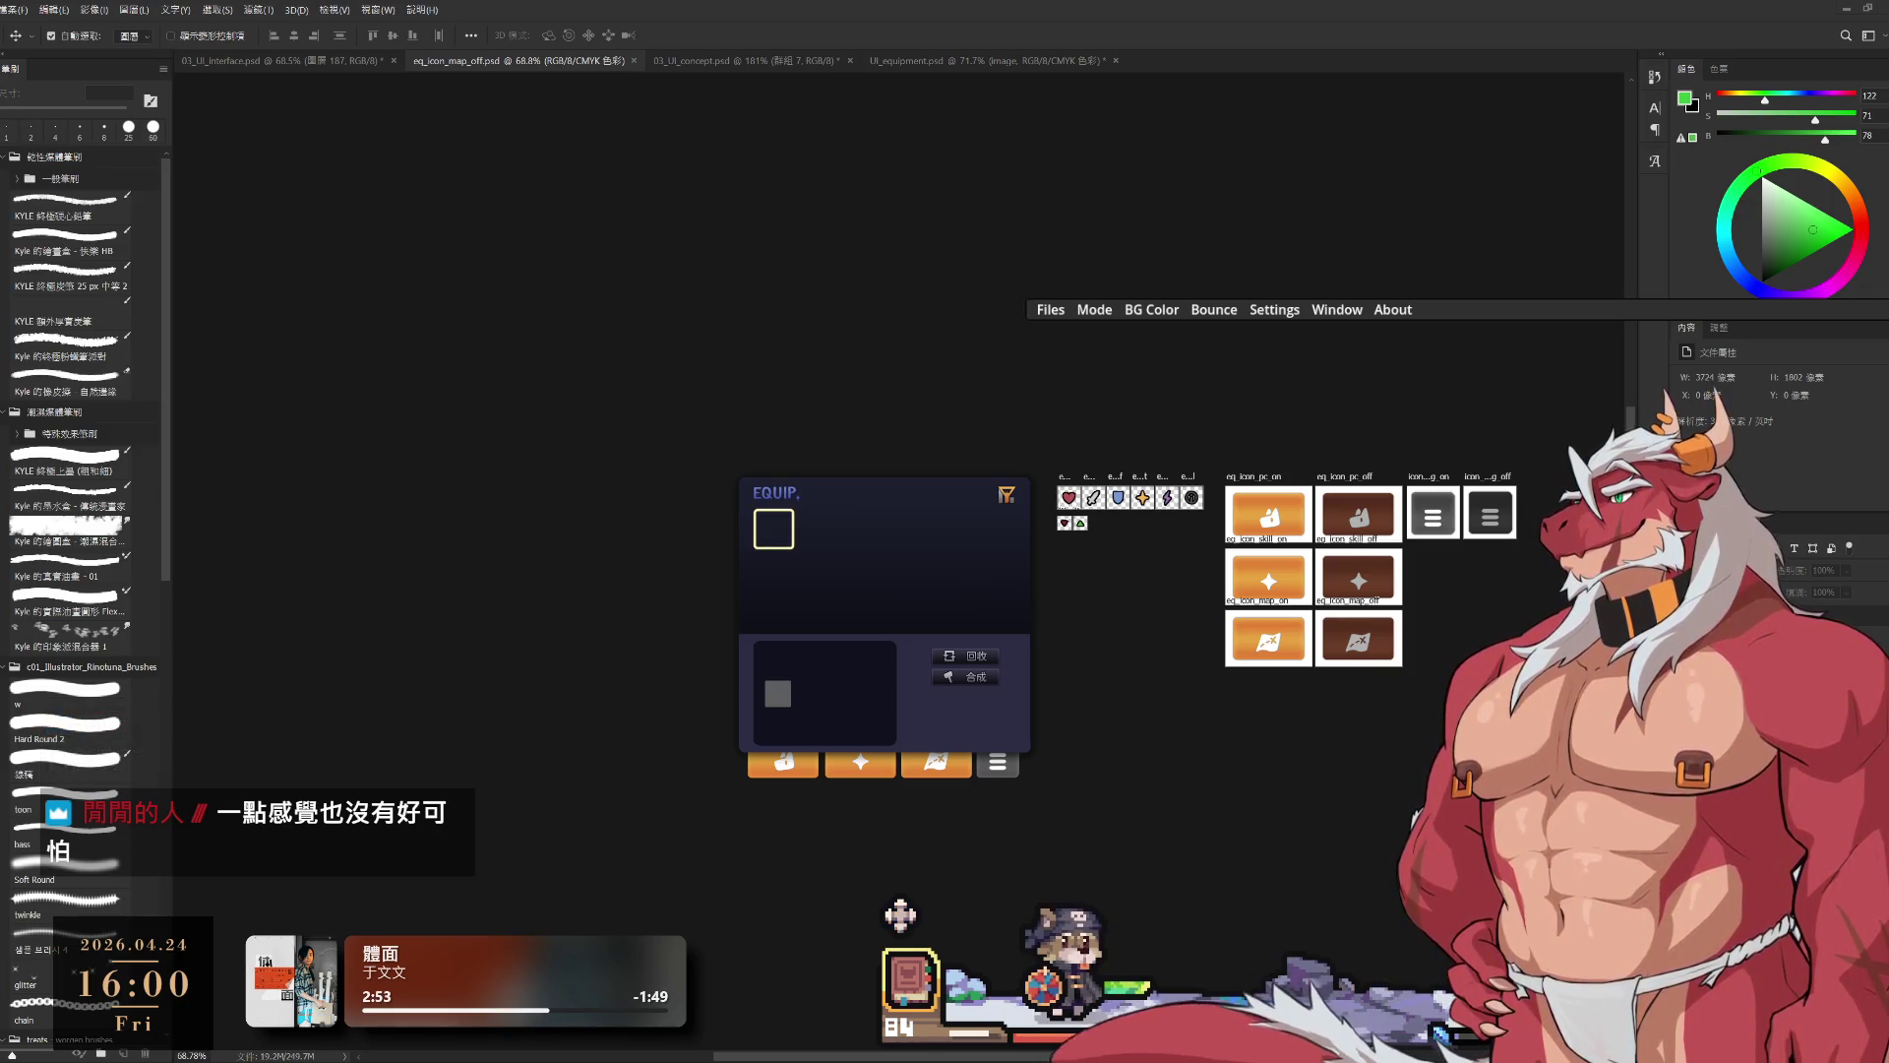
Step: Bring the pixel RPG game to the front over Photoshop and open its settings book
key("alt+Tab")
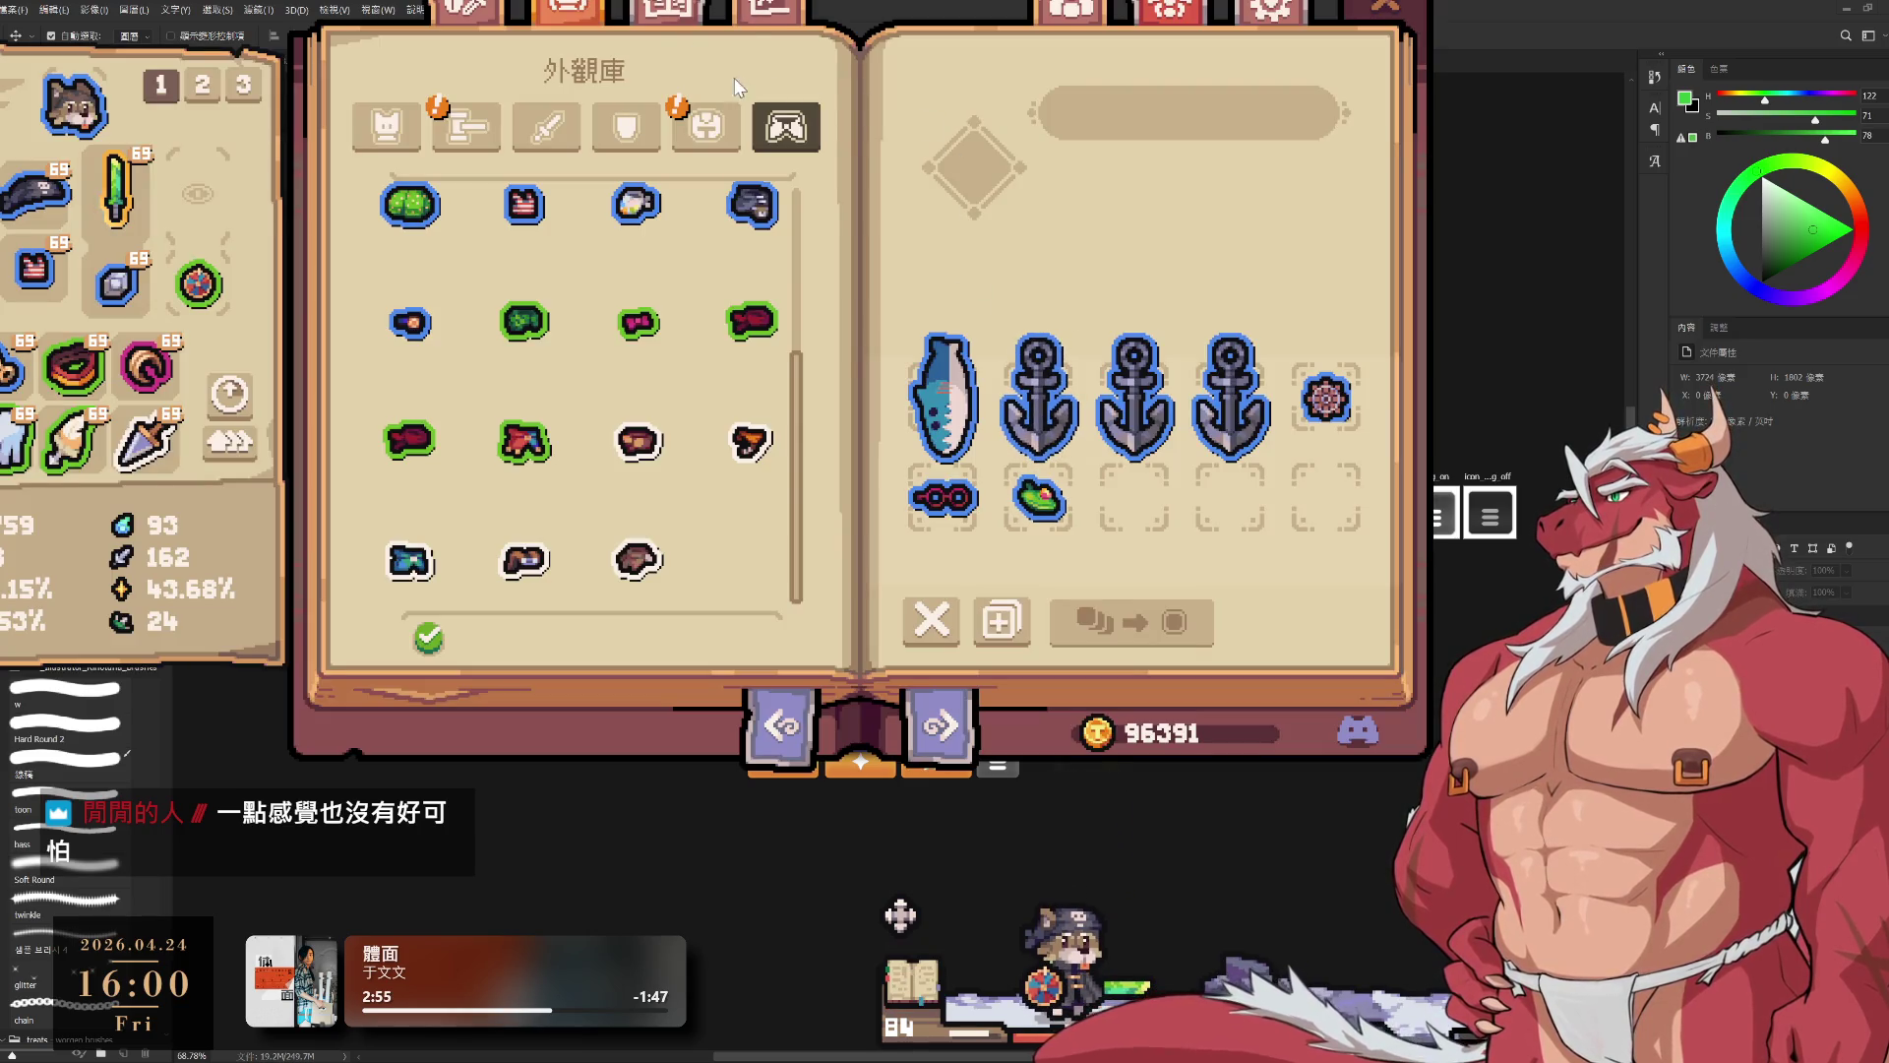
left_click(1248, 17)
Step: Leave the multiplayer lobby and switch the book to the 物品庫 inventory page
left_click(1067, 9)
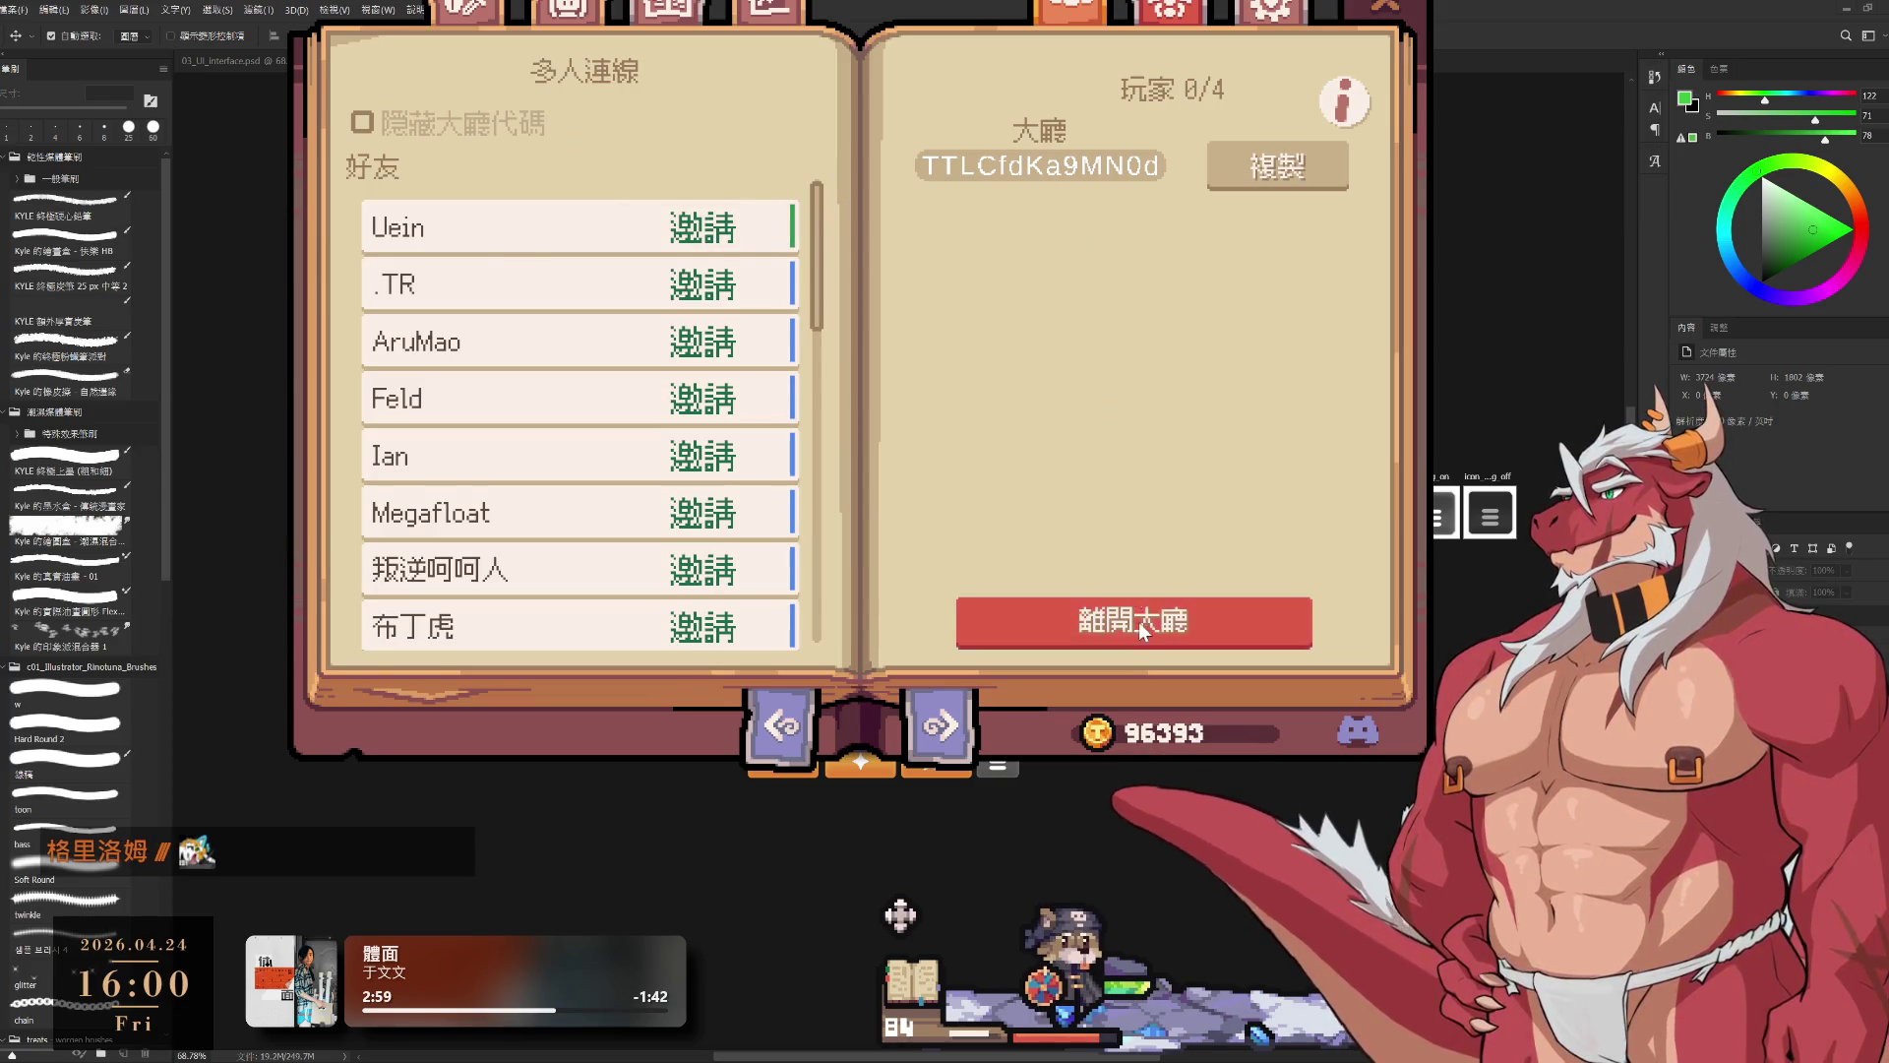
left_click(1138, 622)
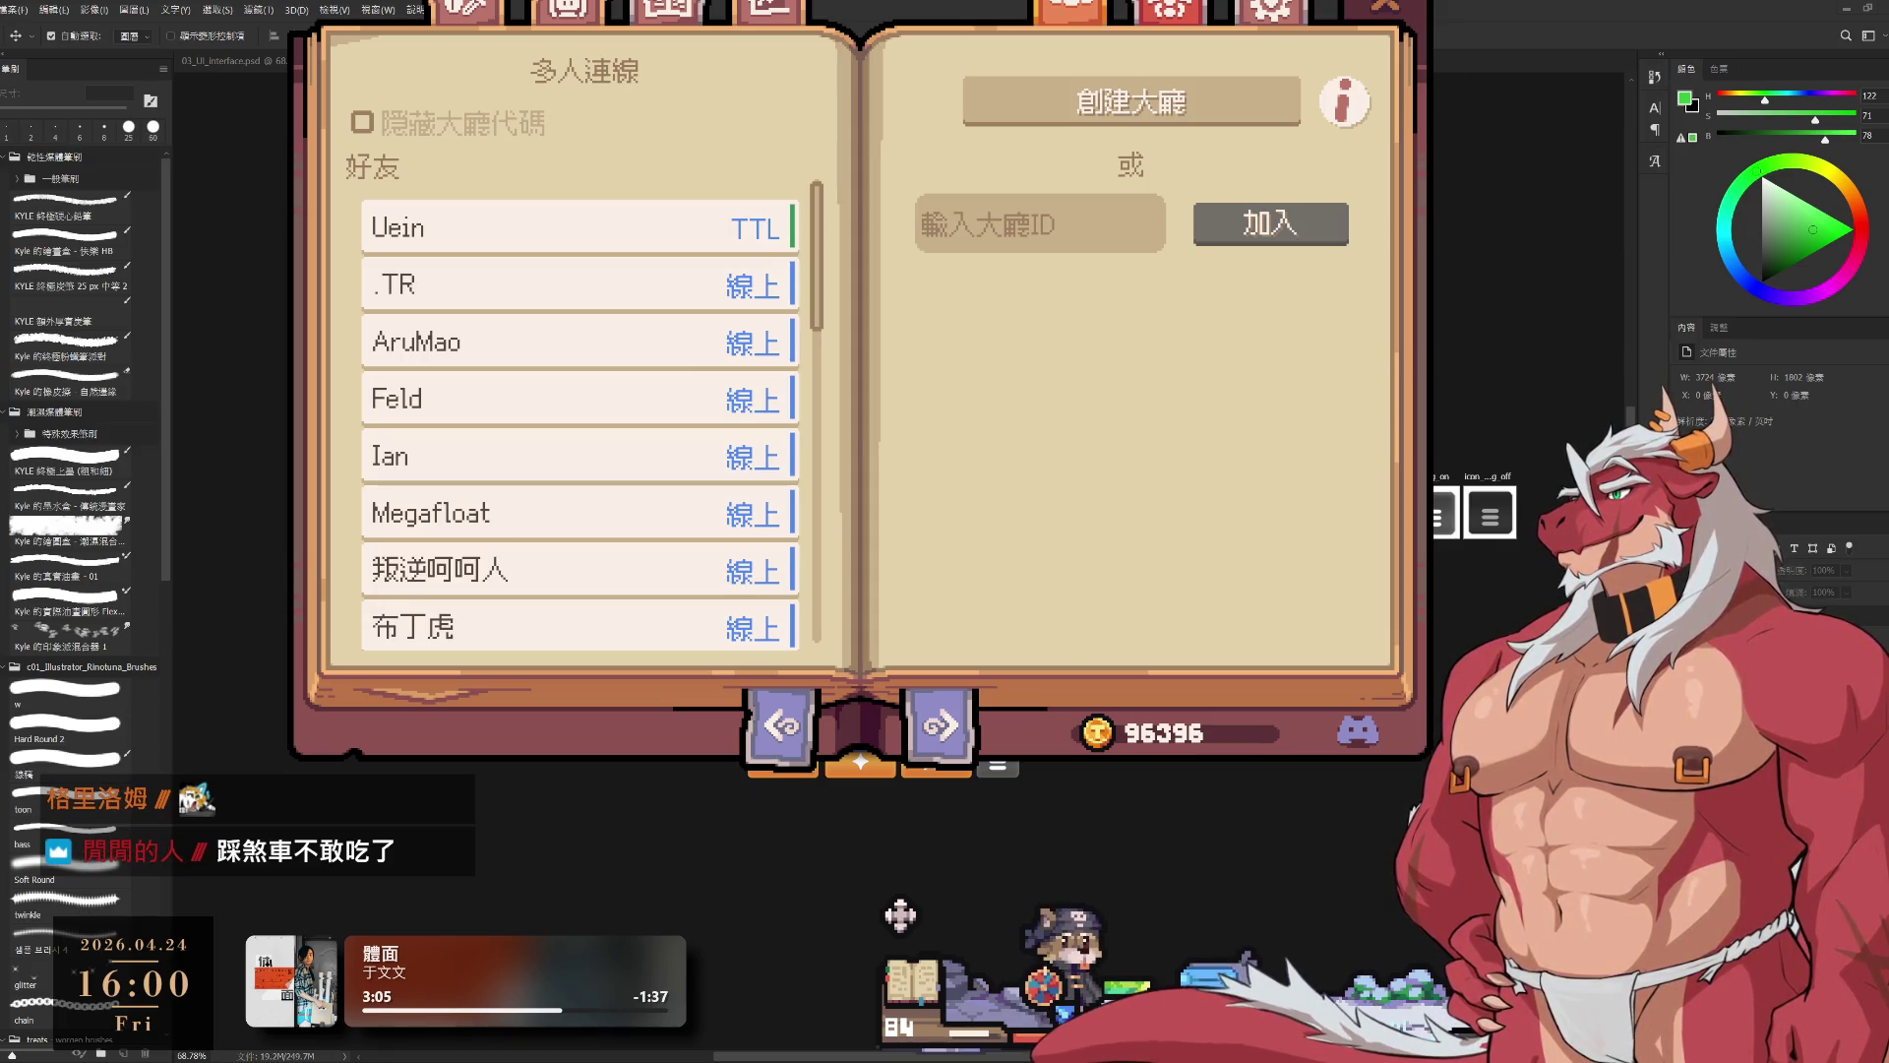
left_click(461, 6)
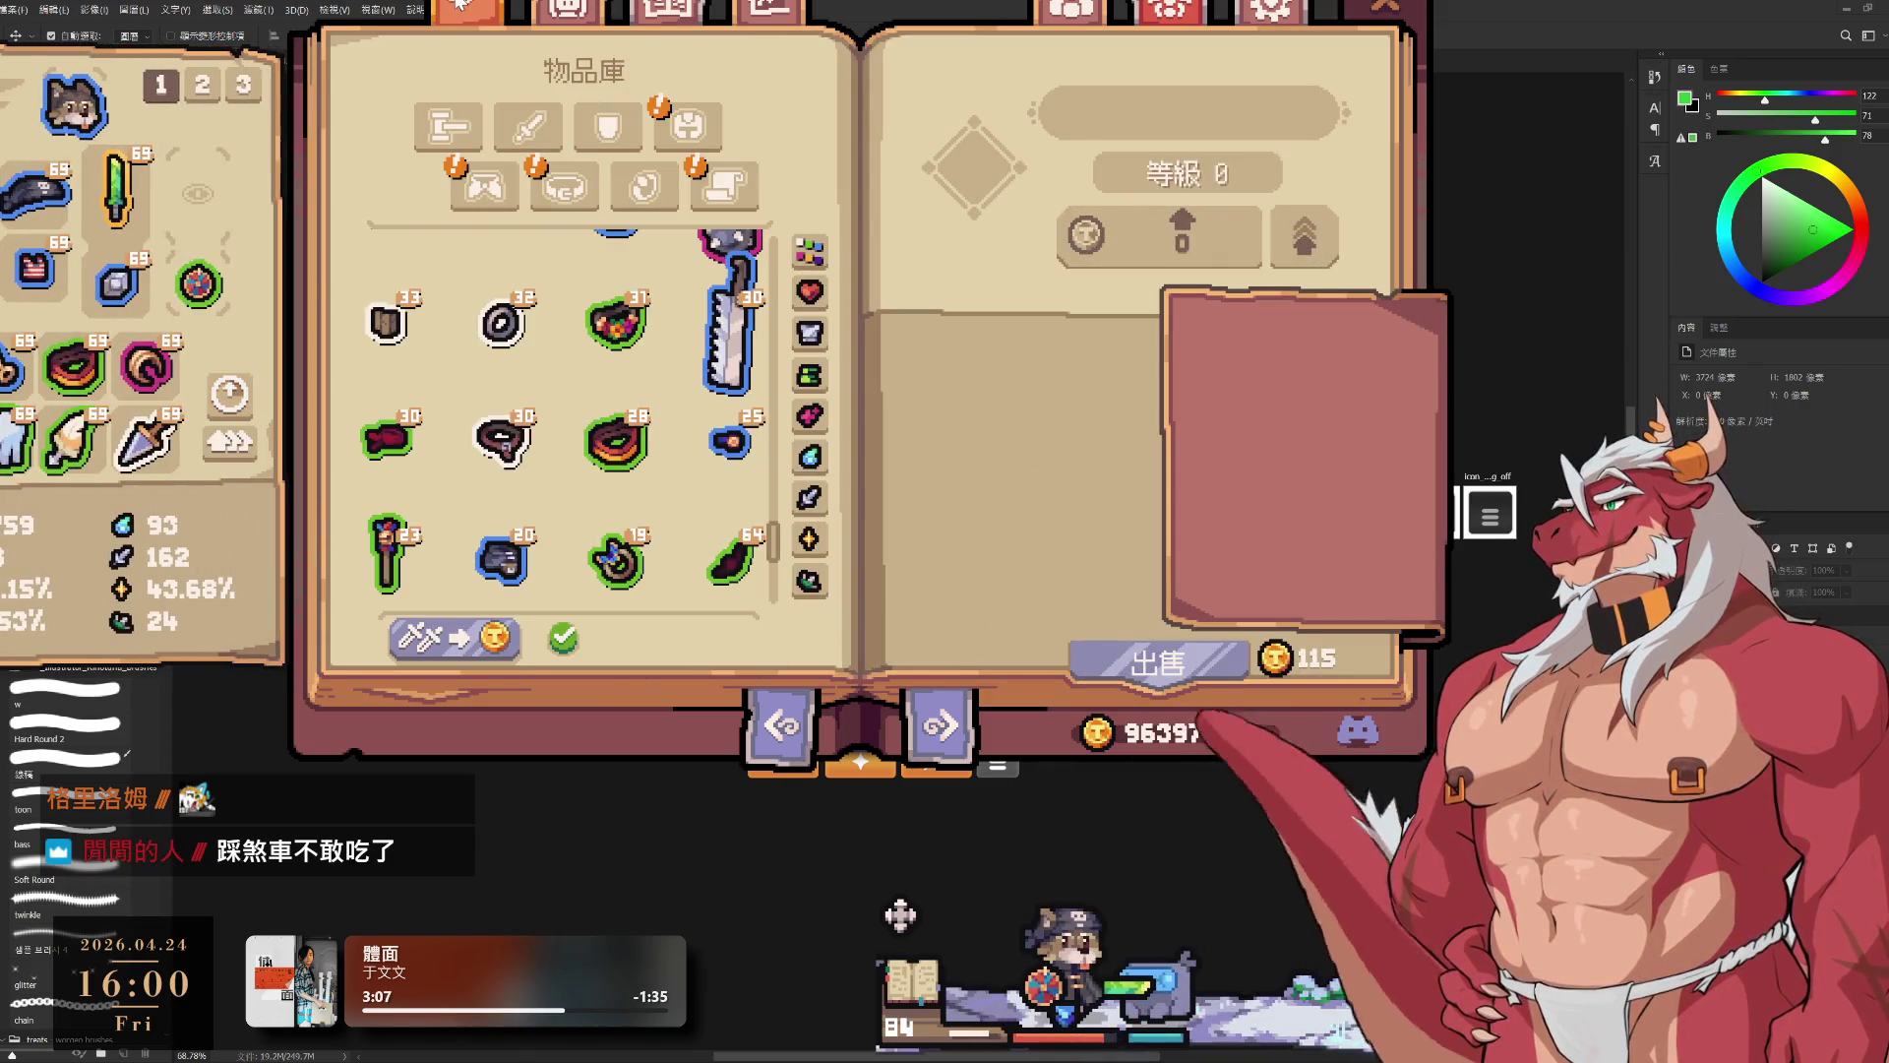
Step: Equip the 銀冠晃 headgear in place of 海盜頭巾, upgrade all equipped gear, and sell spare items
left_click(688, 126)
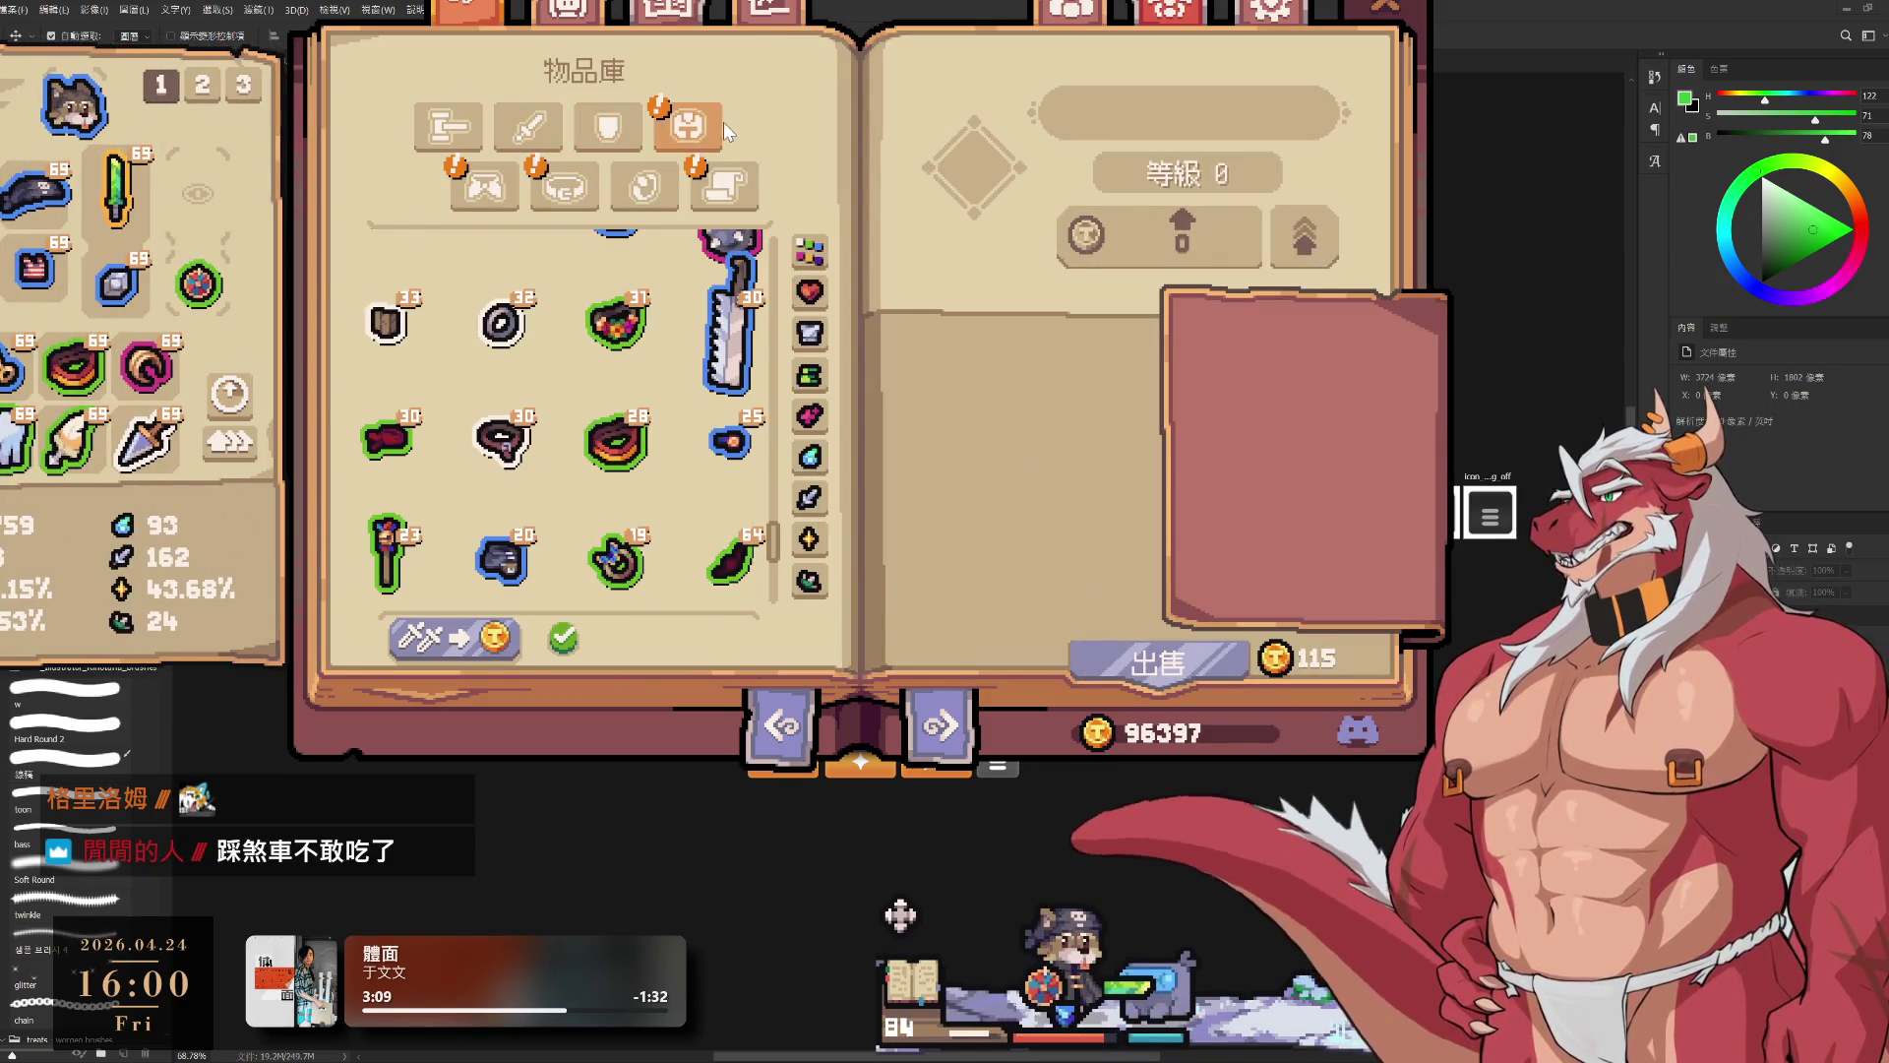
left_click(391, 418)
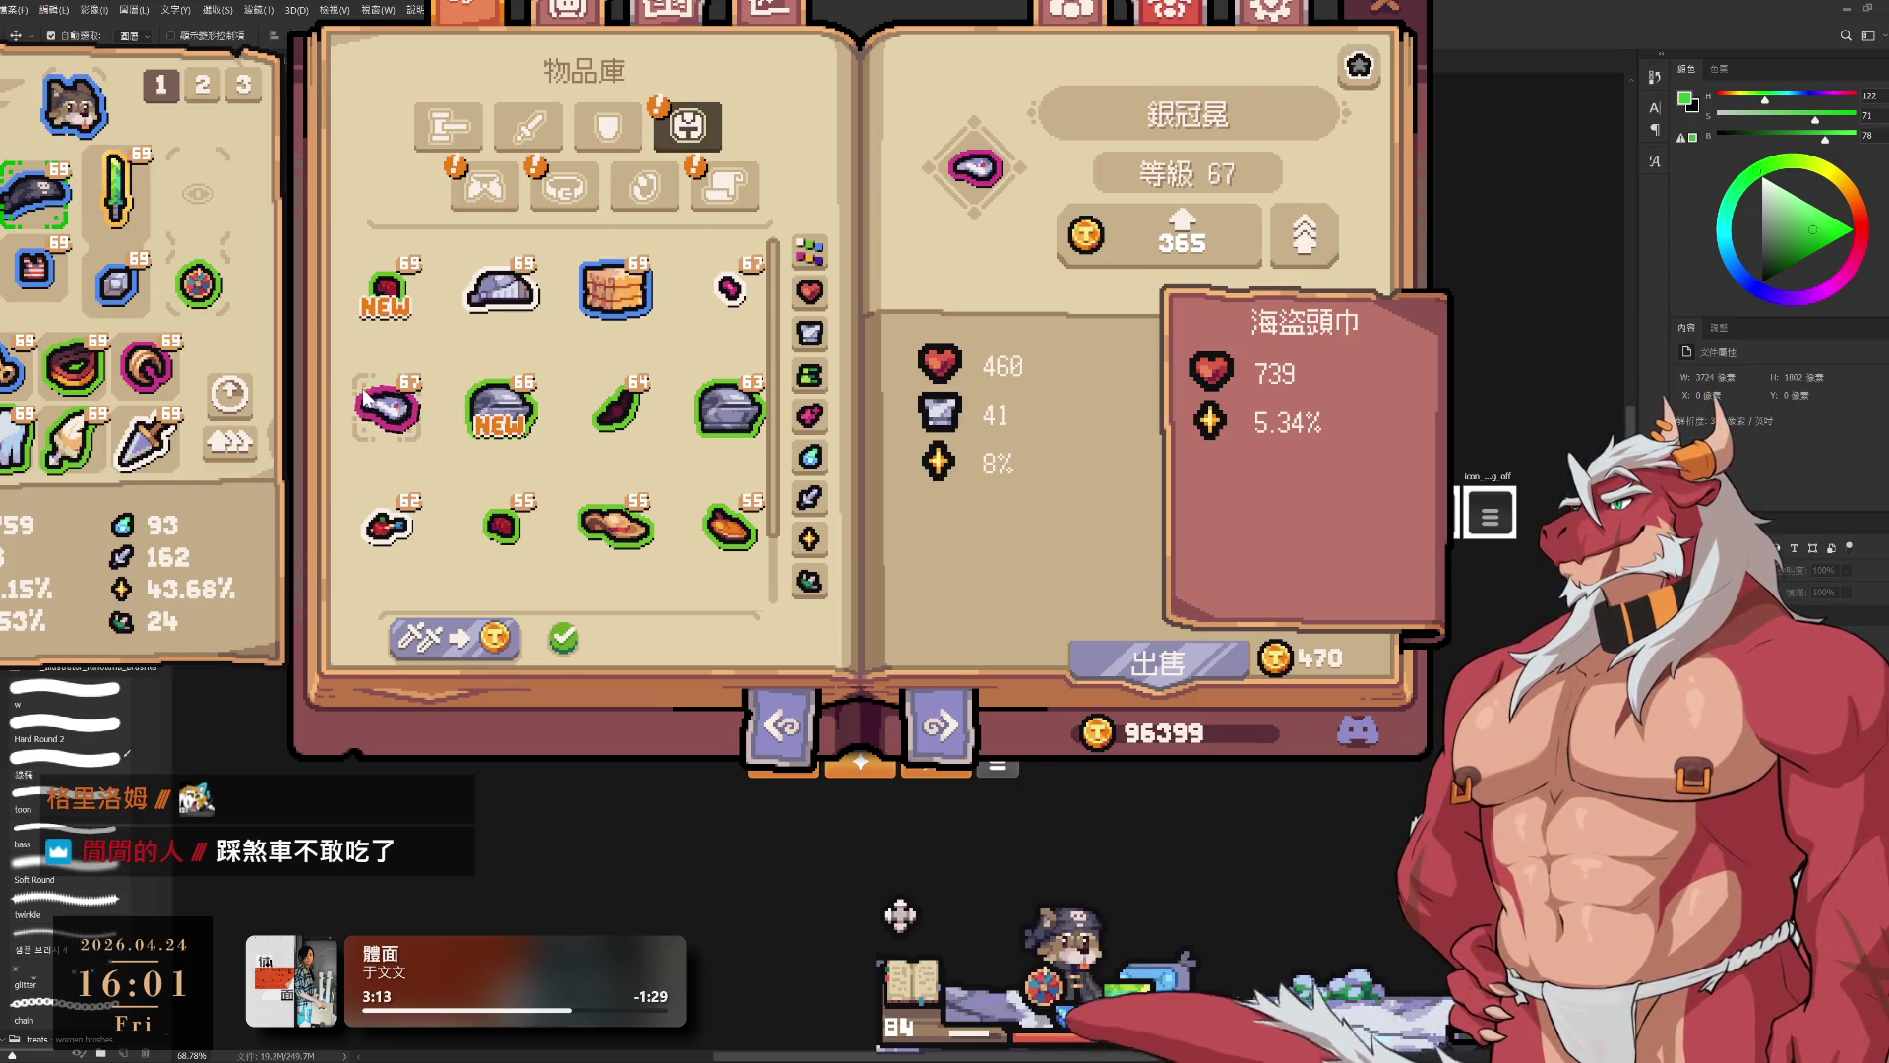
left_click(39, 197)
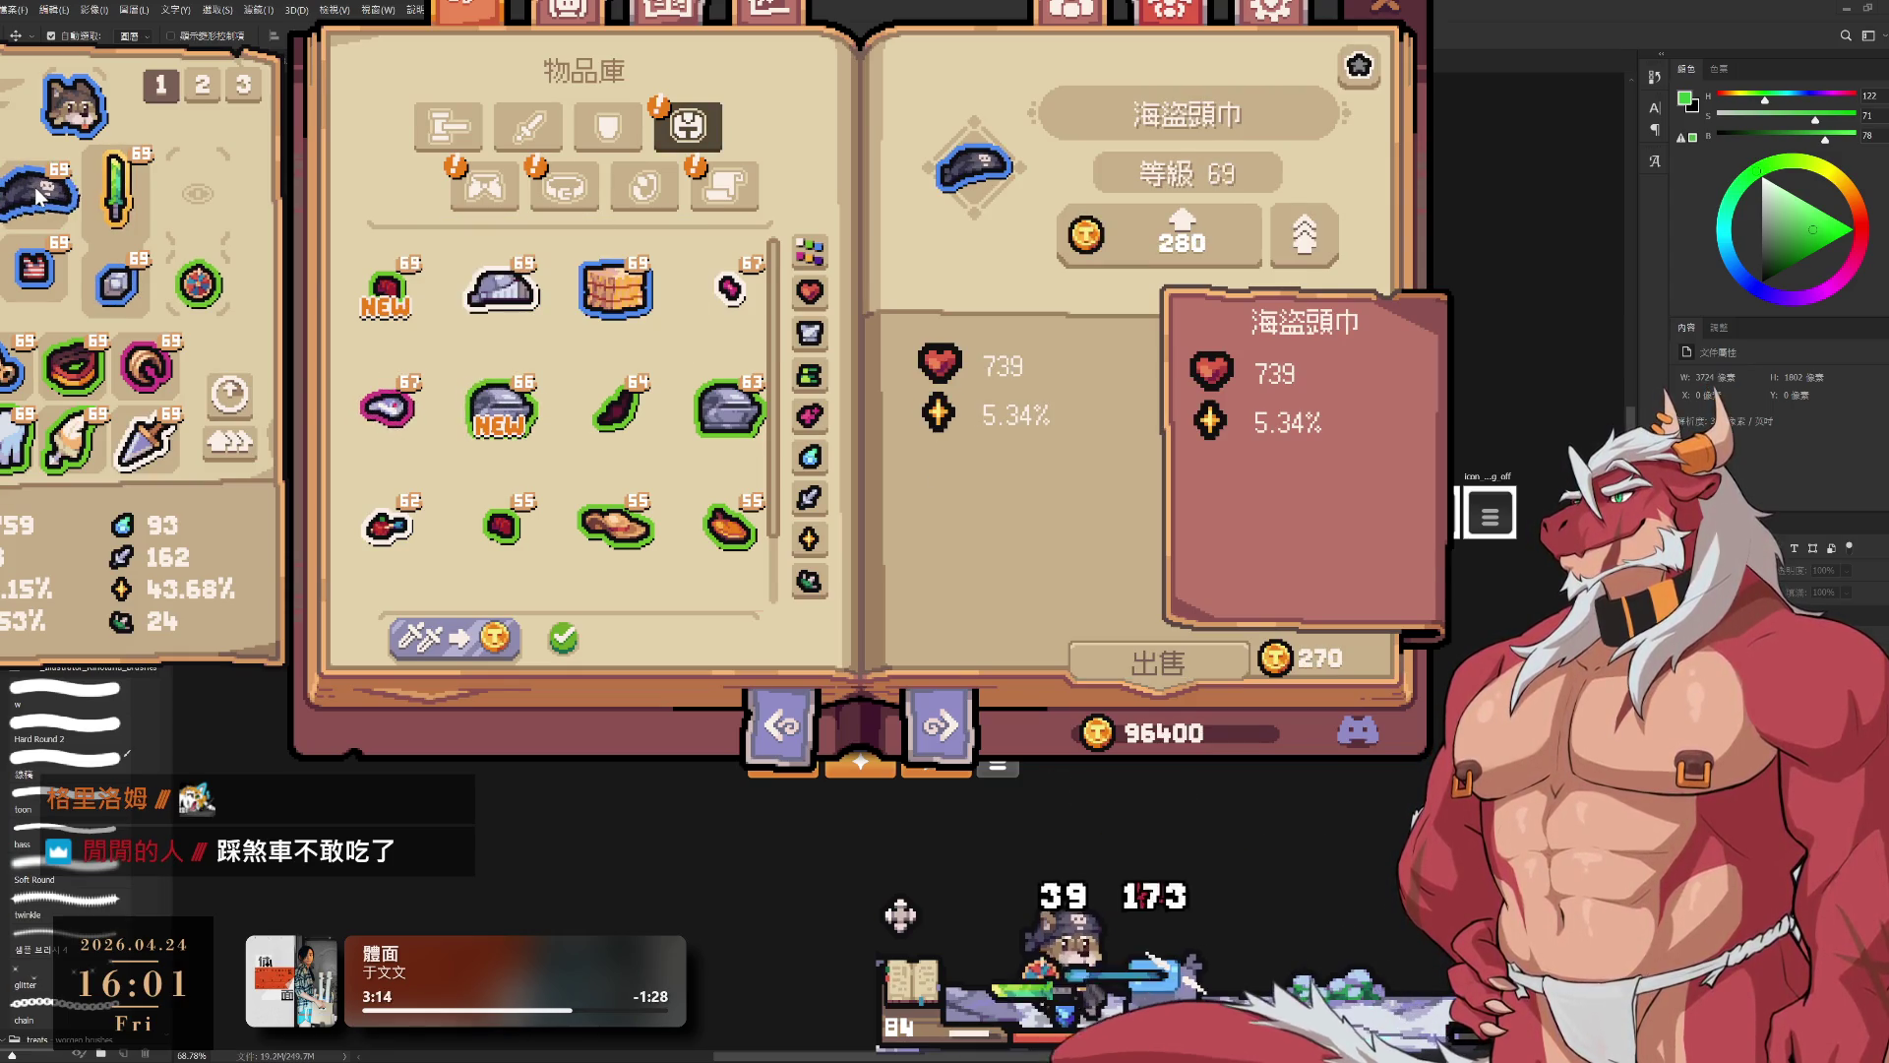
left_click(388, 408)
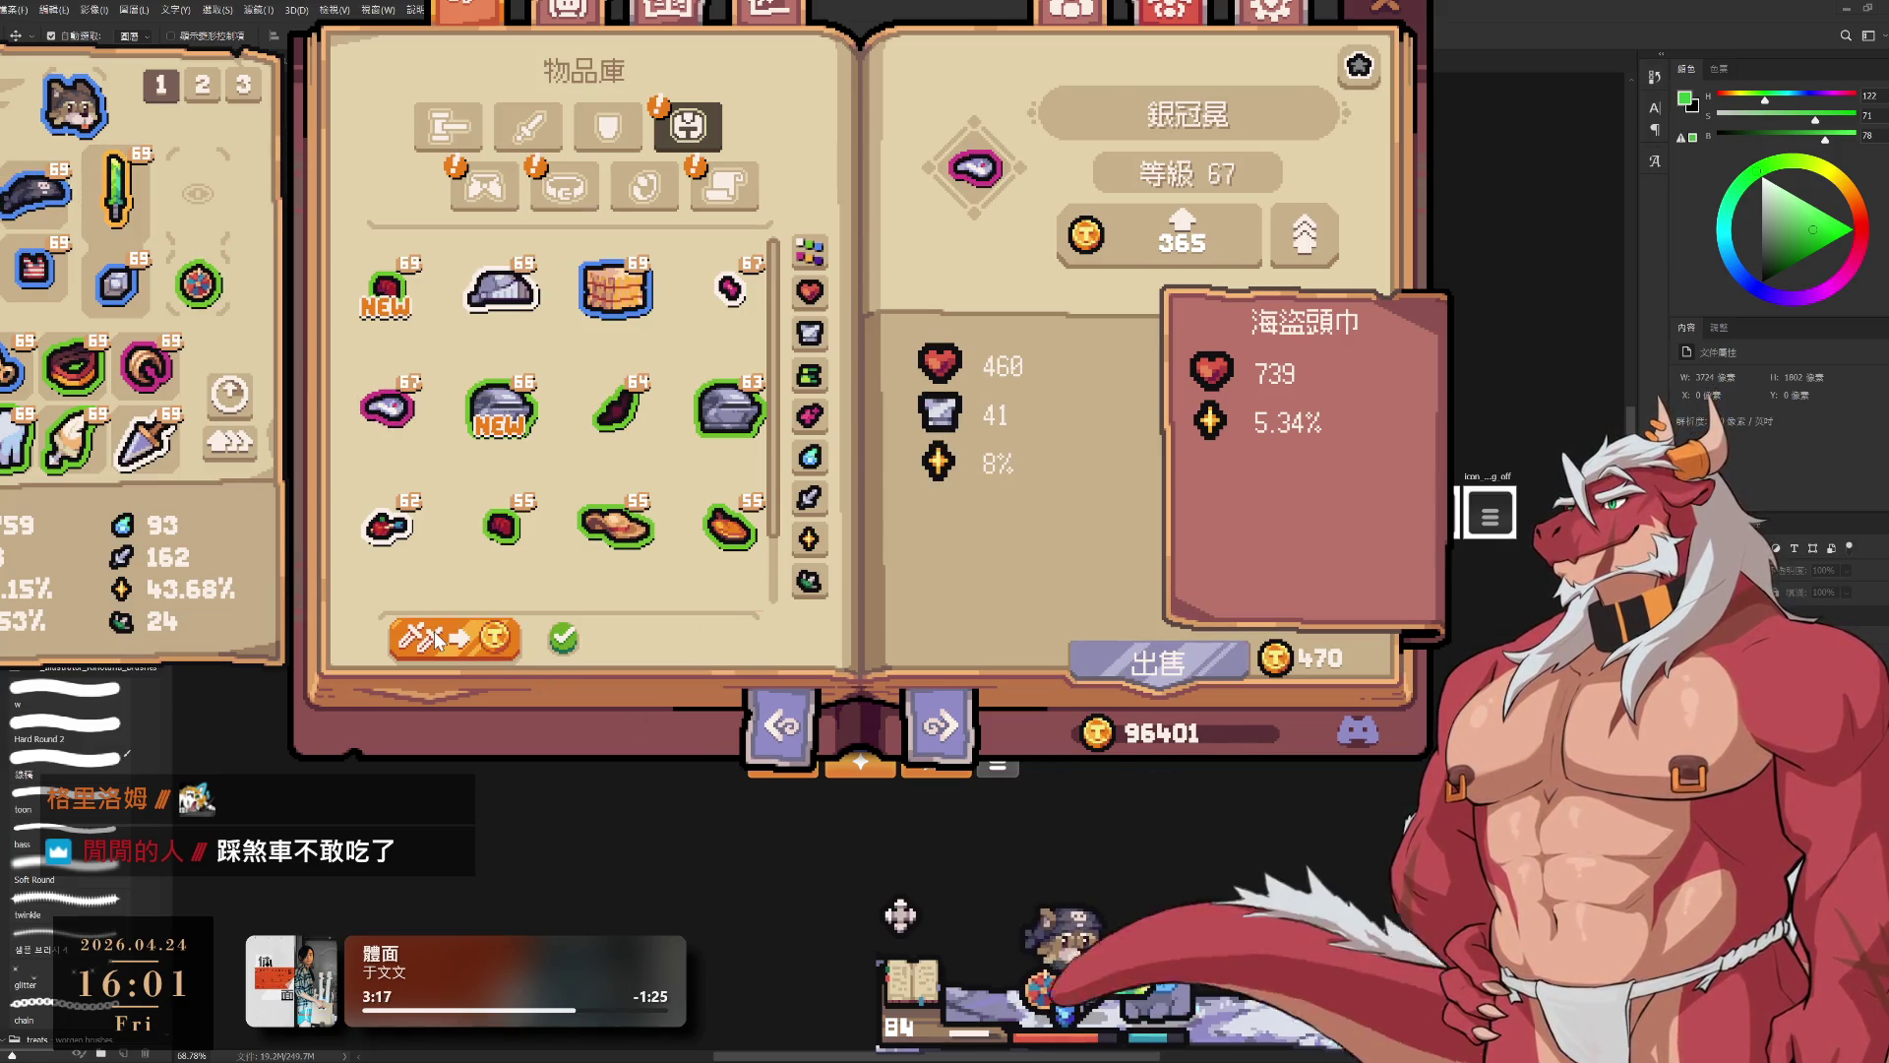
left_click(384, 430)
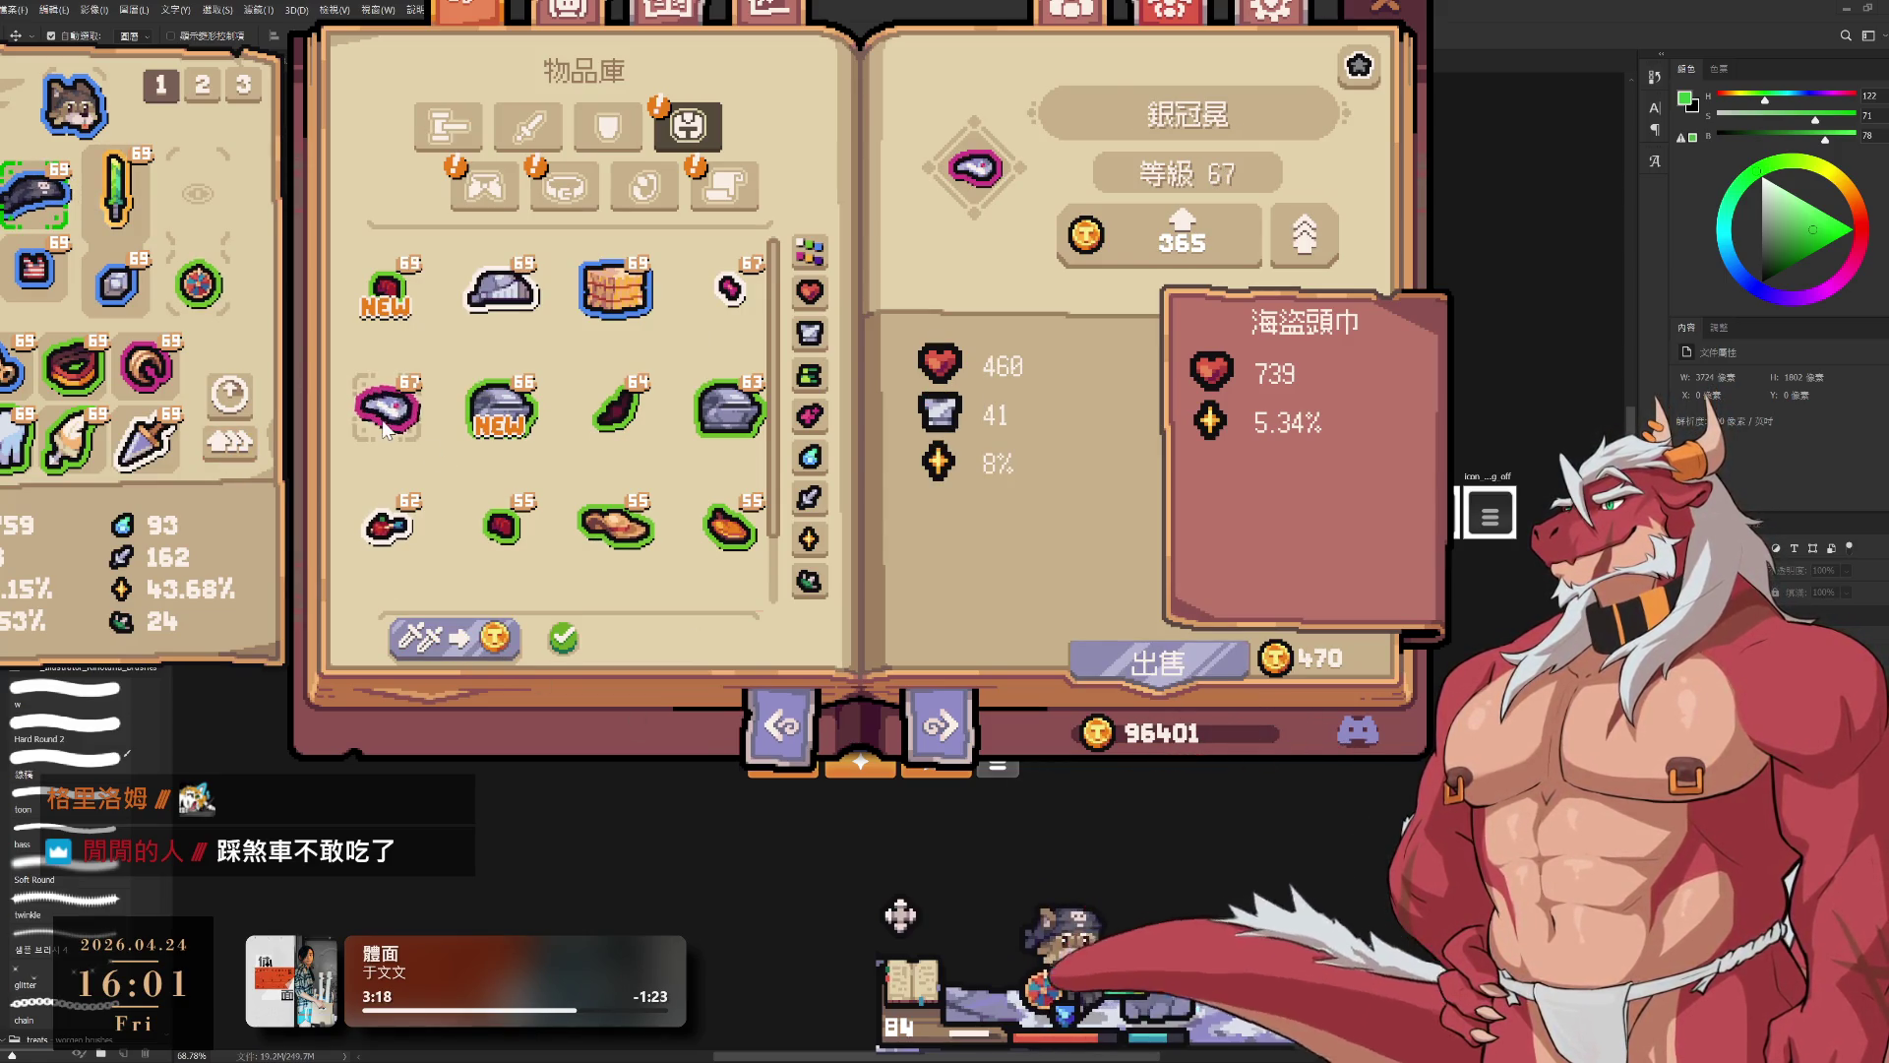
left_click(234, 445)
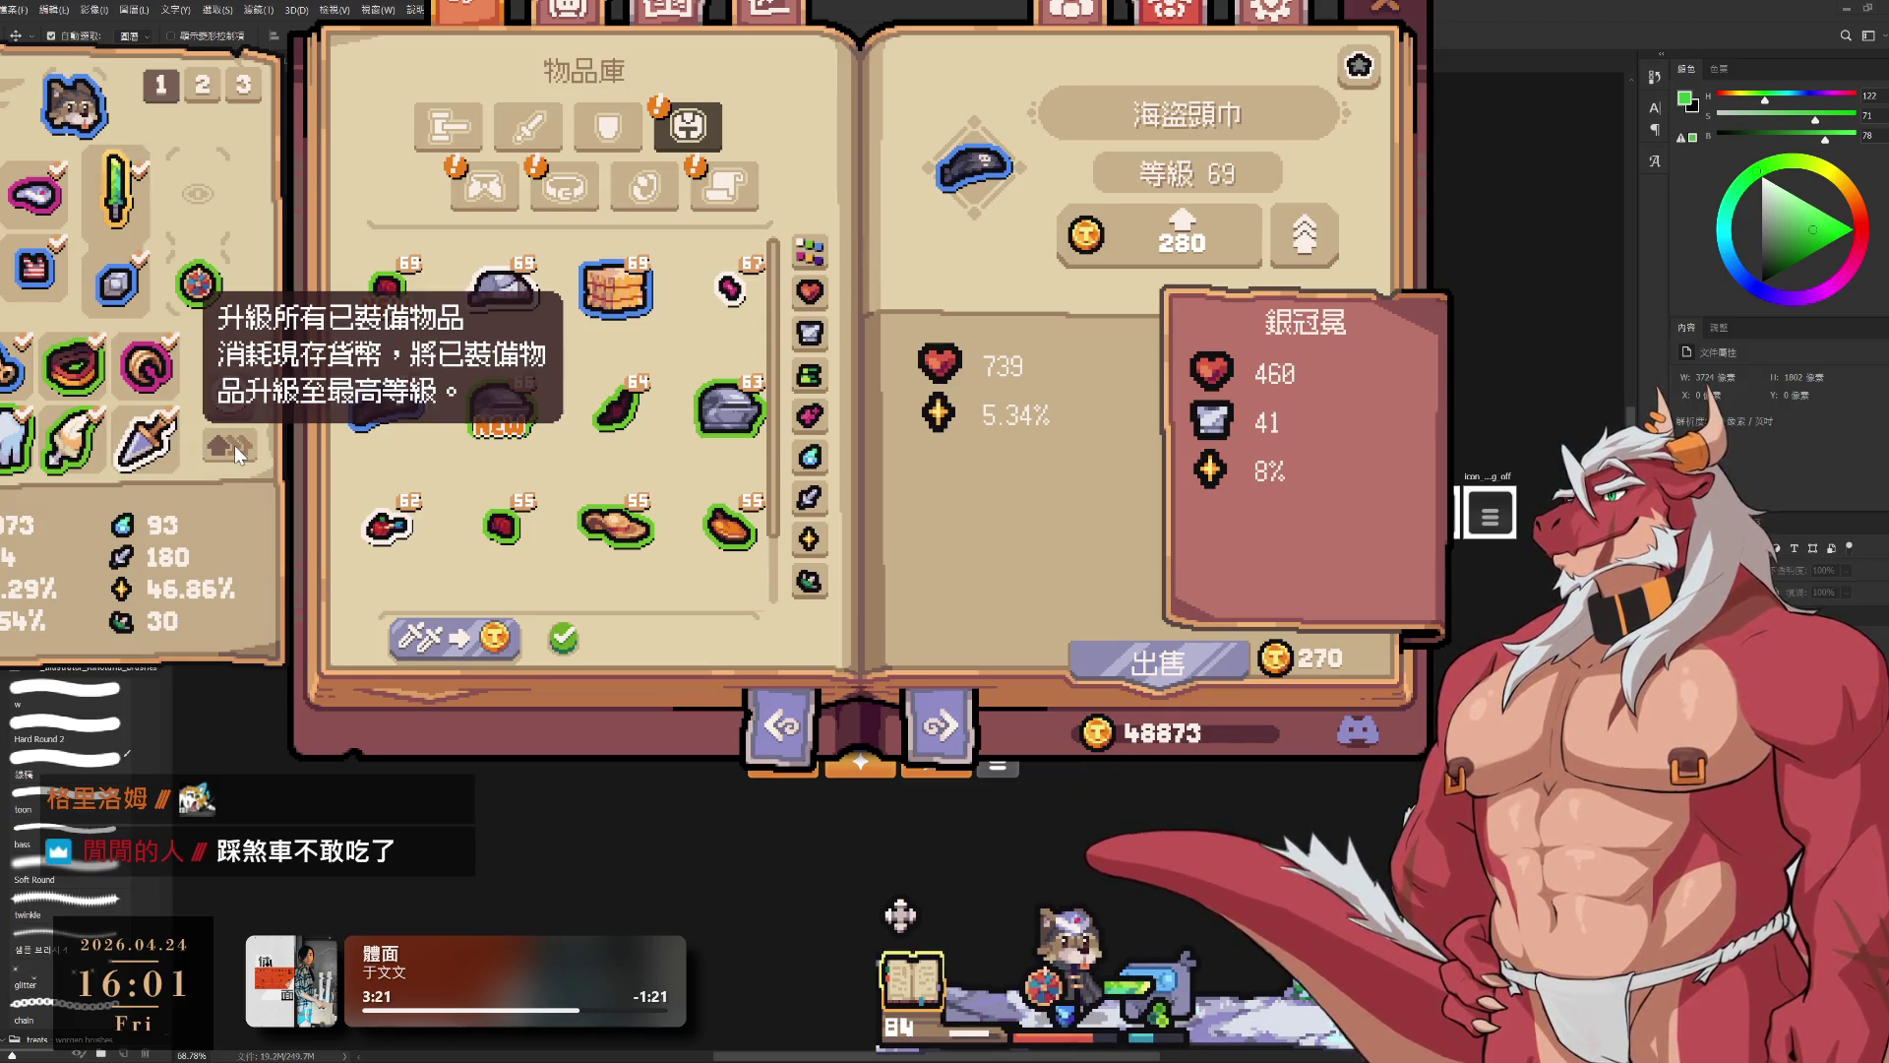
left_click(478, 641)
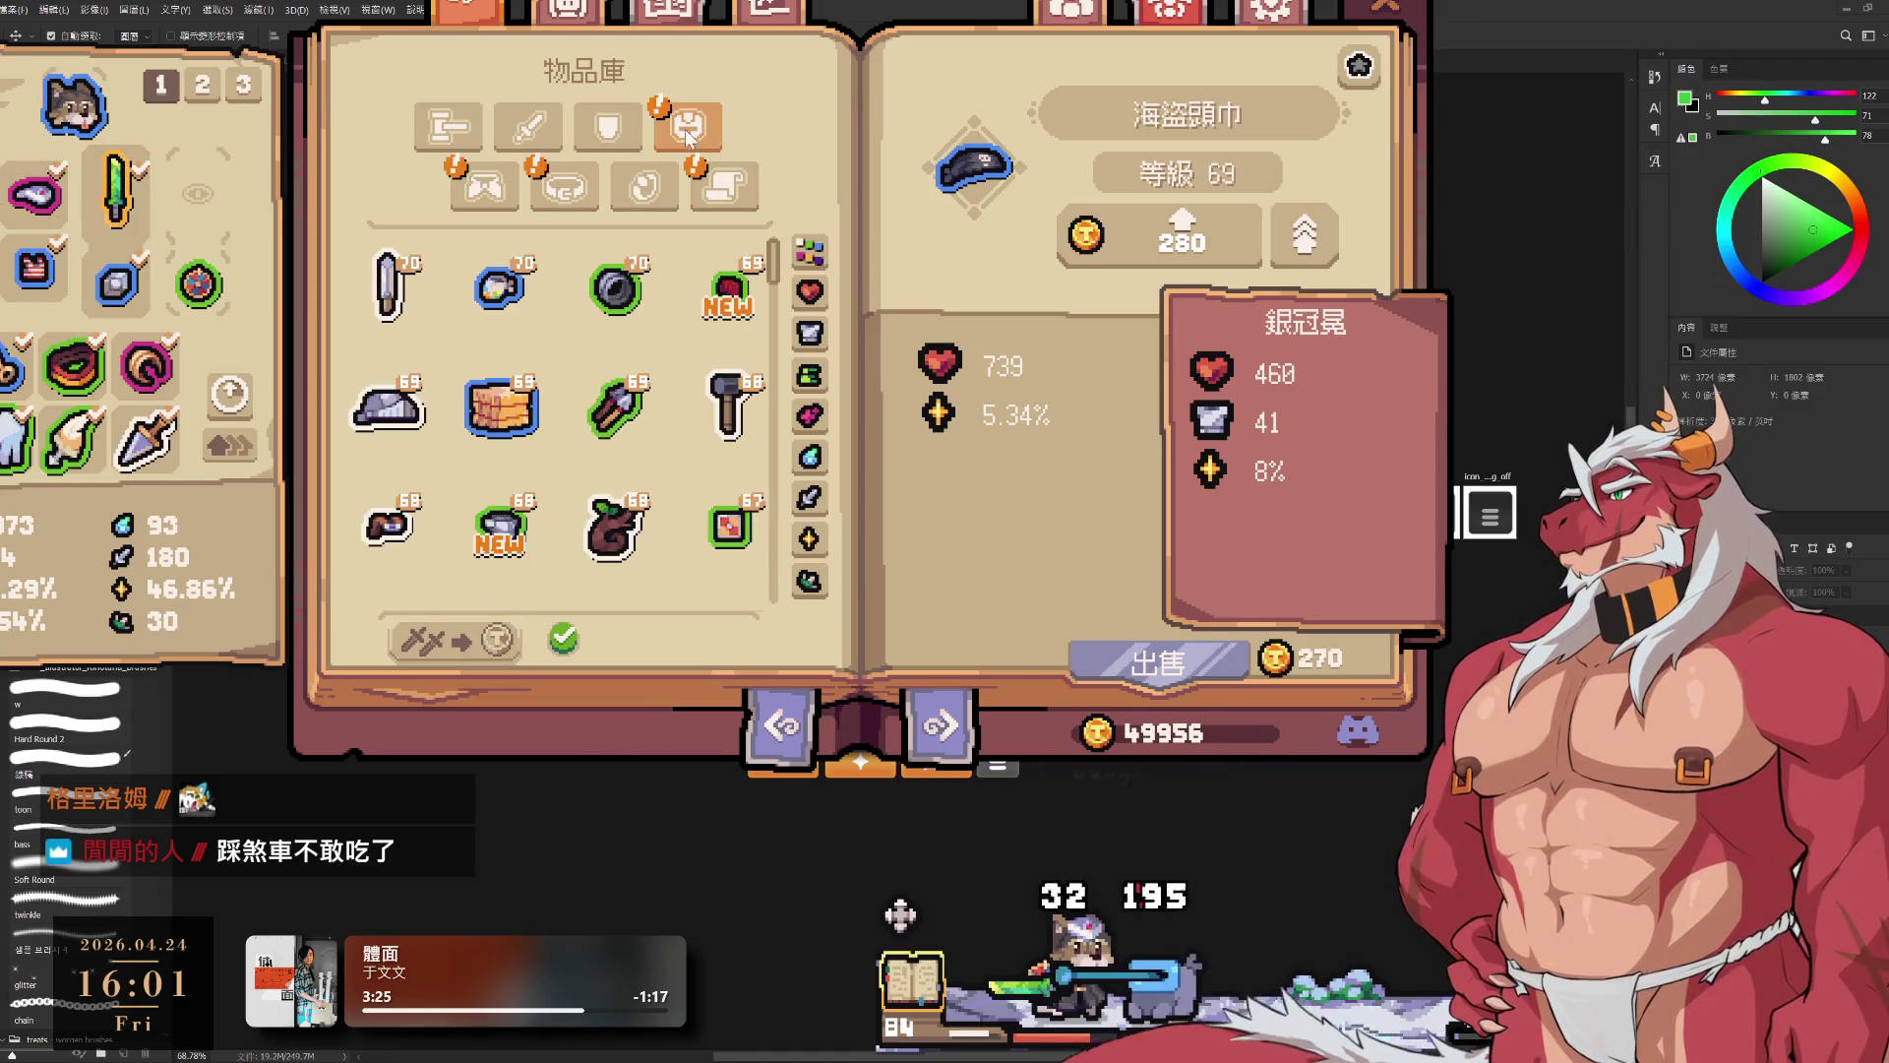
Step: Browse the accessory, skill scroll, belt and headwear items, then show 外觀庫 weapon appearances
left_click(488, 172)
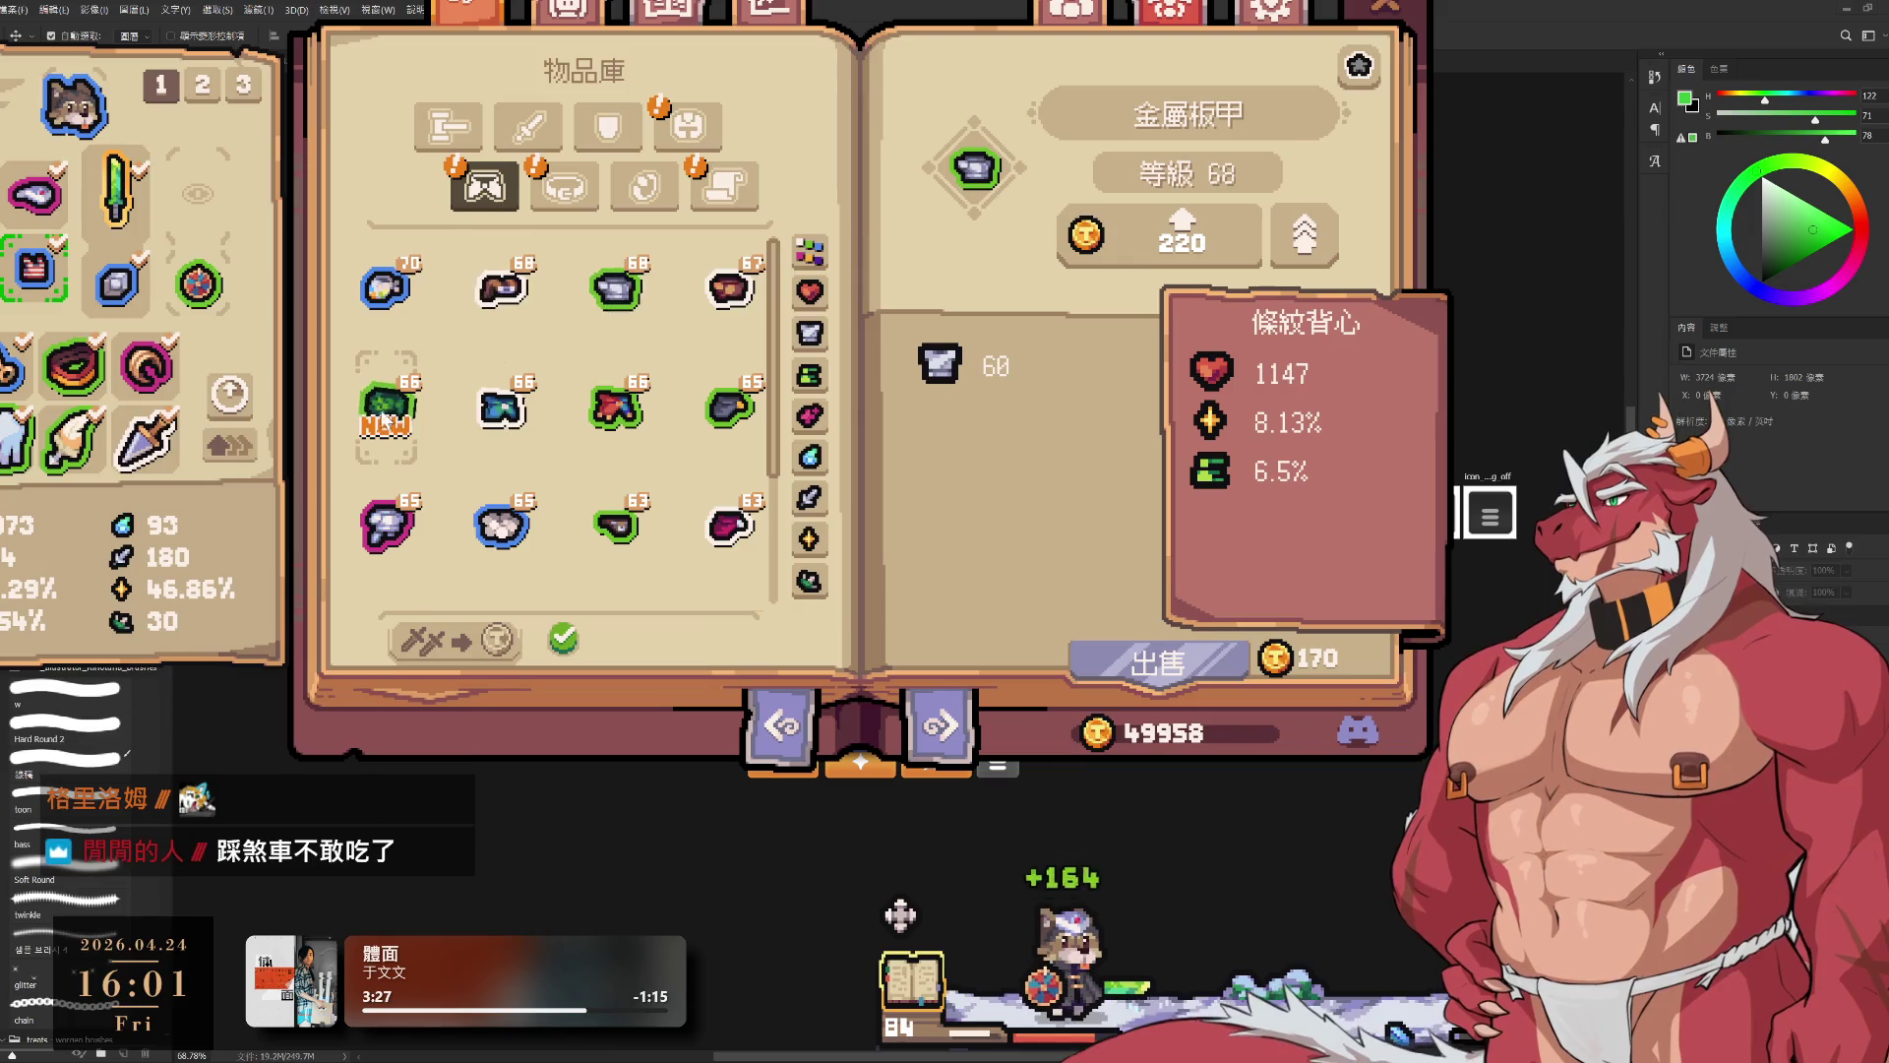
left_click(725, 187)
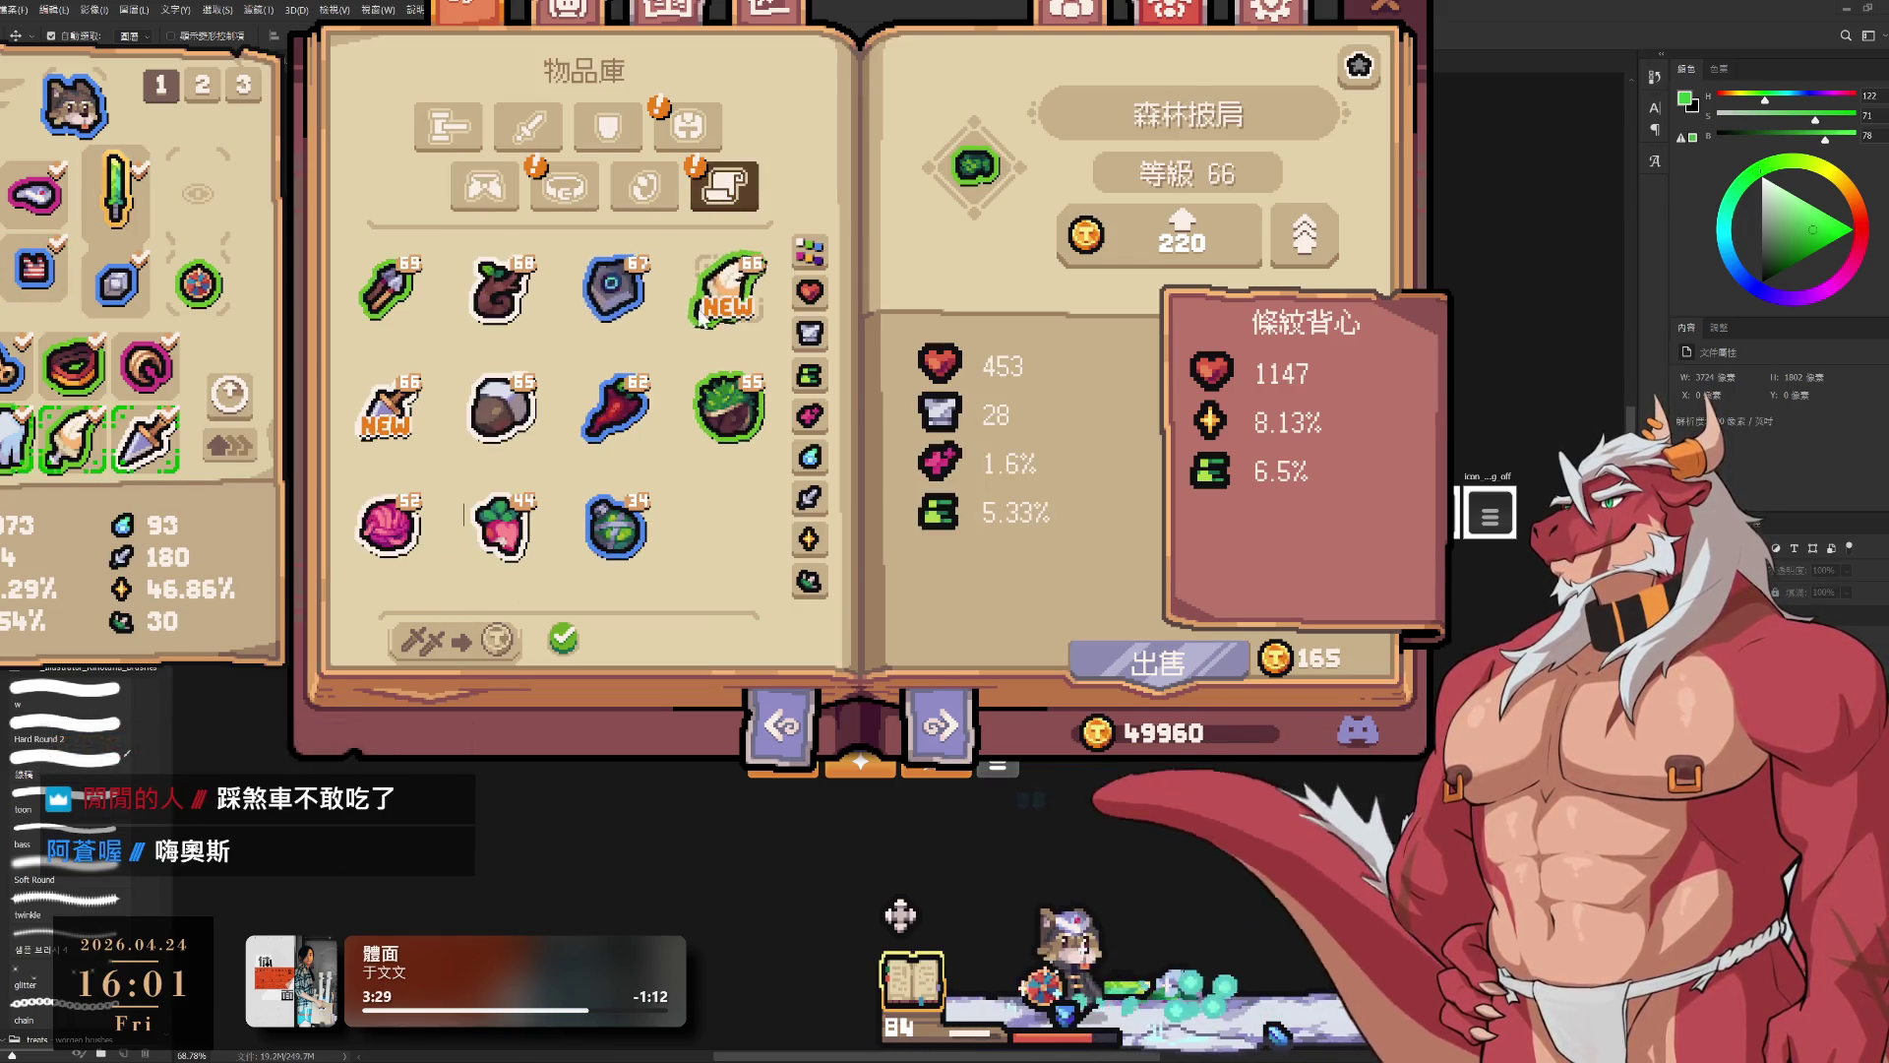
mouse_move(730, 302)
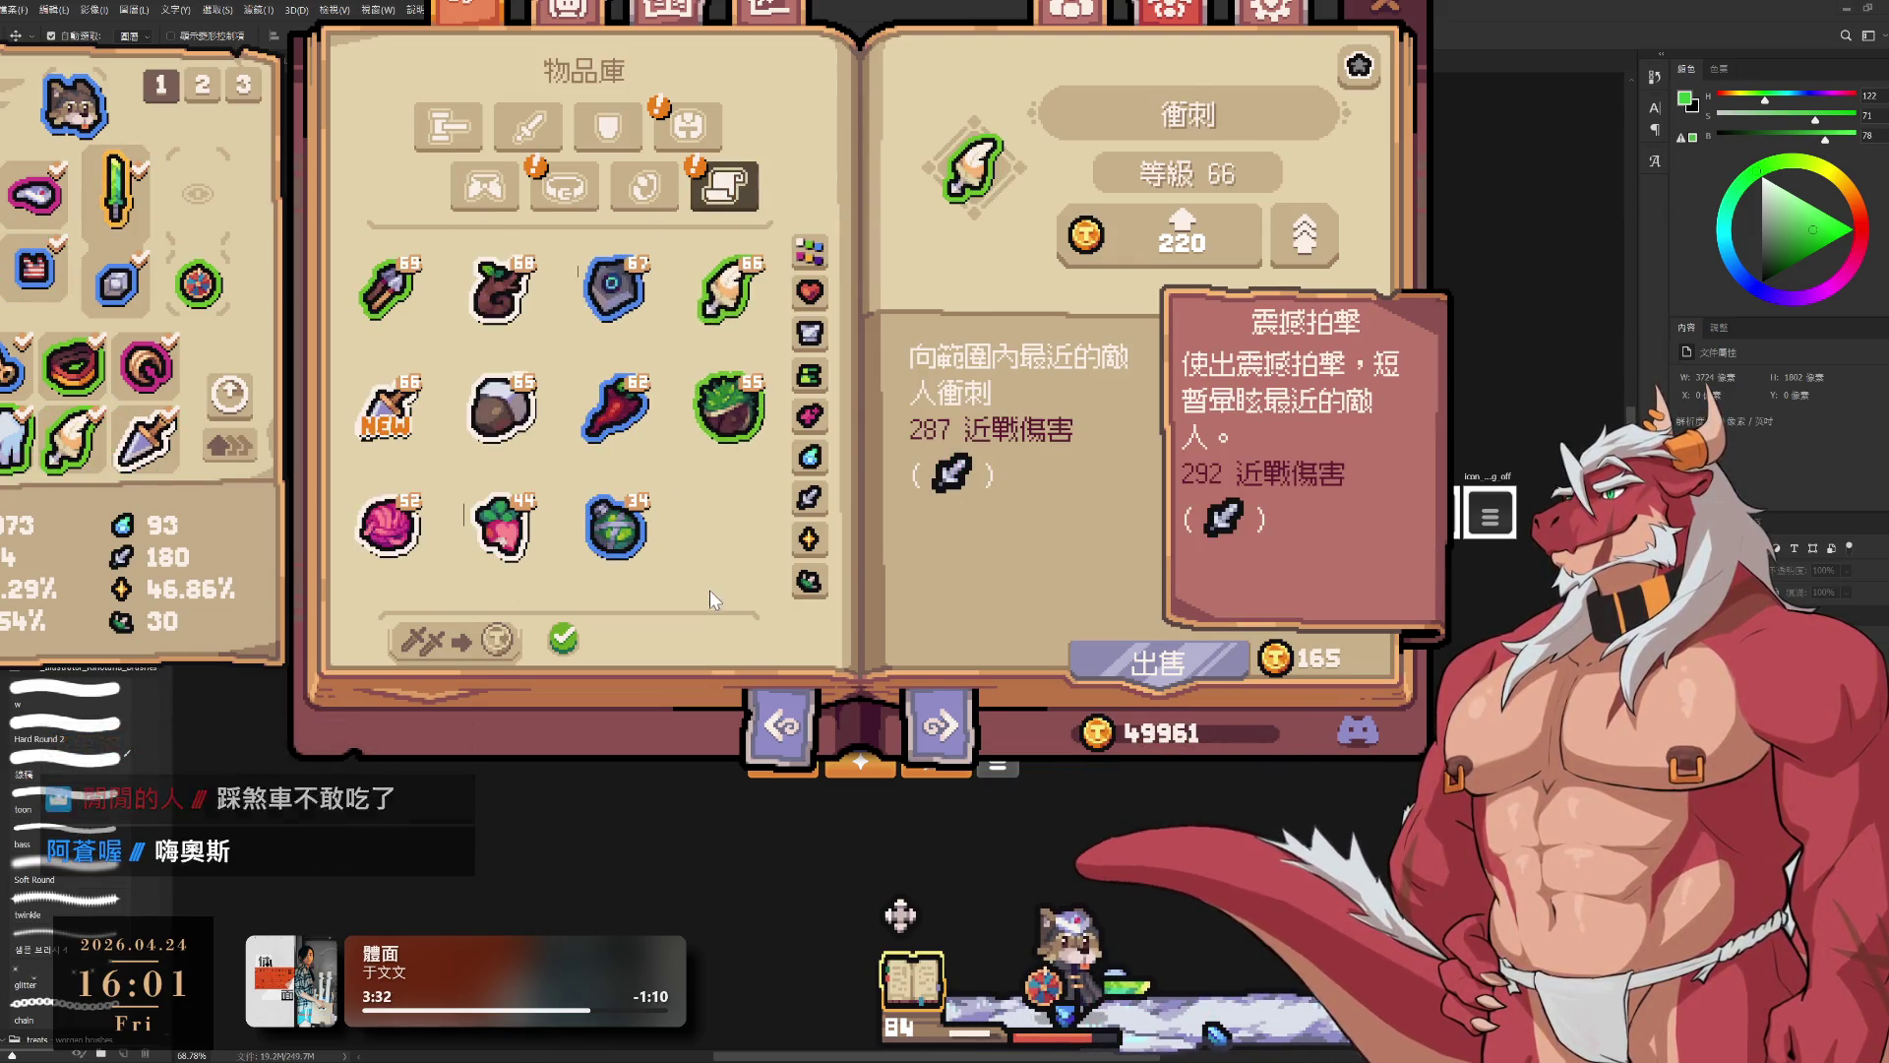
mouse_move(415, 428)
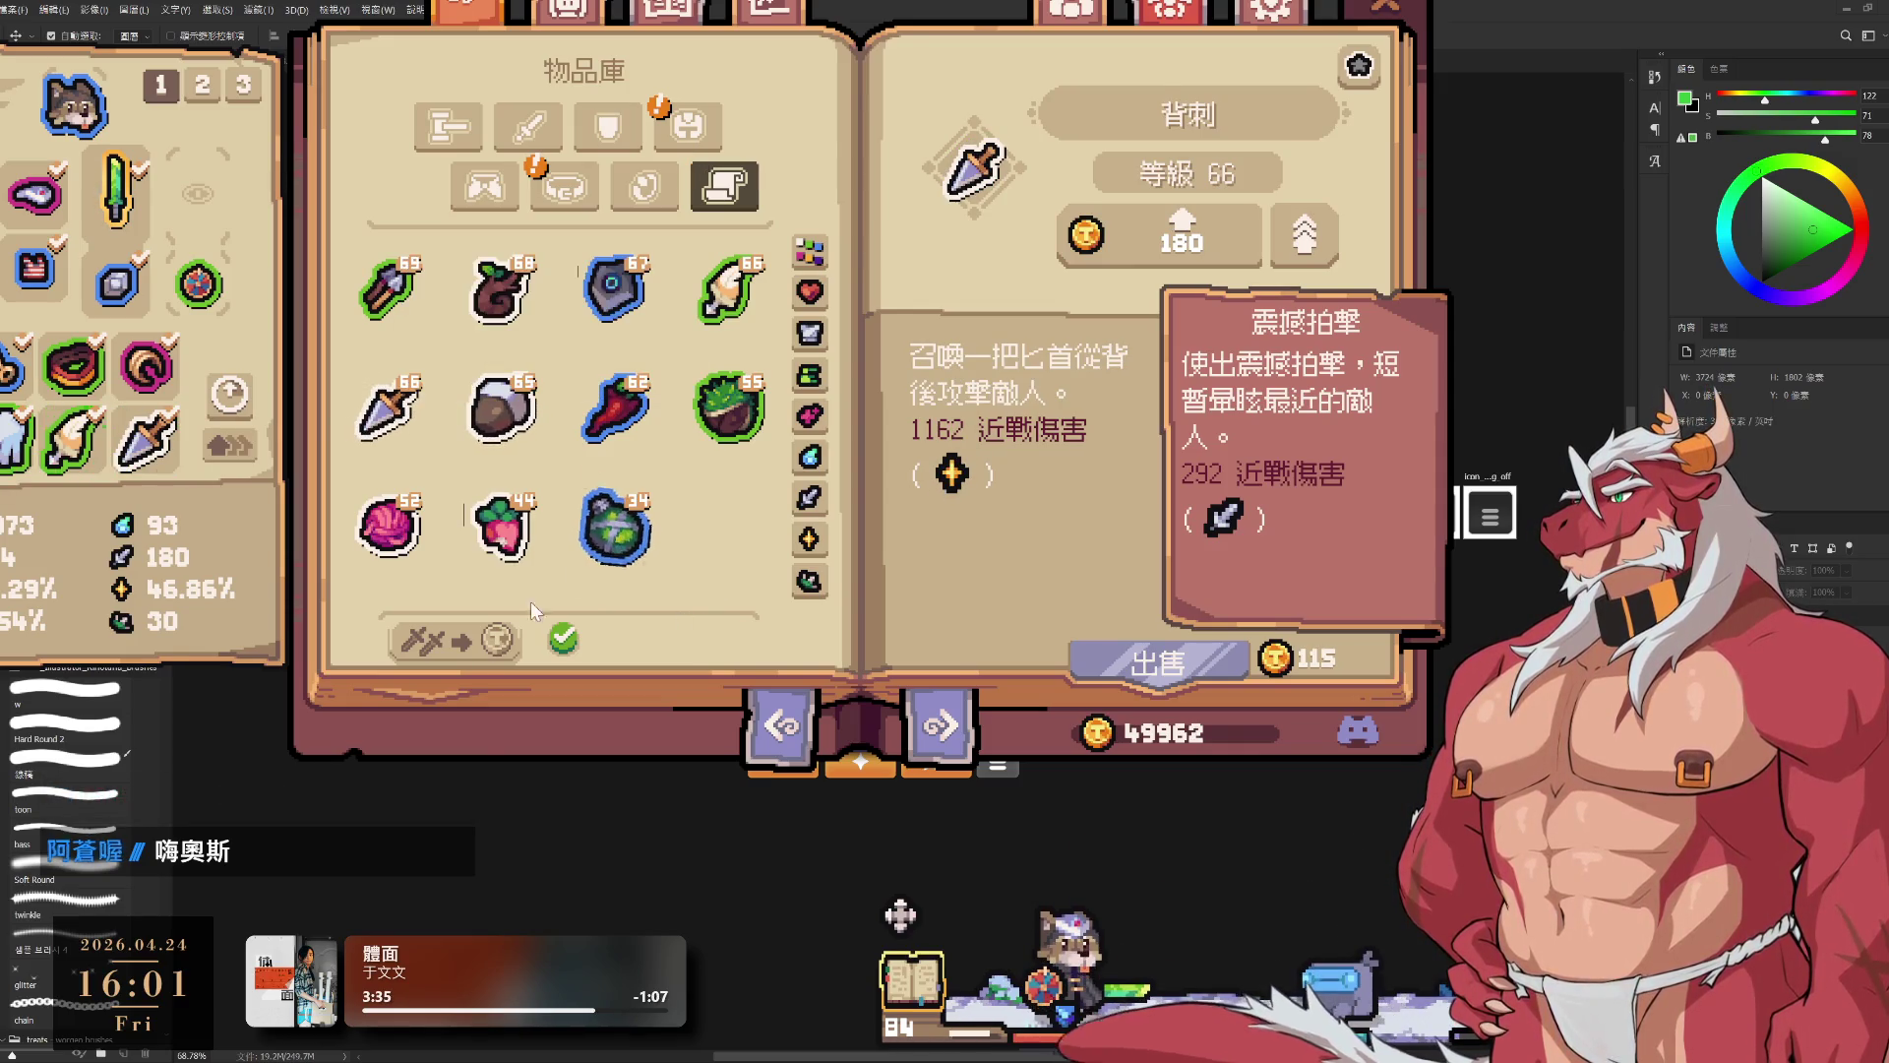
left_click(564, 187)
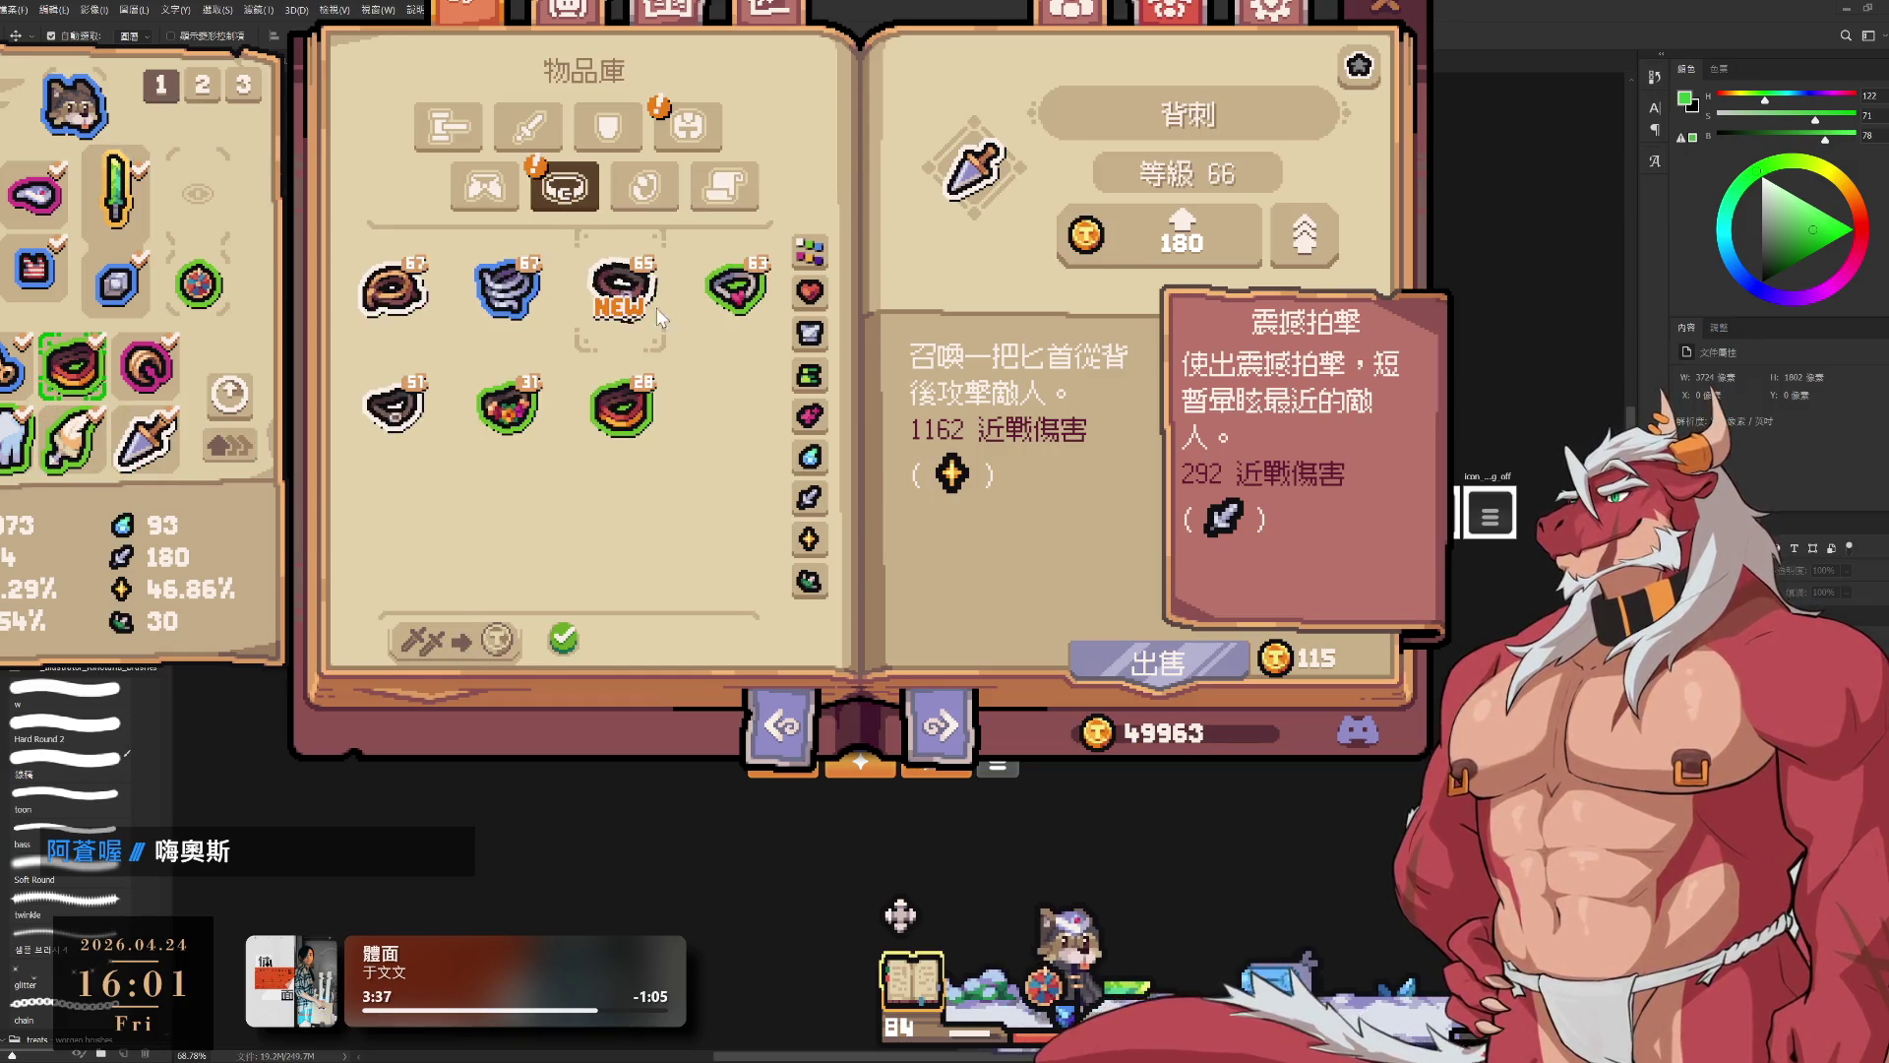
left_click(507, 288)
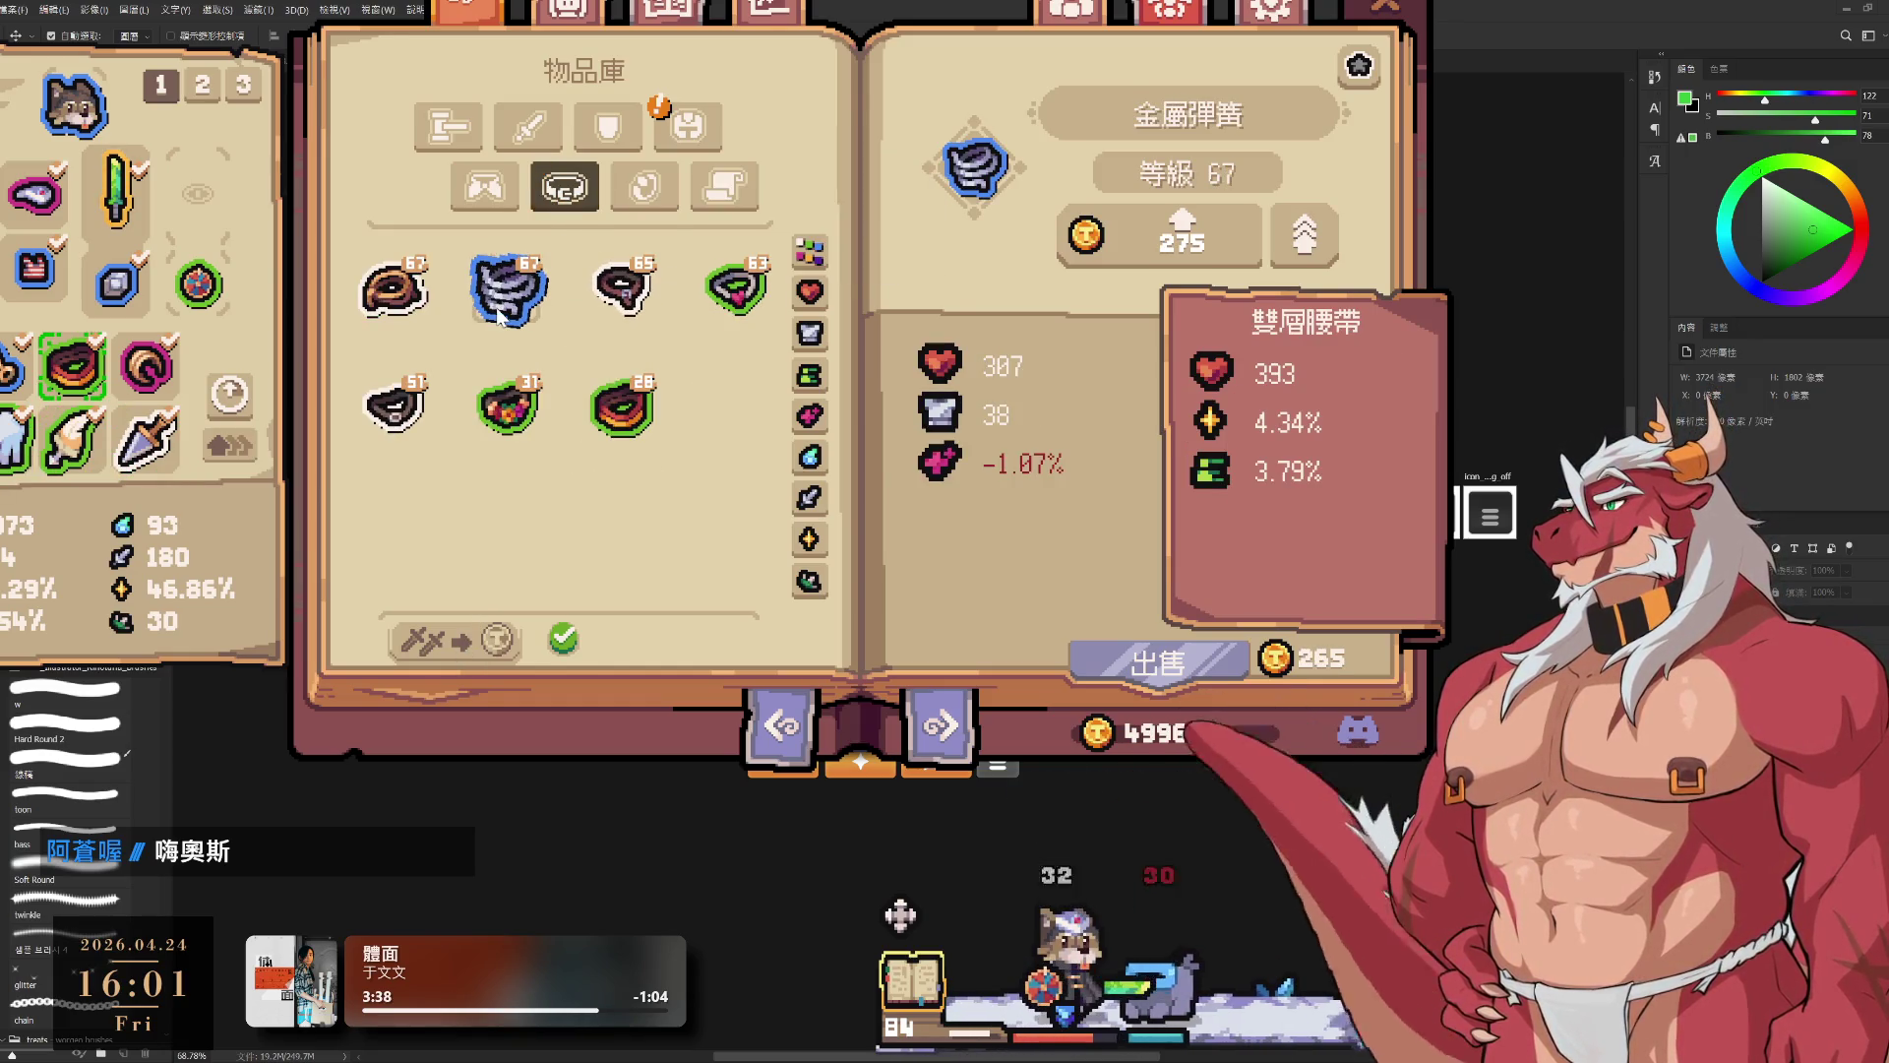
left_click(711, 134)
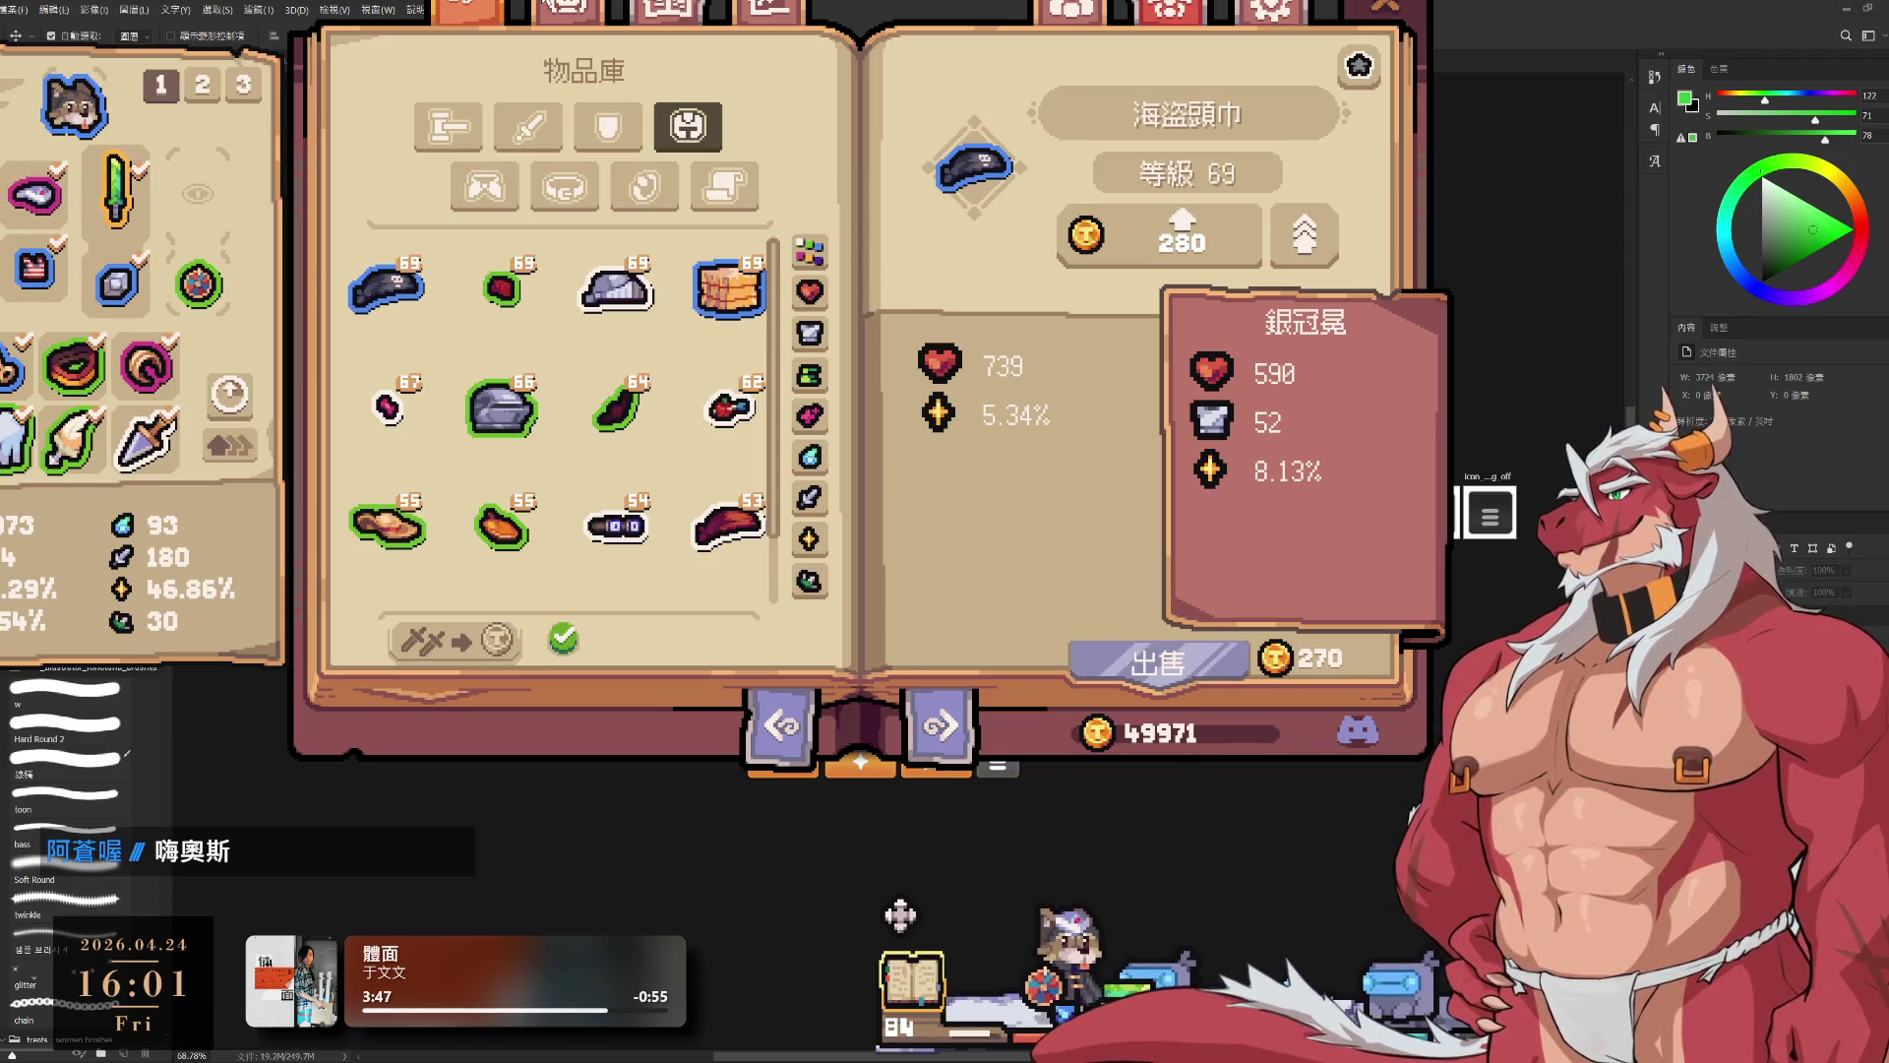
left_click(568, 10)
left_click(452, 138)
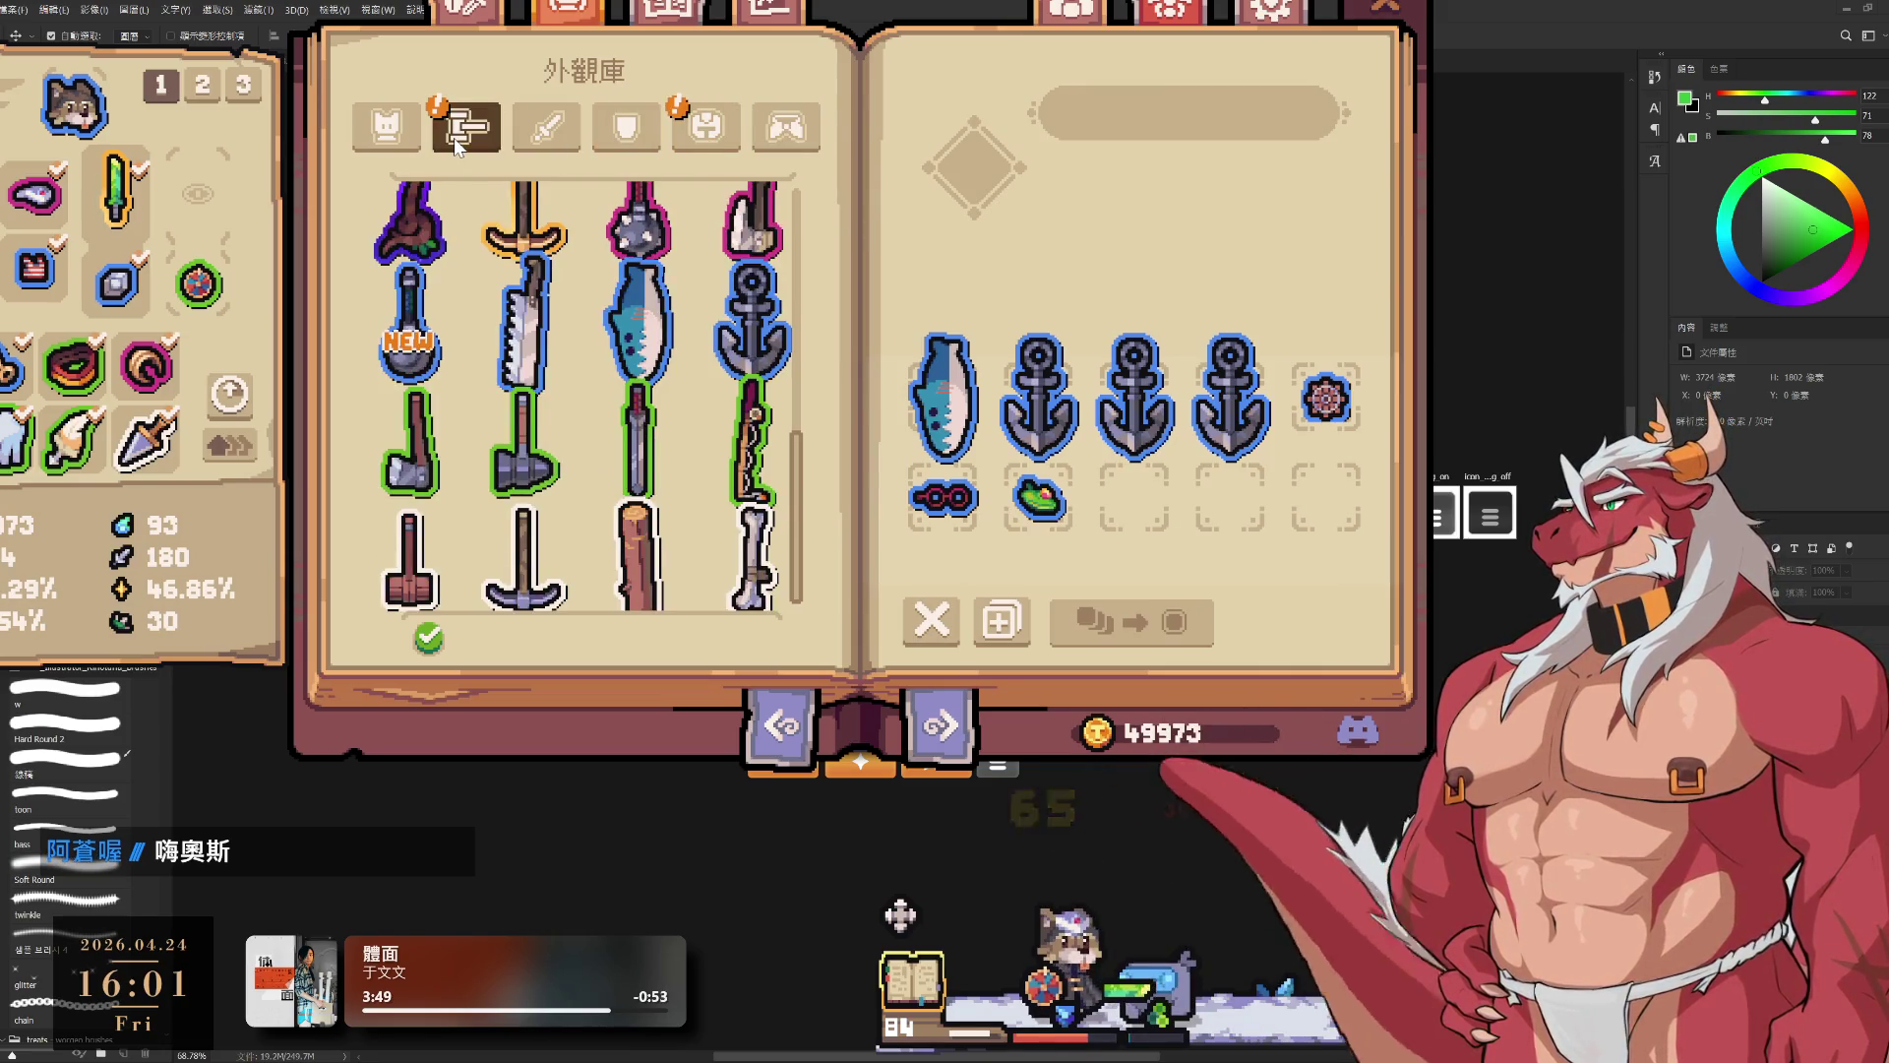
Step: Put the red 戰士頭帶 headband appearance on the hero, then close the game's book
left_click(689, 137)
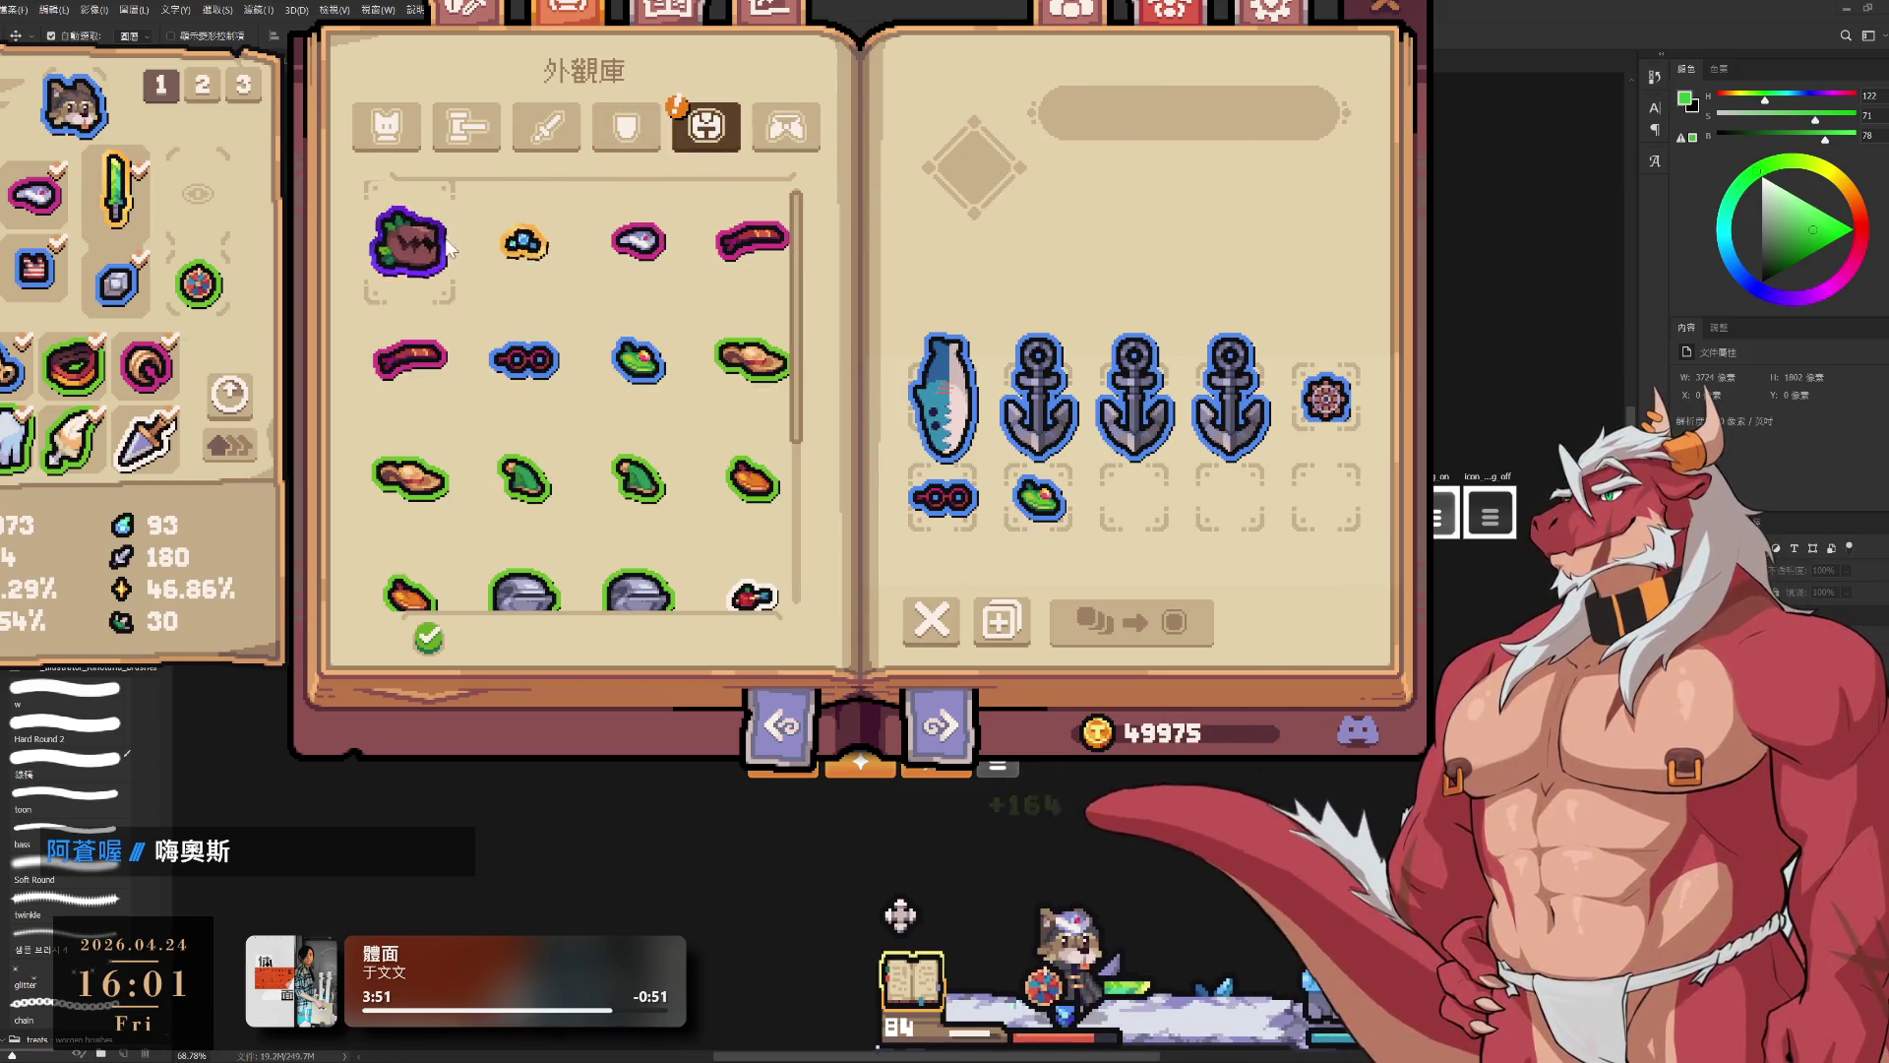
scroll(502, 441, "down", 5)
left_click(408, 443)
scroll(691, 409, "up", 3)
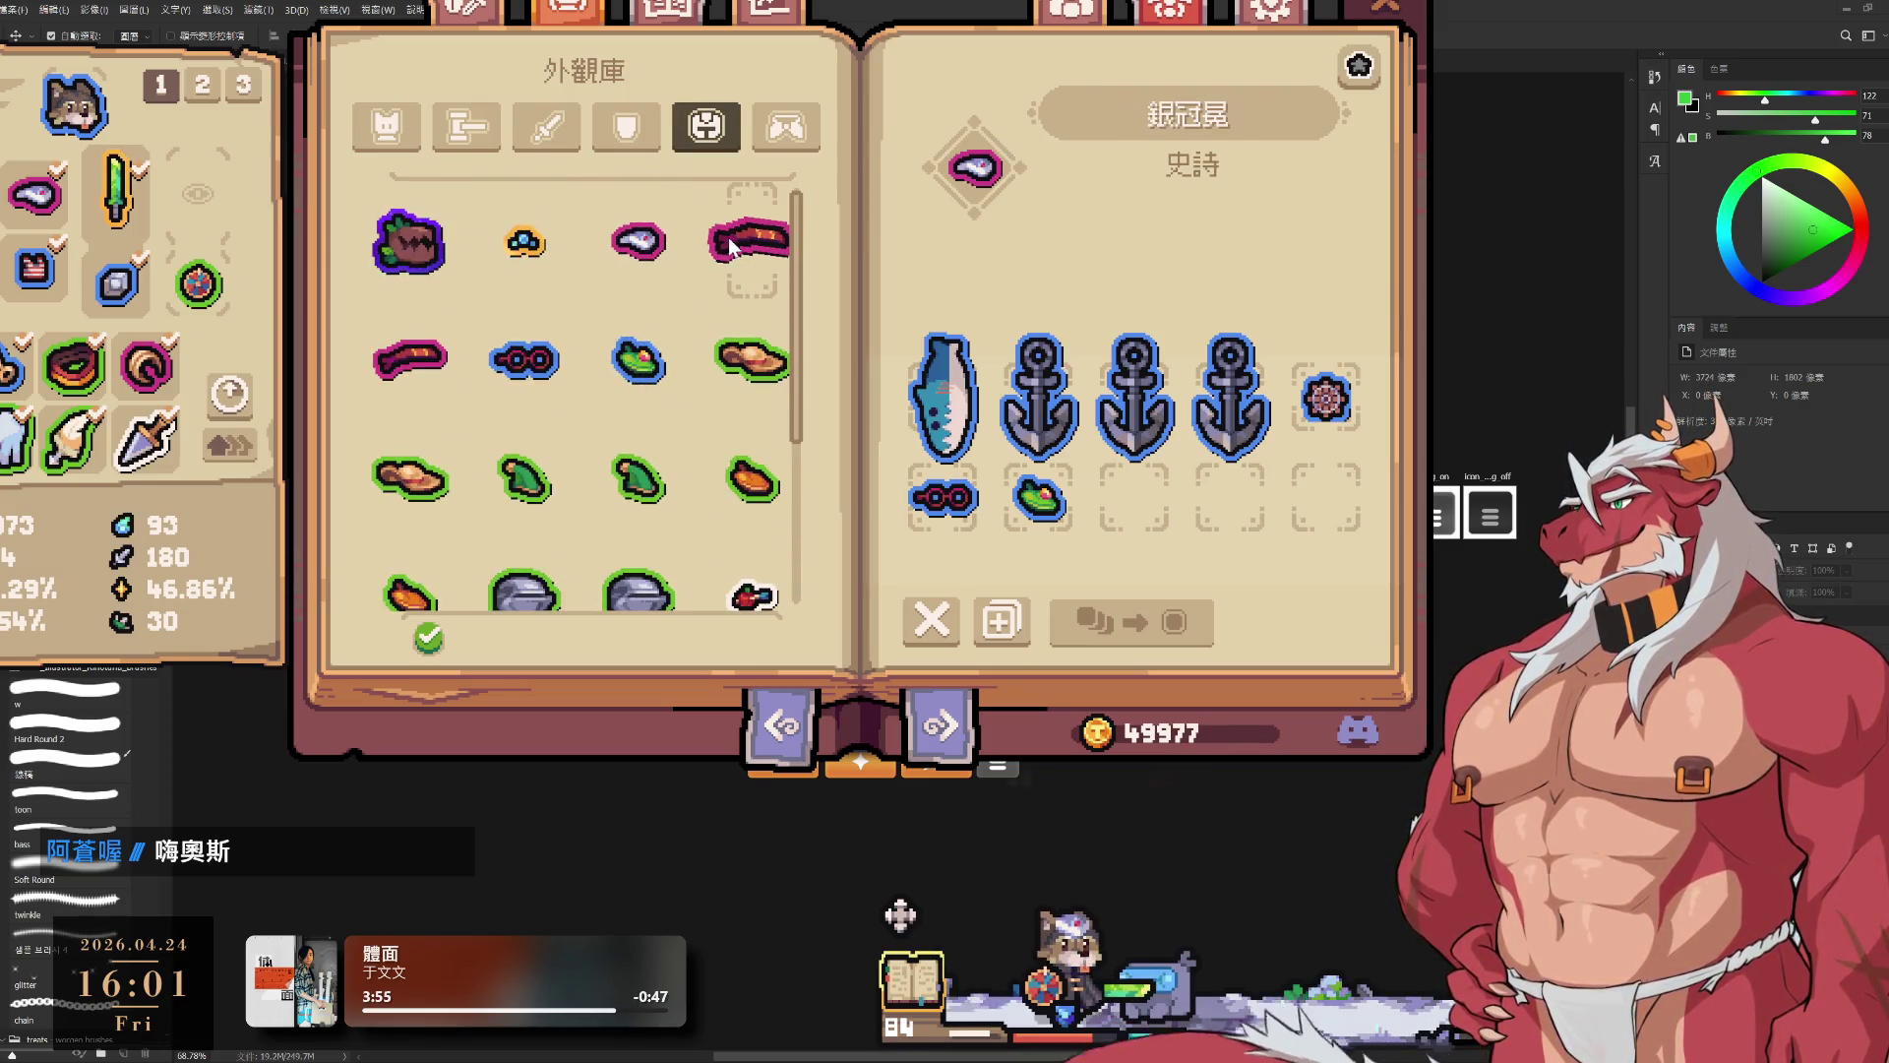
left_click(748, 264)
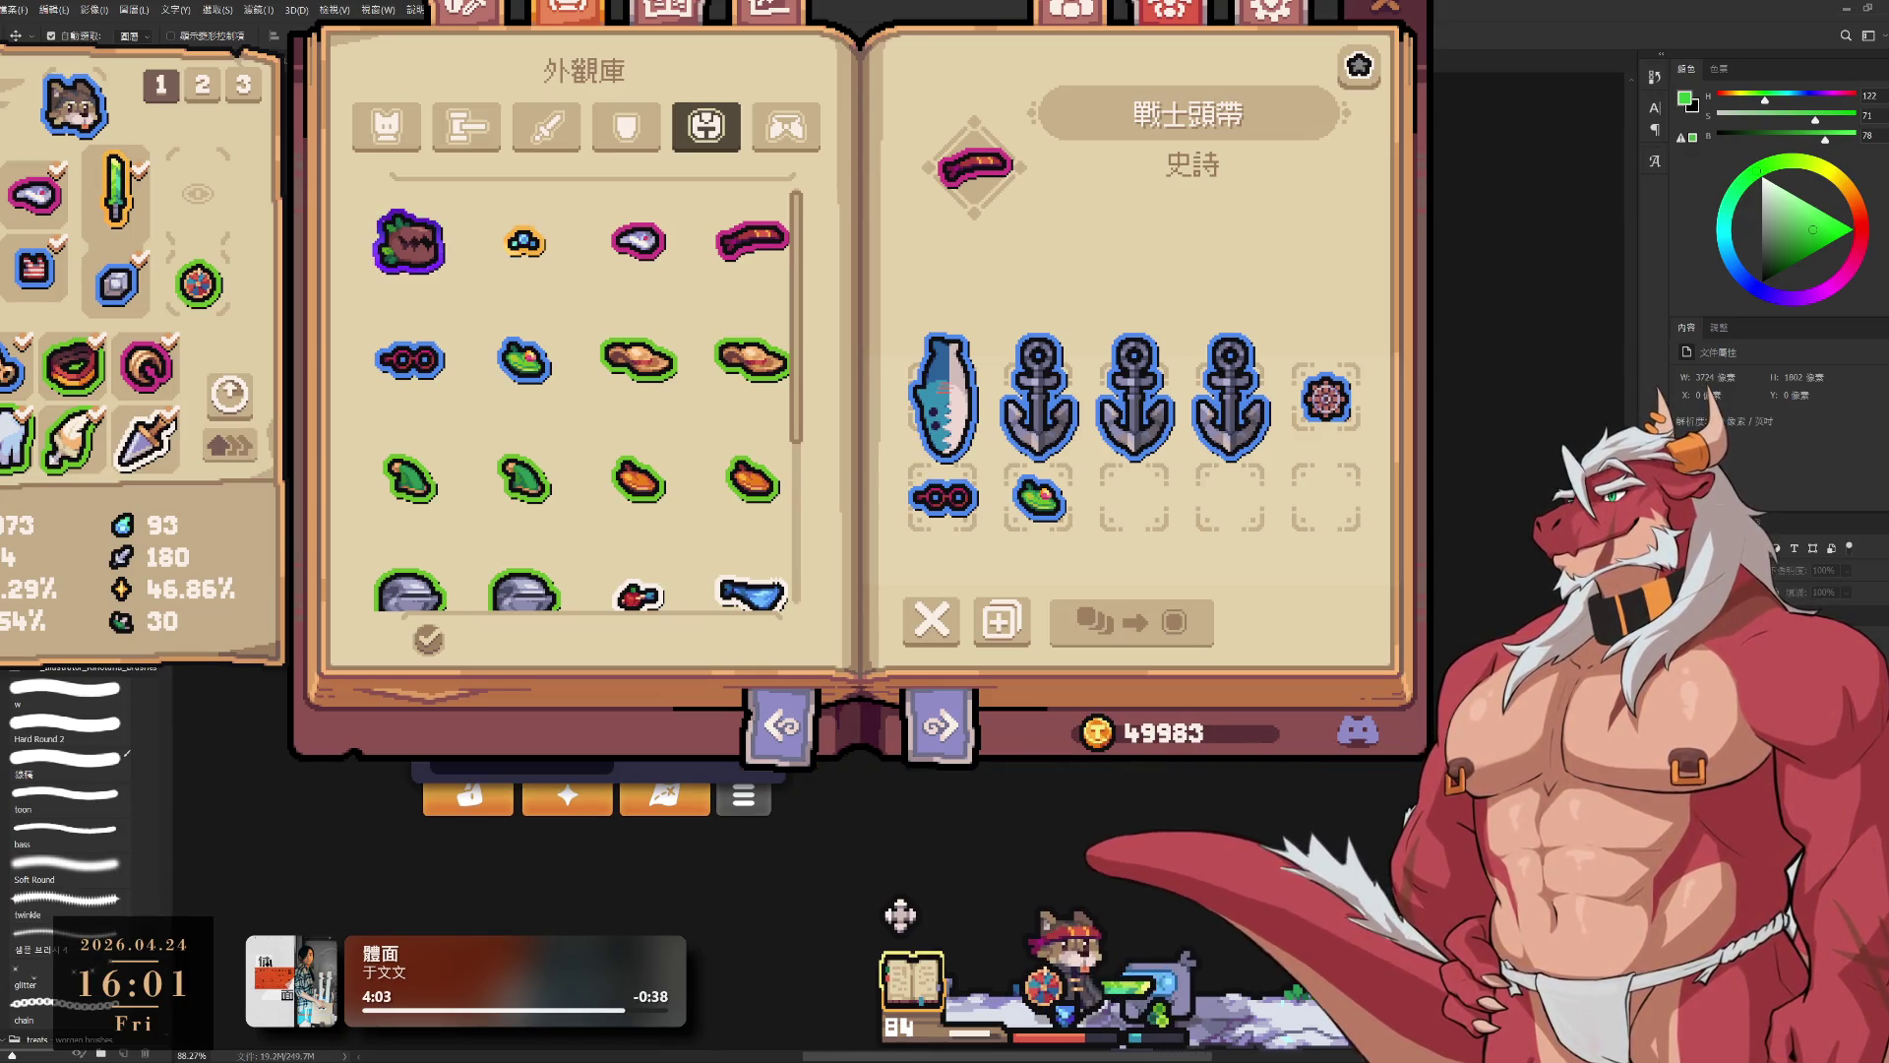
key("Escape")
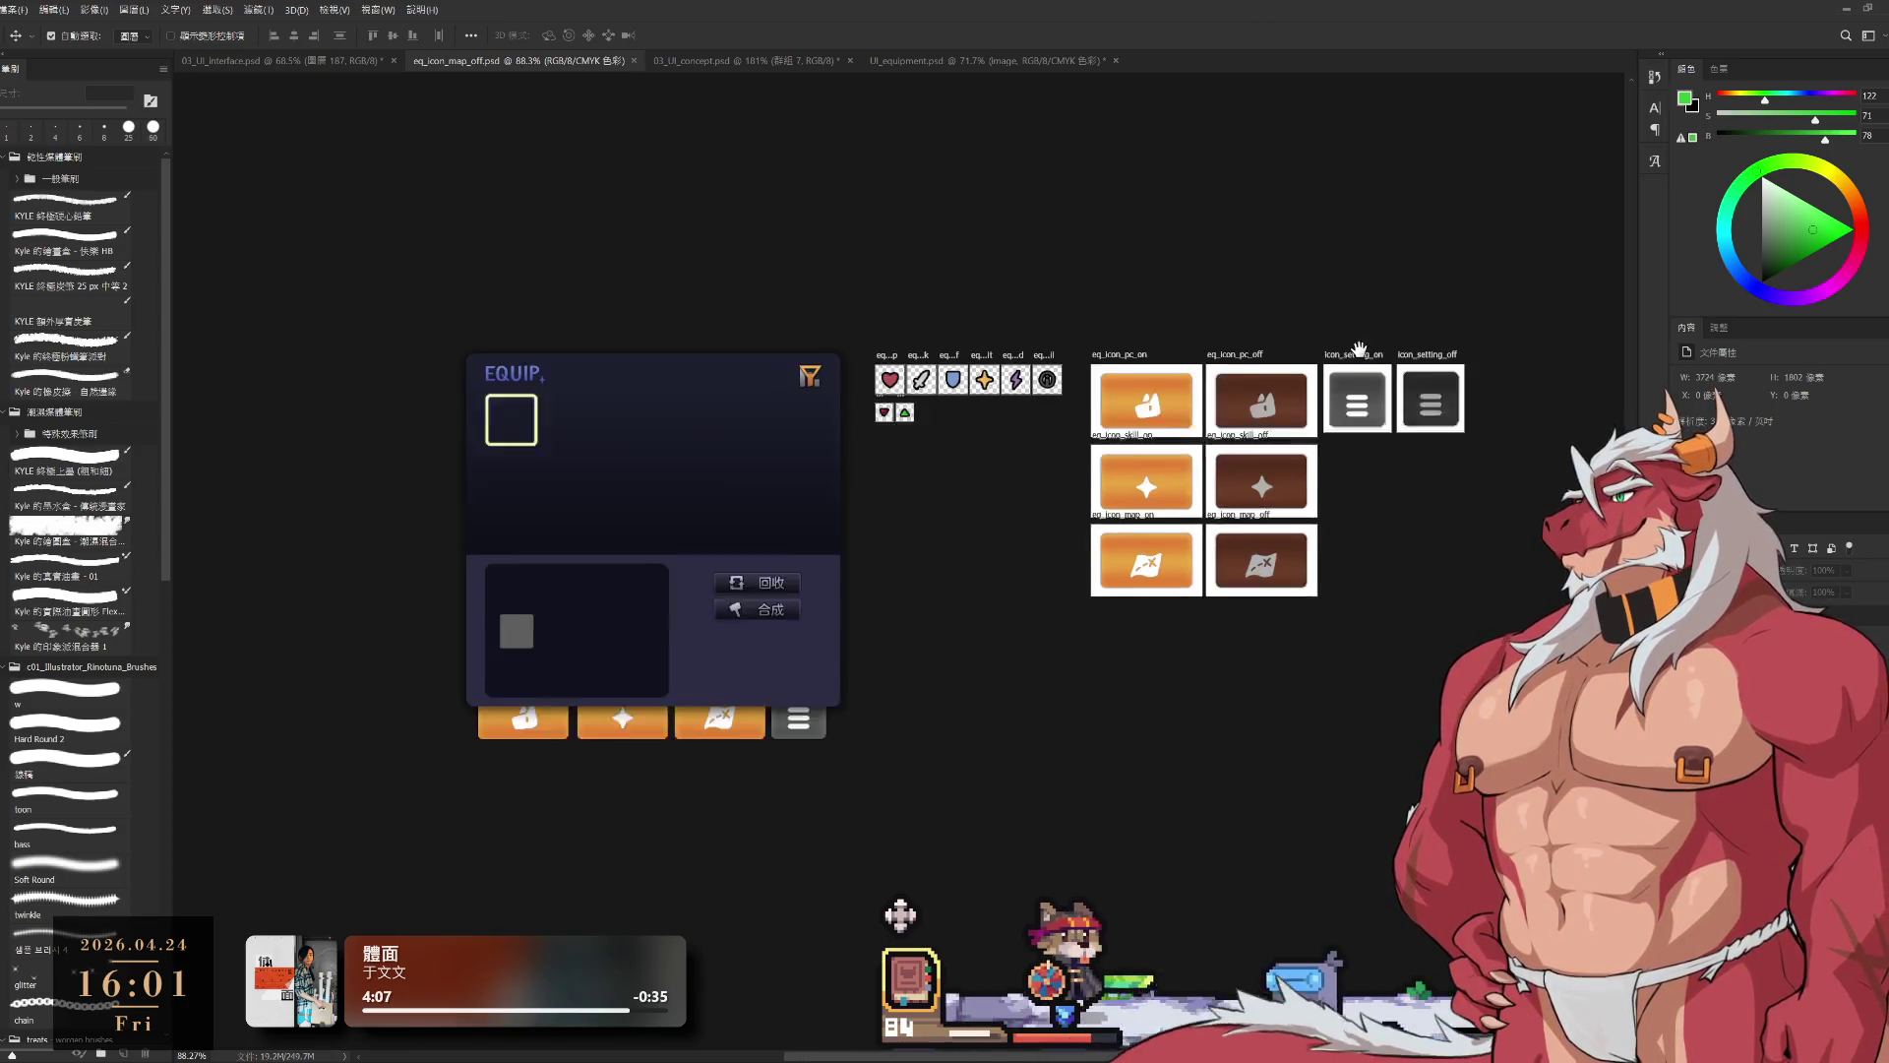
scroll(1263, 375, "up", 3)
left_click_drag(1302, 602, 1352, 551)
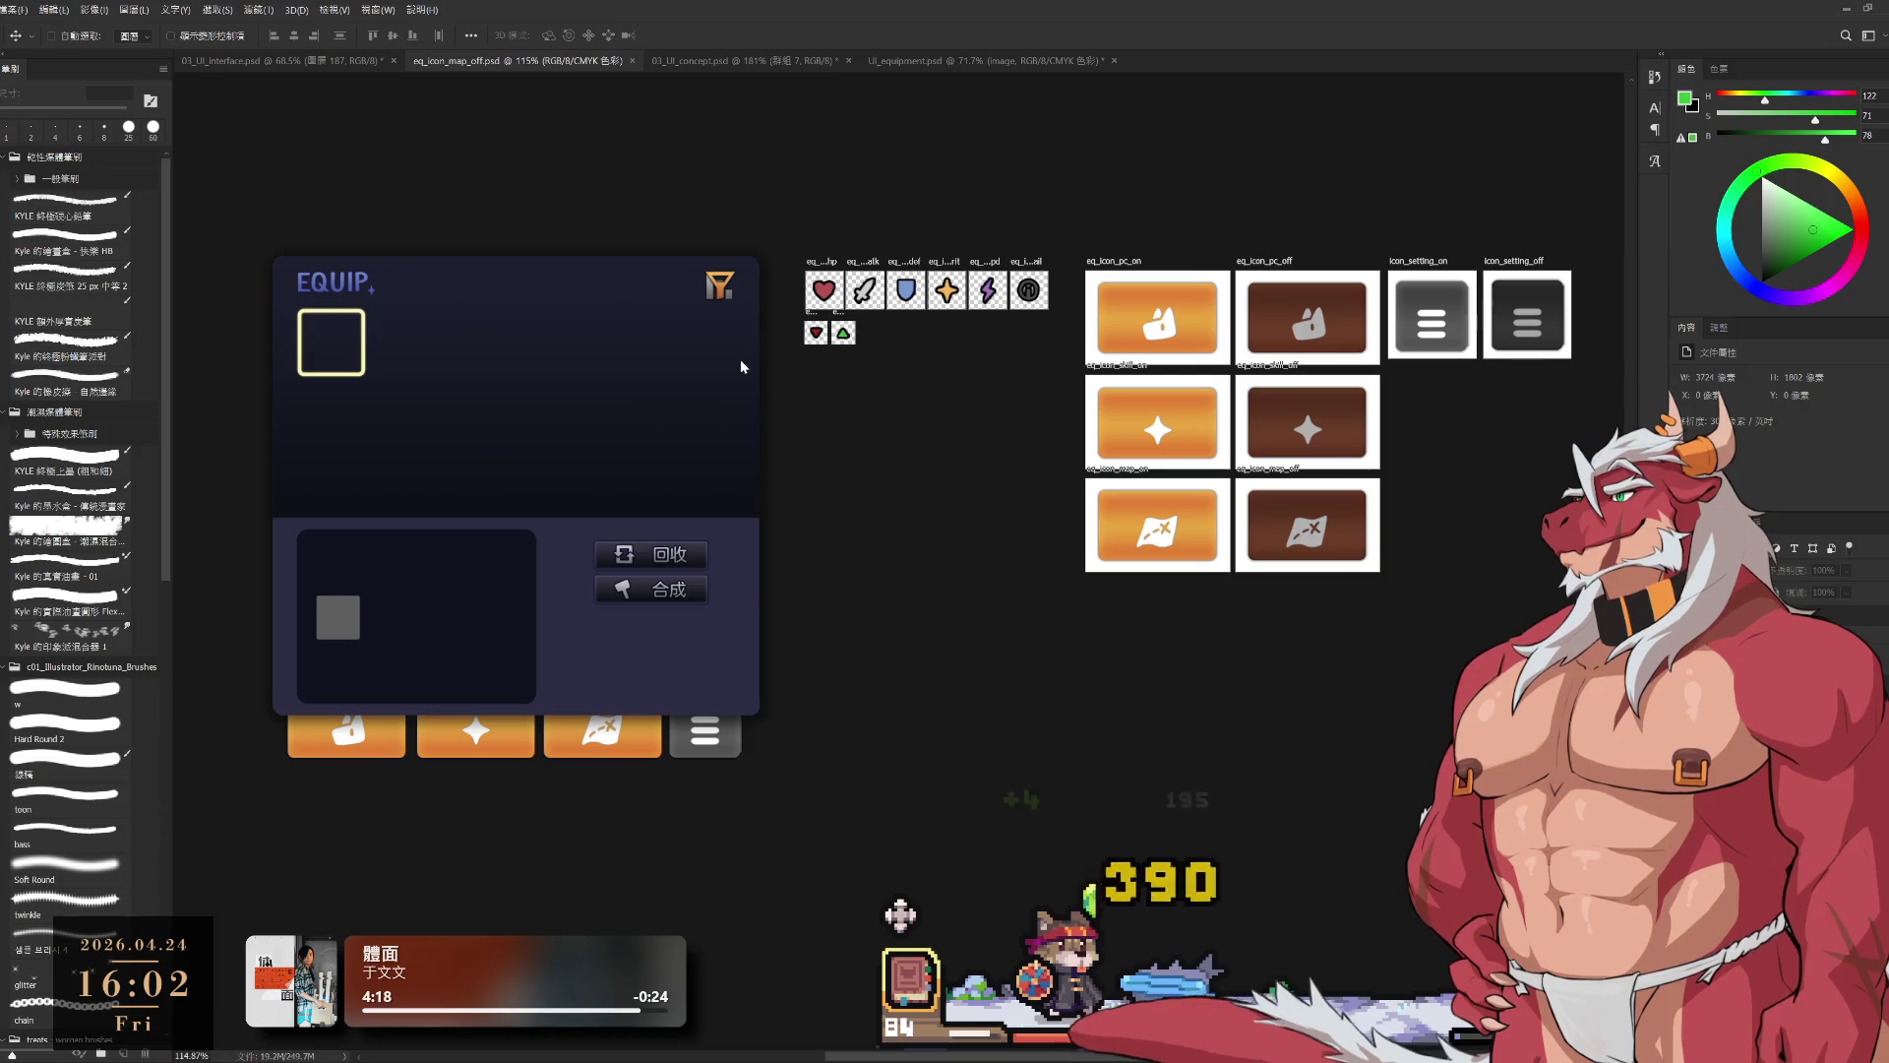
left_click(1526, 315)
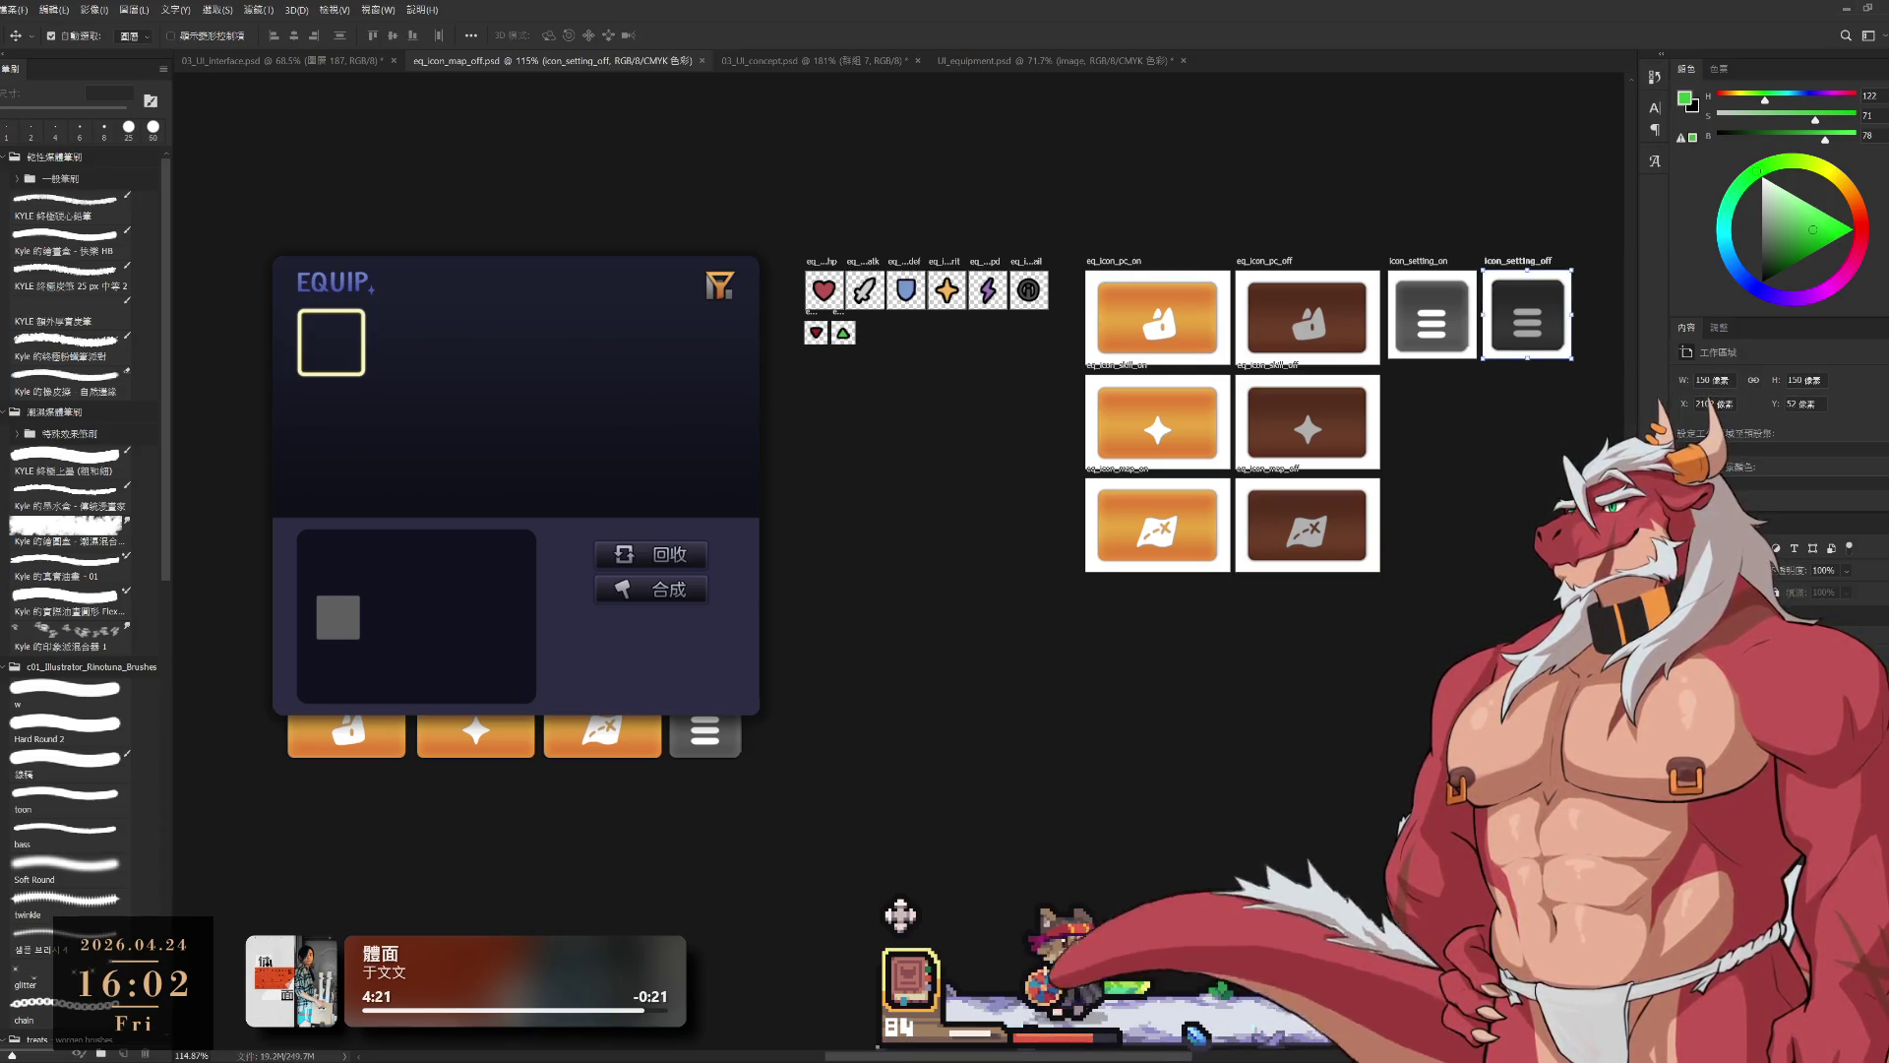
left_click(1432, 315)
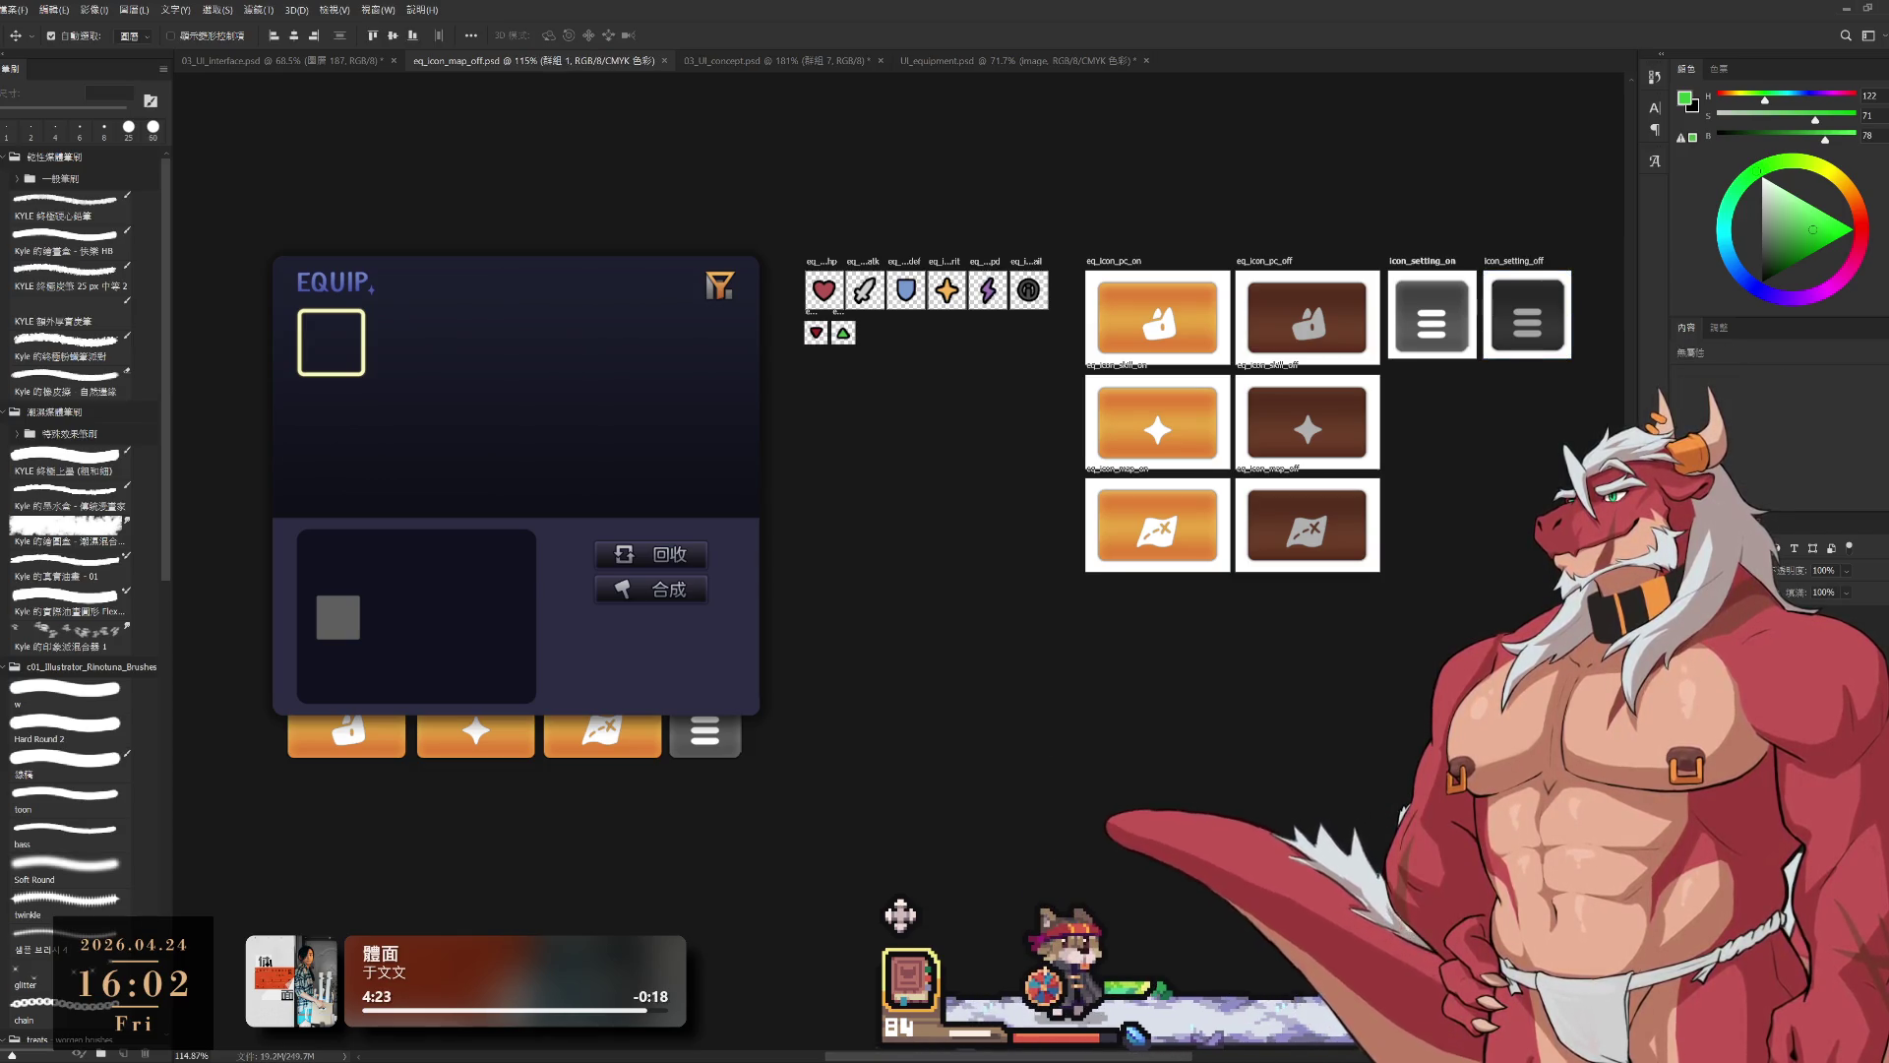
left_click(1432, 315)
left_click(1432, 315)
left_click(1528, 315)
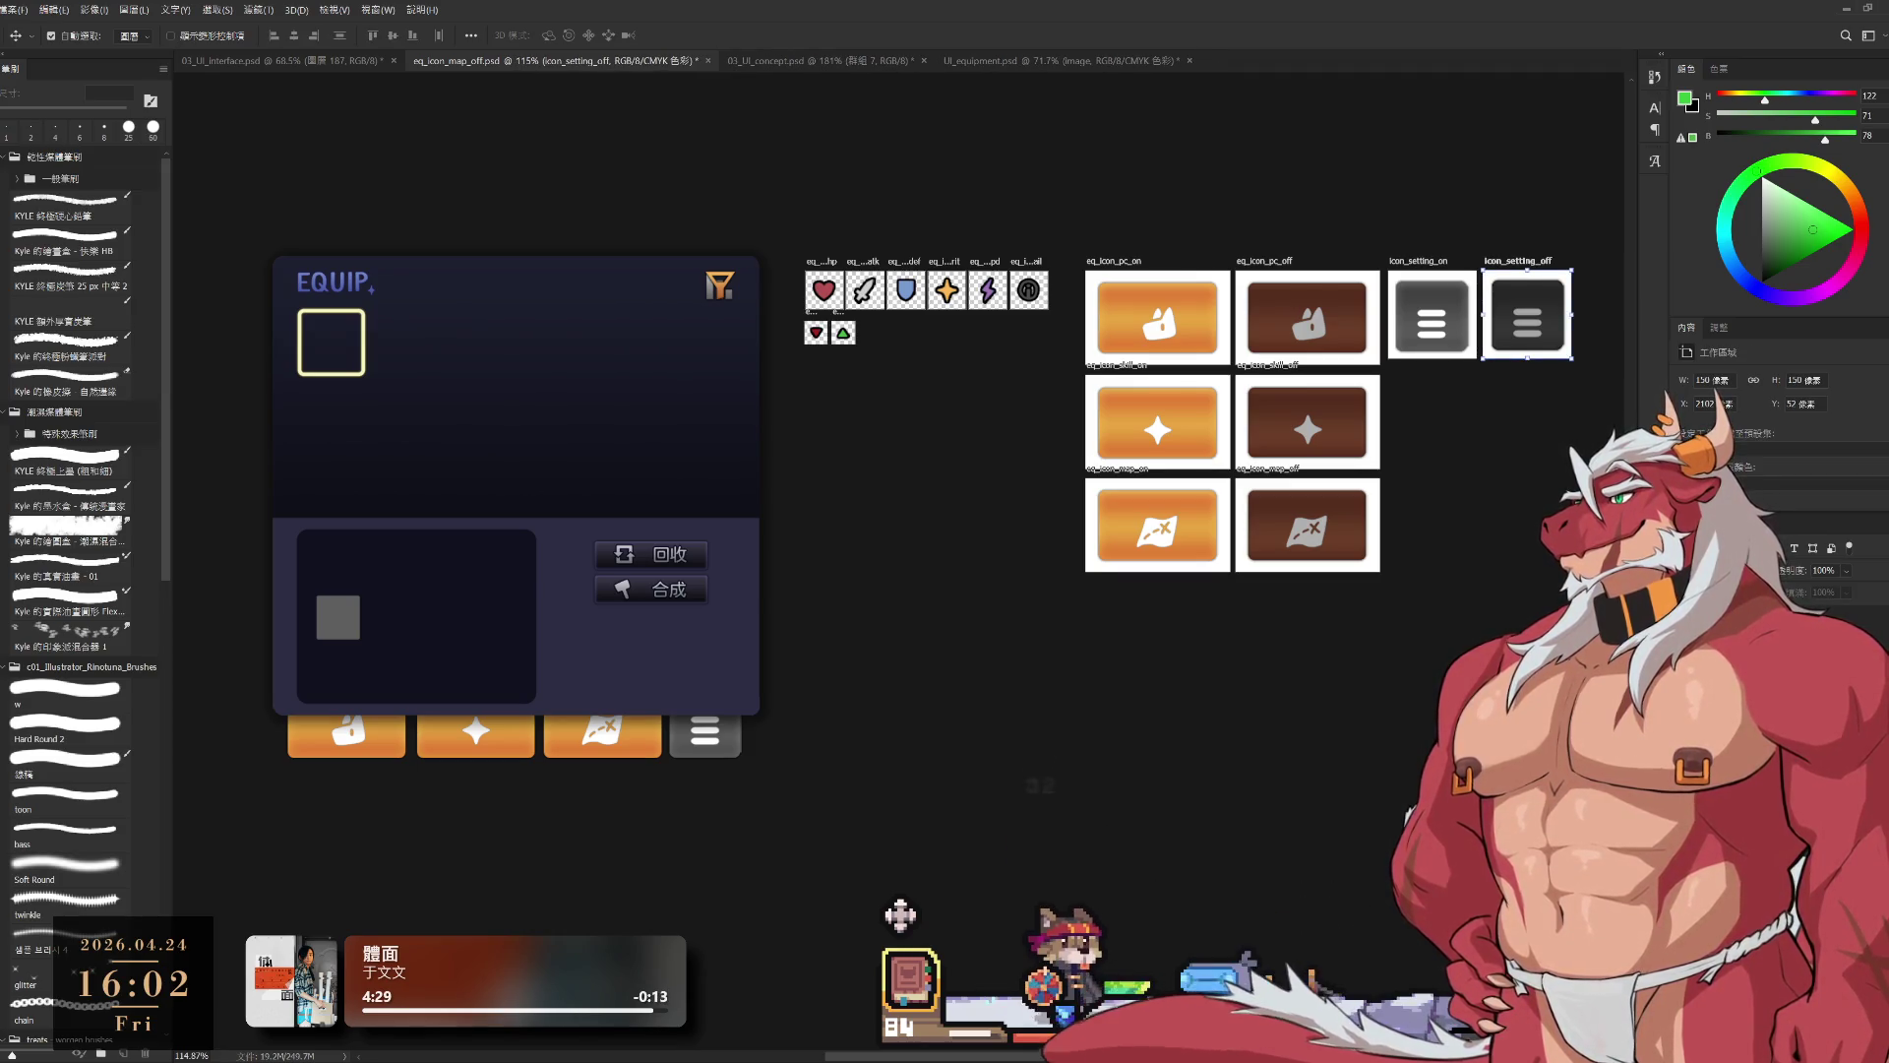
left_click(900, 915)
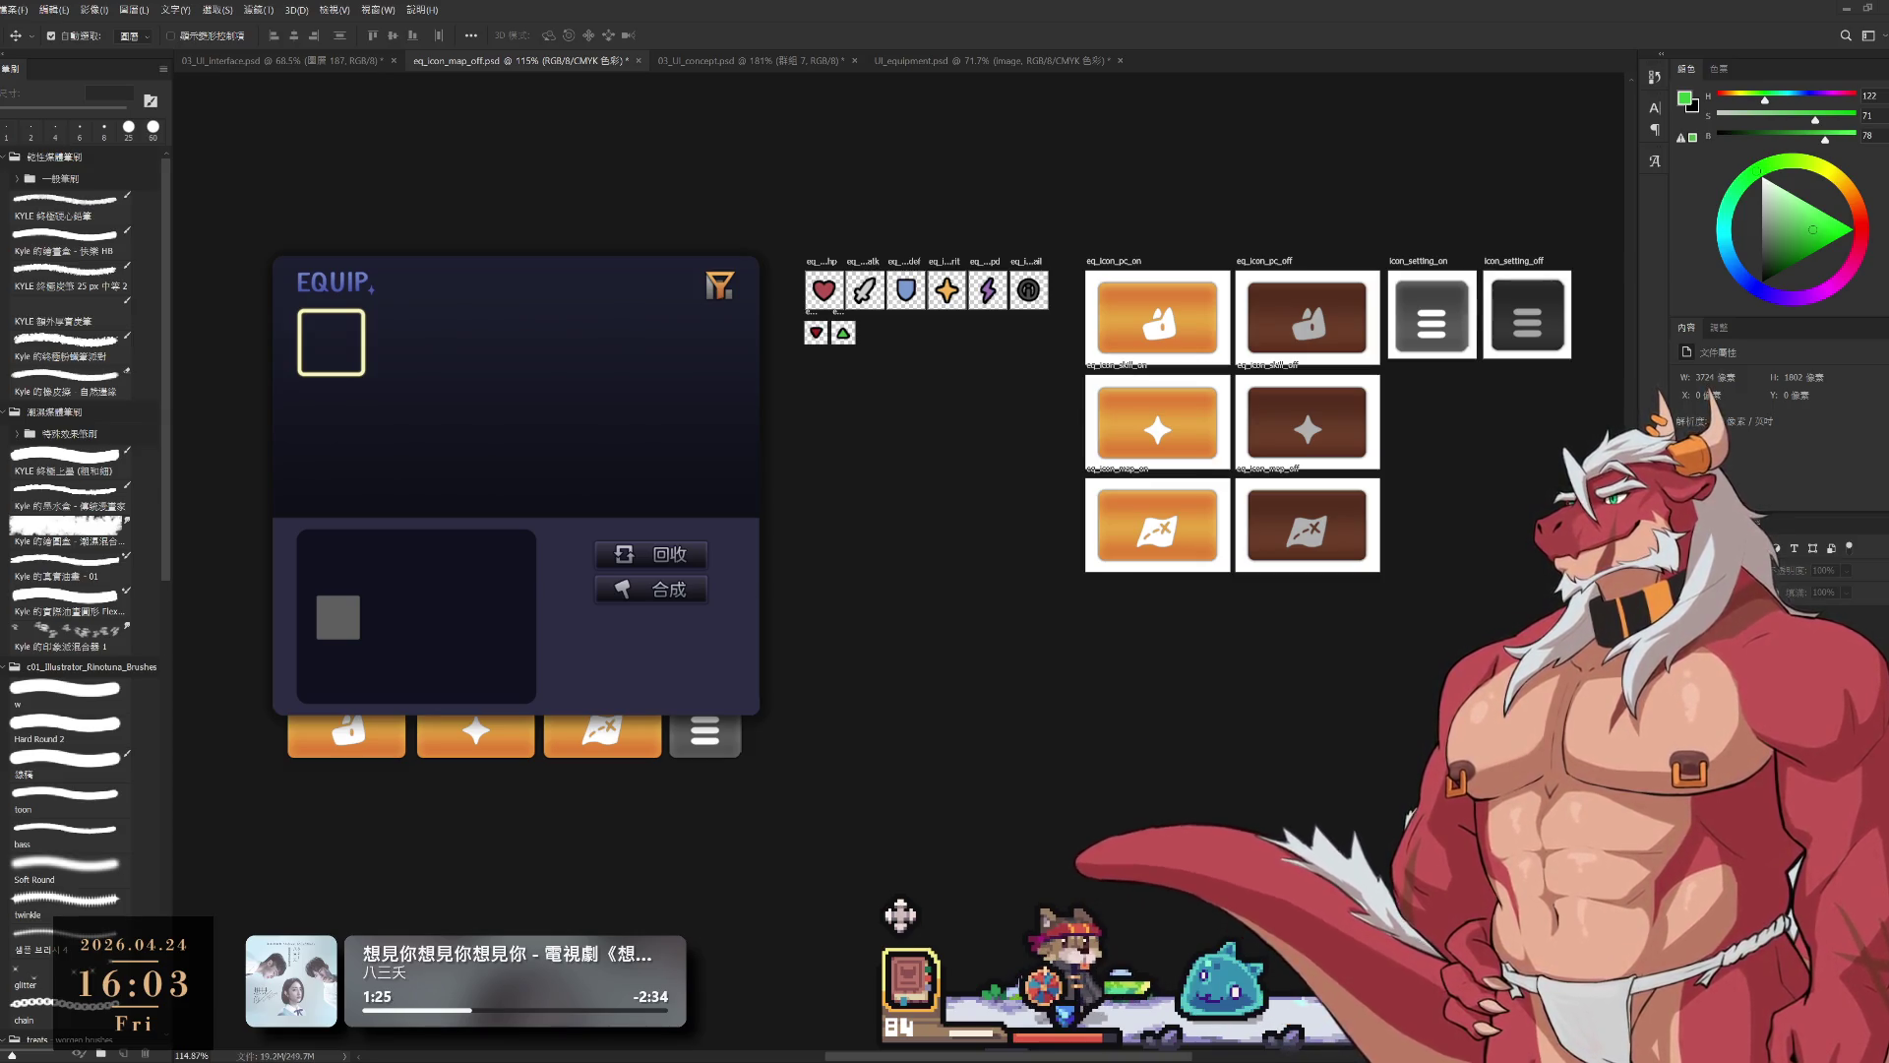
left_click(1432, 315)
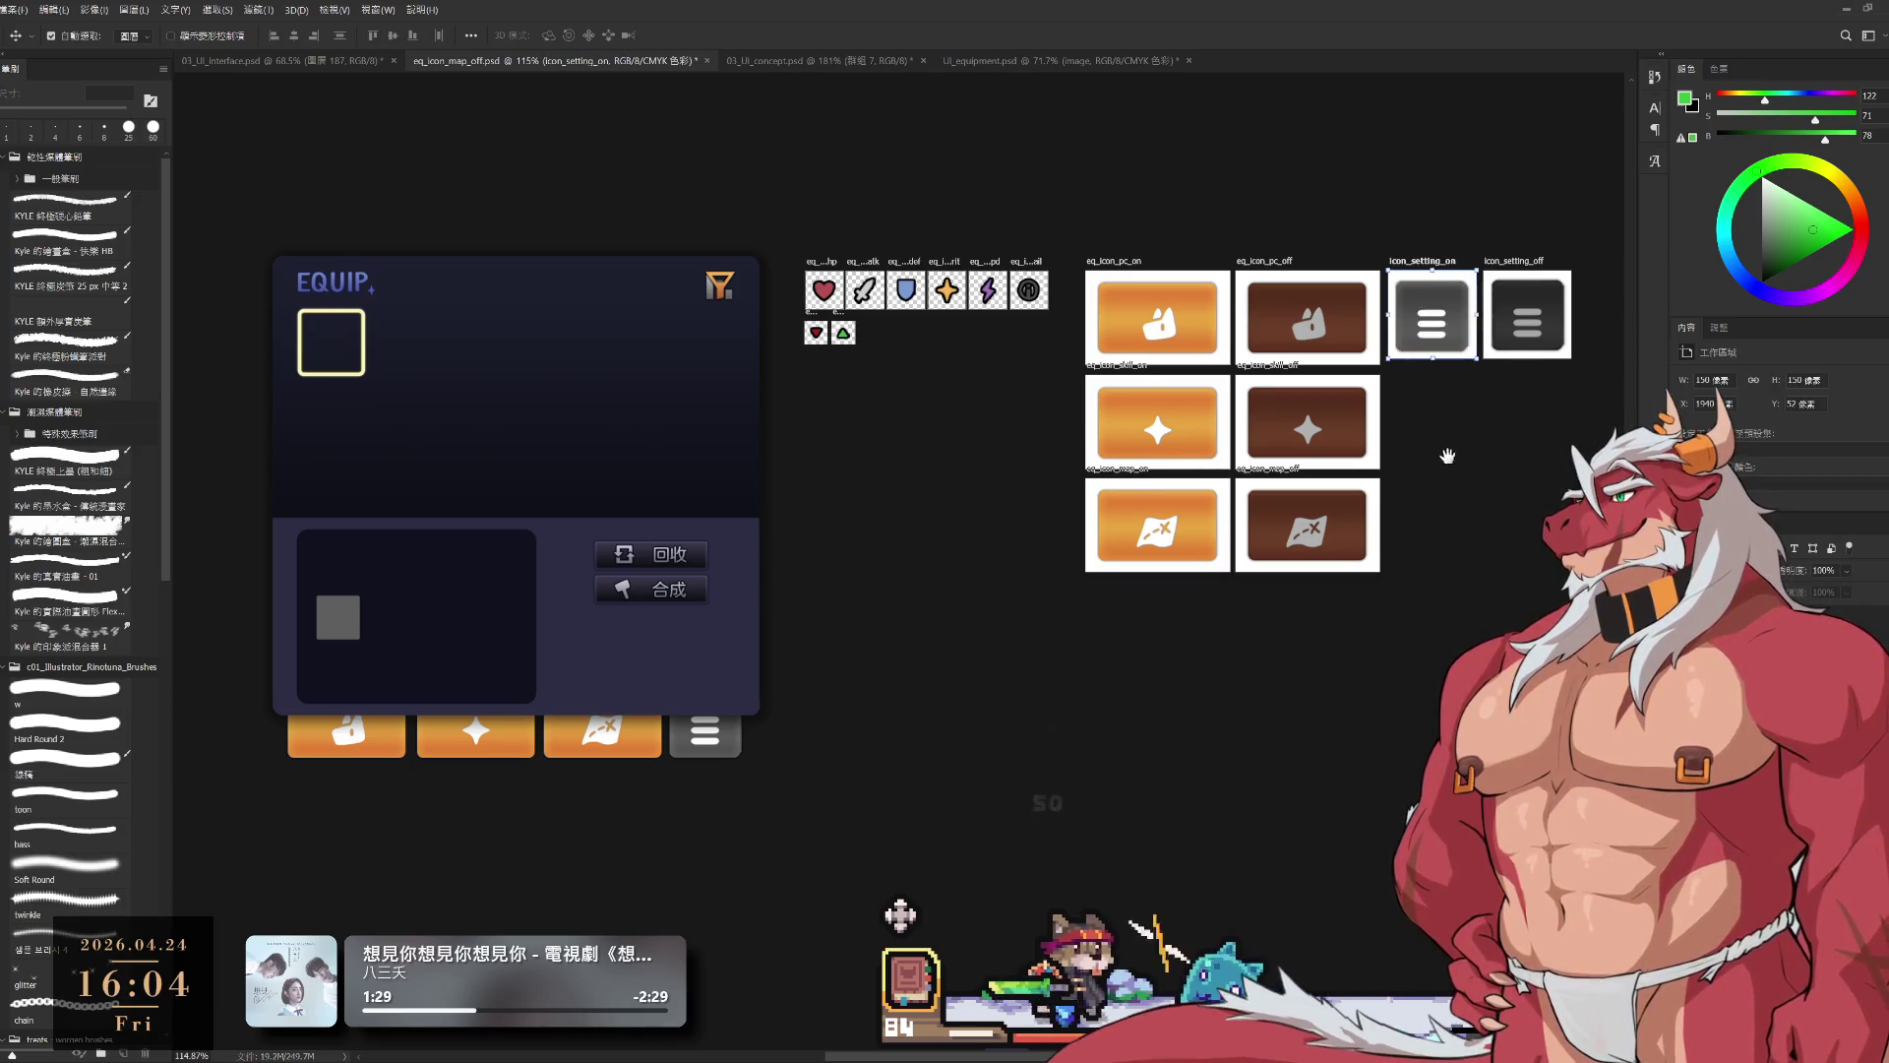
scroll(1552, 335, "up", 5)
key("ctrl+d")
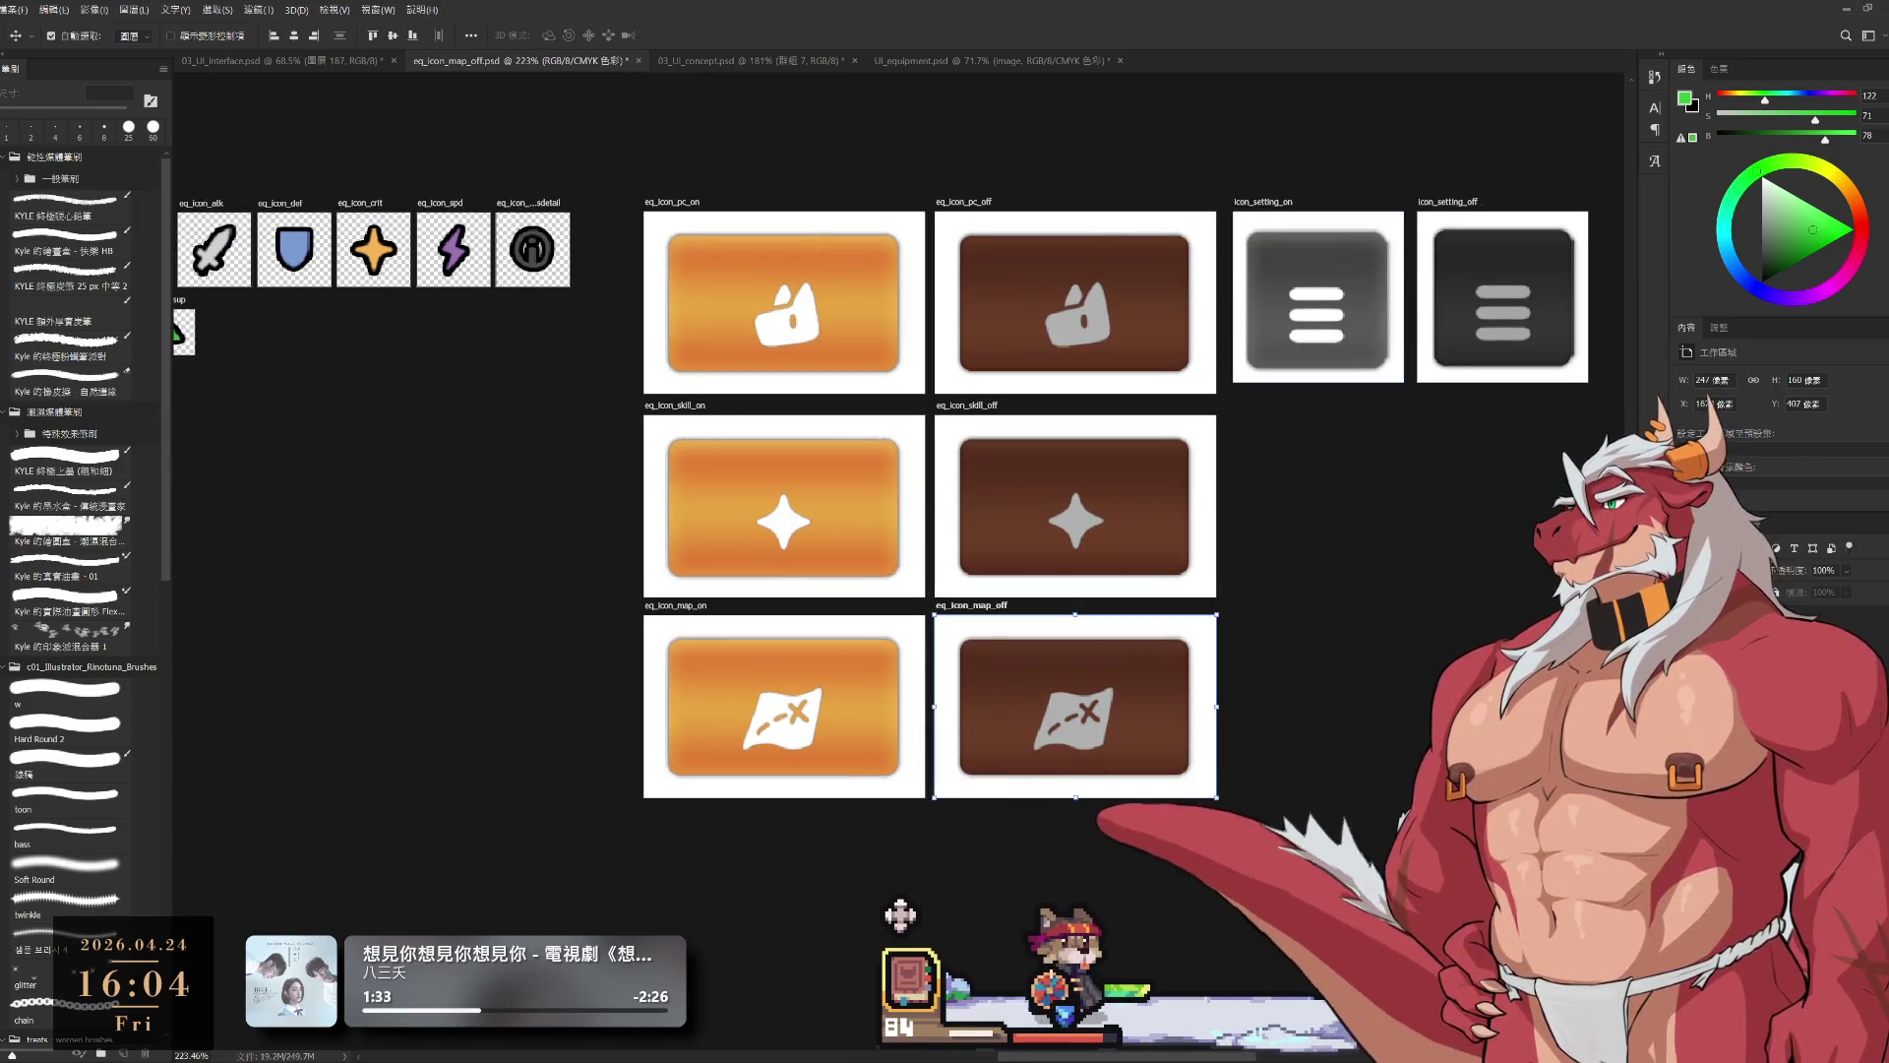
left_click(785, 302)
left_click(1075, 302, "shift")
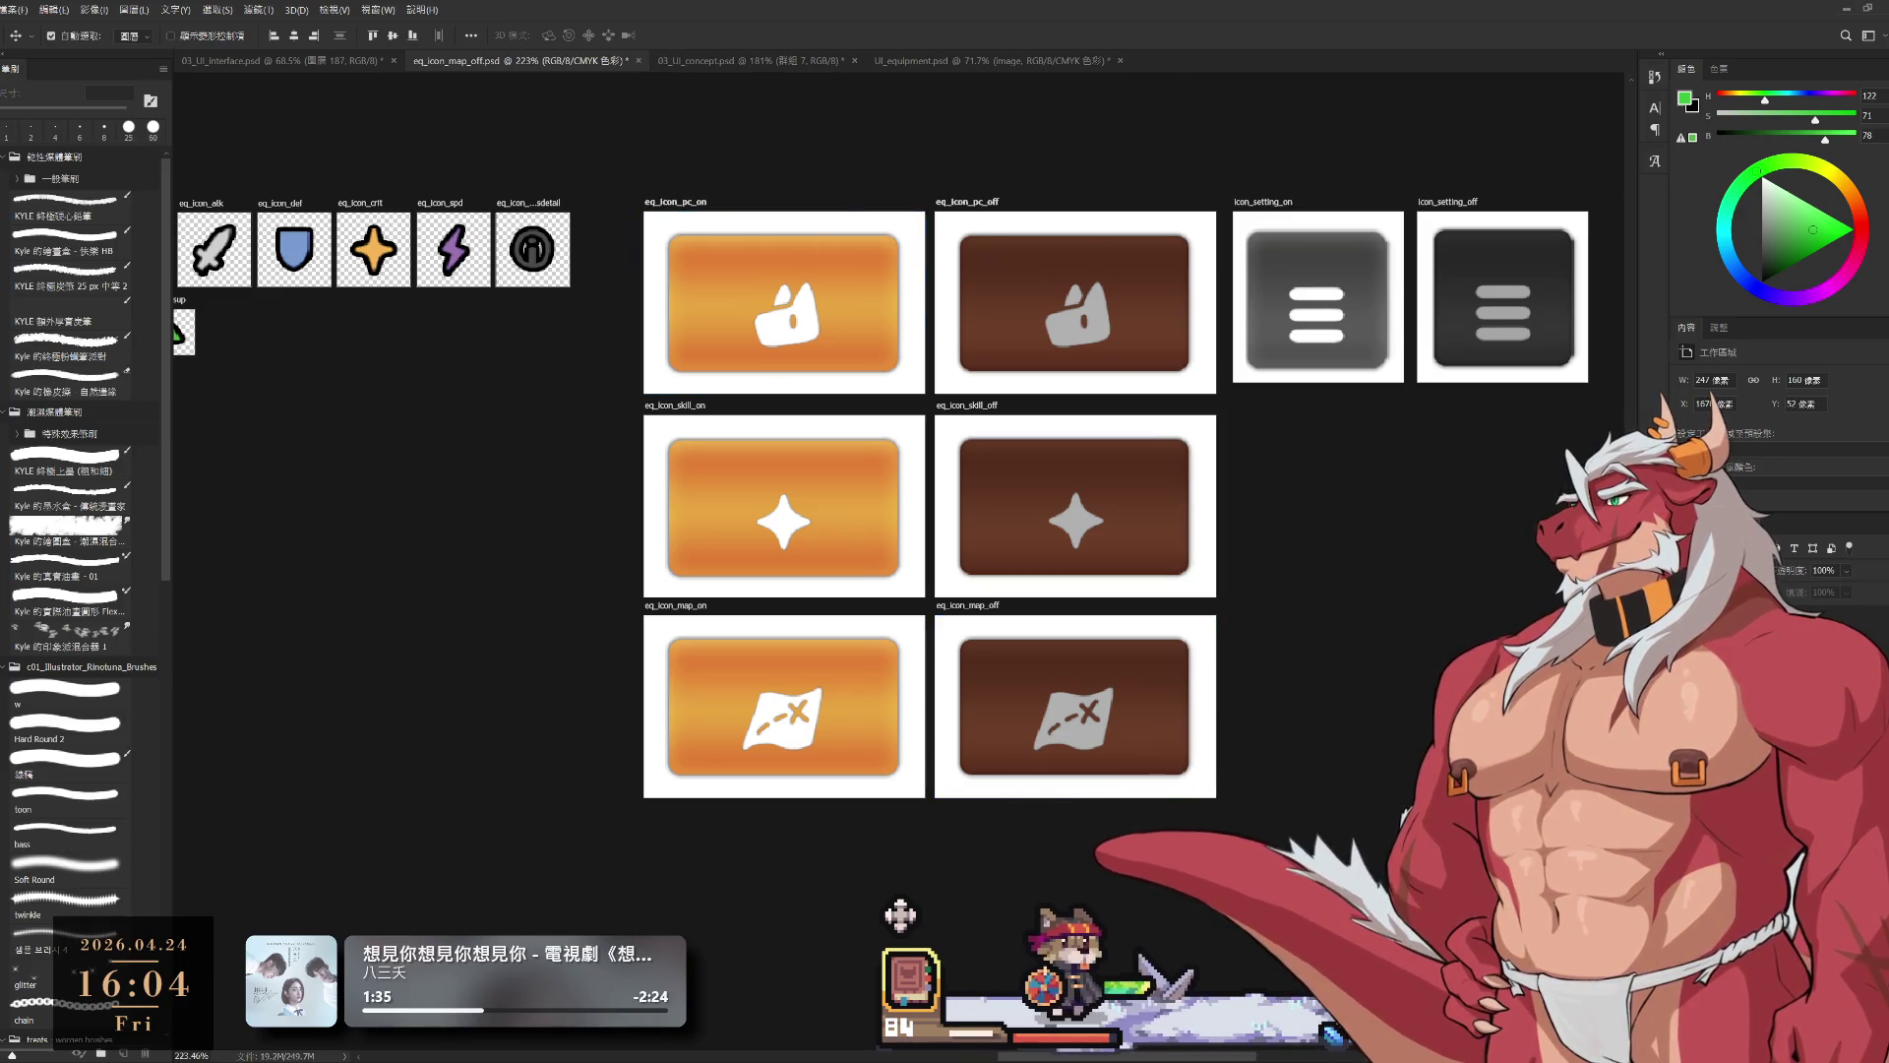
left_click(785, 506)
left_click(1076, 506, "shift")
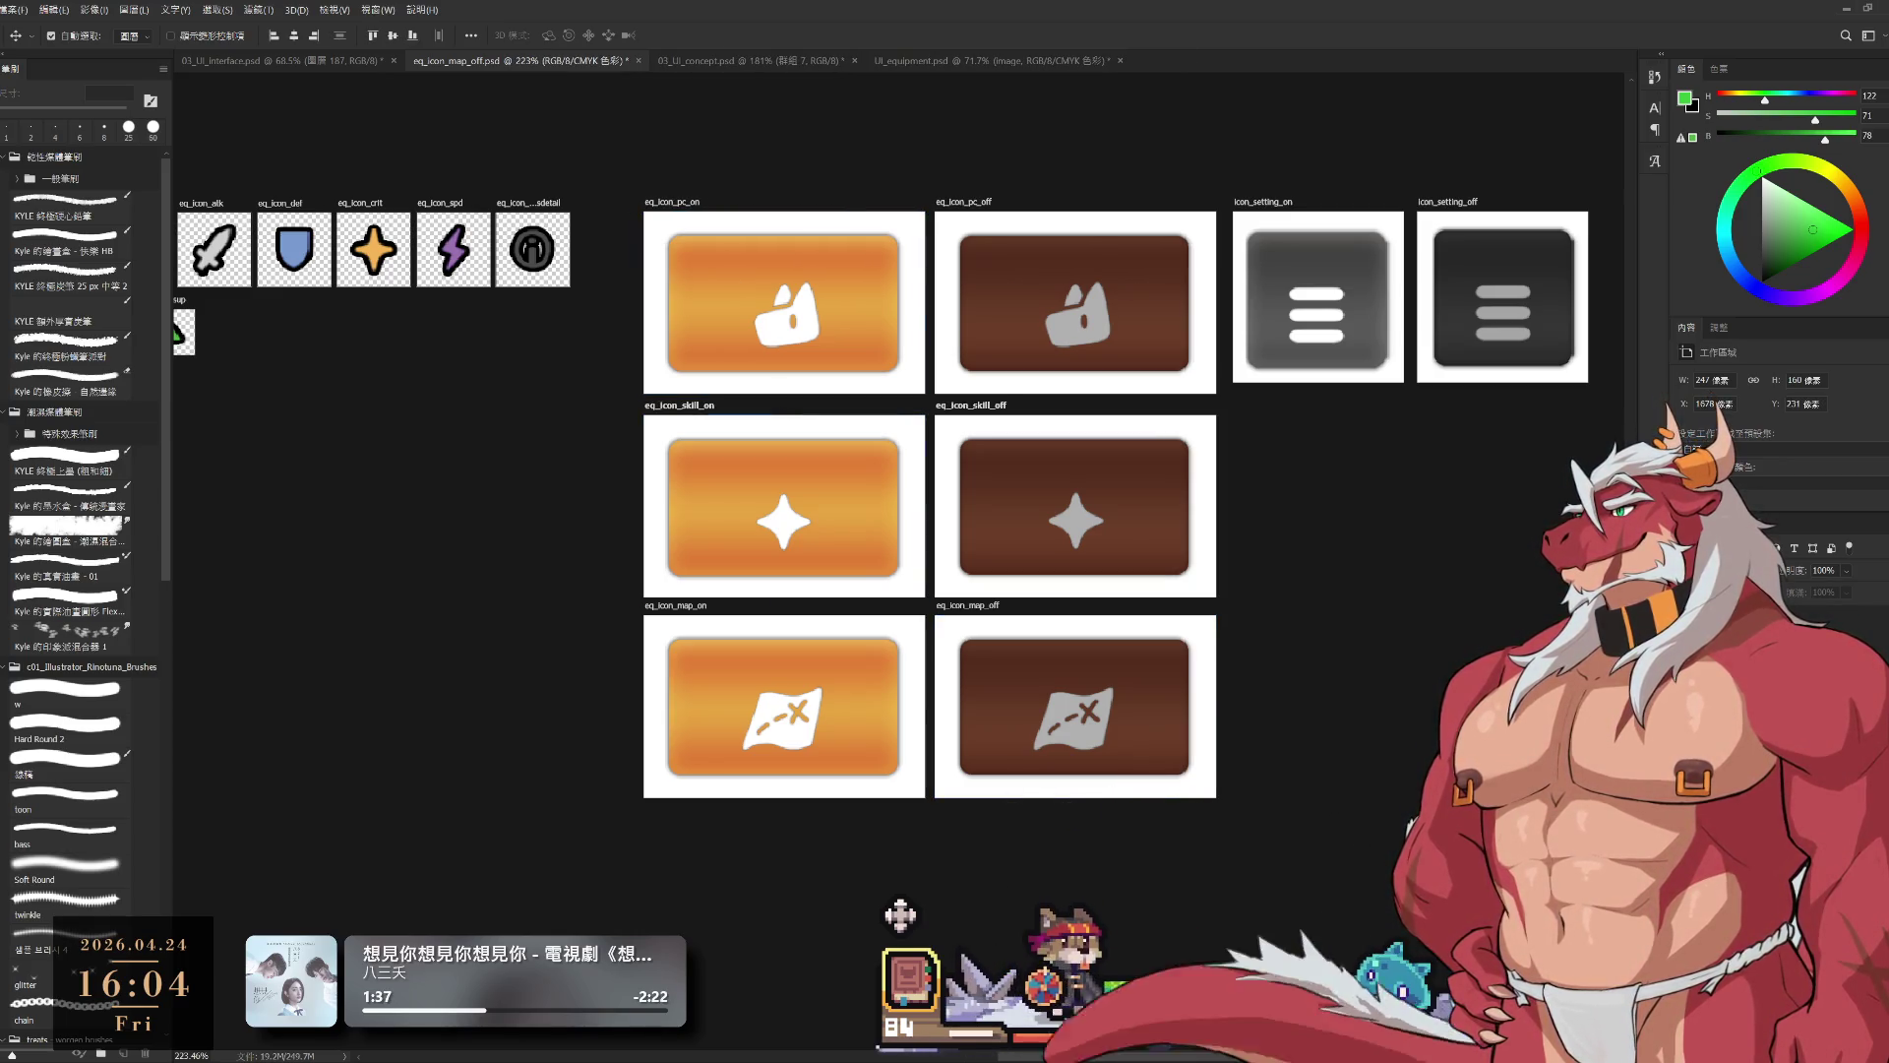
left_click(1076, 302)
left_click(784, 506)
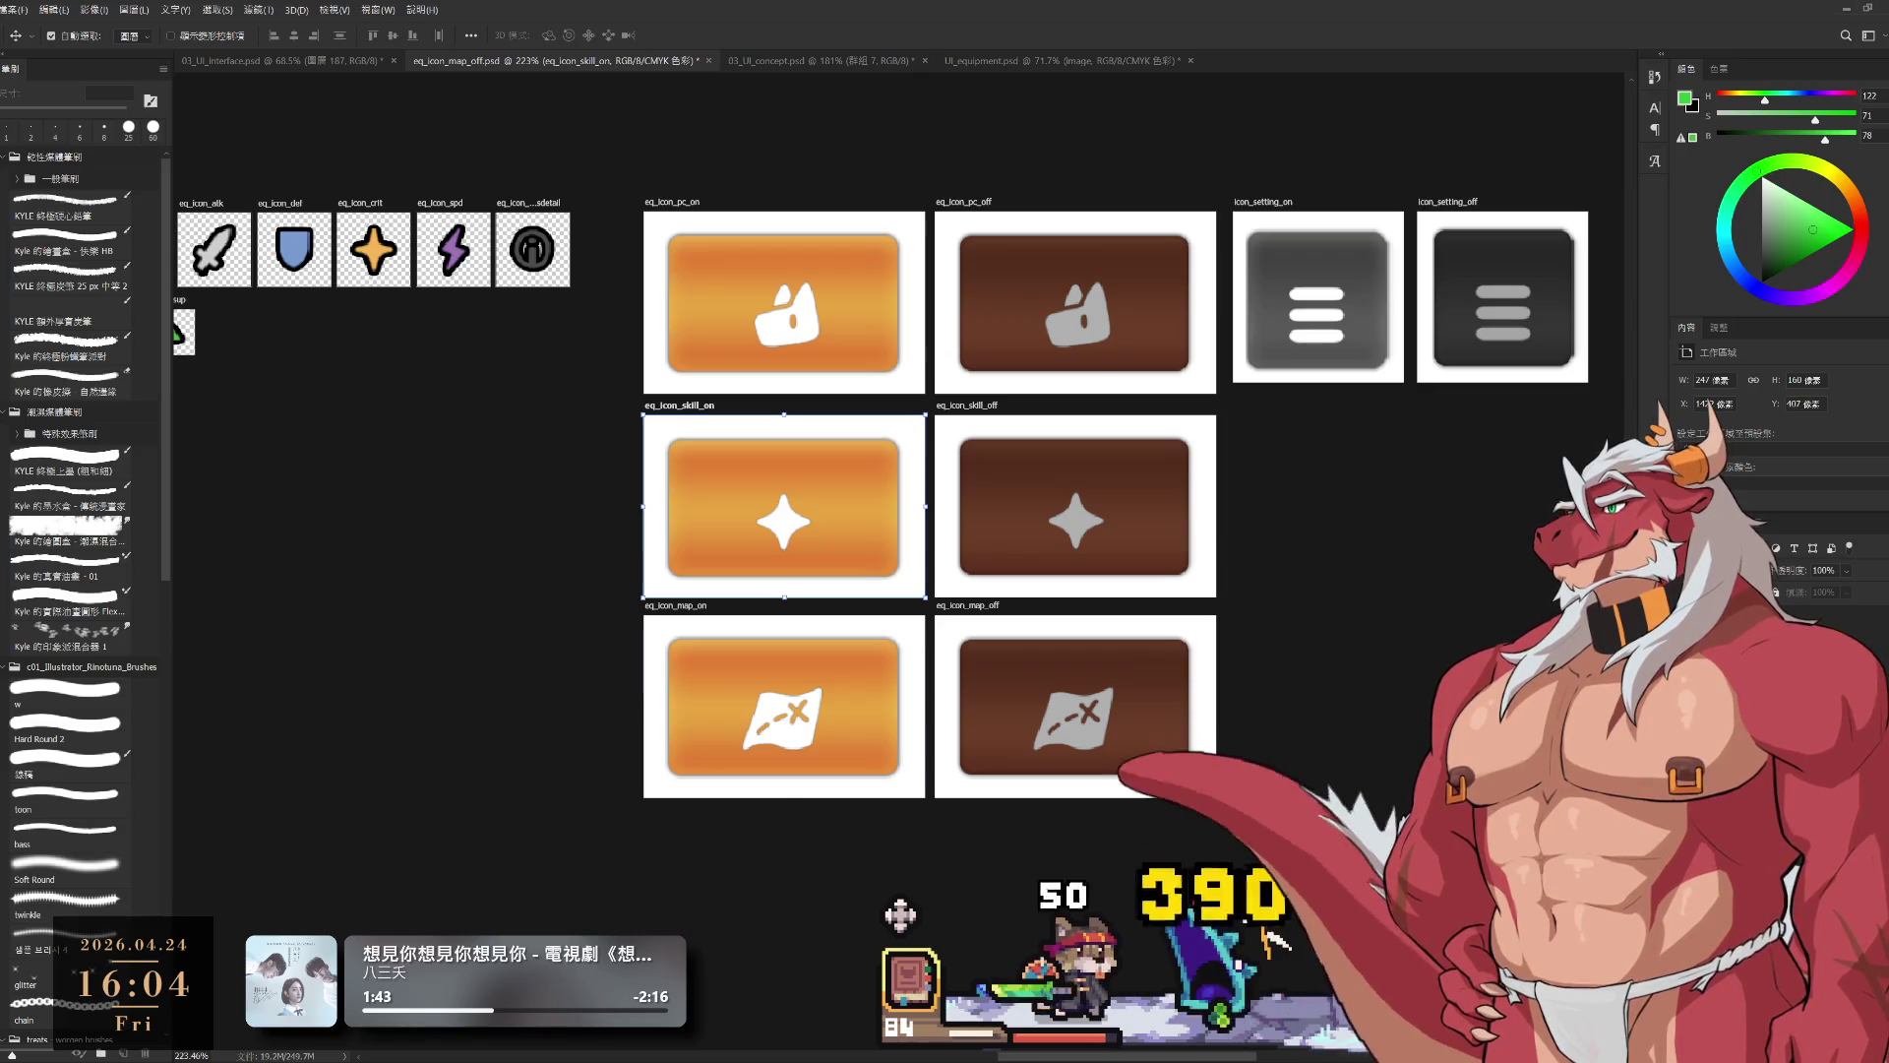
left_click(784, 706)
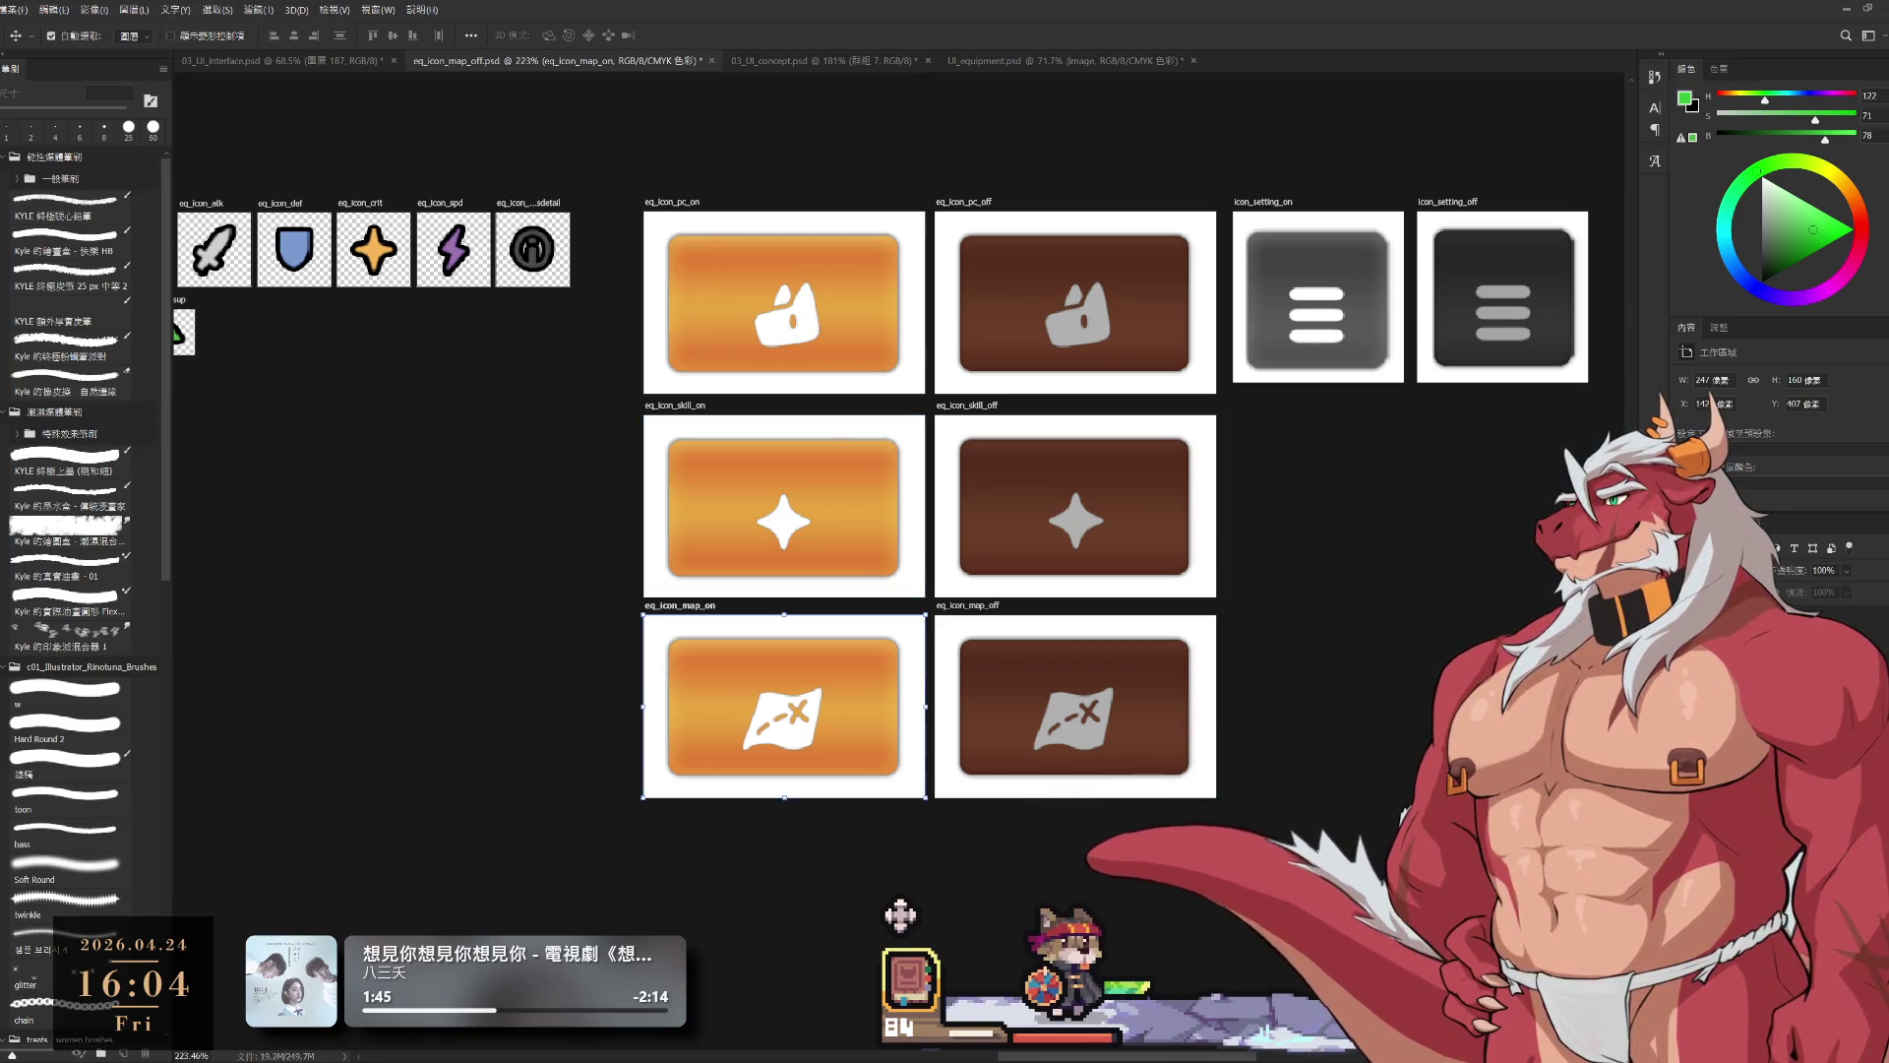
left_click(784, 302)
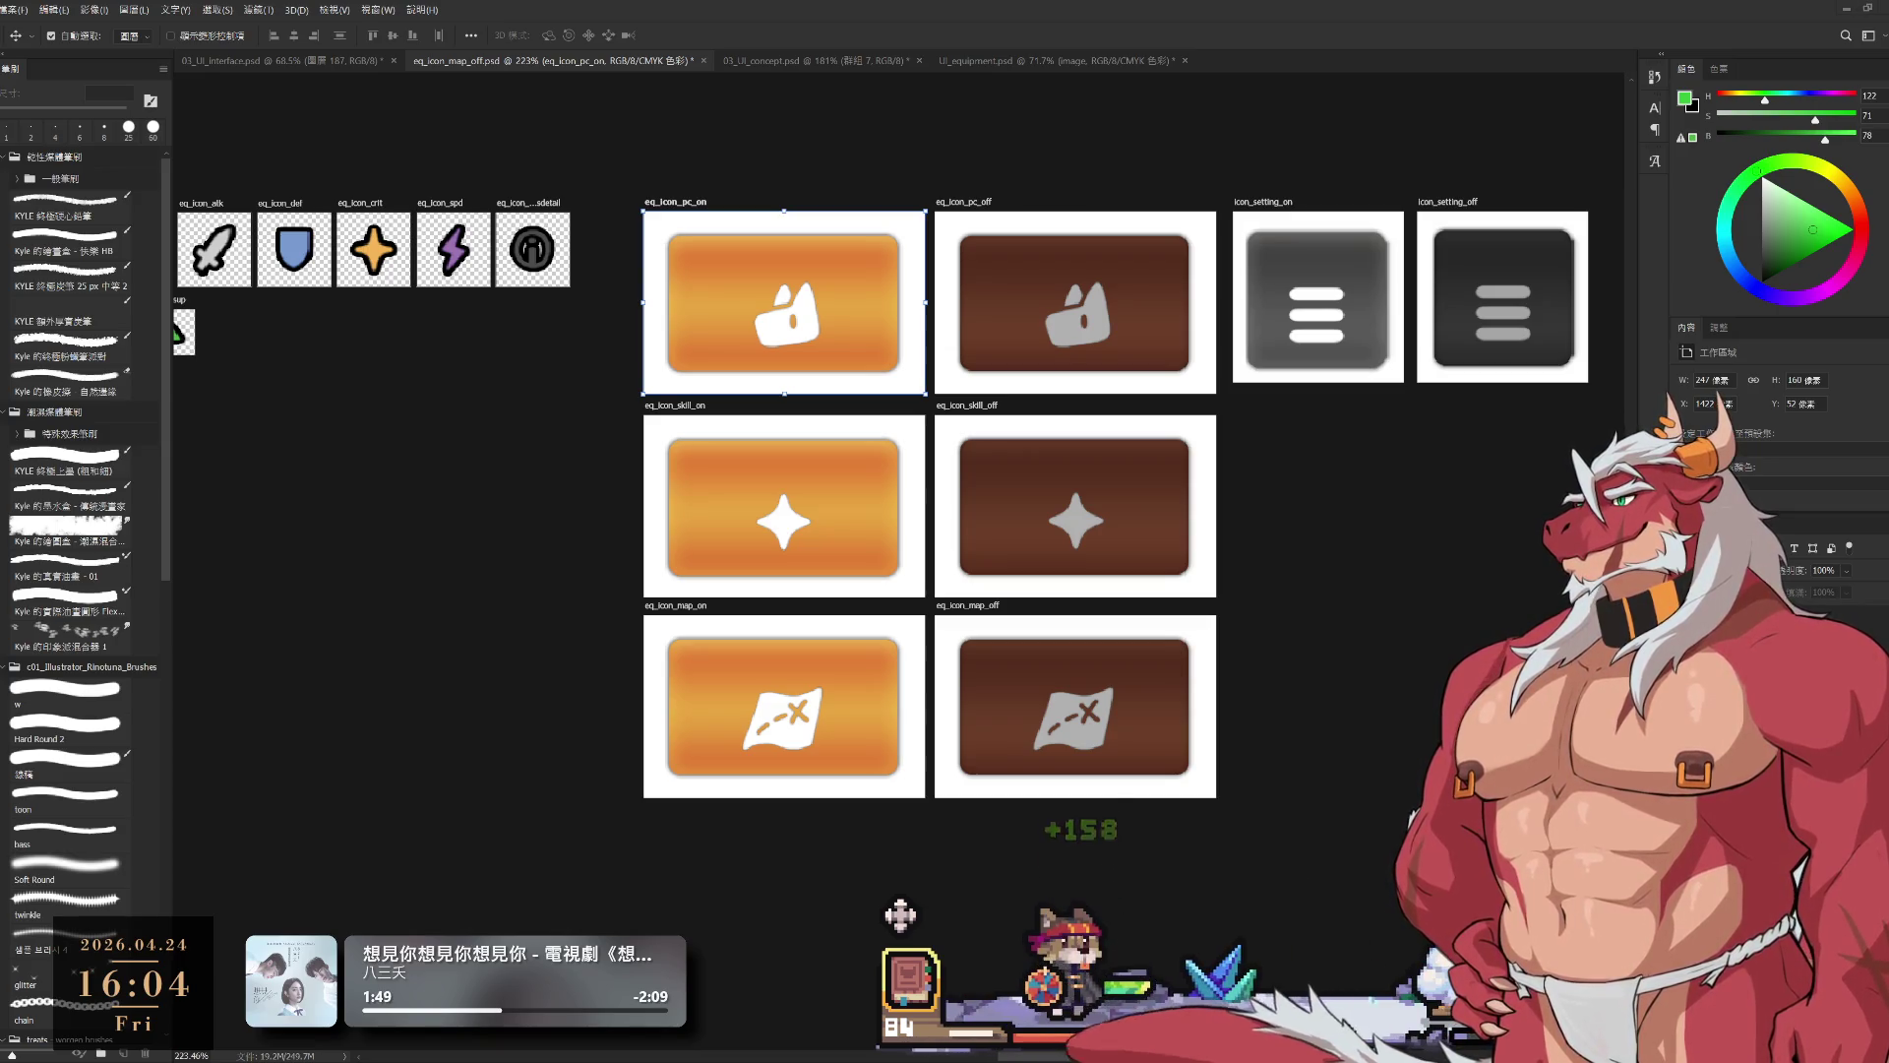
left_click(1076, 302)
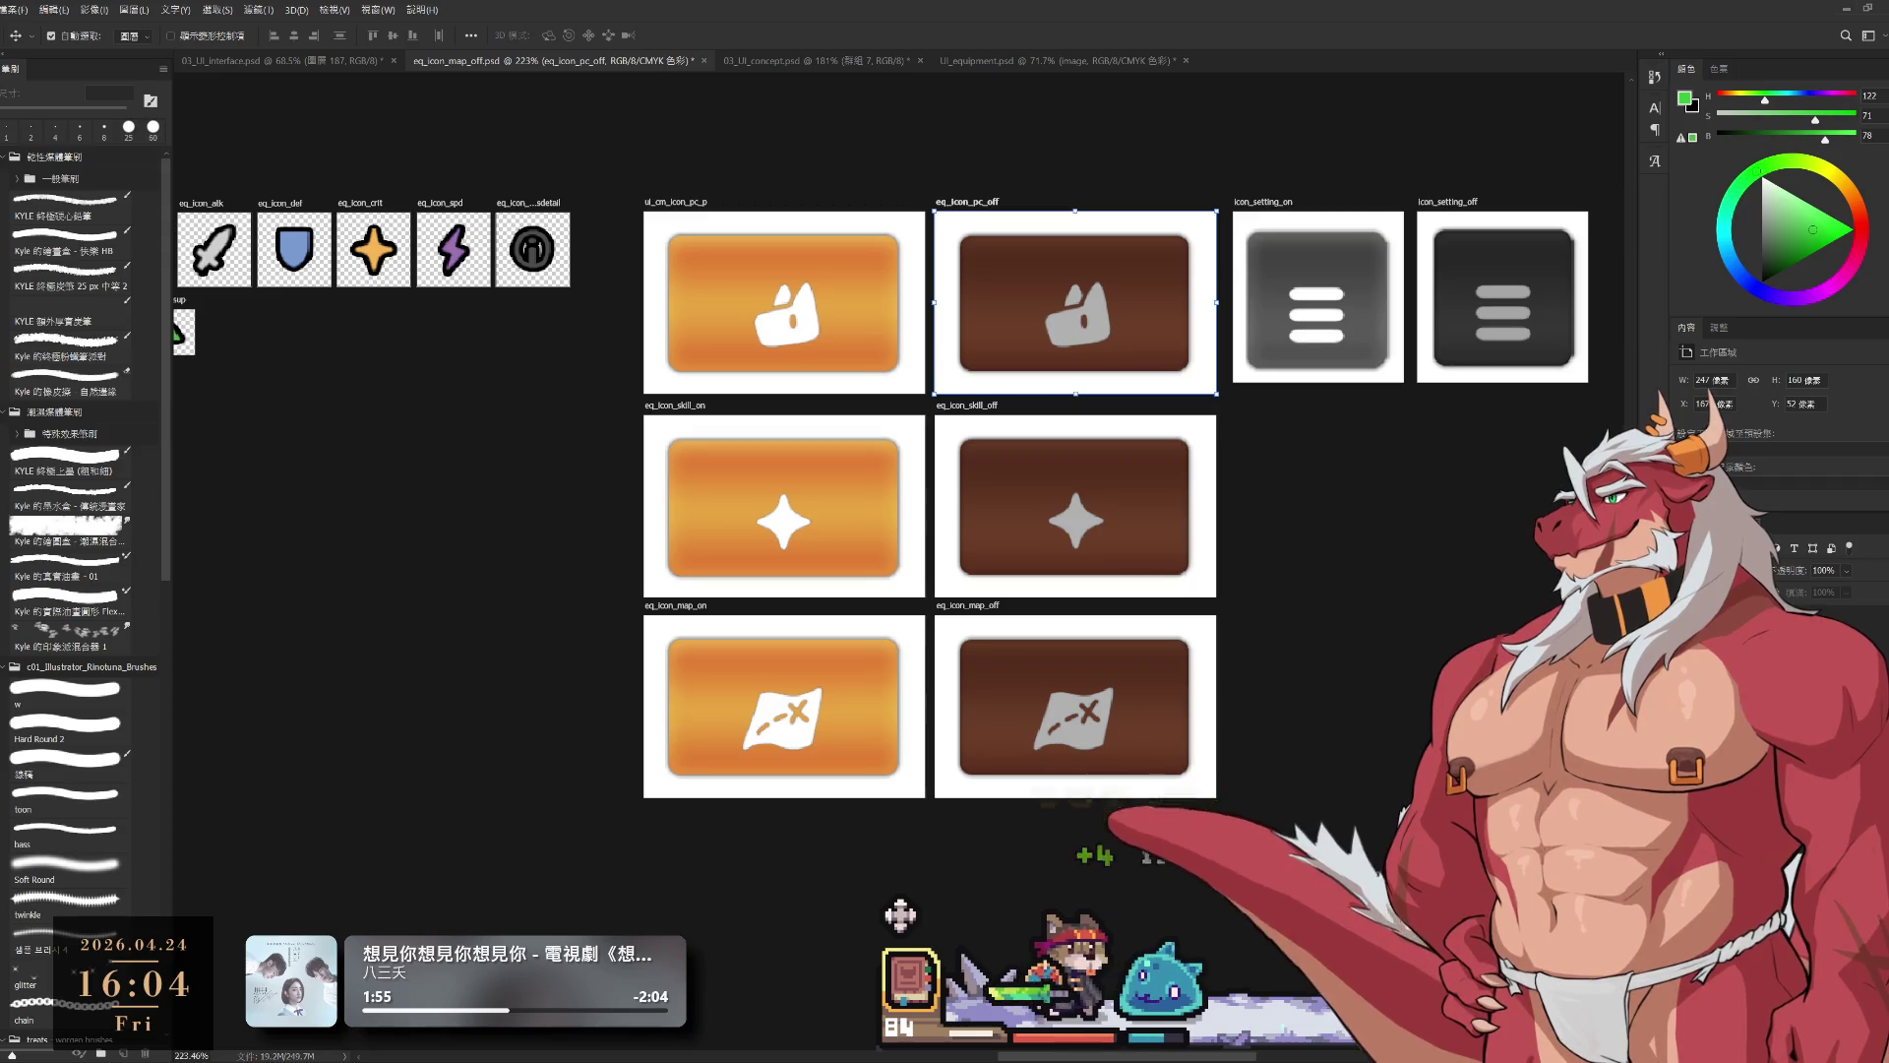
Step: Rename pc_off to ui_cm_icon_pc_n and the skill artboards to ui_cm_icon_skill_p and ui_cm_icon_skill_n
key("Return")
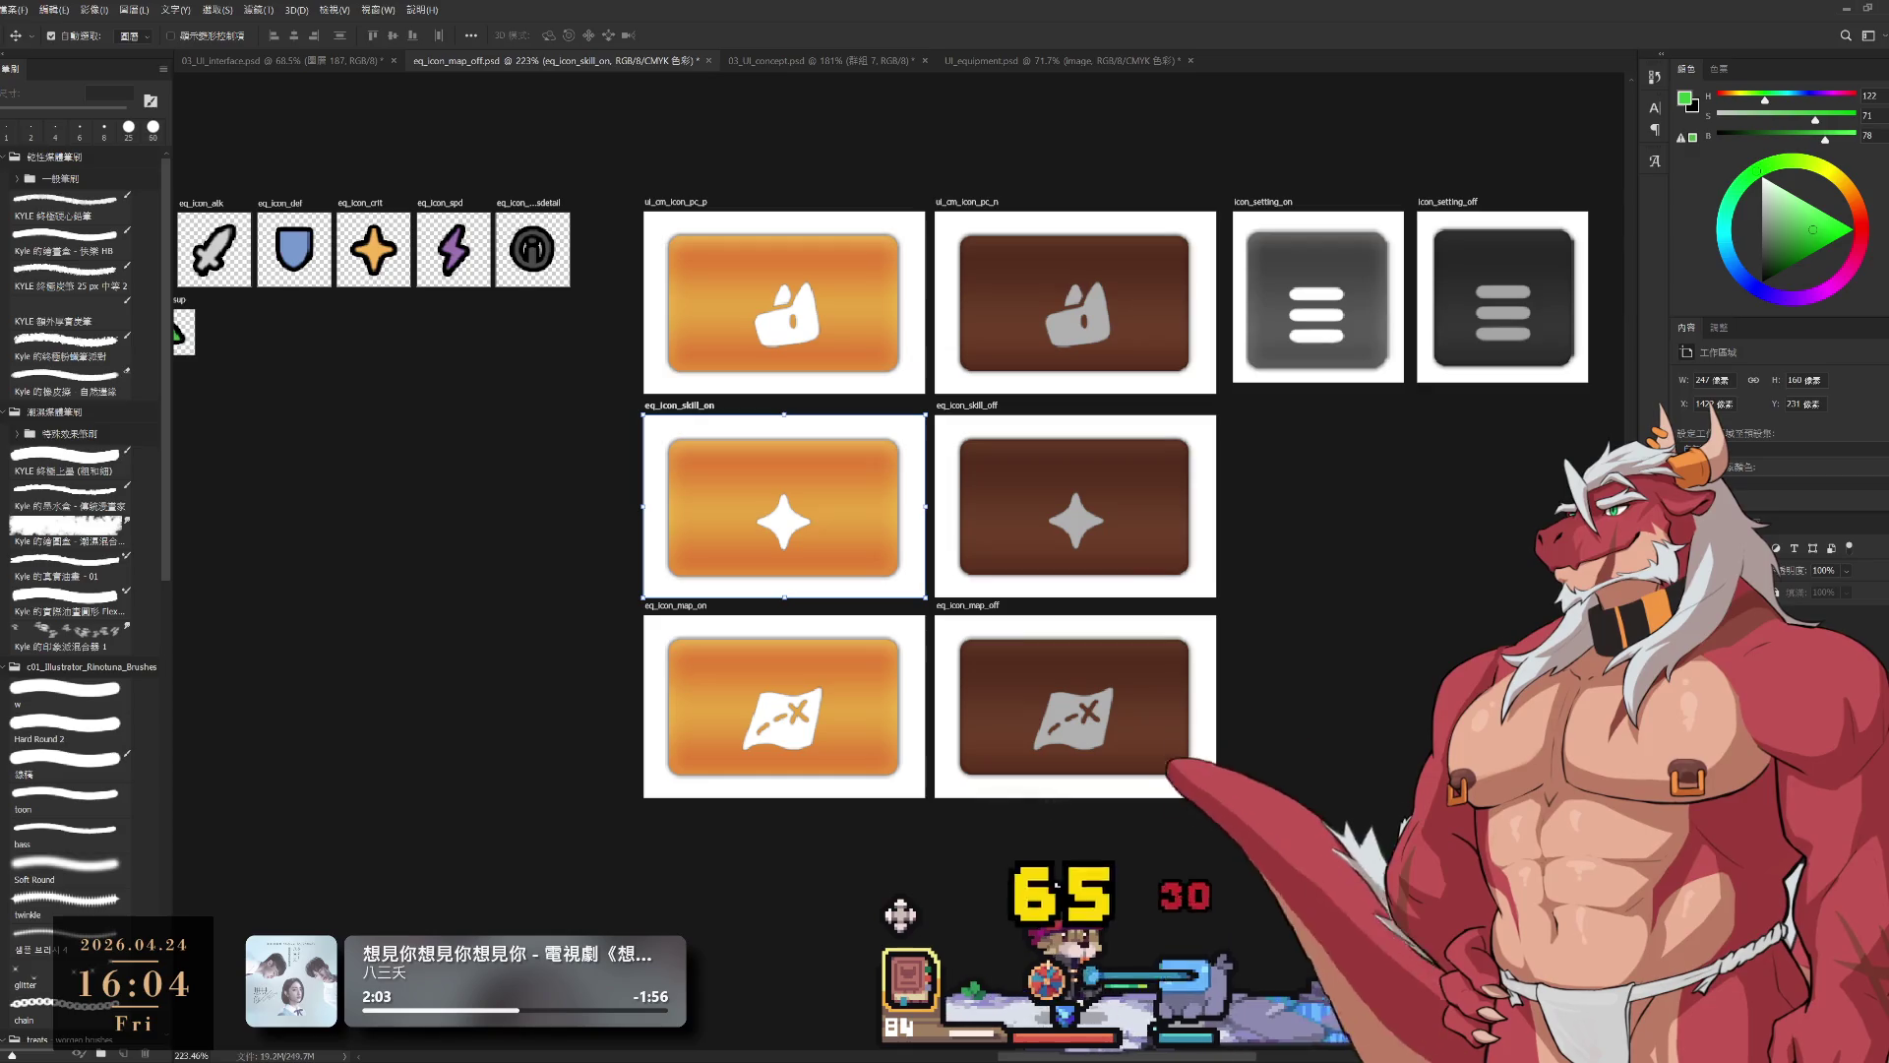
key("Tab")
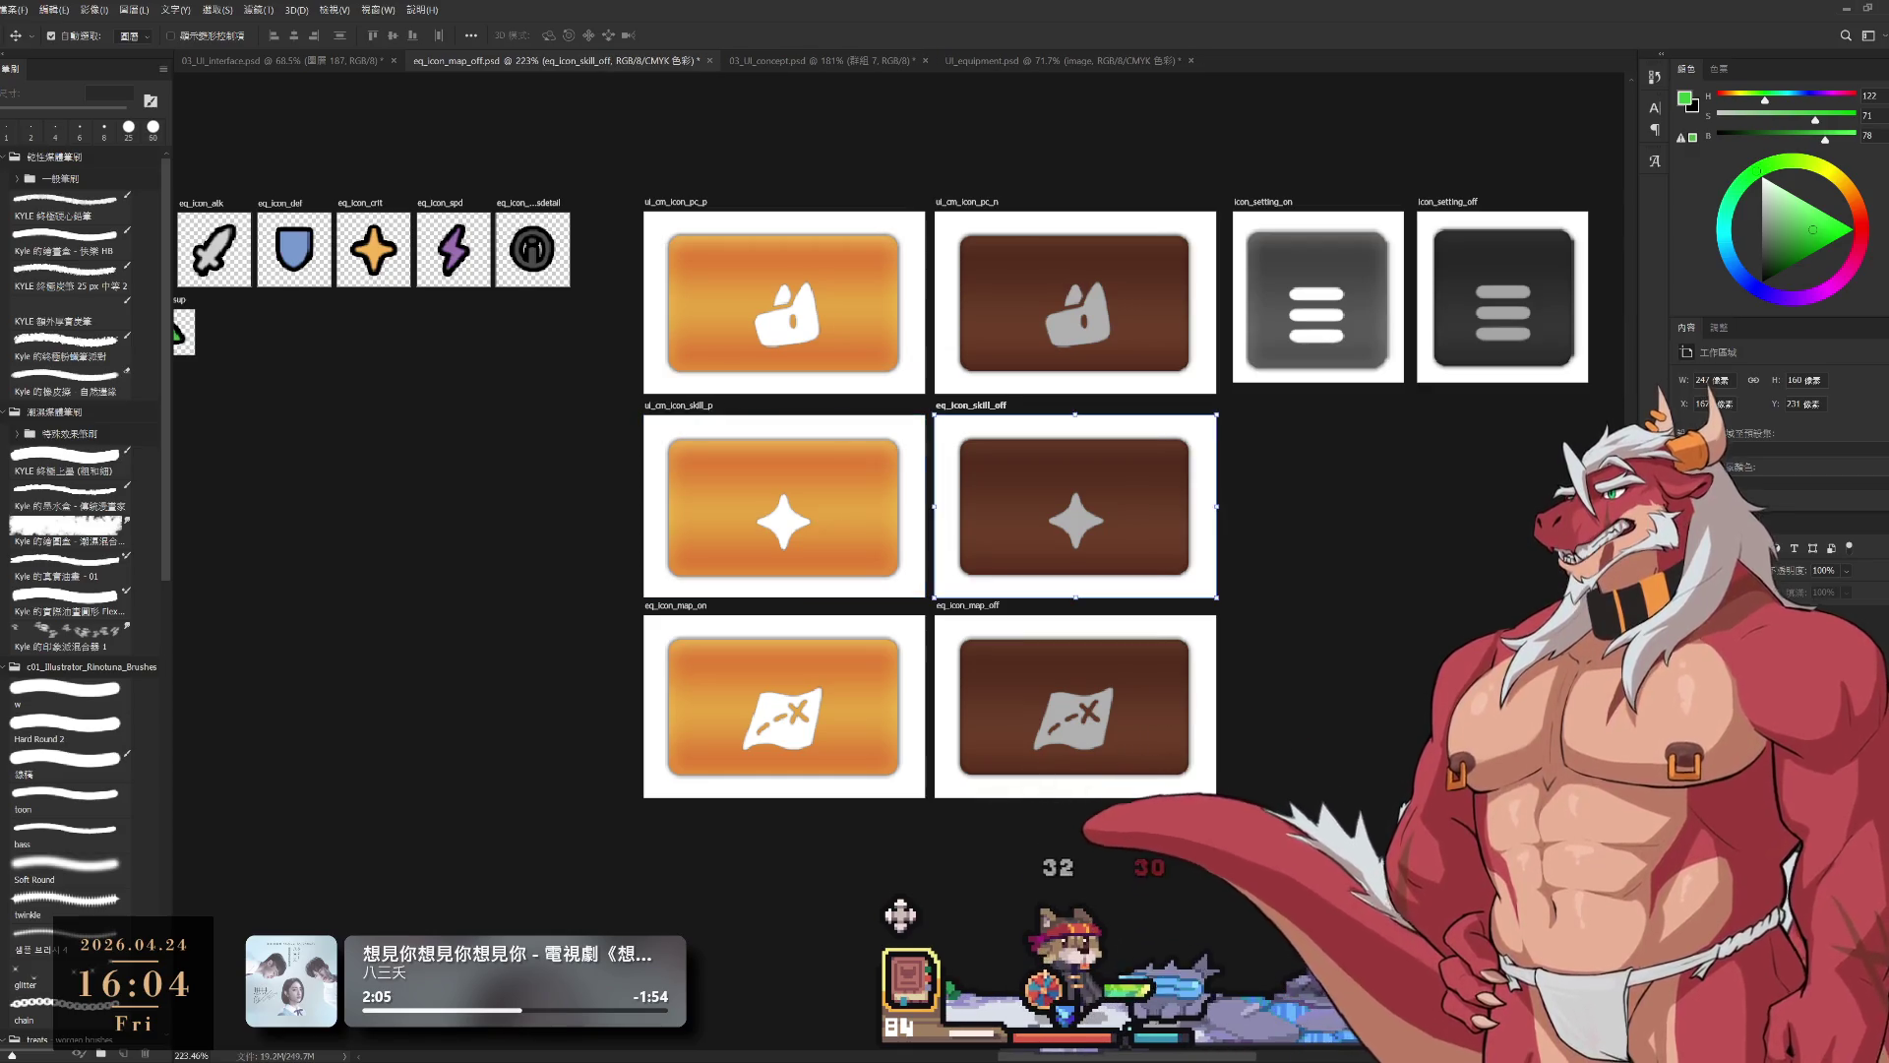
type("ui_cm_icon_skill_m")
key("Return")
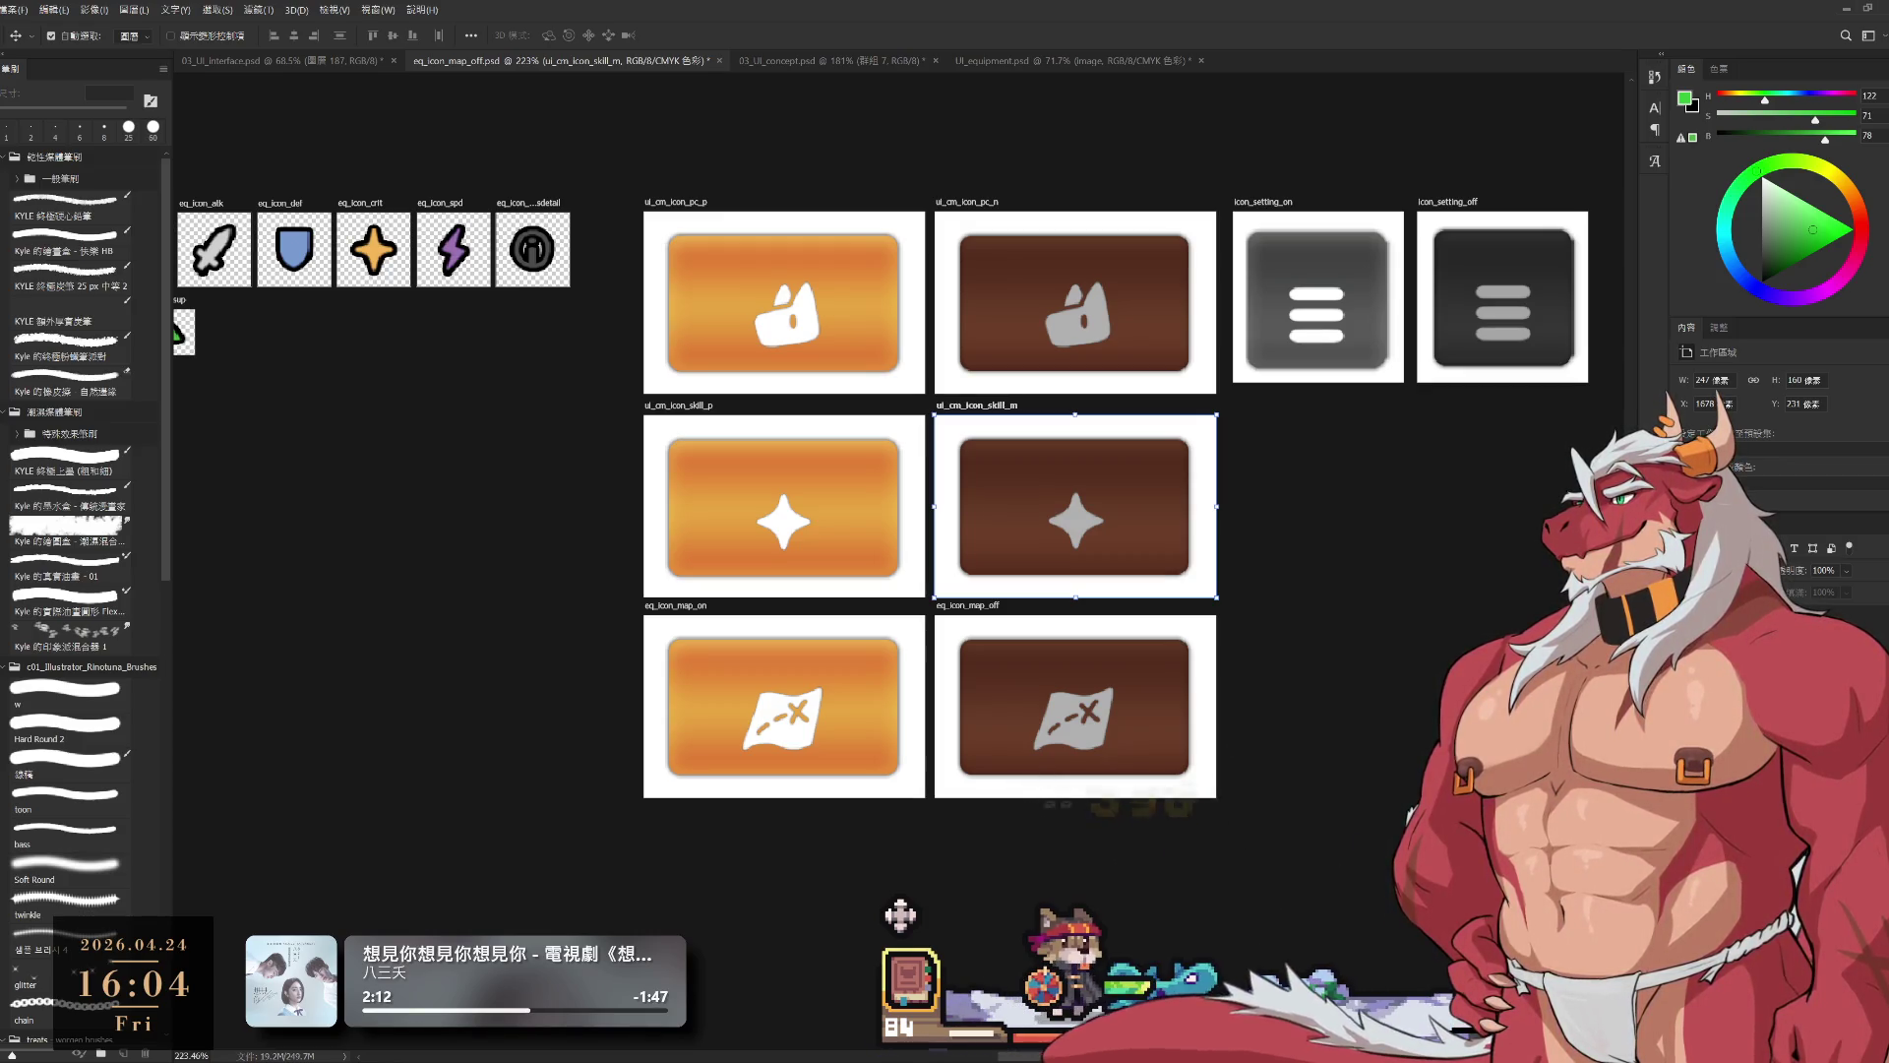
key("Return")
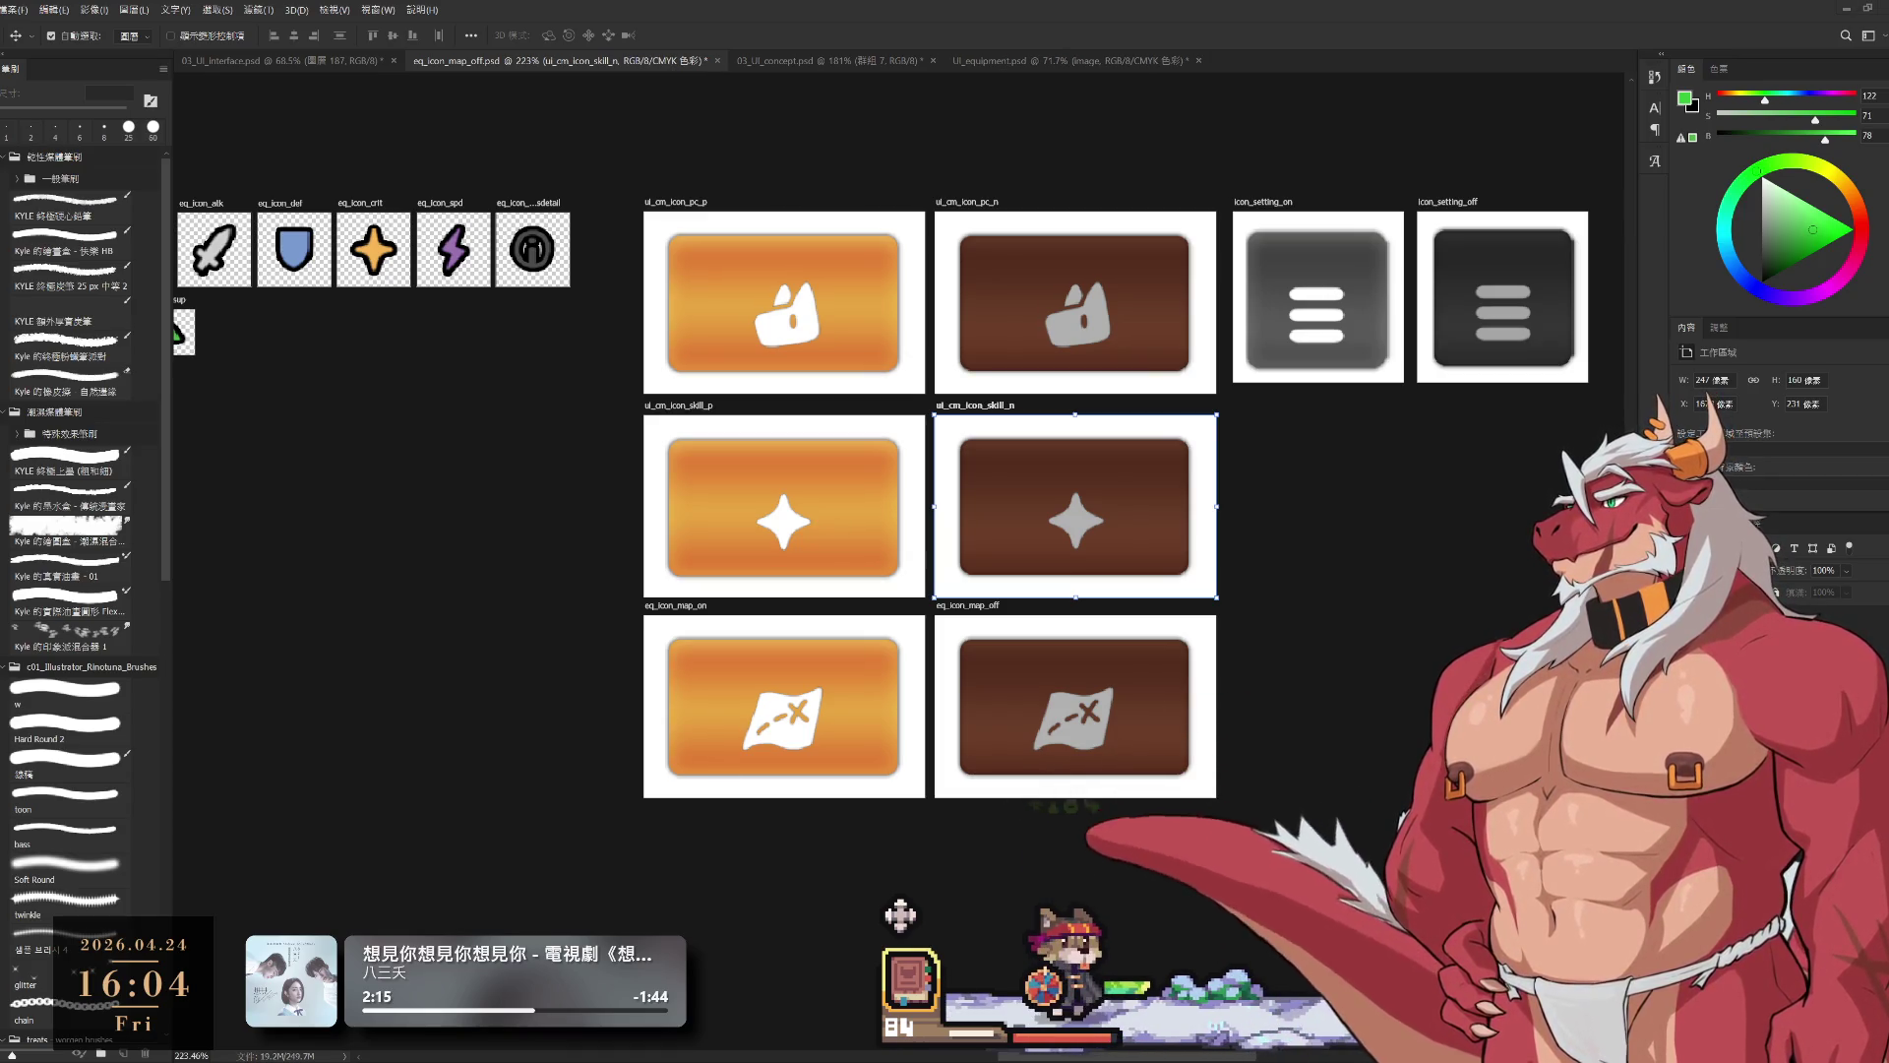
Step: Rename the map and setting artboards to ui_cm_icon_map_p/_n and ui_cm_icon_setting_p/_n
left_click(679, 605)
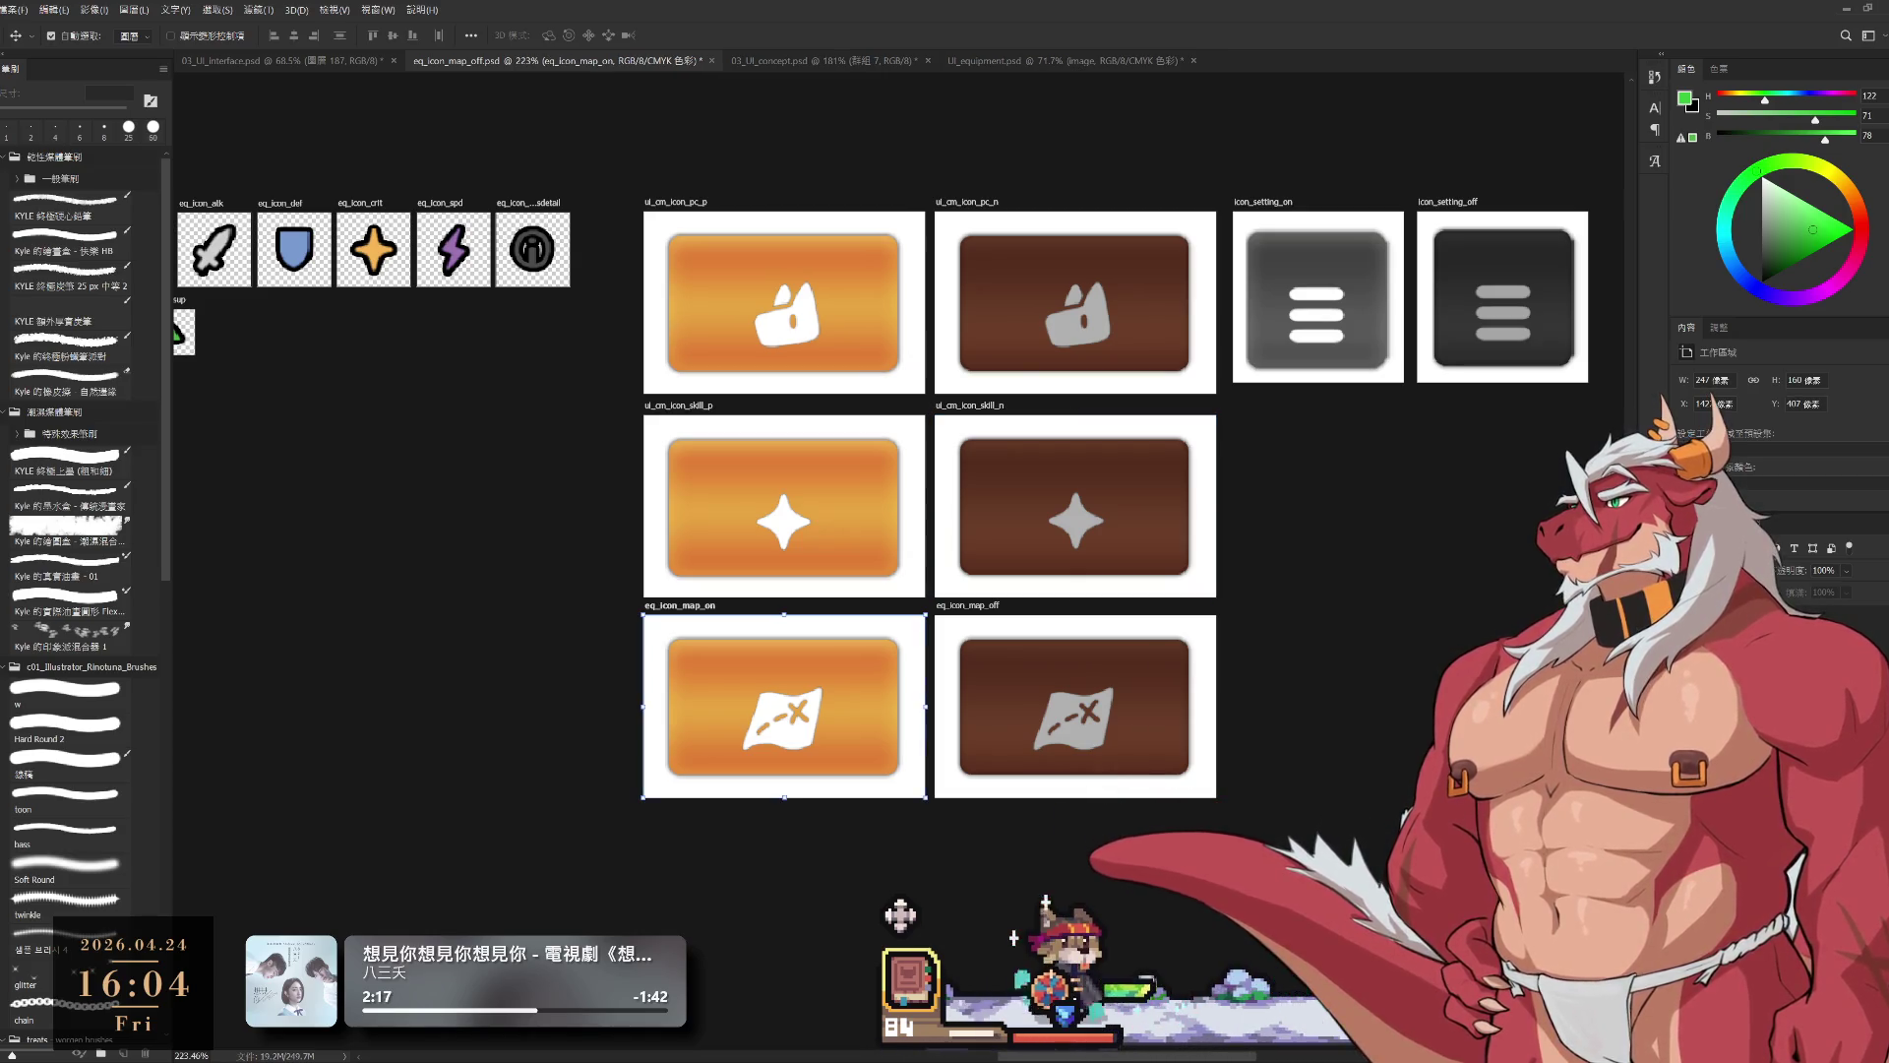
key("Return")
left_click(969, 605)
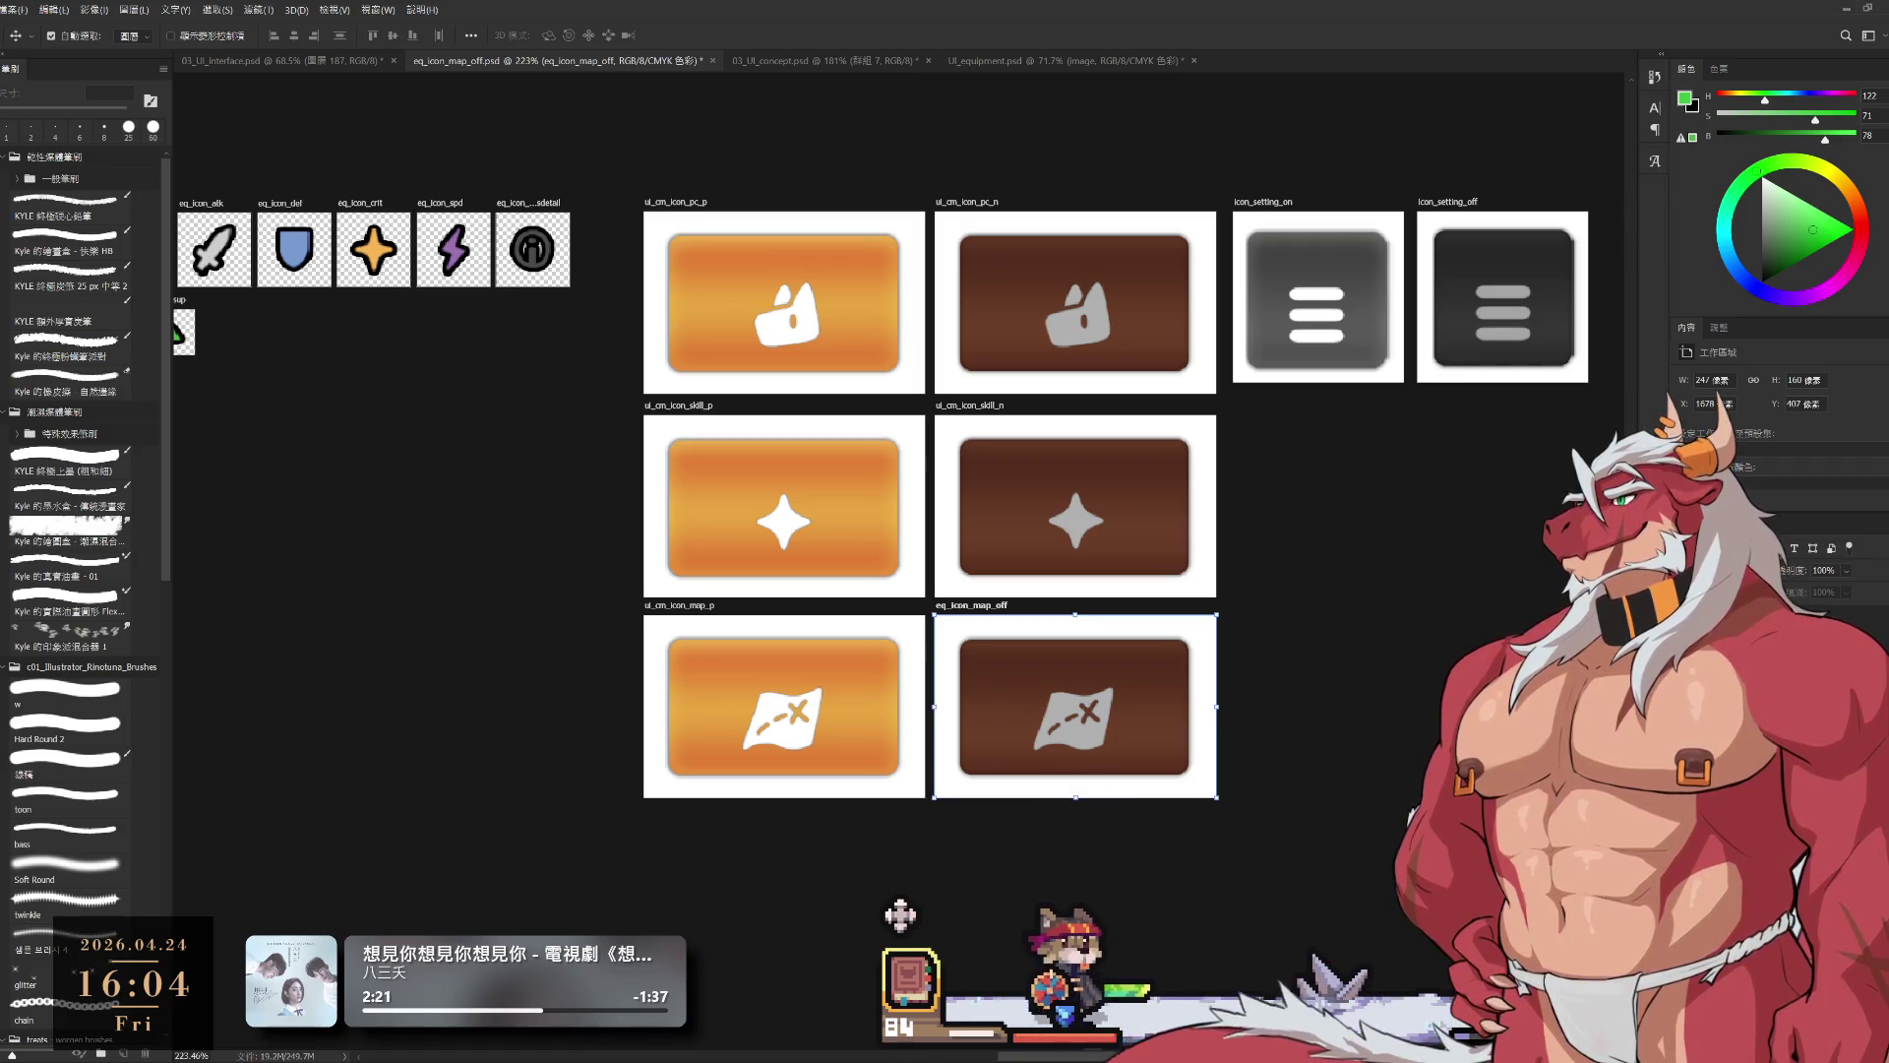
key("Return")
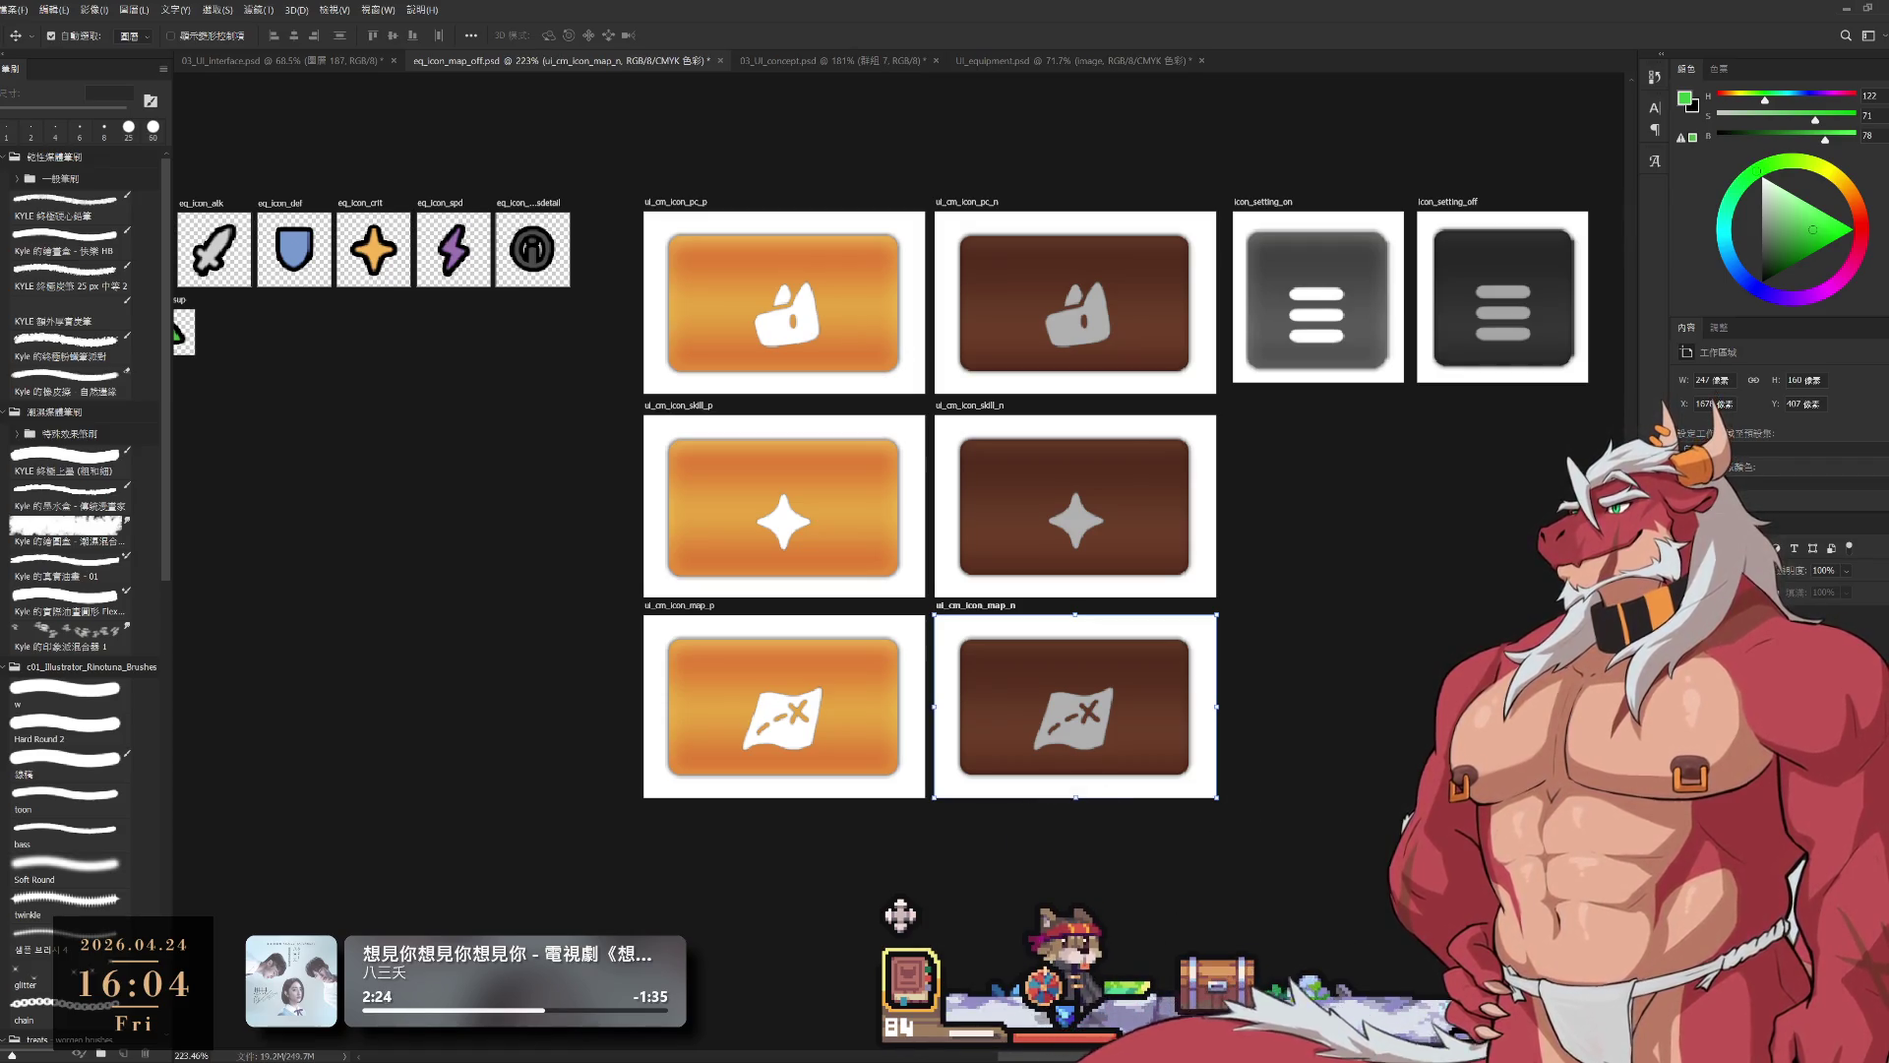
key("alt+]")
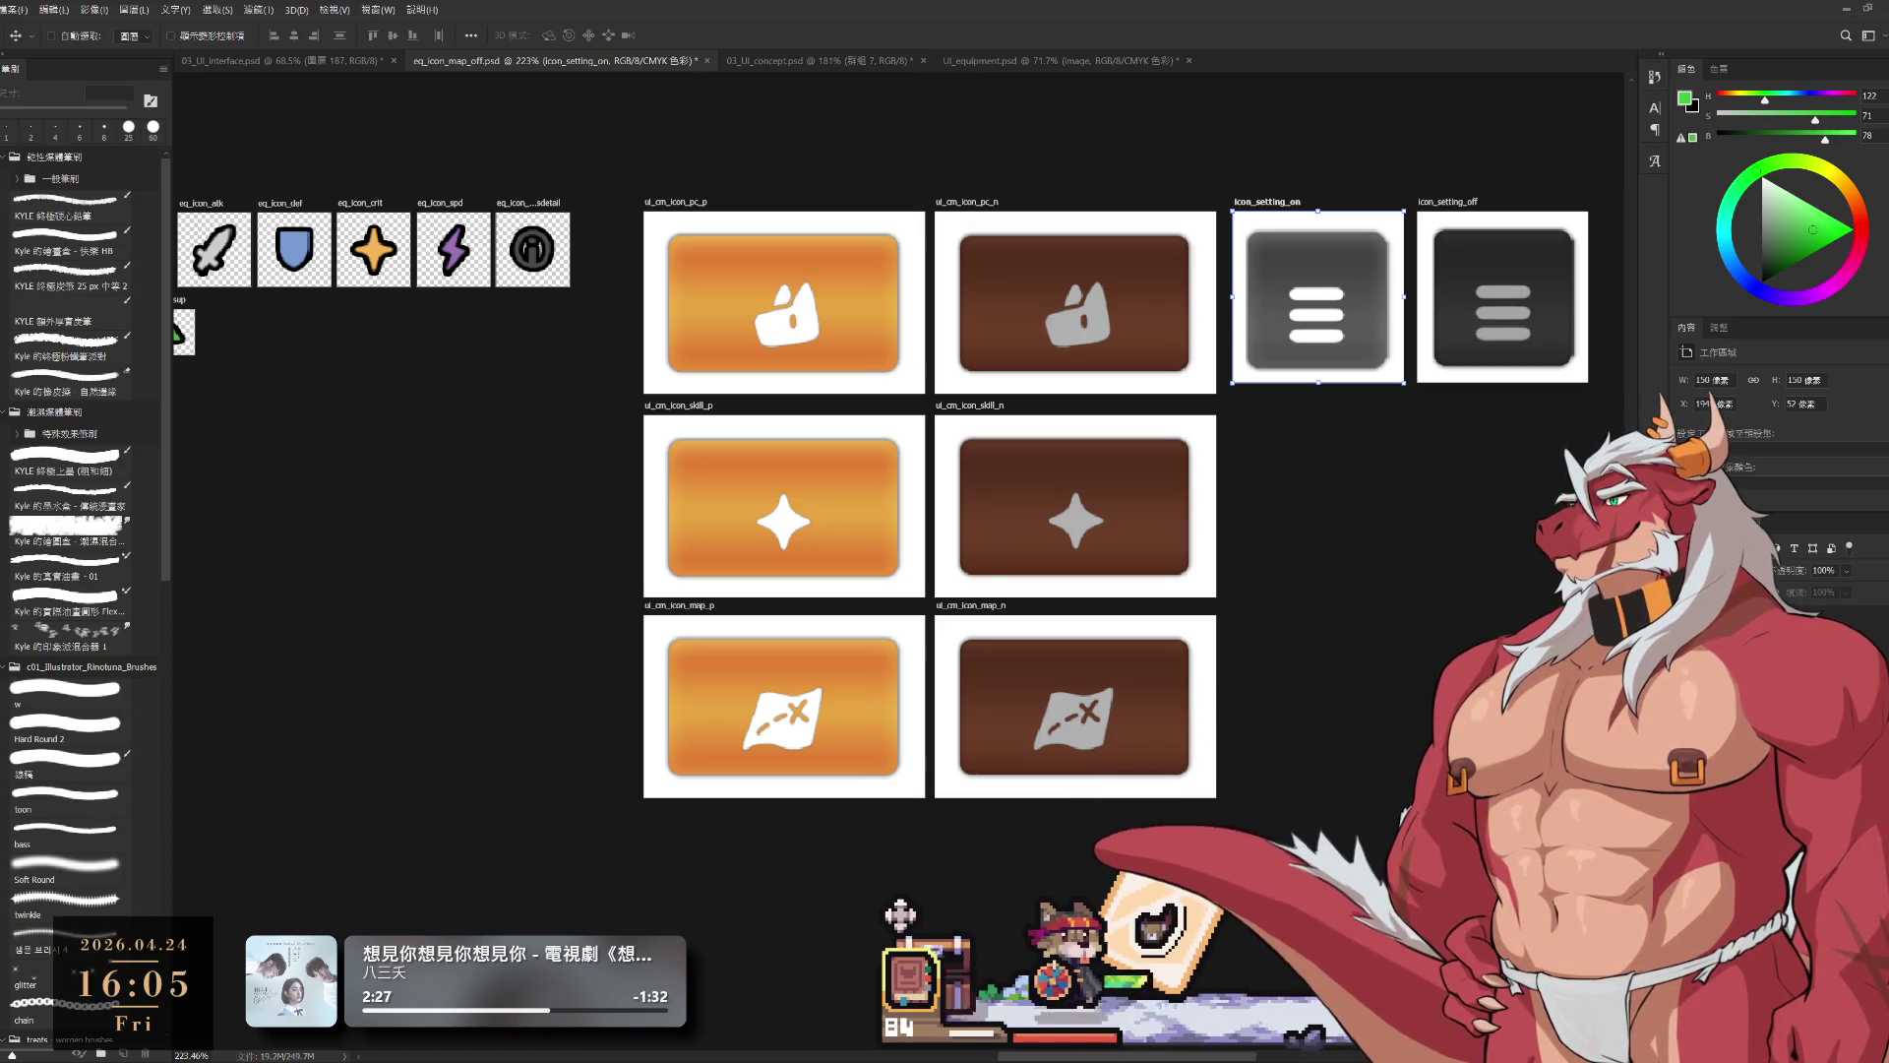
key("Return")
key("alt+]")
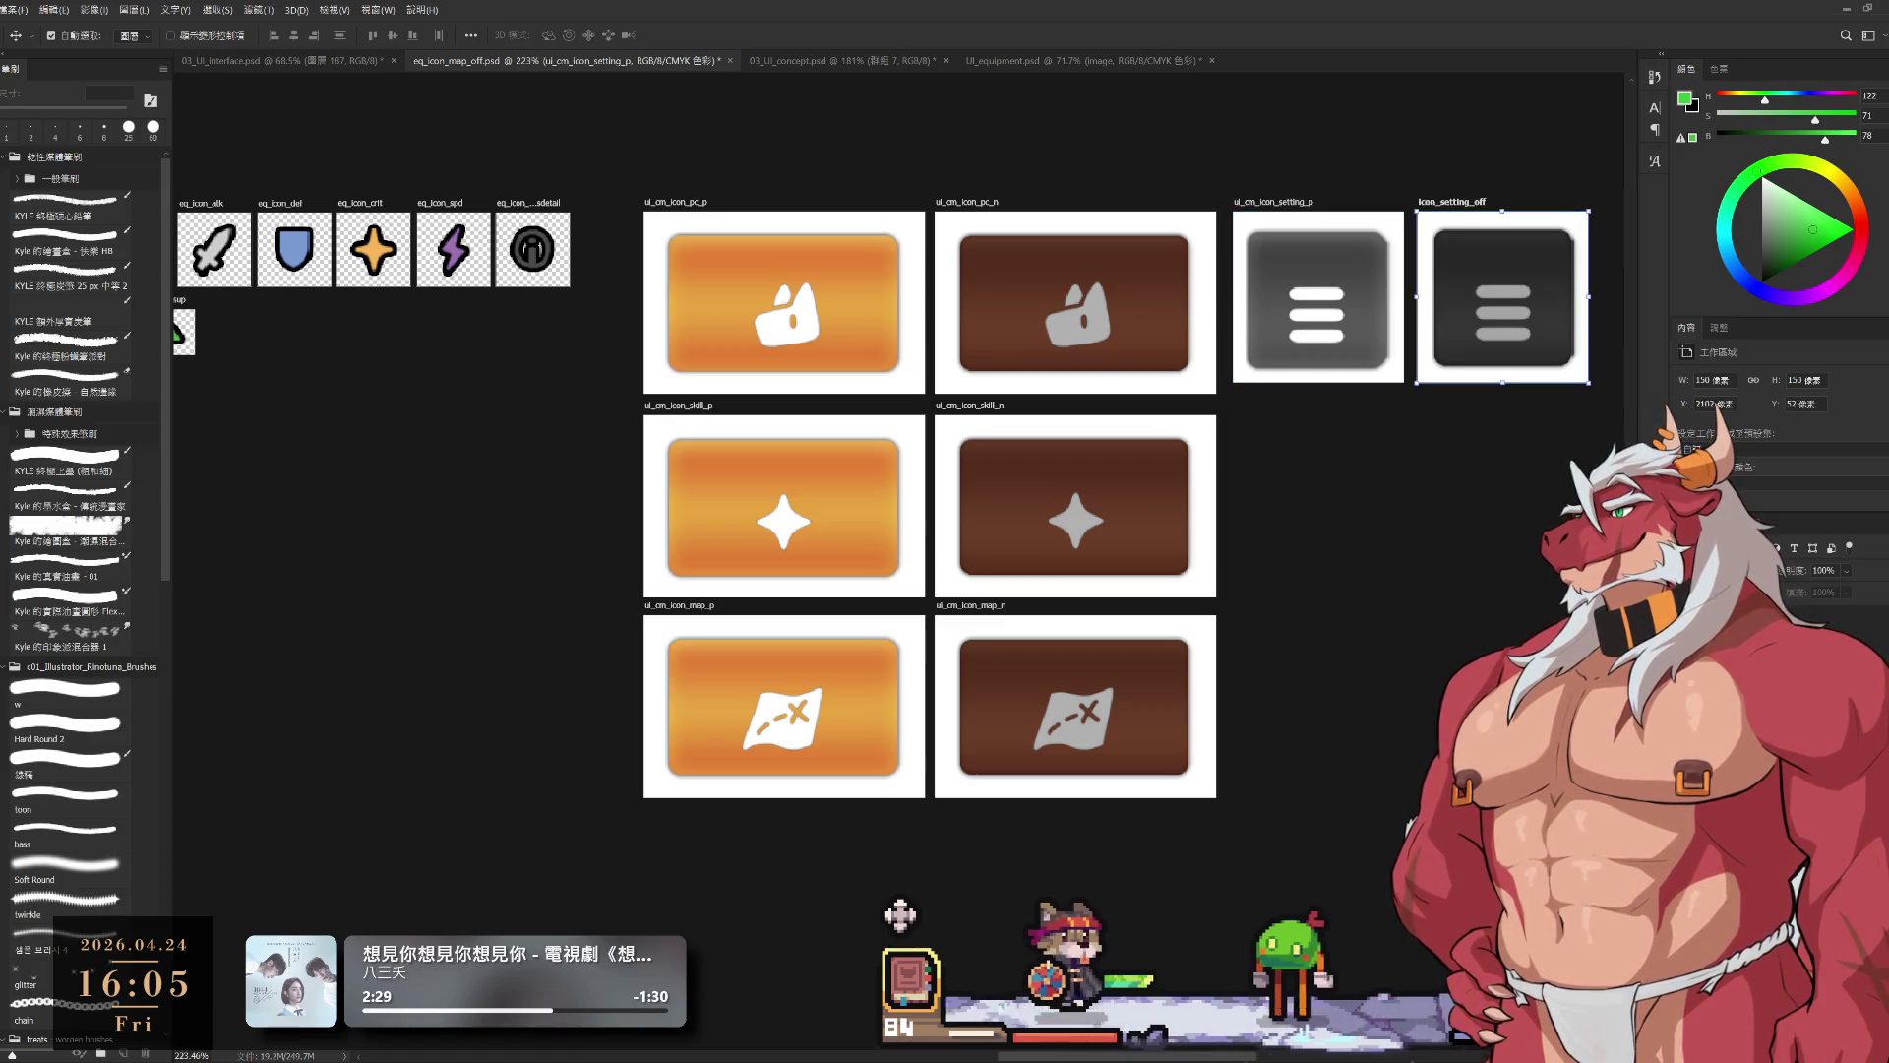
key("Return")
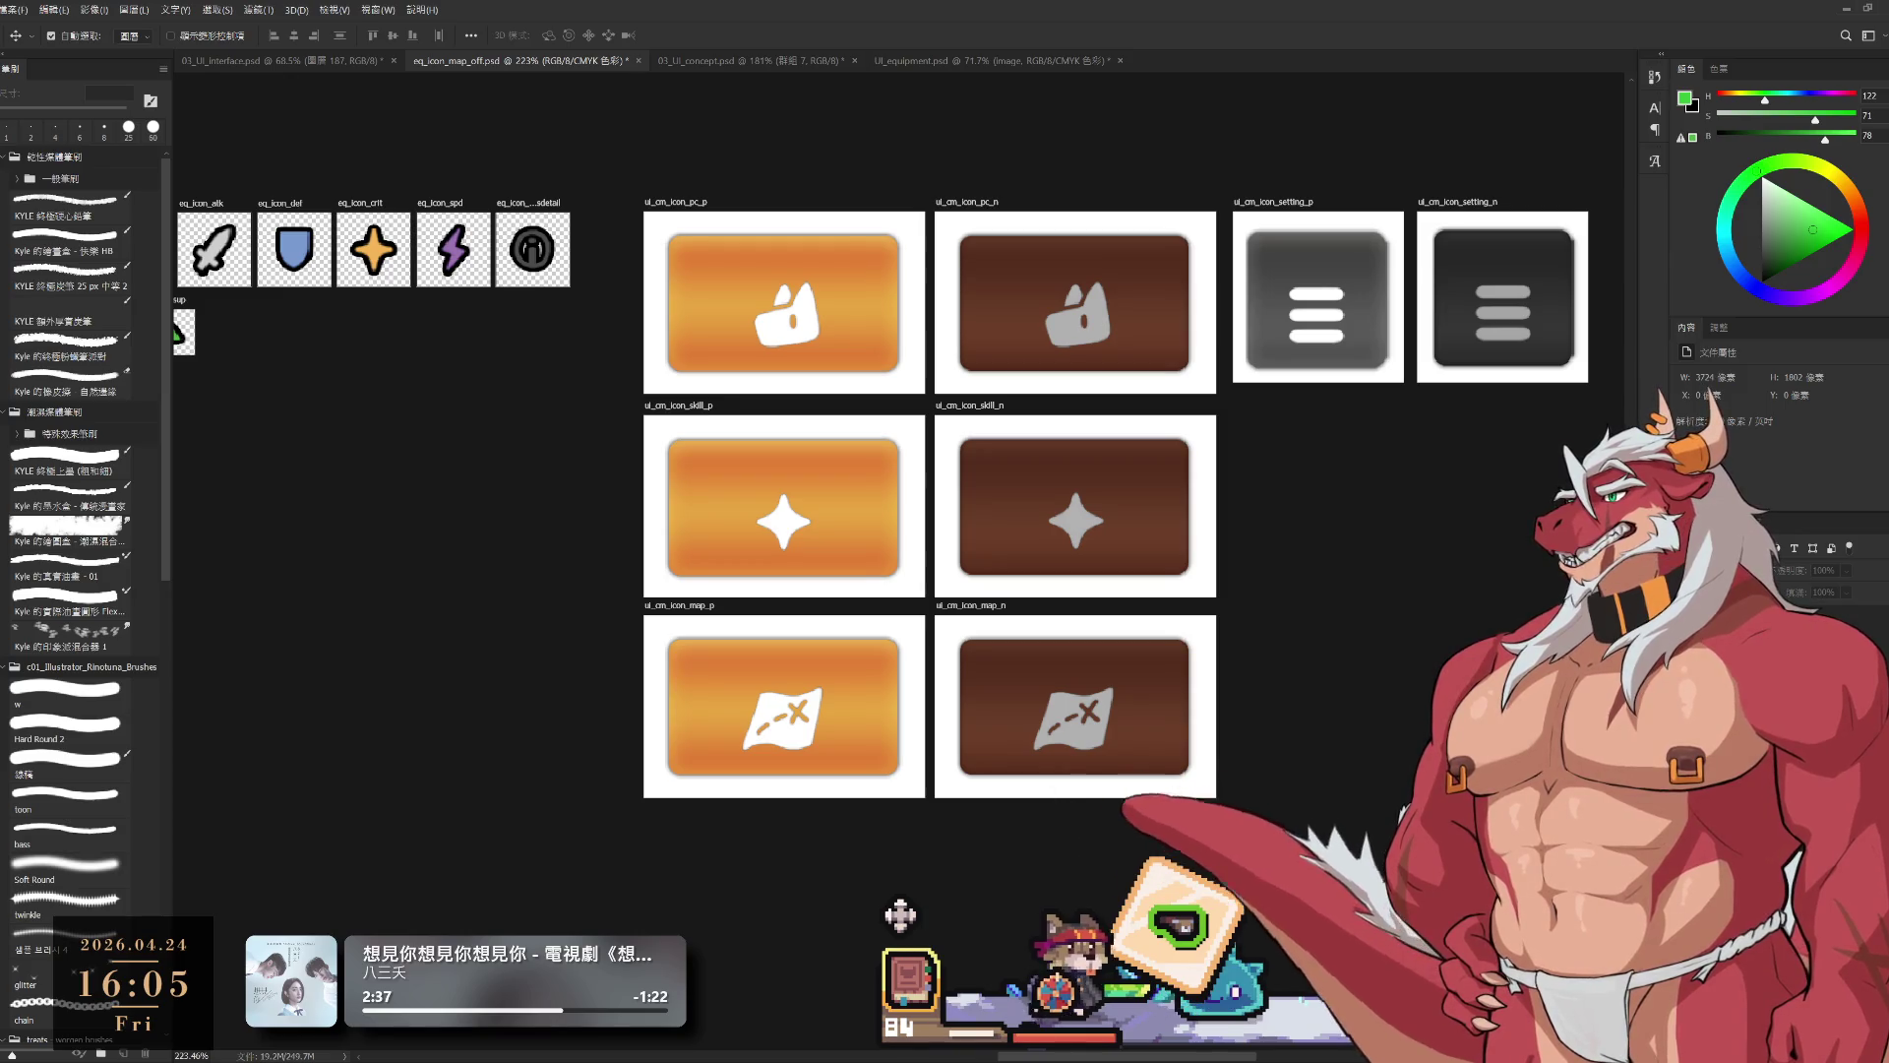
scroll(1294, 637, "down", 4)
scroll(1293, 637, "up", 3)
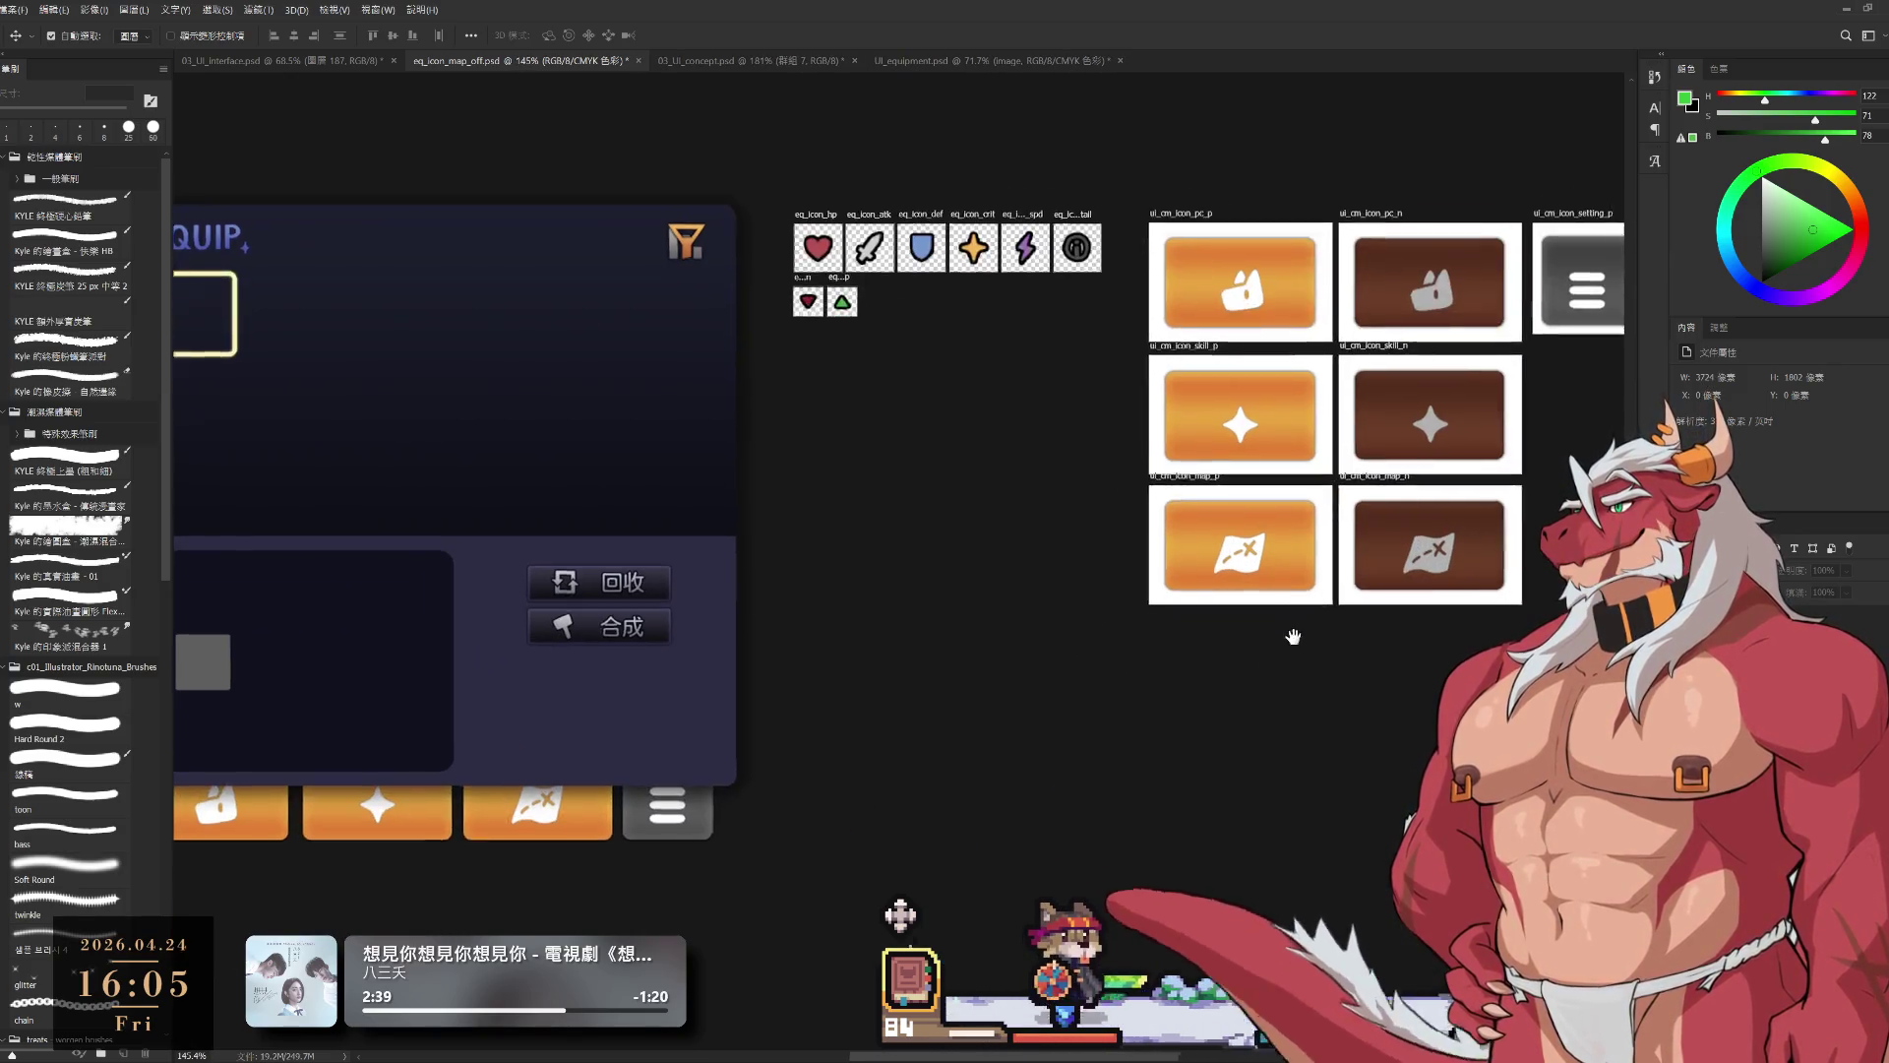
scroll(1293, 637, "down", 2)
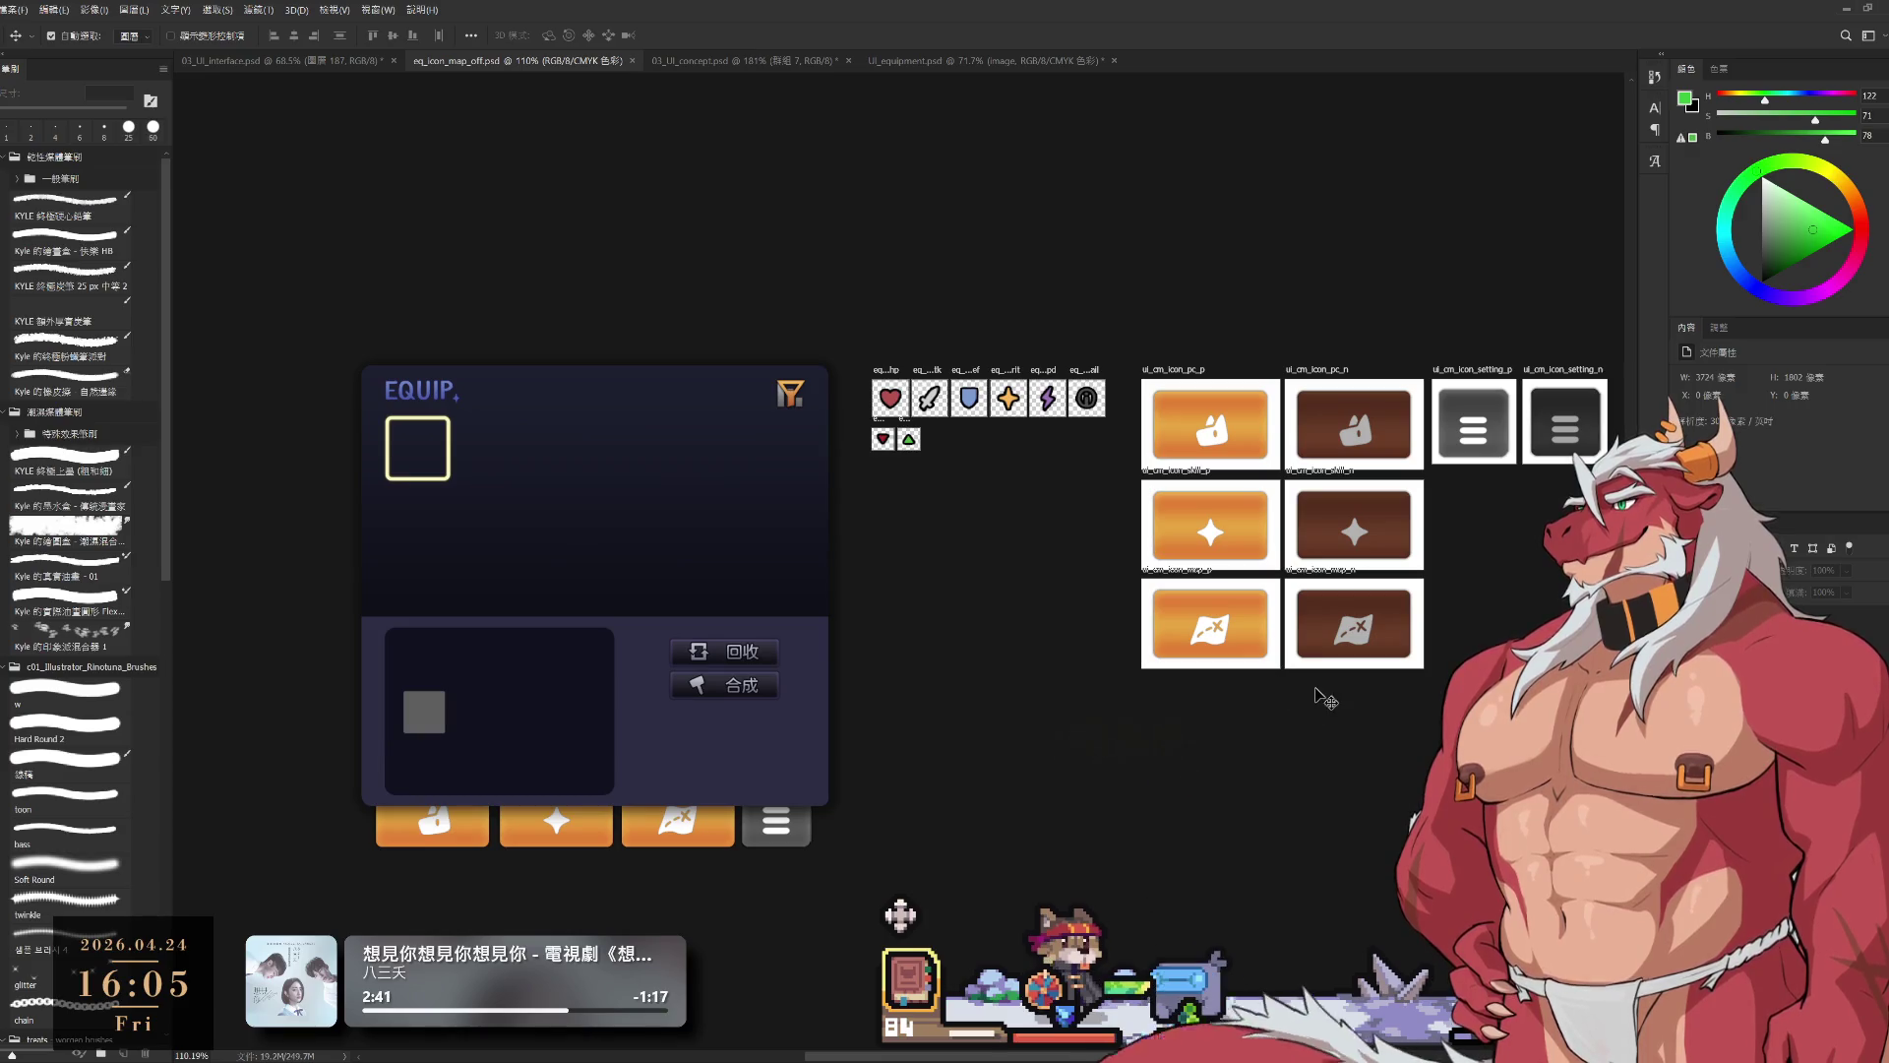
scroll(1289, 649, "up", 3)
scroll(1263, 604, "down", 4)
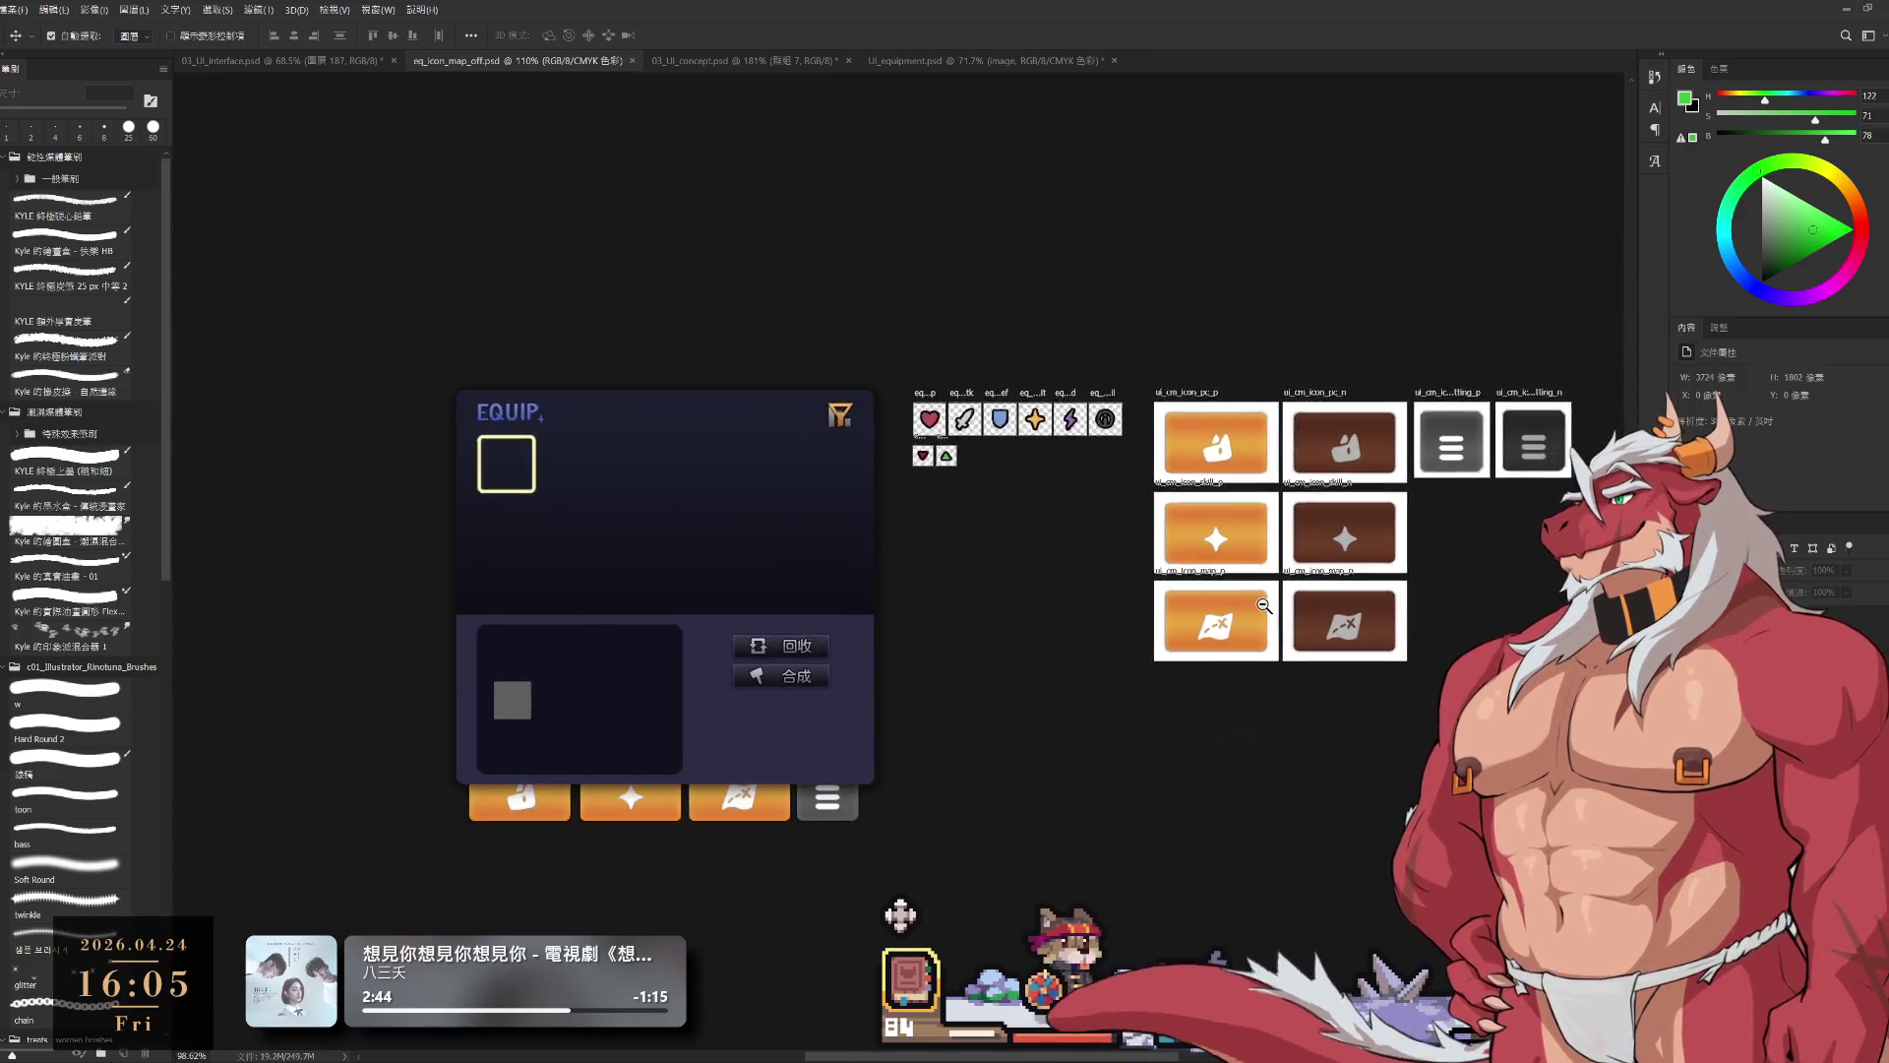
scroll(1264, 604, "down", 2)
scroll(1267, 617, "up", 3)
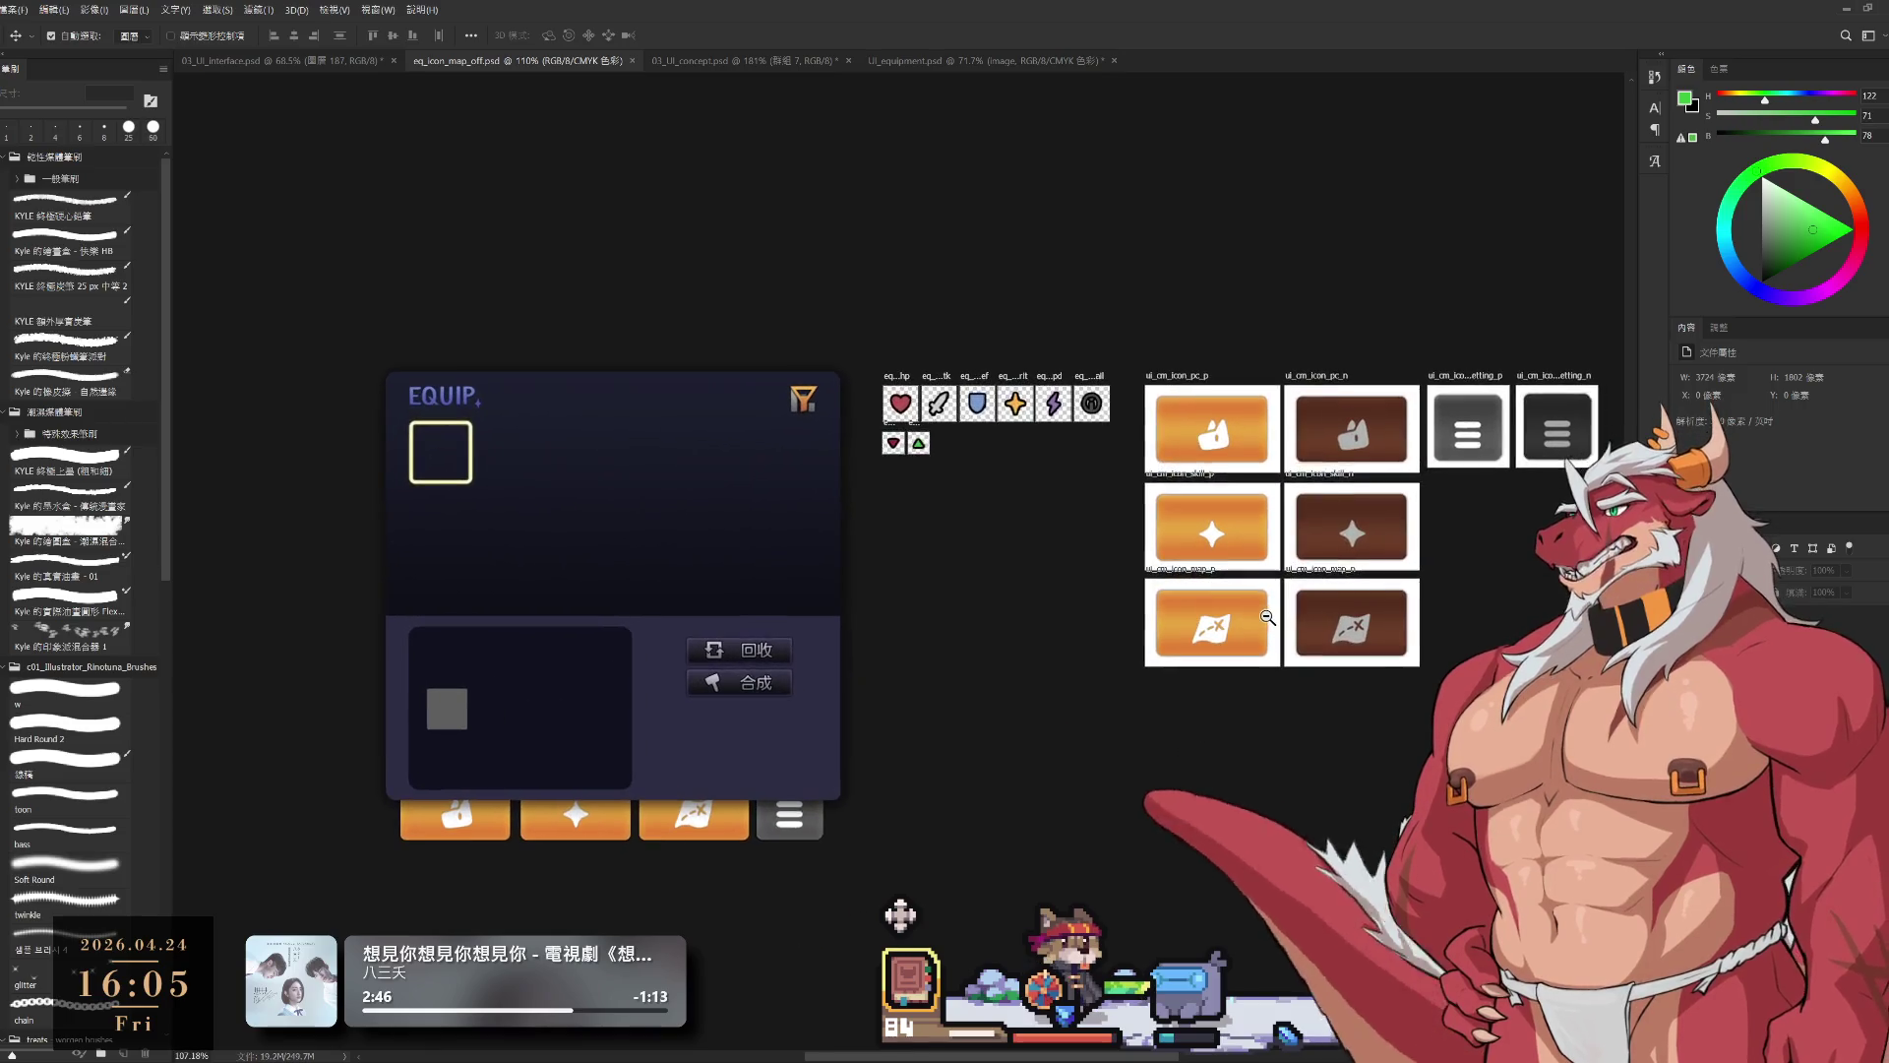